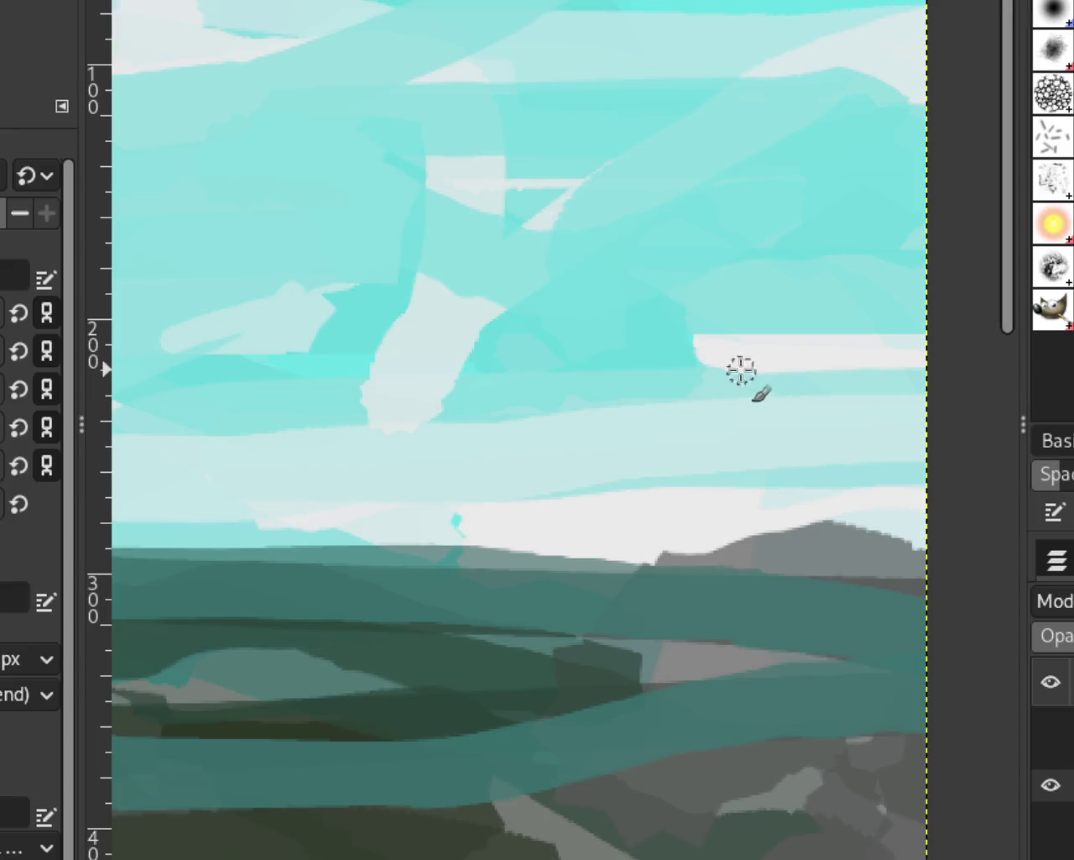
Retry the right white cloud band and square off its left end with cyan
key(ctrl+z)
drag(714, 348, 926, 344)
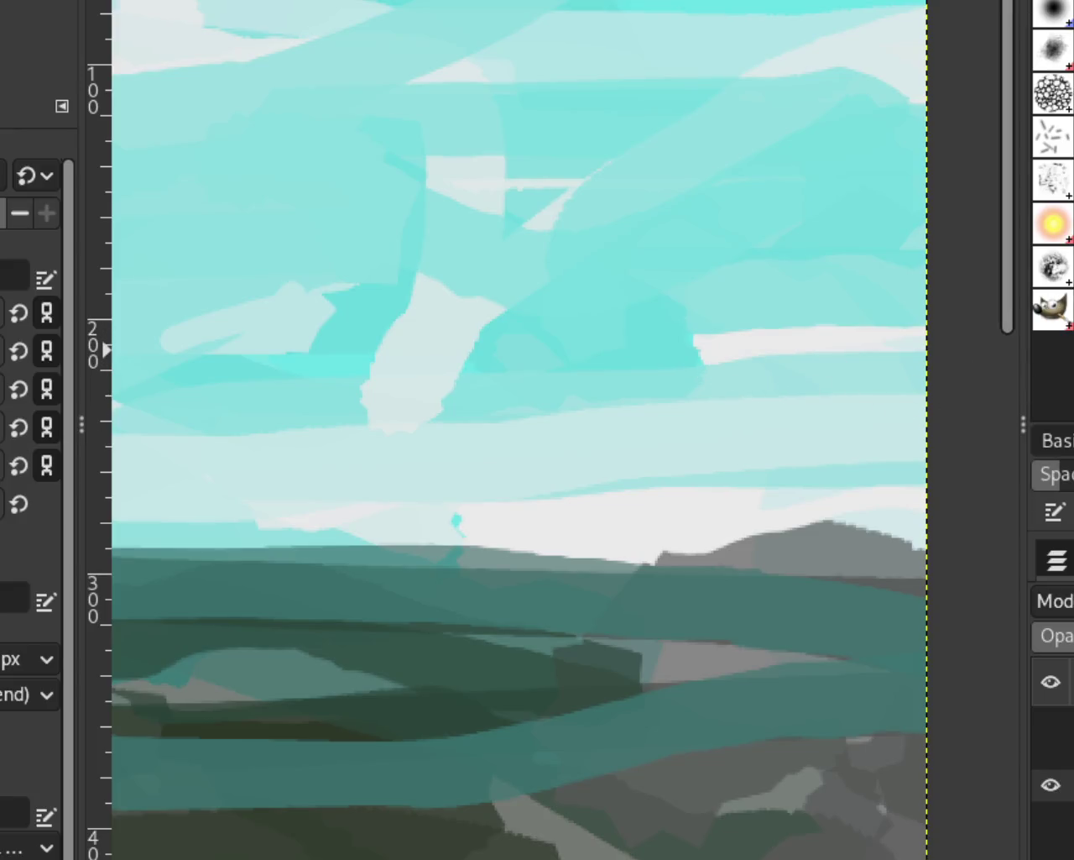
key(ctrl+z)
drag(421, 401, 393, 415)
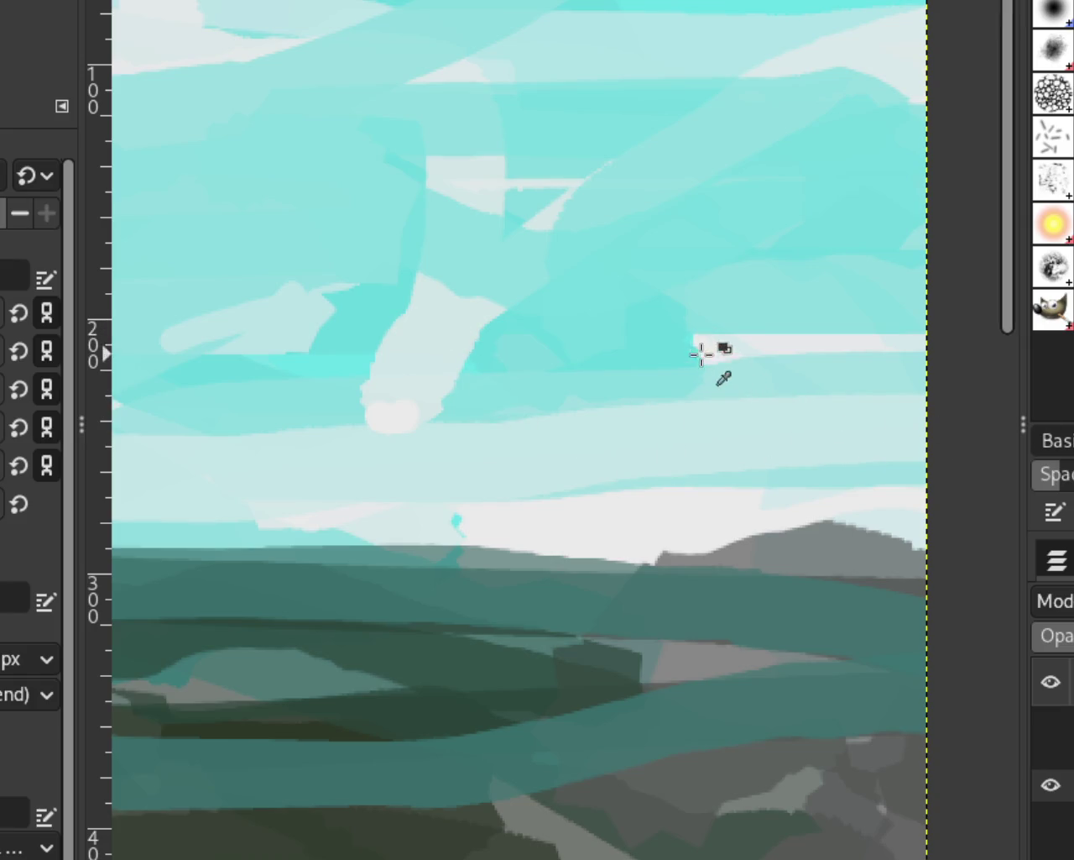
drag(755, 370, 655, 334)
drag(803, 300, 683, 352)
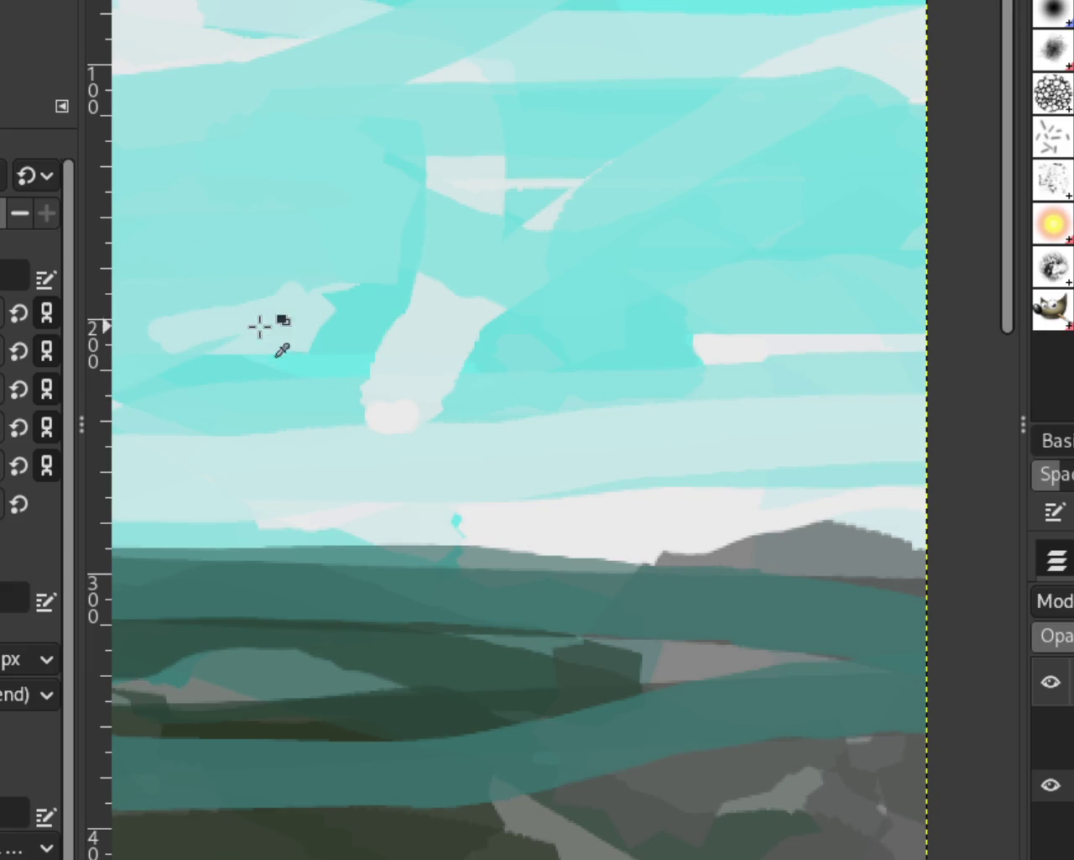
Extend the white cloud bands into the cyan and firm up the cloud's left edge
drag(319, 297, 346, 300)
drag(230, 326, 240, 352)
drag(374, 319, 336, 375)
drag(403, 311, 386, 361)
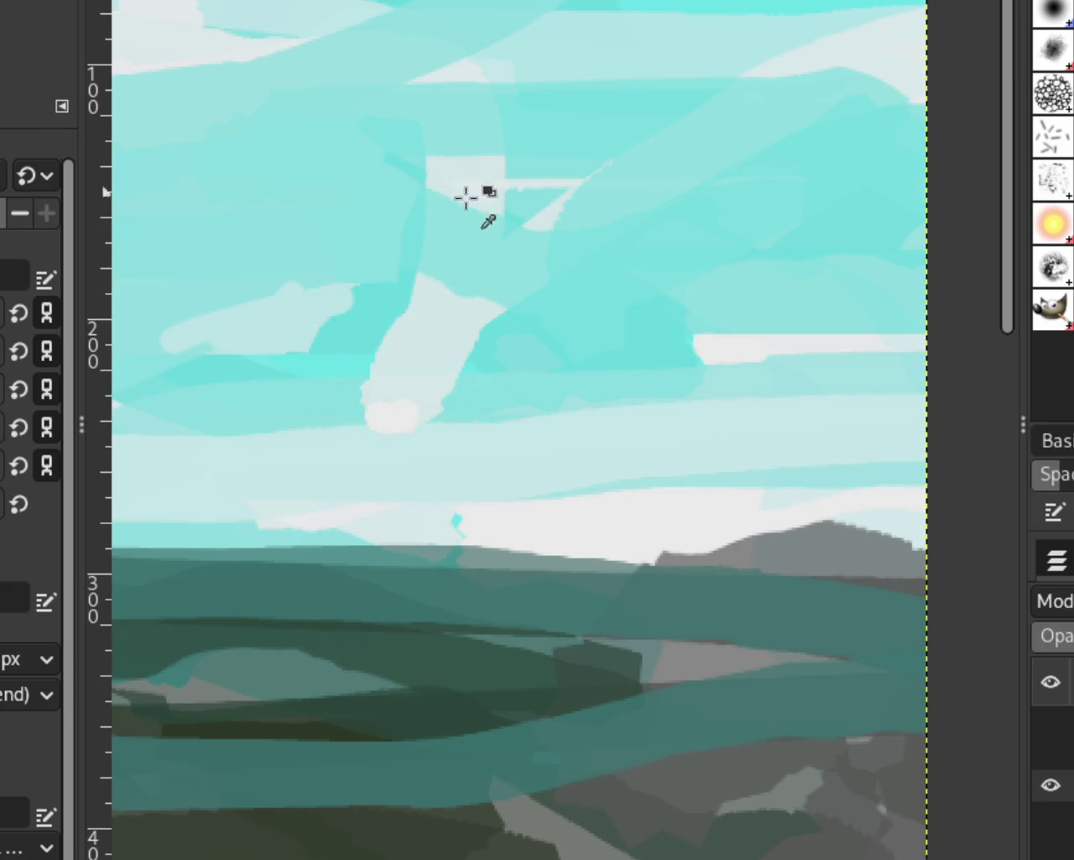
Fill the pale sky patch with light strokes and cover the dark notch below it
mouse_move(476, 198)
mouse_down()
mouse_move(565, 210)
mouse_move(494, 204)
mouse_move(566, 192)
mouse_move(486, 170)
mouse_move(491, 188)
mouse_move(532, 215)
mouse_up()
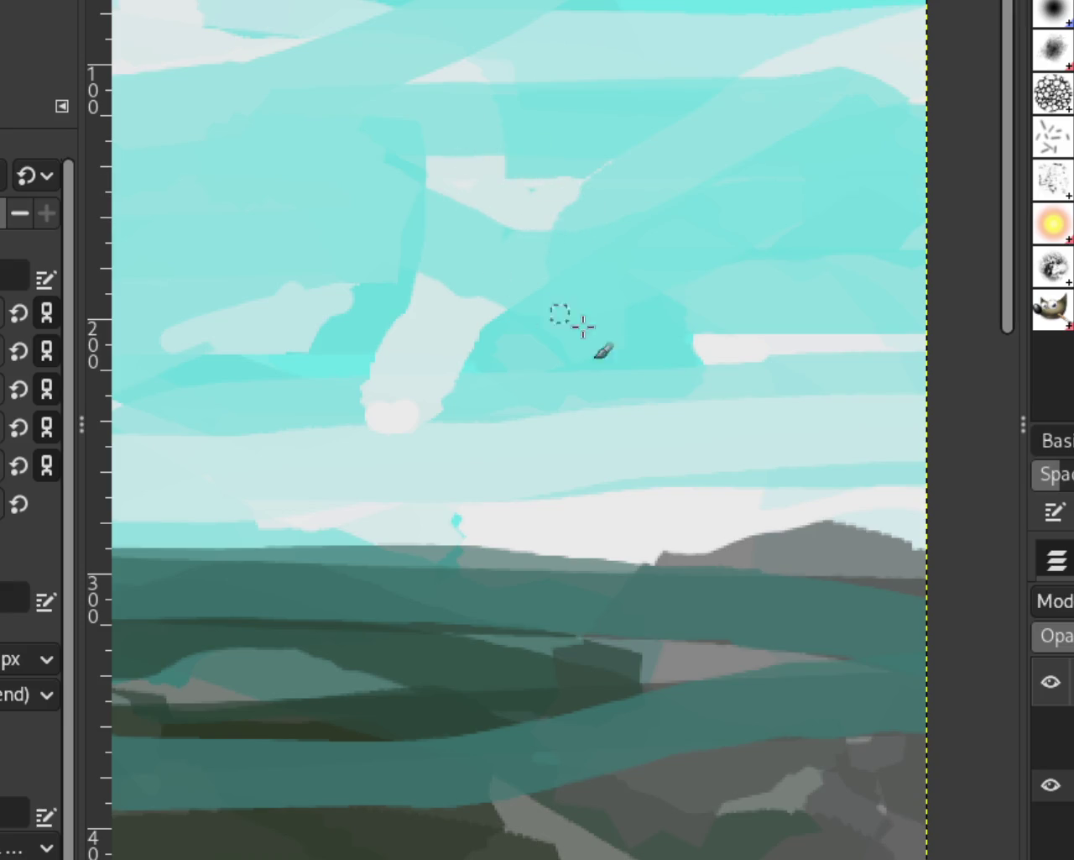
drag(494, 165, 535, 154)
key(ctrl+z)
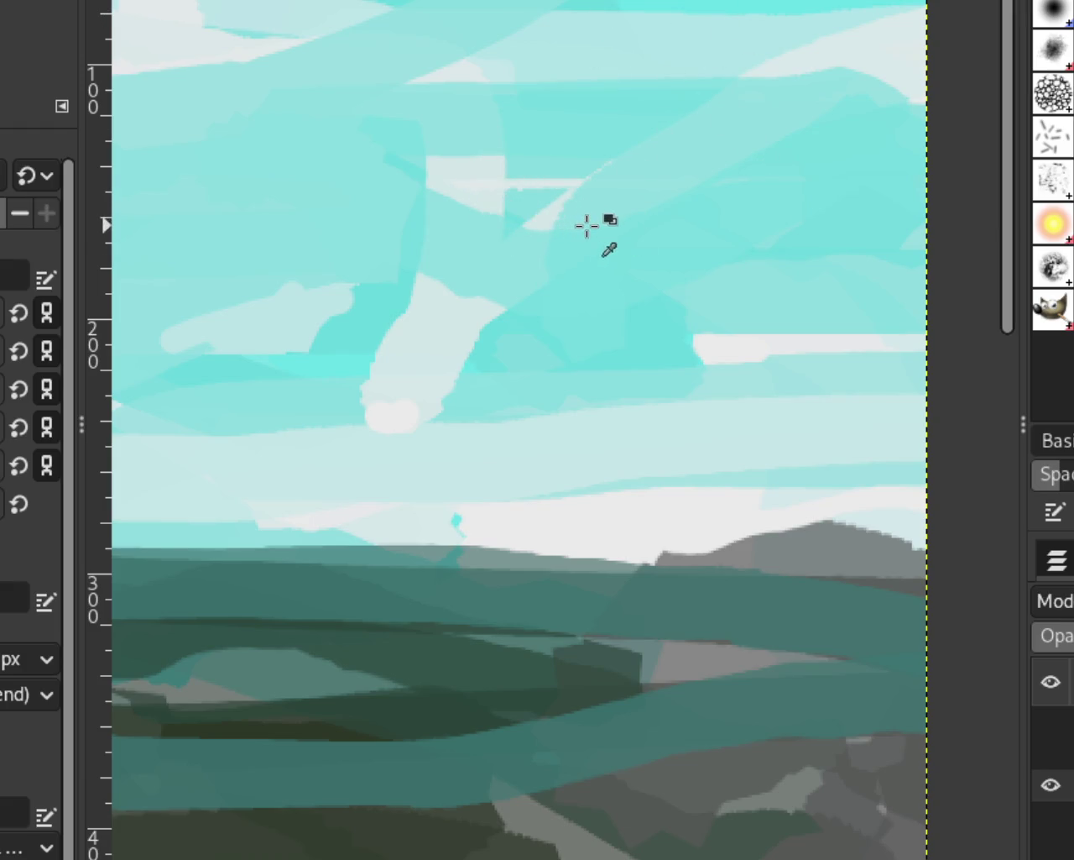
mouse_move(511, 209)
mouse_down()
mouse_move(500, 162)
mouse_move(575, 191)
mouse_up()
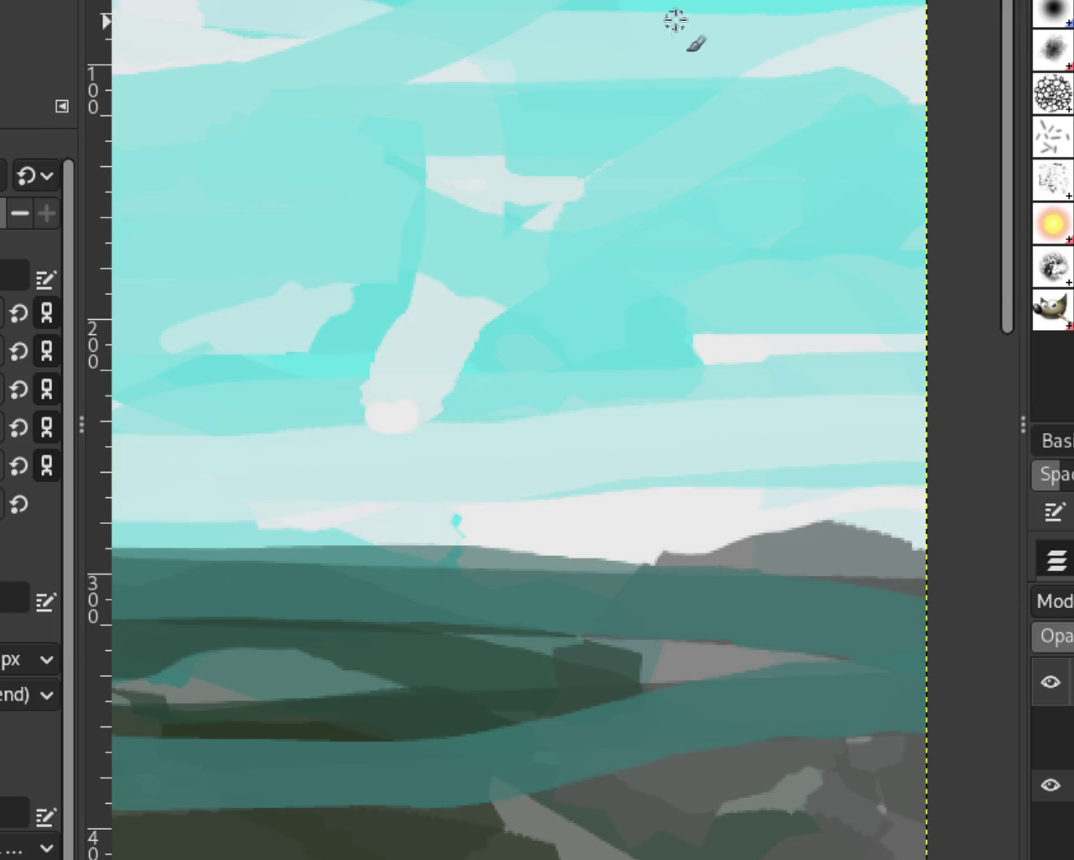
key(z)
ctrl+click(609, 219)
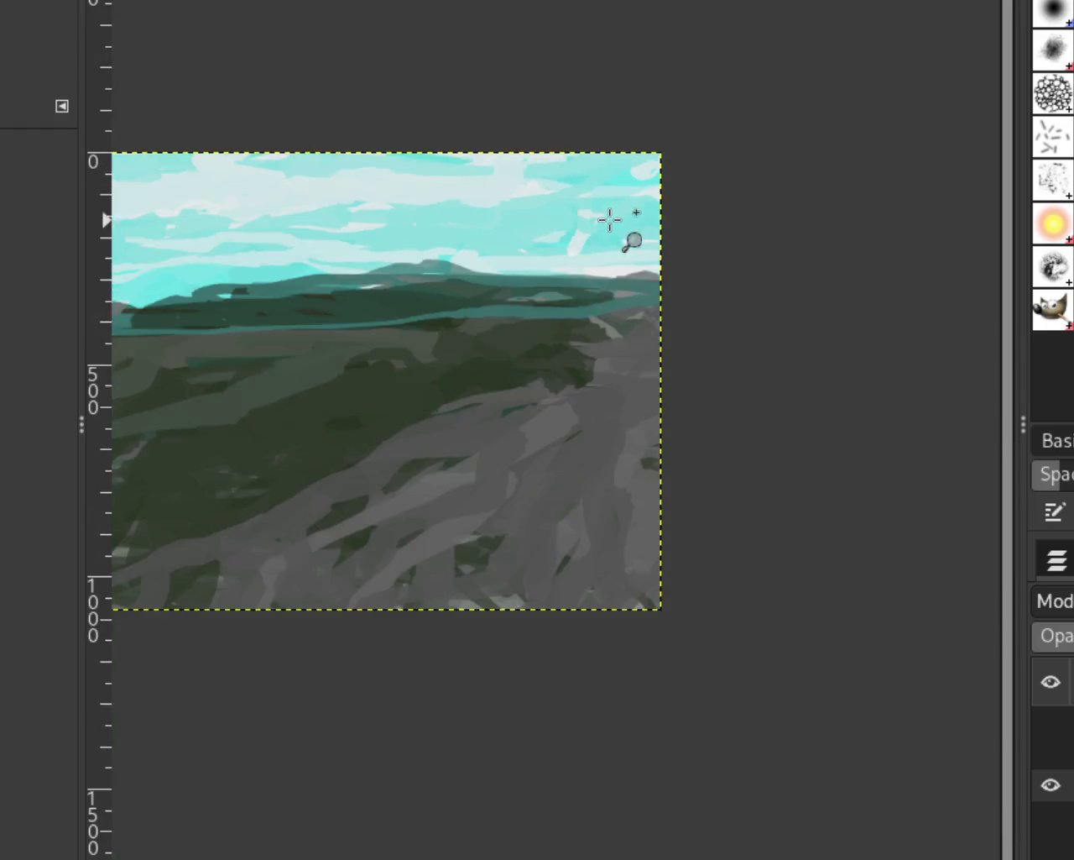
Brush teal over the upper-left sky, discarding a trial wide white stroke on the right
scroll(672, 202, up, 3)
scroll(673, 203, up, 2)
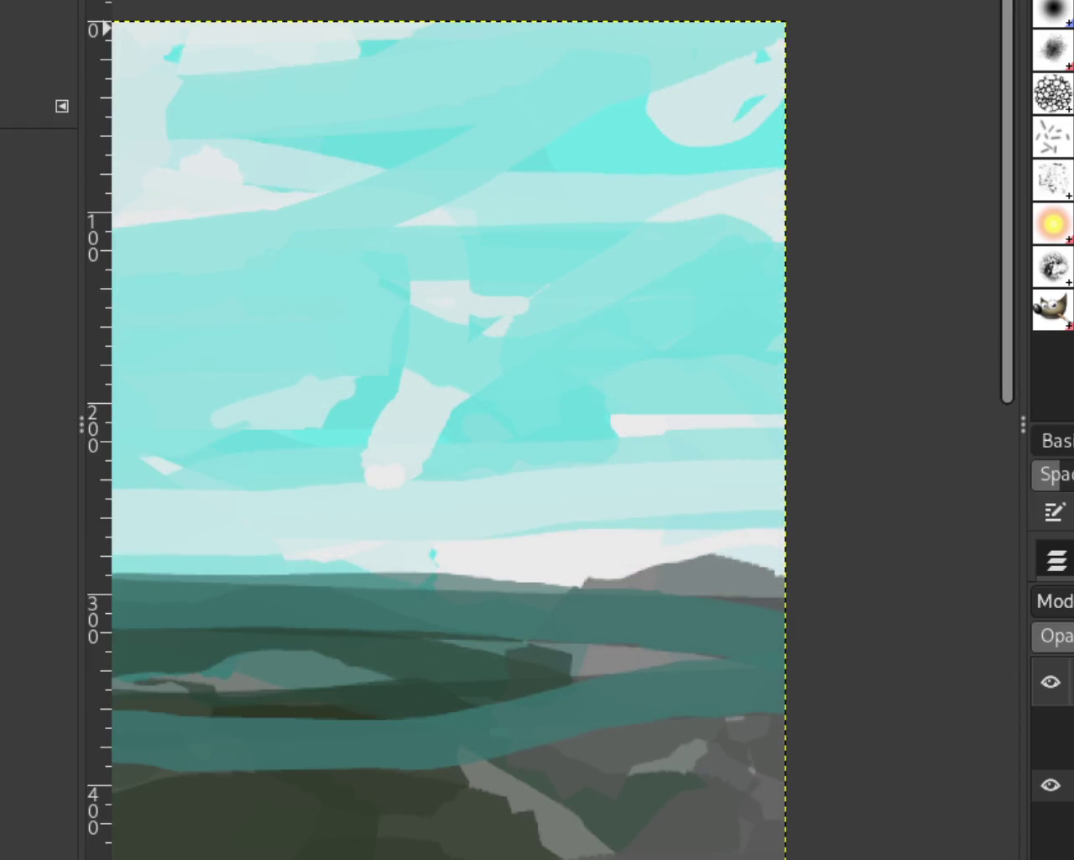
key(p)
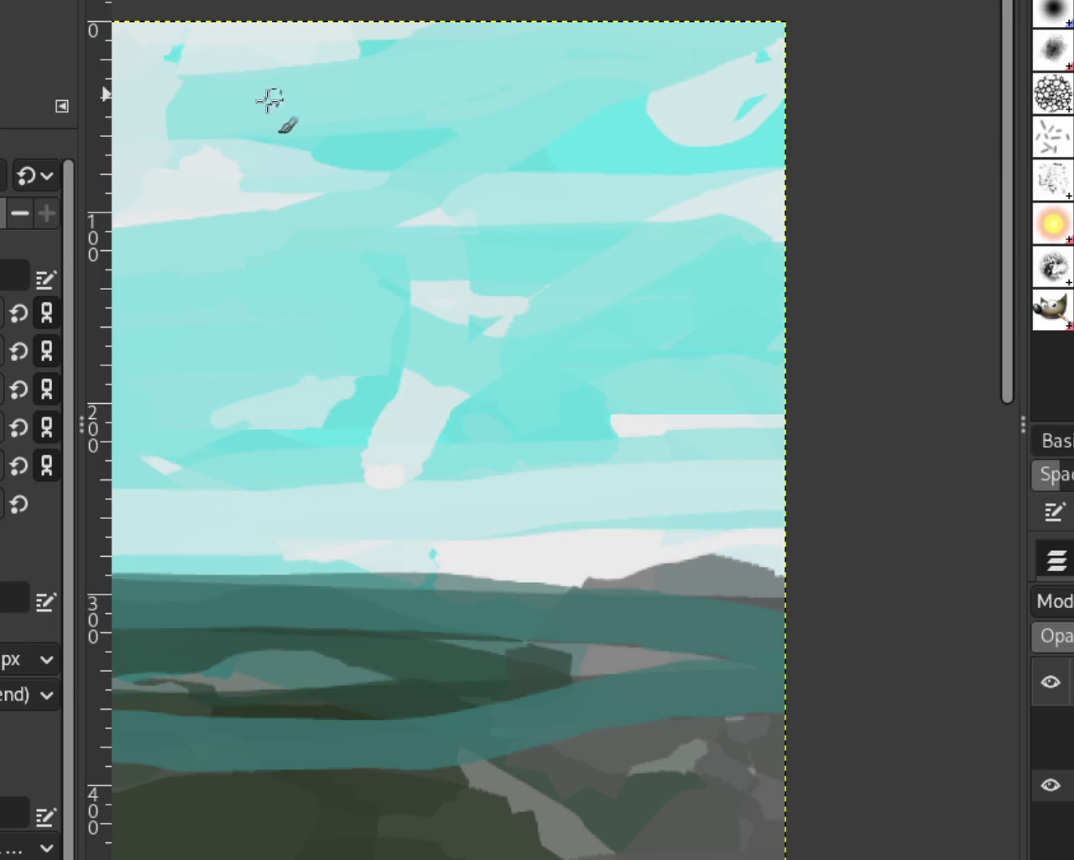
drag(340, 65, 163, 134)
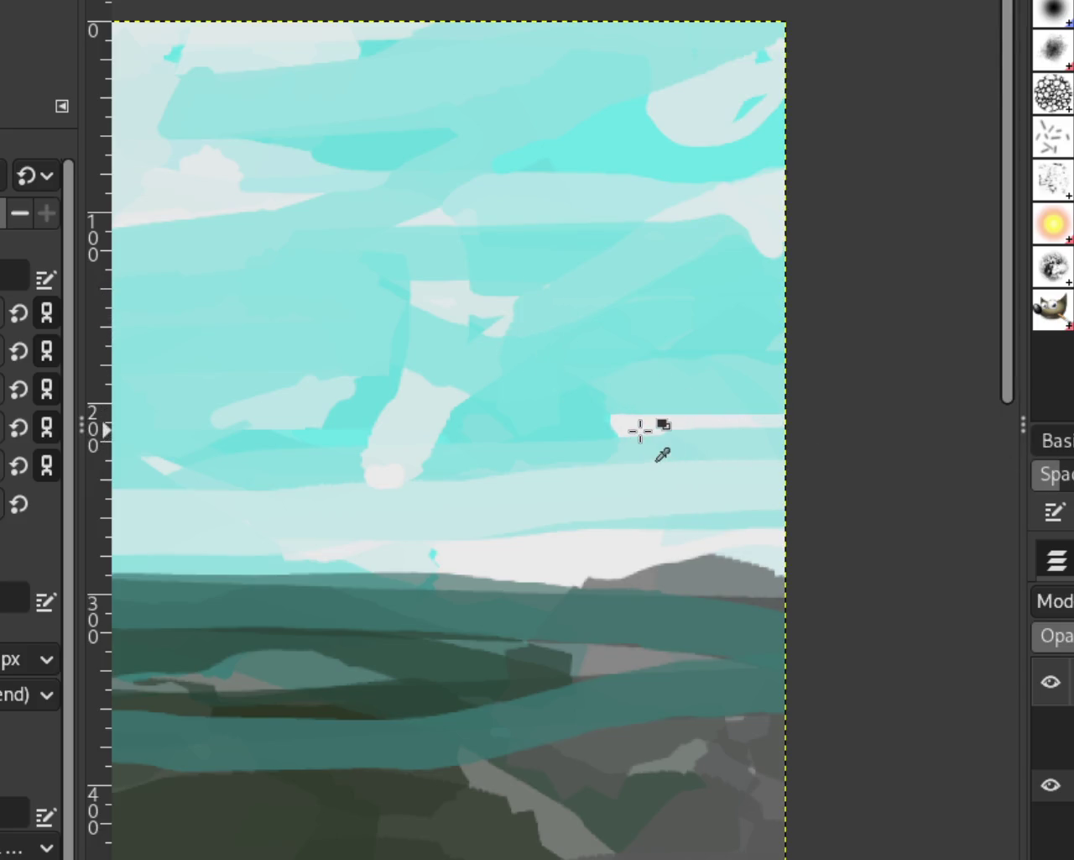
drag(641, 430, 1049, 416)
key(ctrl+z)
scroll(772, 422, down, 2)
scroll(508, 431, down, 2)
scroll(672, 489, up, 1)
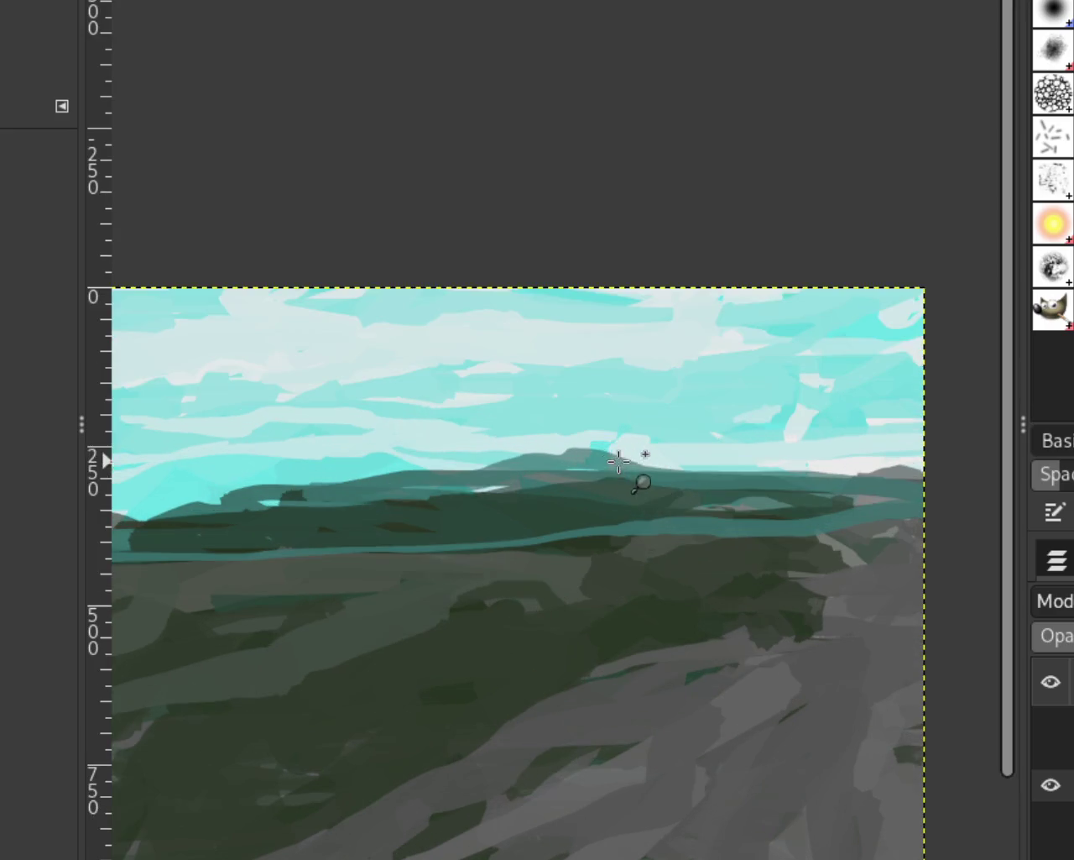
scroll(663, 458, down, 1)
scroll(540, 473, up, 1)
scroll(224, 462, down, 1)
scroll(586, 463, up, 1)
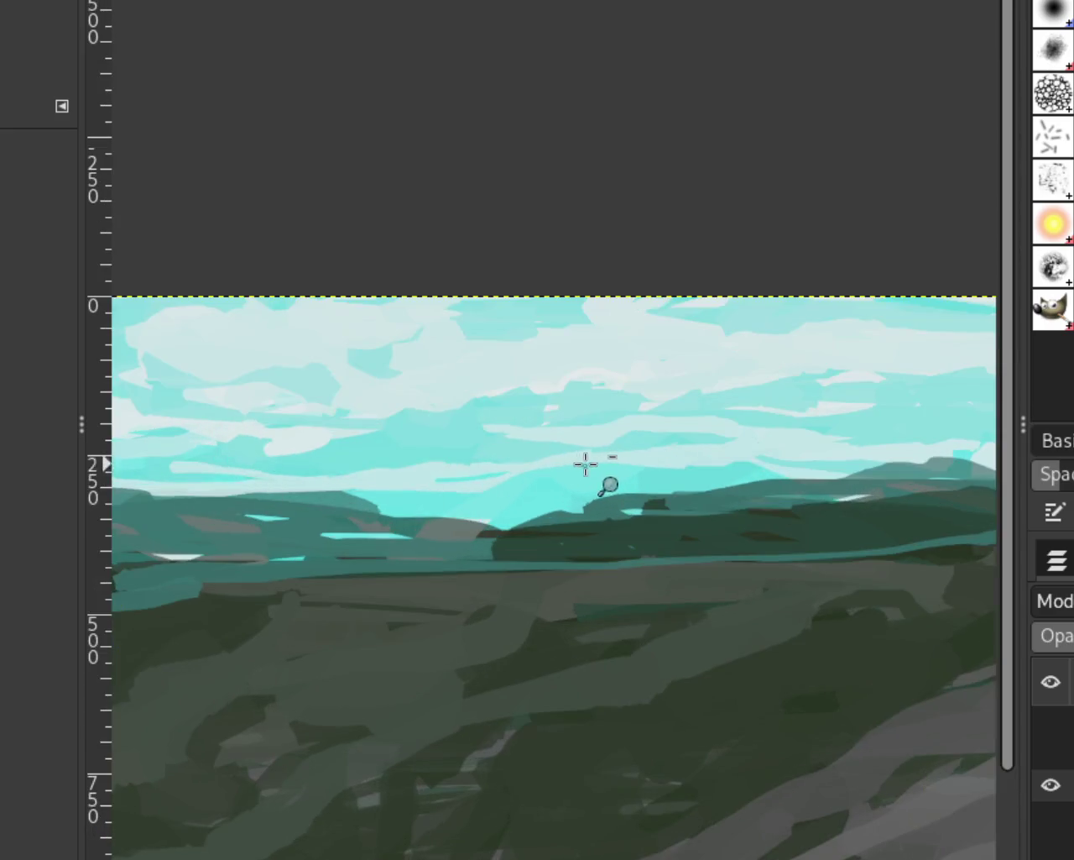
scroll(586, 463, down, 1)
scroll(383, 472, up, 1)
scroll(319, 424, down, 1)
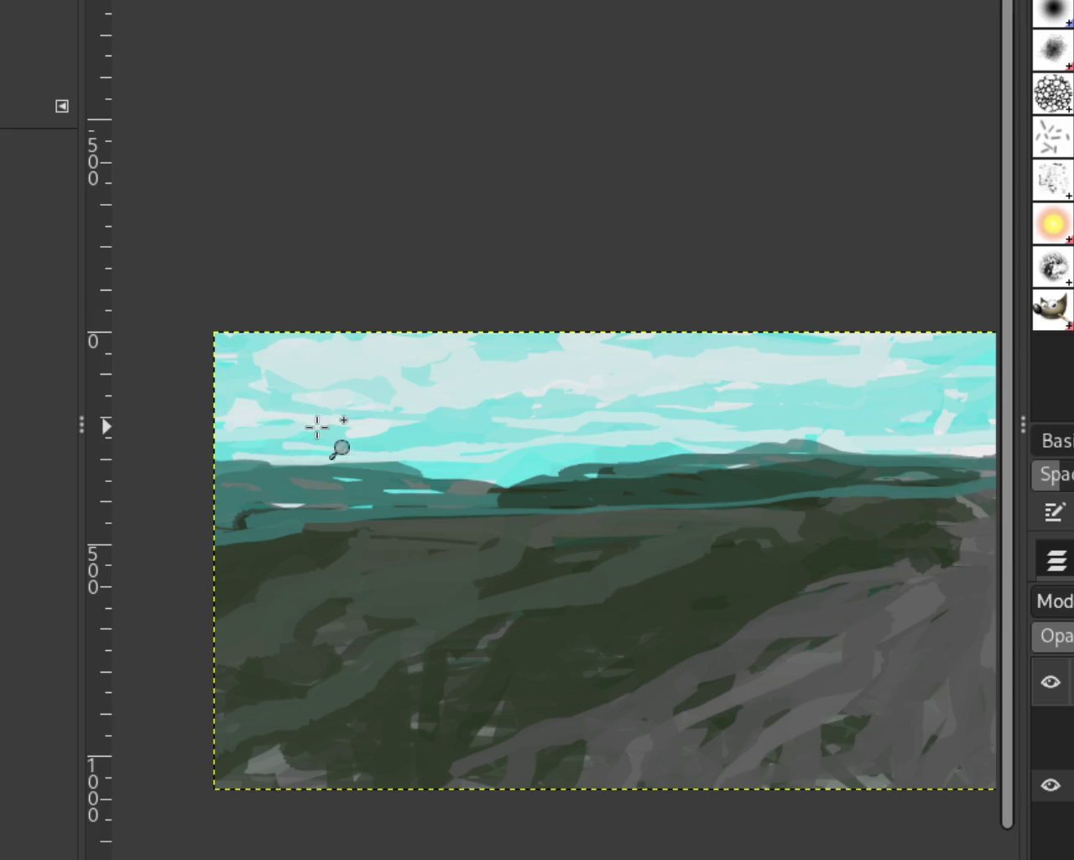
scroll(318, 427, down, 1)
scroll(328, 429, up, 1)
scroll(314, 424, down, 1)
scroll(308, 391, up, 1)
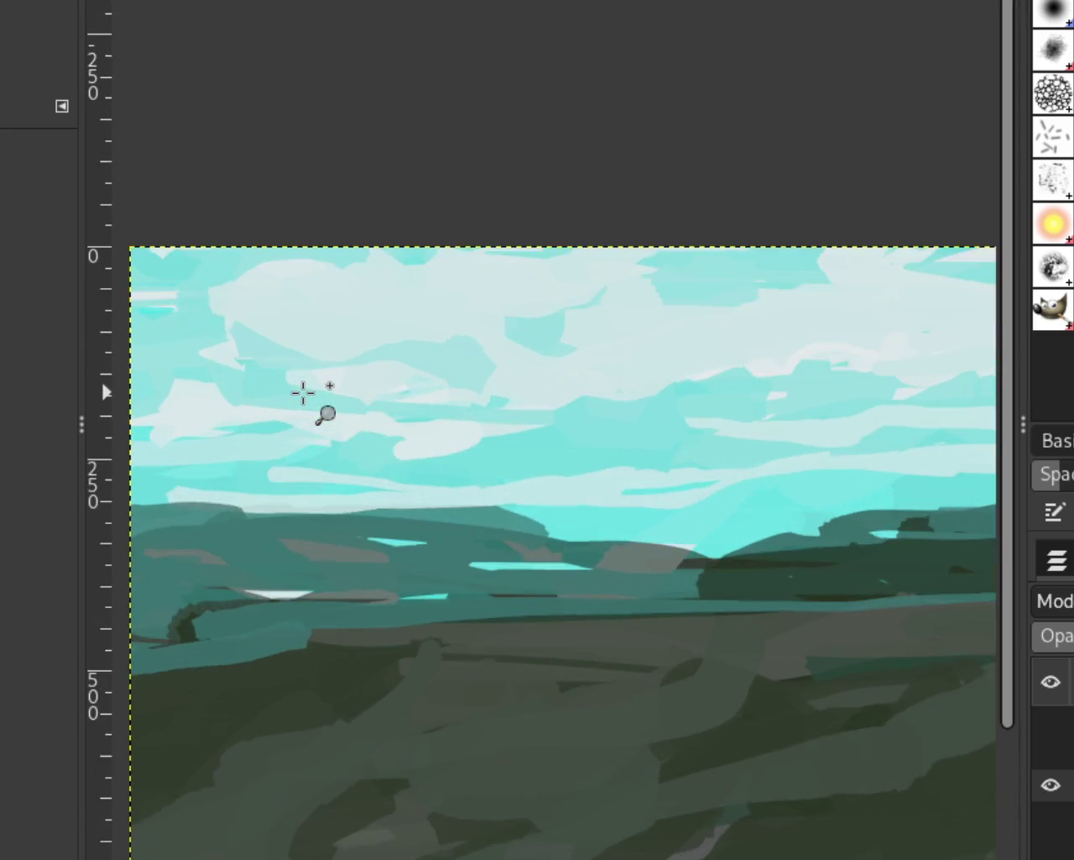
scroll(303, 392, up, 1)
scroll(302, 379, down, 2)
scroll(302, 382, down, 2)
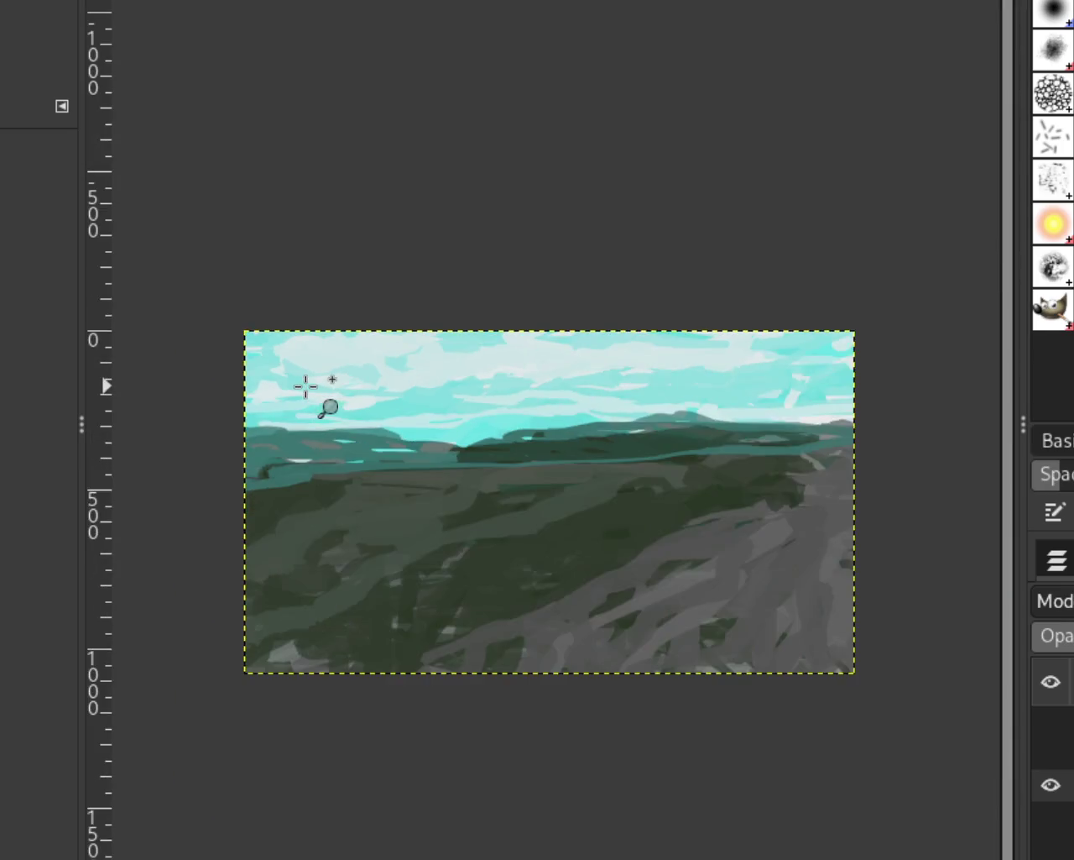
scroll(303, 382, up, 3)
scroll(302, 382, up, 3)
key(p)
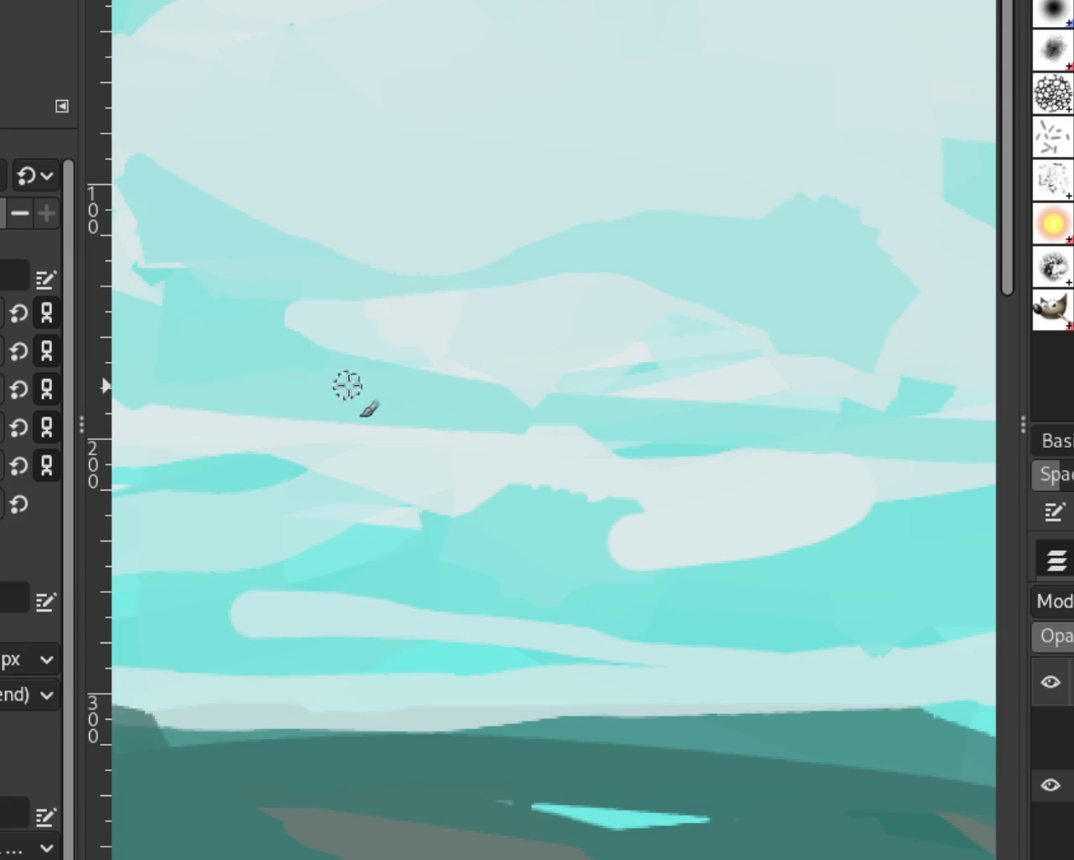
Add a short light cloud stroke, then reframe the view on the sky
drag(546, 391, 636, 389)
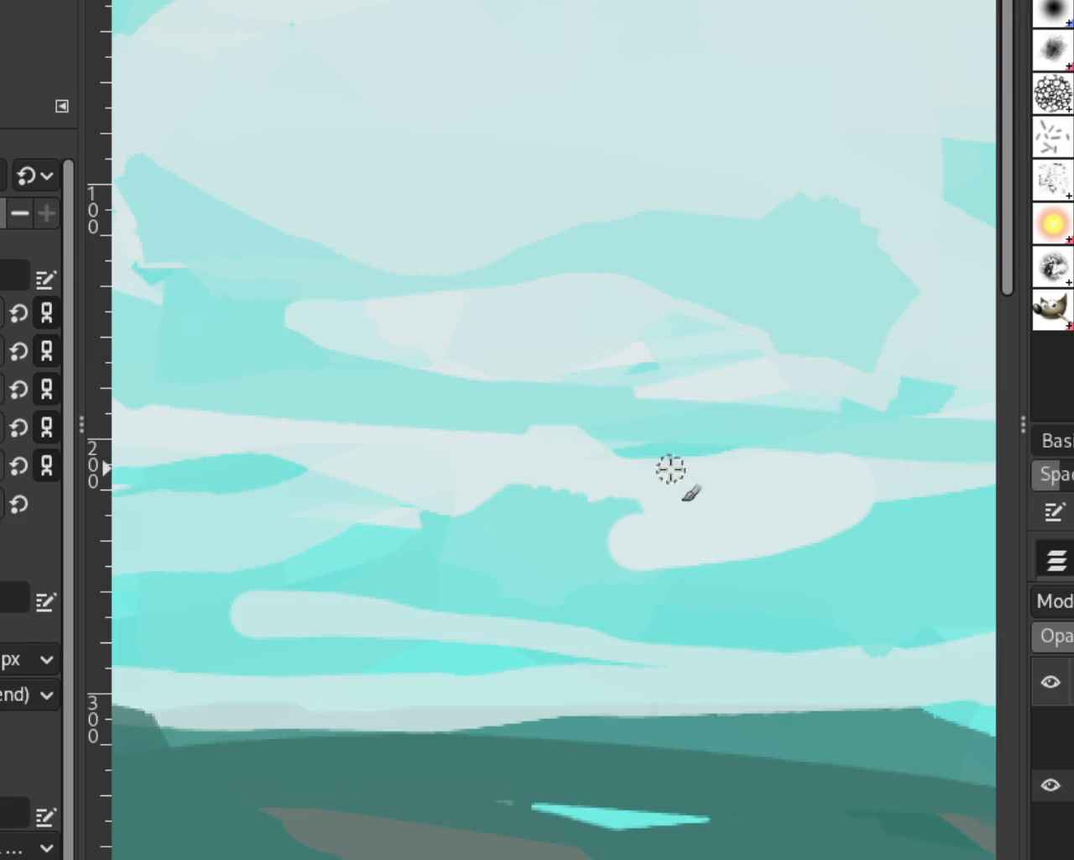
key(z)
ctrl+click(520, 365)
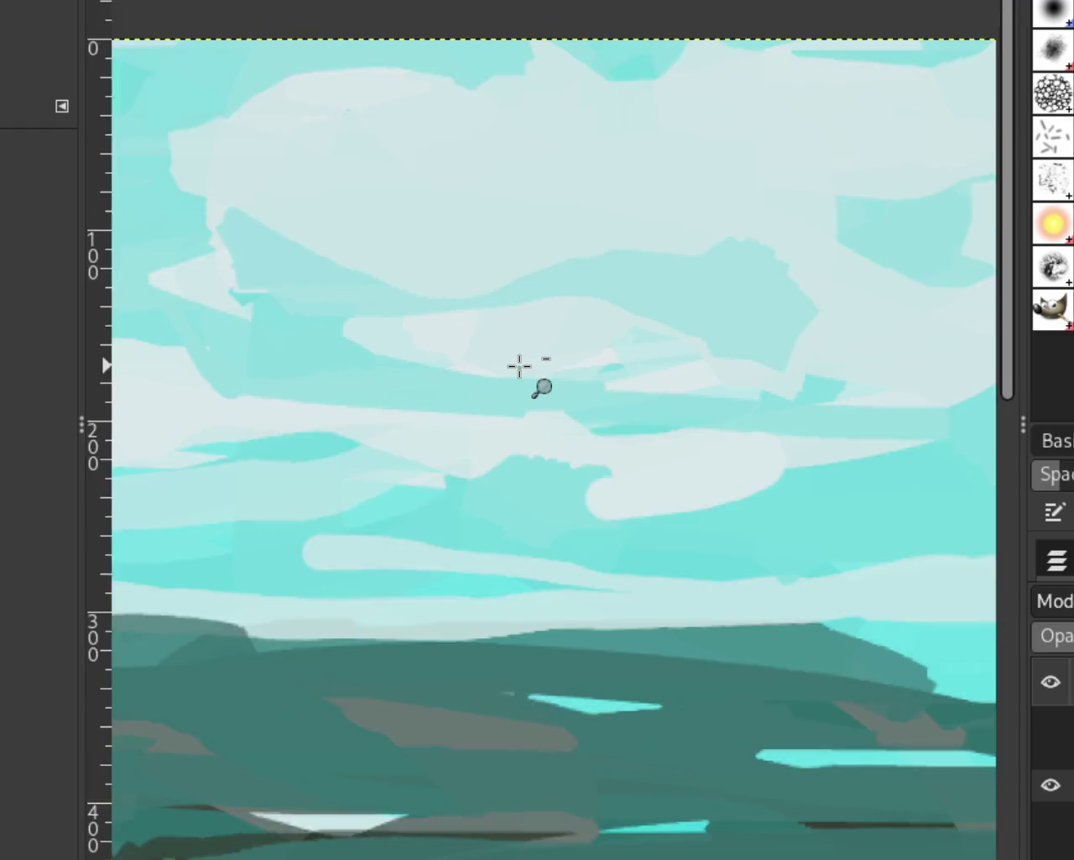
ctrl+click(727, 463)
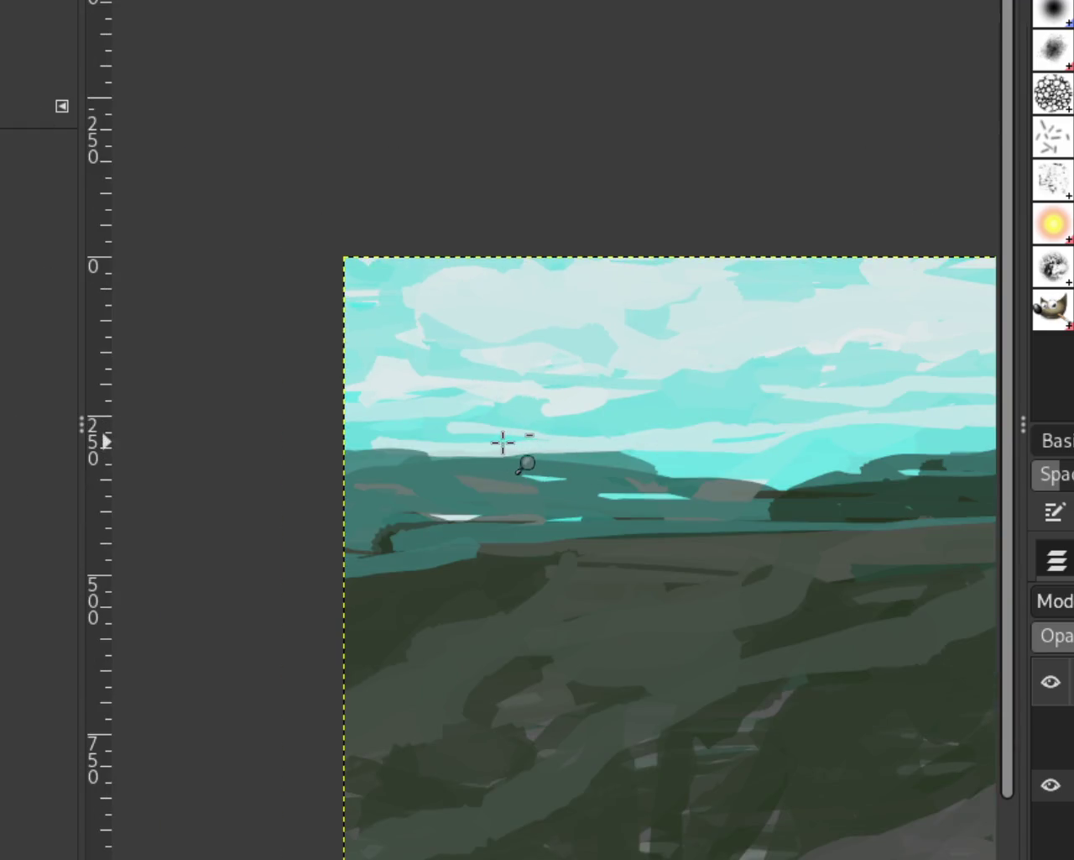
ctrl+click(462, 411)
click(462, 411)
click(462, 411)
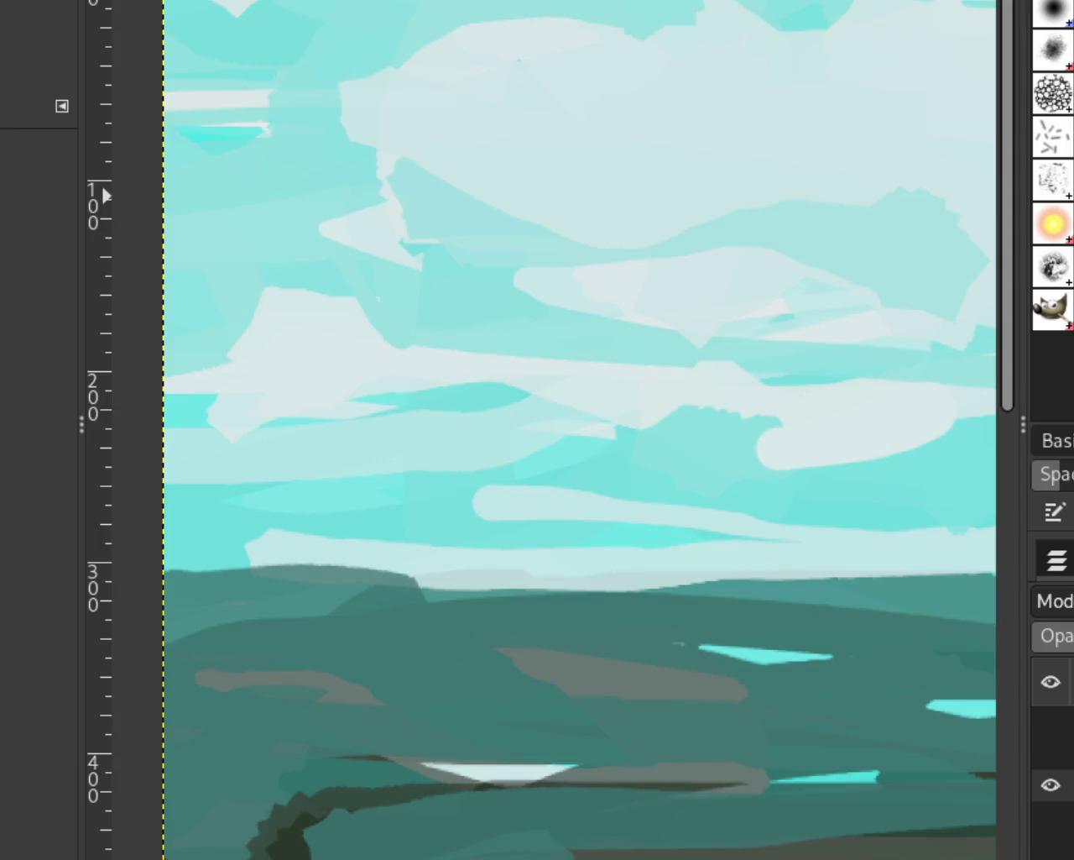
Paint a pale cloud stroke rising from the lower left, after several retried attempts
key(p)
drag(336, 317, 231, 282)
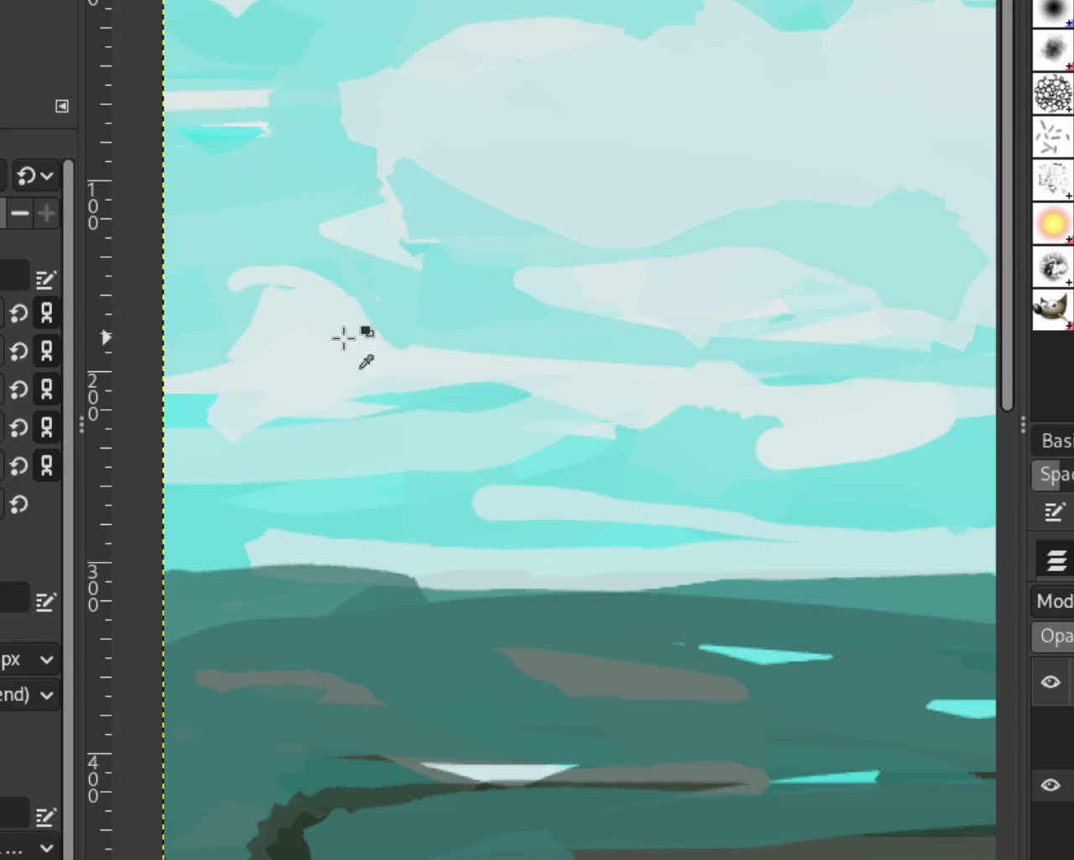
key(ctrl+z)
drag(360, 312, 267, 275)
key(ctrl+z)
drag(336, 311, 193, 361)
key(ctrl+z)
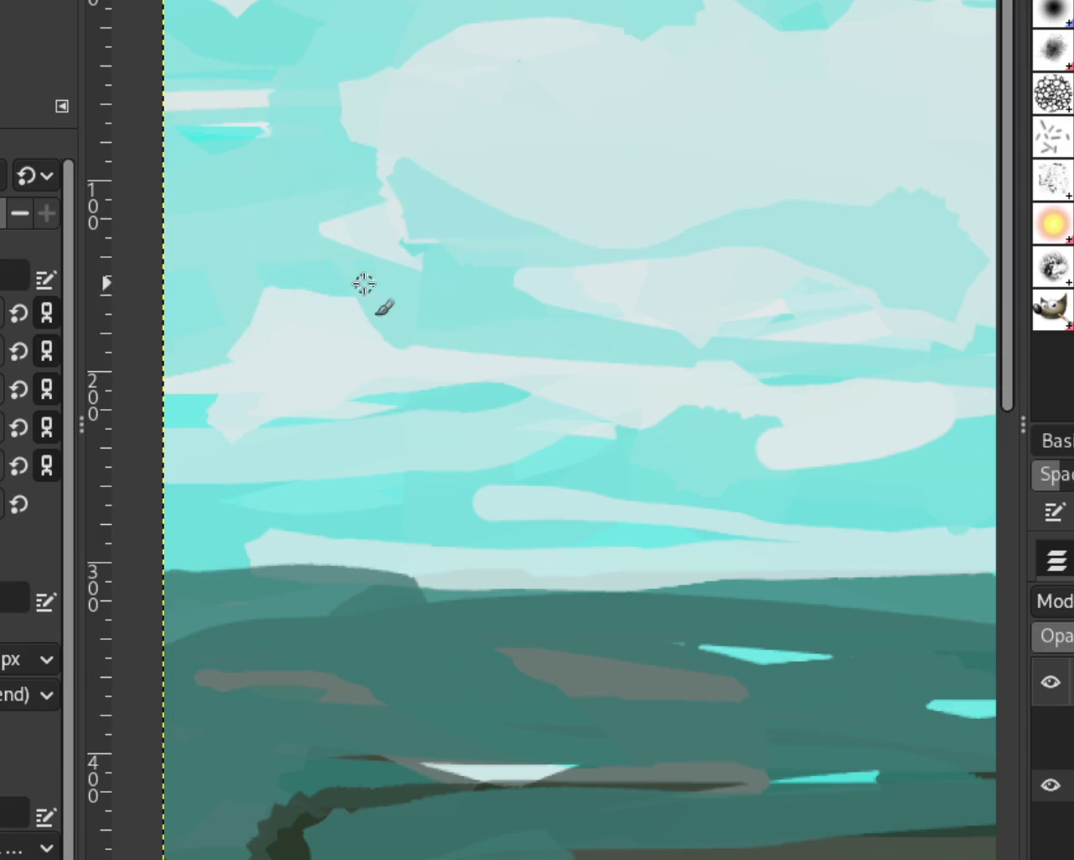
drag(364, 283, 200, 351)
key(ctrl+z)
drag(345, 311, 168, 357)
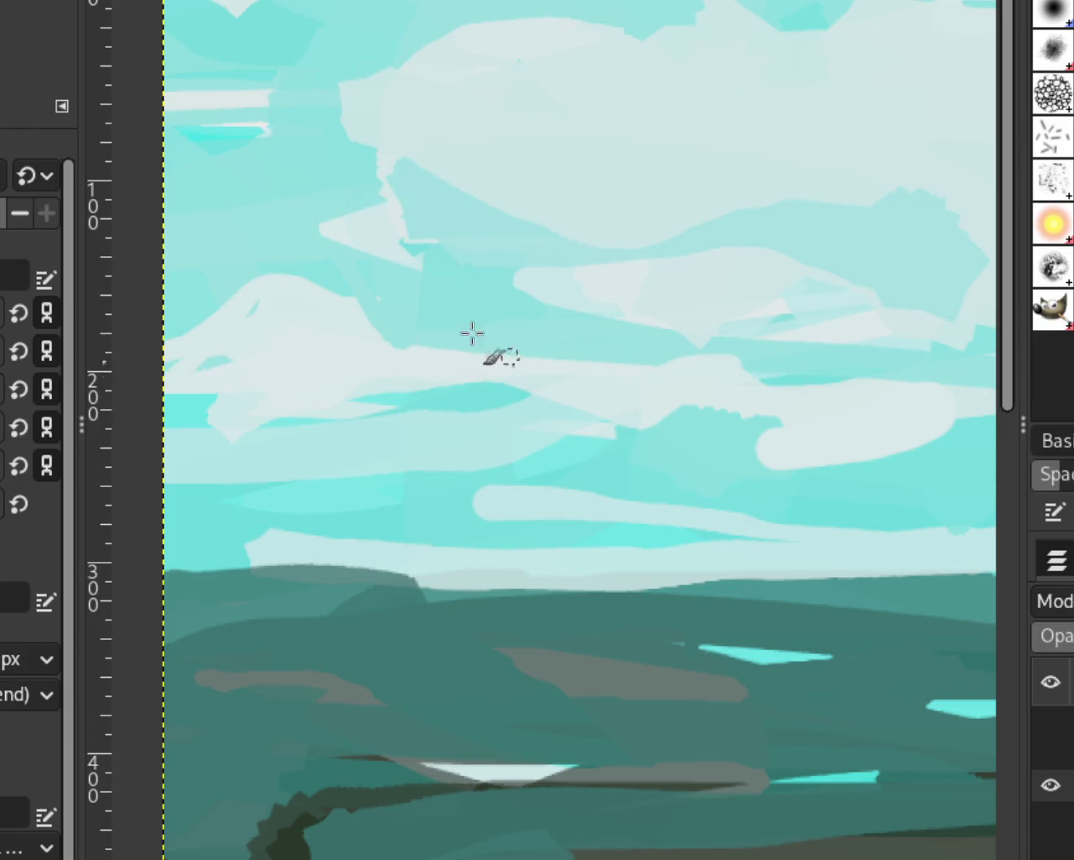
Extend the cloud upward in pale colour and paint cyan over the lower cloud streak
drag(818, 449, 768, 413)
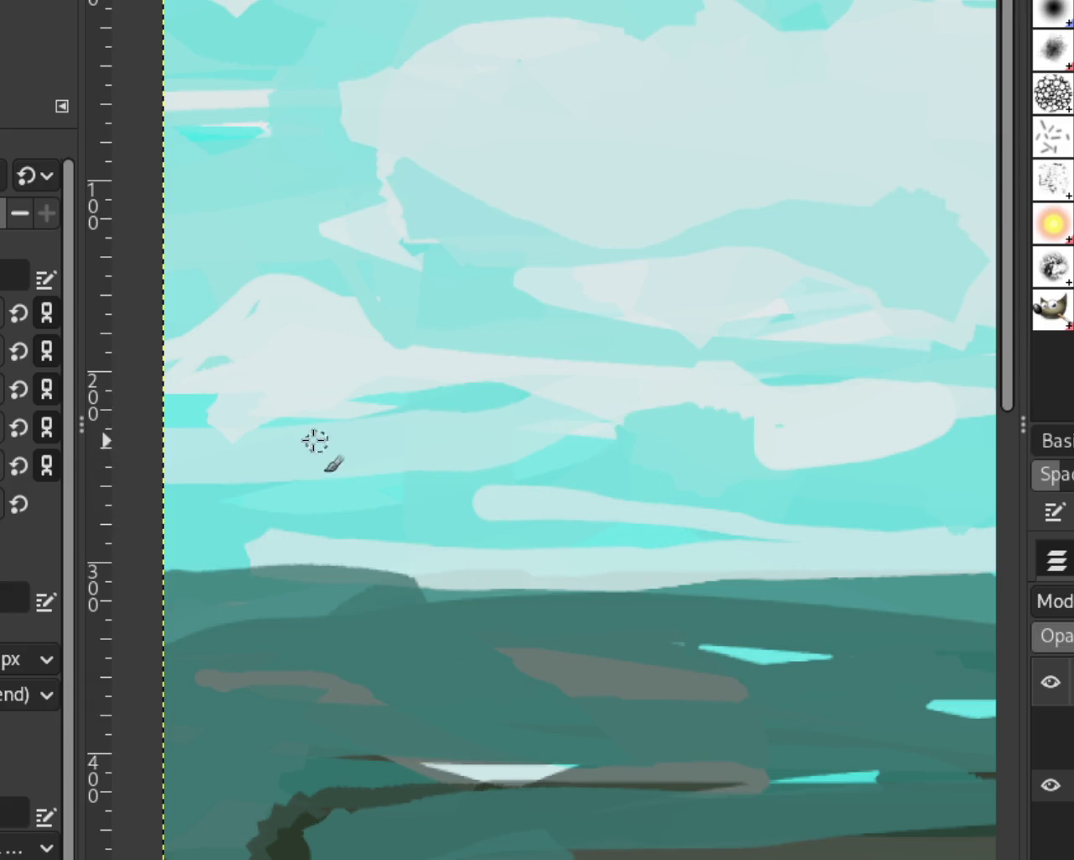
drag(585, 497, 172, 542)
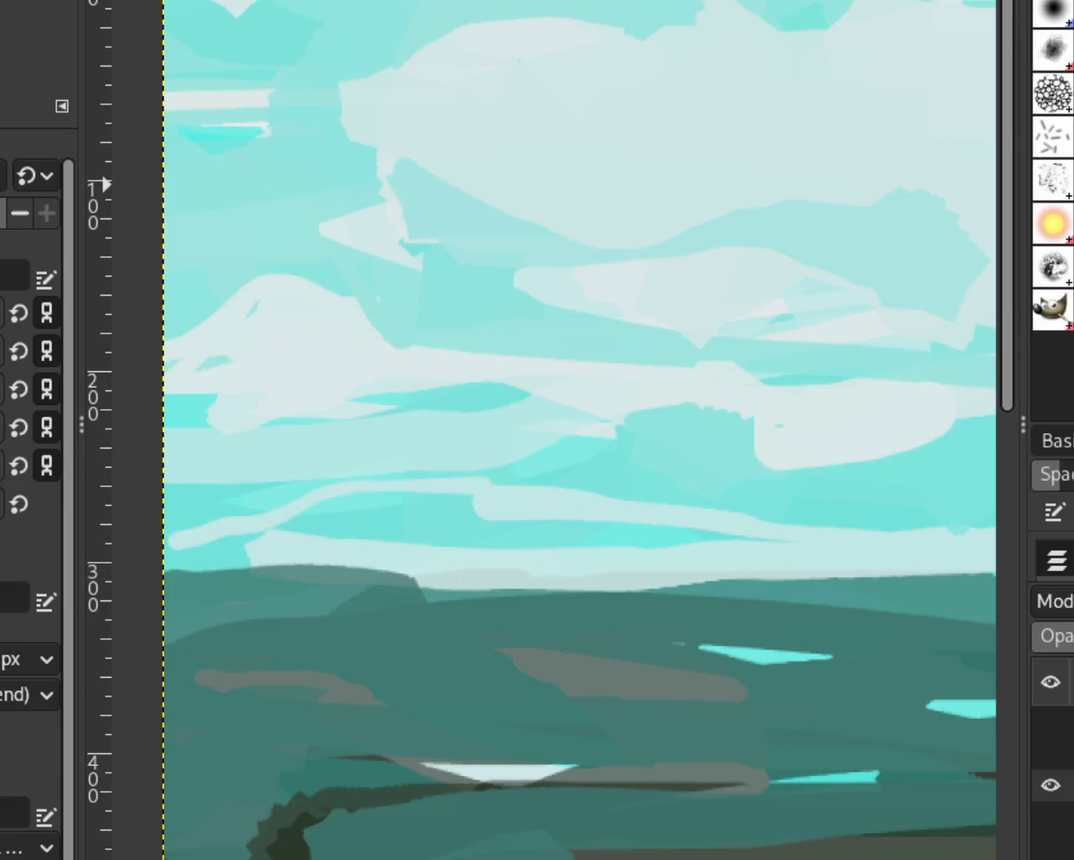
key(z)
ctrl+click(559, 412)
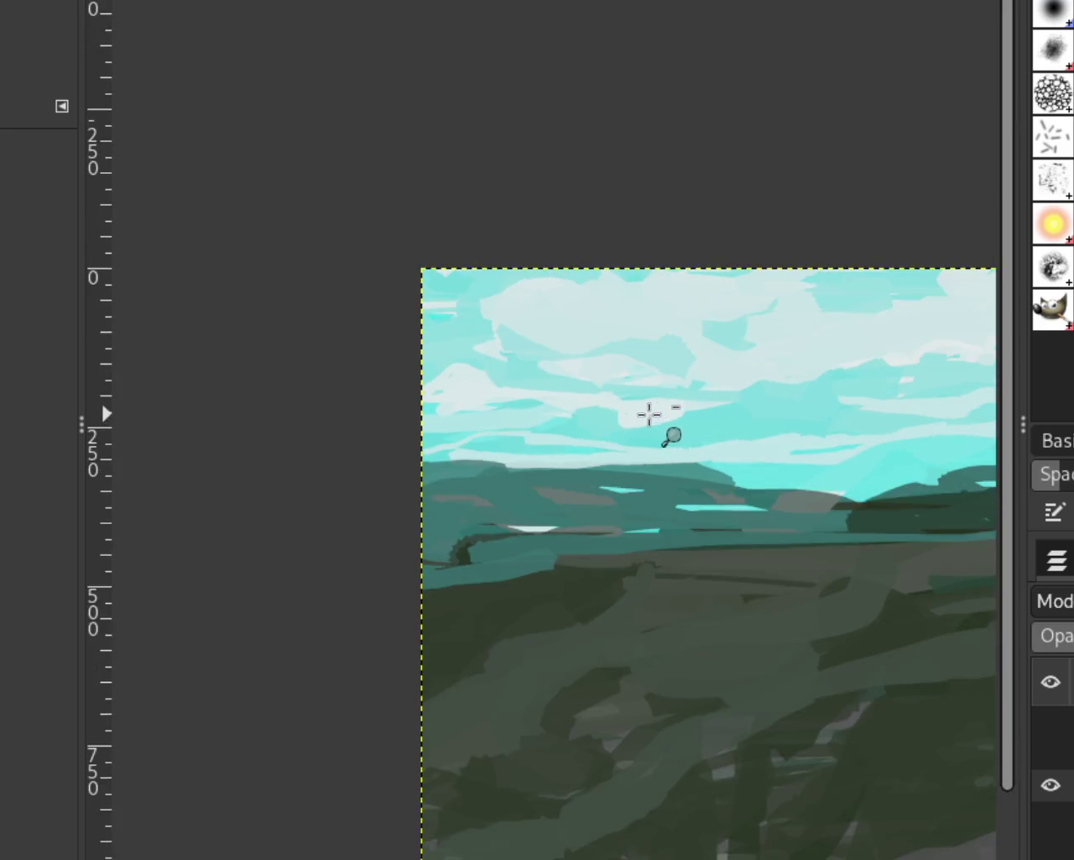
Zoom in and out on the canvas until the upper-left sky and teal hills fill the view
ctrl+click(649, 413)
click(828, 391)
click(828, 391)
ctrl+click(726, 449)
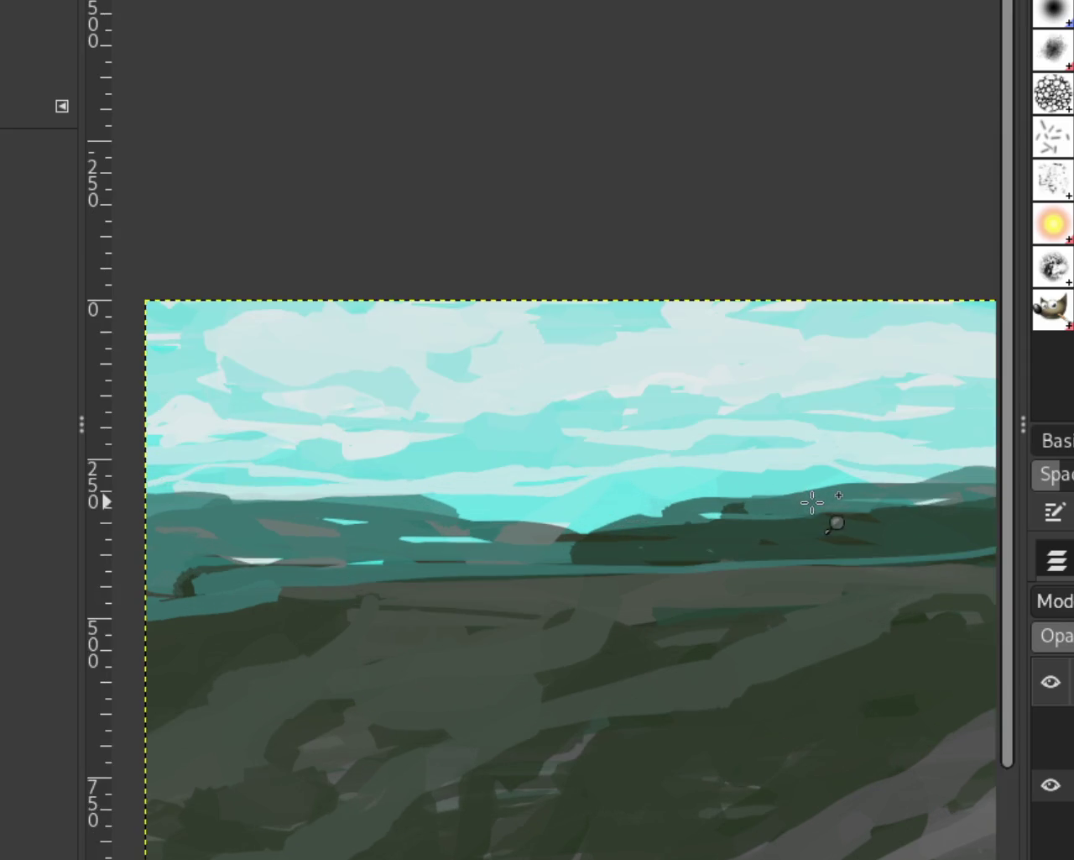
ctrl+click(614, 502)
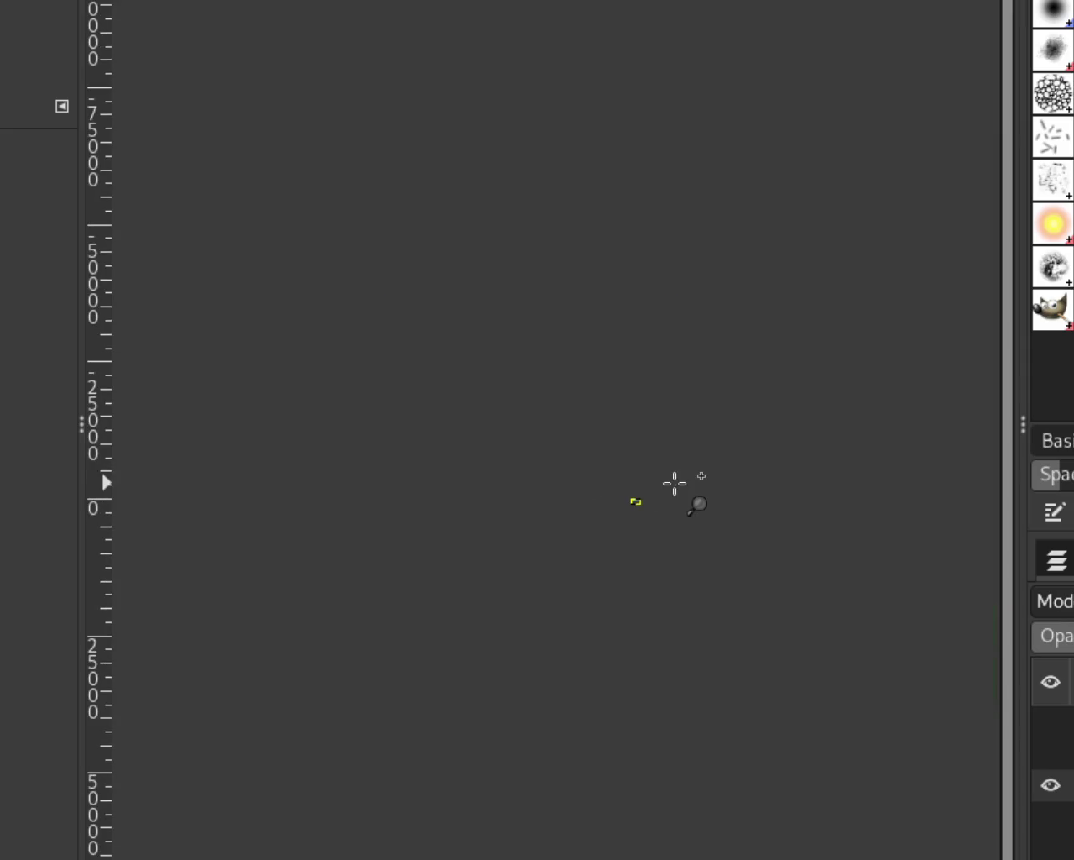
scroll(674, 483, up, 1)
scroll(614, 515, up, 2)
scroll(614, 516, up, 3)
scroll(711, 422, down, 1)
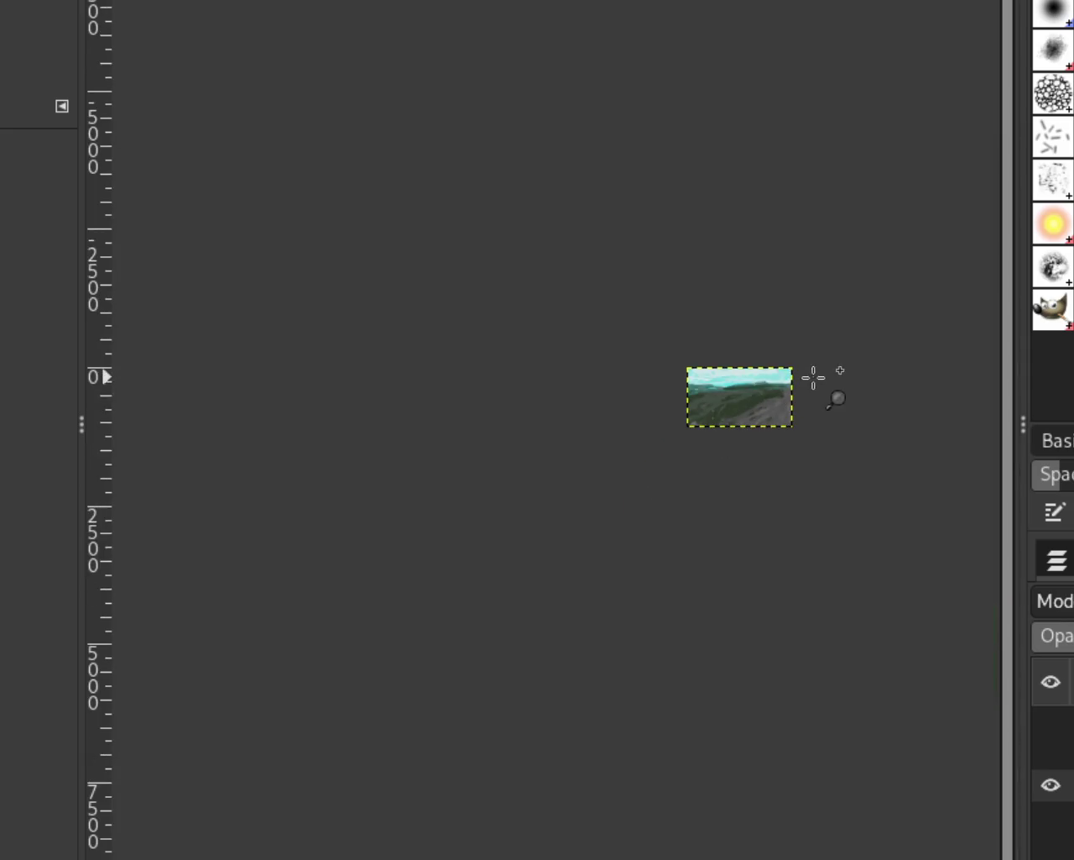
scroll(752, 399, up, 2)
scroll(660, 425, up, 3)
scroll(484, 505, down, 1)
scroll(727, 395, up, 3)
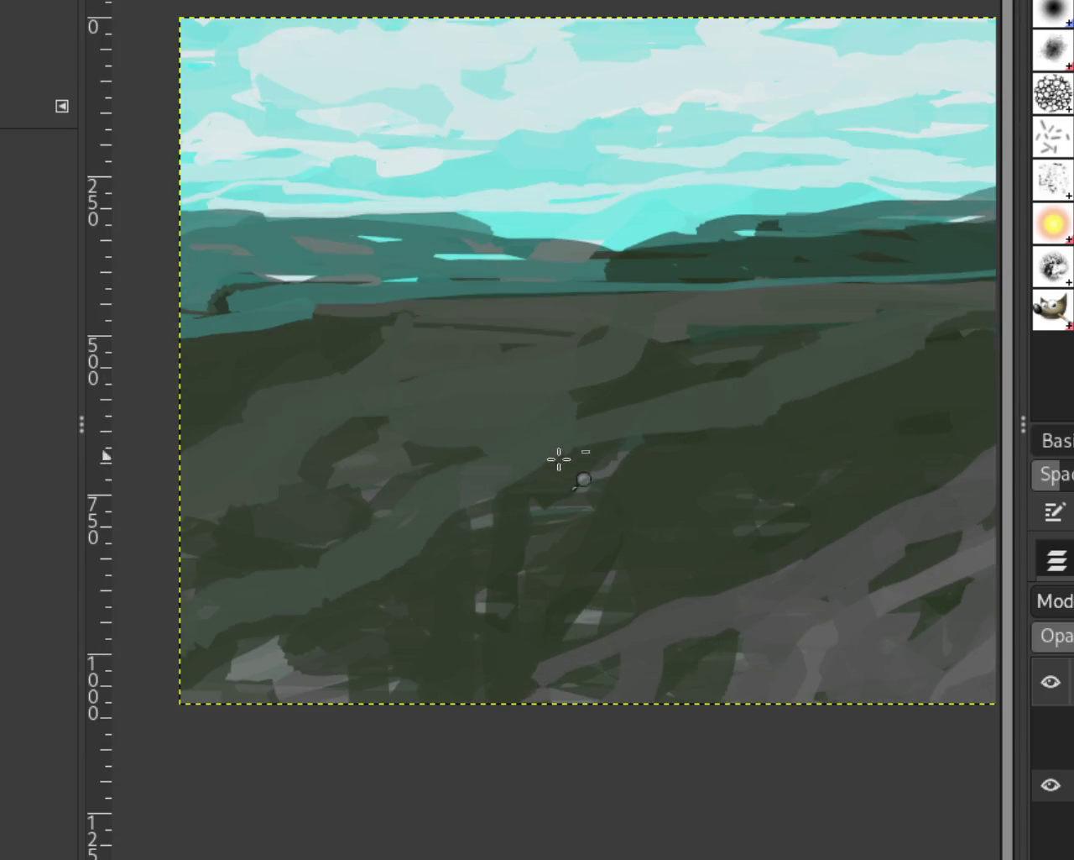
scroll(630, 439, down, 2)
scroll(697, 384, down, 1)
scroll(528, 408, up, 1)
scroll(868, 307, down, 1)
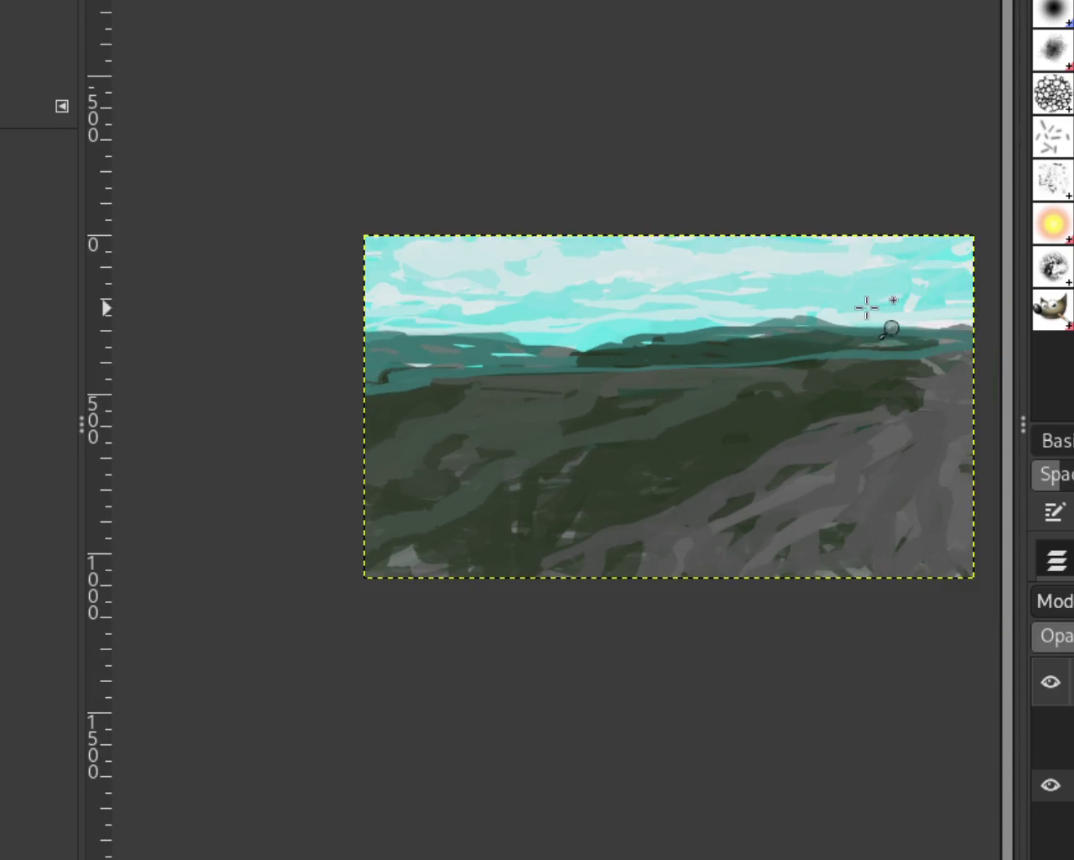
scroll(655, 394, up, 1)
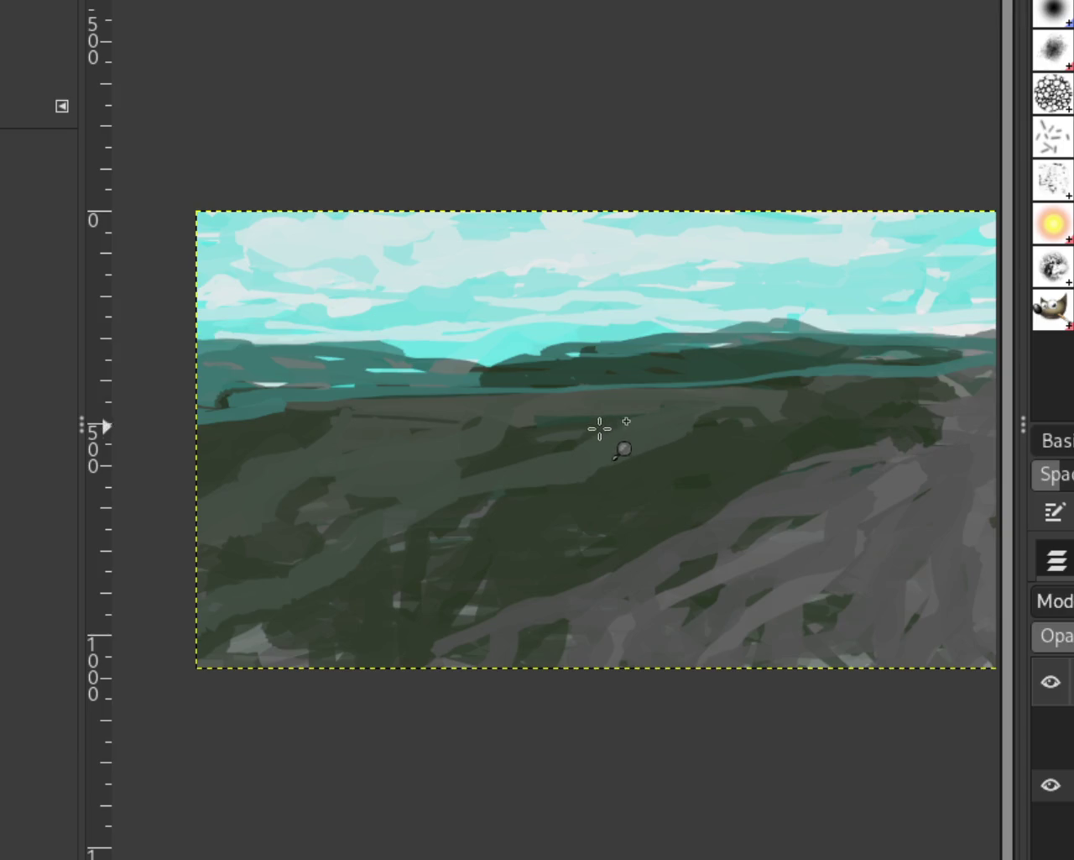
scroll(660, 446, down, 1)
scroll(353, 394, down, 1)
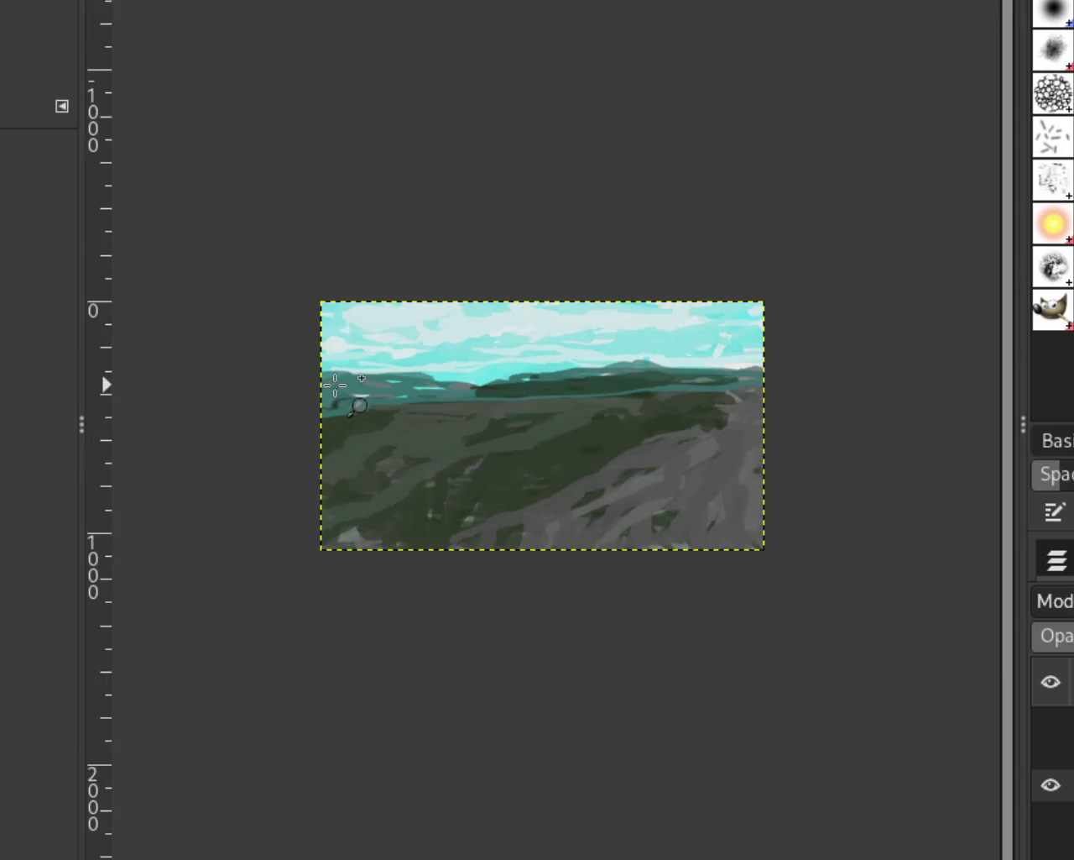
scroll(340, 386, up, 2)
scroll(335, 336, down, 1)
scroll(340, 319, up, 3)
scroll(341, 317, up, 2)
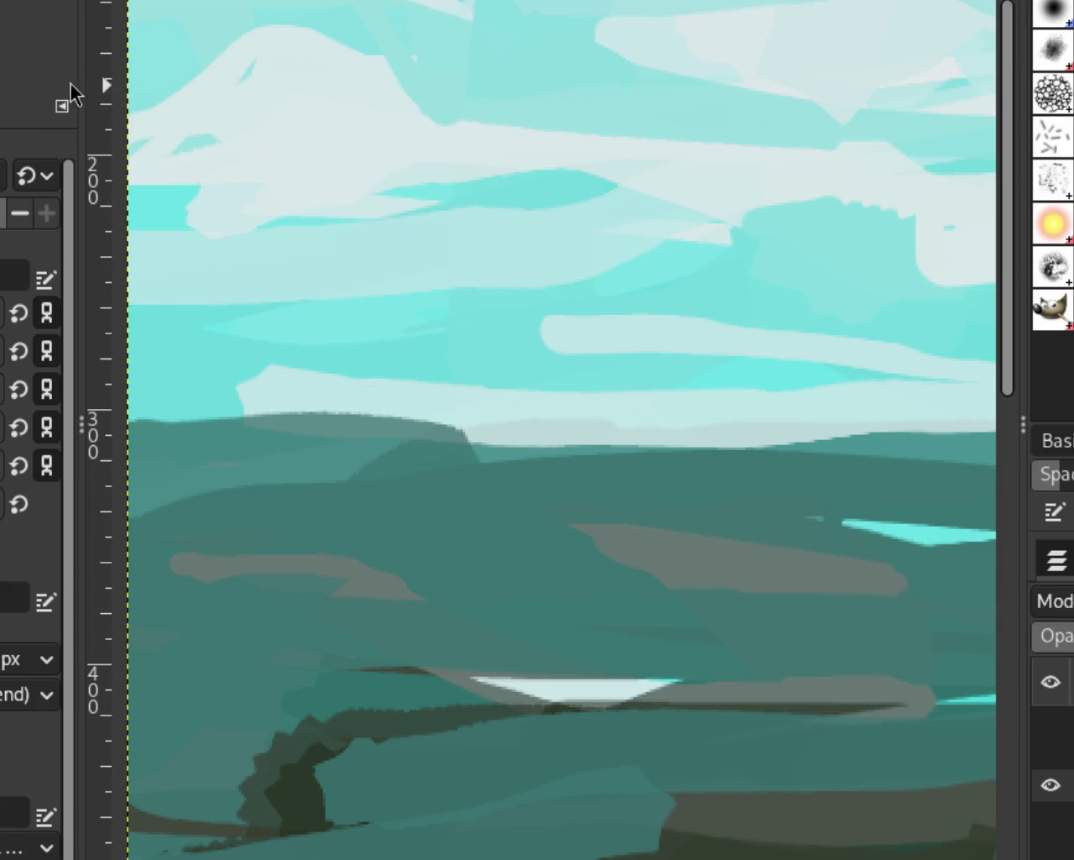
Zoom out to see the whole painting
key(z)
click(598, 402)
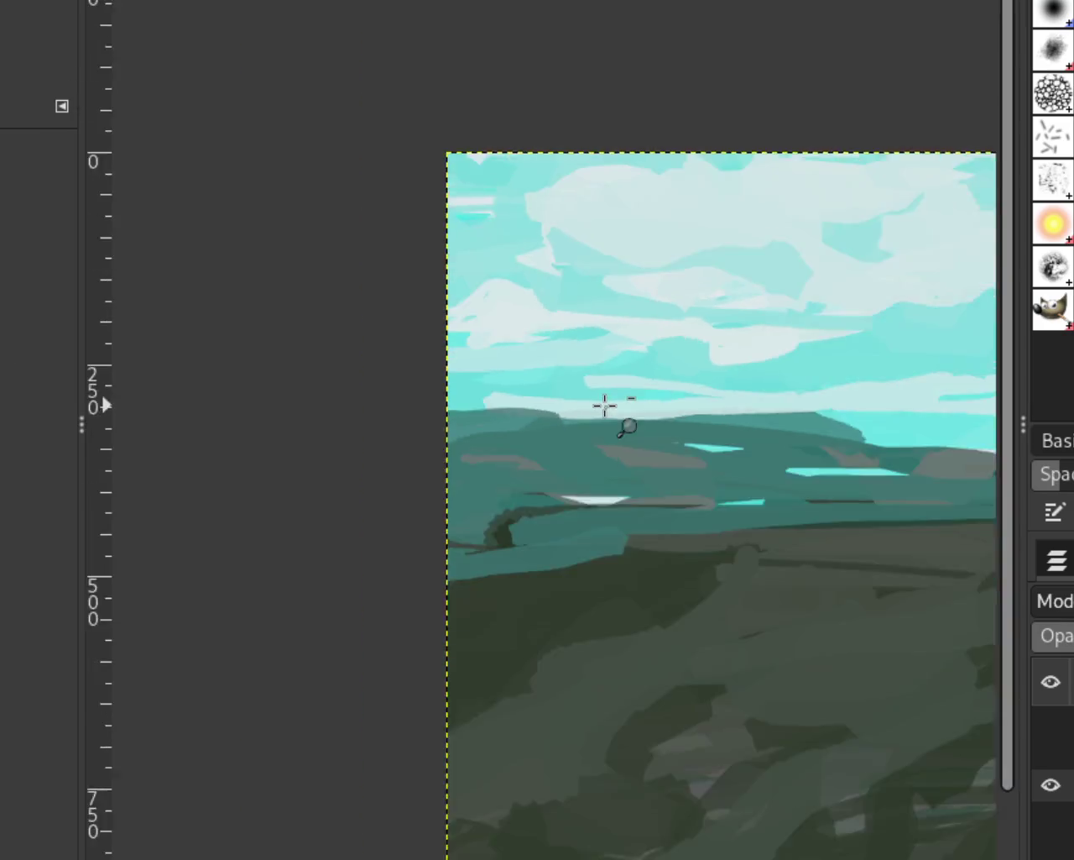
click(571, 392)
ctrl+click(538, 388)
ctrl+scroll(871, 463, down, 3)
ctrl+scroll(864, 463, up, 2)
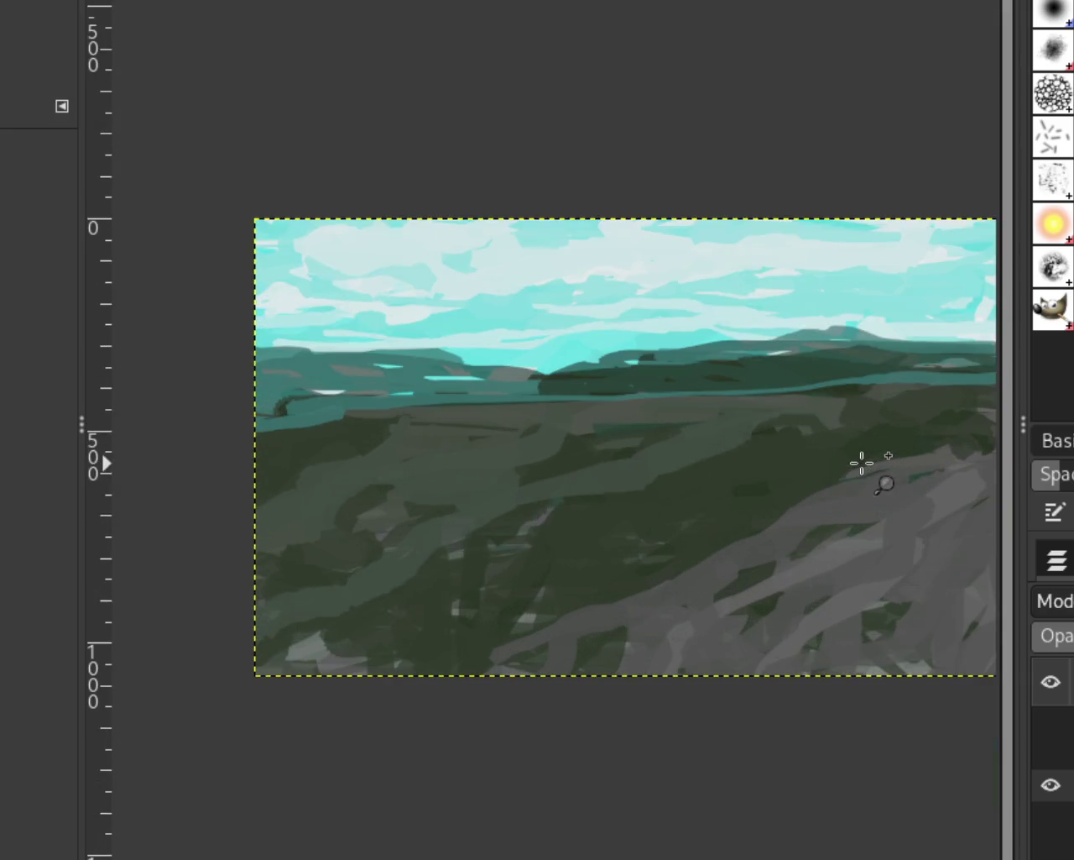
ctrl+scroll(670, 392, down, 1)
ctrl+scroll(403, 504, up, 3)
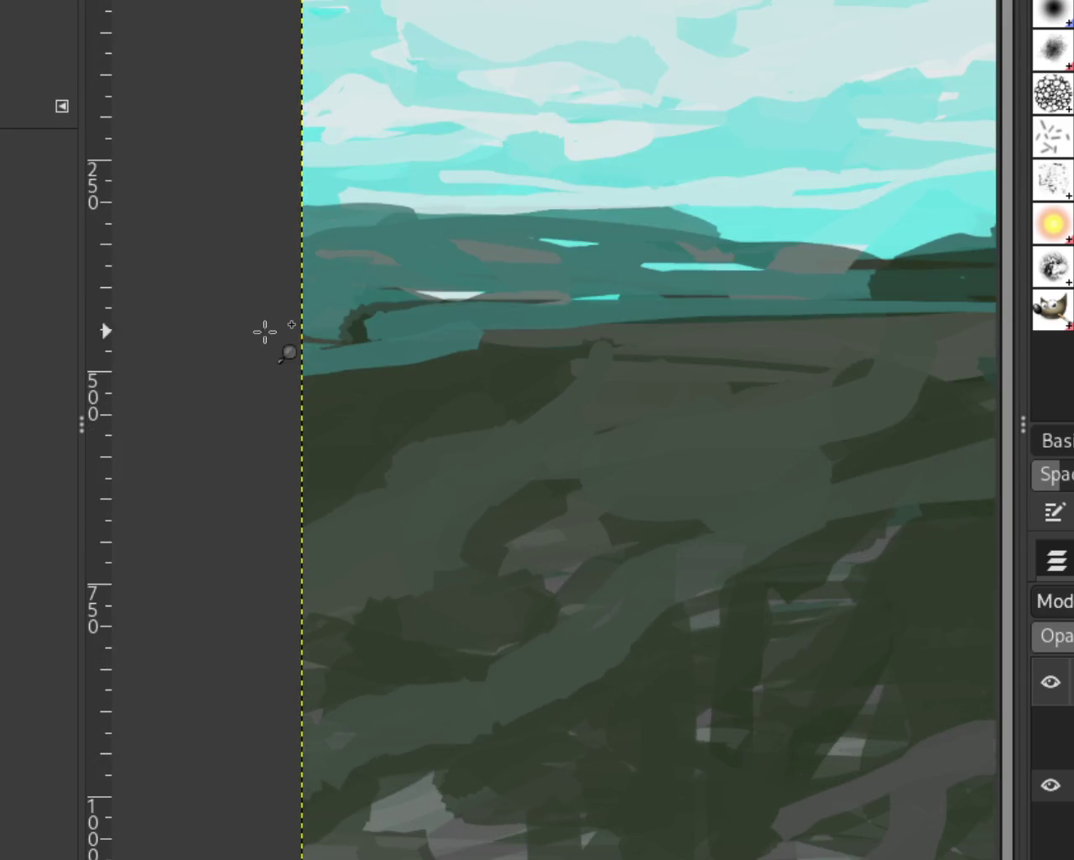
Try teal strokes across the hills to the left edge, undoing each attempt
key(o)
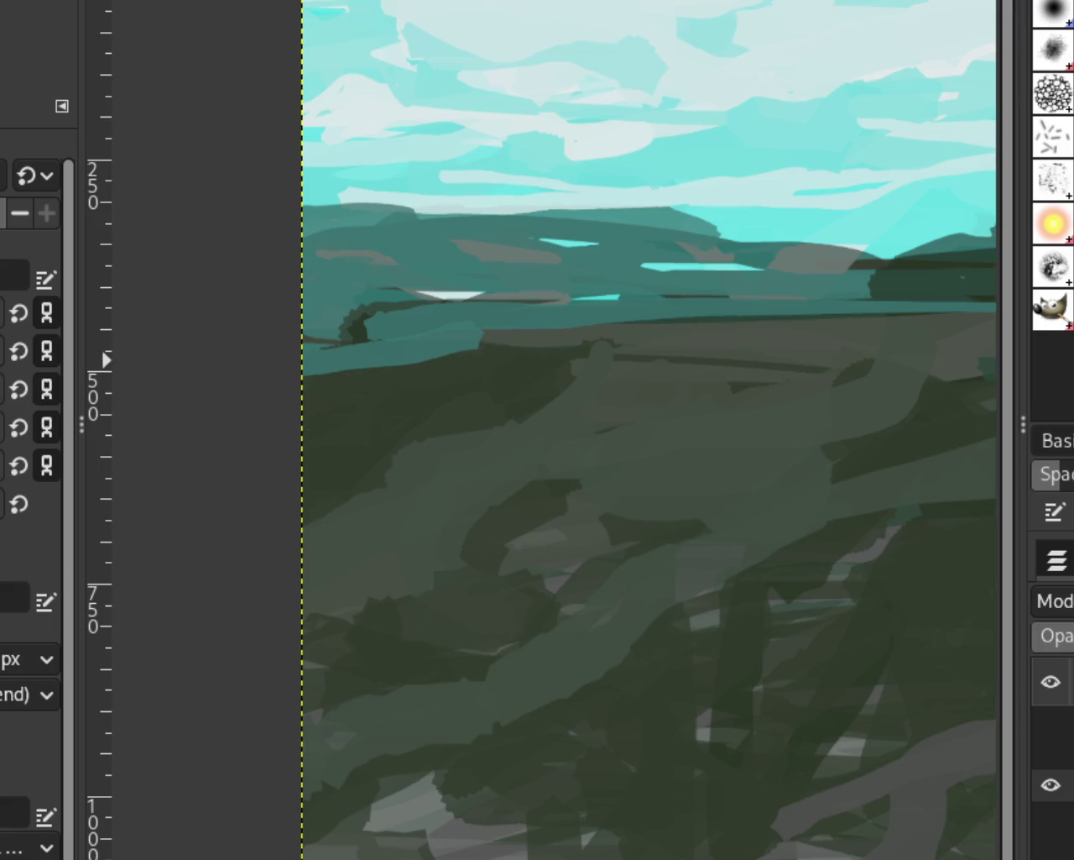
drag(865, 309, 120, 407)
key(ctrl+z)
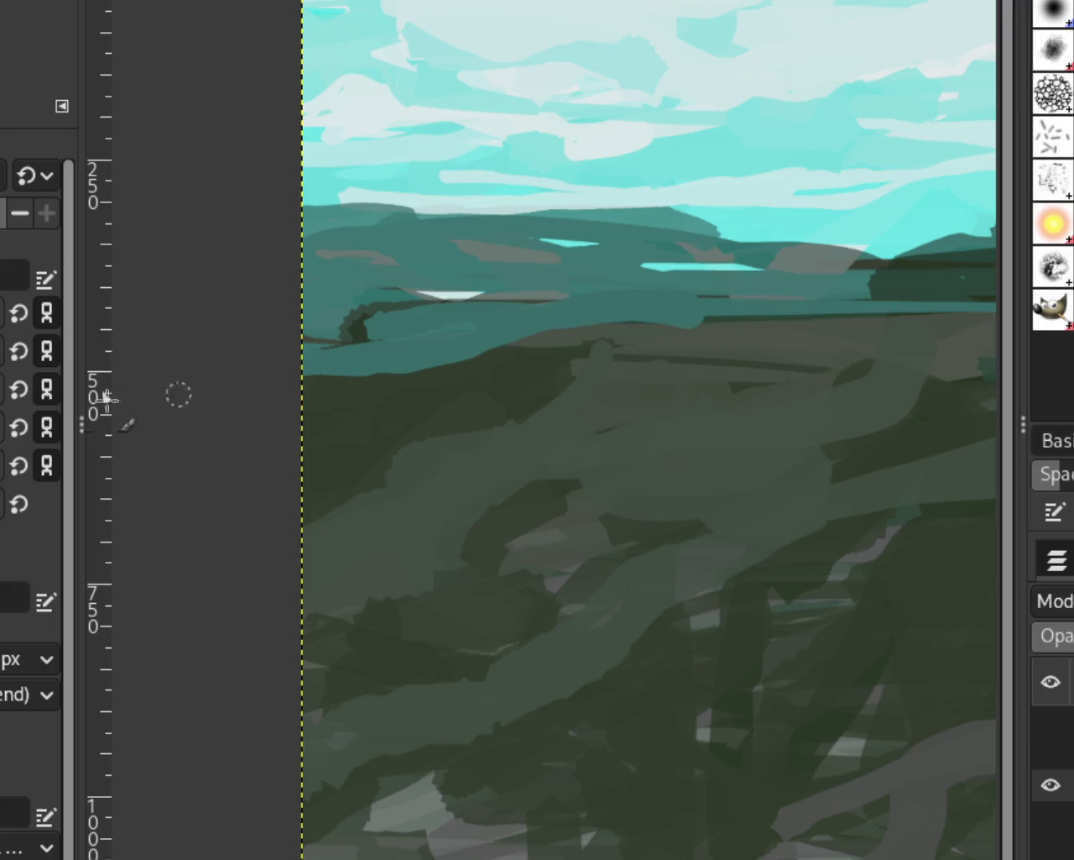
drag(697, 324, 159, 423)
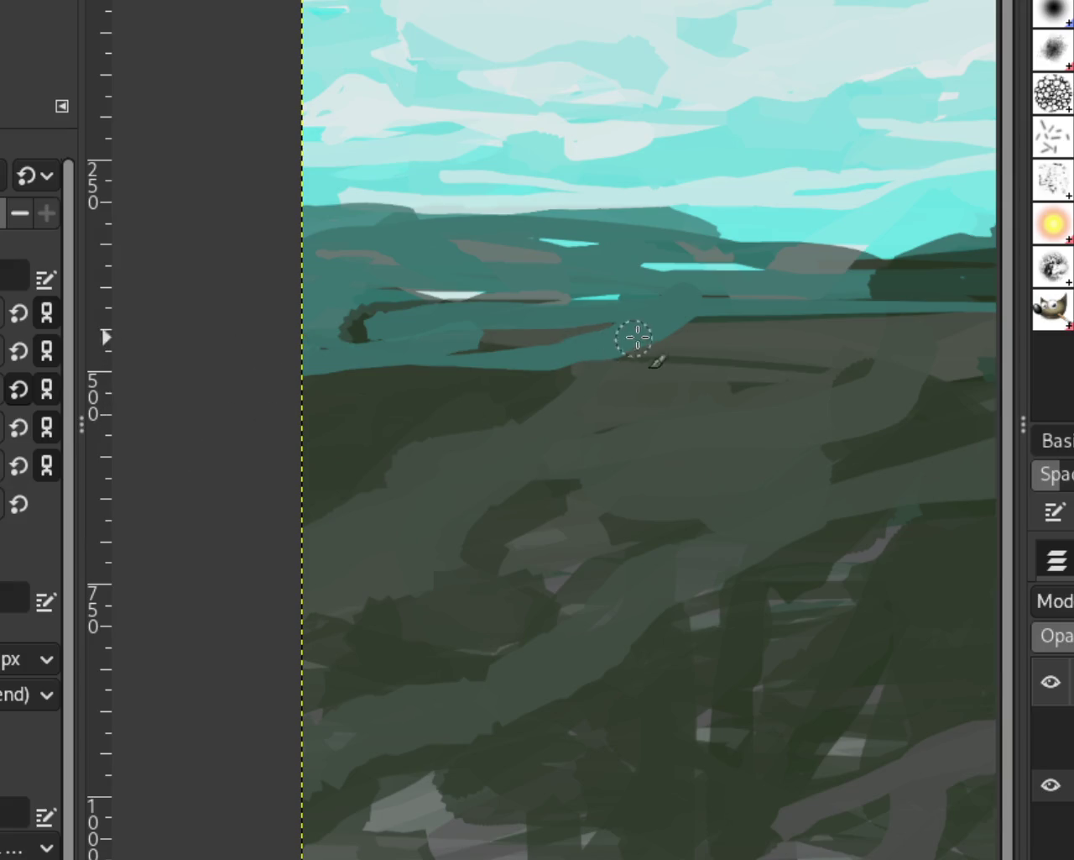
key(ctrl+z)
drag(628, 343, 4, 415)
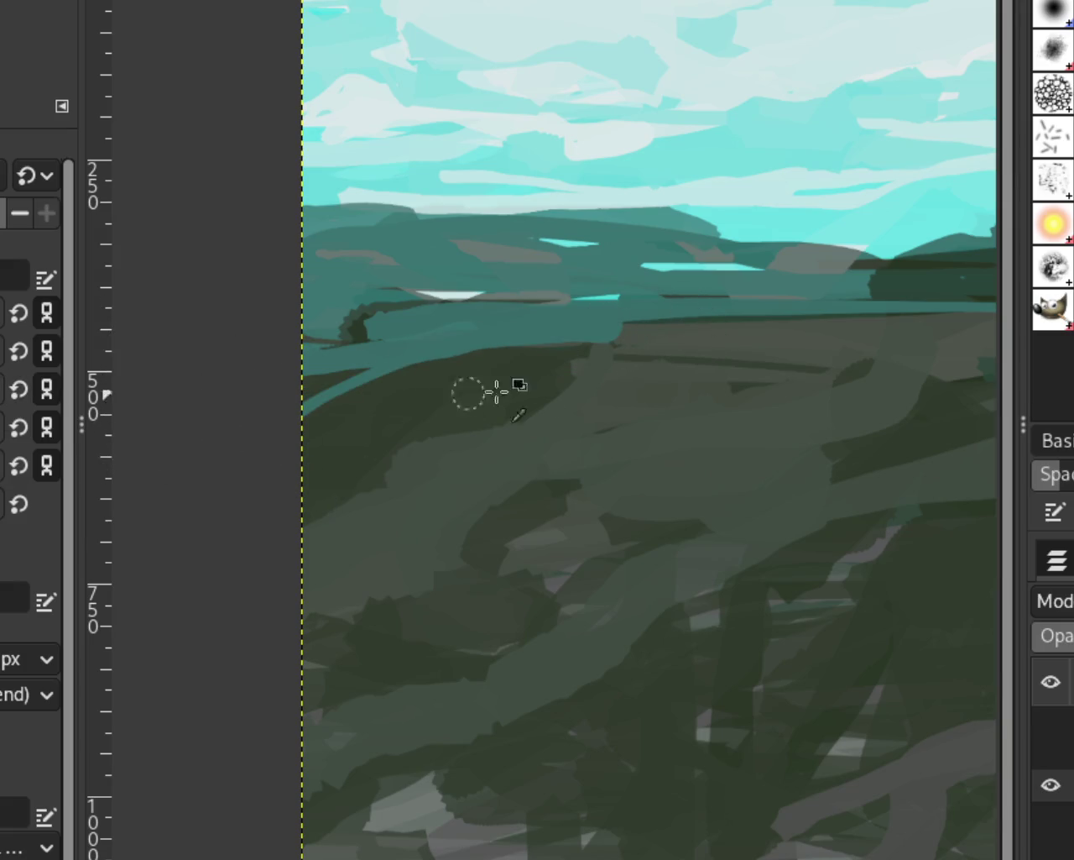
key(ctrl+z)
drag(288, 379, 791, 347)
key(ctrl+z)
drag(167, 401, 677, 361)
key(ctrl+z)
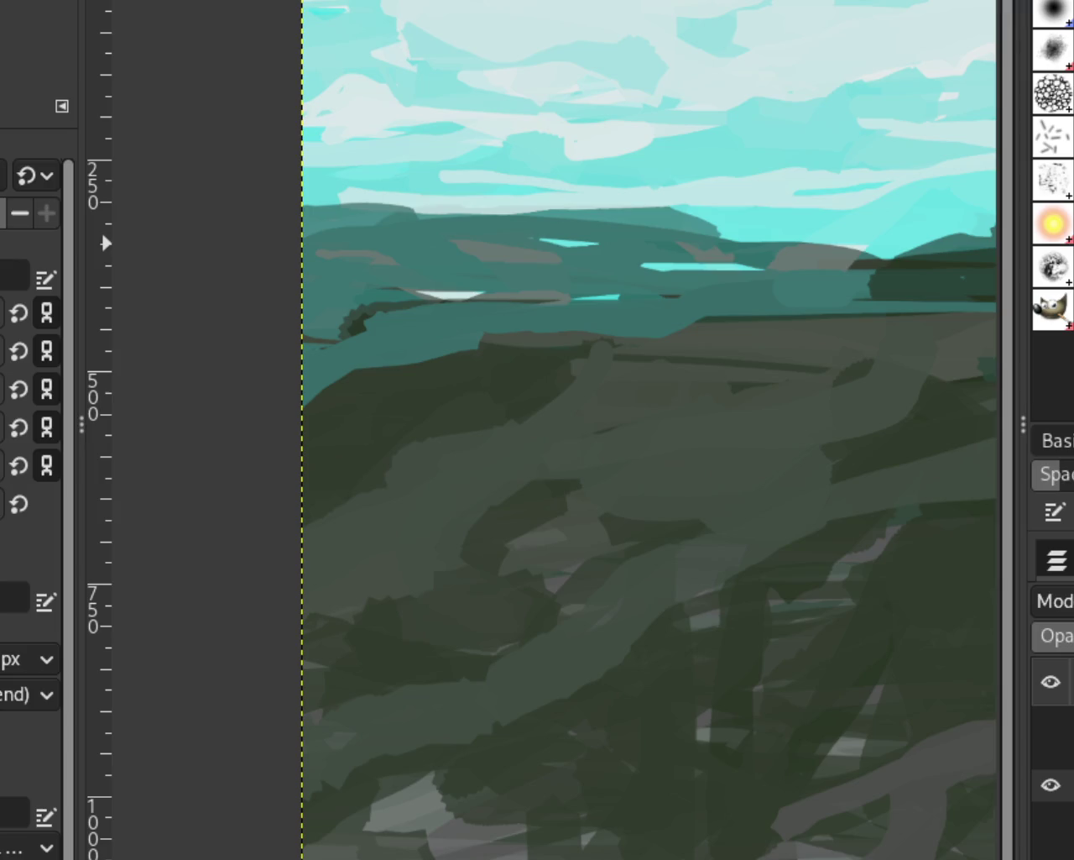
scroll(501, 432, down, 15)
Zoom in and lay a grey-brown stroke across the horizon band
scroll(550, 550, up, 1)
scroll(559, 558, up, 2)
scroll(562, 559, up, 2)
scroll(386, 478, up, 1)
scroll(387, 478, up, 2)
scroll(382, 466, up, 4)
scroll(437, 457, down, 1)
scroll(672, 449, up, 1)
scroll(789, 446, down, 1)
scroll(779, 441, up, 1)
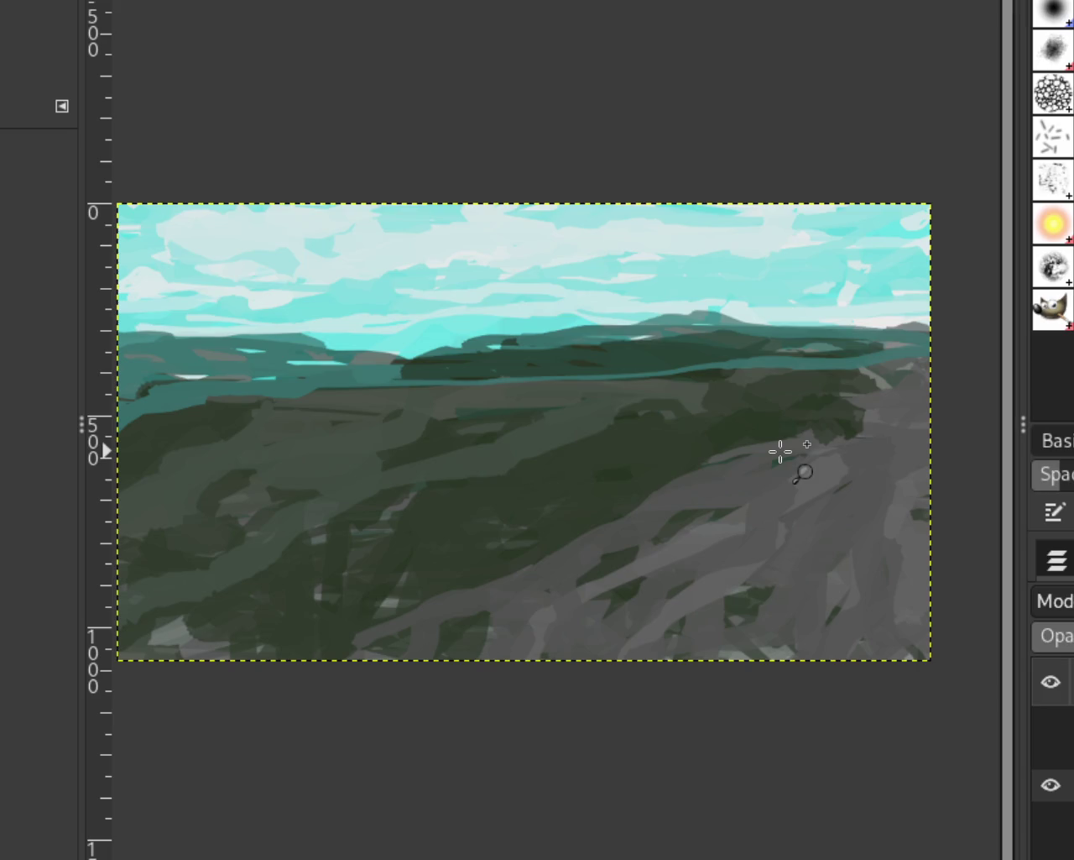
scroll(737, 434, down, 1)
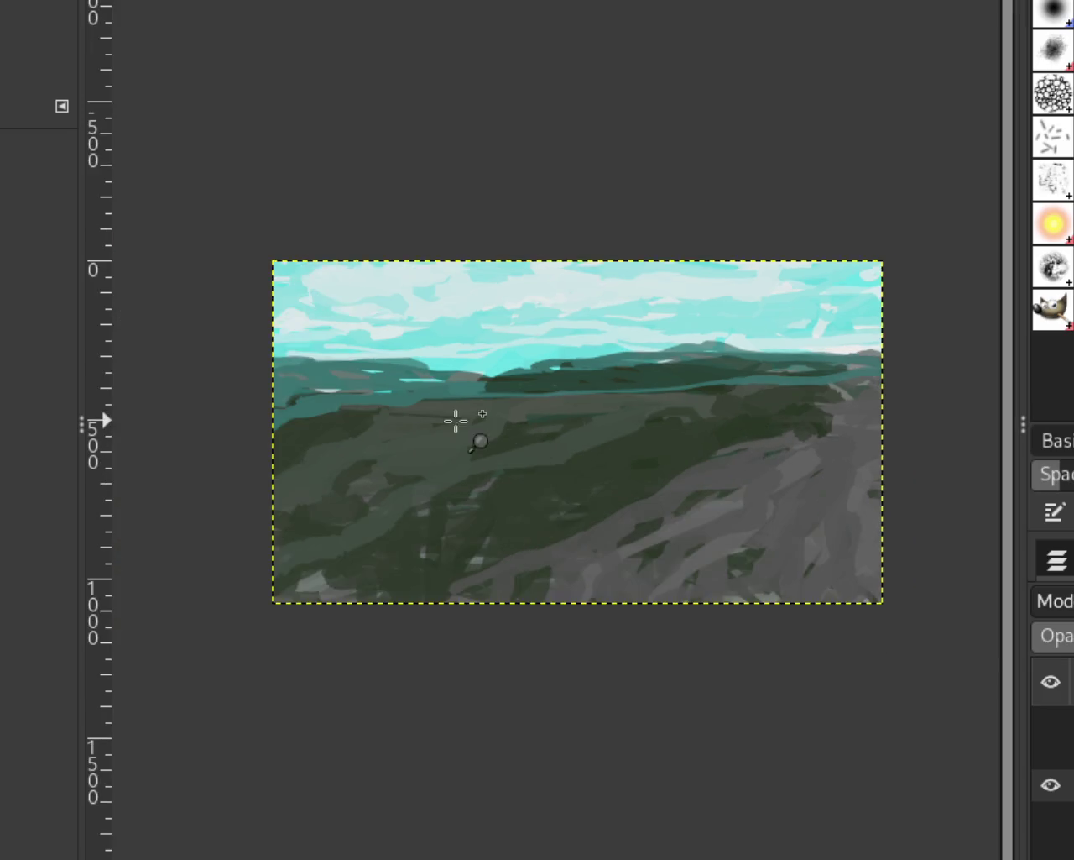
scroll(470, 424, up, 1)
scroll(538, 436, down, 1)
scroll(445, 428, up, 1)
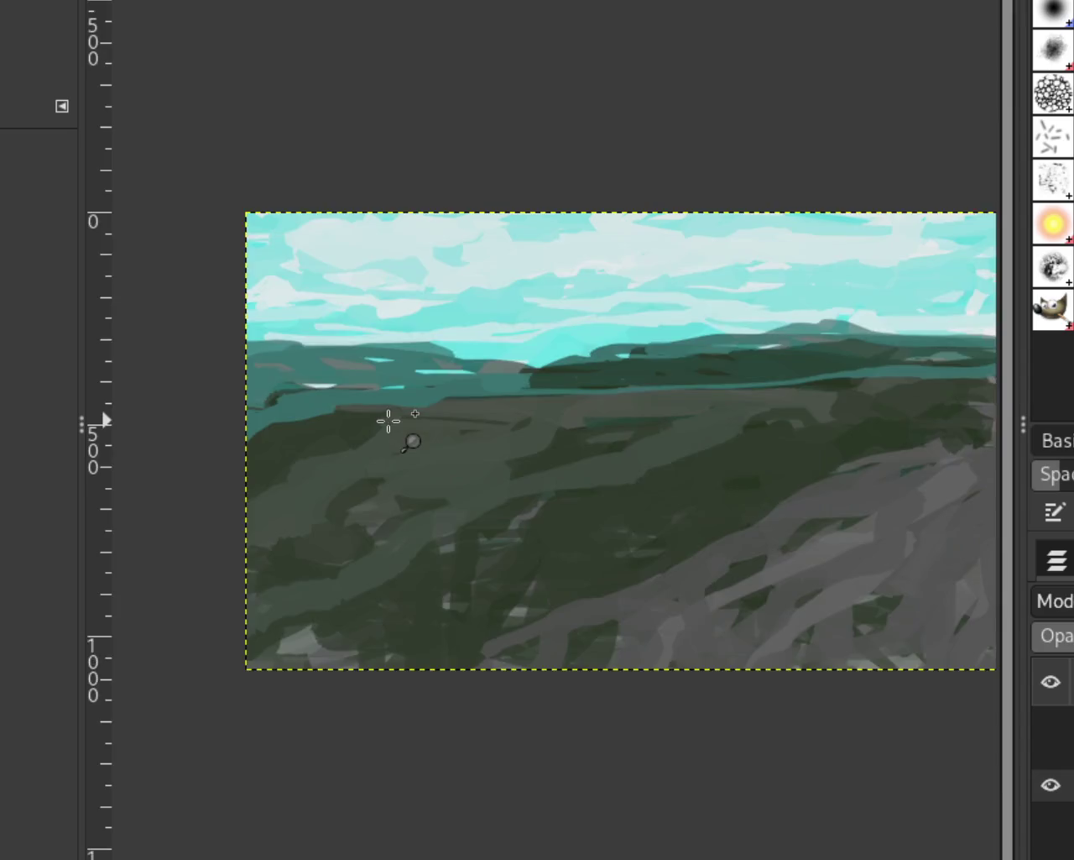
scroll(389, 420, up, 3)
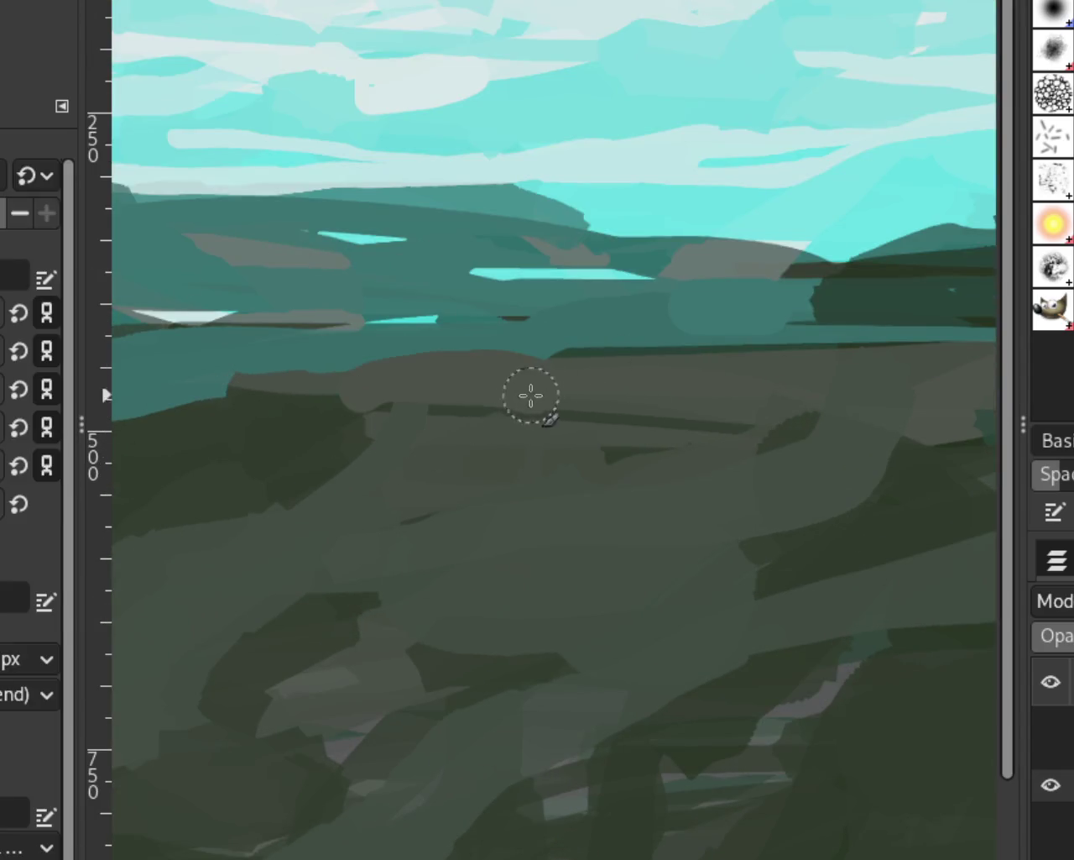
drag(528, 379, 390, 388)
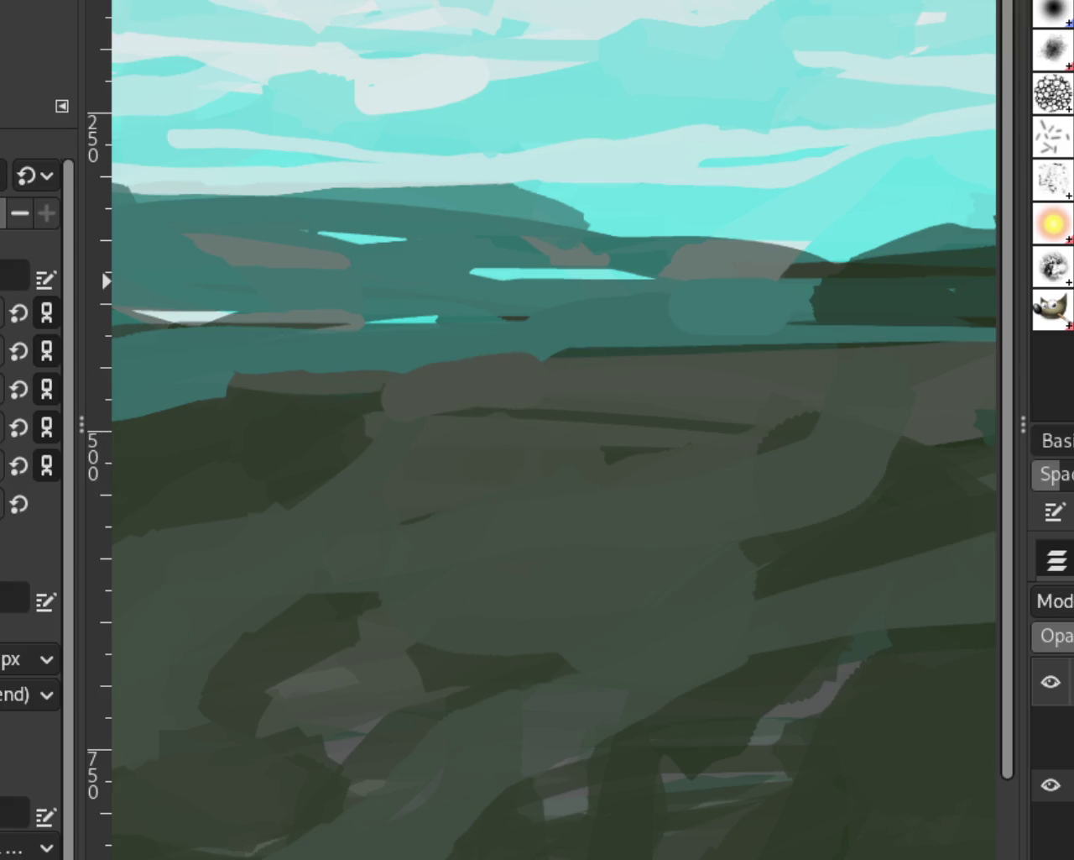
Try a dark dab on the hill ridge and undo it
scroll(455, 487, down, 1)
scroll(481, 512, down, 2)
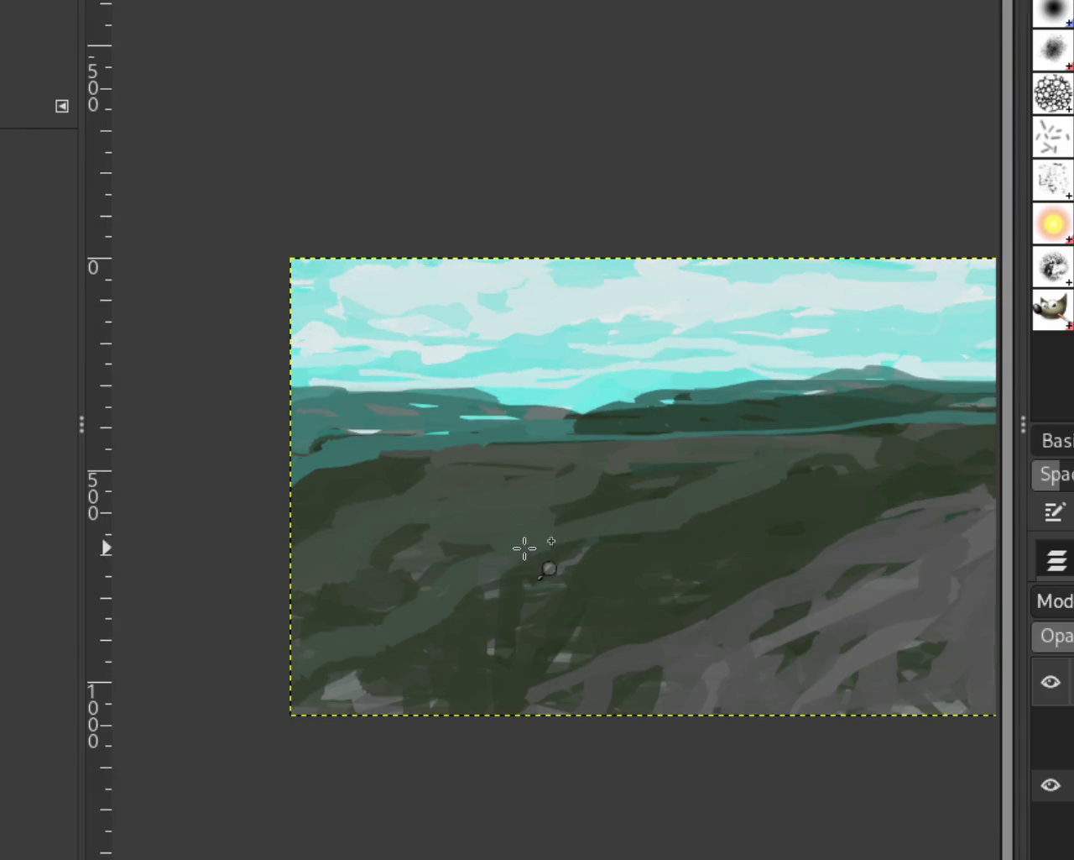
scroll(524, 547, down, 1)
scroll(478, 546, up, 2)
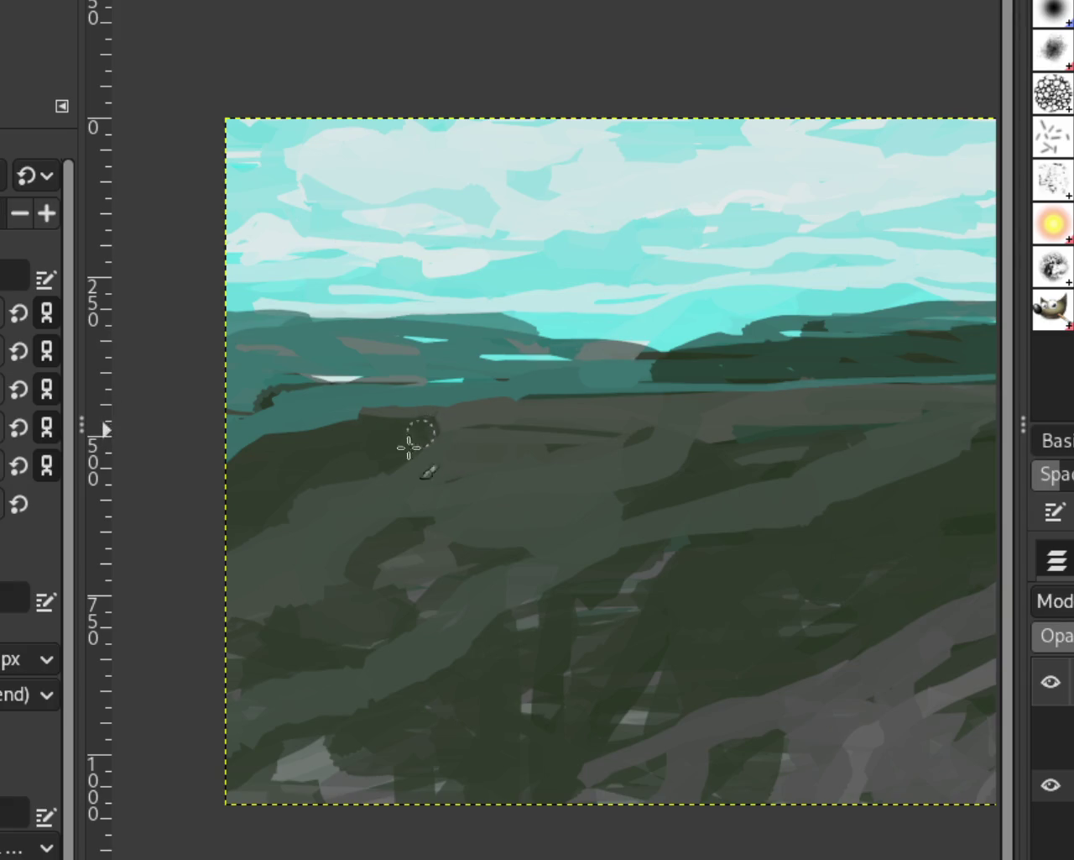
drag(408, 446, 417, 465)
key(ctrl+z)
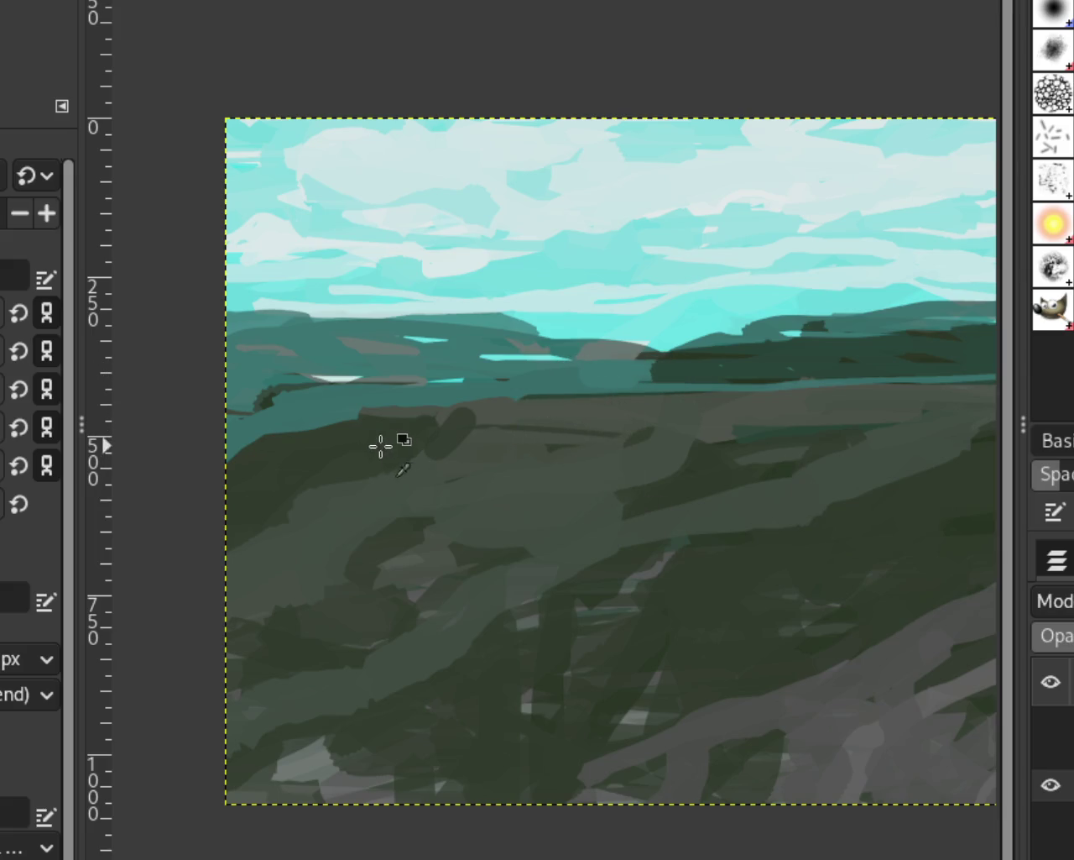
Cover the left teal band with dark green after several retried strokes
drag(380, 445, 135, 484)
key(ctrl+z)
drag(297, 465, 40, 502)
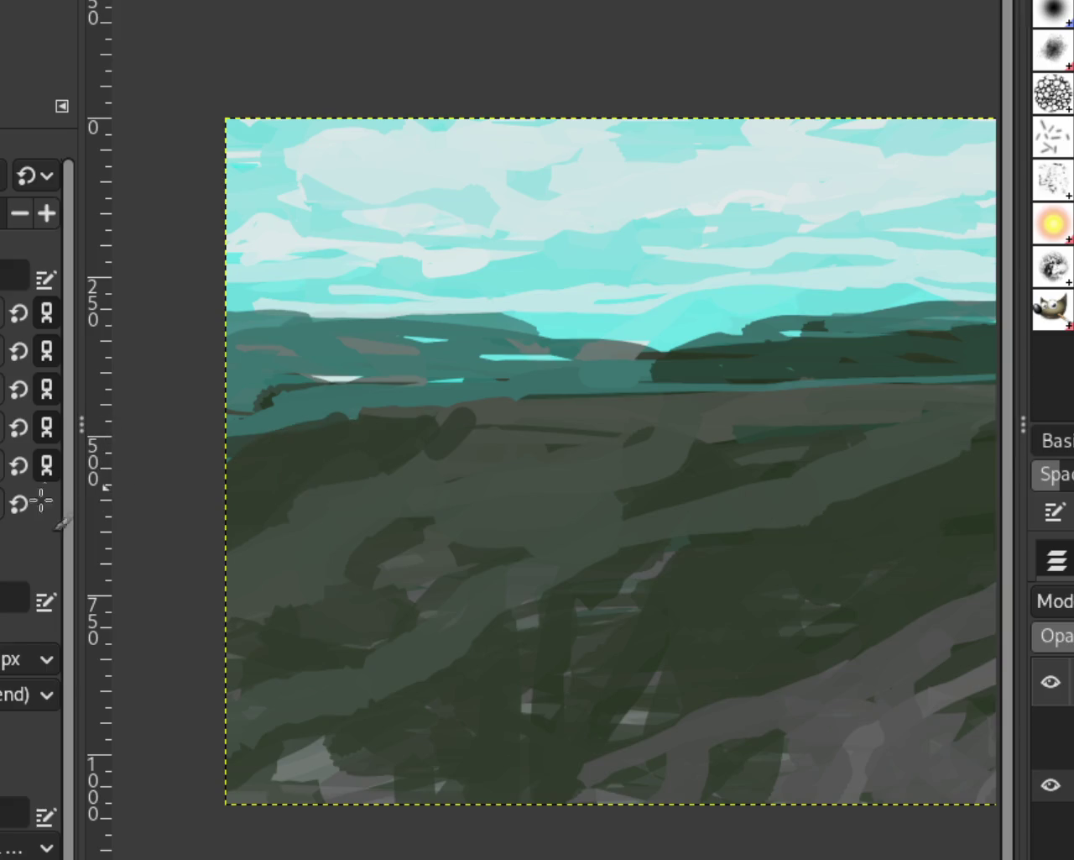
key(ctrl+z)
drag(356, 430, 193, 494)
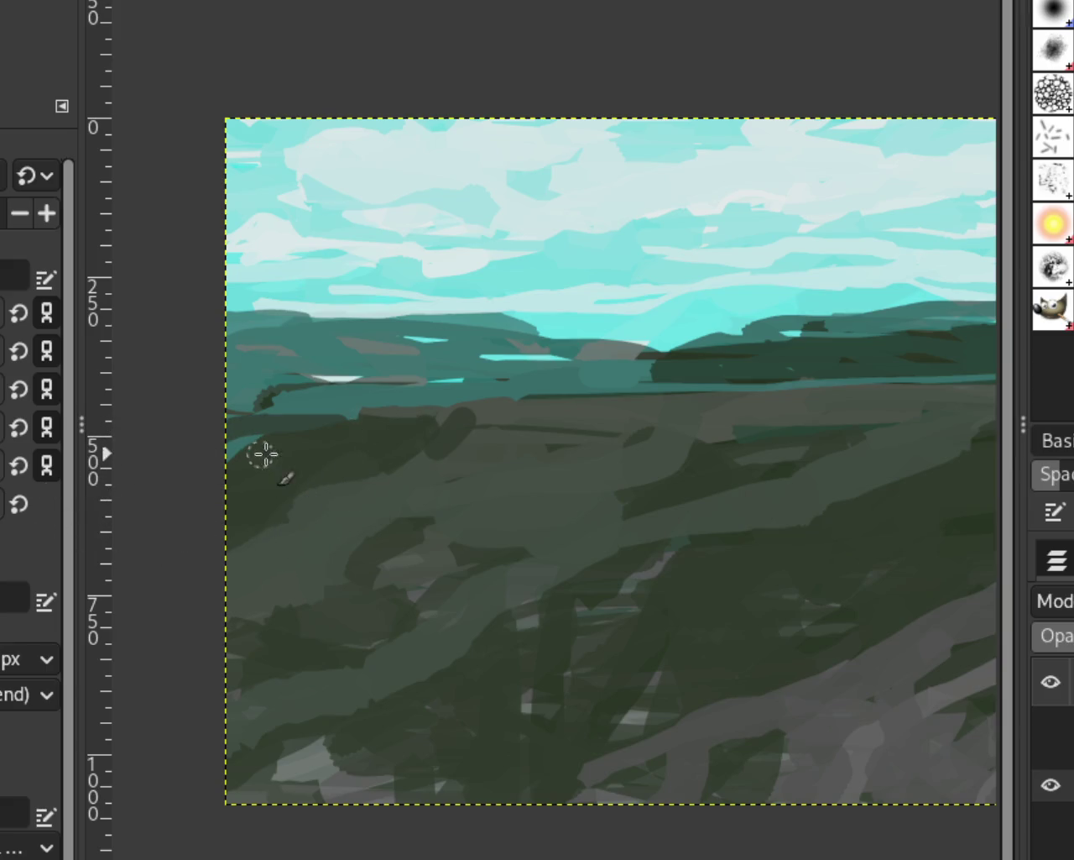
key(ctrl+z)
drag(372, 431, 1, 501)
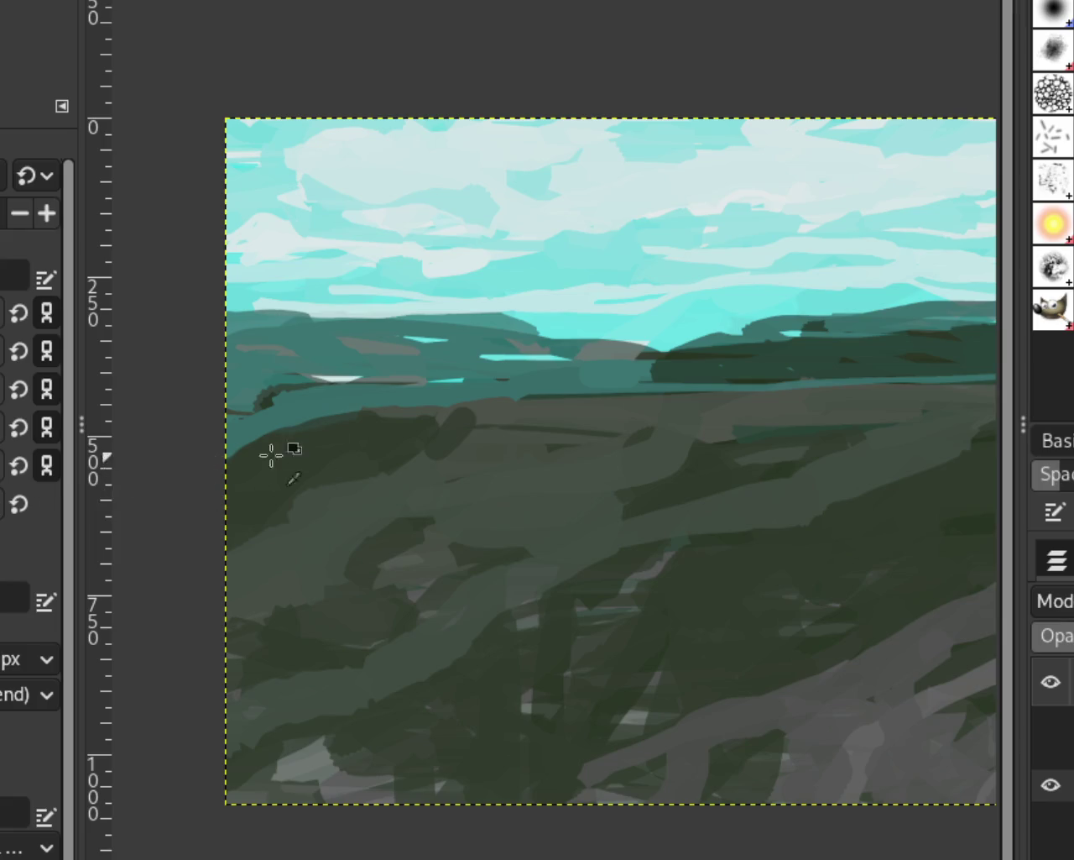
key(ctrl+z)
drag(382, 424, 95, 425)
key(ctrl+z)
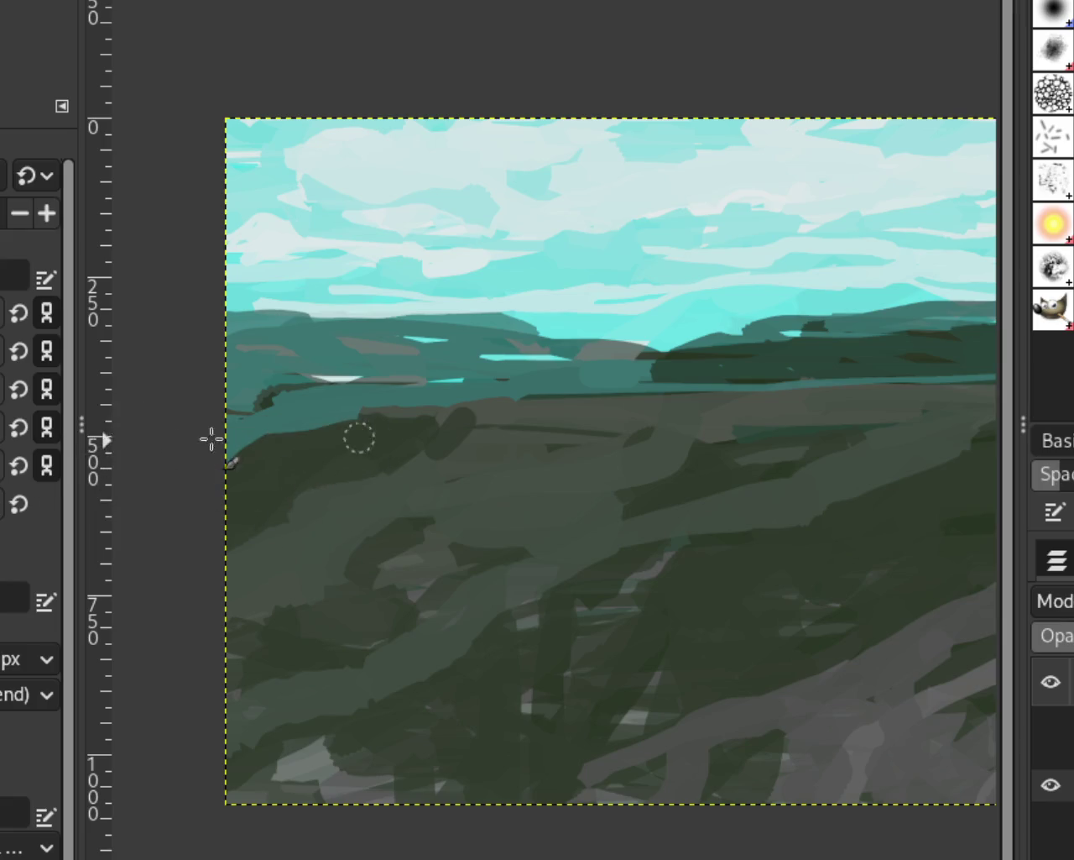
drag(369, 421, 205, 459)
Add grey over the dark blob, dark green along the ridge, and dark strokes in the lower-left grass
mouse_move(499, 427)
mouse_down()
mouse_move(422, 439)
mouse_move(403, 504)
mouse_up()
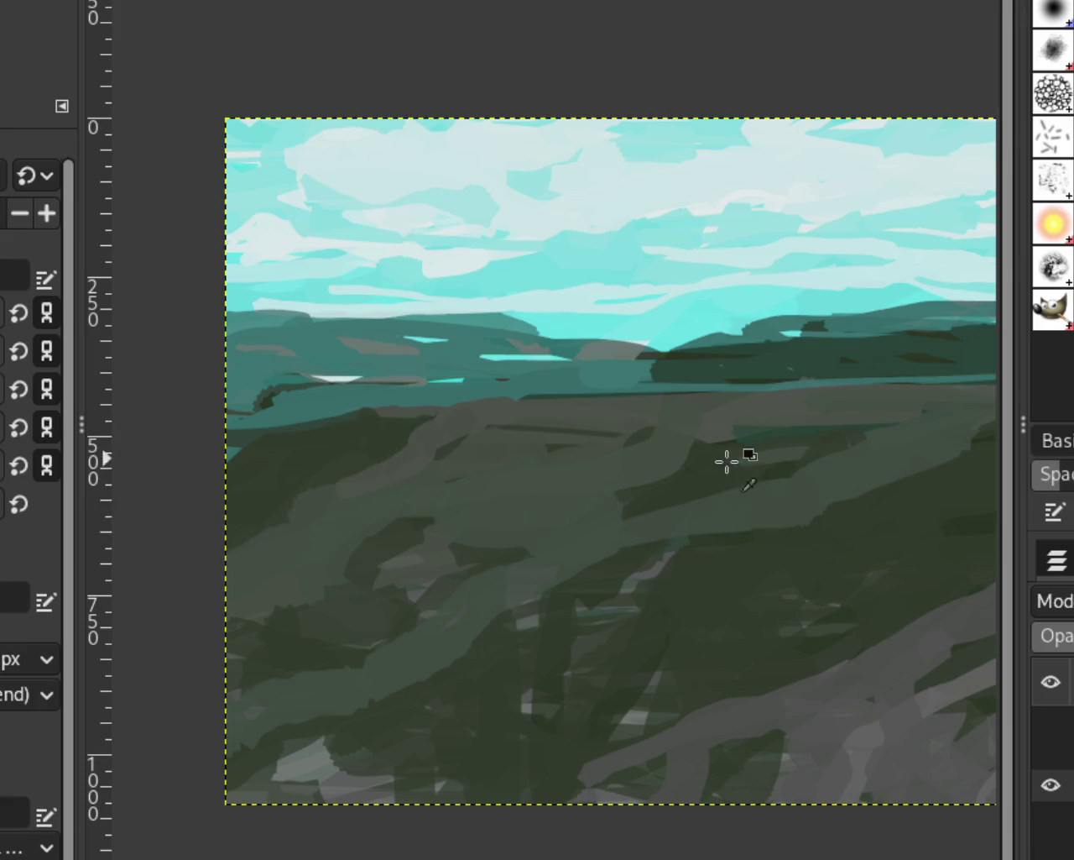
drag(707, 457, 626, 486)
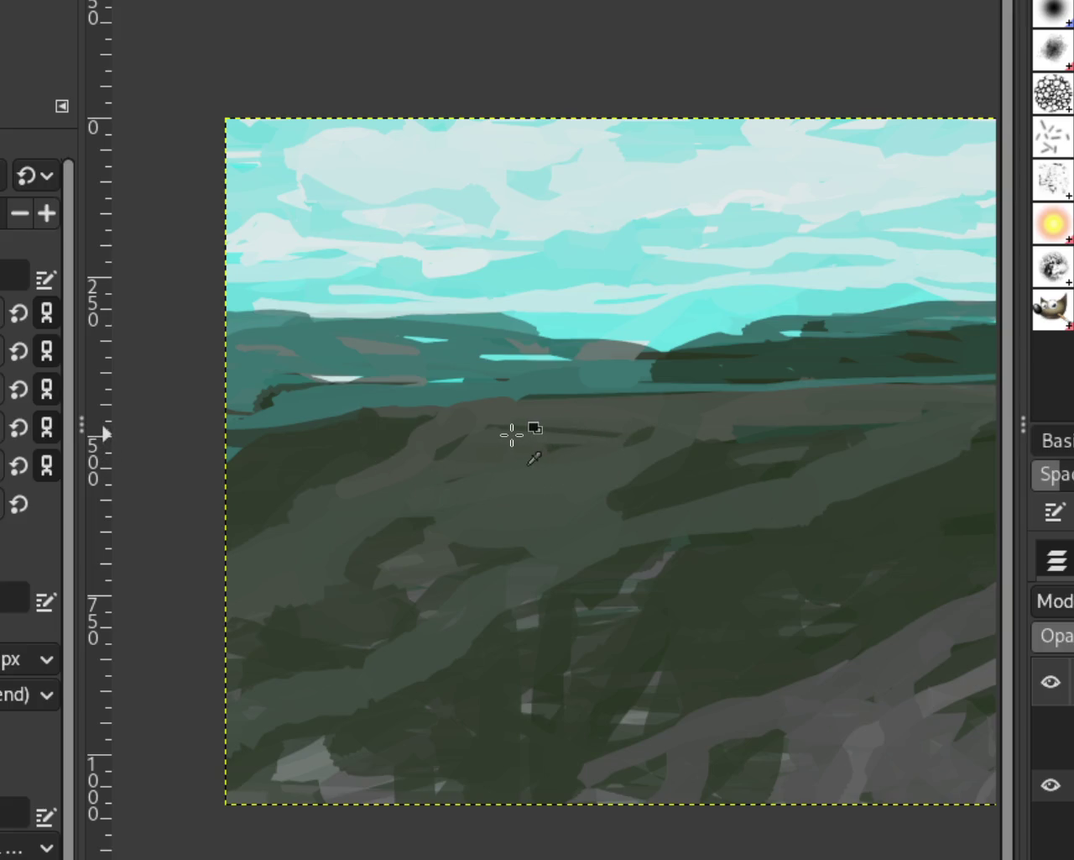
drag(576, 434, 533, 441)
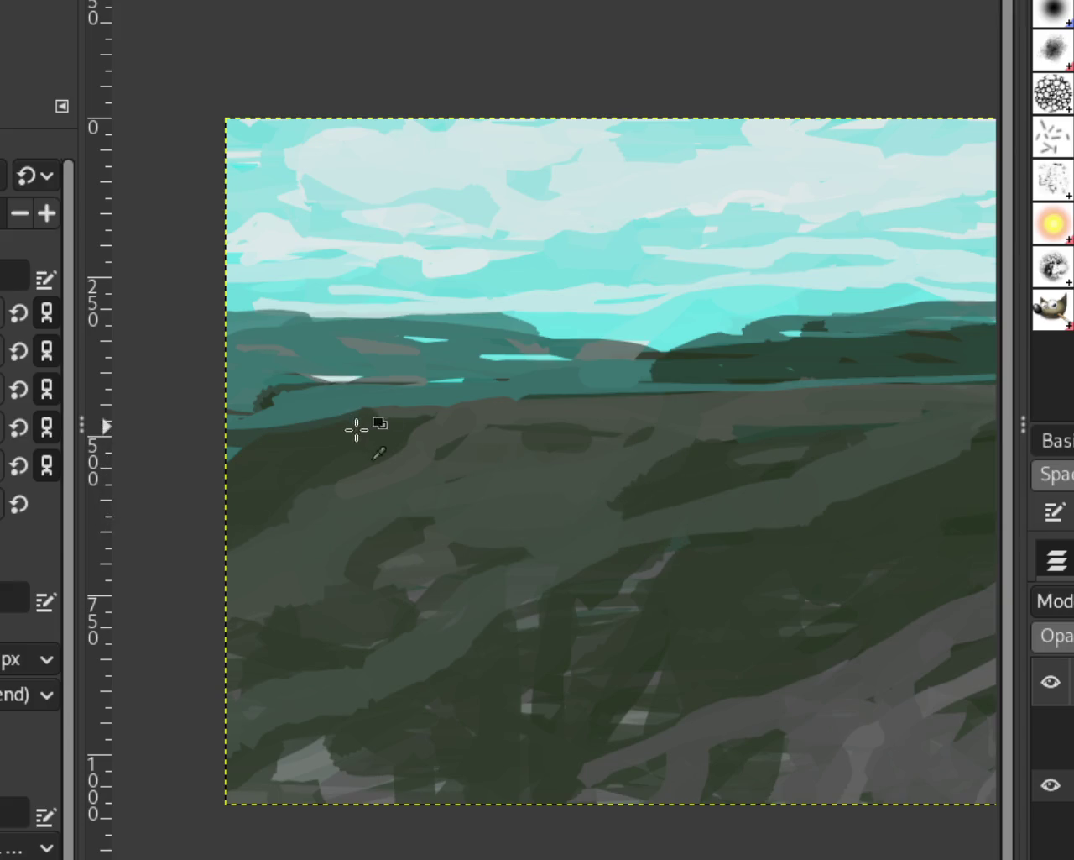
drag(369, 478, 328, 512)
drag(448, 511, 491, 562)
key(ctrl+z)
key(z)
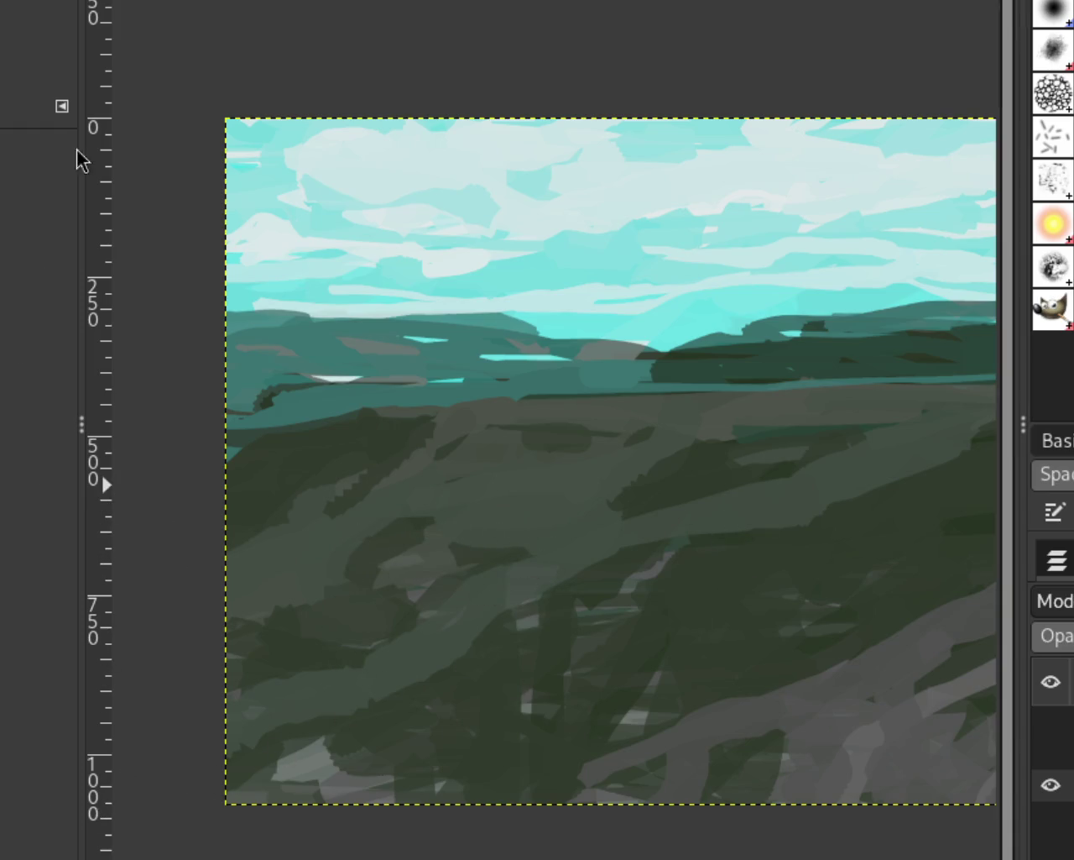
click(585, 462)
Reshape the dark midground blob and paint teal over the horizon band's edge
click(585, 462)
double_click(584, 464)
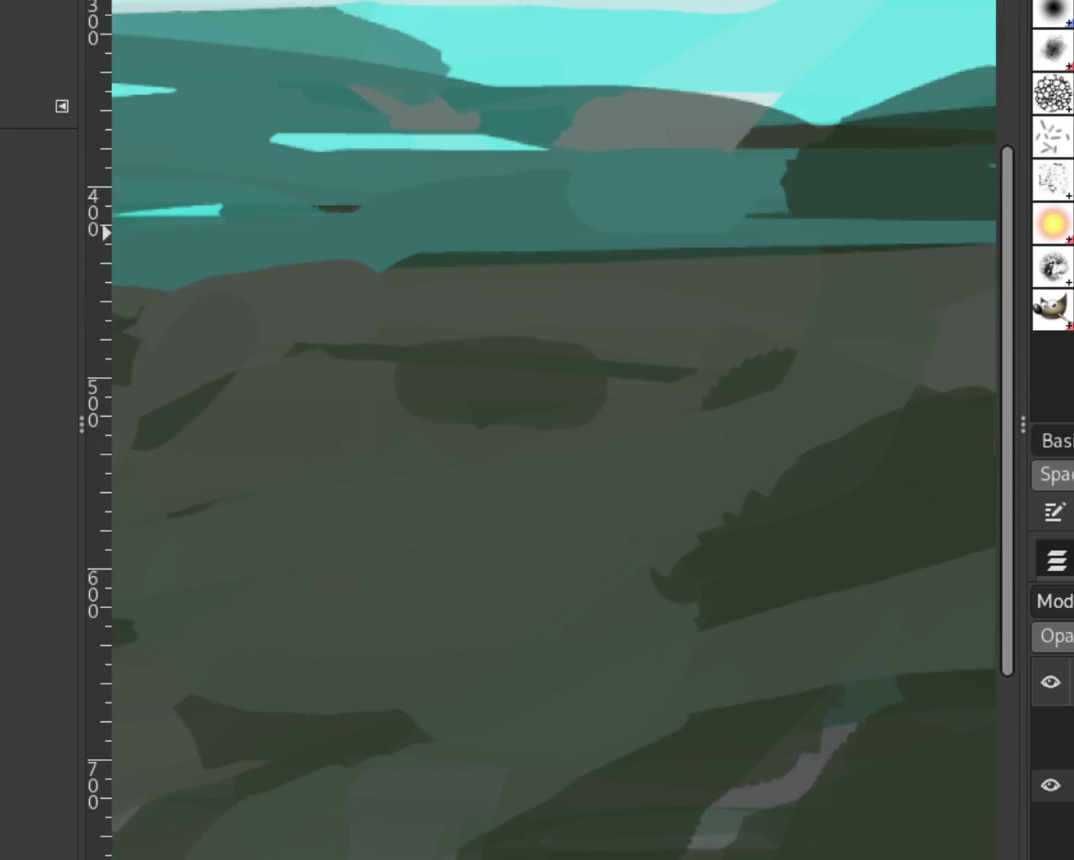
key(p)
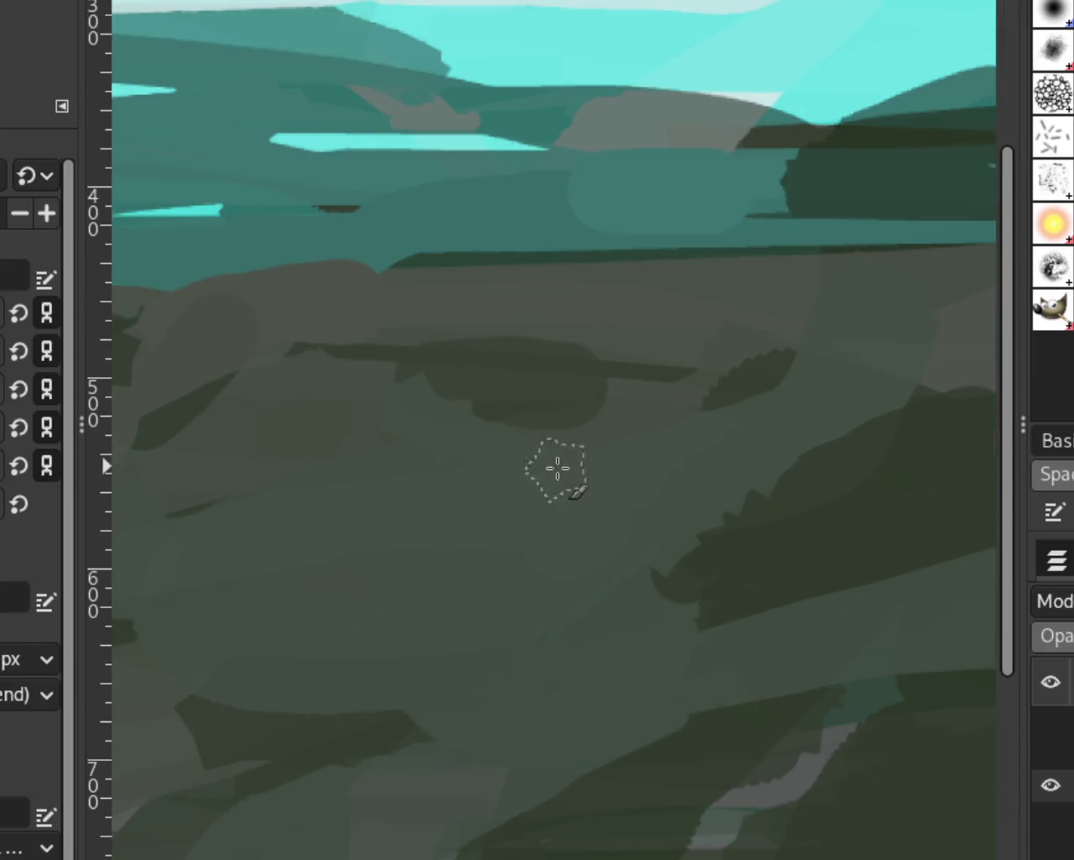
drag(559, 427, 360, 392)
drag(604, 341, 463, 372)
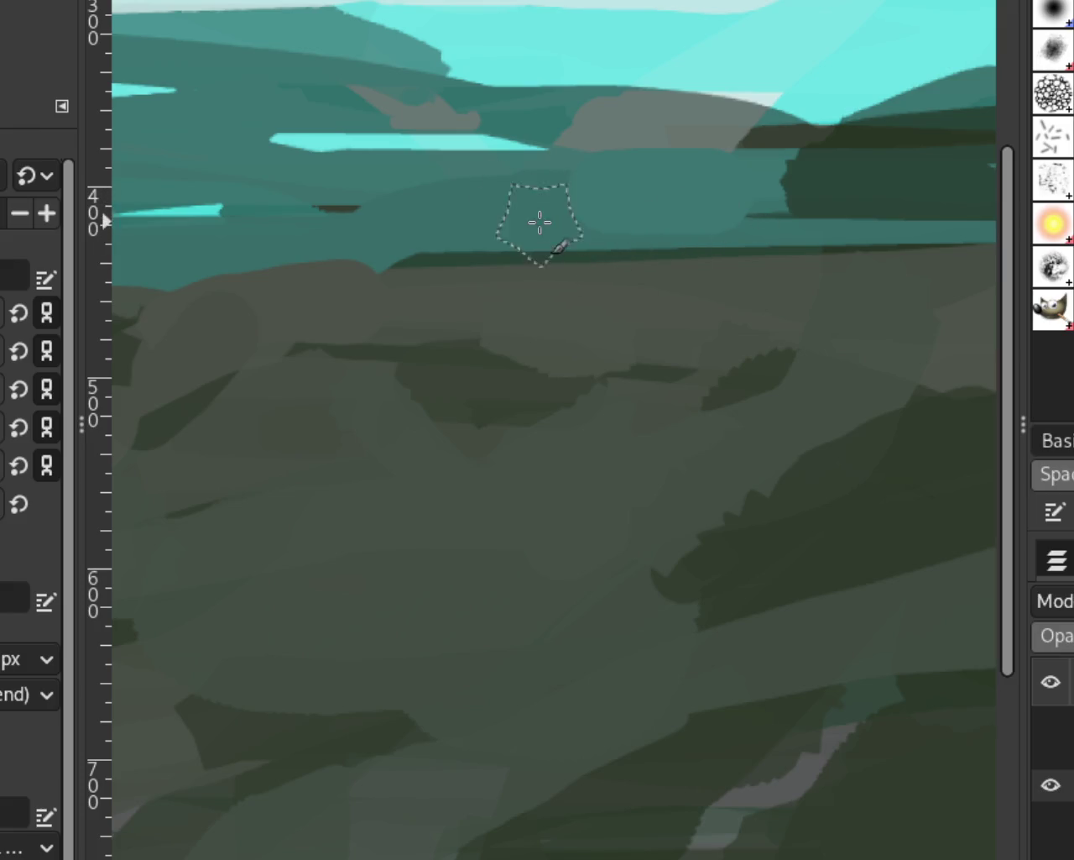
drag(537, 223, 774, 215)
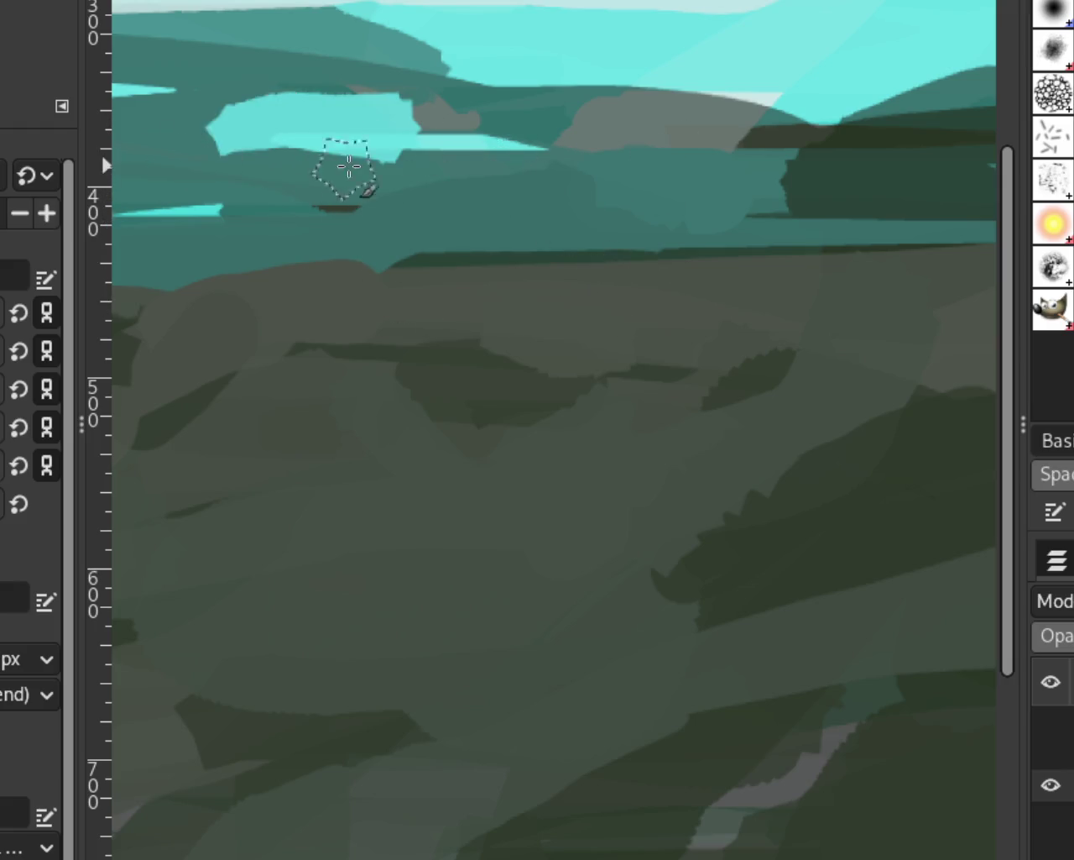
Paint a long light cyan streak across the left side of the sky
drag(342, 168, 504, 151)
key(ctrl+z)
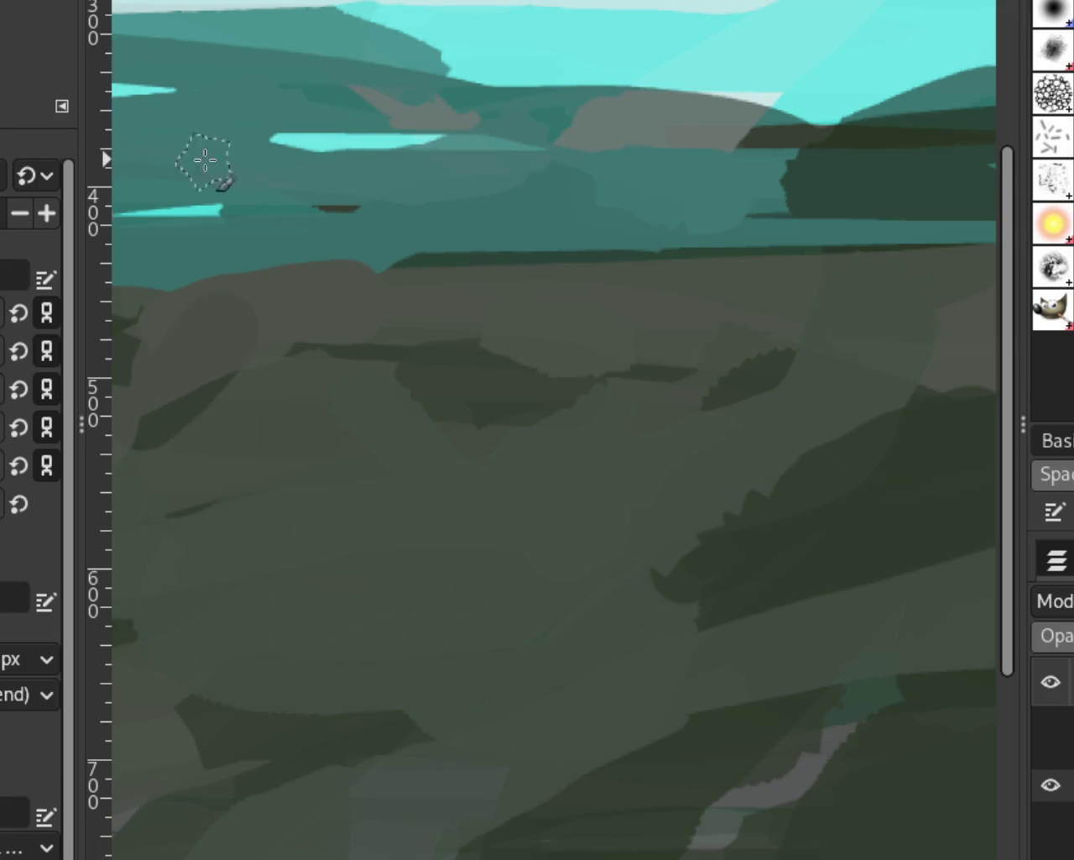
drag(463, 161, 117, 181)
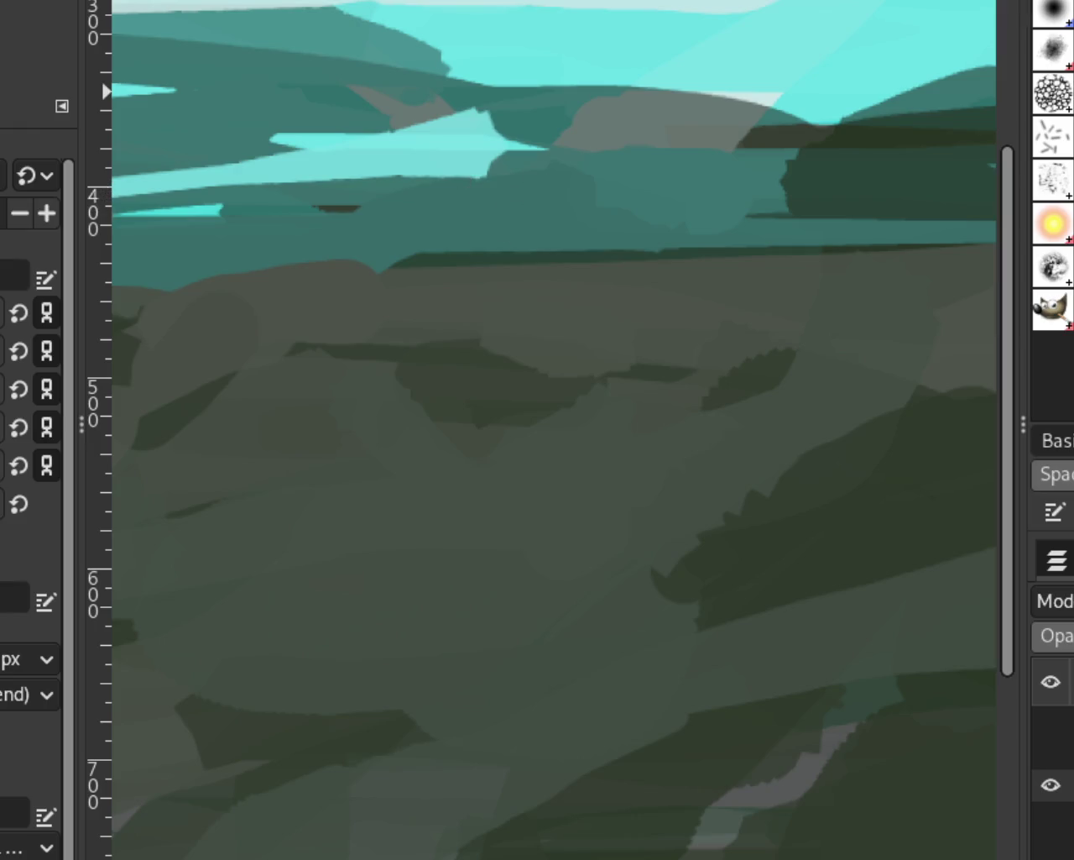
key(z)
ctrl+click(545, 458)
ctrl+click(545, 459)
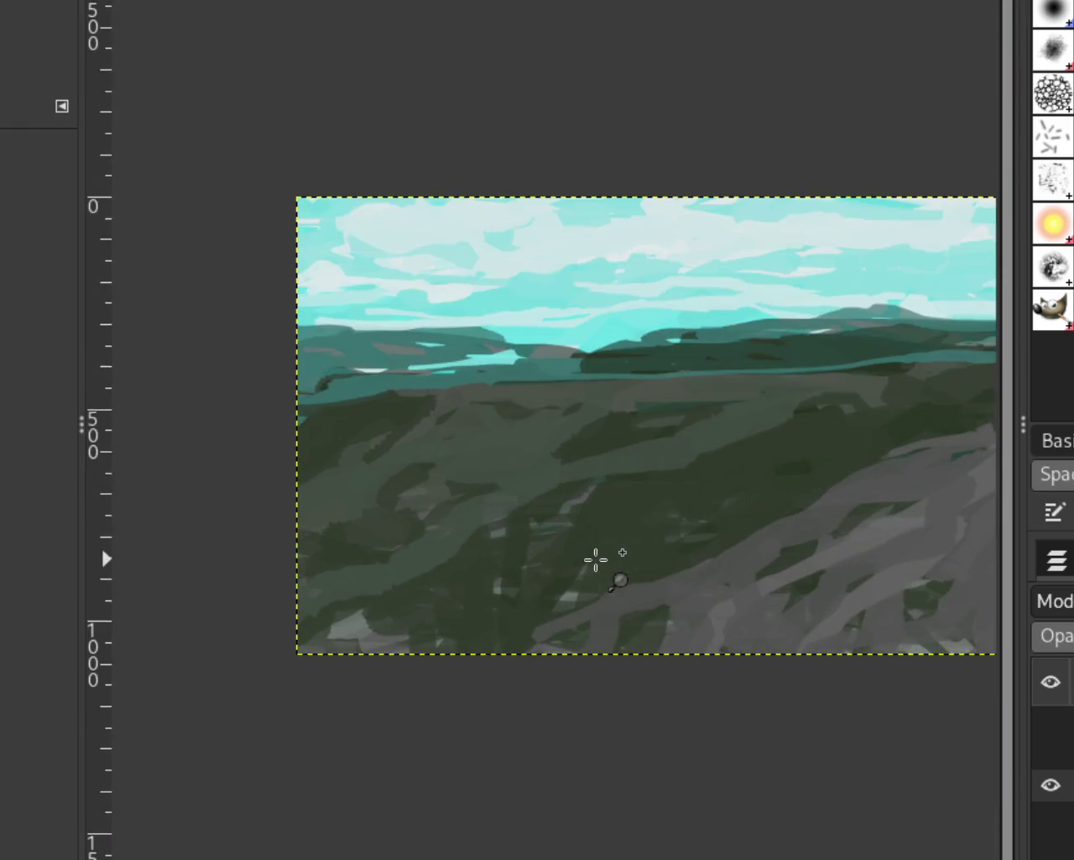
Try dark green and grey-green strokes across the left-middle hillside, then undo both
ctrl+click(569, 546)
click(569, 546)
click(595, 579)
key(p)
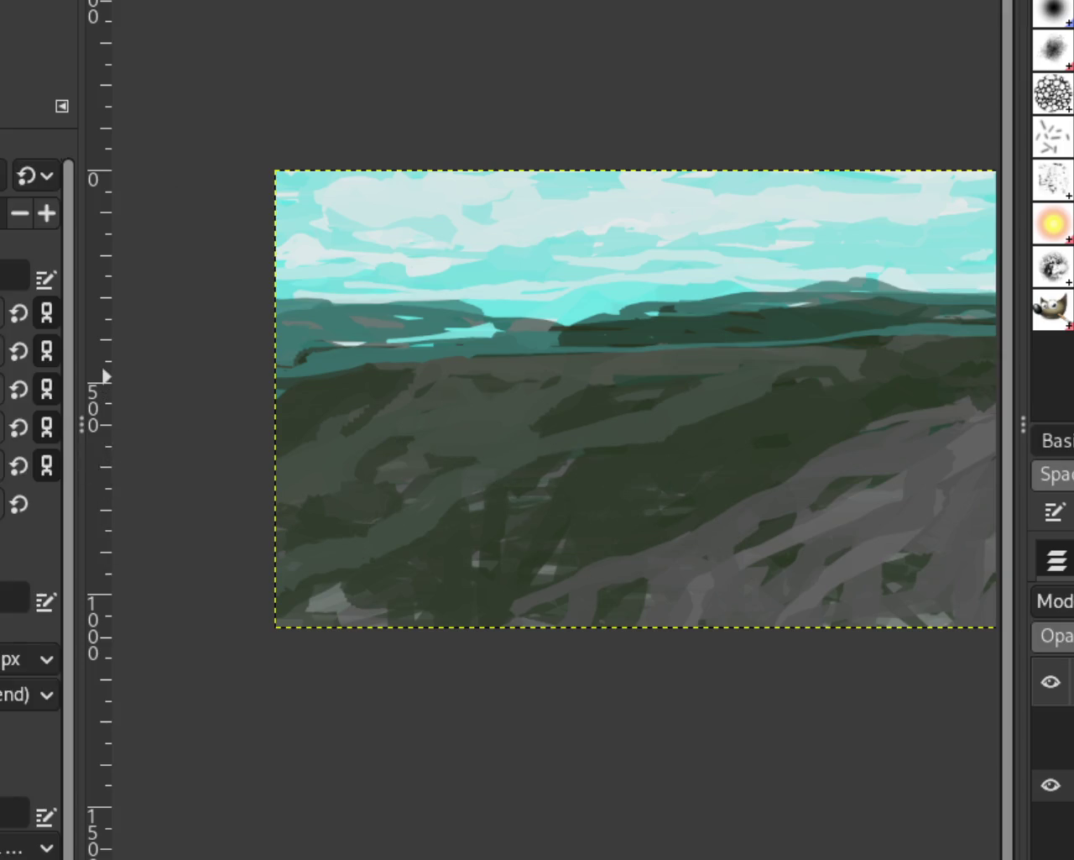
mouse_move(700, 456)
mouse_down()
mouse_move(479, 431)
mouse_move(408, 540)
mouse_move(418, 480)
mouse_move(218, 512)
mouse_up()
key(ctrl+z)
mouse_move(538, 453)
mouse_down()
mouse_move(377, 485)
mouse_move(294, 516)
mouse_up()
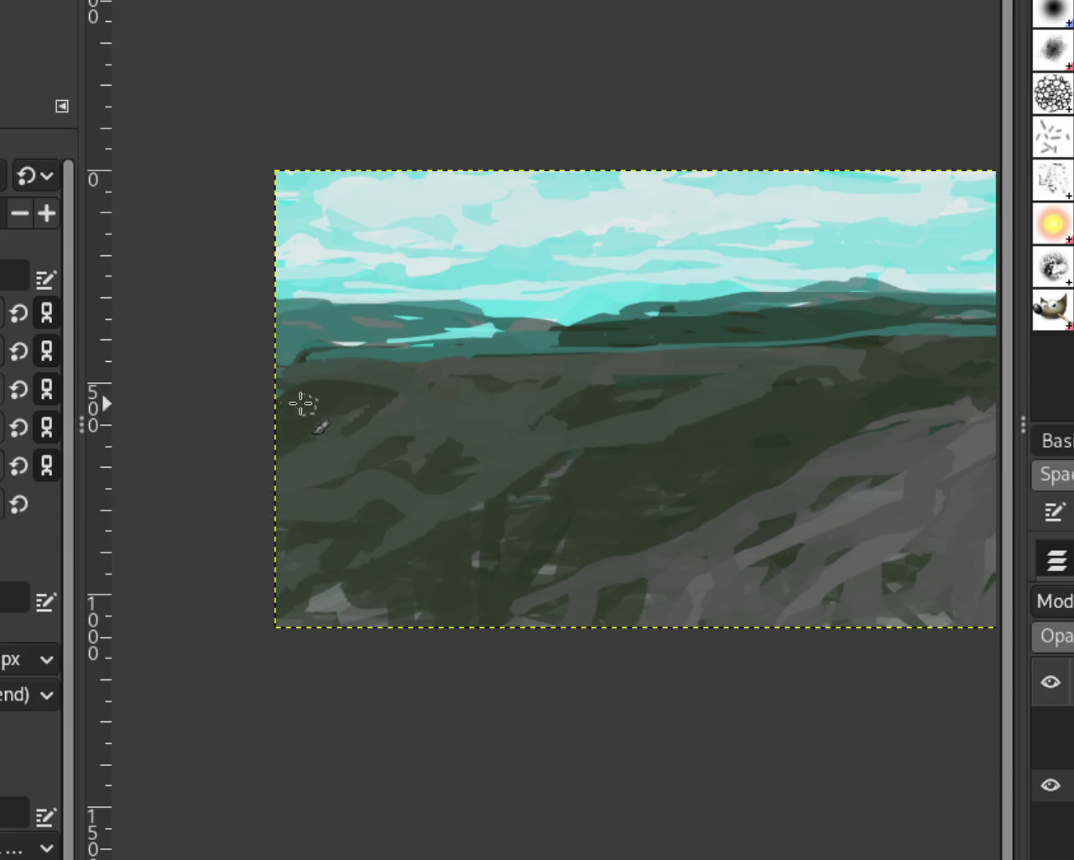
key(ctrl+z)
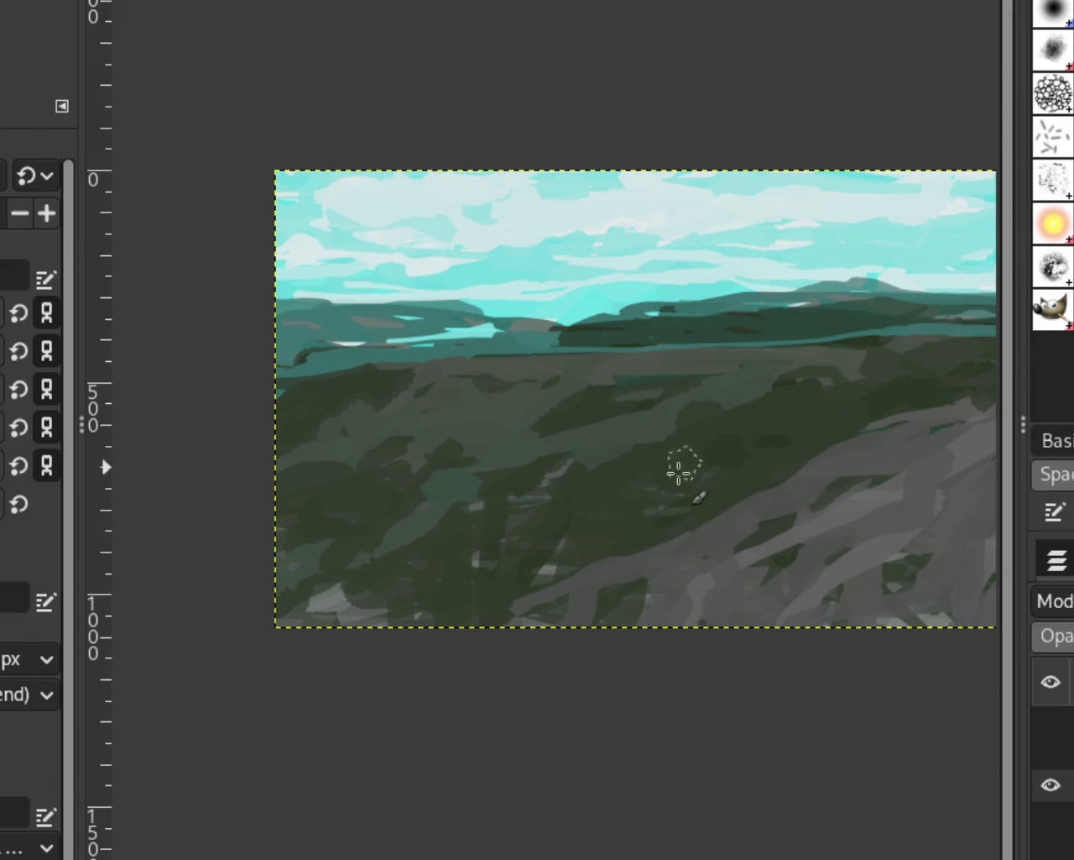
Darken the lower-left hillside and add a grey-green stroke, comparing with undo and redo
drag(704, 456, 279, 534)
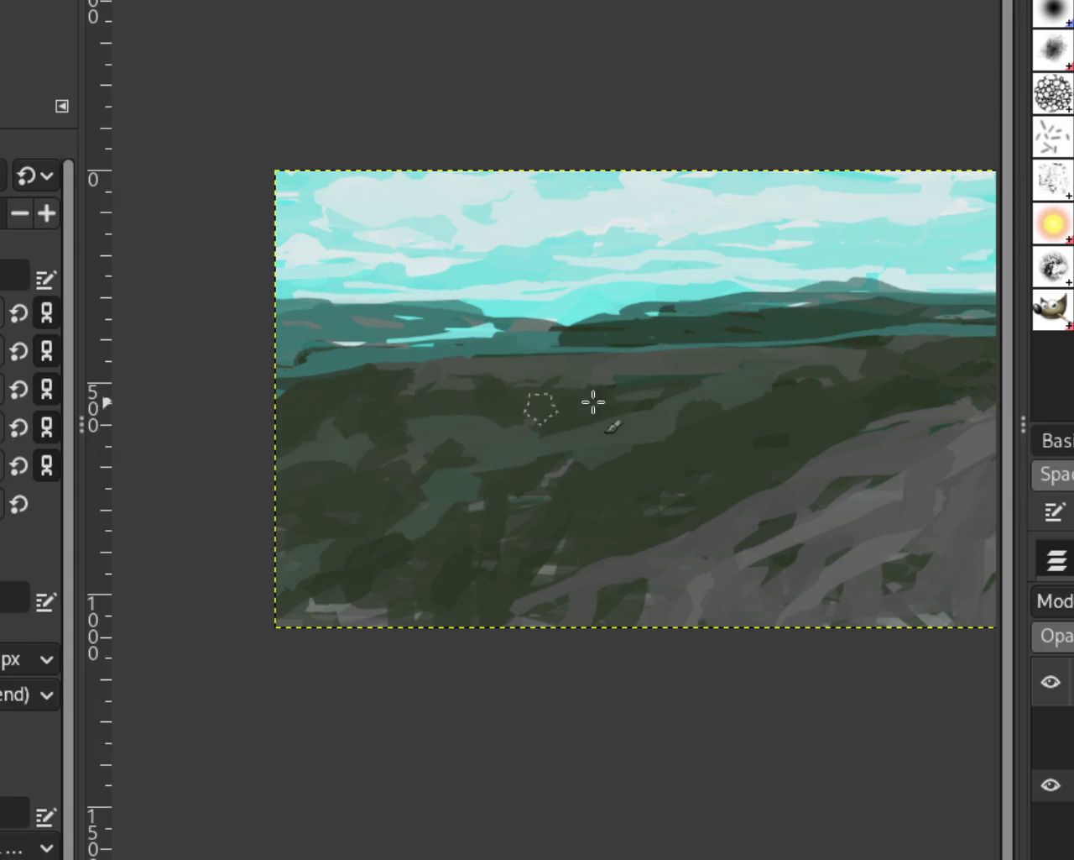
mouse_move(408, 365)
mouse_down()
mouse_move(342, 396)
mouse_move(281, 403)
mouse_up()
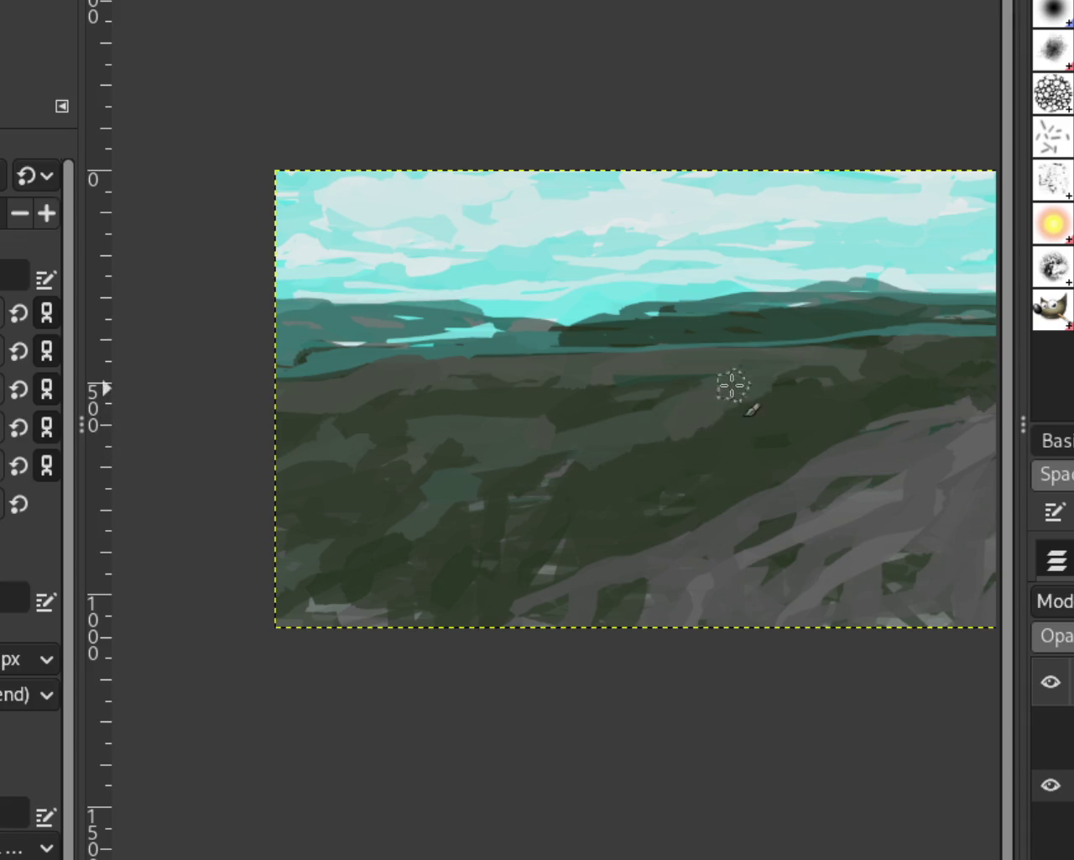
key(ctrl+y)
key(ctrl+z)
key(ctrl+y)
key(ctrl+y)
key(ctrl+z)
key(ctrl+z)
key(ctrl+z)
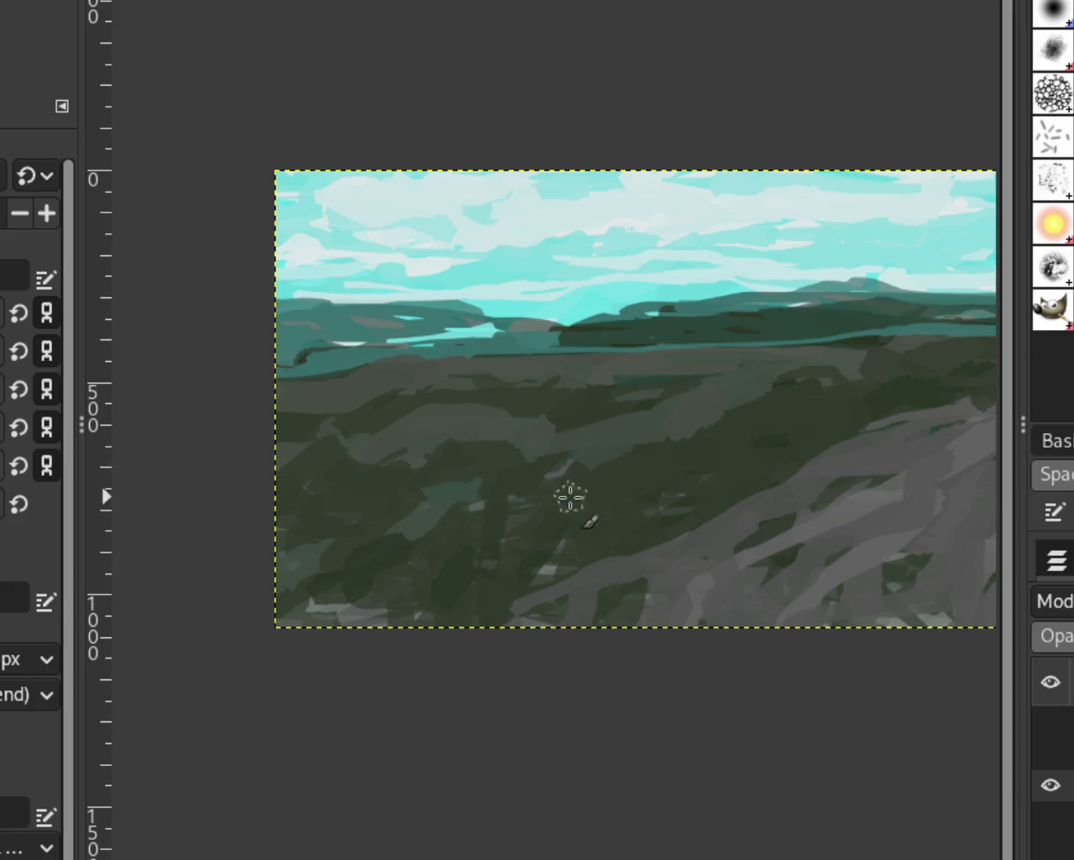
key(ctrl+y)
key(ctrl+y)
Paint dark green strokes across the brown midground, then zoom out to the whole painting
drag(623, 377, 280, 416)
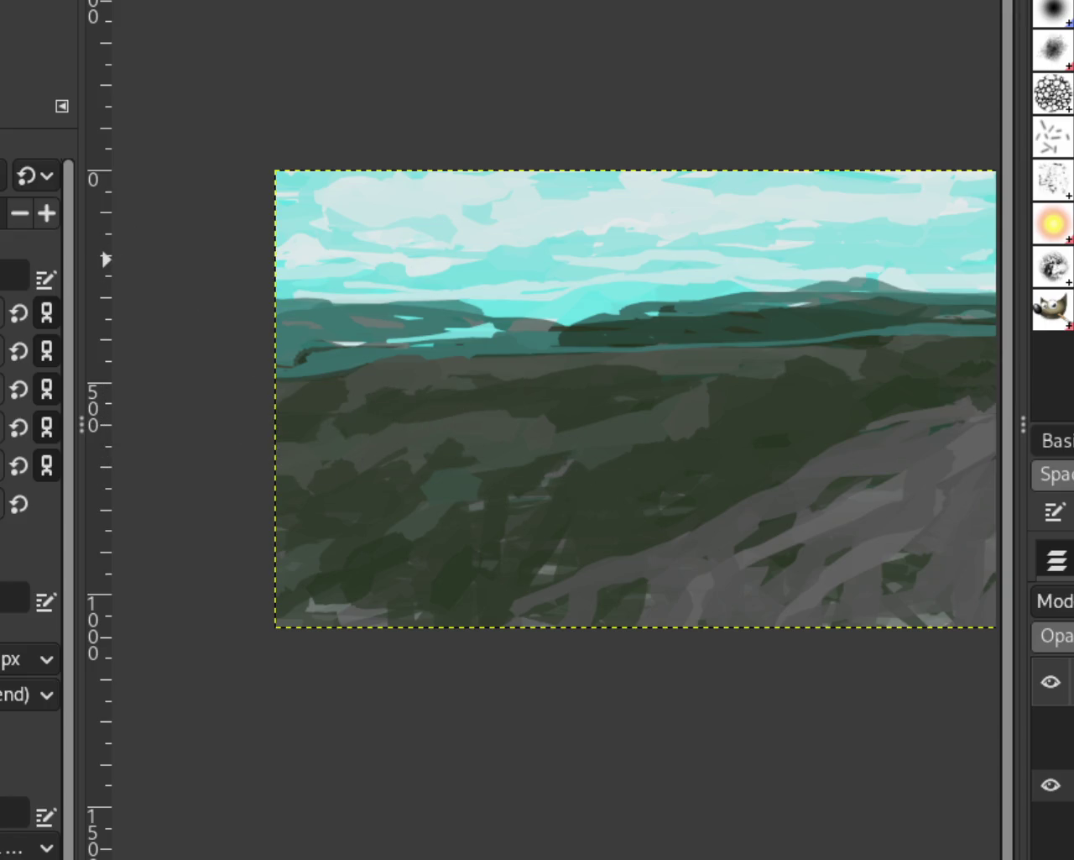
key(z)
ctrl+click(708, 444)
click(713, 434)
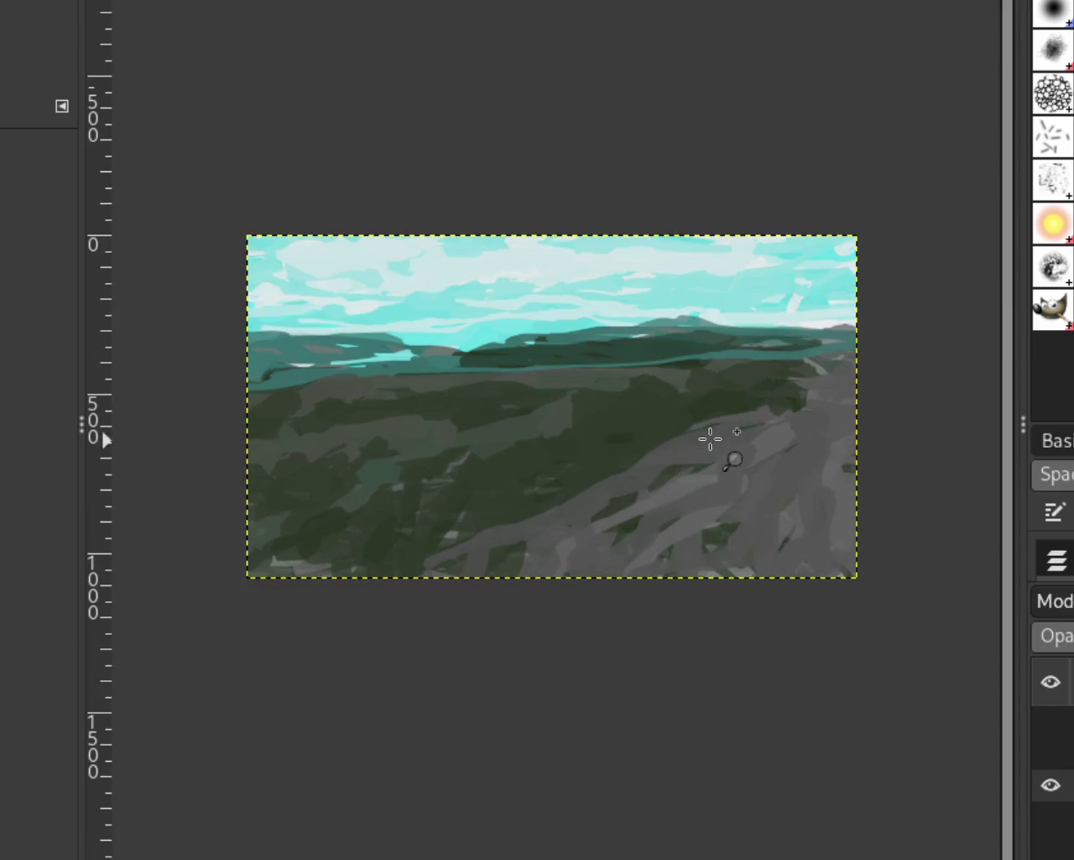
ctrl+click(651, 445)
click(652, 445)
ctrl+click(651, 445)
click(652, 445)
ctrl+click(697, 503)
click(695, 453)
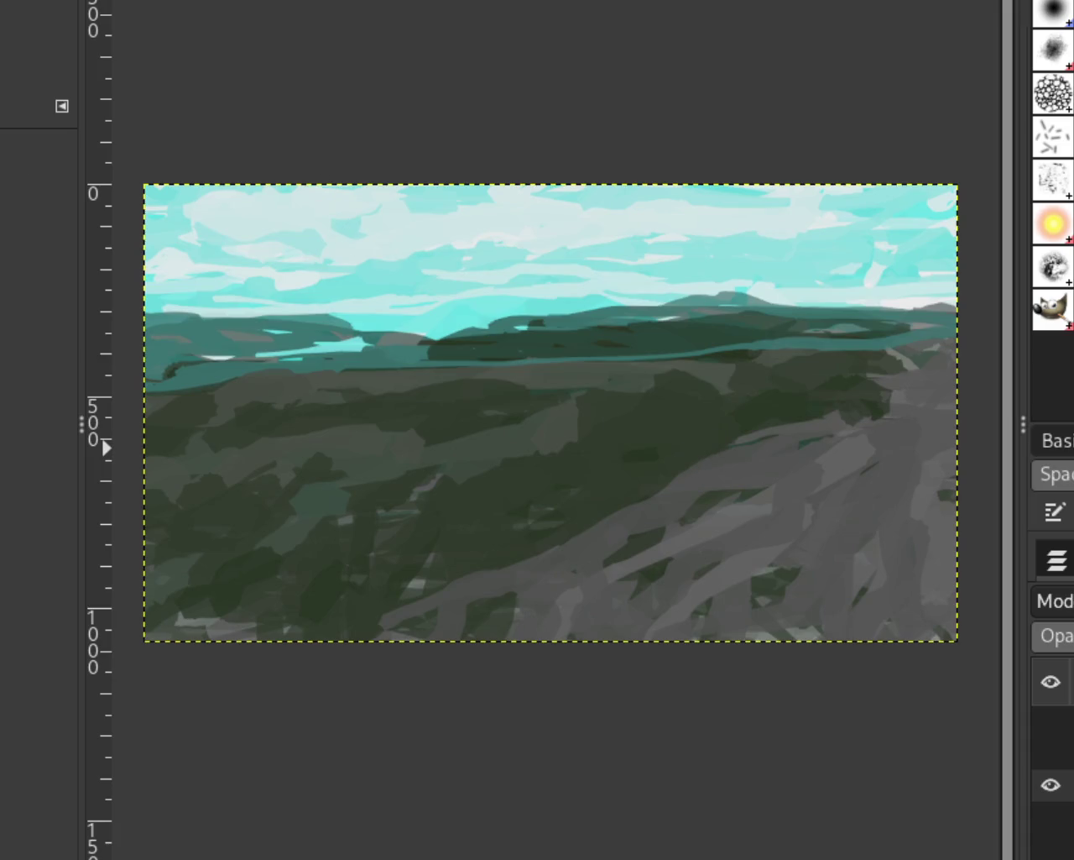
click(1046, 723)
click(1054, 749)
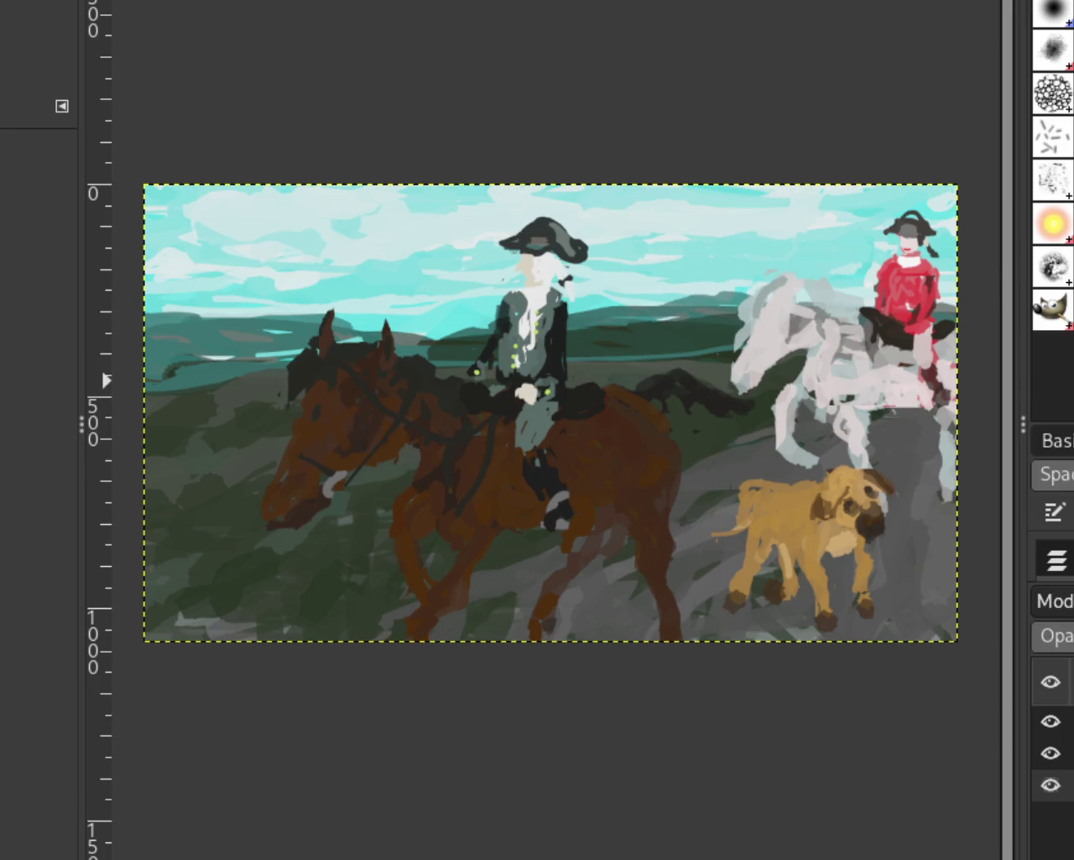
click(1051, 721)
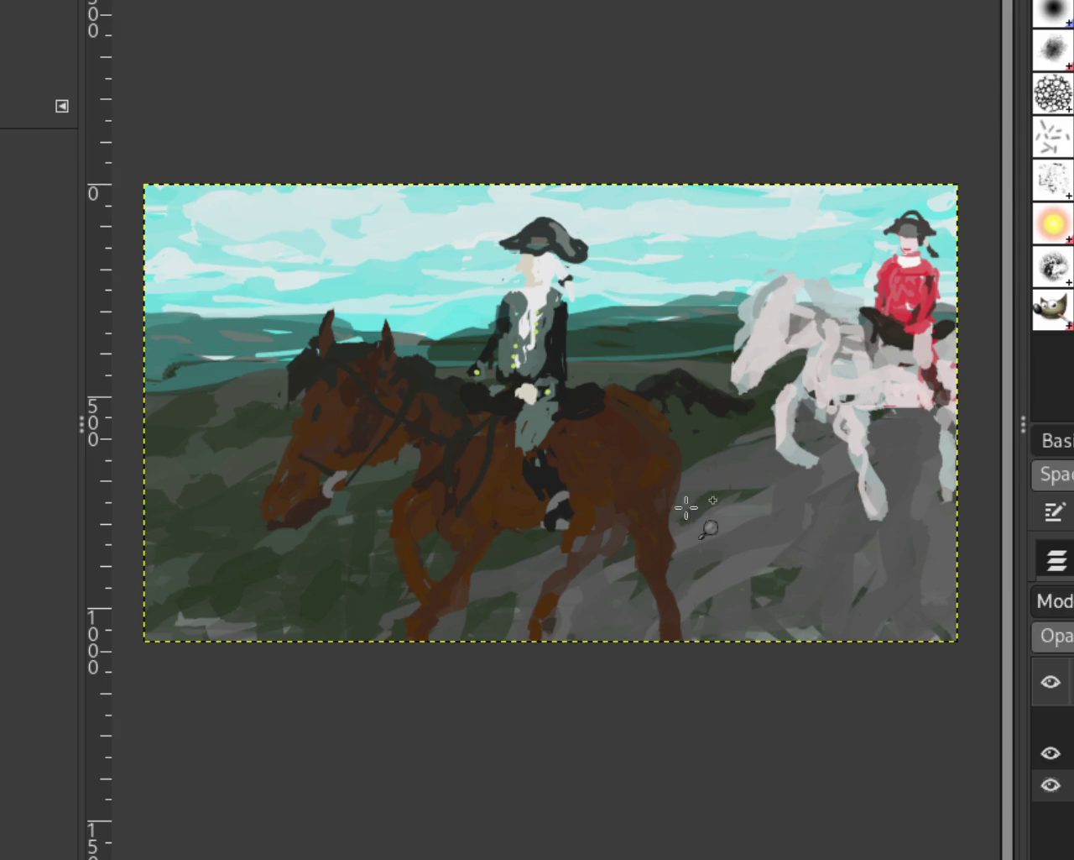
click(1050, 753)
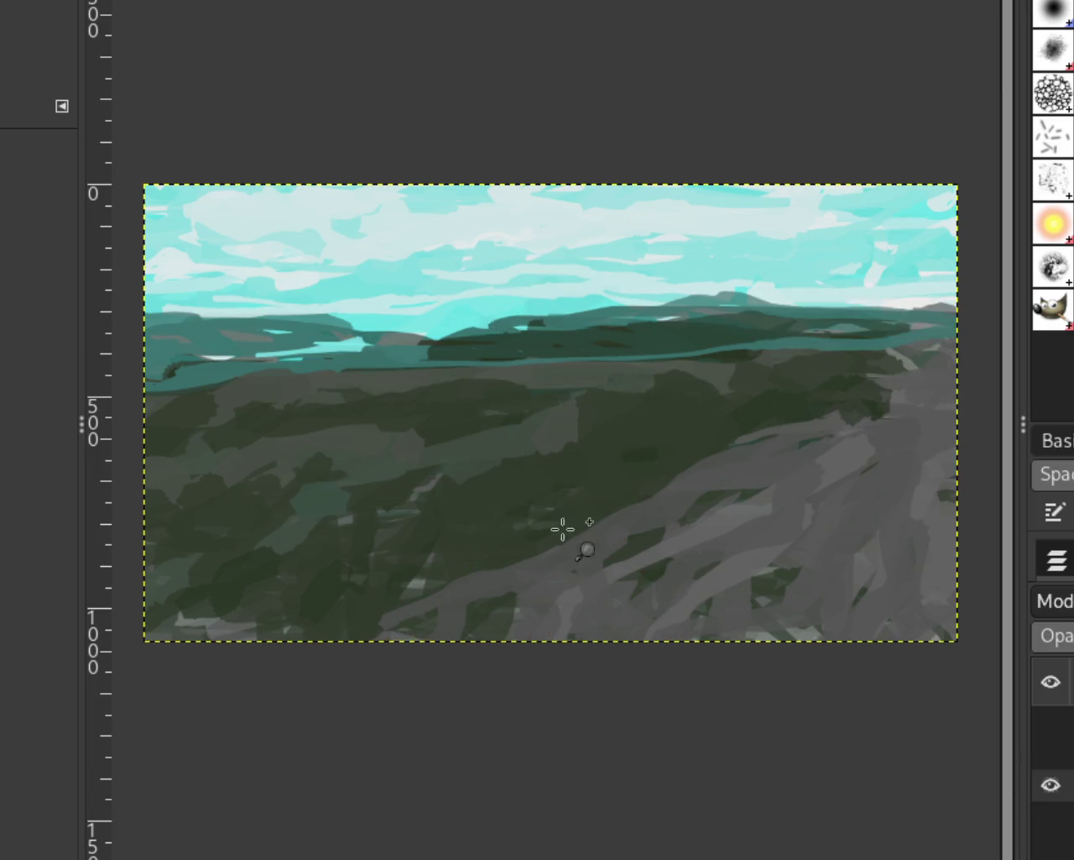
Paint grey over the bottom green patch, show the dog layer, and briefly toggle the riders layer
key(p)
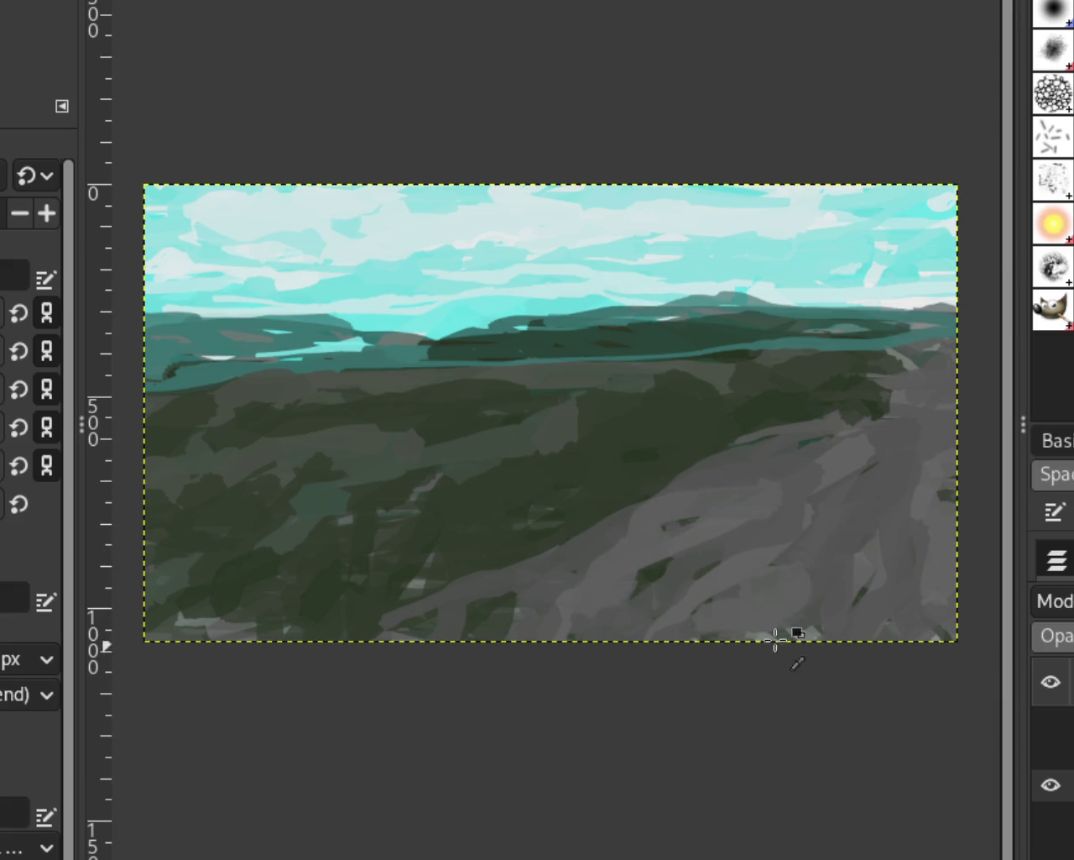
drag(455, 607, 496, 614)
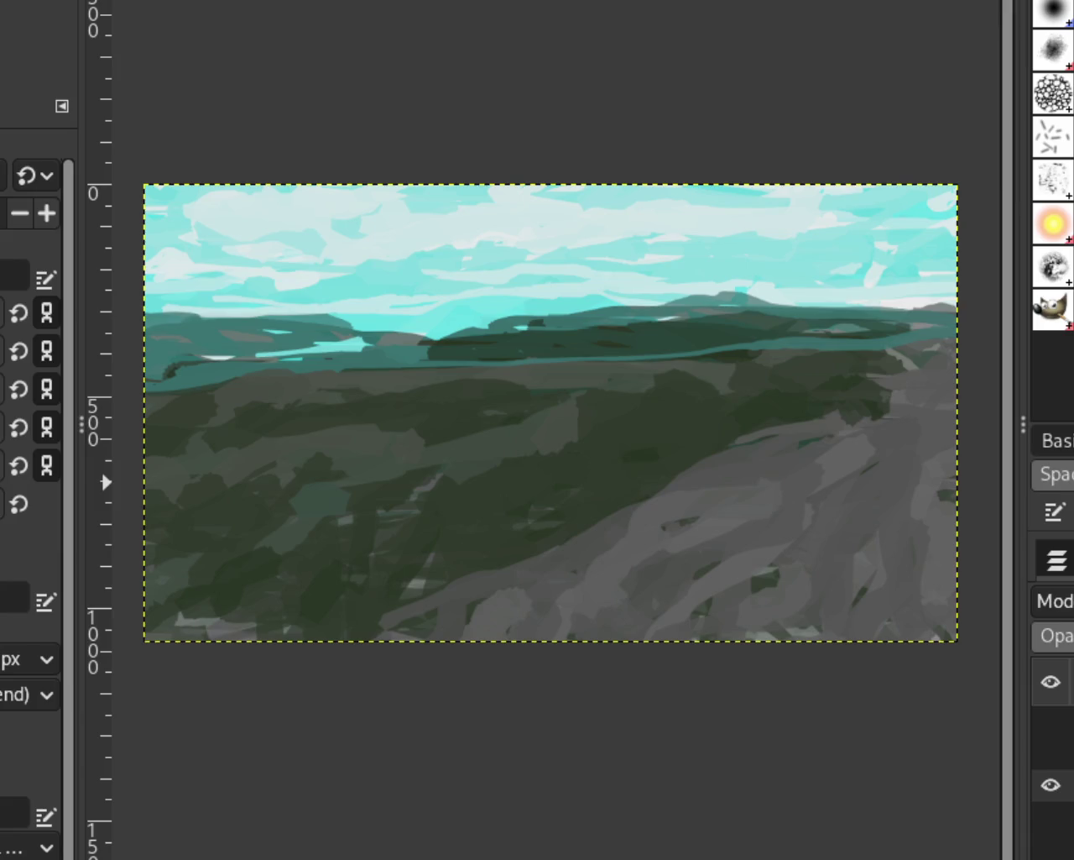
click(1051, 720)
click(1050, 753)
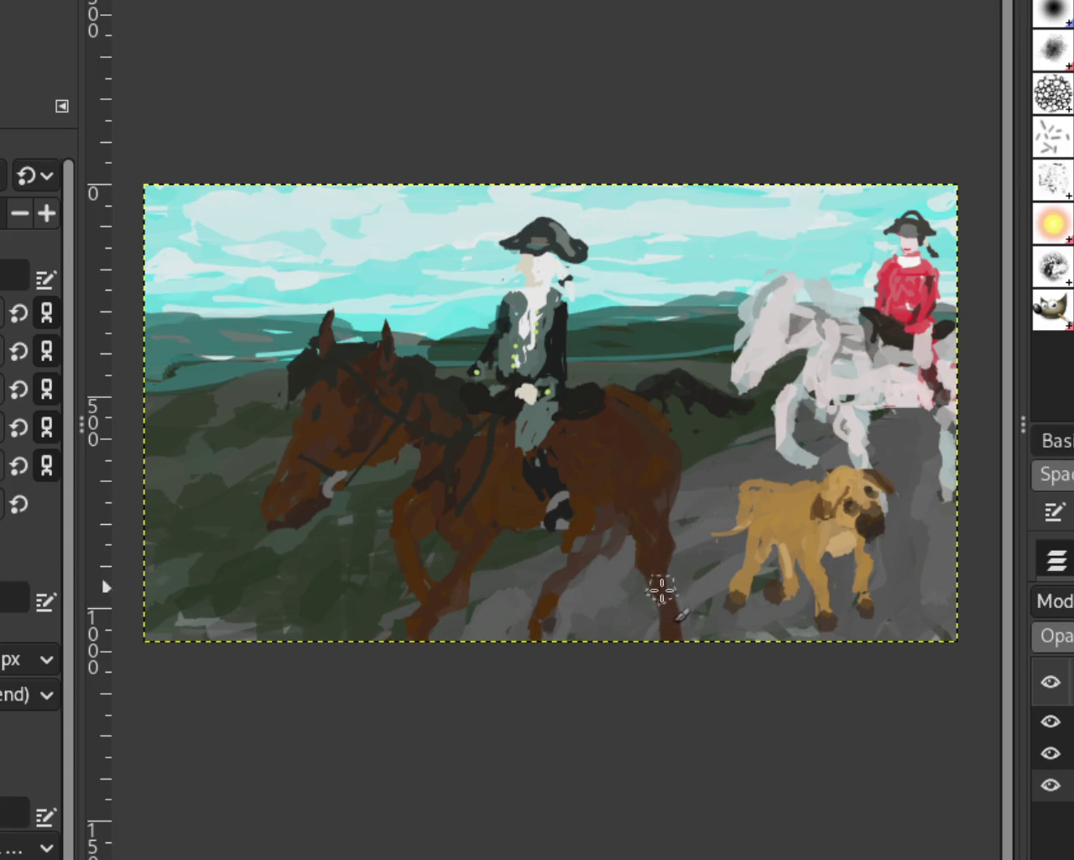
click(1050, 752)
click(1050, 726)
click(1050, 726)
click(1050, 723)
click(1051, 723)
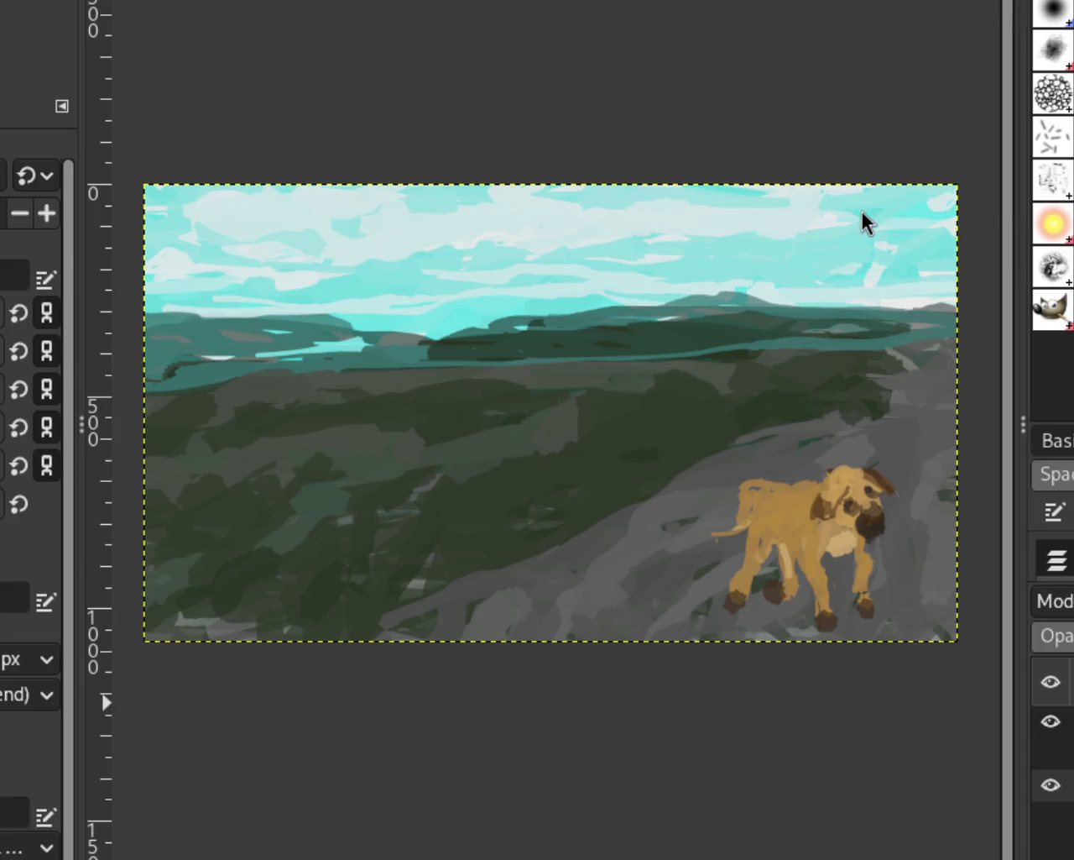
click(1050, 752)
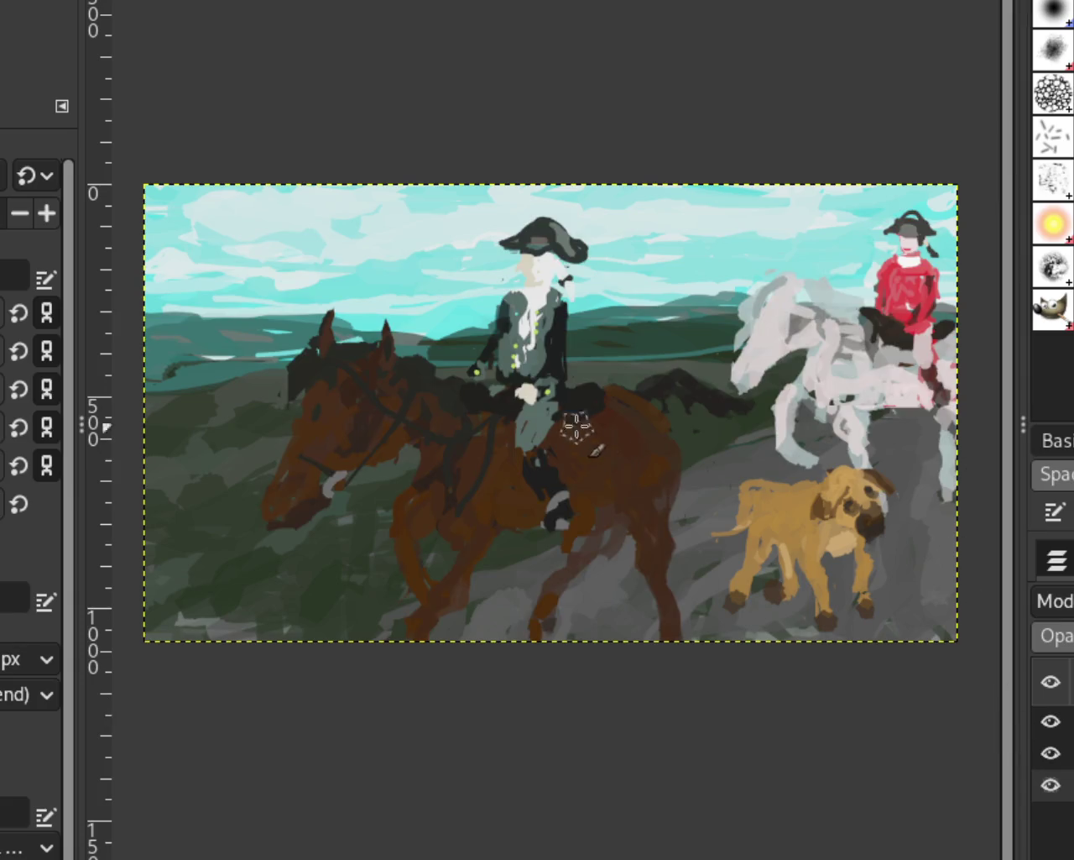
key(z)
Zoom out to frame the whole painting, then zoom in on the red rider's head
ctrl+click(590, 375)
click(647, 428)
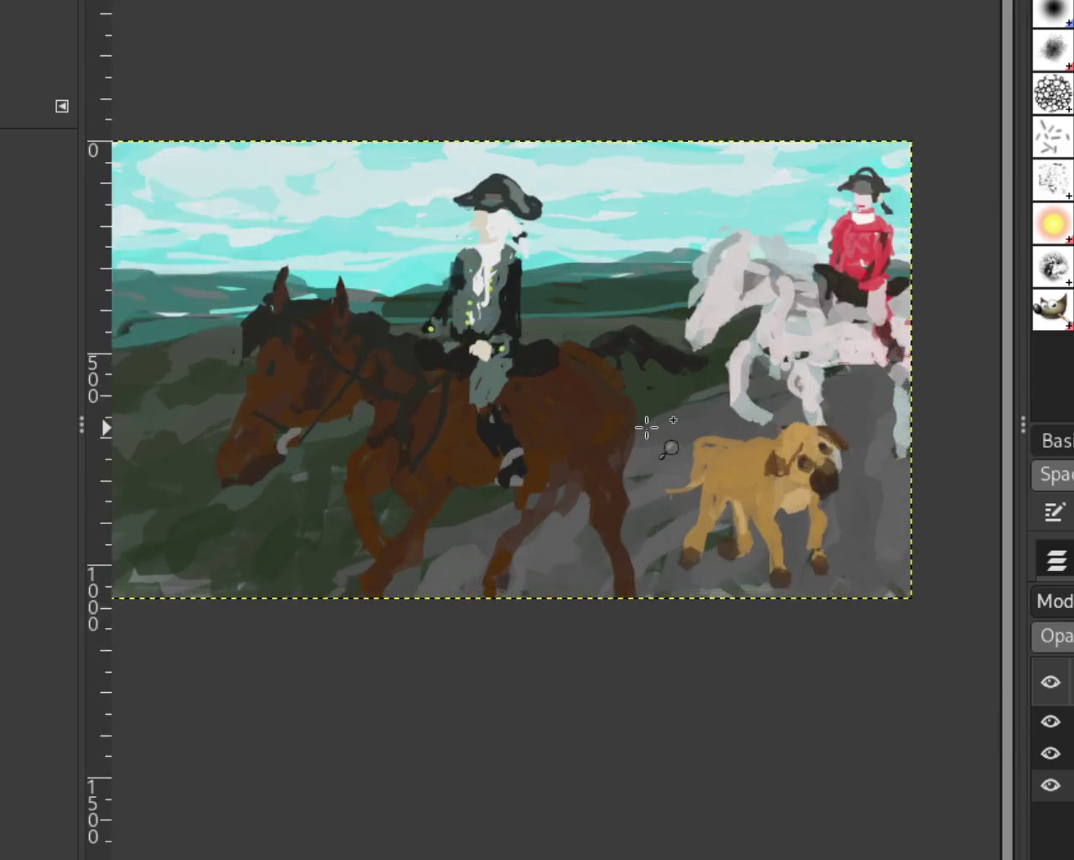
click(647, 428)
click(643, 424)
ctrl+click(636, 421)
click(621, 418)
ctrl+click(588, 400)
ctrl+click(597, 379)
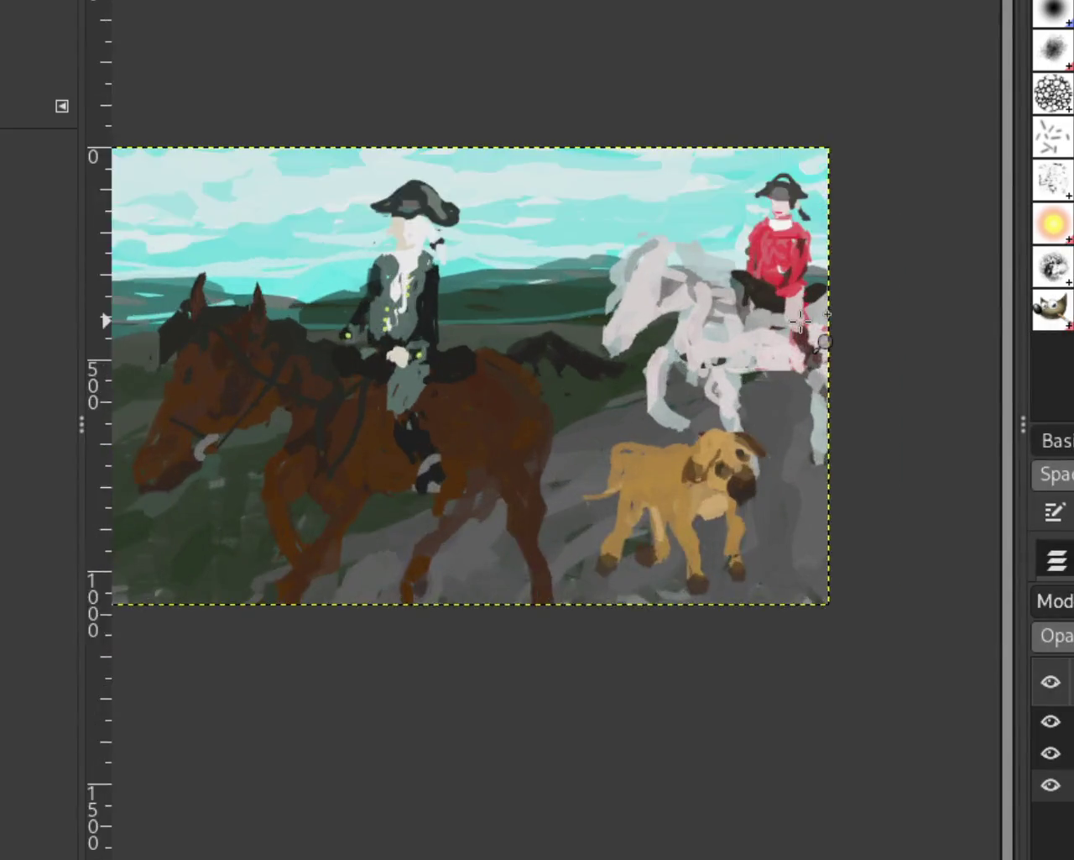
click(800, 320)
ctrl+click(748, 201)
click(764, 92)
click(763, 92)
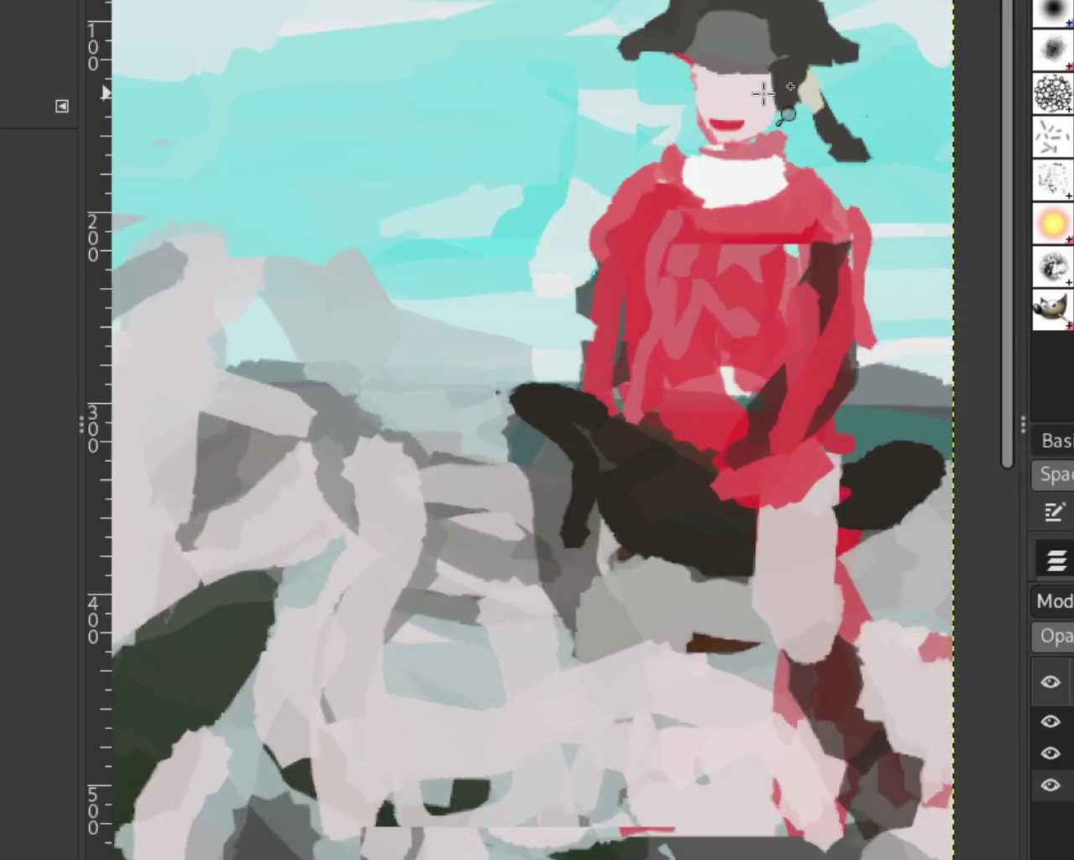
ctrl+click(829, 107)
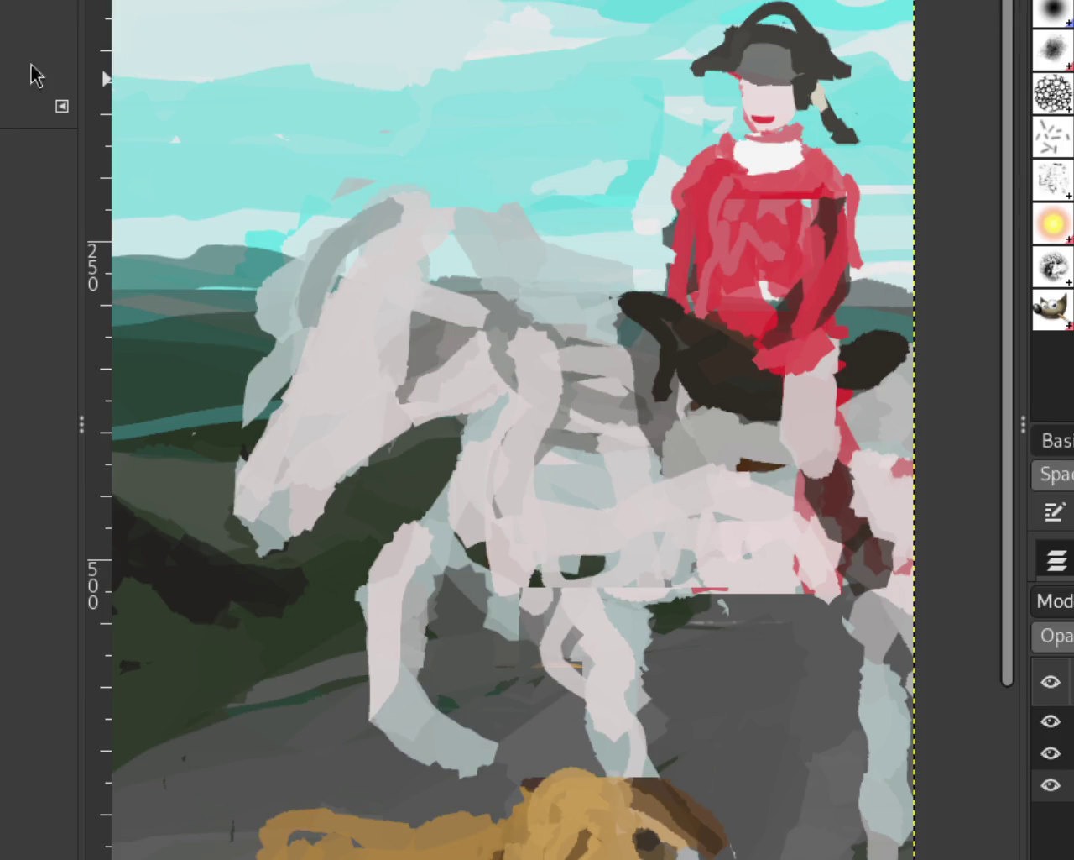
Scroll the view back and forth over the painting, then hide the dog layer
scroll(384, 279, down, 4)
scroll(385, 279, up, 3)
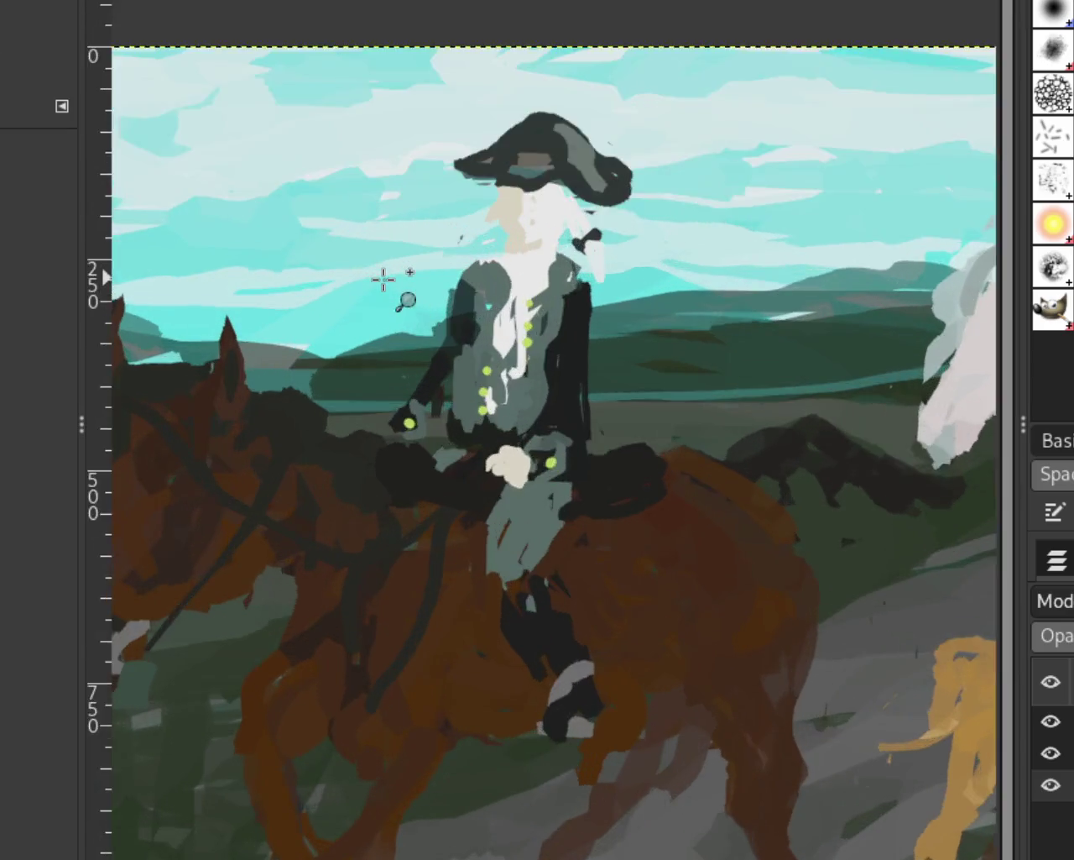
scroll(384, 278, up, 3)
scroll(714, 106, down, 1)
scroll(703, 103, up, 1)
scroll(704, 102, up, 2)
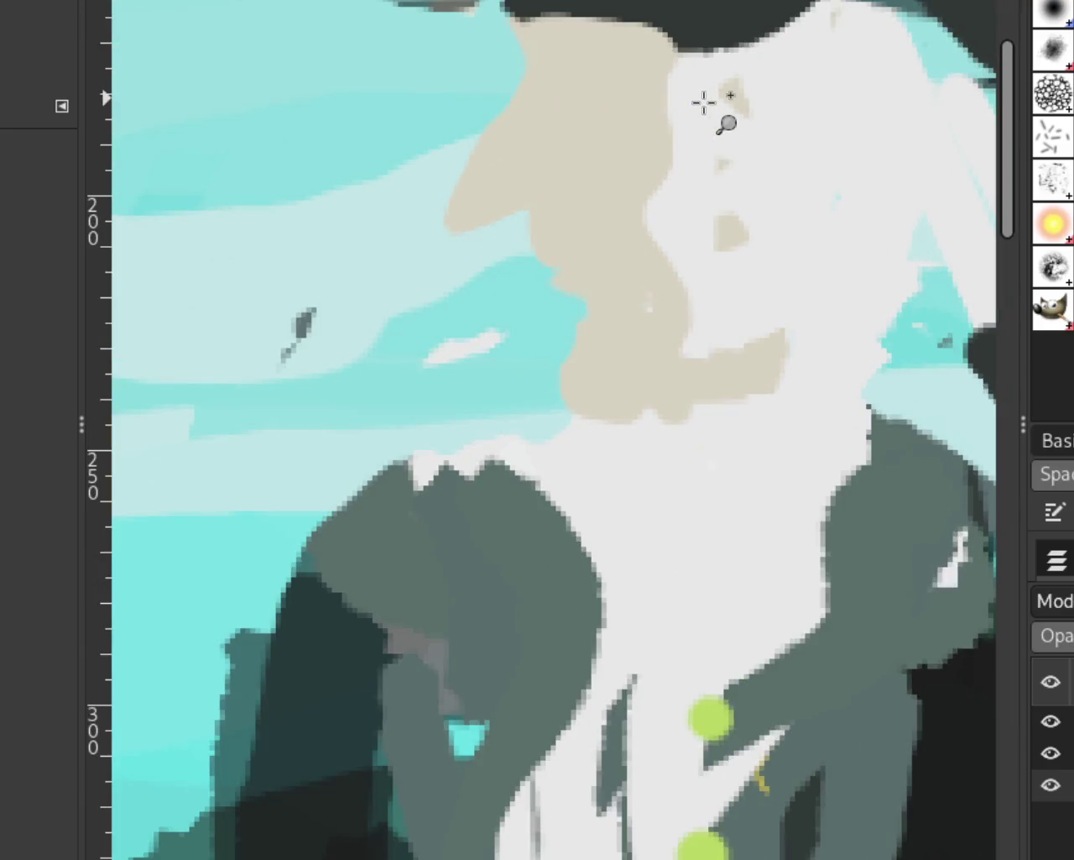
scroll(698, 235, down, 3)
scroll(692, 235, down, 2)
scroll(688, 235, down, 2)
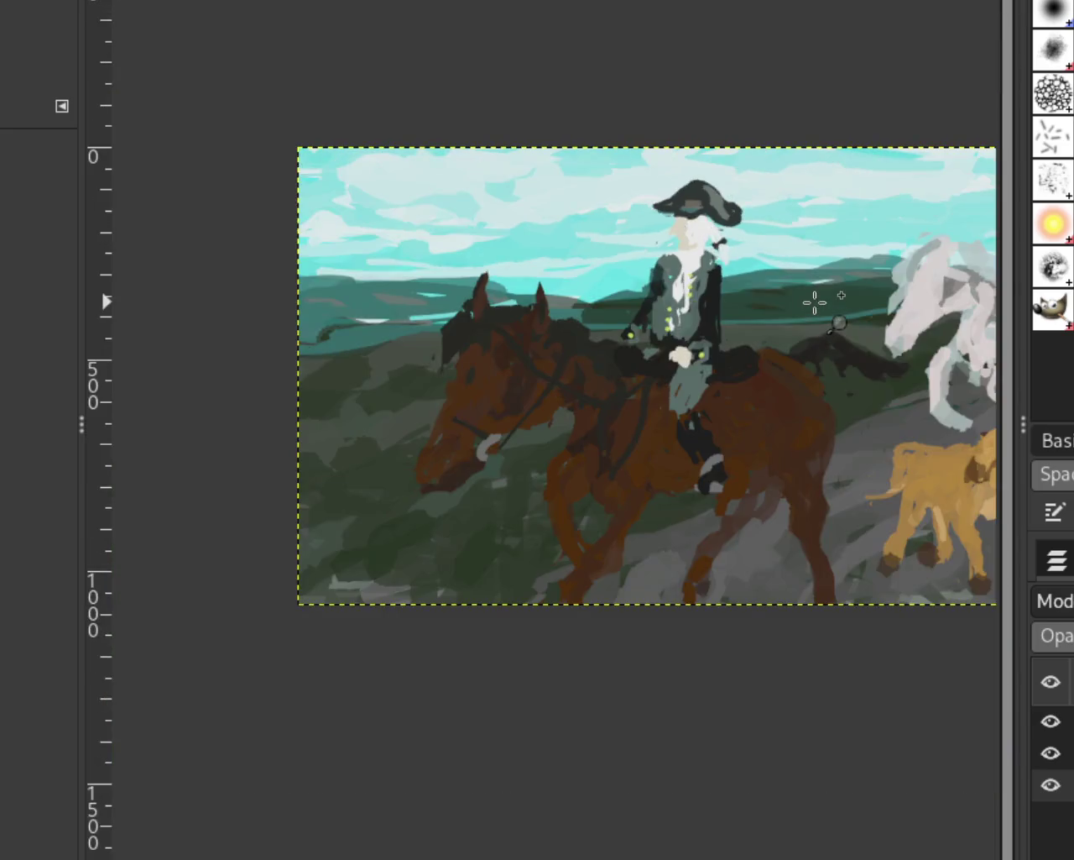
scroll(479, 283, up, 1)
scroll(643, 451, down, 1)
scroll(506, 339, up, 1)
scroll(507, 340, down, 1)
scroll(743, 377, up, 1)
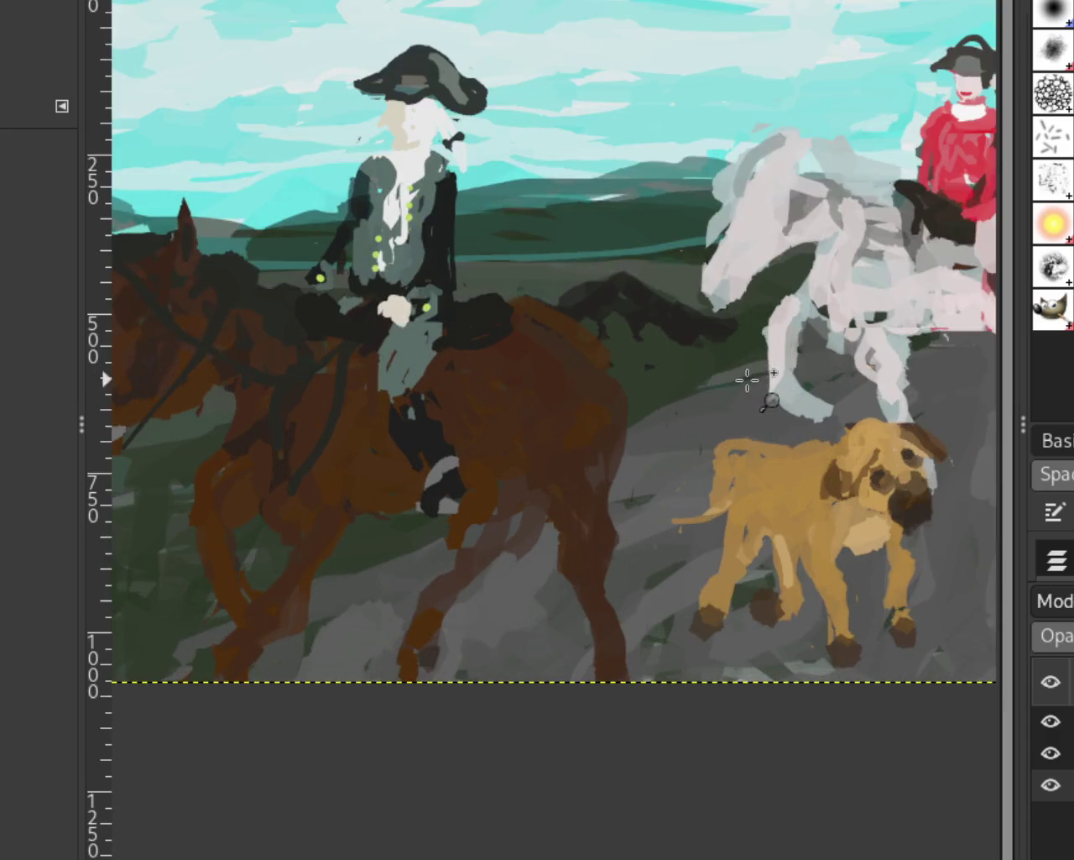
scroll(556, 314, down, 1)
scroll(558, 317, up, 1)
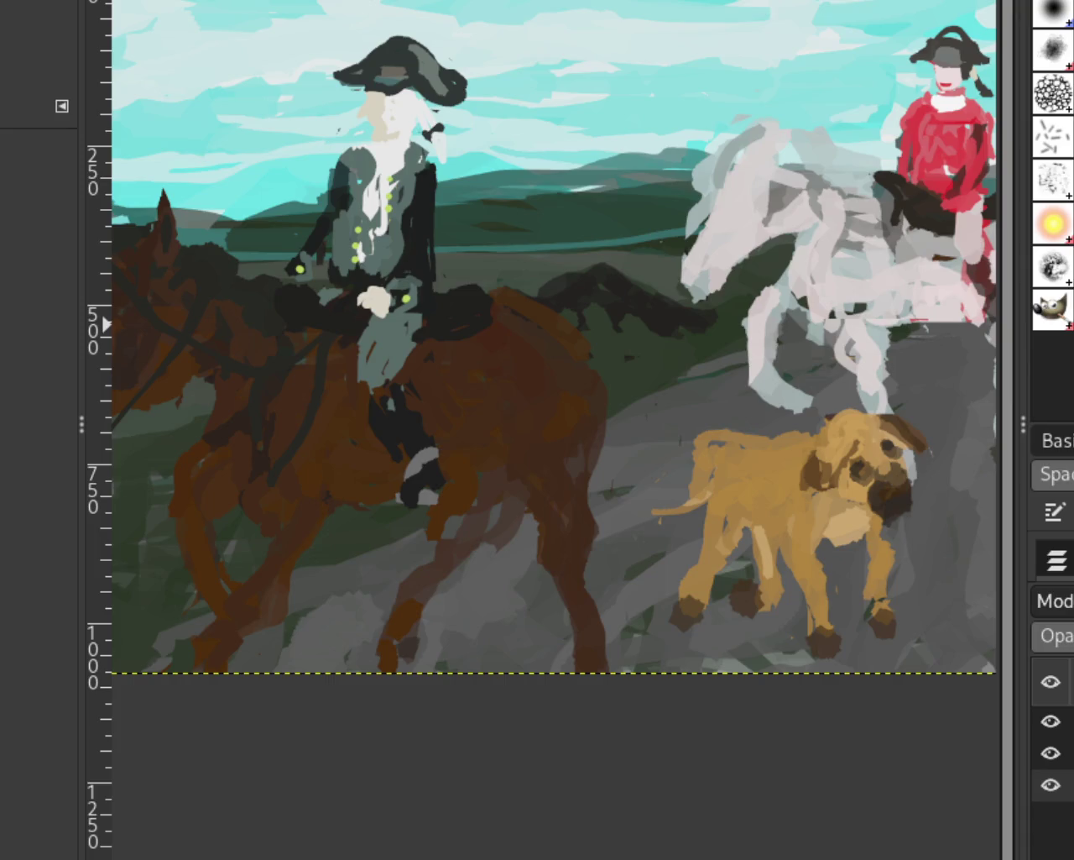
scroll(638, 302, down, 1)
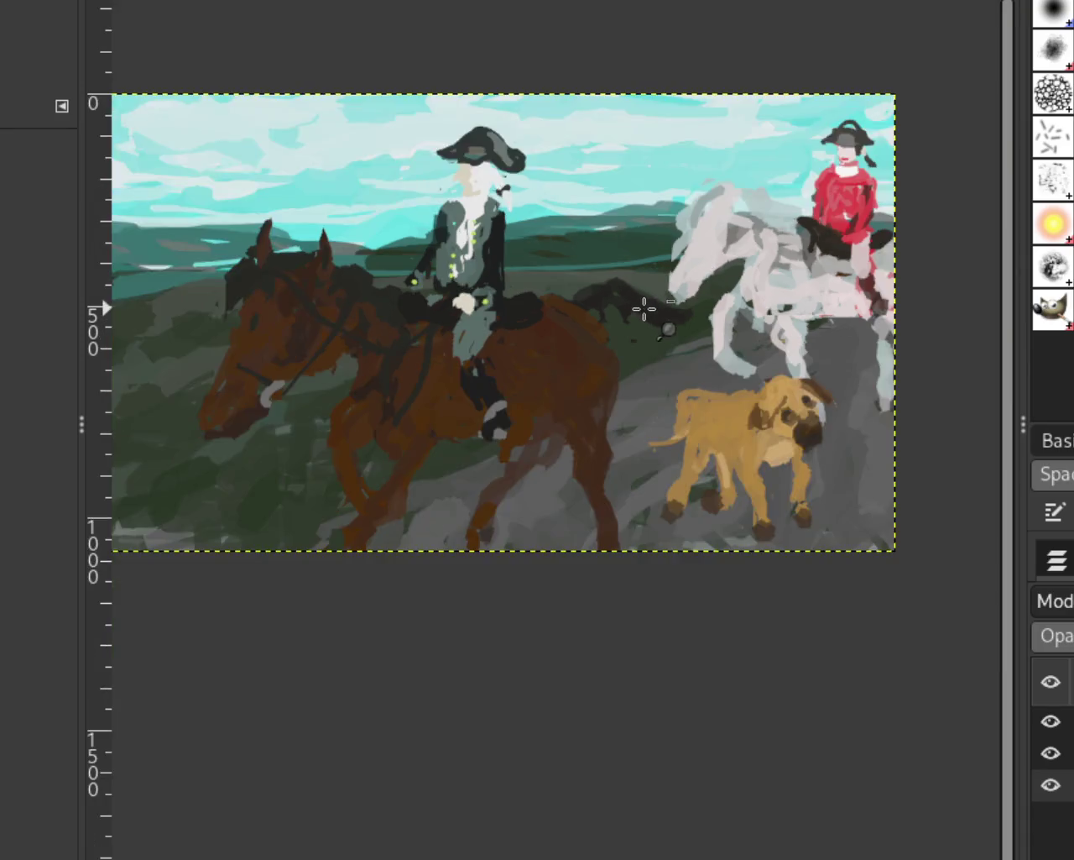
scroll(557, 316, up, 1)
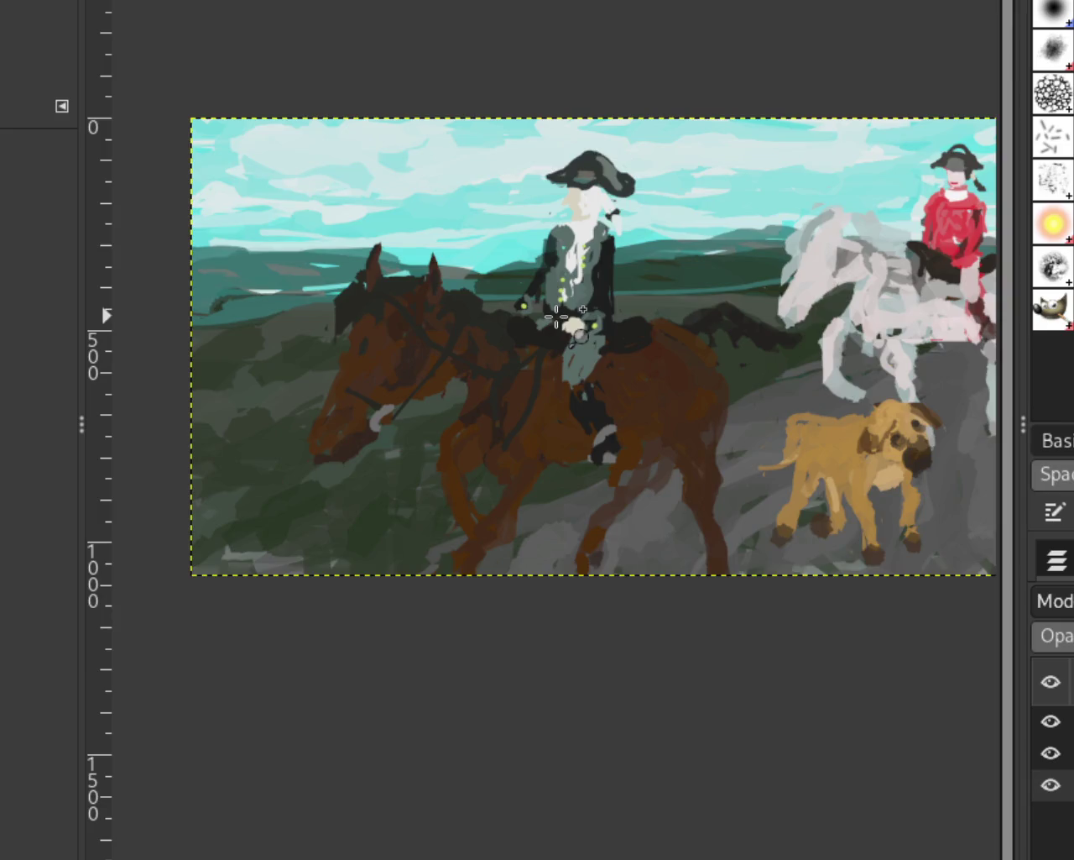
scroll(562, 319, down, 1)
scroll(631, 324, up, 1)
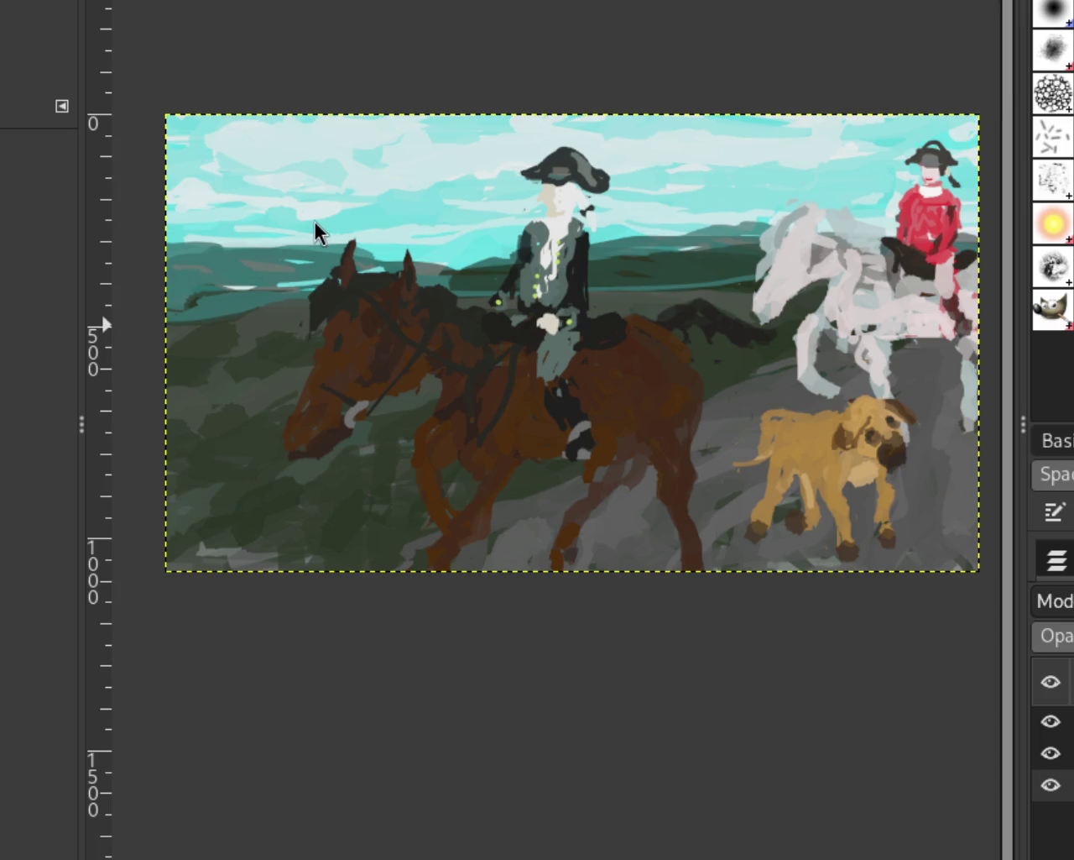
click(1051, 721)
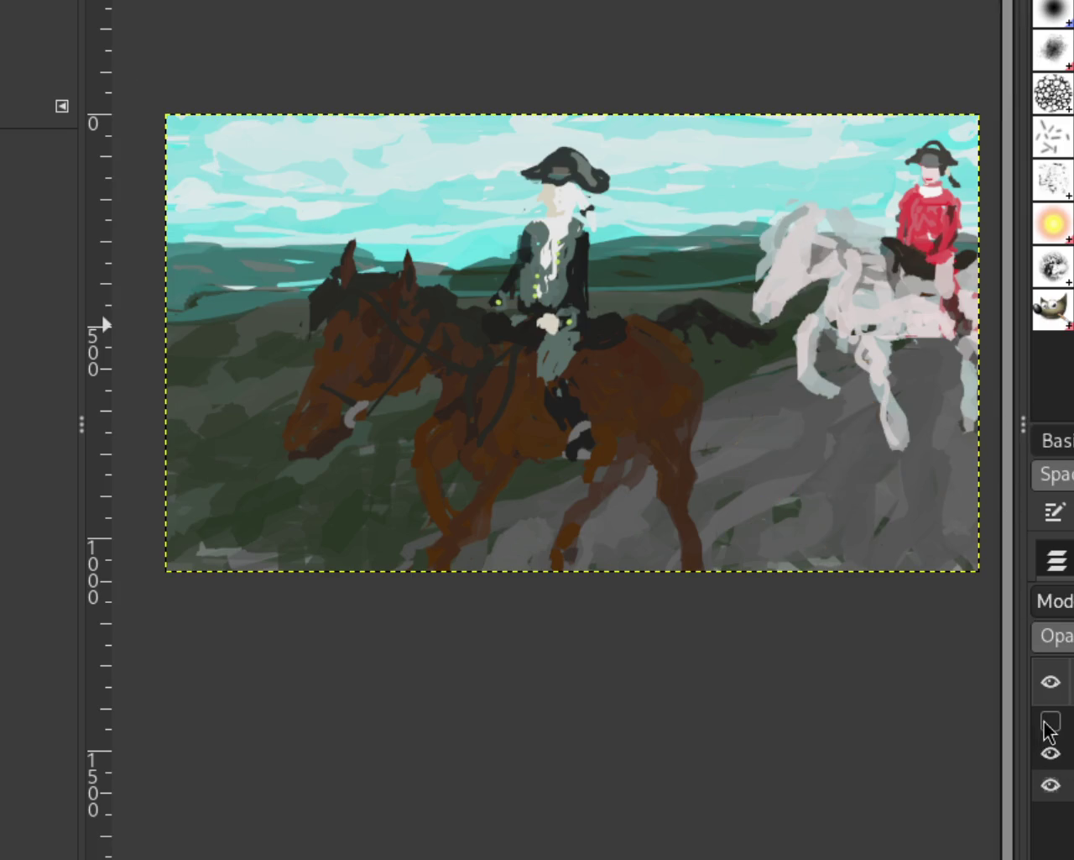
Hide the riders layer and paint light grey curves on the lower rocky slope
click(1051, 753)
key(p)
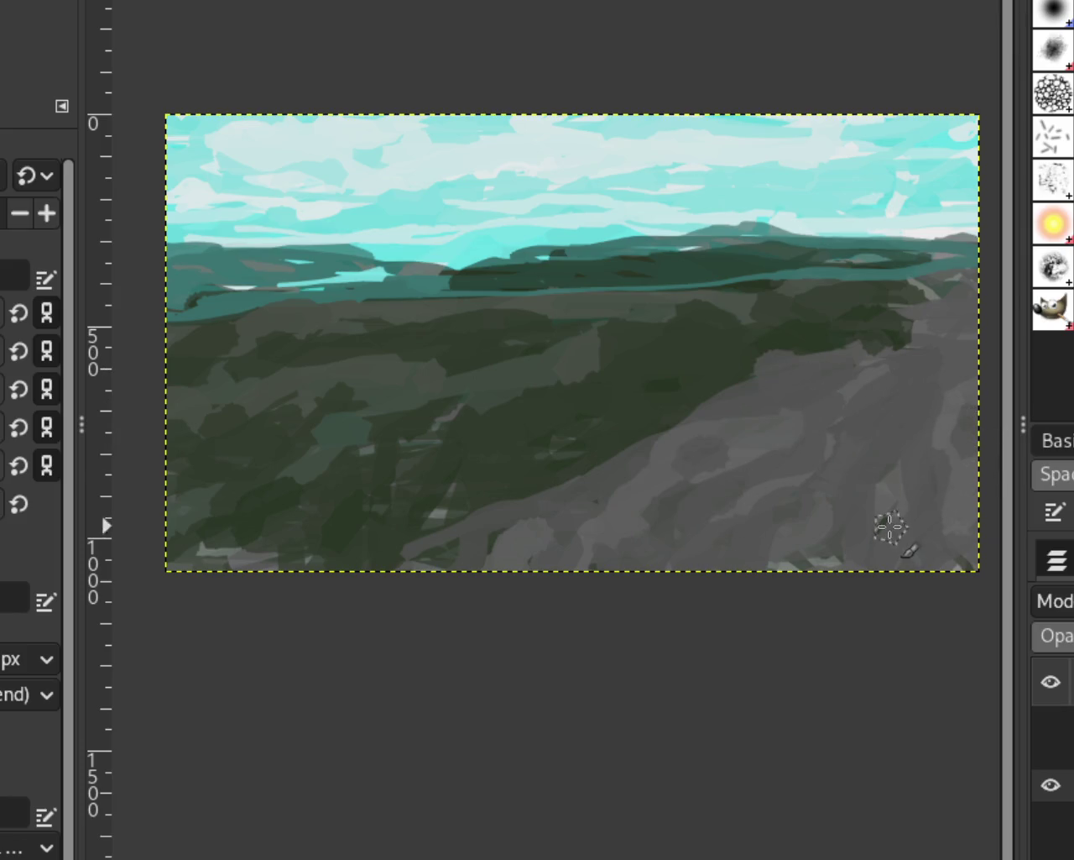
mouse_move(752, 554)
mouse_down()
mouse_move(896, 369)
mouse_move(823, 497)
mouse_move(810, 568)
mouse_up()
mouse_move(793, 424)
mouse_down()
mouse_move(725, 528)
mouse_move(663, 558)
mouse_up()
drag(724, 494, 519, 494)
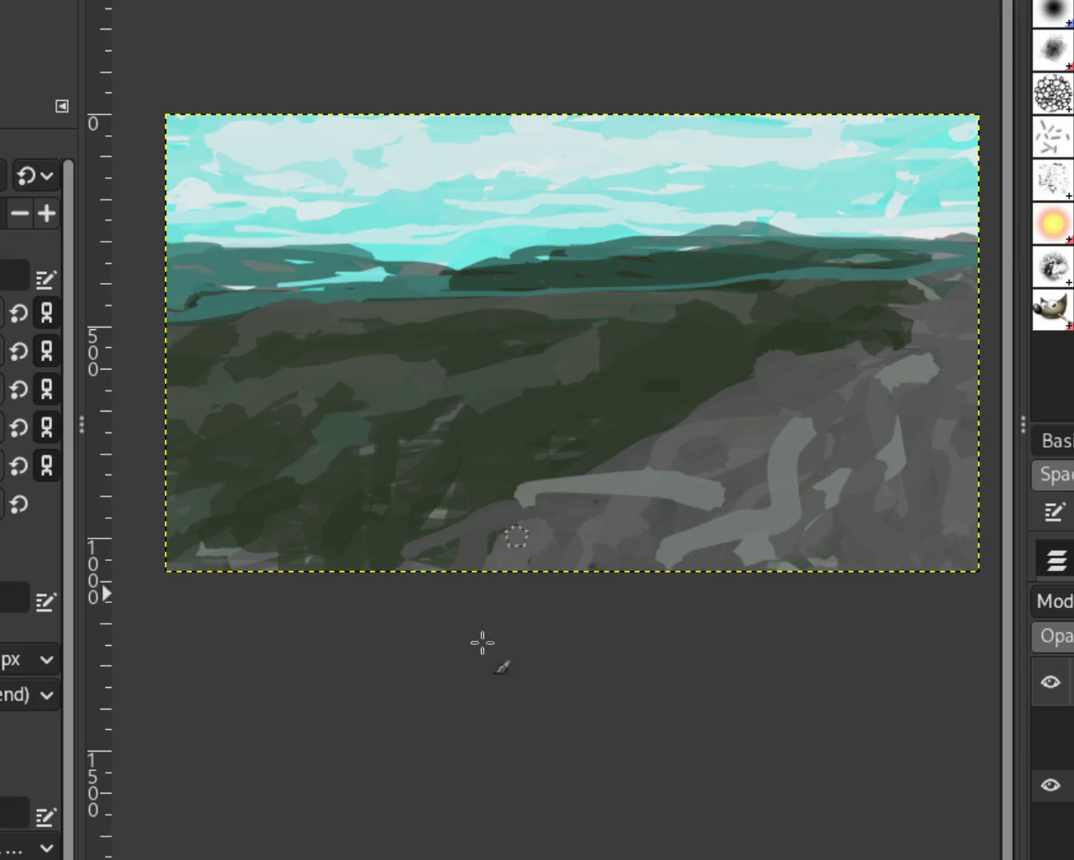
key(ctrl+z)
Add light grey rock highlights and darker grey loops over the lower-right rocks
drag(687, 485, 468, 631)
mouse_move(605, 554)
mouse_down()
mouse_move(899, 509)
mouse_move(876, 468)
mouse_move(928, 414)
mouse_move(831, 393)
mouse_up()
mouse_move(695, 514)
mouse_down()
mouse_move(773, 389)
mouse_move(736, 528)
mouse_move(935, 450)
mouse_move(827, 568)
mouse_move(948, 496)
mouse_move(674, 532)
mouse_move(864, 422)
mouse_move(919, 372)
mouse_up()
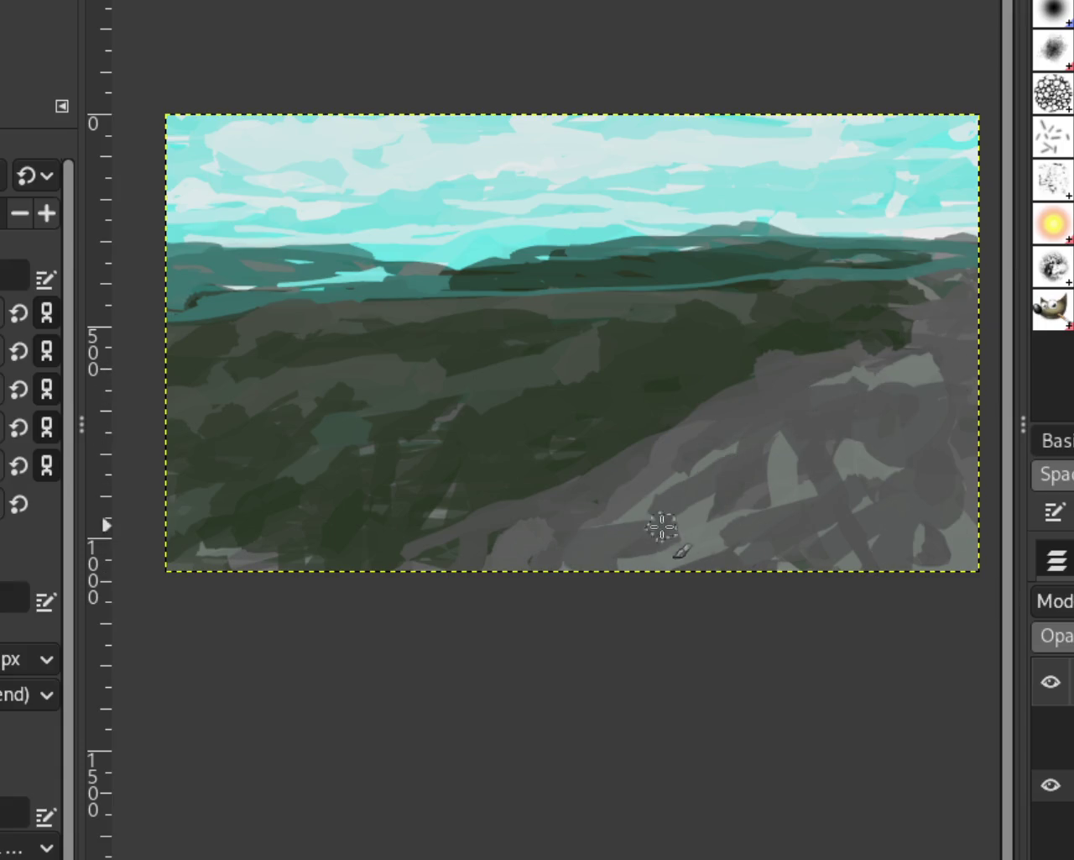
mouse_move(921, 391)
mouse_down()
mouse_move(868, 412)
mouse_move(794, 523)
mouse_up()
mouse_move(932, 454)
mouse_down()
mouse_move(918, 431)
mouse_move(864, 470)
mouse_move(663, 493)
mouse_up()
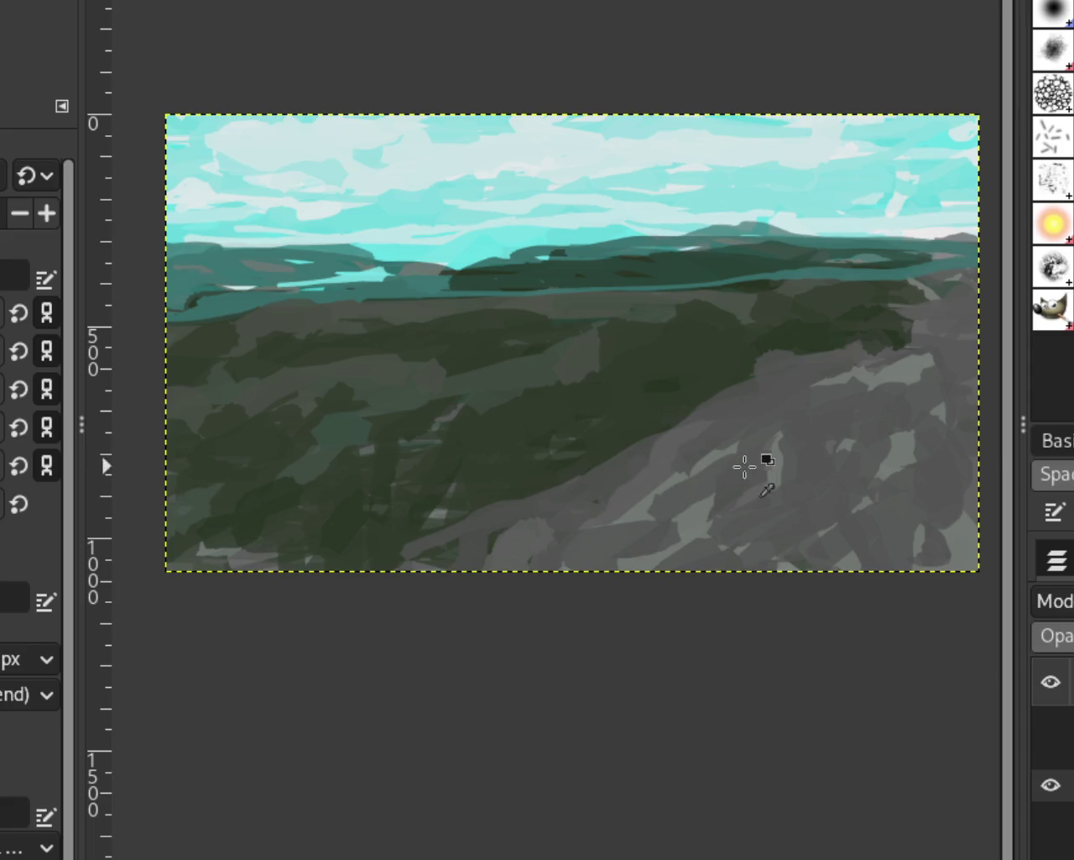
drag(773, 453, 829, 544)
key(ctrl+z)
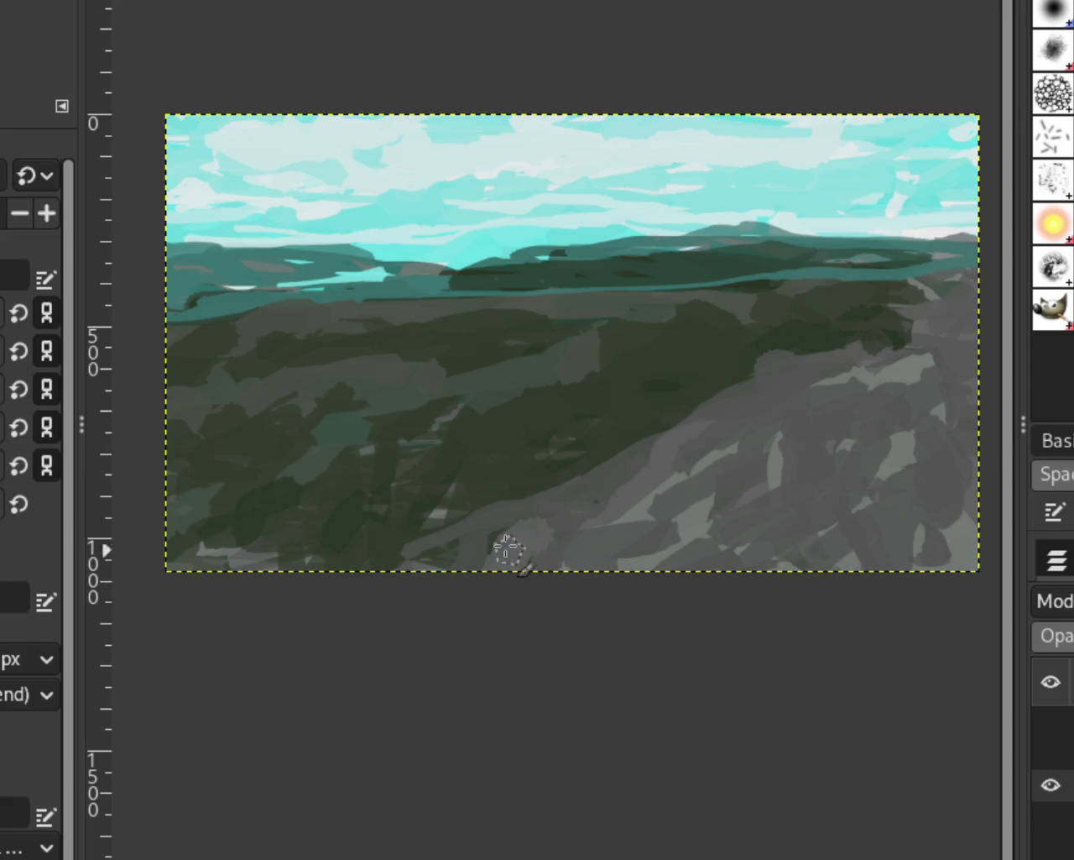
key(ctrl+z)
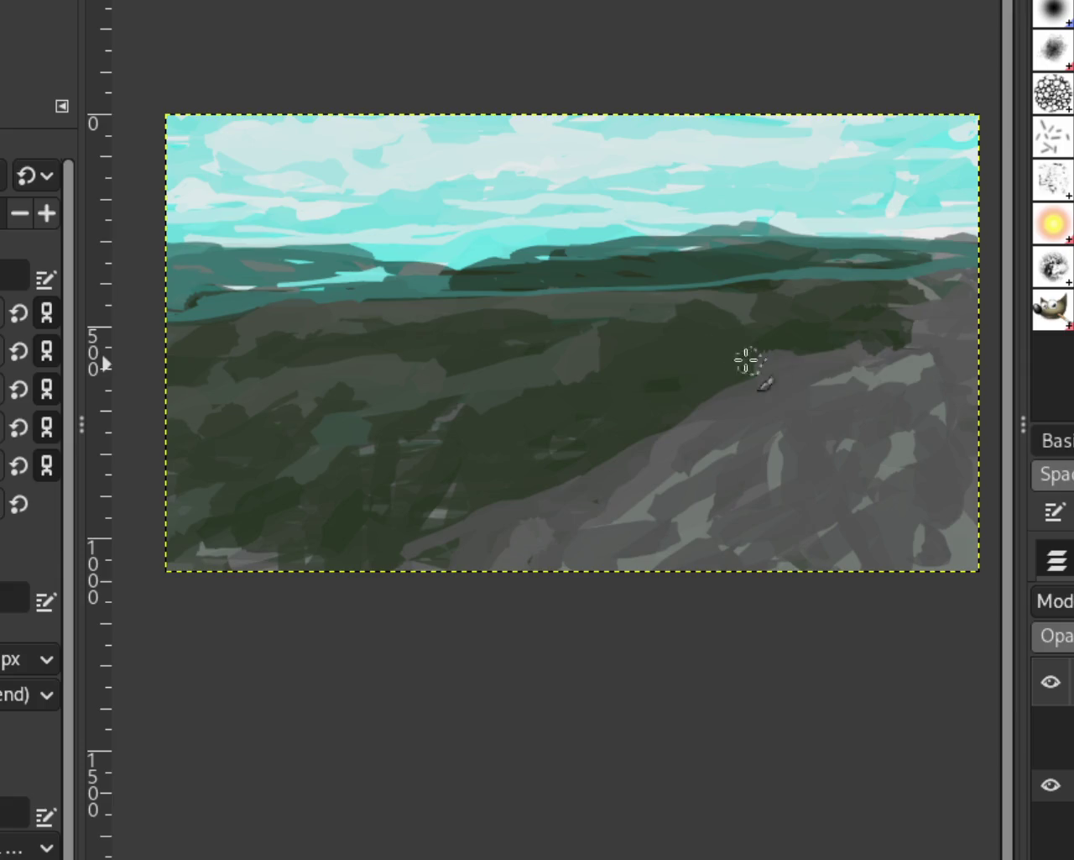
Paint a long dark grey stroke down along the slope, undoing the missed attempts
drag(936, 351, 579, 419)
key(ctrl+z)
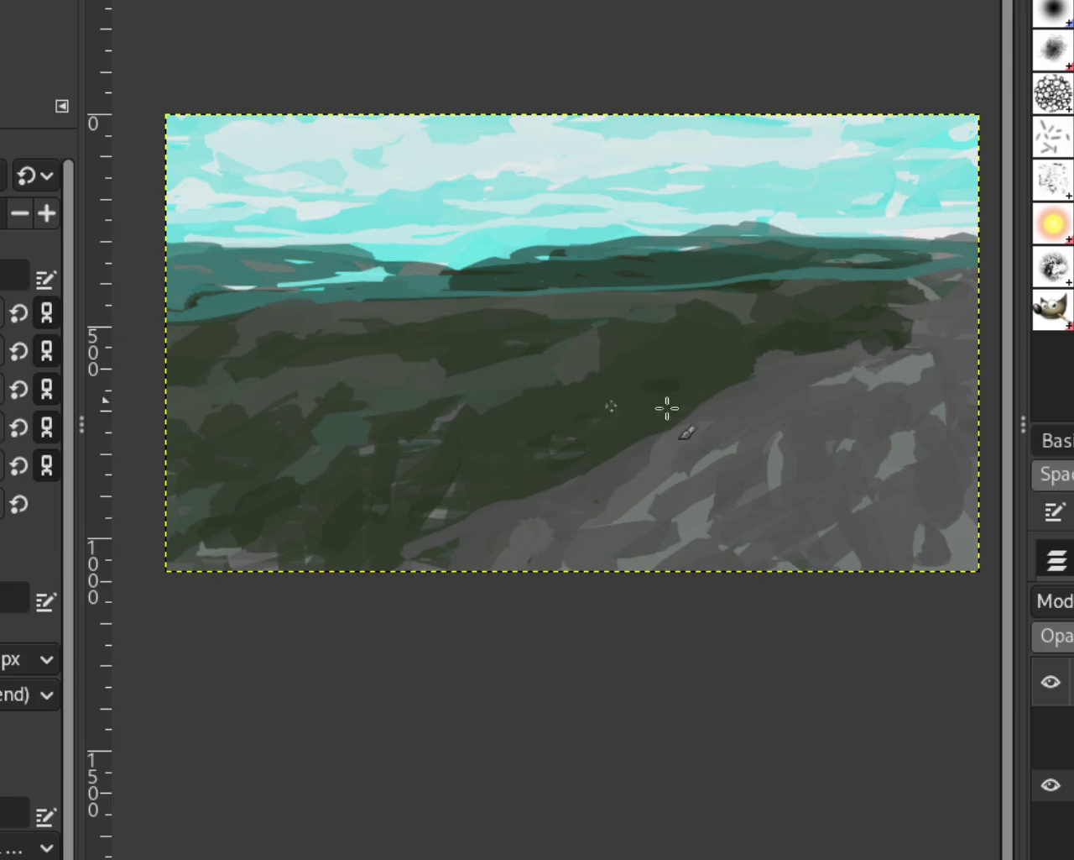
drag(840, 360, 445, 525)
key(ctrl+z)
drag(899, 341, 456, 576)
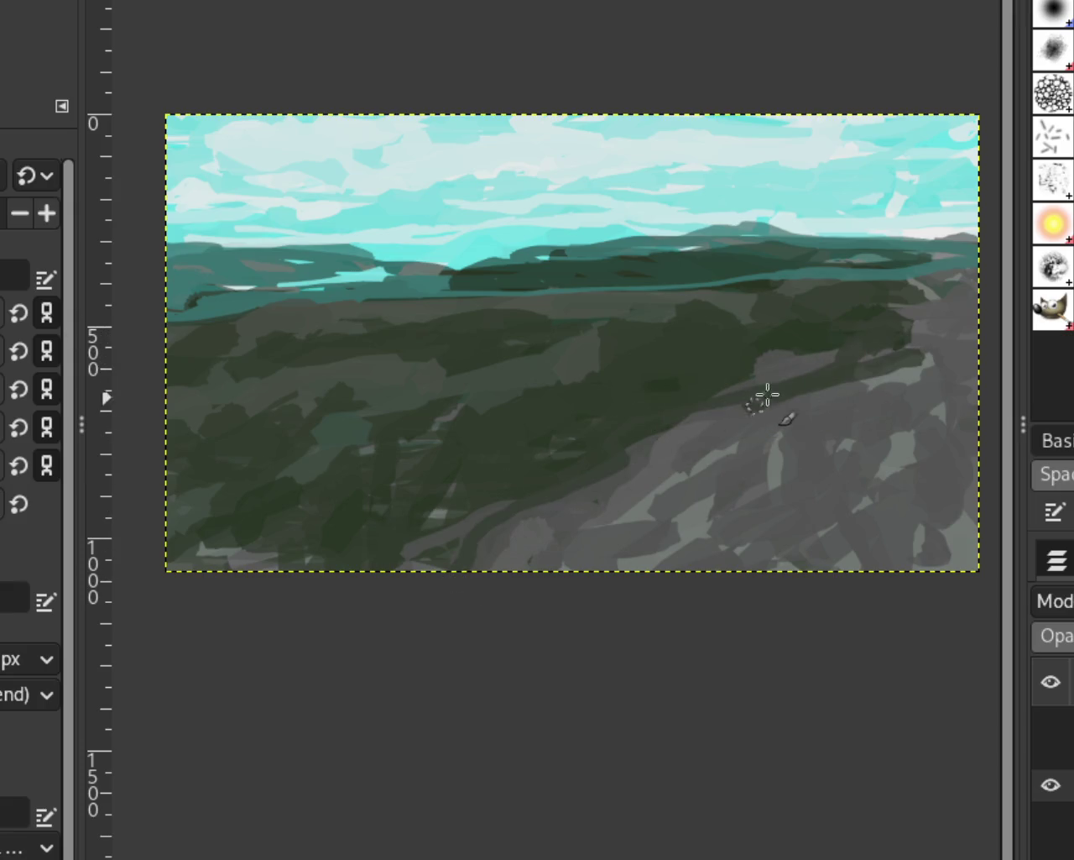
drag(781, 452, 878, 388)
key(ctrl+z)
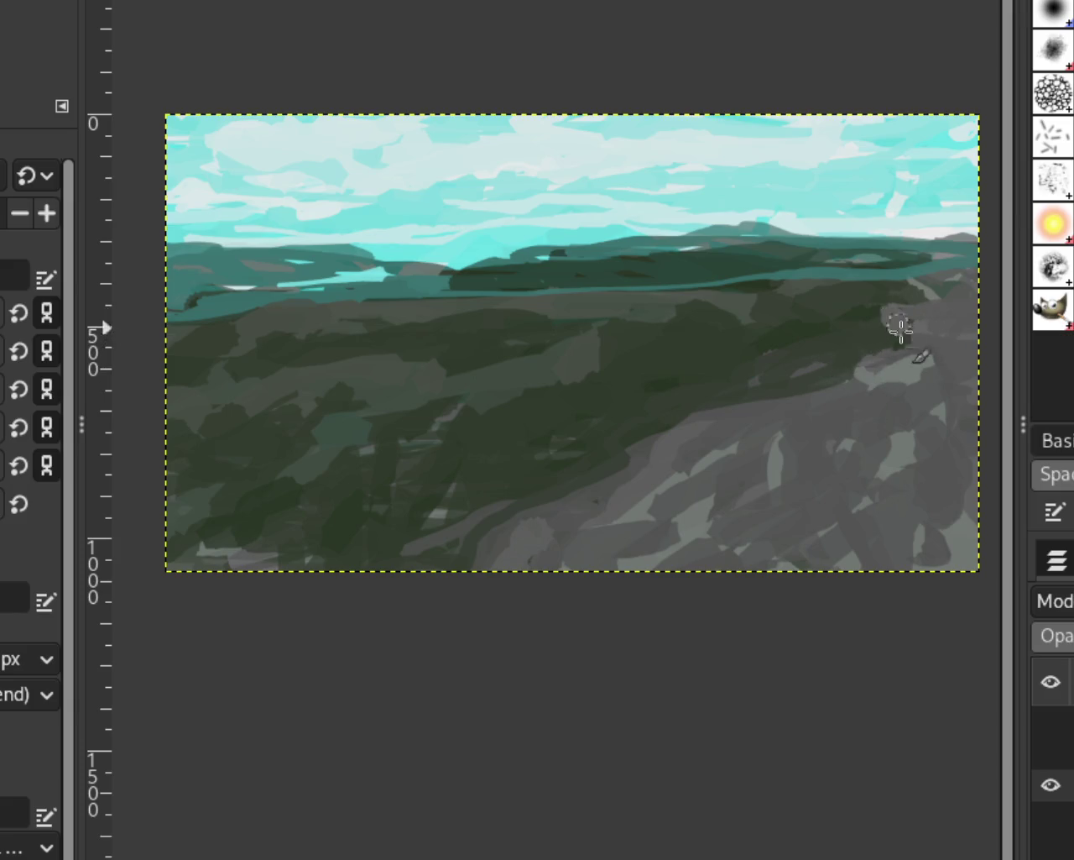
Try several winding grey road strokes across the hills, undoing each attempt
mouse_move(773, 393)
mouse_down()
mouse_move(595, 378)
mouse_move(343, 384)
mouse_move(228, 432)
mouse_up()
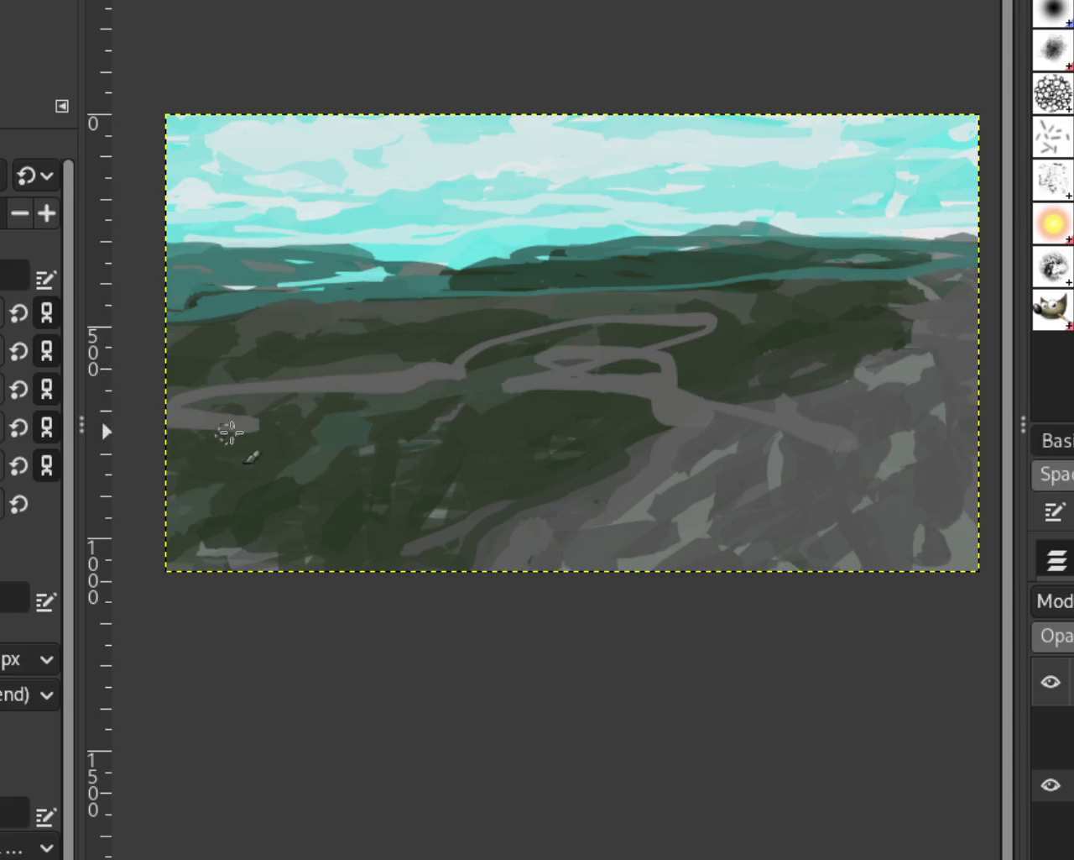
key(ctrl+z)
key(ctrl+y)
key(ctrl+z)
mouse_move(822, 439)
mouse_down()
mouse_move(489, 460)
mouse_move(238, 446)
mouse_move(741, 428)
mouse_move(298, 394)
mouse_move(744, 405)
mouse_move(395, 378)
mouse_move(90, 409)
mouse_up()
key(ctrl+z)
mouse_move(448, 396)
mouse_down()
mouse_move(906, 427)
mouse_move(599, 408)
mouse_move(738, 422)
mouse_up()
drag(624, 411, 600, 502)
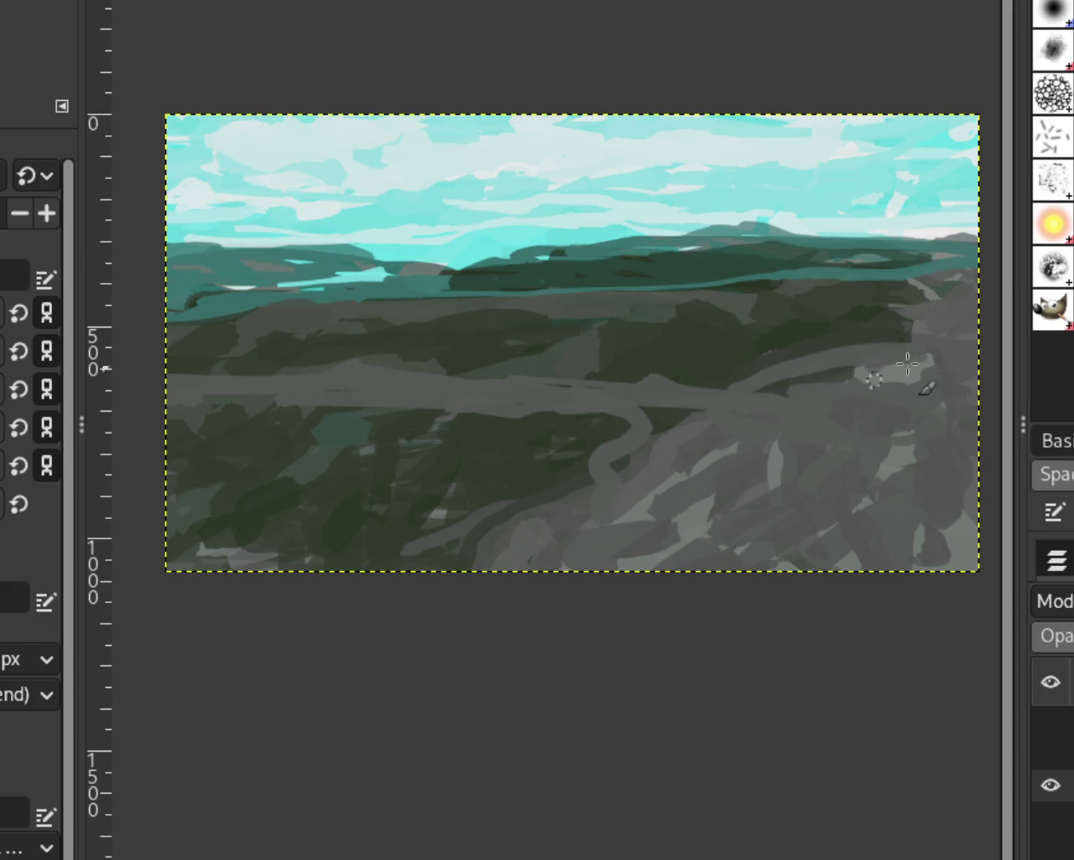
key(ctrl+z)
key(ctrl+z)
key(ctrl+z)
Paint a grey road band from the left edge bending up-right across the hillside
key(ctrl+z)
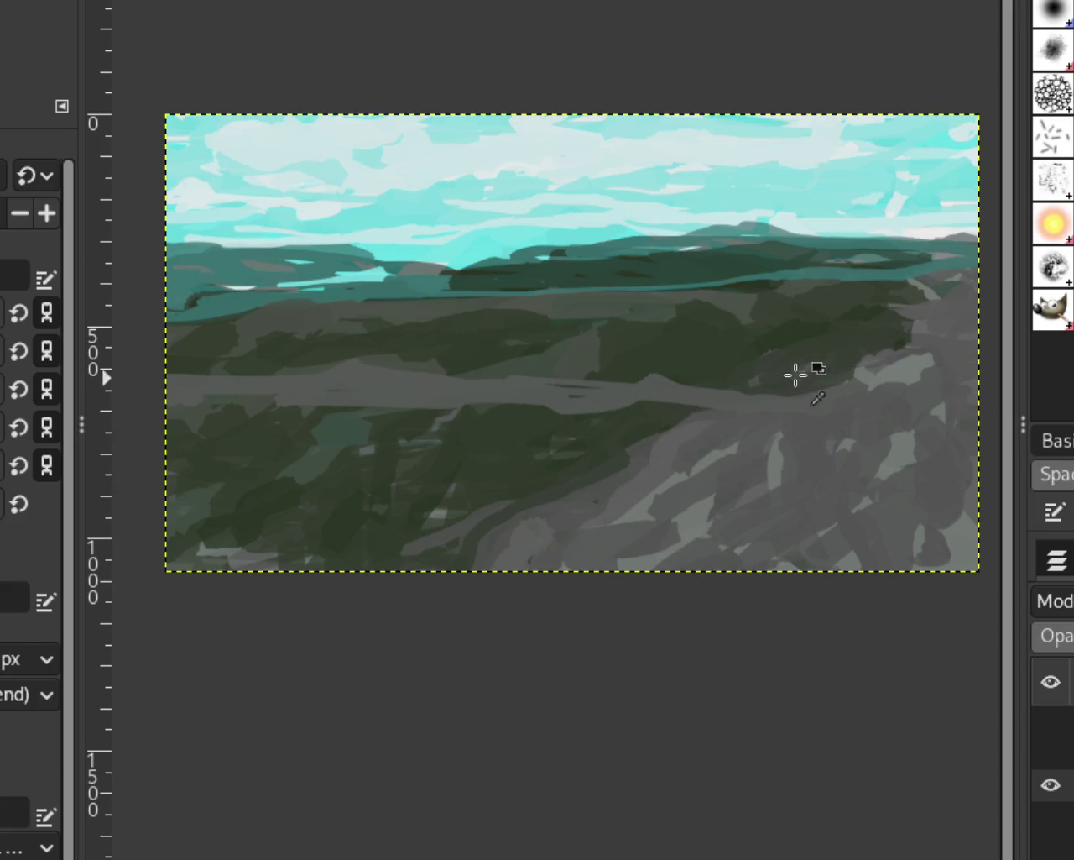
key(ctrl+z)
drag(753, 405, 112, 462)
drag(168, 411, 839, 343)
key(ctrl+z)
key(ctrl+z)
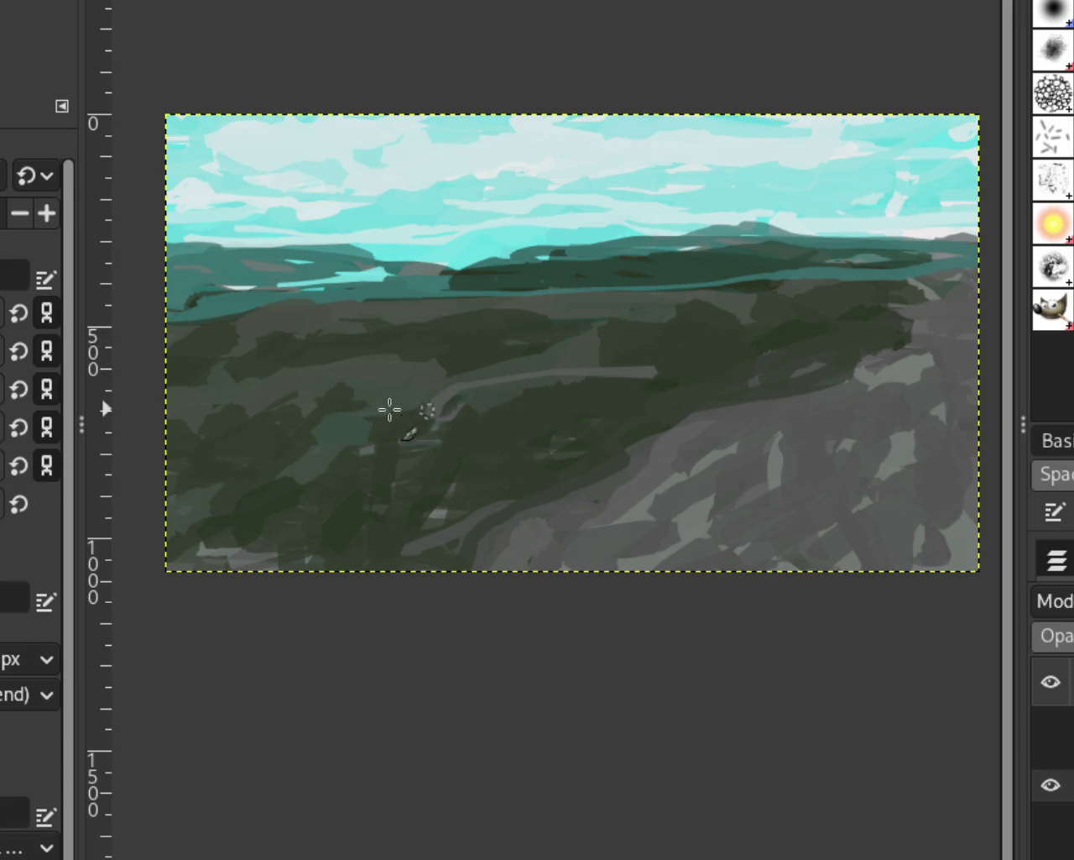
drag(168, 409, 655, 370)
drag(839, 369, 646, 376)
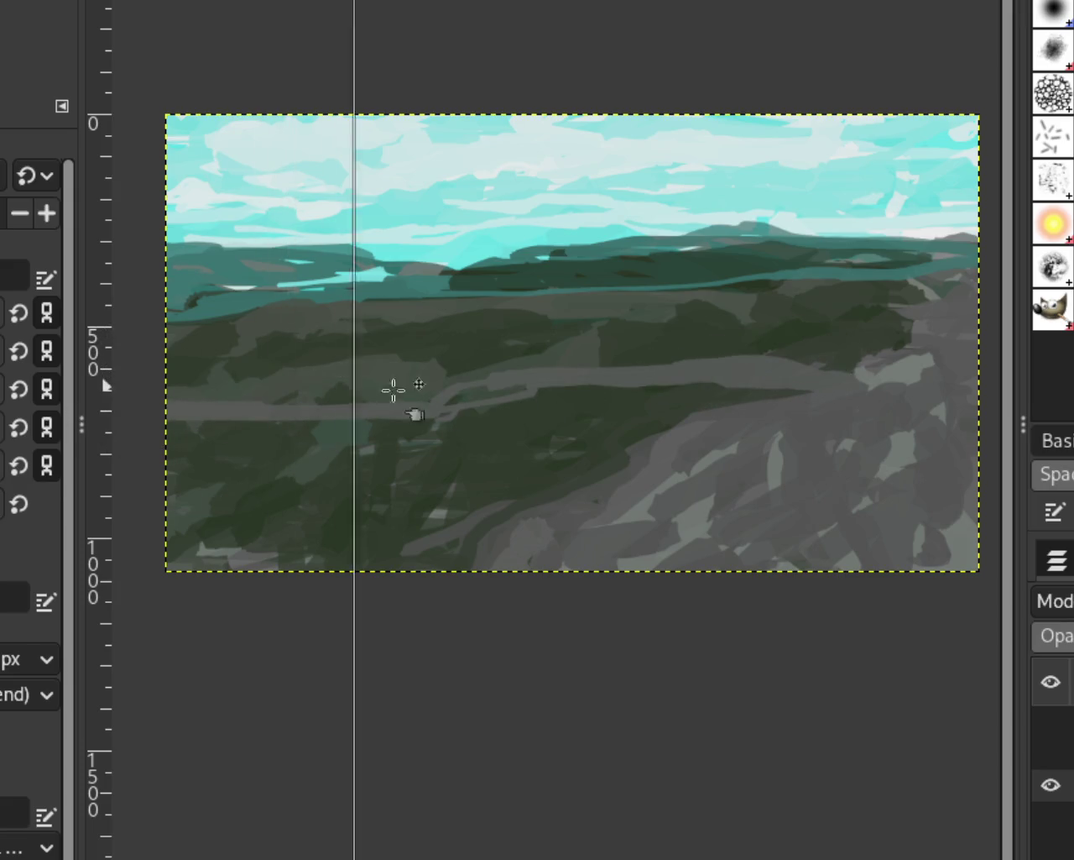
mouse_move(545, 387)
mouse_down()
mouse_move(433, 379)
mouse_move(355, 403)
mouse_move(412, 412)
mouse_up()
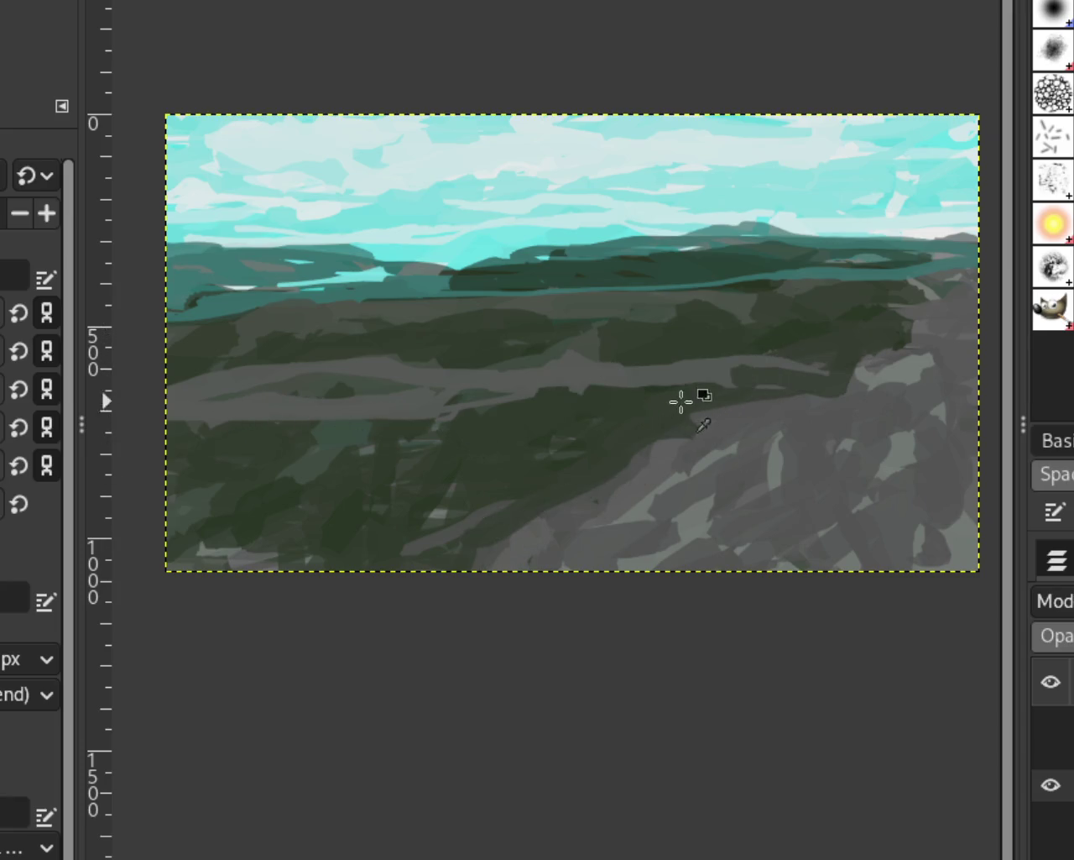
mouse_move(710, 380)
mouse_down()
mouse_move(849, 442)
mouse_move(730, 388)
mouse_up()
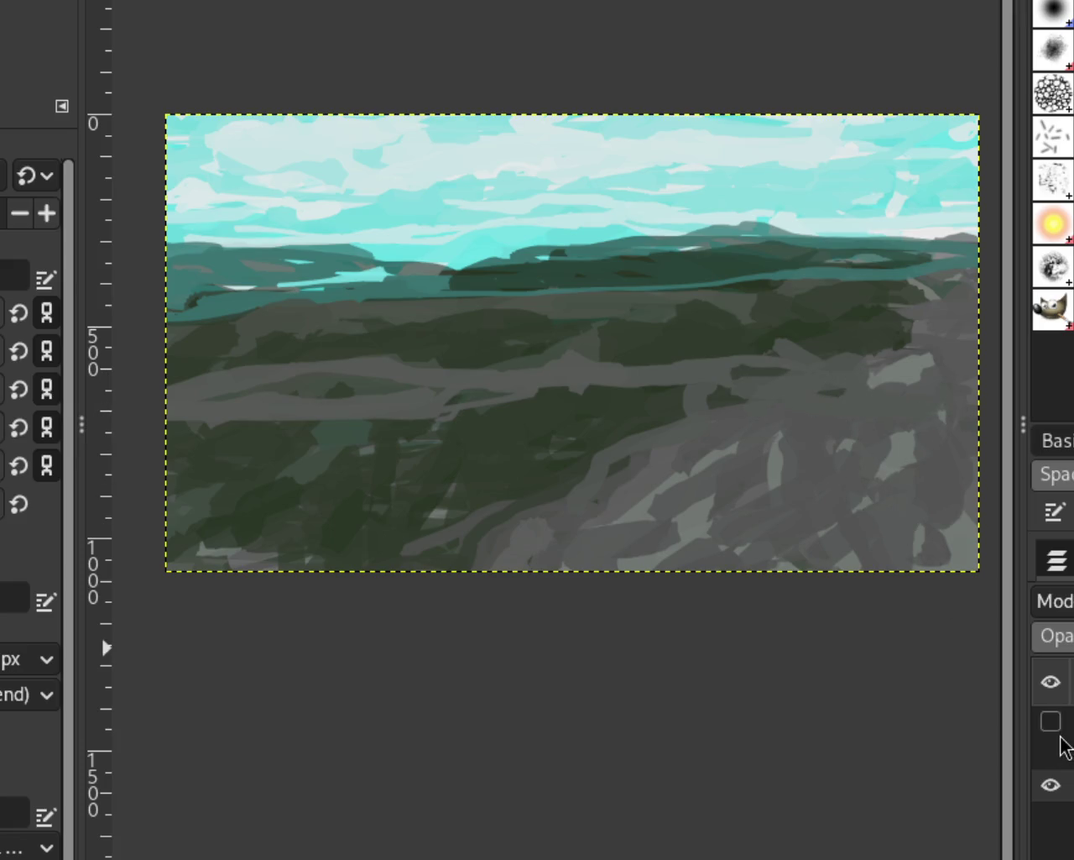
Toggle the dog and riders layers to check the road, then undo the extra grey strokes
drag(1060, 730, 1064, 756)
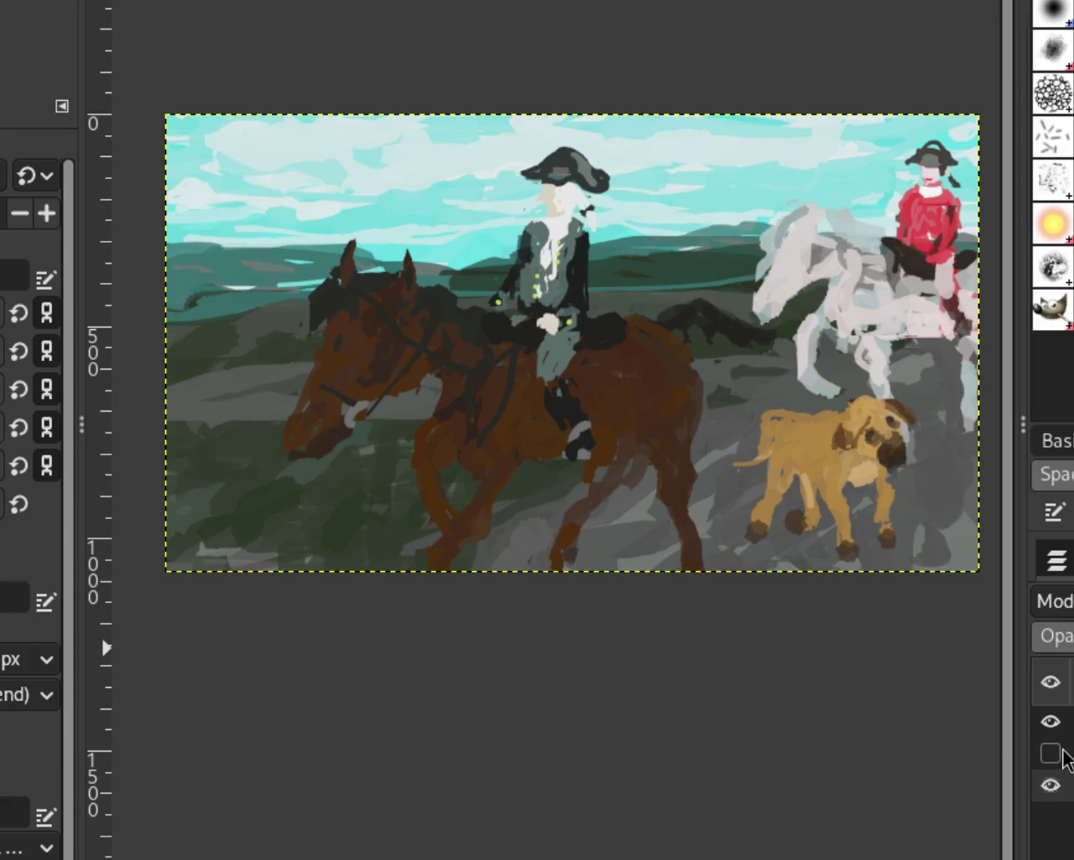
click(1051, 752)
double_click(1050, 721)
key(ctrl+z)
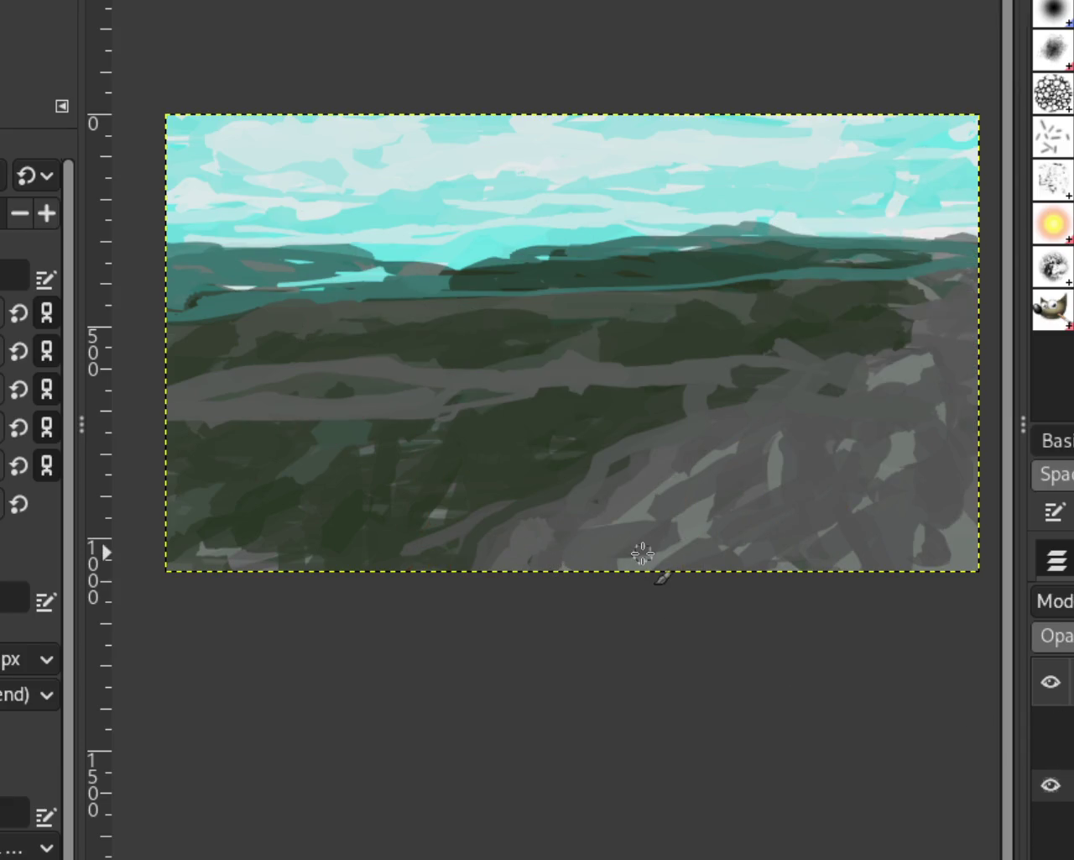
key(ctrl+z)
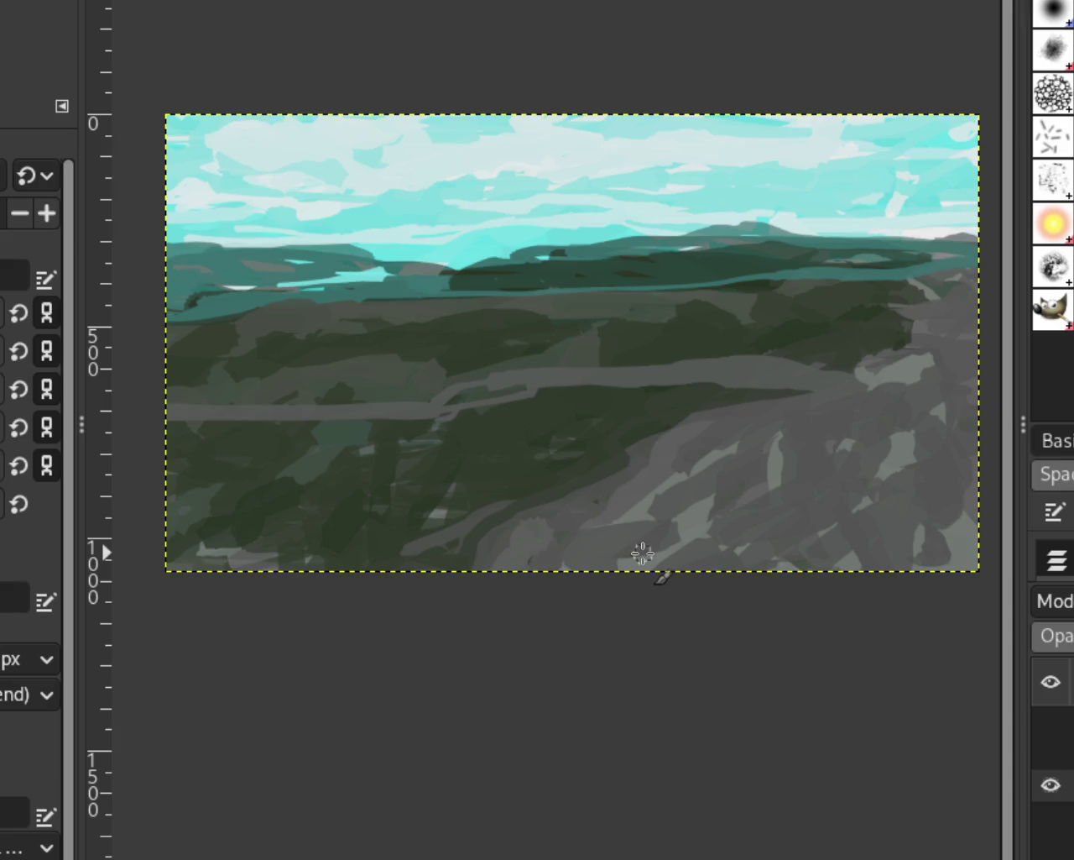
key(ctrl+z)
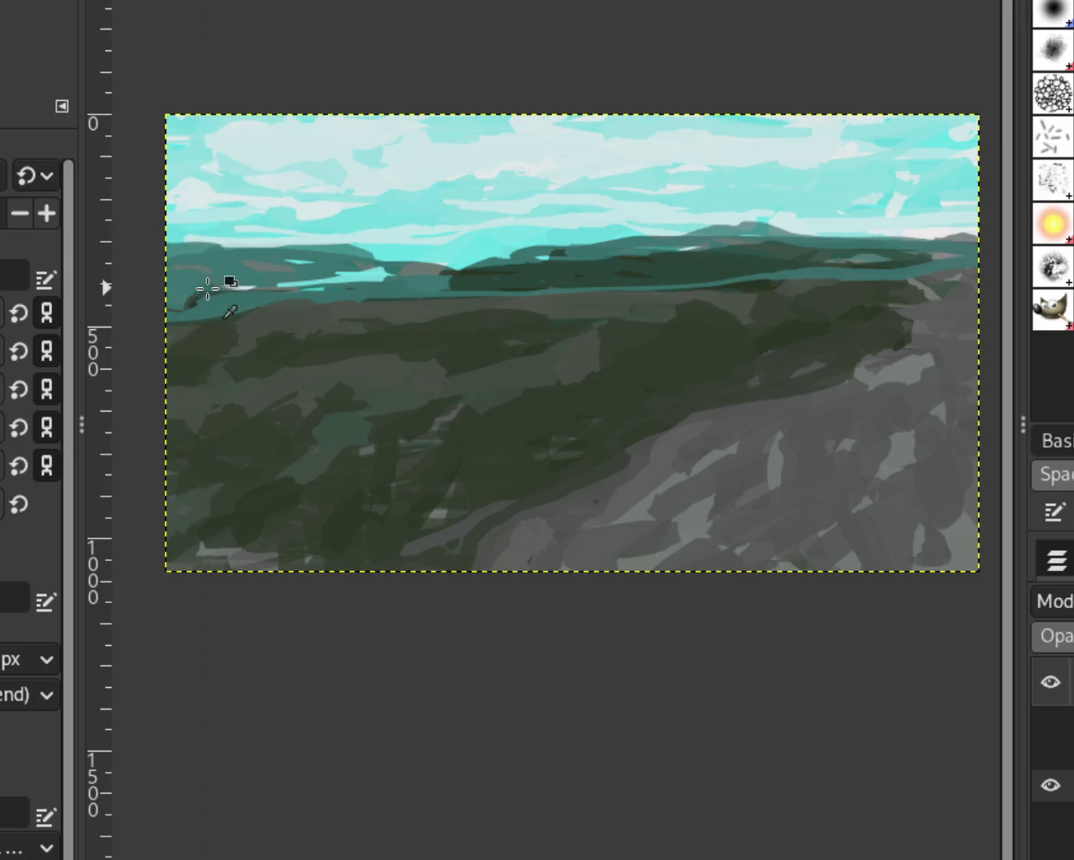
Try dark teal tree trunk and branch strokes in the sky, undoing each trial
mouse_move(197, 296)
mouse_down()
mouse_move(532, 216)
mouse_move(672, 204)
mouse_move(444, 283)
mouse_move(247, 299)
mouse_up()
key(ctrl+z)
mouse_move(300, 462)
mouse_down()
mouse_move(377, 168)
mouse_move(319, 164)
mouse_up()
drag(516, 184, 499, 302)
key(ctrl+z)
mouse_move(256, 145)
mouse_down()
mouse_move(540, 312)
mouse_move(348, 136)
mouse_move(319, 210)
mouse_up()
key(ctrl+z)
drag(390, 225, 204, 307)
key(ctrl+z)
drag(414, 311, 372, 233)
key(ctrl+z)
Sketch a grey tree with a curved trunk, arching branch and left arm
key(ctrl+z)
drag(268, 185, 384, 269)
drag(239, 303, 354, 279)
drag(336, 206, 537, 256)
key(ctrl+z)
key(ctrl+z)
mouse_move(311, 211)
mouse_down()
mouse_move(578, 163)
mouse_move(609, 193)
mouse_up()
mouse_move(189, 201)
mouse_down()
mouse_move(268, 172)
mouse_move(629, 145)
mouse_move(301, 203)
mouse_up()
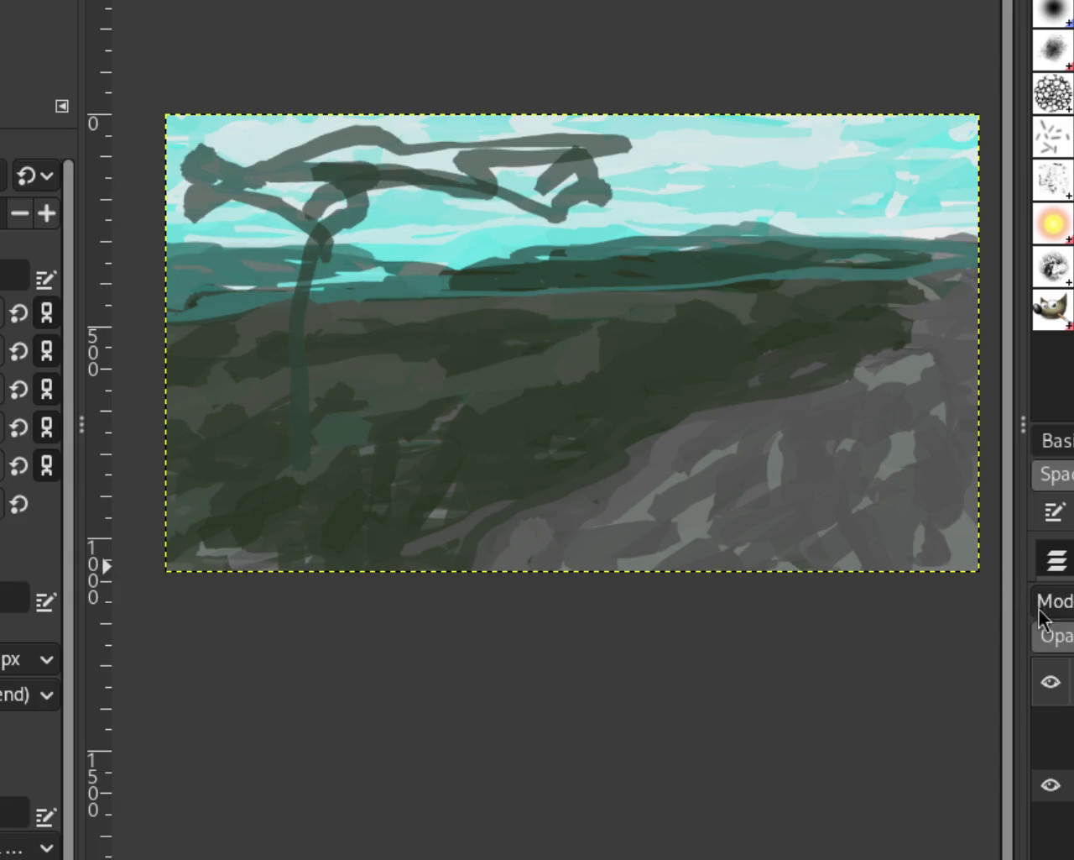
Toggle the dog and riders layers, remove the tree sketch, and add a new empty layer
click(1050, 721)
click(1049, 753)
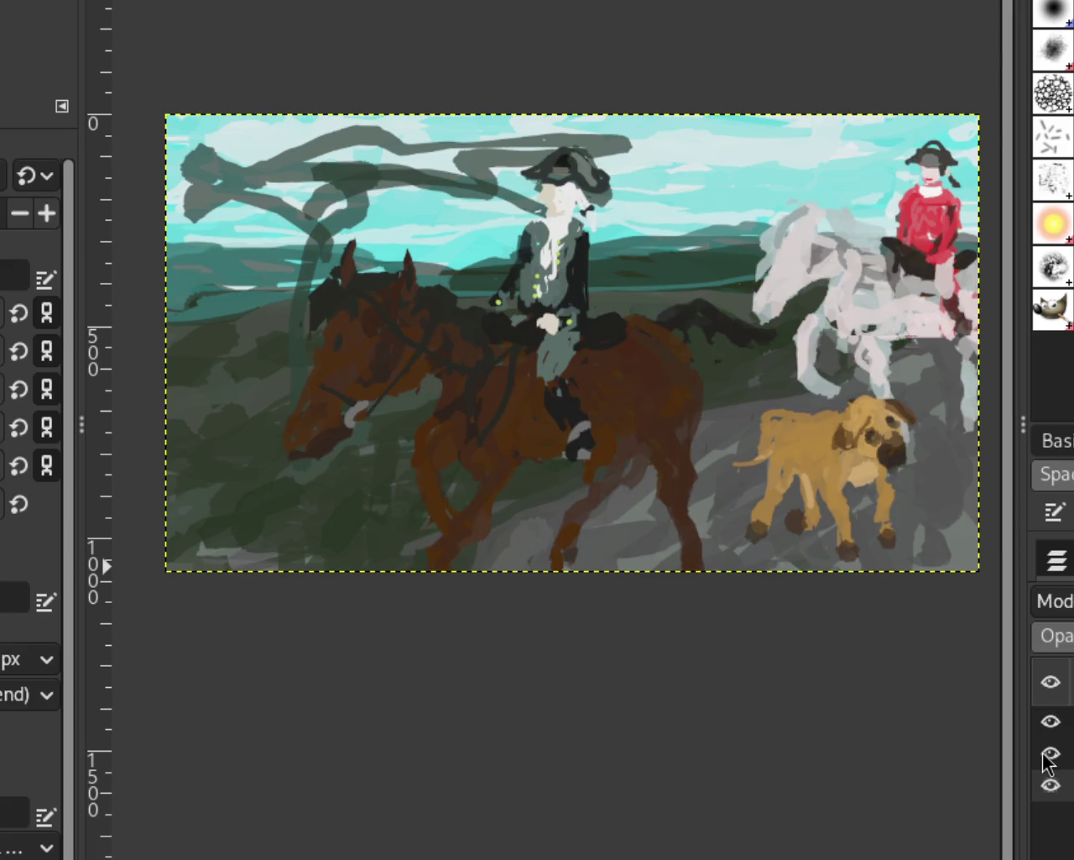
click(1050, 756)
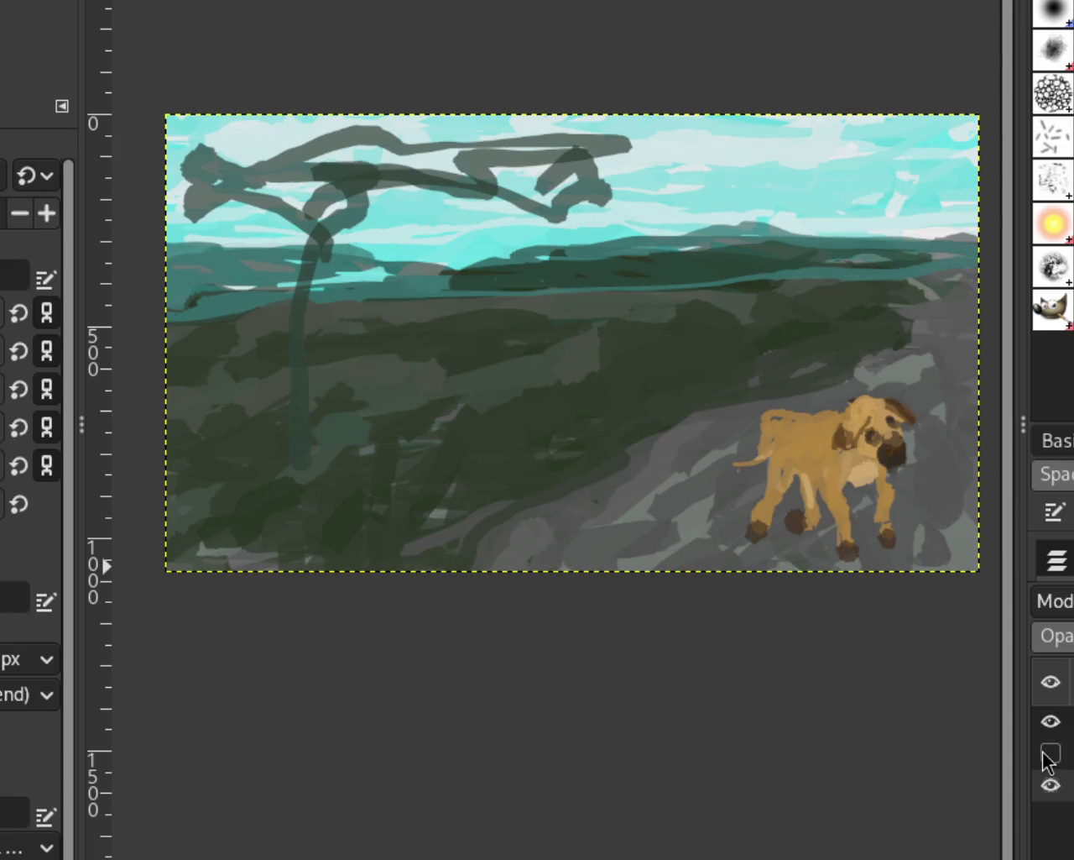
click(1043, 729)
key(ctrl+z)
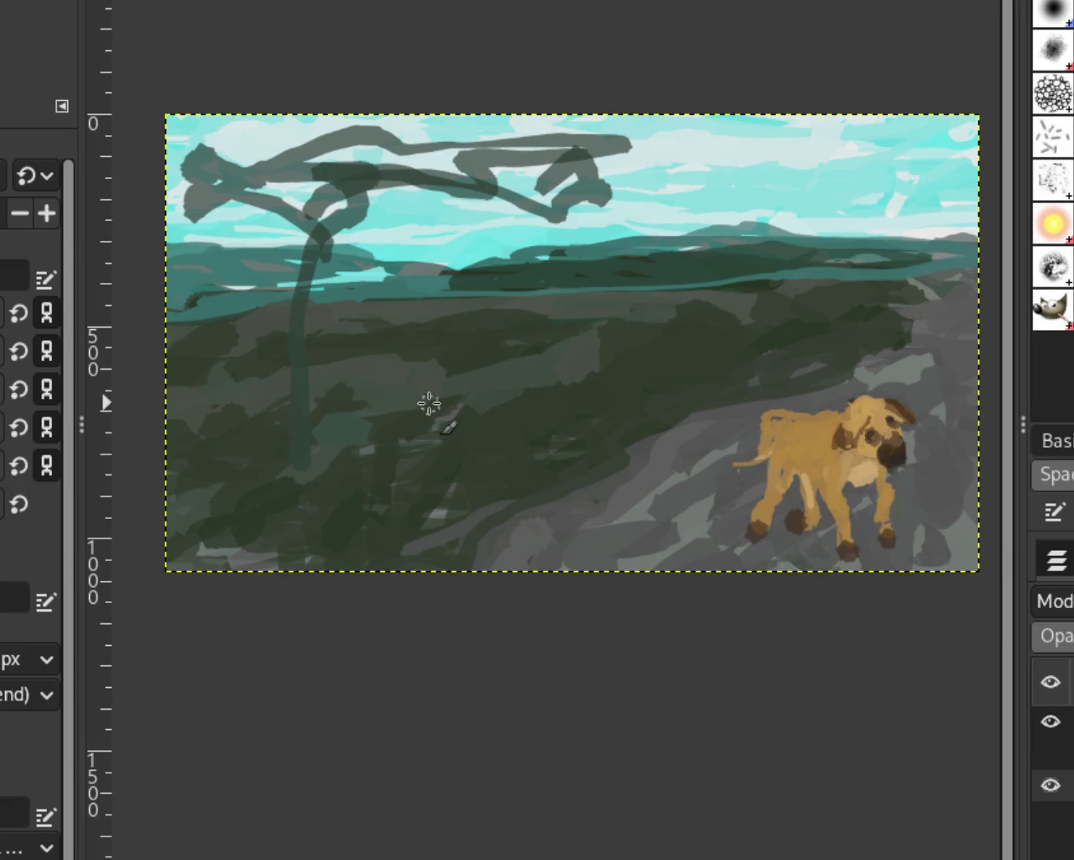
key(ctrl+z)
key(ctrl+z)
key(ctrl+z)
key(ctrl+z)
key(ctrl+z)
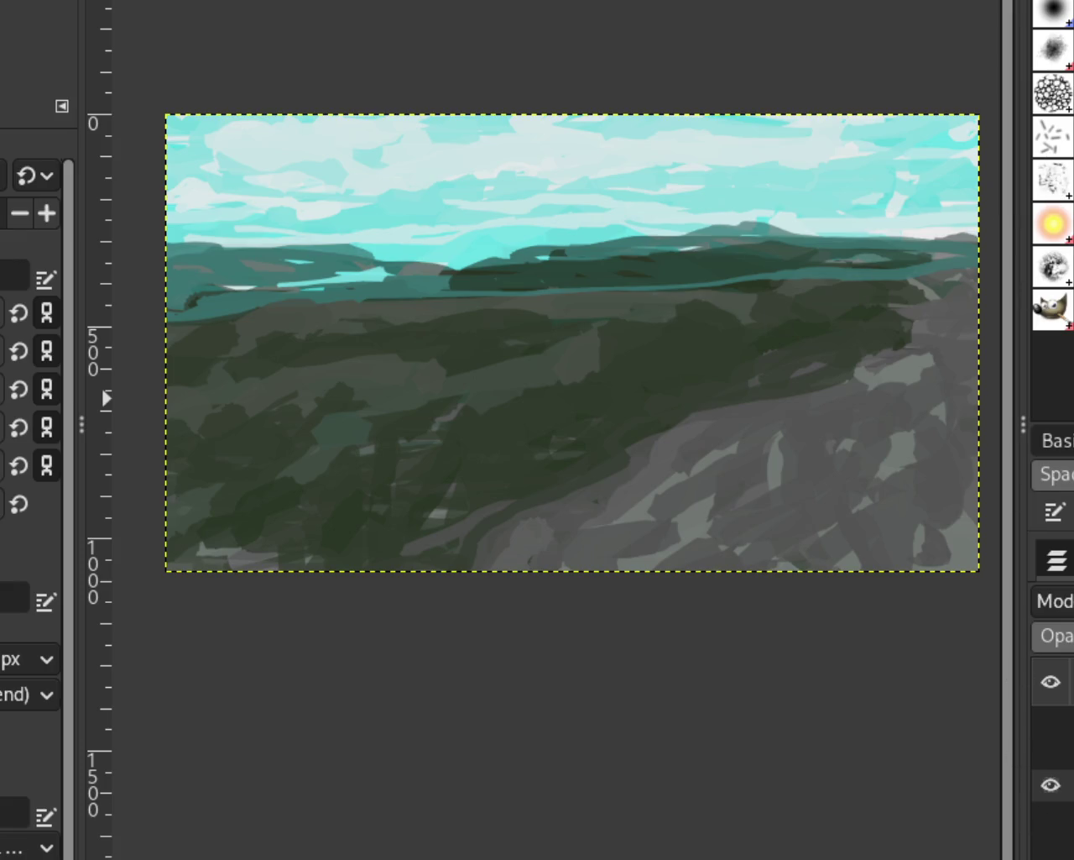
key(ctrl+z)
drag(869, 335, 888, 312)
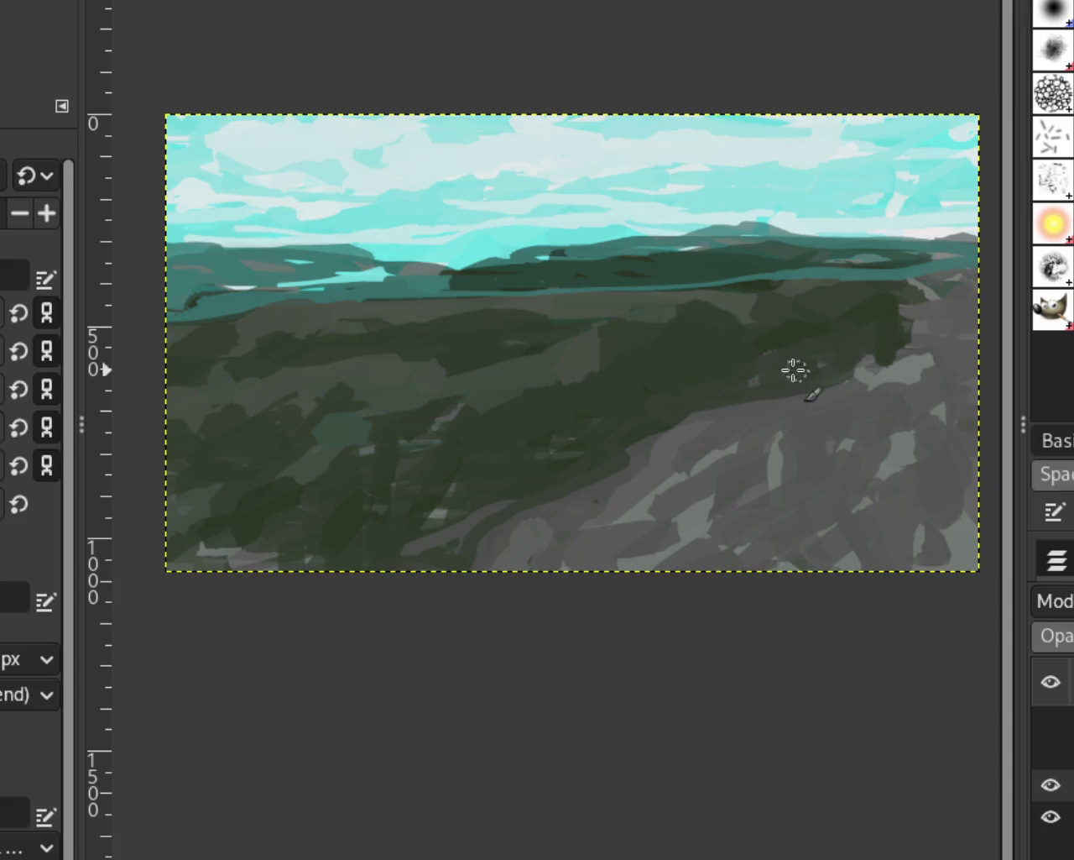
ctrl+click(762, 285)
mouse_move(893, 332)
mouse_down()
mouse_move(878, 324)
mouse_move(895, 311)
mouse_move(828, 350)
mouse_up()
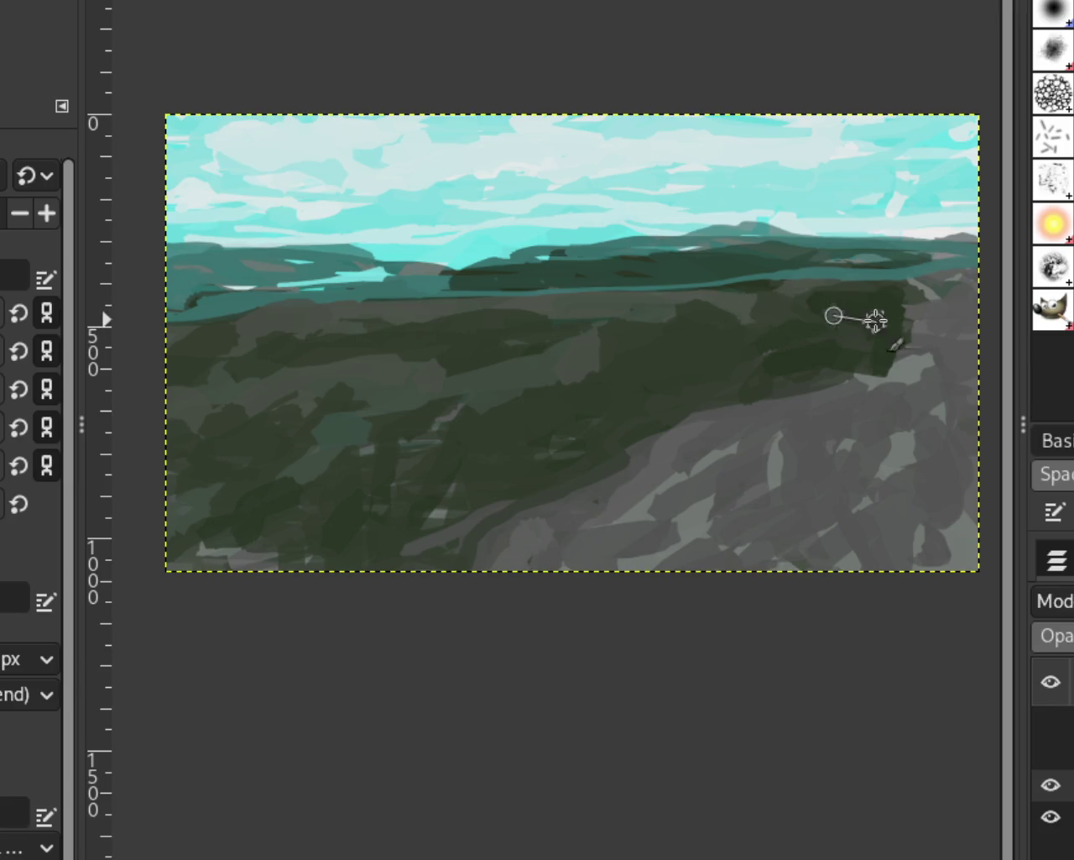
shift+click(875, 314)
click(816, 299)
shift+click(271, 520)
mouse_move(271, 520)
mouse_down()
mouse_move(809, 315)
mouse_move(271, 511)
mouse_up()
click(885, 356)
shift+click(276, 547)
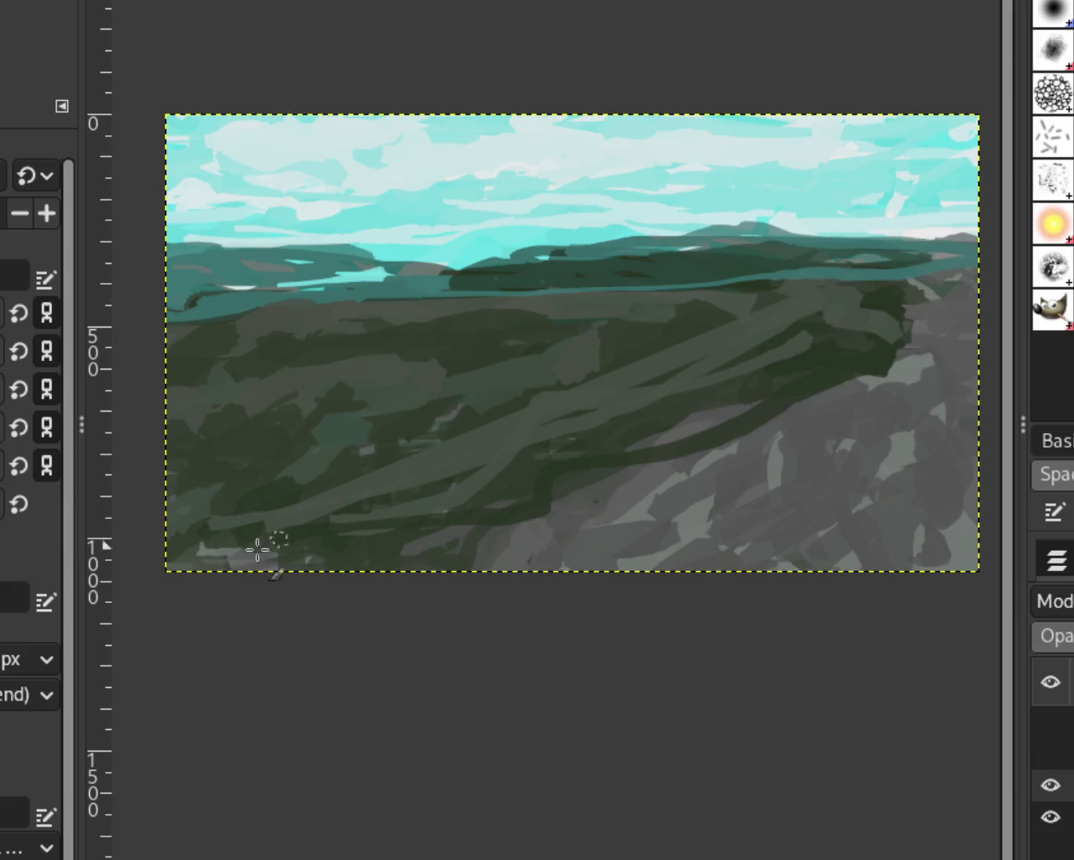
key(ctrl+z)
click(879, 348)
shift+click(588, 452)
shift+click(940, 287)
key(ctrl+z)
click(772, 292)
shift+click(576, 391)
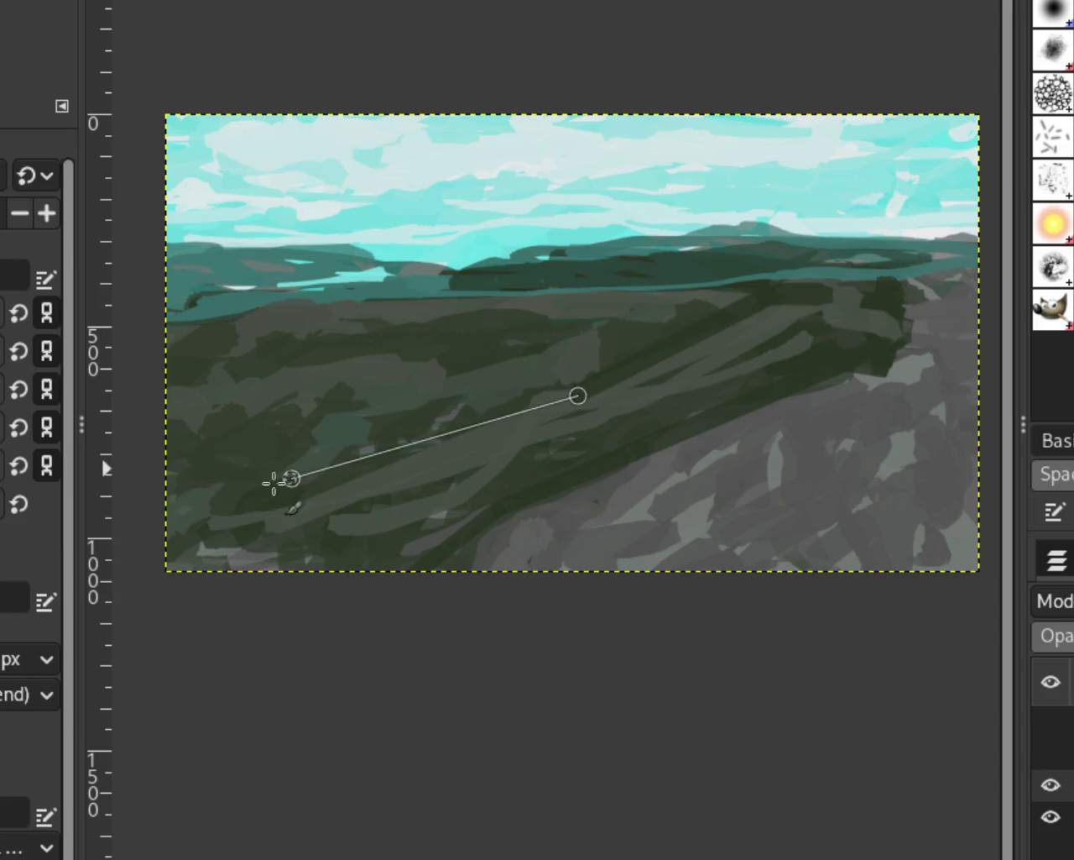
shift+click(283, 479)
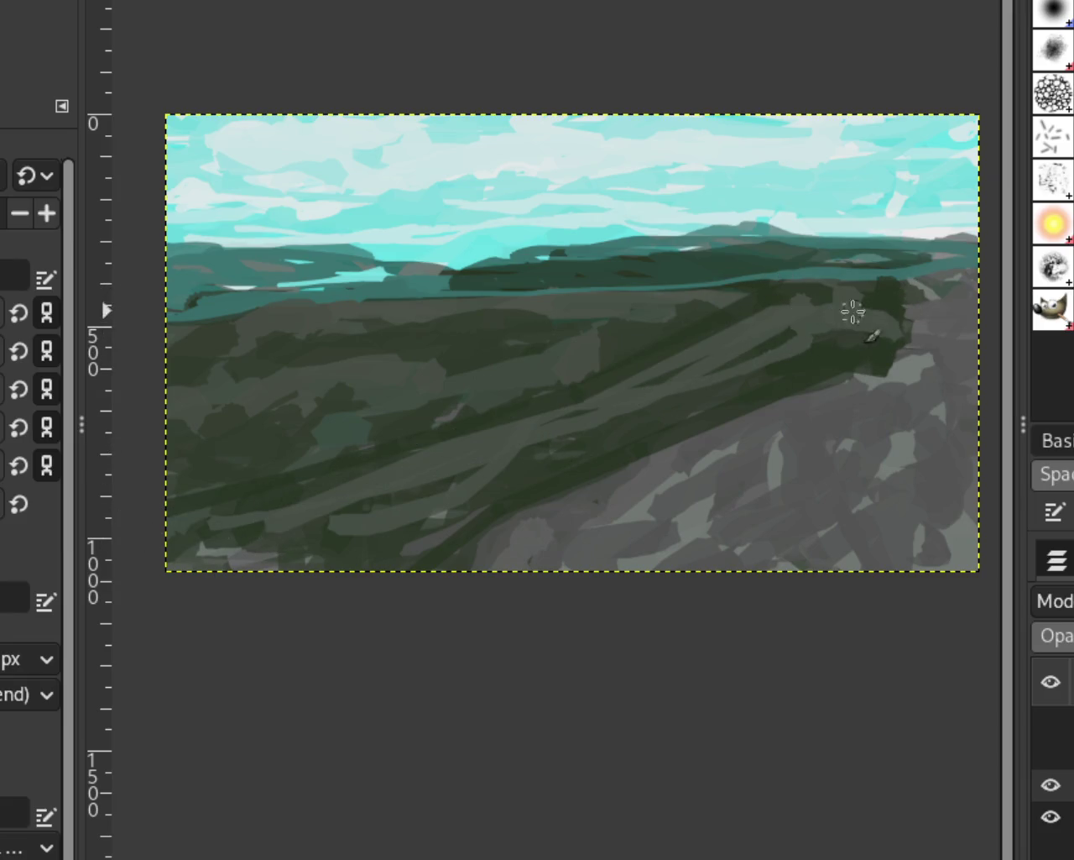
drag(588, 372, 252, 539)
key(ctrl+z)
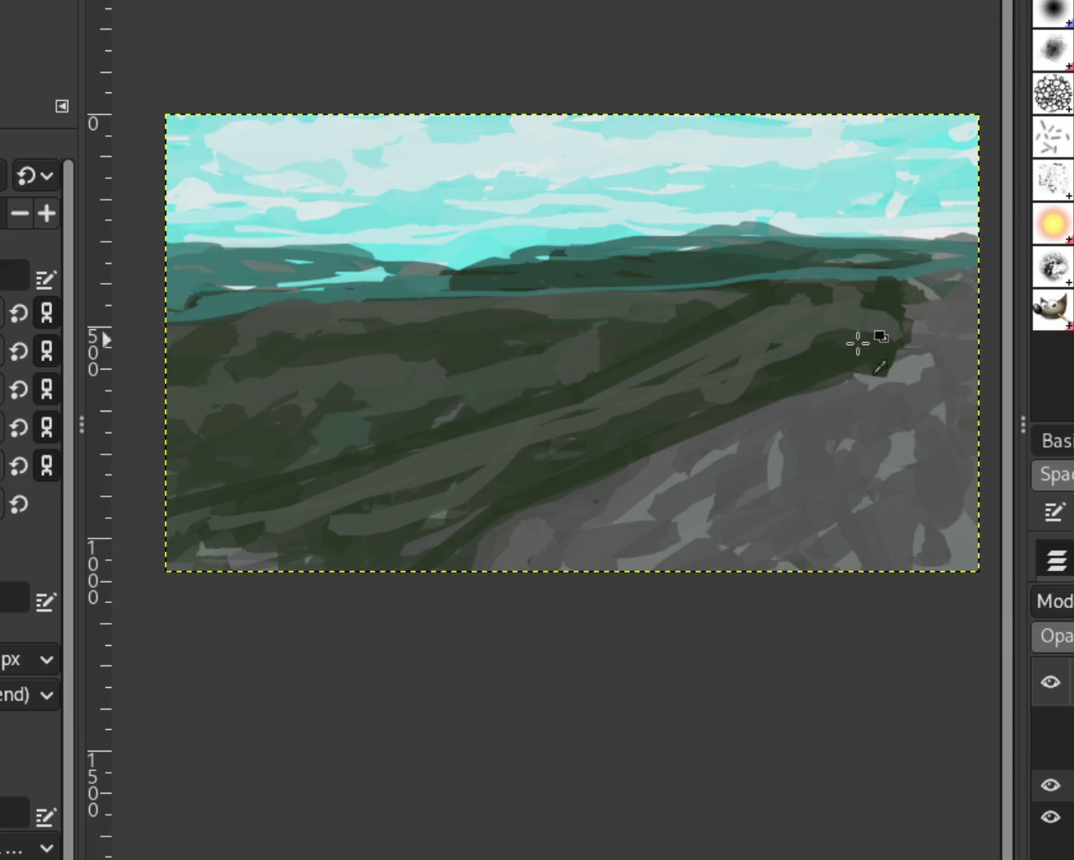
drag(418, 560, 436, 449)
shift+click(772, 363)
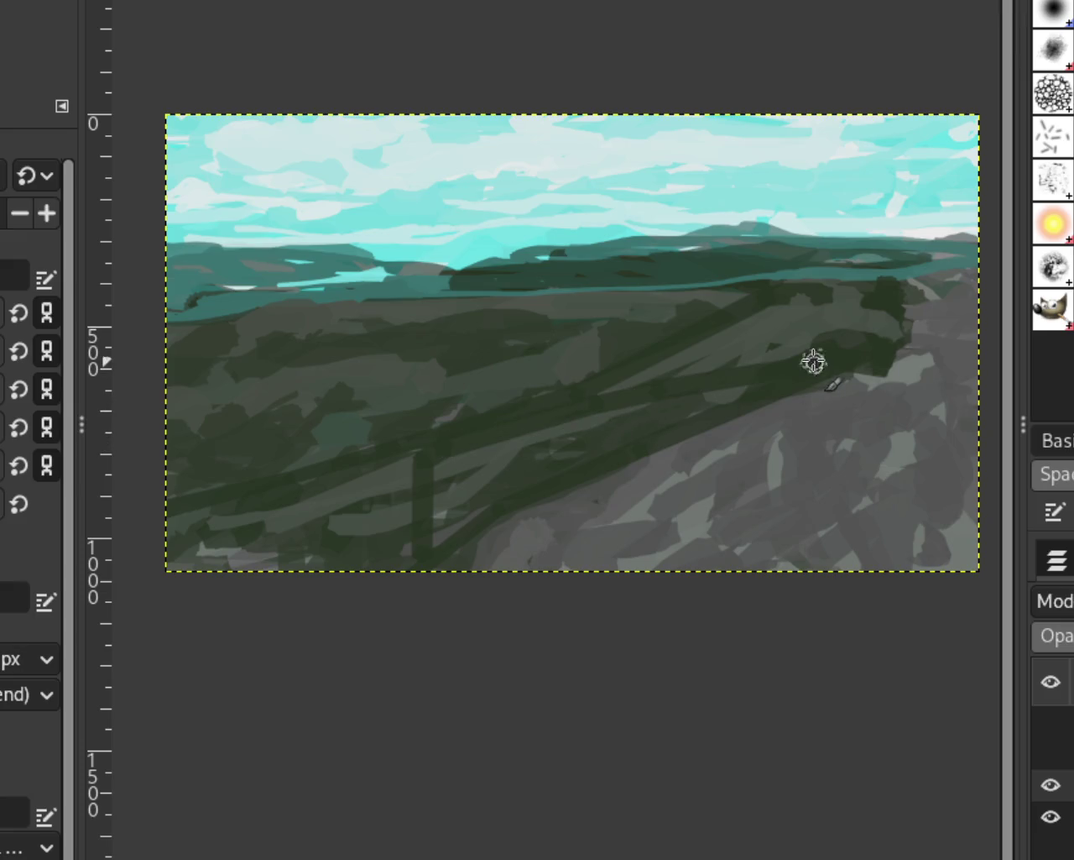
key(ctrl+z)
key(ctrl+z)
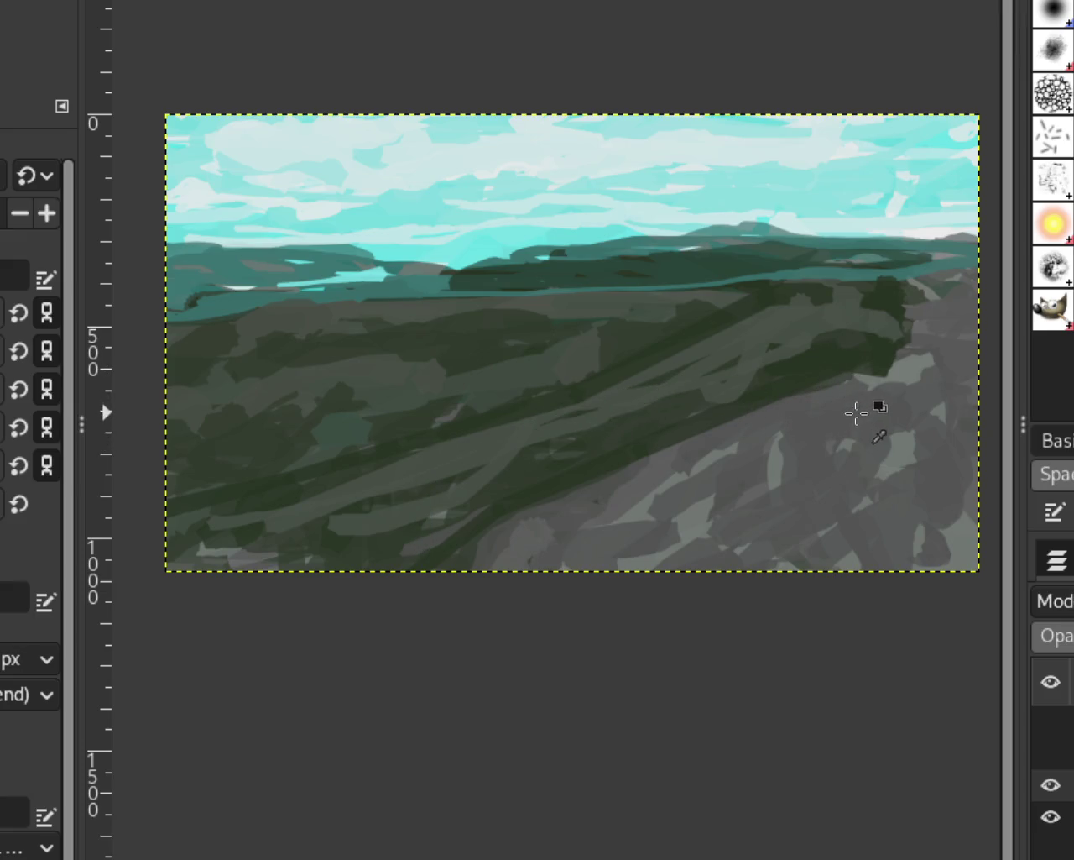
key(ctrl+z)
key(ctrl+z)
key(ctrl+z)
key(ctrl+z)
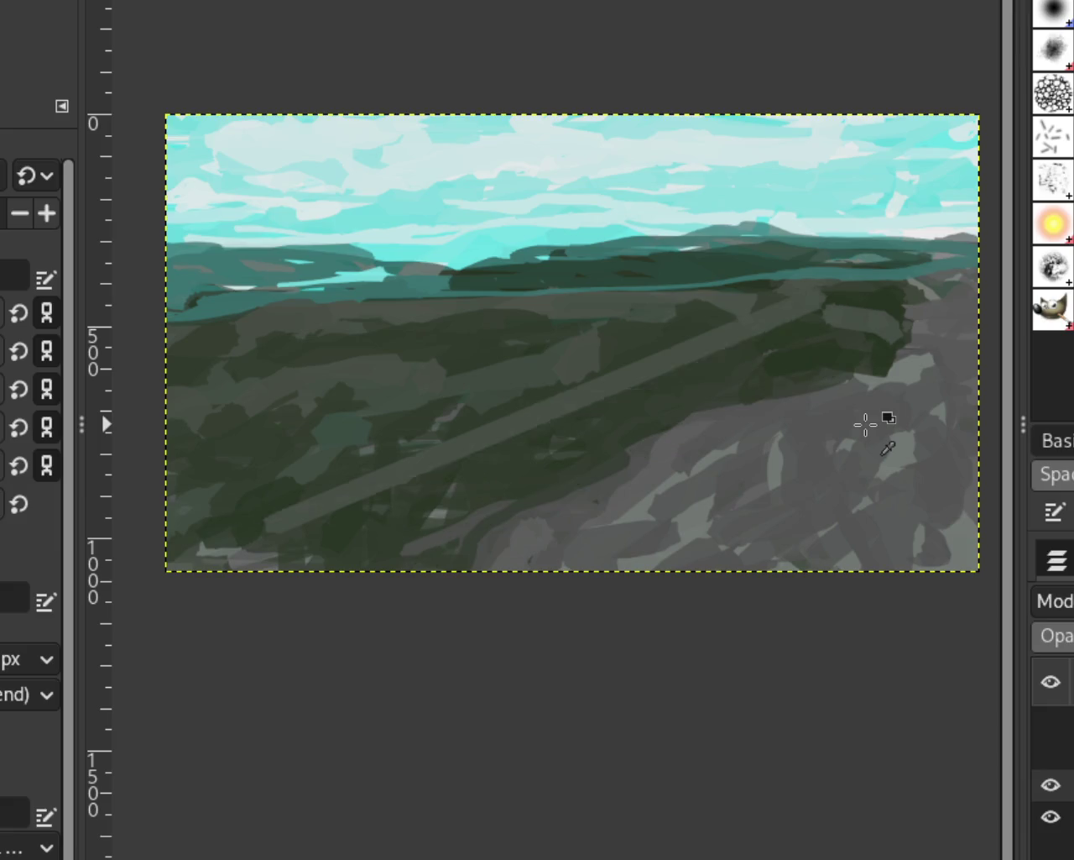
key(ctrl+z)
key(ctrl+z)
key(ctrl+z)
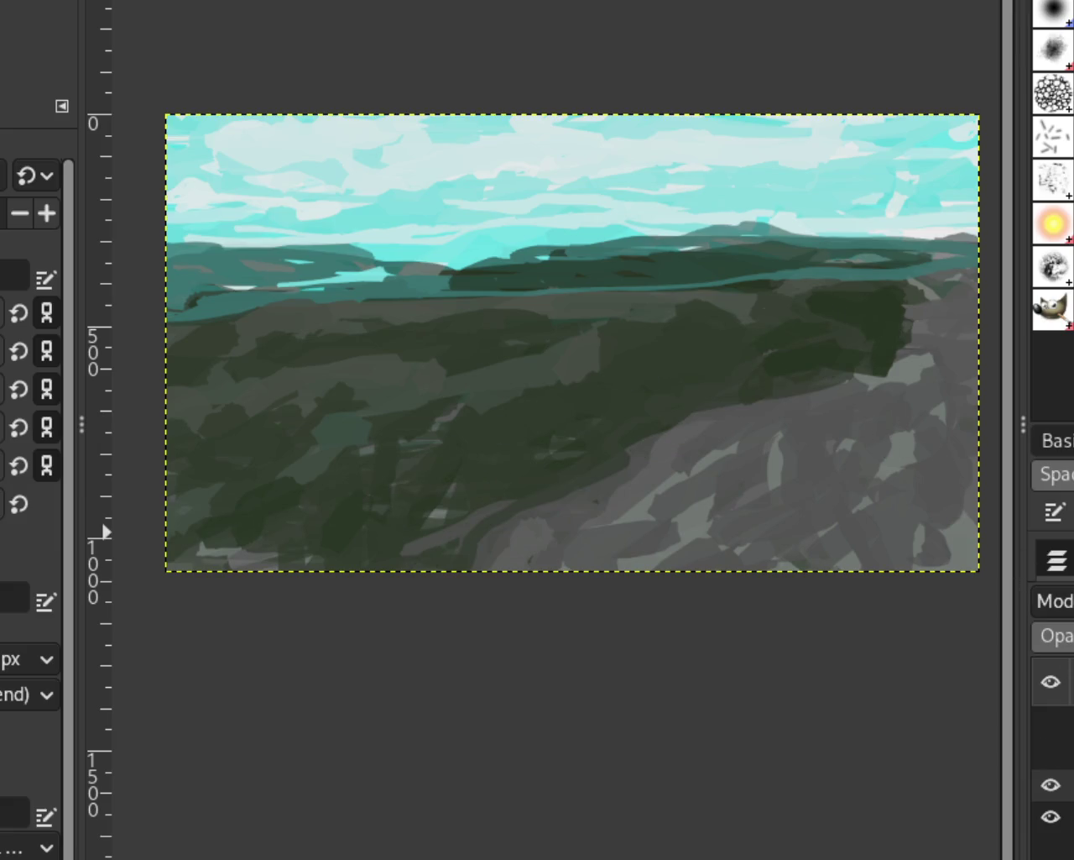
key(ctrl+z)
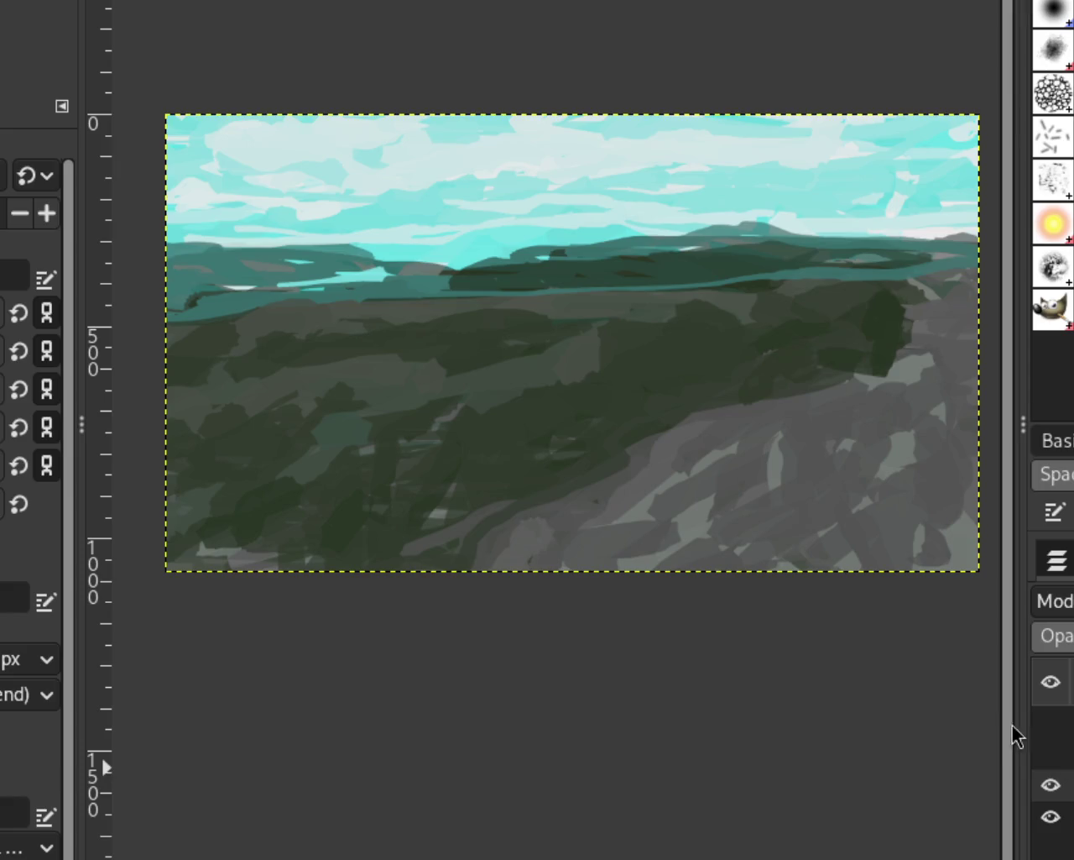
key(ctrl+z)
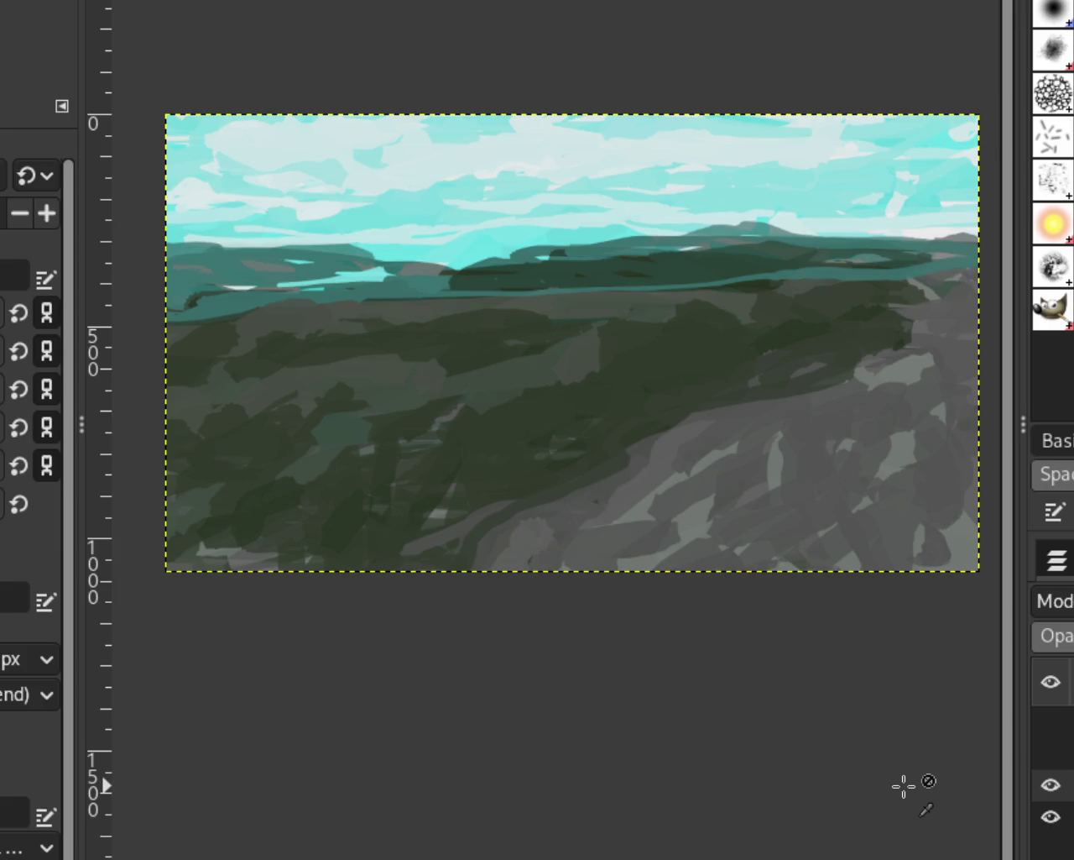
Try out and undo several tall dark trunk strokes left of centre
key(ctrl+z)
mouse_move(394, 370)
mouse_down()
mouse_move(372, 533)
mouse_move(360, 283)
mouse_move(427, 232)
mouse_move(252, 222)
mouse_move(417, 238)
mouse_move(379, 192)
mouse_move(329, 567)
mouse_up()
key(ctrl+z)
key(ctrl+z)
key(ctrl+z)
drag(285, 186, 269, 562)
key(ctrl+z)
drag(388, 219, 339, 560)
key(ctrl+z)
drag(409, 220, 375, 391)
key(ctrl+z)
drag(364, 559, 415, 192)
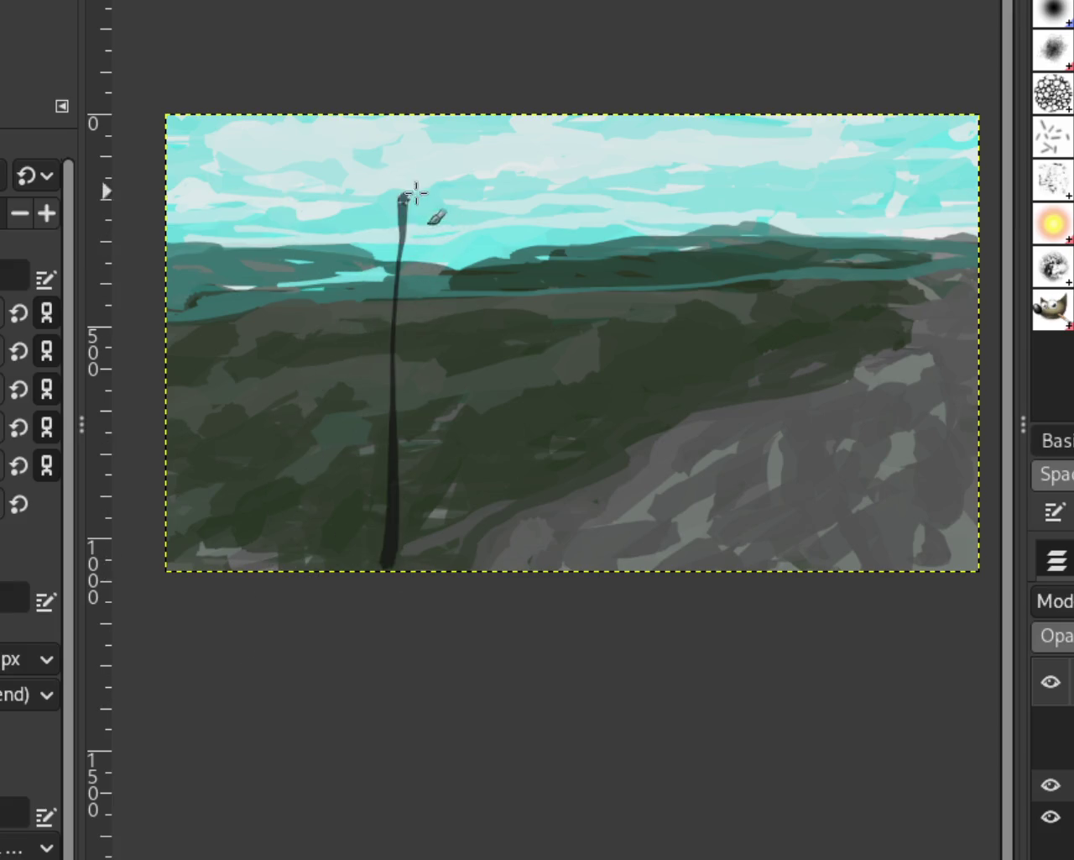
key(ctrl+z)
drag(374, 561, 370, 386)
key(ctrl+z)
mouse_move(360, 554)
mouse_down()
mouse_move(364, 240)
mouse_move(419, 251)
mouse_move(360, 240)
mouse_move(430, 116)
mouse_up()
key(ctrl+z)
key(ctrl+z)
drag(354, 523, 369, 165)
key(ctrl+z)
drag(316, 499, 338, 146)
key(ctrl+z)
drag(288, 517, 432, 156)
key(ctrl+z)
mouse_move(367, 499)
mouse_down()
mouse_move(377, 394)
mouse_move(341, 202)
mouse_up()
key(ctrl+z)
mouse_move(348, 537)
mouse_down()
mouse_move(351, 193)
mouse_move(437, 307)
mouse_up()
Experiment with branches rising left and right from the trunk, then undo them
key(ctrl+z)
drag(347, 369, 496, 231)
key(ctrl+z)
drag(333, 347, 470, 198)
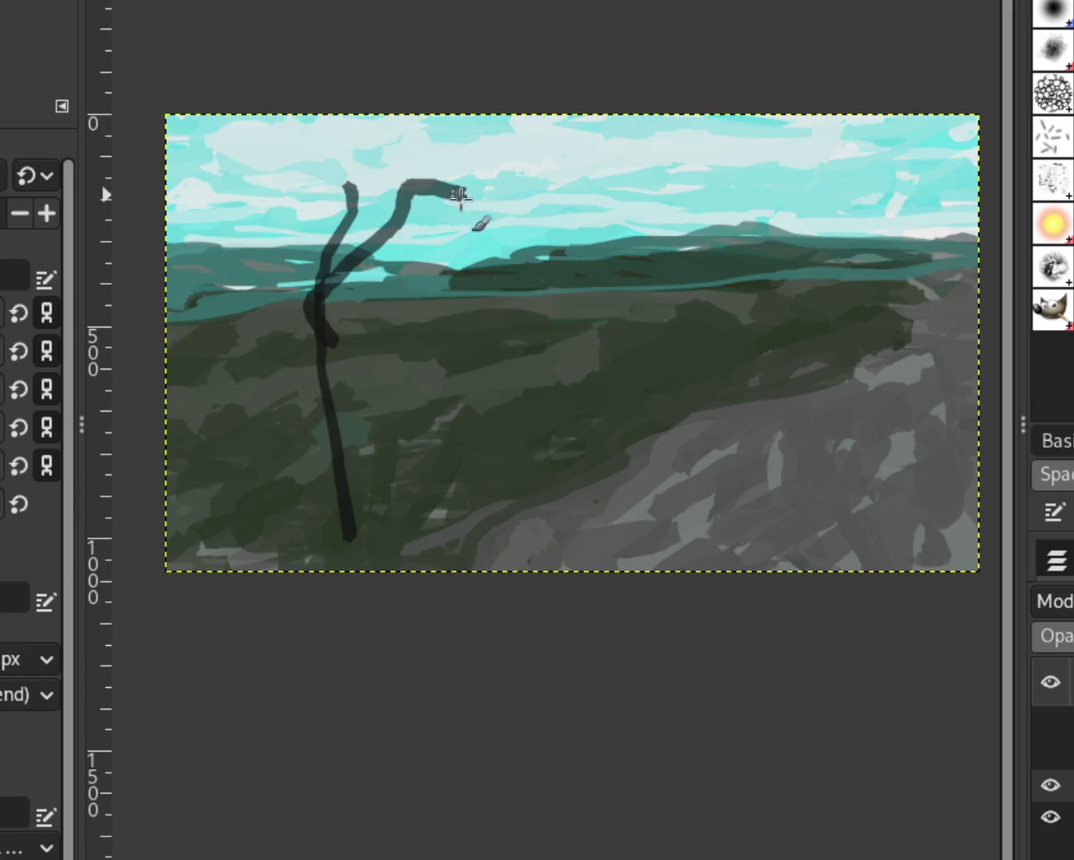
key(ctrl+z)
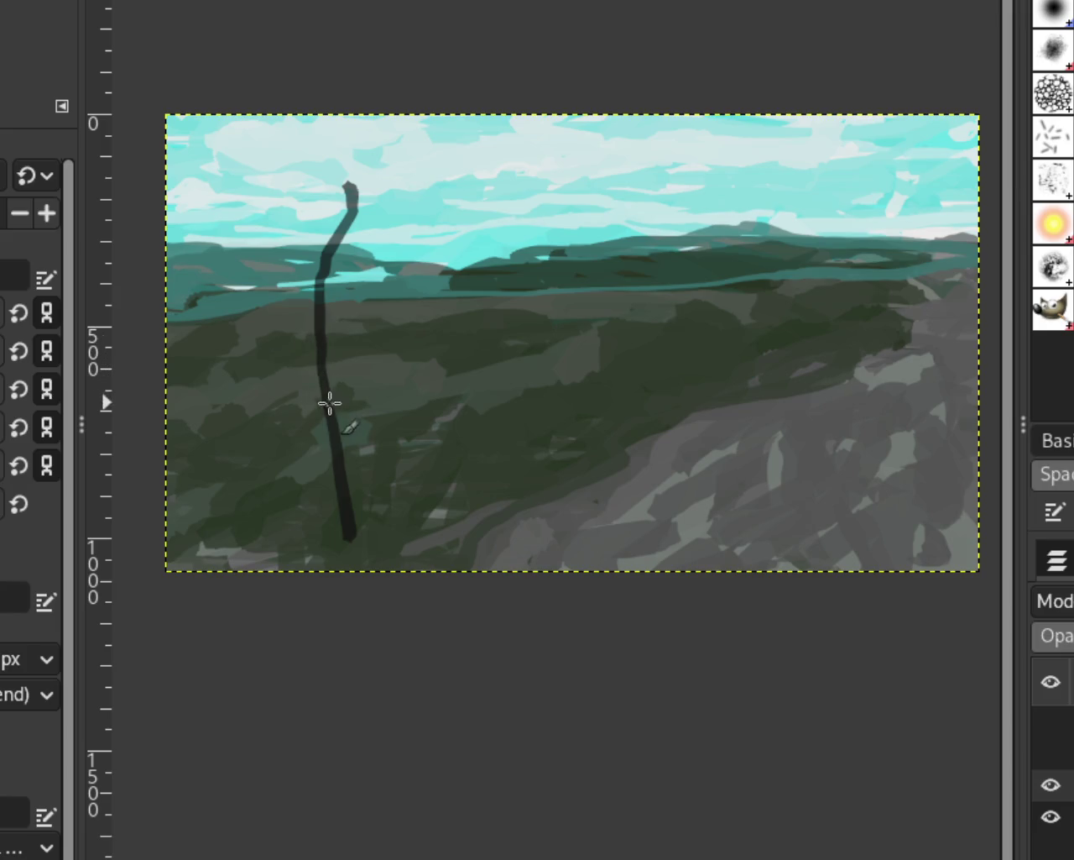
drag(329, 399, 449, 170)
drag(316, 360, 223, 125)
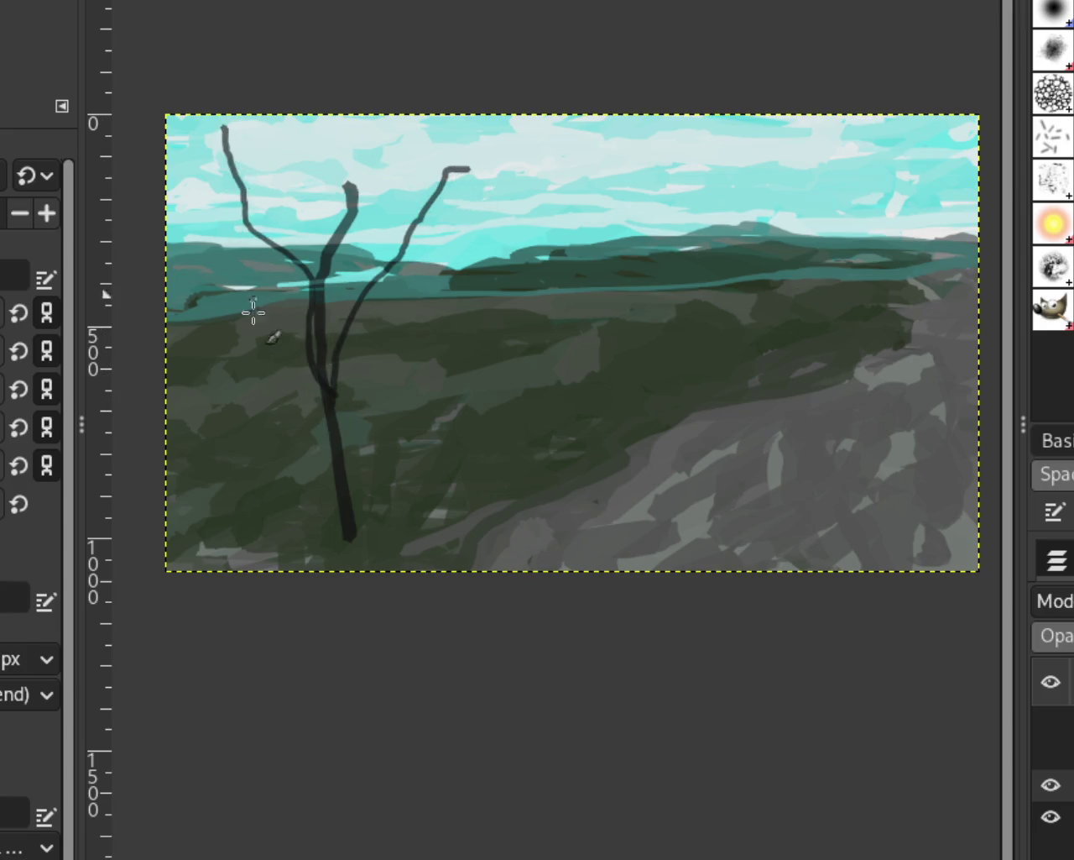
key(ctrl+z)
drag(302, 361, 213, 170)
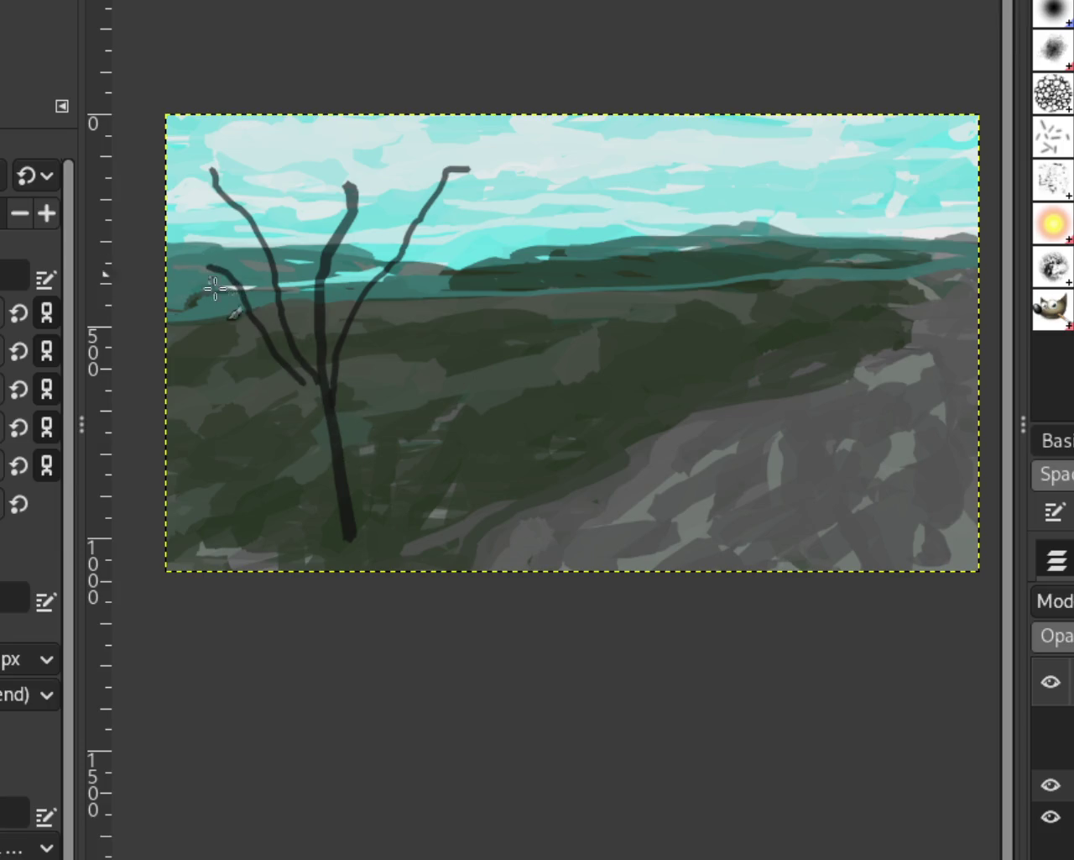
drag(342, 352, 531, 235)
key(ctrl+z)
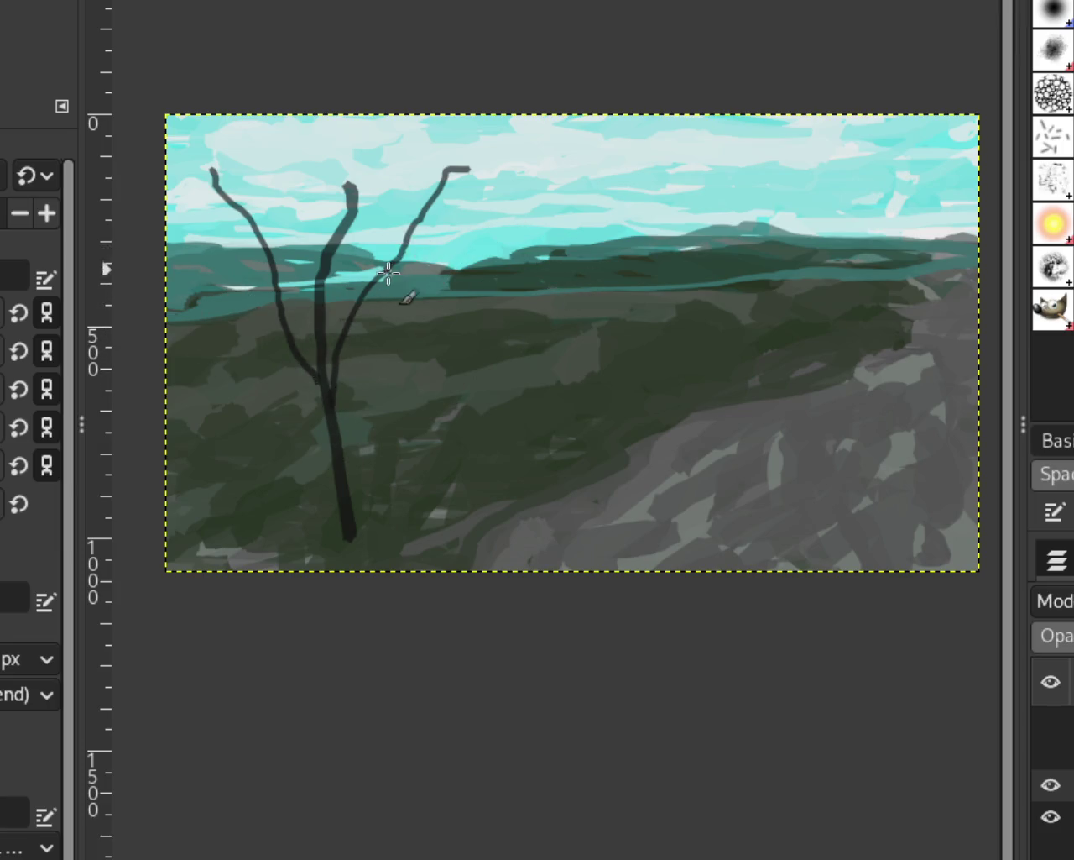
drag(411, 242, 644, 179)
drag(273, 266, 208, 245)
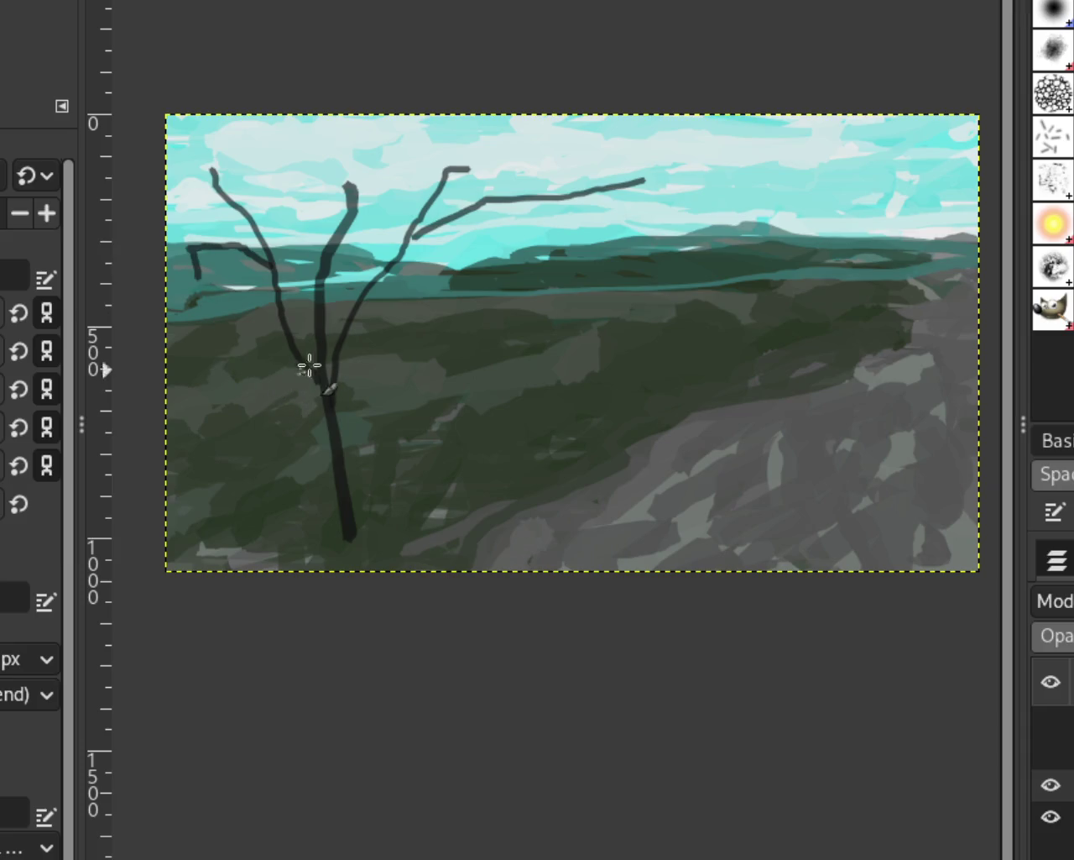
key(ctrl+z)
drag(317, 224, 260, 183)
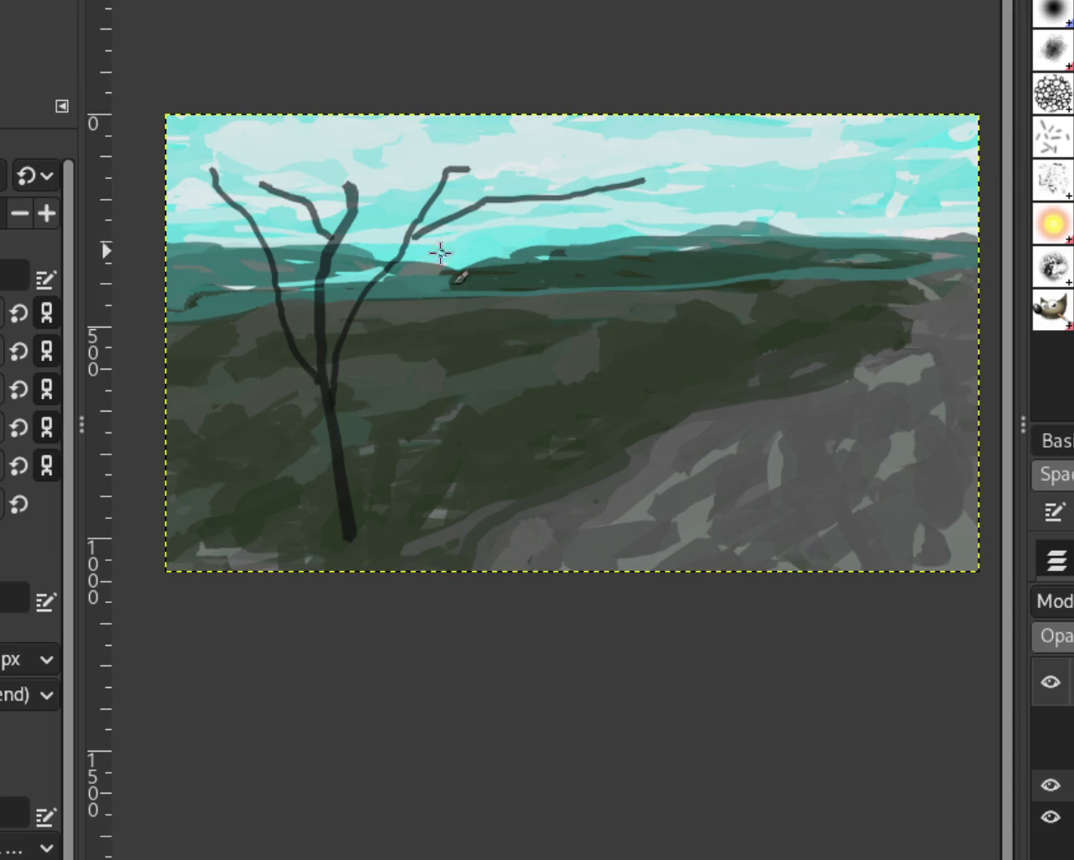
key(ctrl+z)
key(ctrl+z)
drag(424, 246, 588, 204)
key(ctrl+z)
drag(273, 281, 160, 250)
key(ctrl+z)
mouse_move(395, 265)
mouse_down()
mouse_move(493, 235)
mouse_move(498, 244)
mouse_up()
drag(280, 263, 209, 252)
key(ctrl+z)
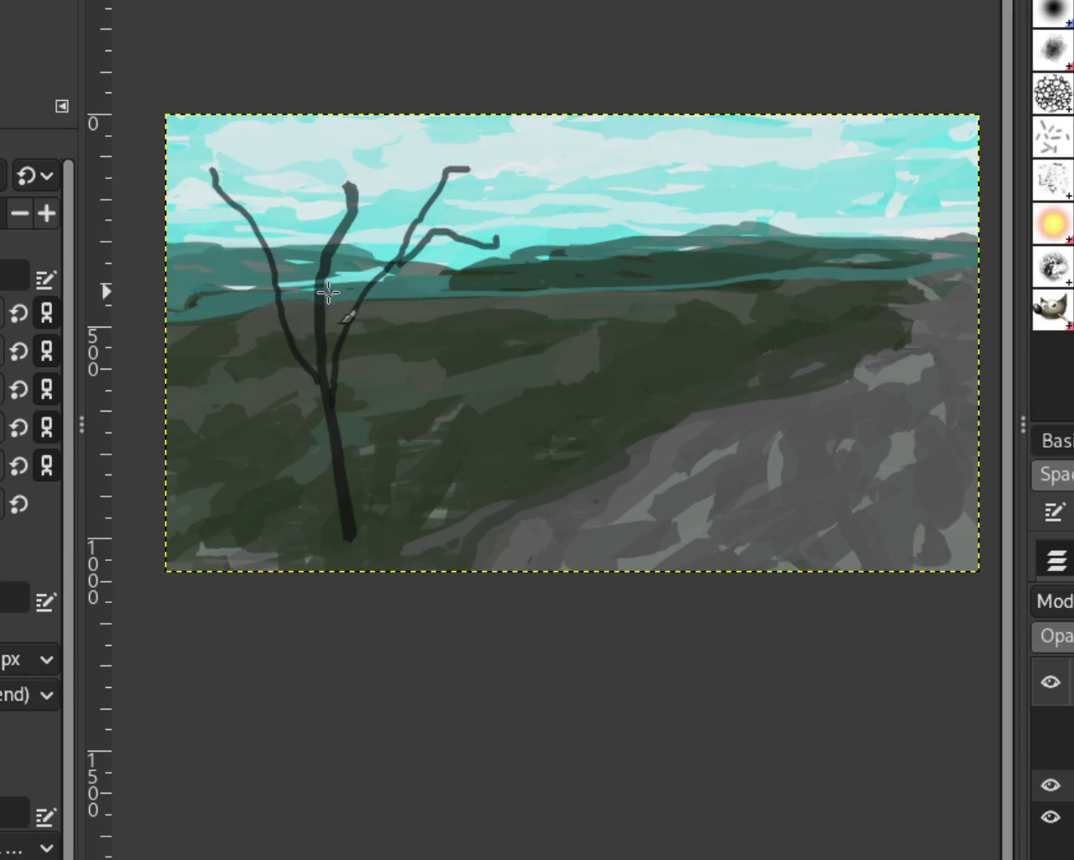
drag(276, 286, 178, 269)
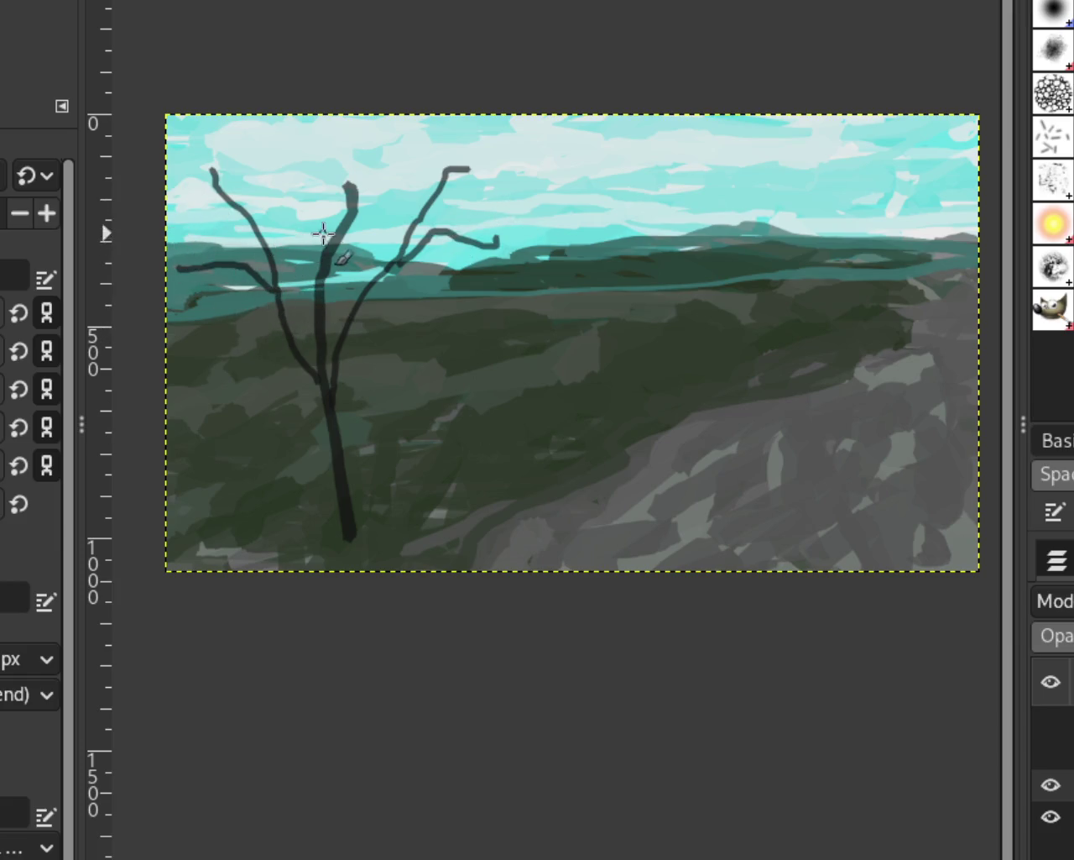
mouse_move(303, 200)
mouse_down()
mouse_move(319, 326)
mouse_move(194, 333)
mouse_up()
mouse_move(359, 306)
mouse_down()
mouse_move(537, 295)
mouse_move(530, 285)
mouse_up()
key(ctrl+z)
key(ctrl+z)
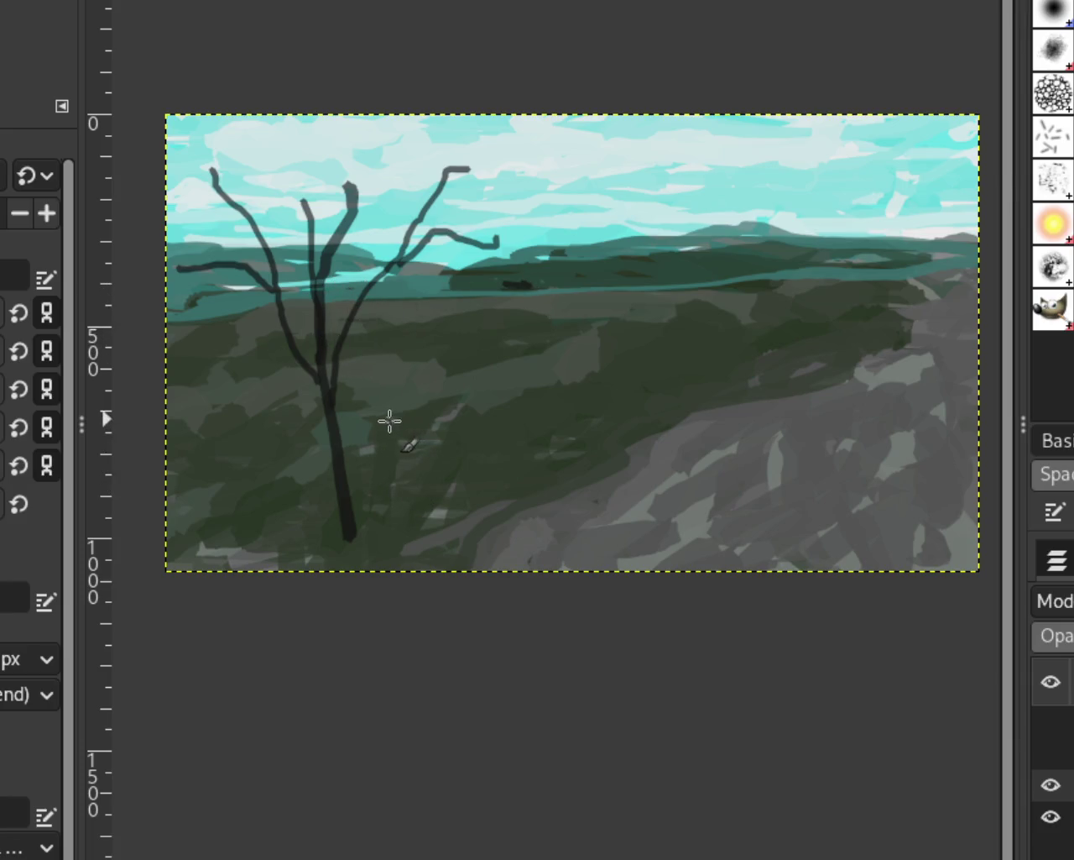
key(ctrl+z)
key(ctrl+z)
key(ctrl+z)
key(ctrl+z)
key(ctrl+z)
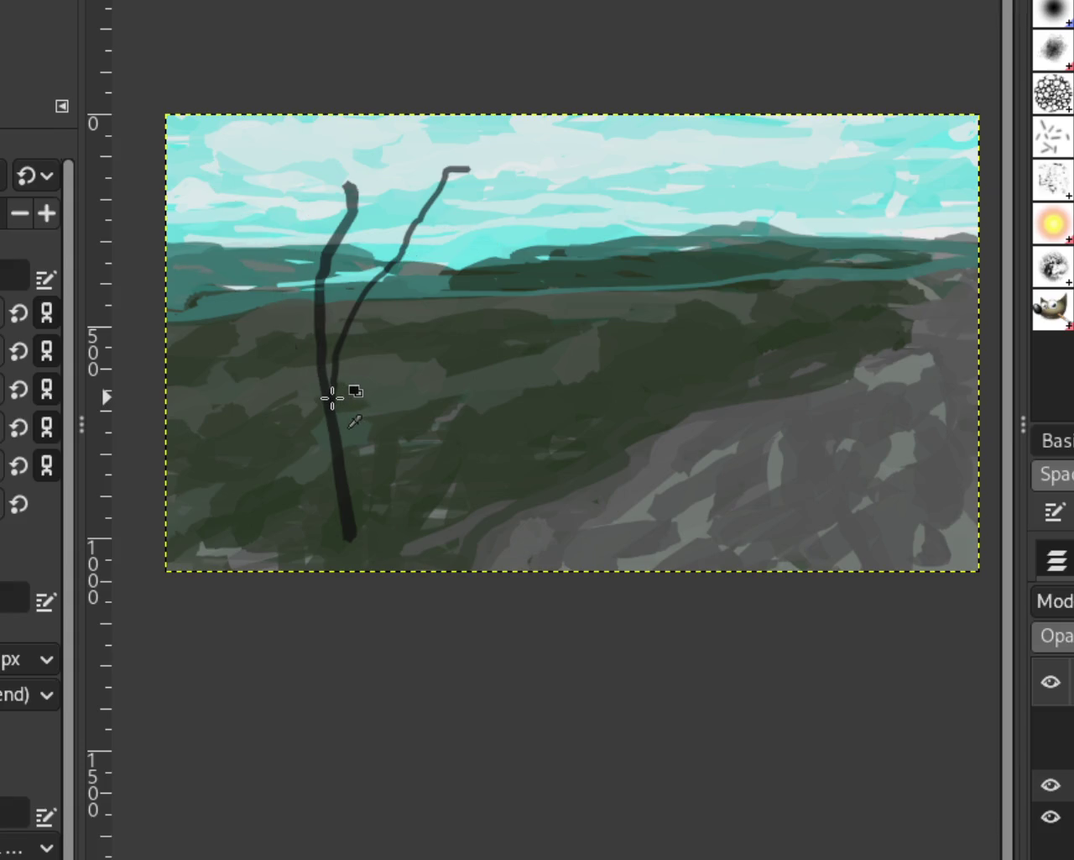
key(ctrl+z)
Paint a second set of up-left and up-right branches, then undo the tree strokes
drag(328, 395, 374, 174)
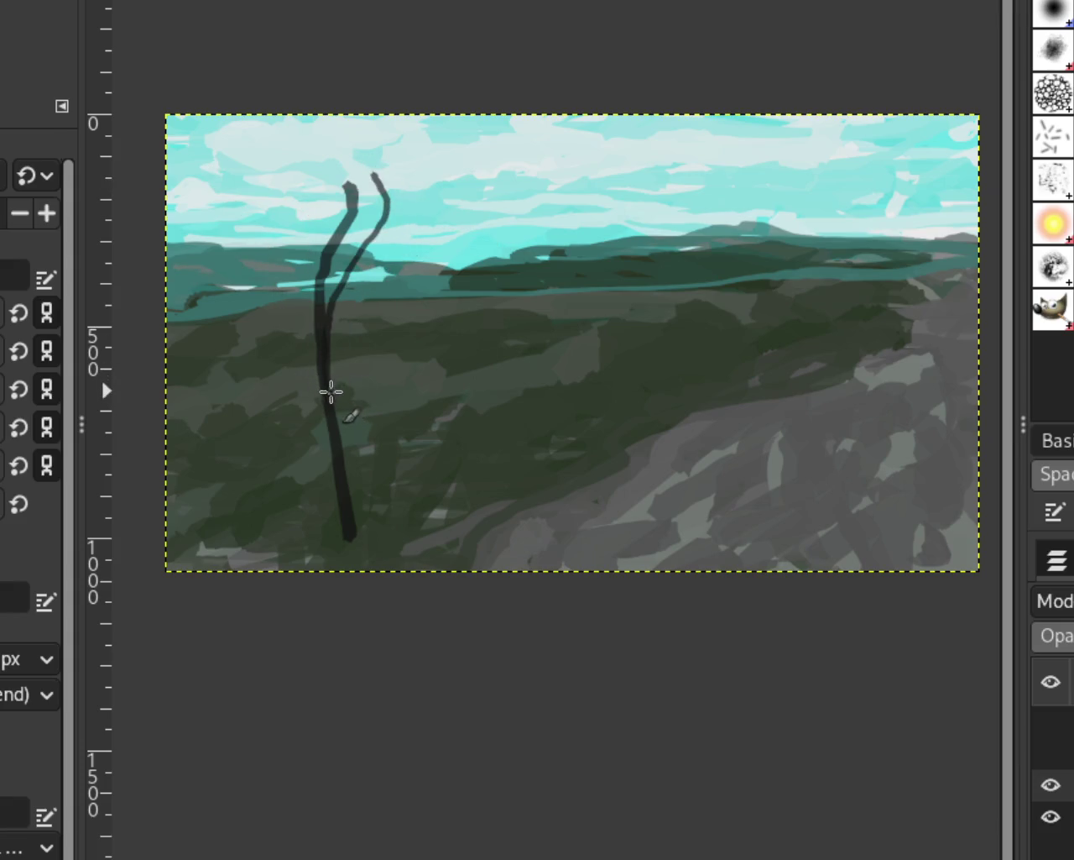
drag(327, 363, 290, 139)
key(ctrl+z)
drag(323, 363, 256, 162)
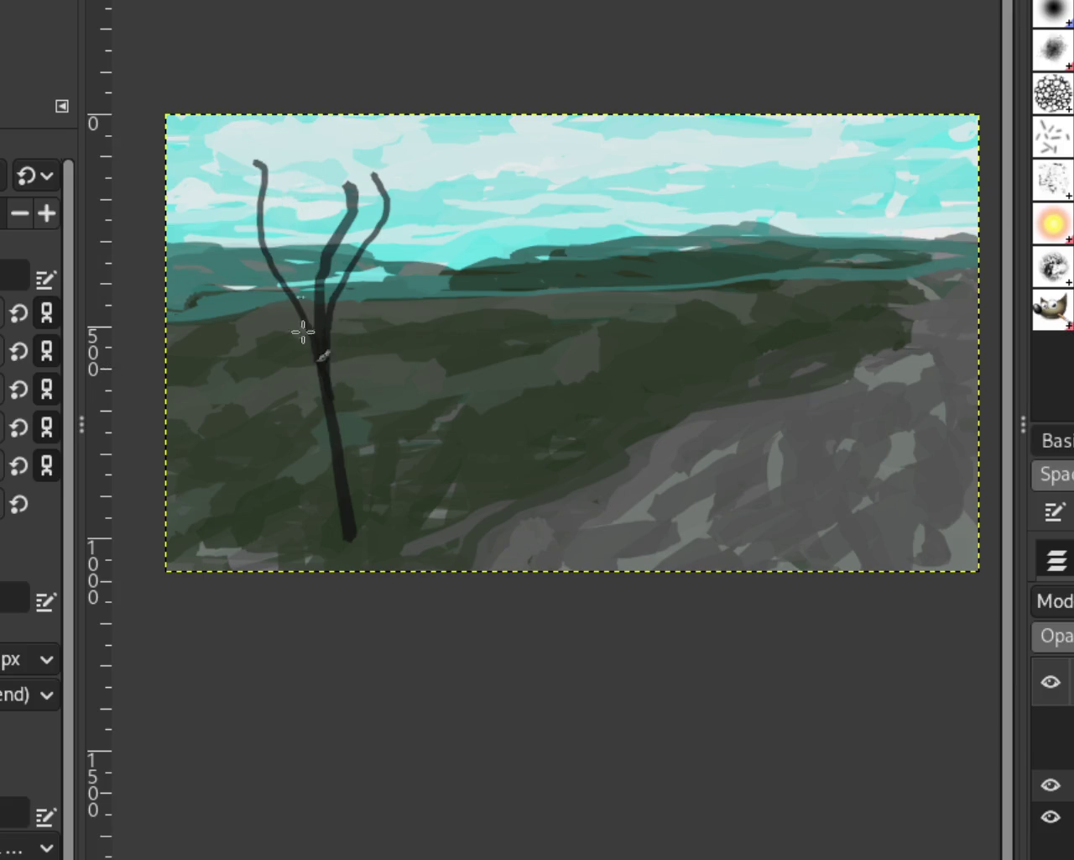
drag(312, 361, 172, 211)
key(ctrl+z)
drag(329, 356, 537, 231)
drag(314, 362, 197, 294)
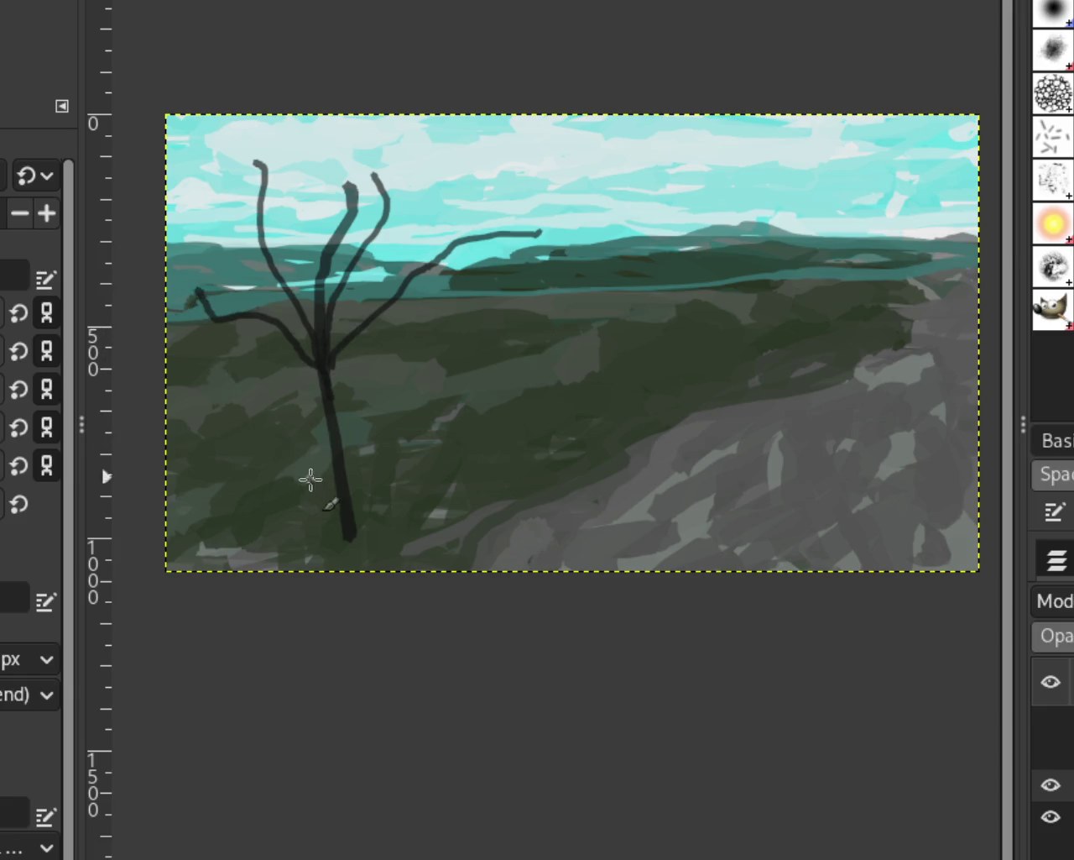
drag(369, 214, 474, 161)
key(ctrl+z)
key(ctrl+z)
Repaint the left tree's trunk as a slightly wavy vertical stroke
key(ctrl+z)
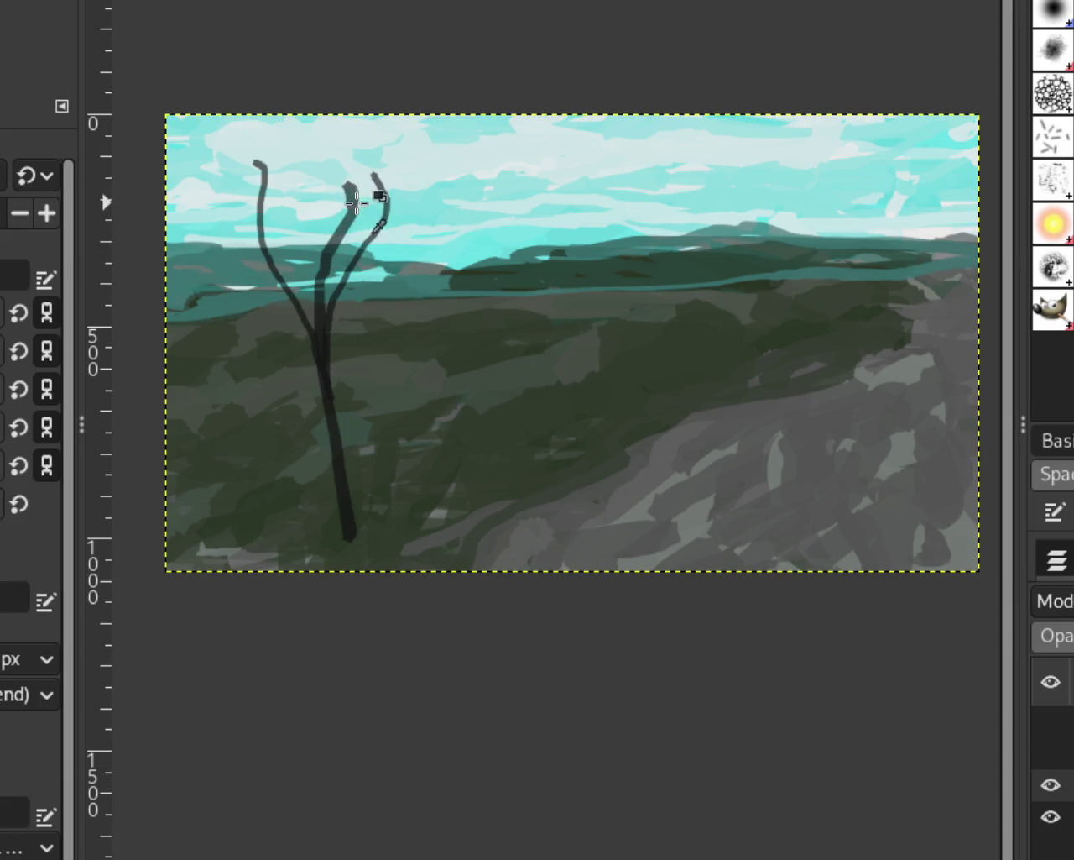
key(ctrl+z)
key(ctrl+z)
key(ctrl+z)
drag(320, 498, 355, 115)
key(ctrl+z)
drag(307, 502, 309, 198)
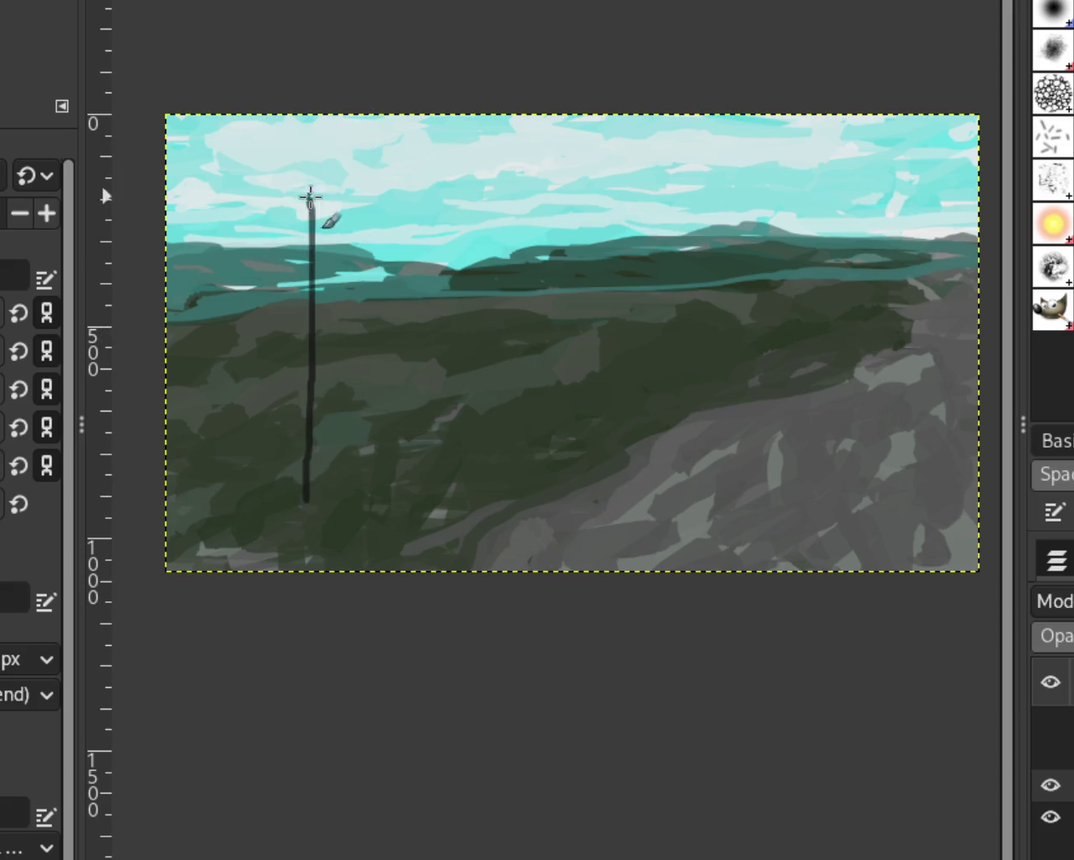
key(ctrl+z)
drag(319, 502, 355, 204)
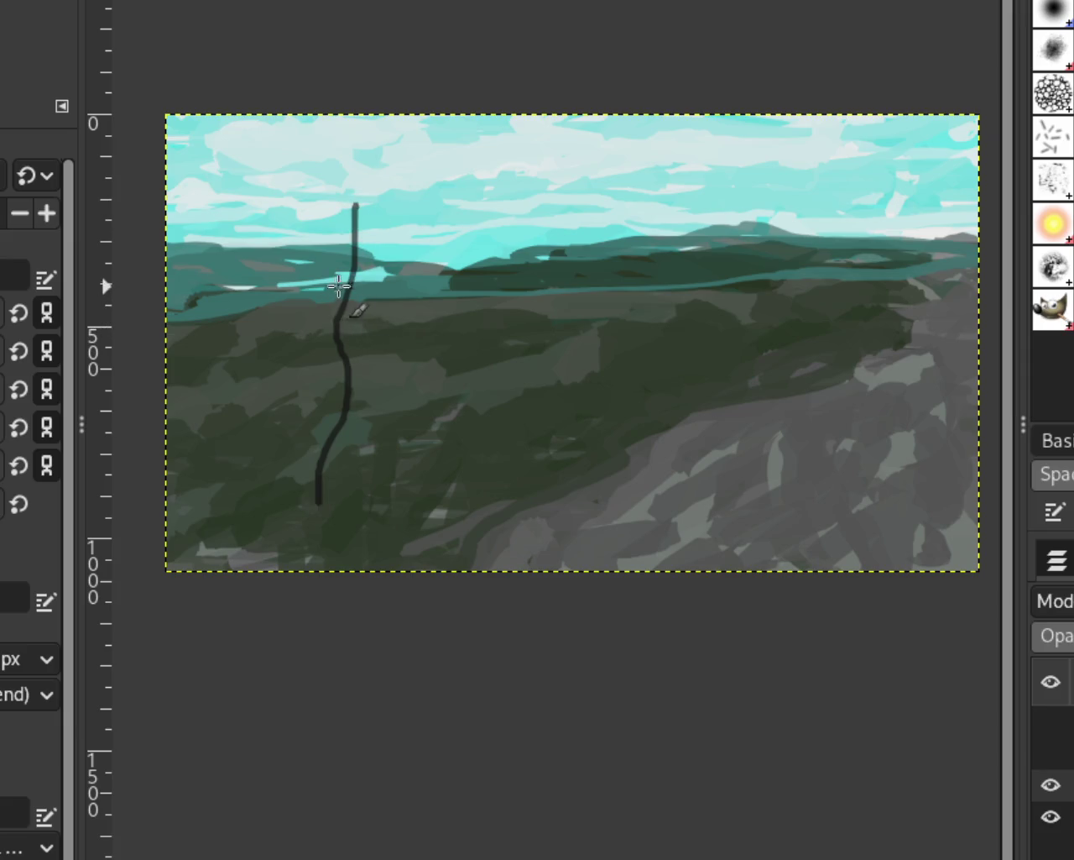
Add branches reaching up-left, up-right and far left from the trunk
drag(349, 333, 278, 175)
key(ctrl+z)
drag(348, 408, 262, 203)
key(ctrl+z)
drag(348, 395, 280, 163)
key(ctrl+z)
drag(350, 327, 290, 193)
key(ctrl+z)
drag(349, 374, 303, 182)
drag(347, 336, 408, 208)
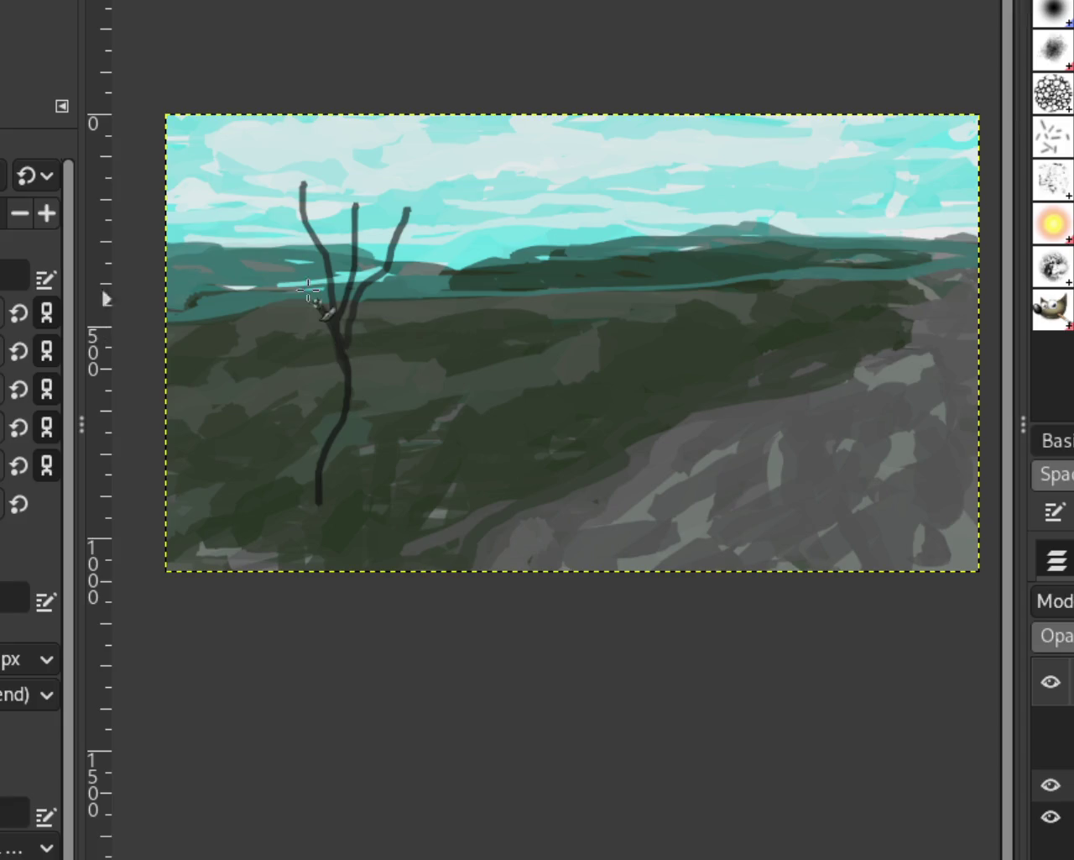
drag(321, 307, 229, 247)
drag(353, 378, 454, 281)
key(ctrl+z)
drag(343, 367, 417, 293)
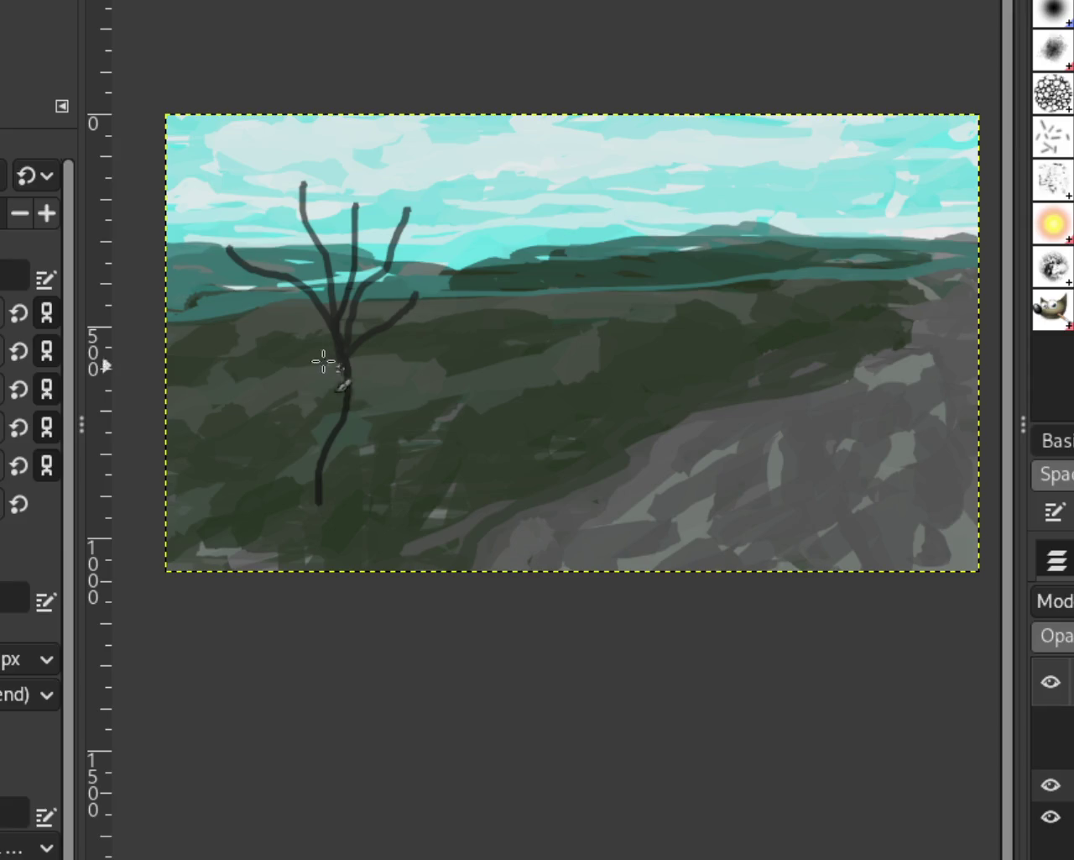
drag(342, 367, 314, 354)
key(ctrl+z)
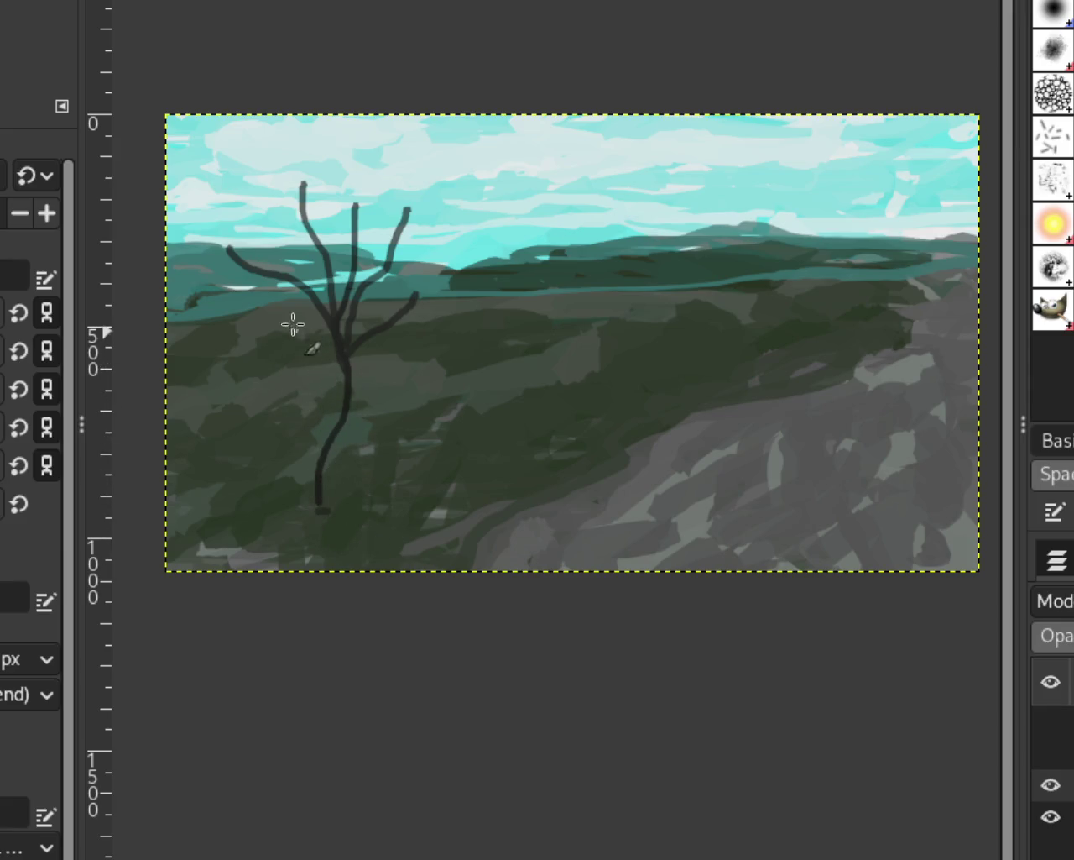
Thicken and darken the lower trunk down to its base
drag(342, 391, 322, 509)
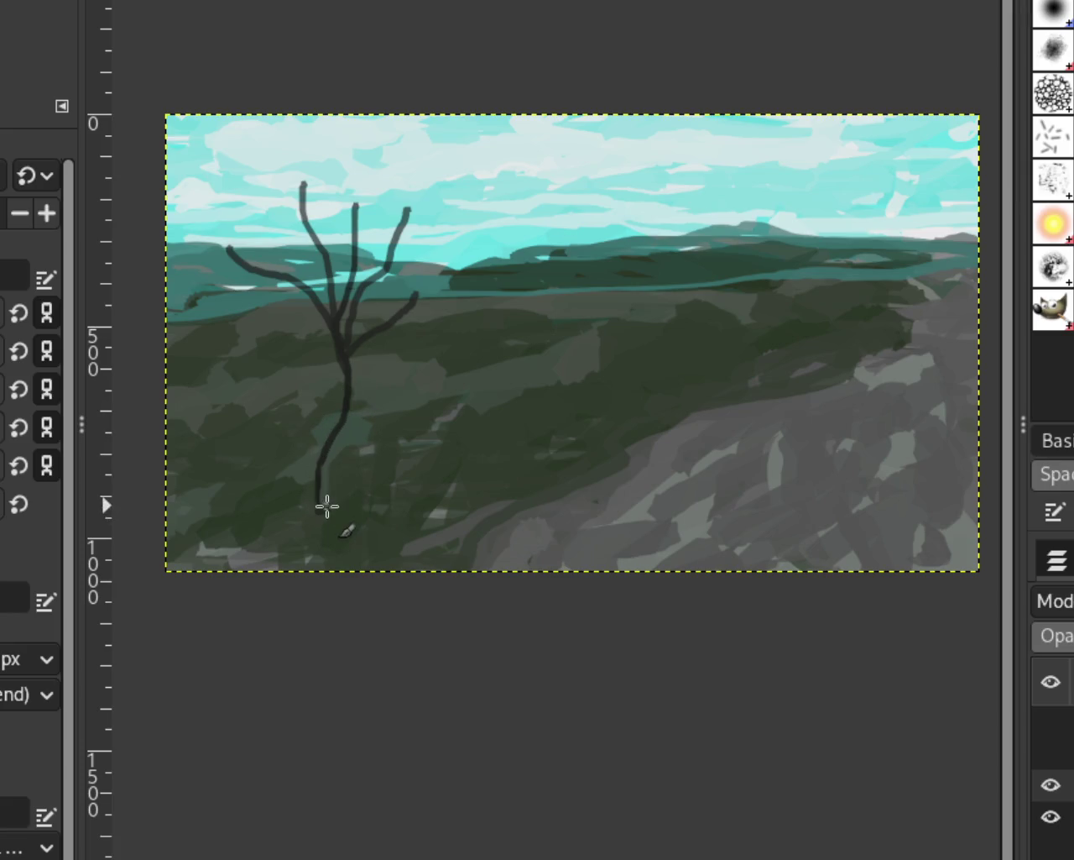
drag(318, 522, 332, 462)
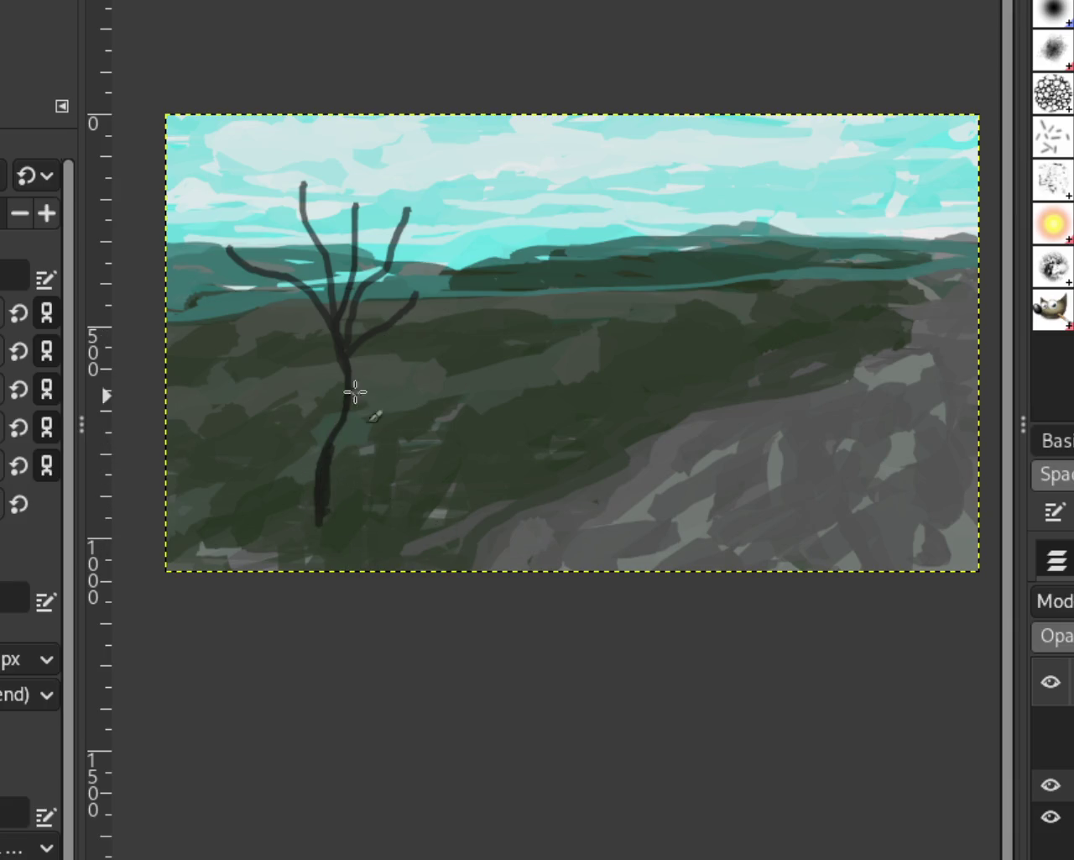
drag(311, 309, 250, 312)
key(ctrl+z)
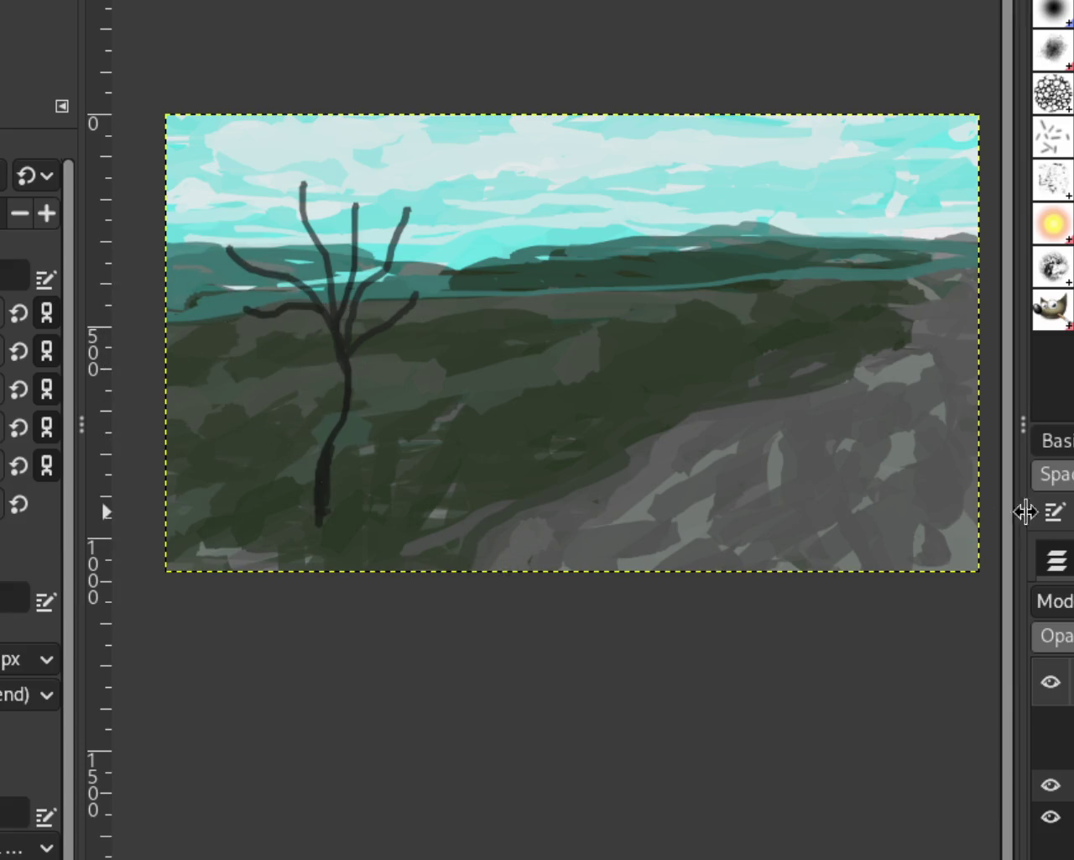
Paint a curved trunk for a smaller second tree and zoom in on it
drag(619, 347, 601, 252)
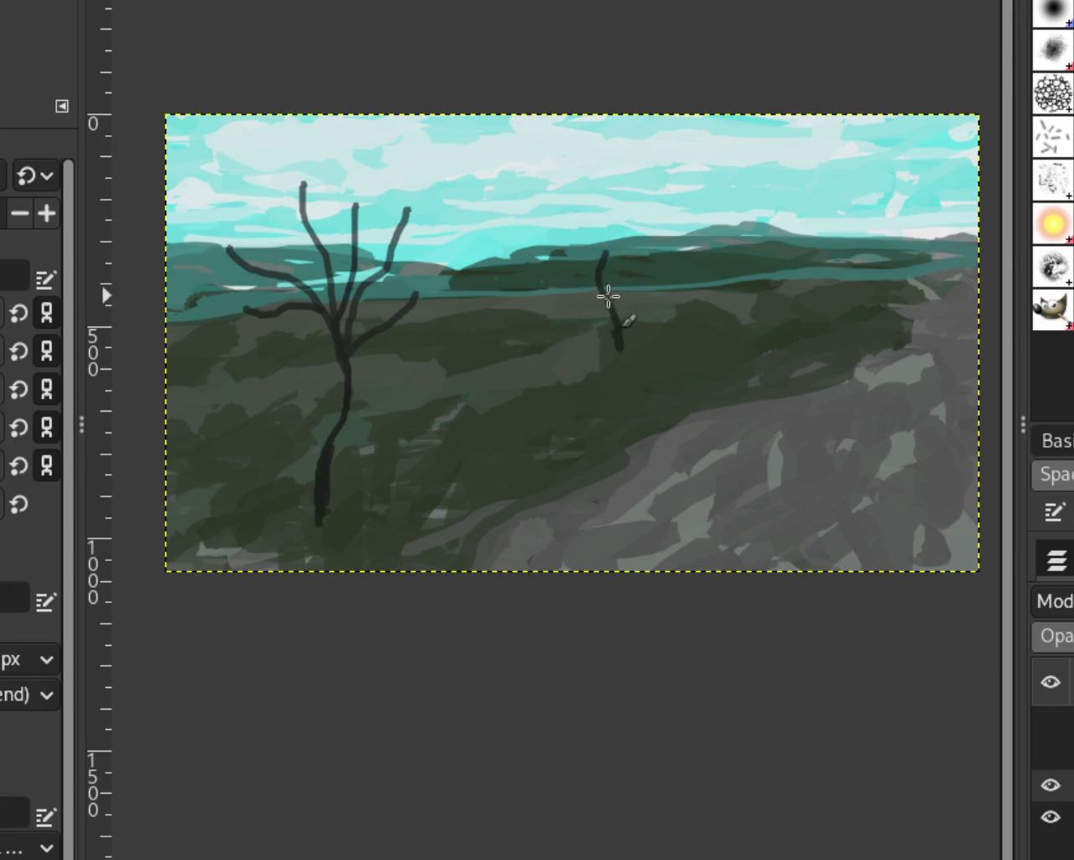
key(ctrl+z)
drag(601, 251, 620, 348)
key(z)
click(546, 324)
ctrl+click(547, 324)
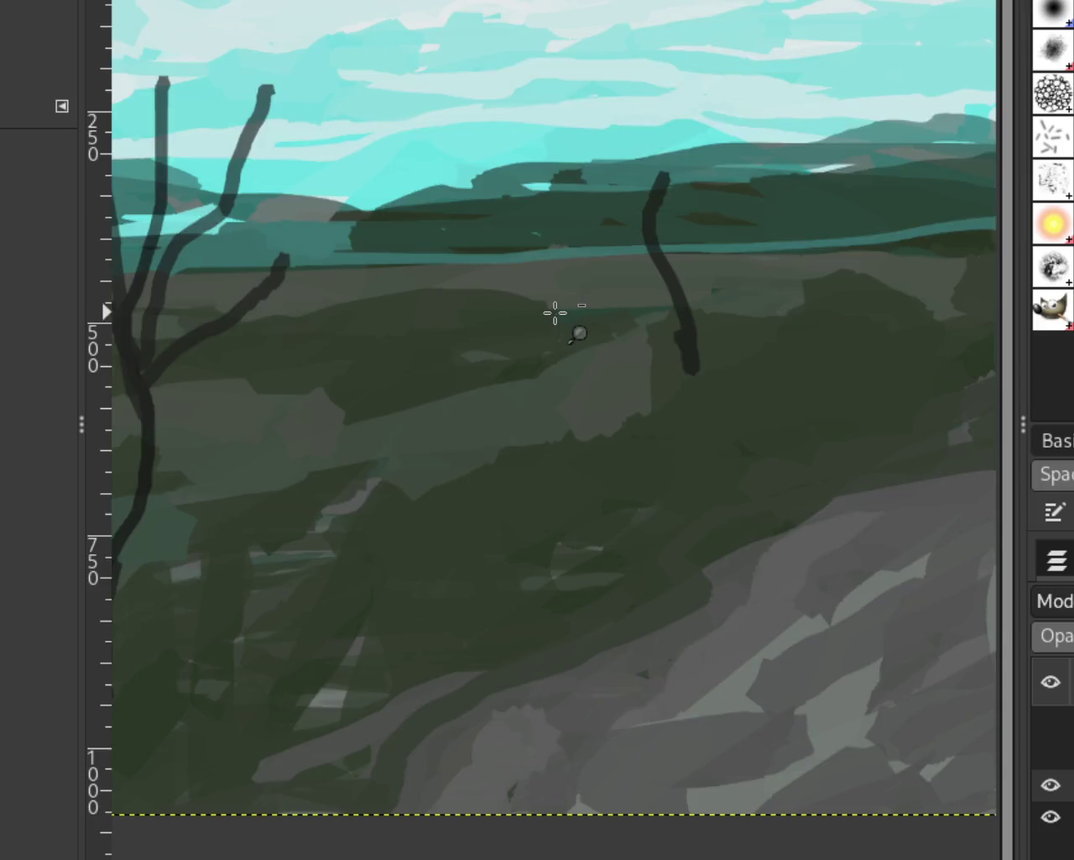
ctrl+click(555, 312)
click(647, 272)
Paint thin branches reaching up-right and up-left from the second trunk
key(p)
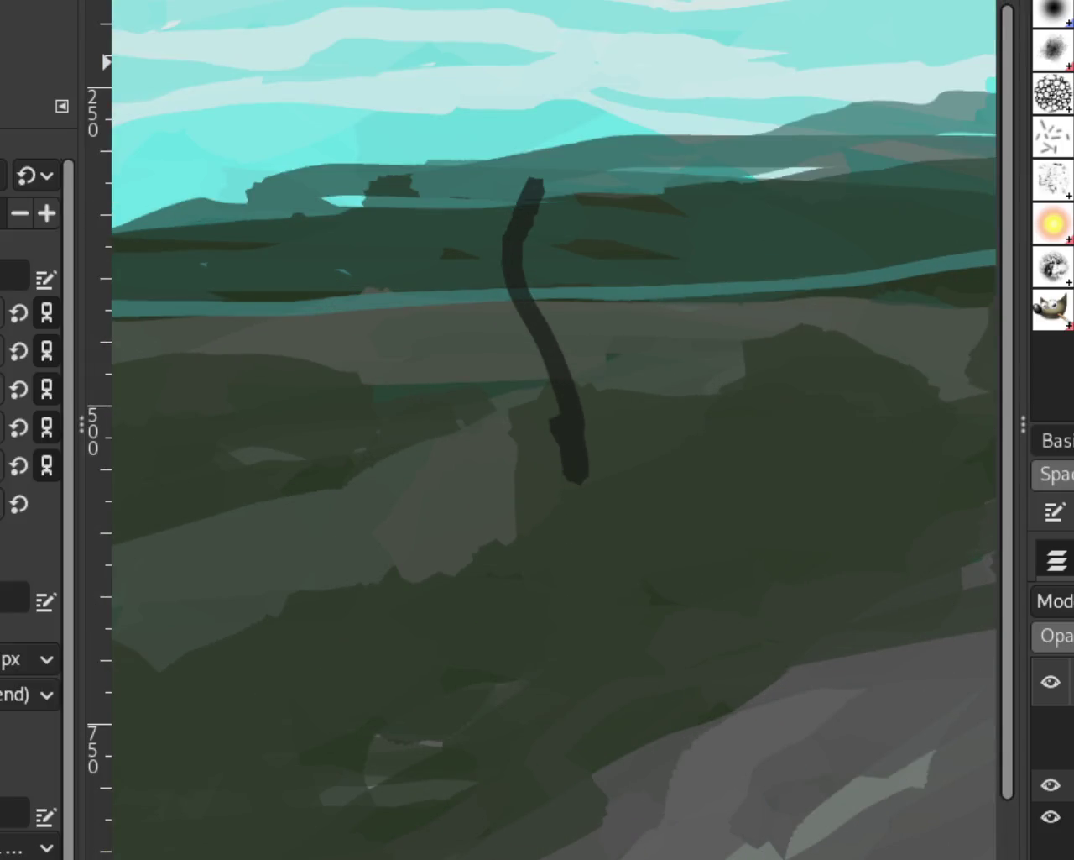
drag(552, 385, 599, 158)
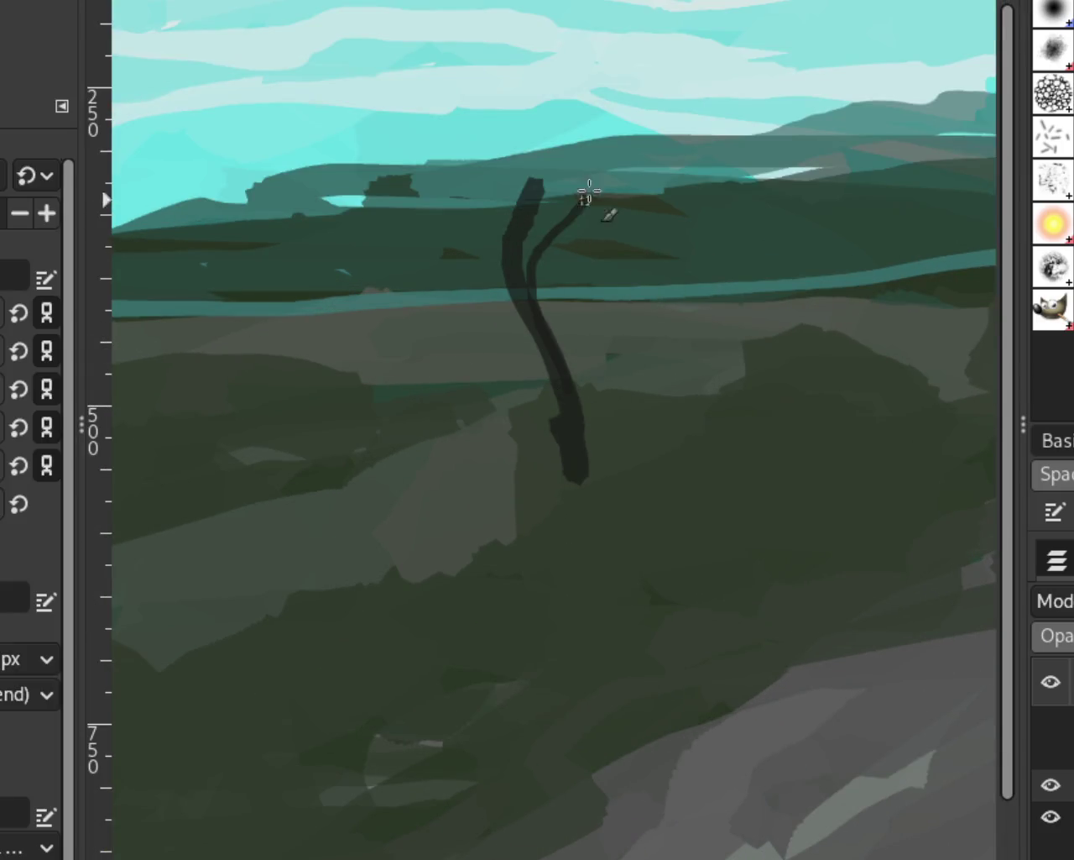
key(ctrl+z)
drag(524, 245, 650, 128)
key(ctrl+z)
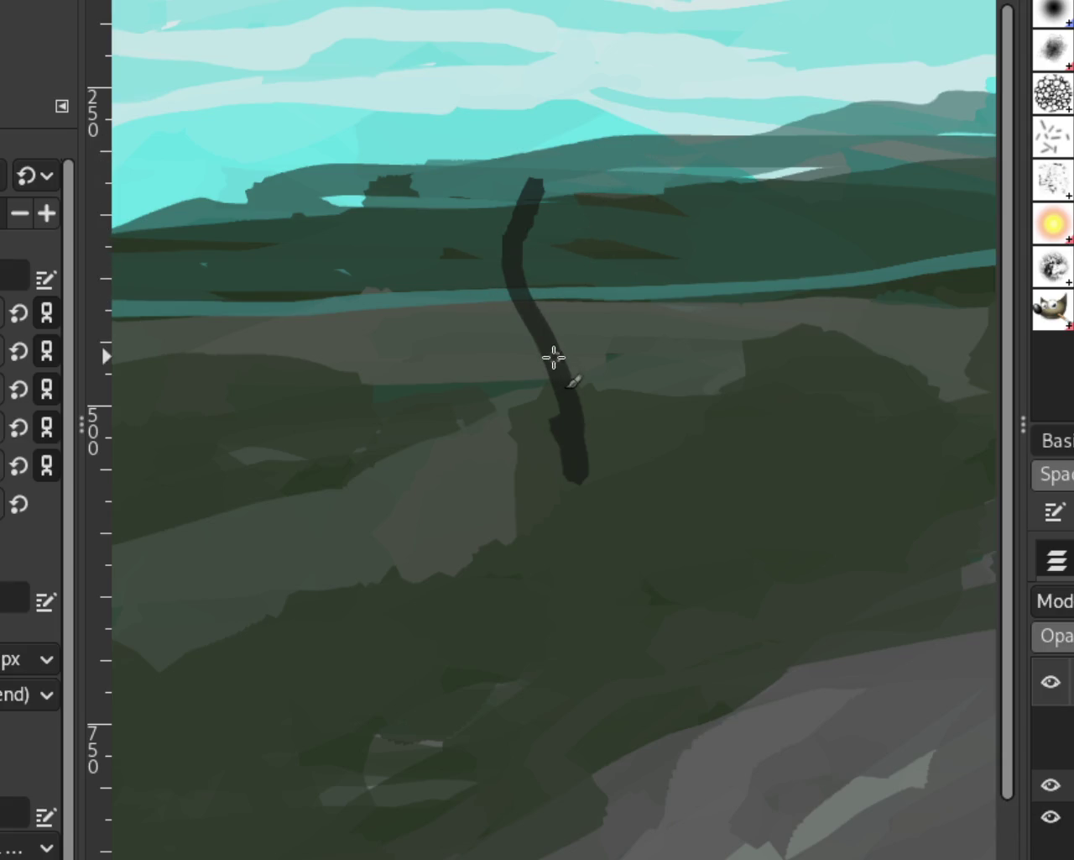
drag(554, 357, 611, 149)
drag(527, 308, 475, 81)
drag(521, 210, 532, 112)
key(ctrl+z)
drag(508, 278, 409, 80)
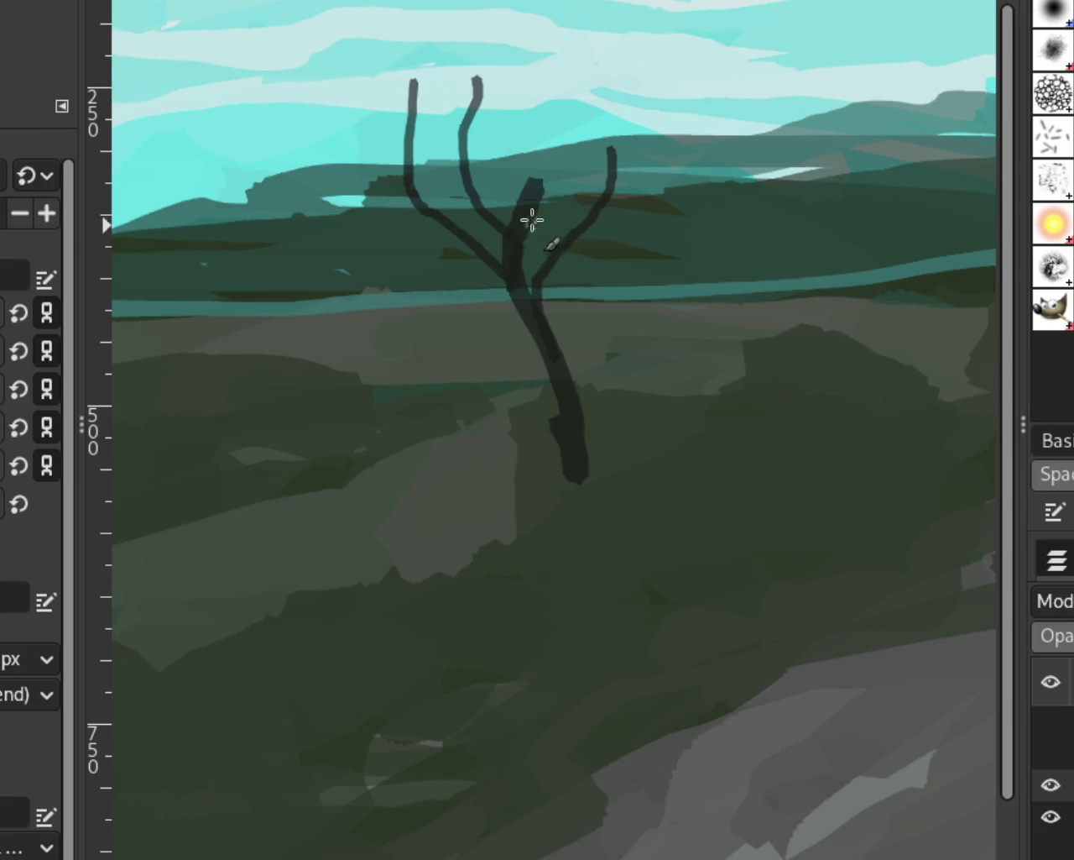
Add long branches sweeping up-right, then zoom out to view the whole painting
drag(530, 218, 590, 33)
key(ctrl+z)
mouse_move(527, 217)
mouse_down()
mouse_move(559, 126)
mouse_move(715, 74)
mouse_up()
key(ctrl+z)
drag(537, 191, 629, 91)
drag(580, 233, 764, 131)
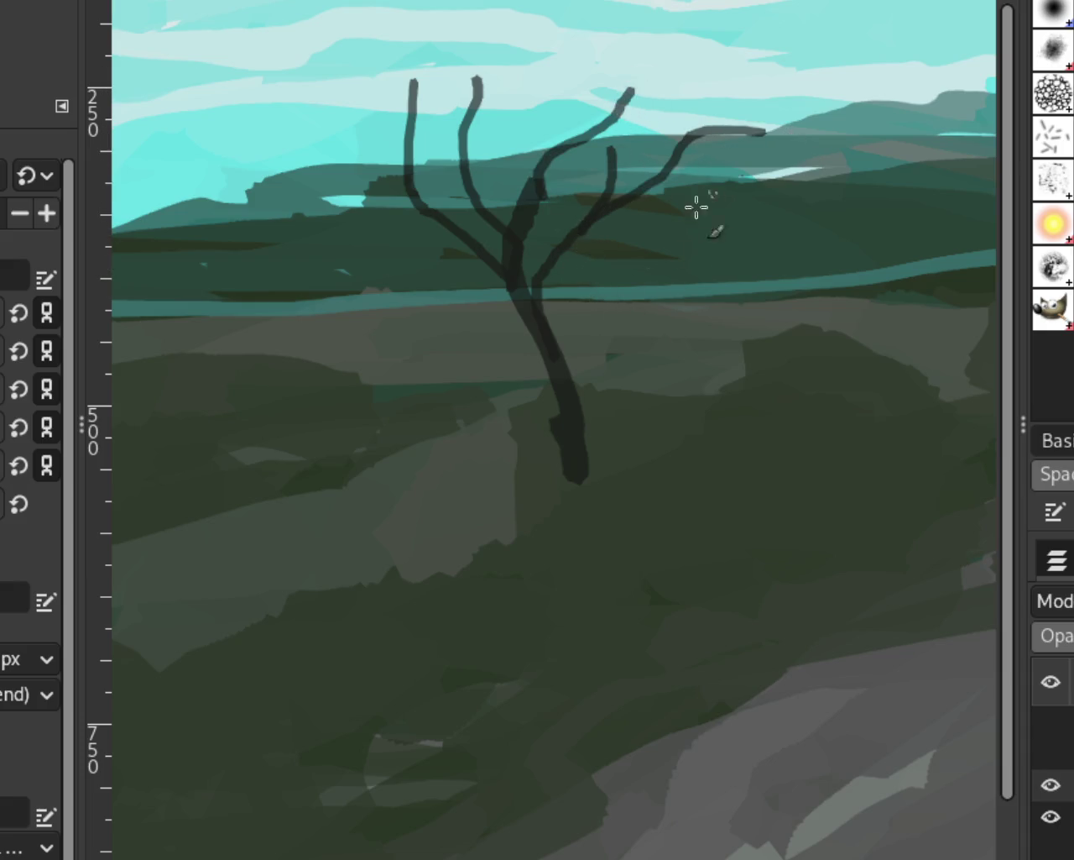
key(z)
ctrl+click(736, 360)
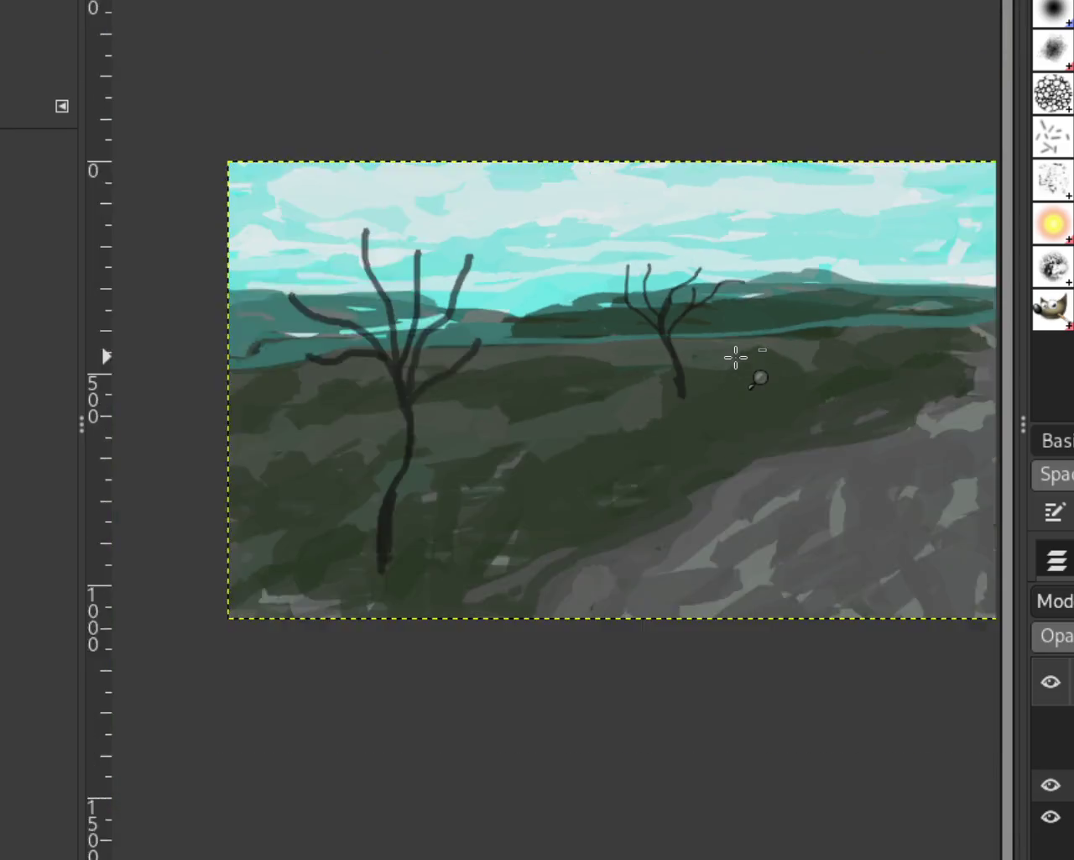
Zoom in on the right slope and paint a curved stem for a small shrub
scroll(694, 408, up, 2)
scroll(694, 408, down, 2)
scroll(694, 408, up, 2)
scroll(693, 404, down, 3)
scroll(692, 405, up, 1)
scroll(714, 390, down, 1)
scroll(739, 382, up, 1)
scroll(751, 375, down, 1)
scroll(763, 373, up, 1)
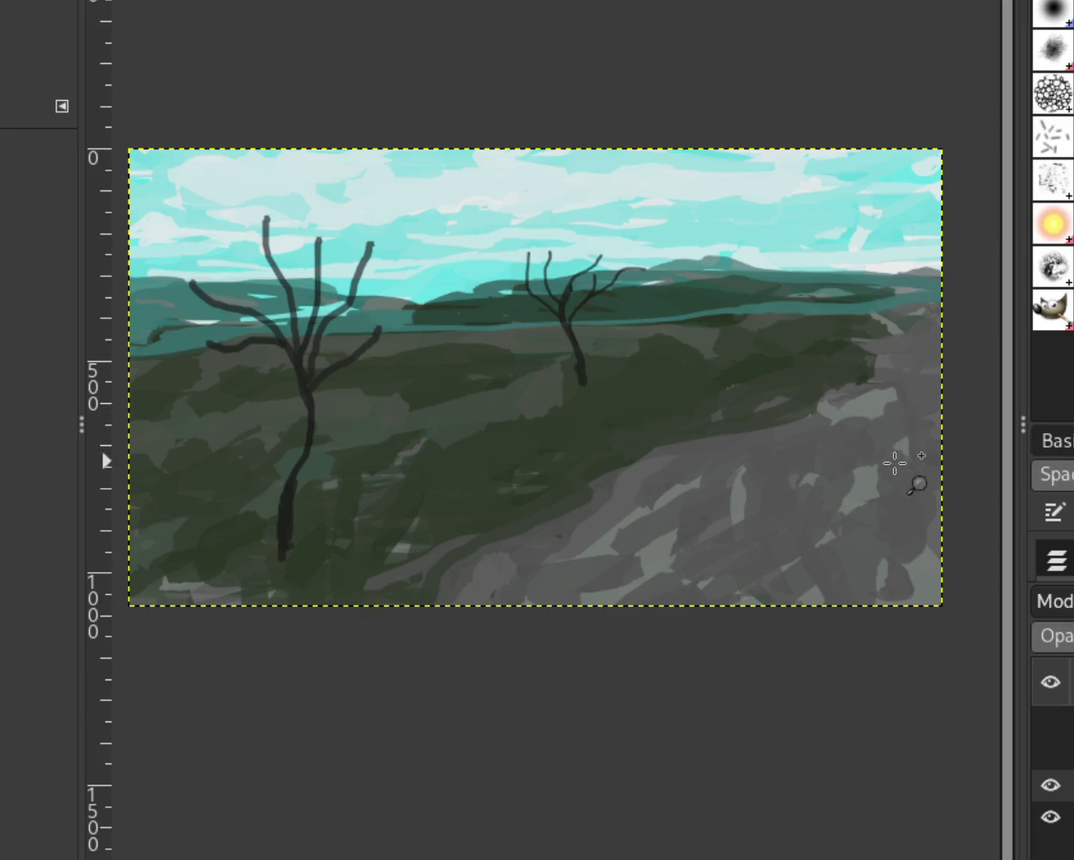
scroll(738, 403, down, 1)
scroll(805, 424, down, 1)
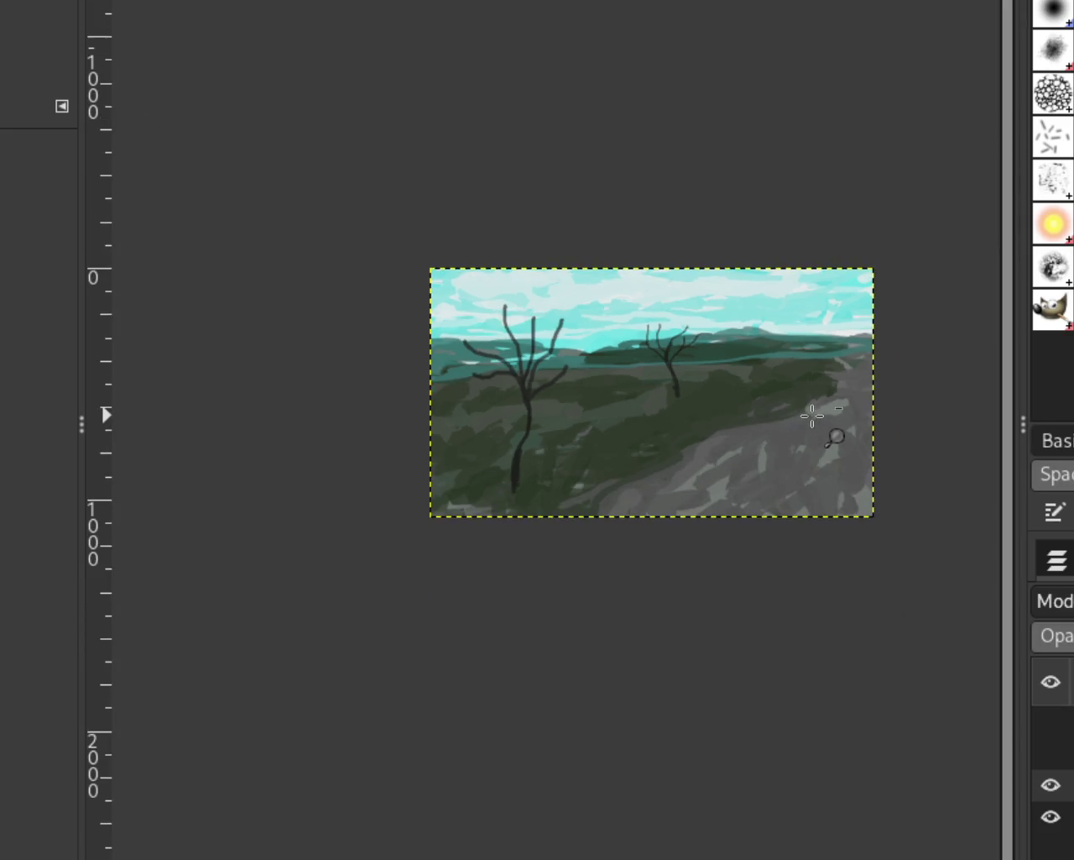
scroll(823, 426, up, 2)
scroll(812, 412, up, 1)
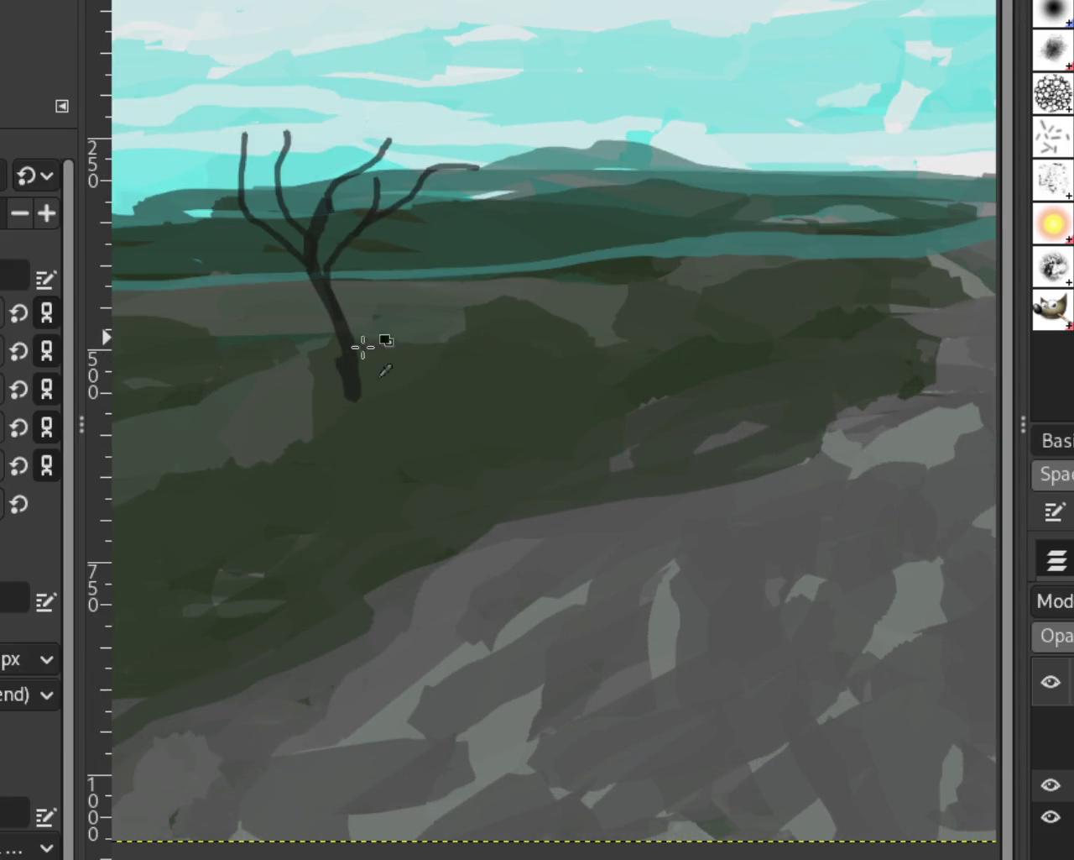
mouse_move(735, 401)
mouse_down()
mouse_move(755, 304)
mouse_move(687, 339)
mouse_move(710, 358)
mouse_move(776, 353)
mouse_up()
key(ctrl+z)
key(ctrl+z)
key(ctrl+z)
key(ctrl+z)
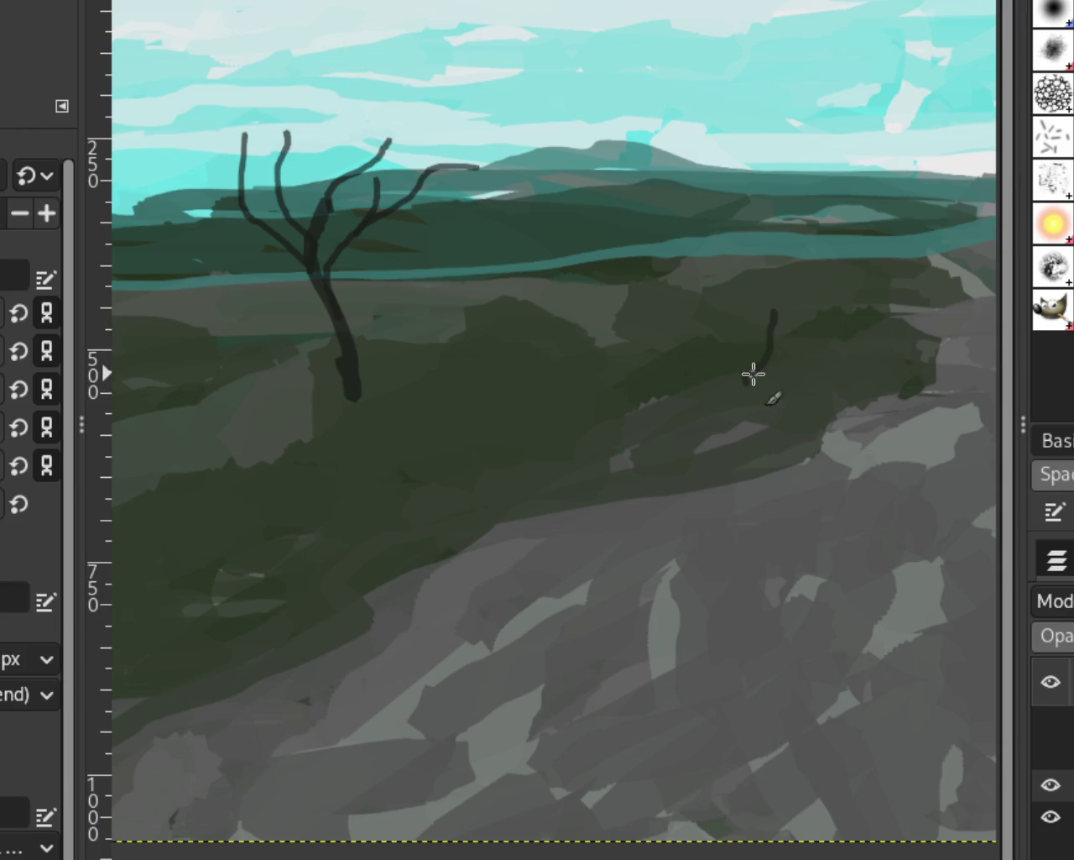
mouse_move(750, 384)
mouse_down()
mouse_move(701, 351)
mouse_move(799, 317)
mouse_up()
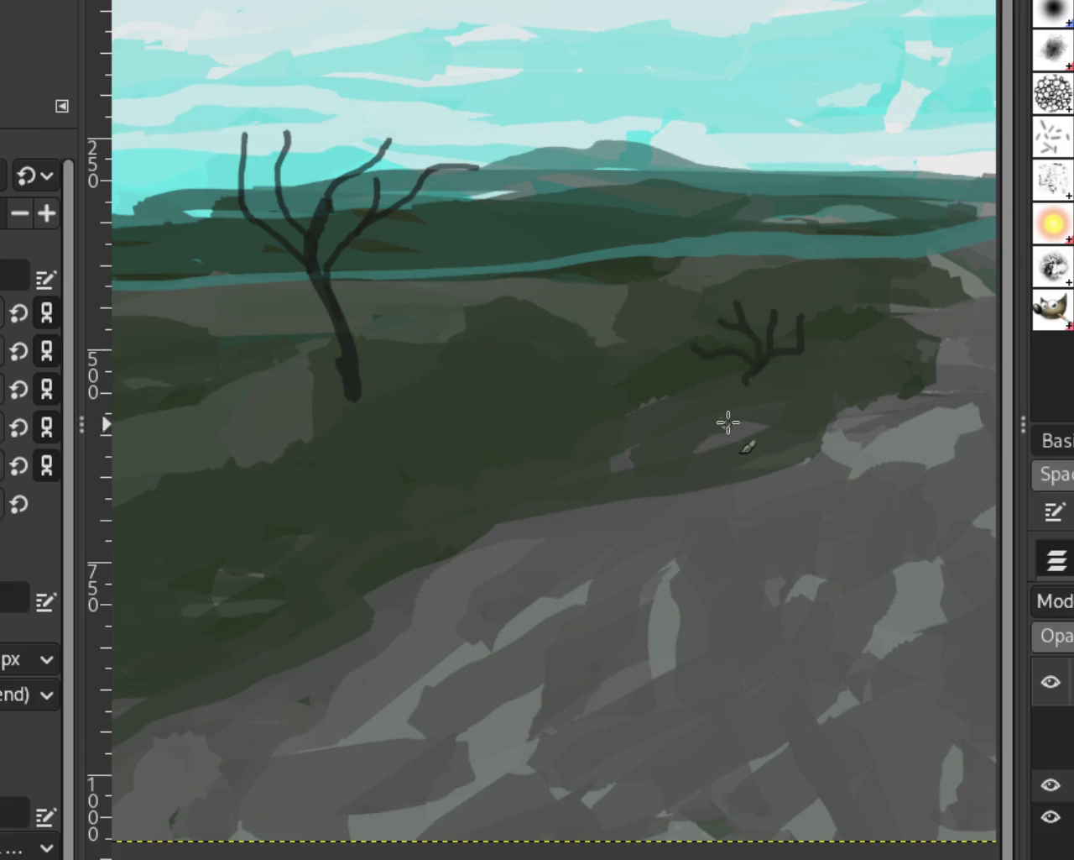
Replace the shrub with a short upright stem and curved branches on both sides
key(ctrl+z)
key(ctrl+z)
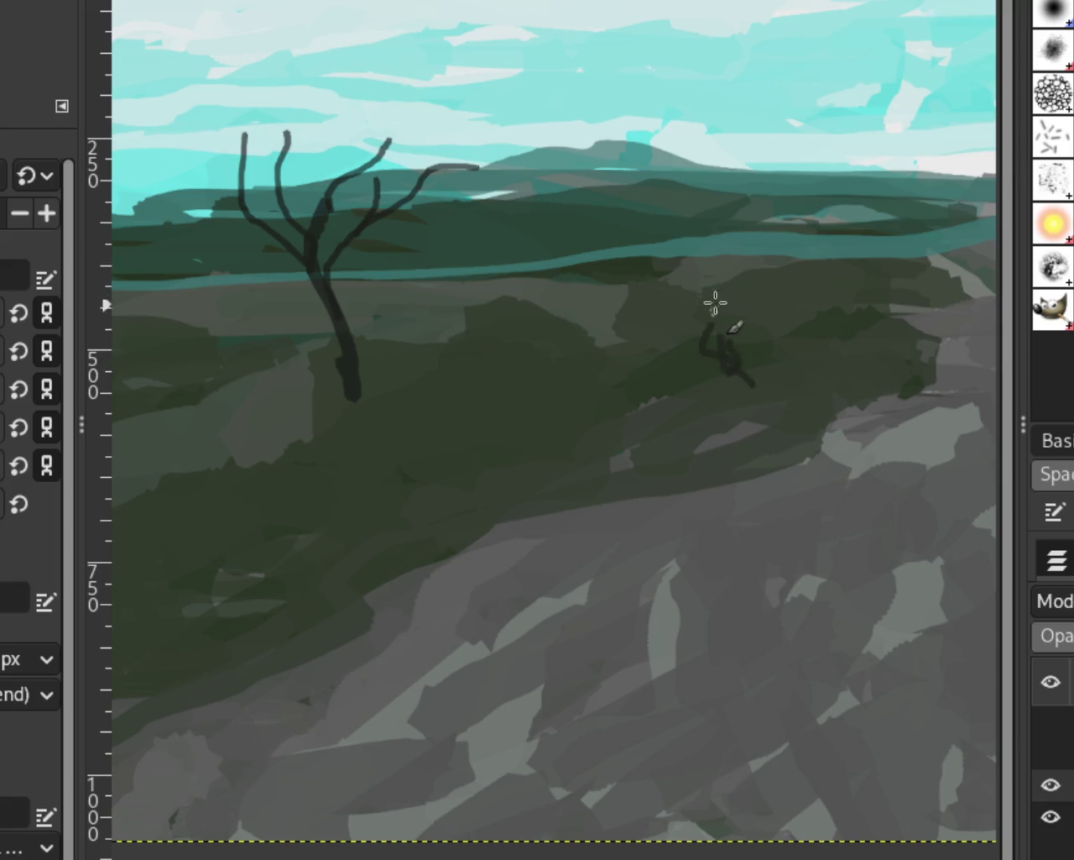
key(ctrl+z)
key(ctrl+z)
key(ctrl+z)
mouse_move(757, 309)
mouse_down()
mouse_move(742, 367)
mouse_move(748, 361)
mouse_move(727, 388)
mouse_up()
drag(702, 340, 743, 386)
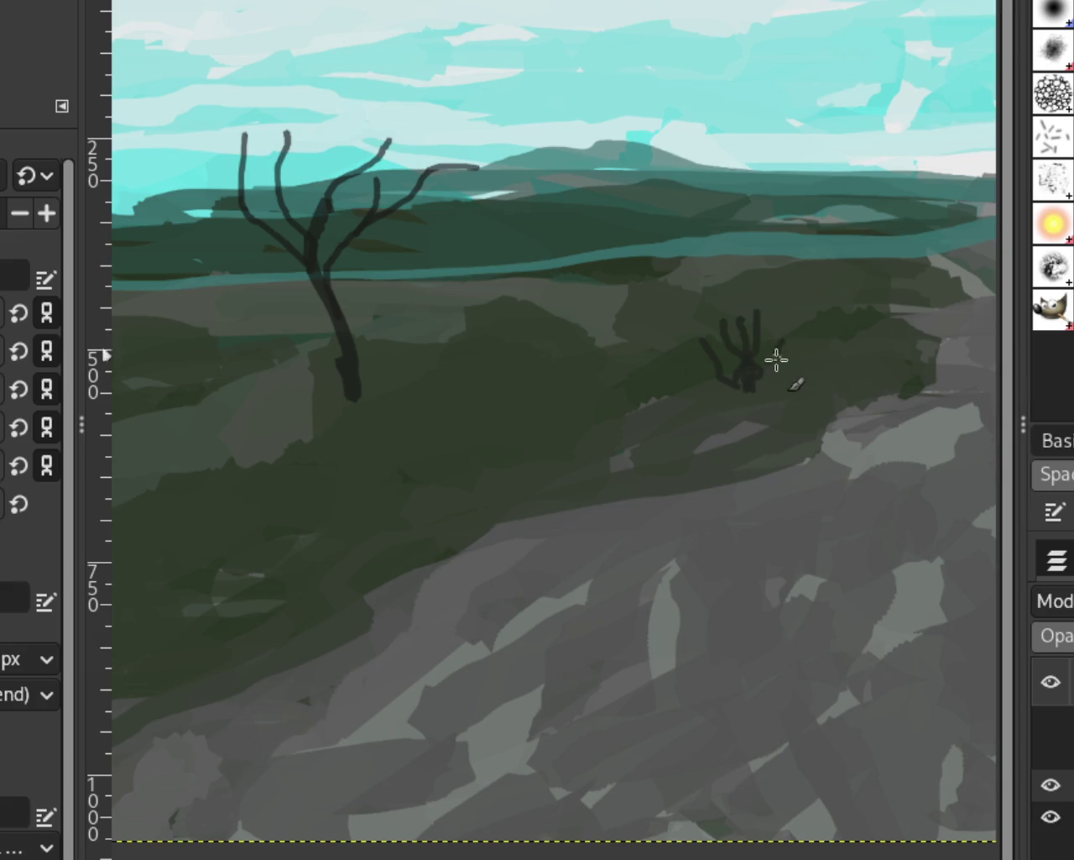
drag(784, 338, 749, 386)
Zoom the painting to fill the window and undo the small shrub
key(z)
ctrl+click(844, 420)
ctrl+click(827, 433)
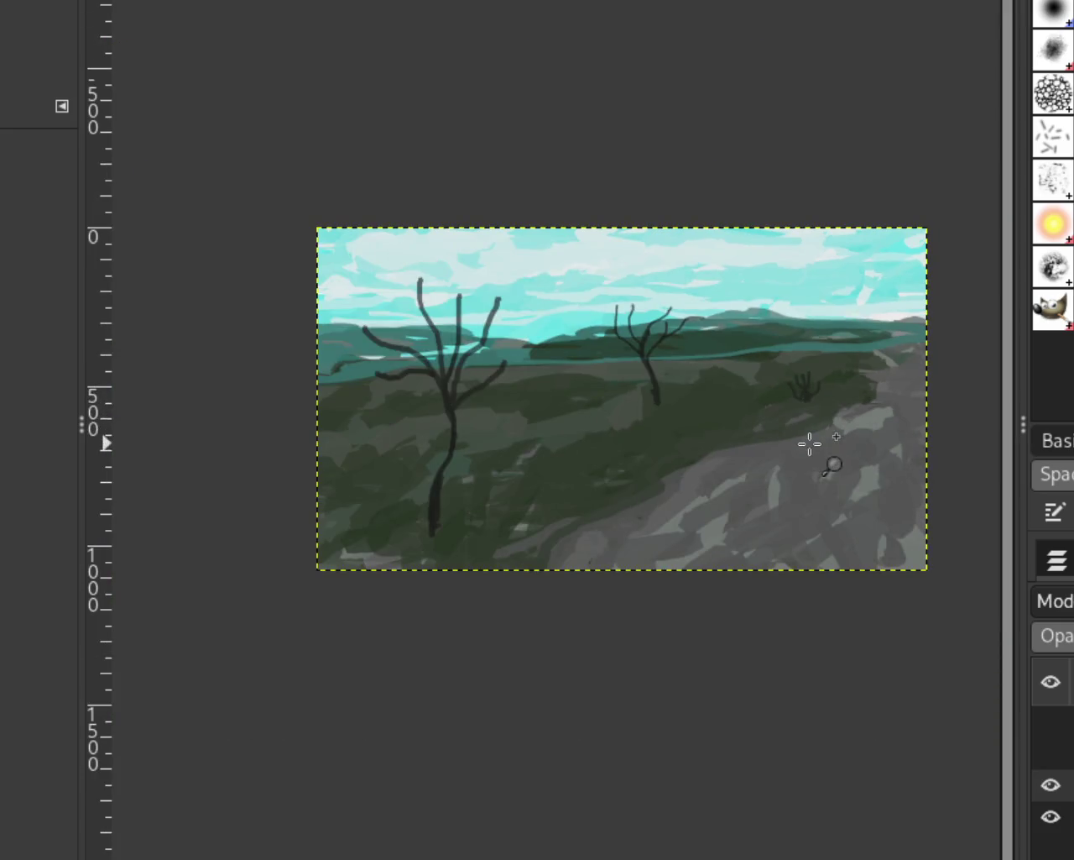
click(811, 444)
ctrl+click(777, 447)
ctrl+click(777, 448)
ctrl+click(778, 448)
ctrl+click(777, 448)
ctrl+click(777, 447)
click(779, 447)
click(779, 448)
click(779, 447)
click(779, 447)
key(ctrl+z)
Show the rider-and-horses and dog layers, with the whole image in view
click(1042, 780)
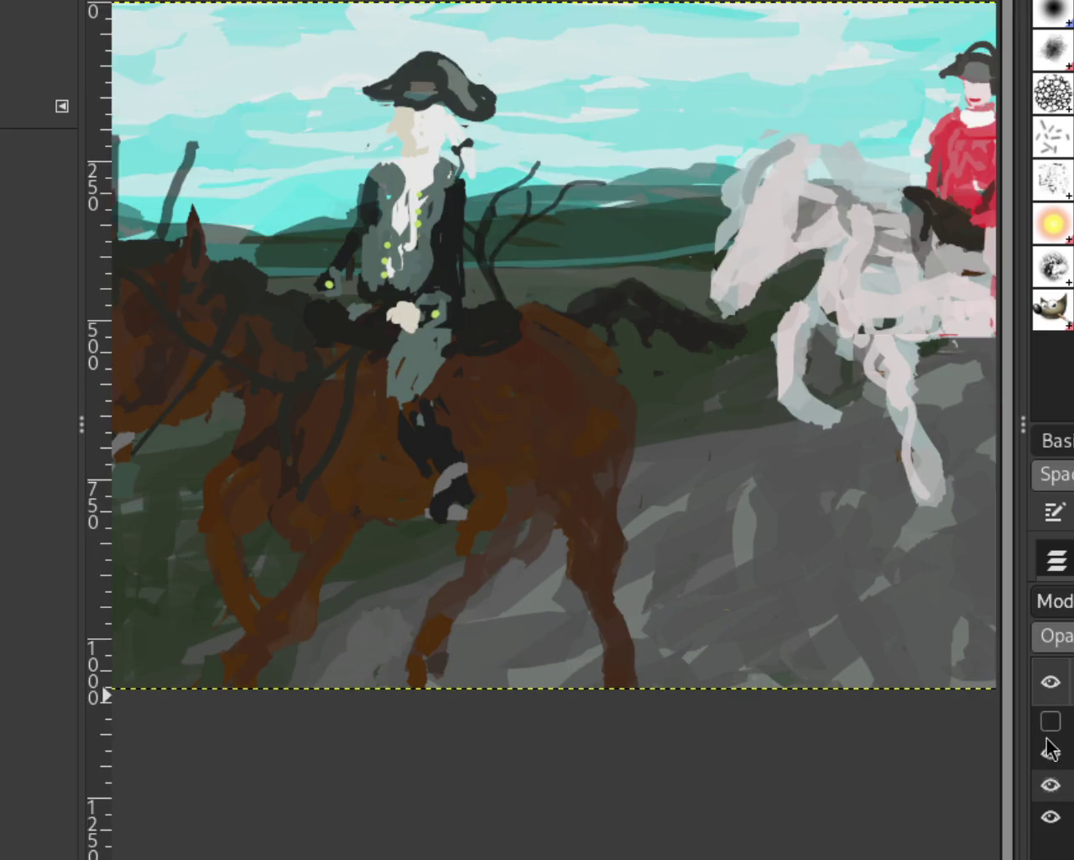
click(1048, 724)
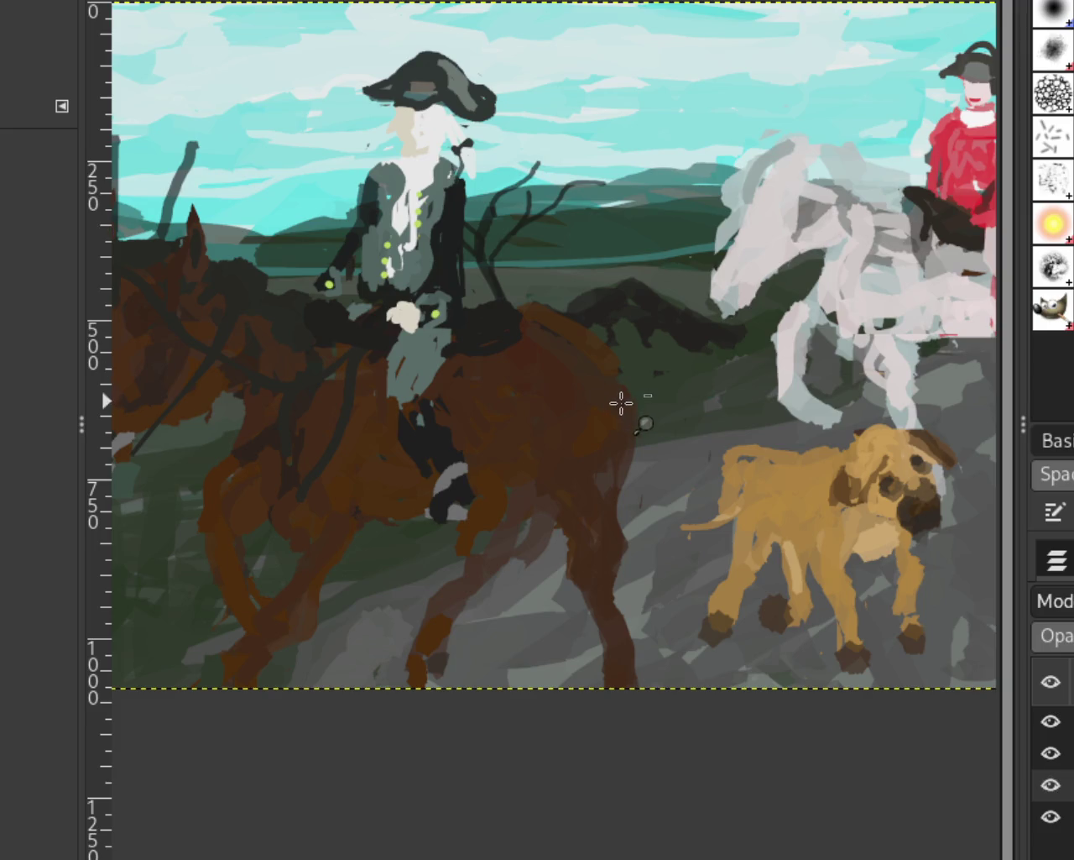
ctrl+click(618, 403)
click(568, 392)
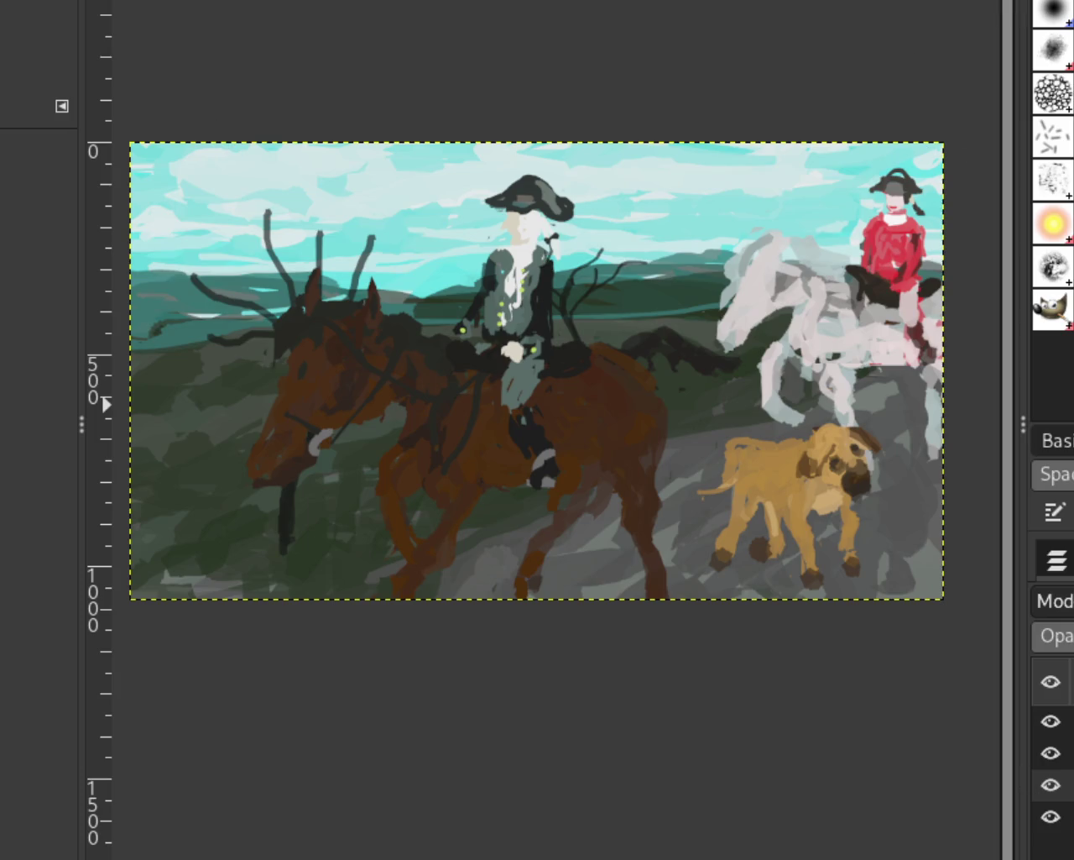
Compare the layers, leaving only the landscape shown and the dog and horse figures hidden
click(1050, 723)
click(1053, 784)
click(1055, 816)
shift+click(1052, 784)
click(1050, 753)
click(1048, 753)
click(1050, 723)
click(1050, 722)
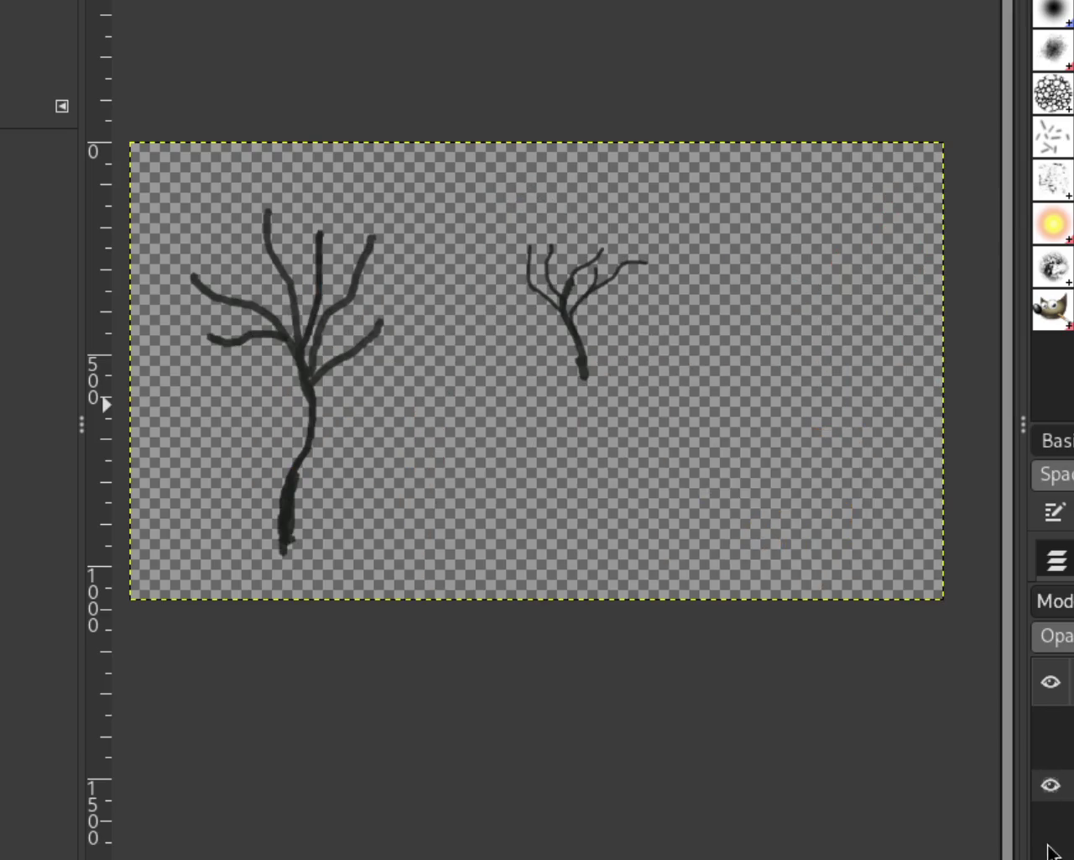
click(1051, 816)
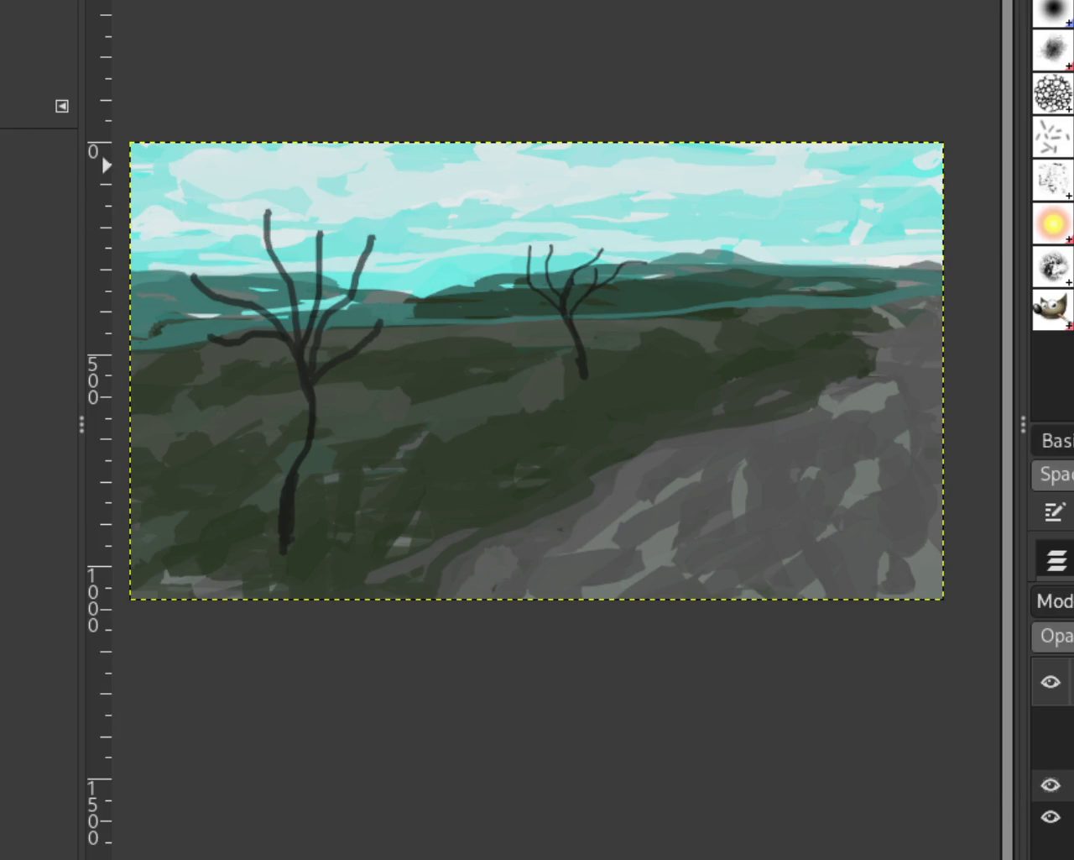
scroll(368, 560, down, 2)
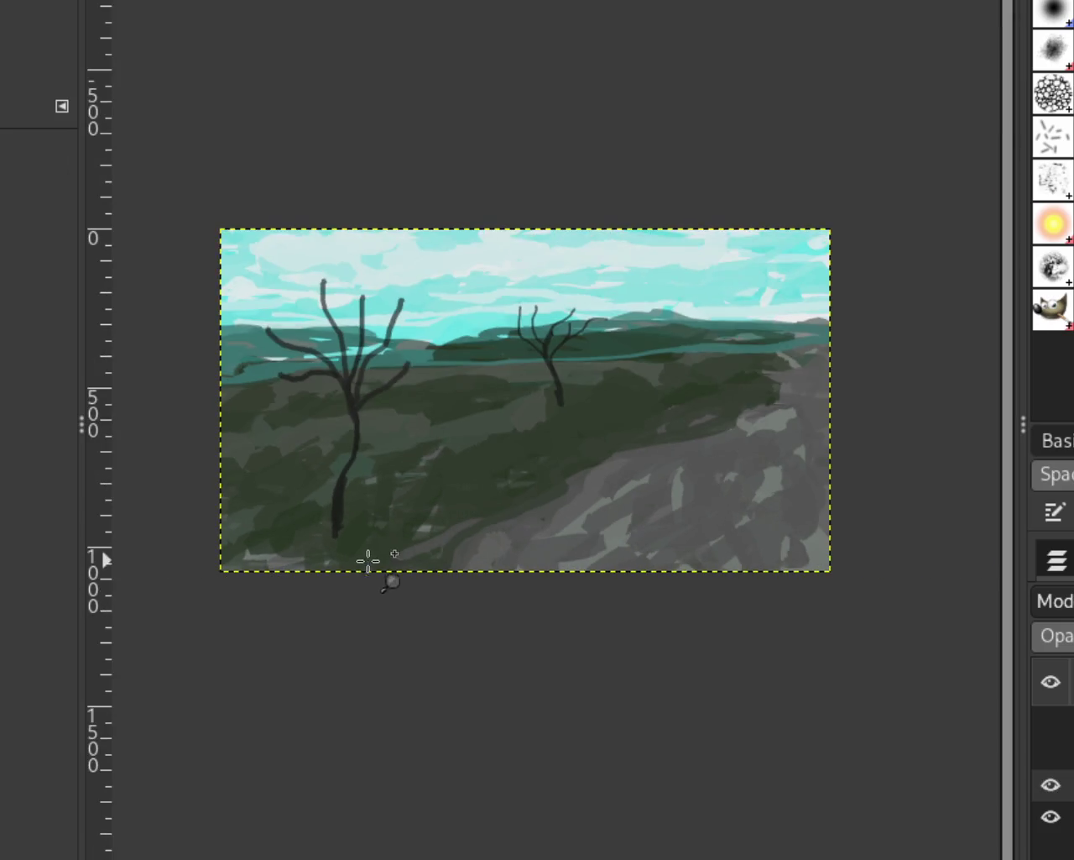
Darken the lower right side of a tree trunk, then fit the whole painting in view
scroll(368, 560, up, 1)
scroll(328, 559, up, 3)
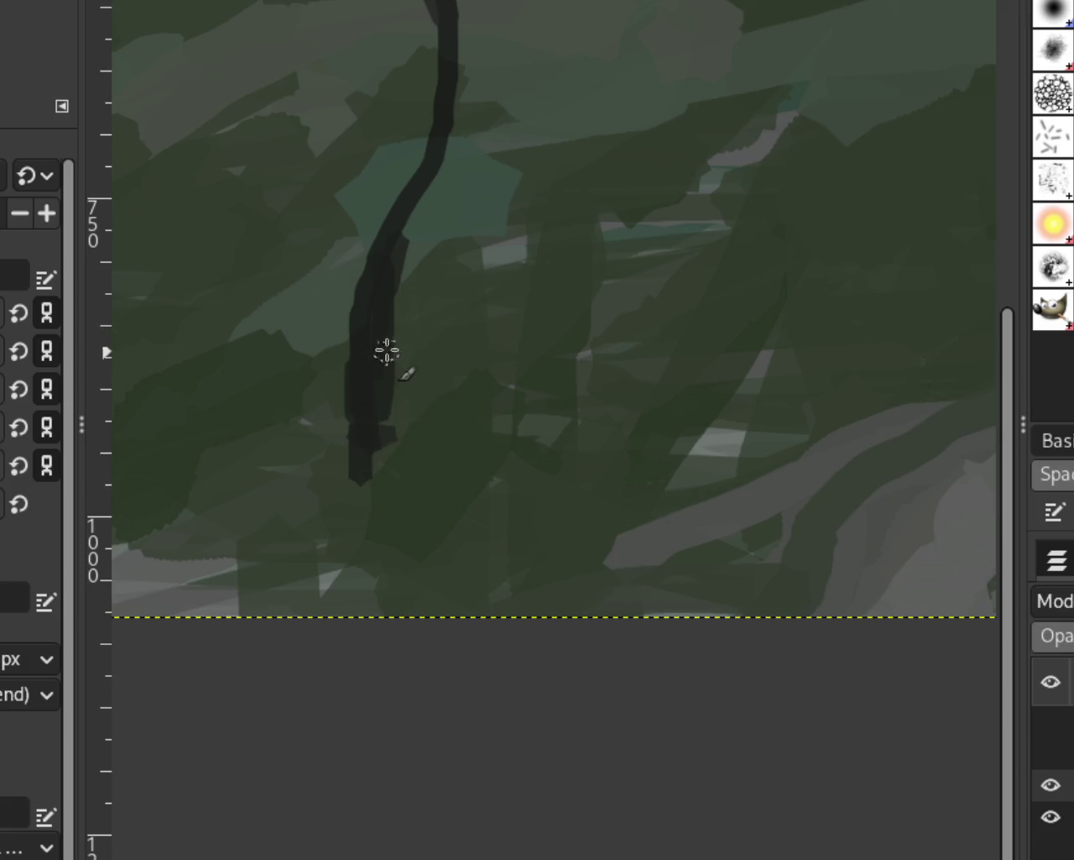
drag(378, 332, 415, 453)
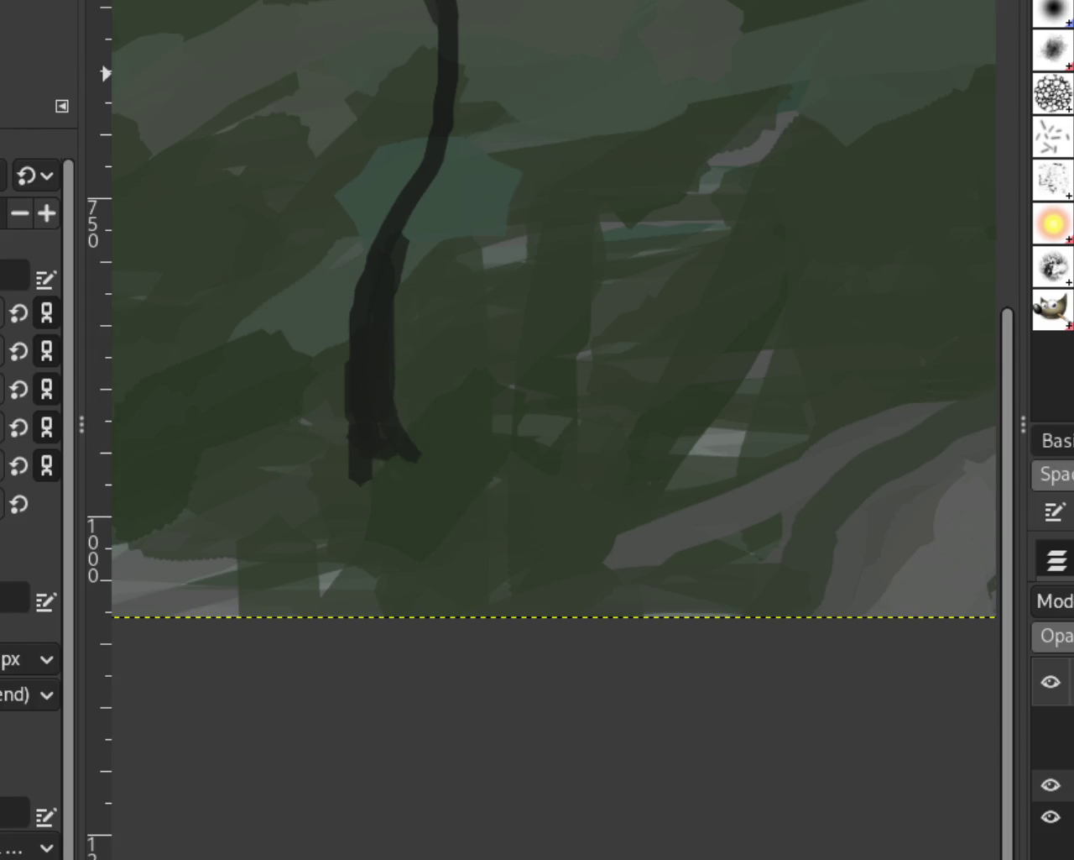
key(z)
ctrl+click(283, 289)
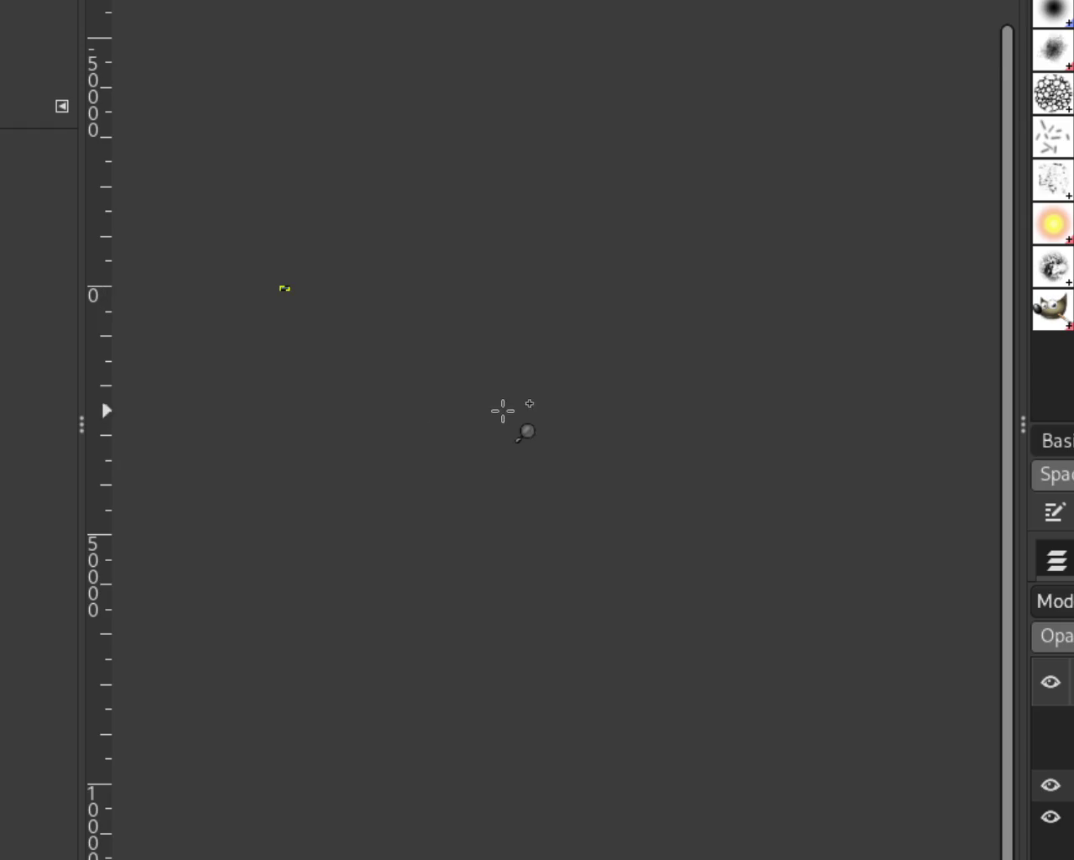
click(187, 240)
click(183, 241)
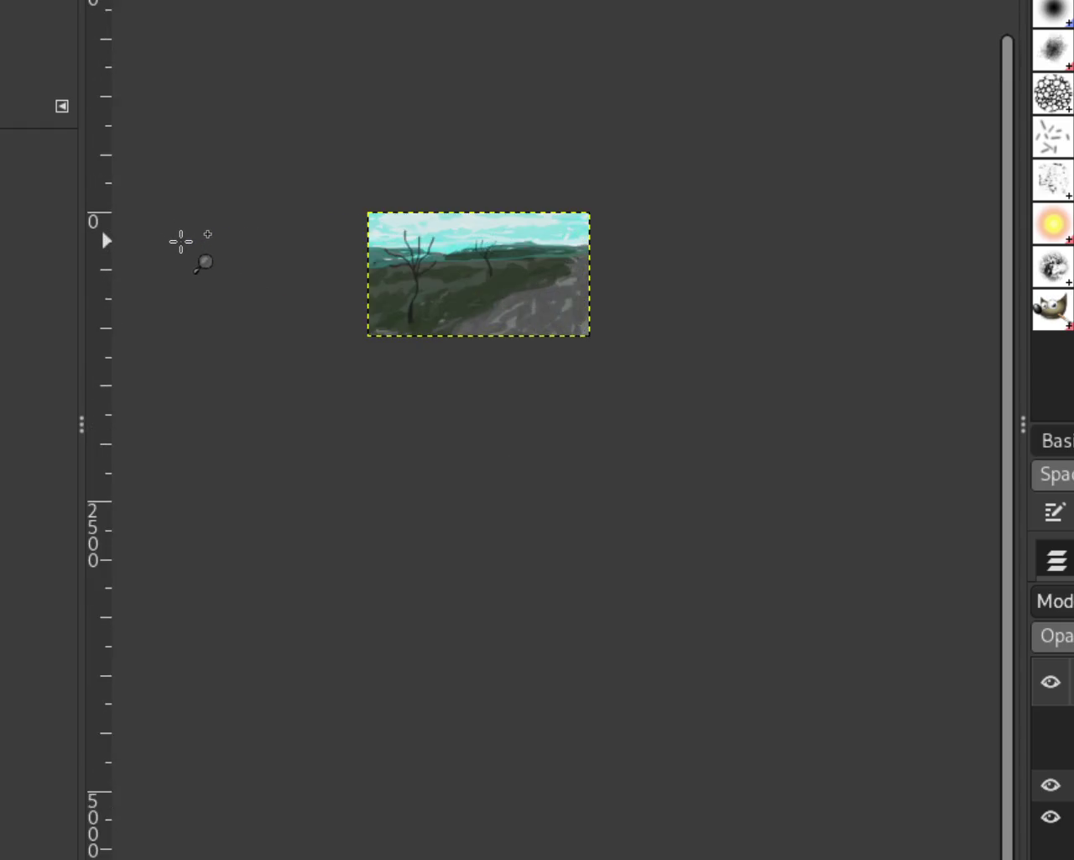
click(180, 241)
ctrl+click(647, 307)
click(782, 302)
click(783, 304)
ctrl+click(781, 302)
click(780, 302)
ctrl+click(777, 306)
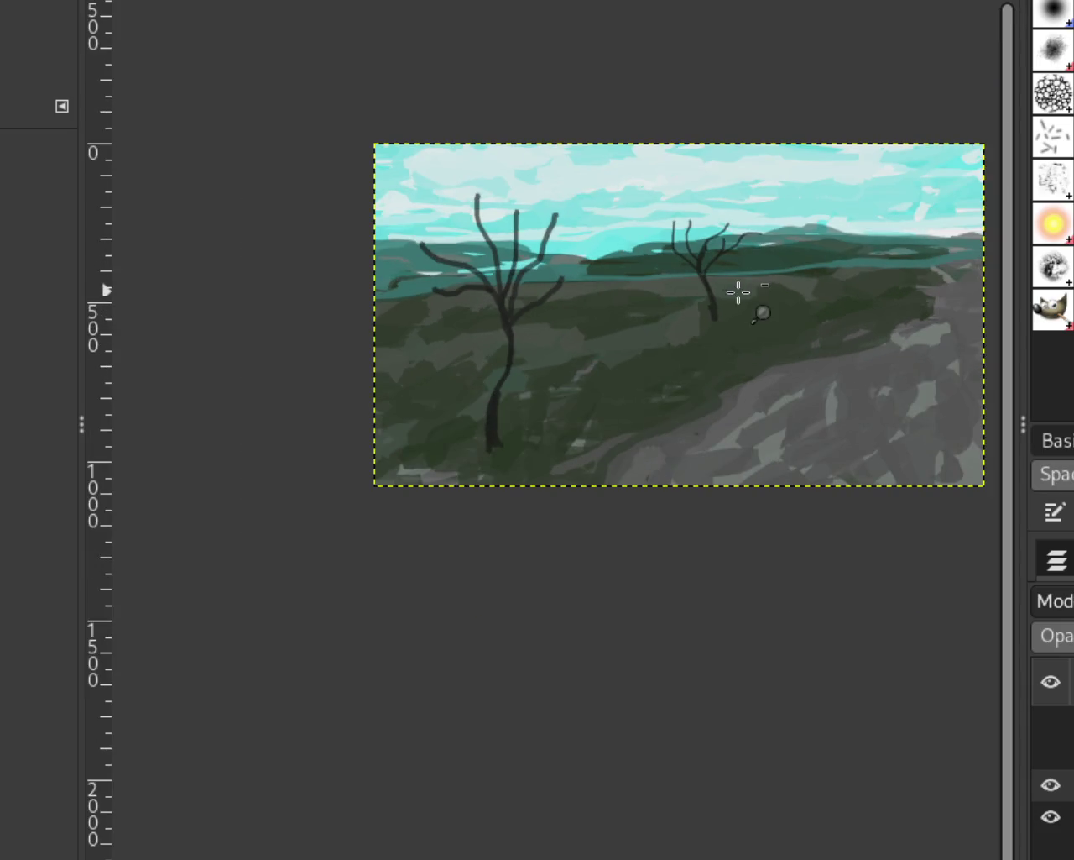
Zoom in on the left tree's base and darken and smooth the bottom of its trunk
ctrl+click(739, 292)
click(588, 424)
ctrl+click(579, 439)
click(576, 434)
click(576, 434)
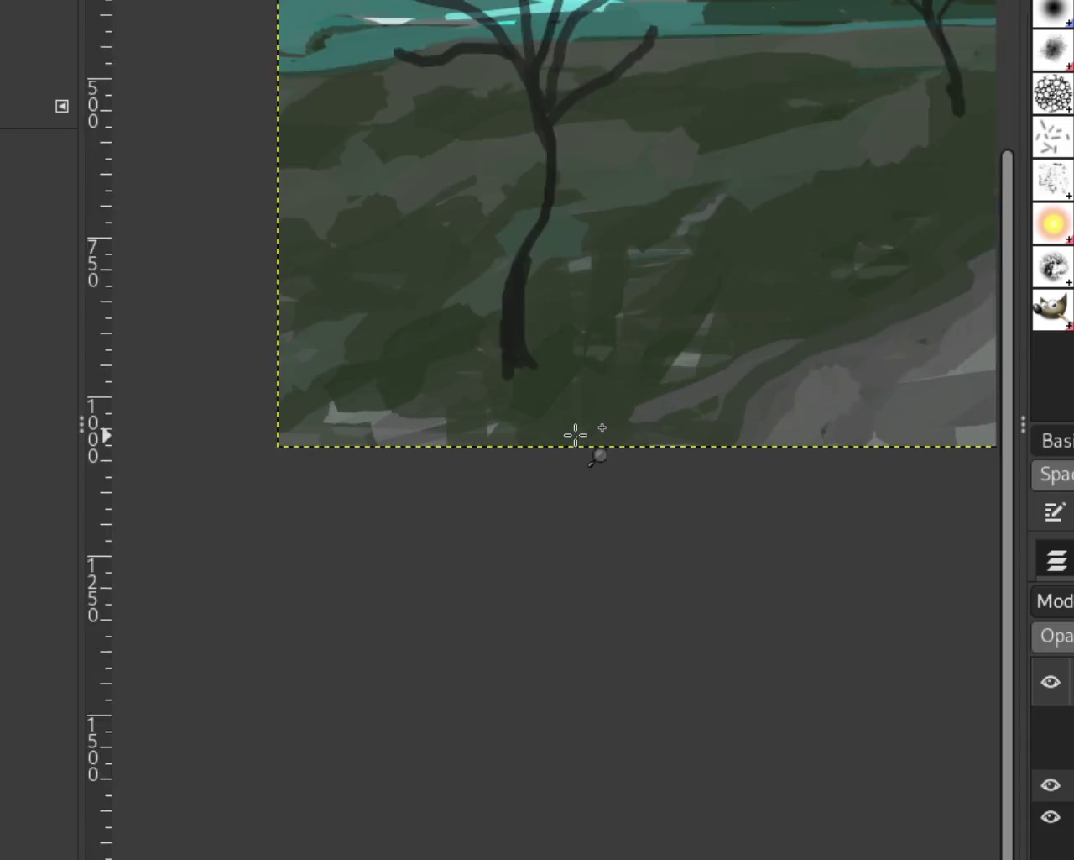
click(576, 434)
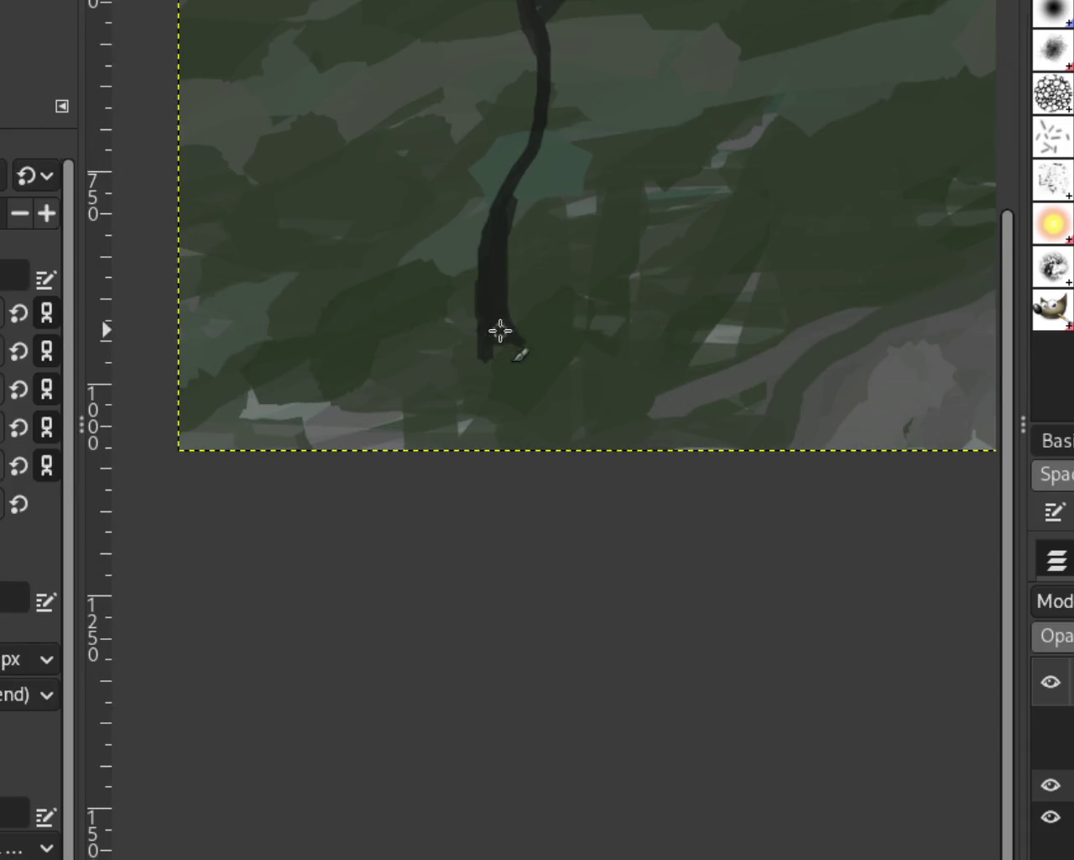
drag(497, 351, 524, 352)
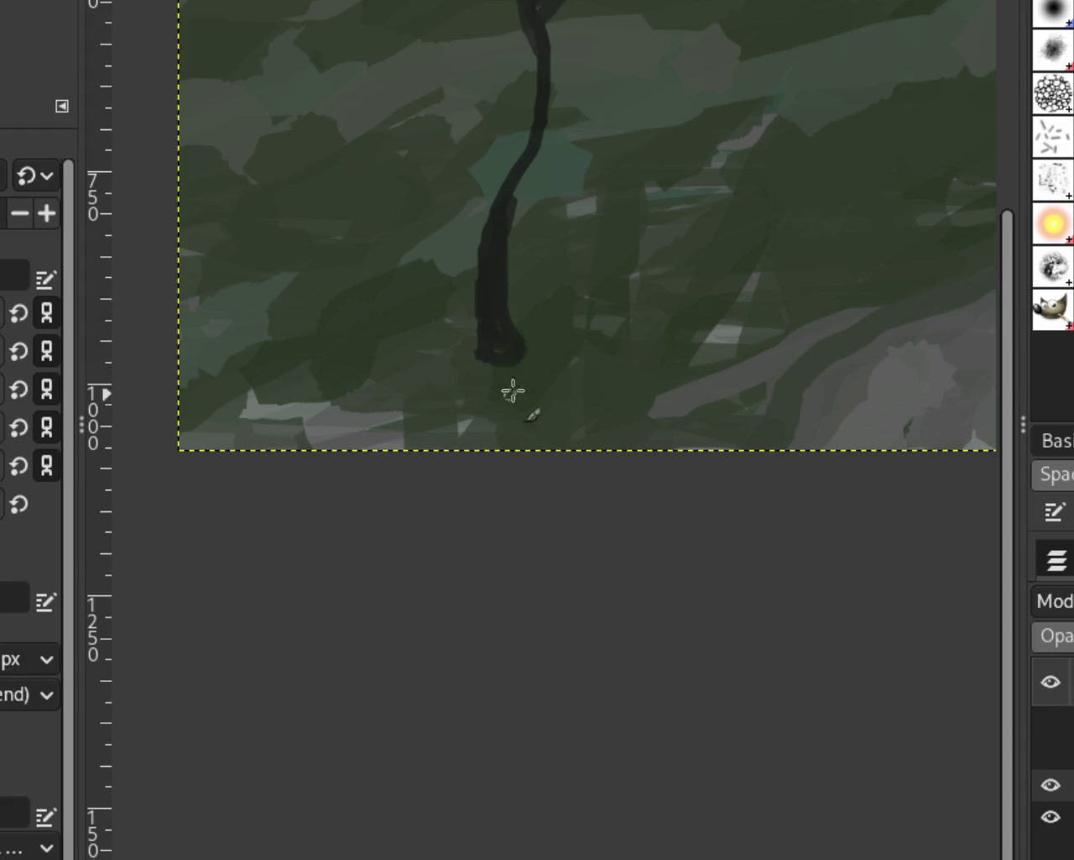
Paint a dark root flaring from the trunk's left edge, removing a stray dab
scroll(456, 347, down, 2)
scroll(696, 187, down, 3)
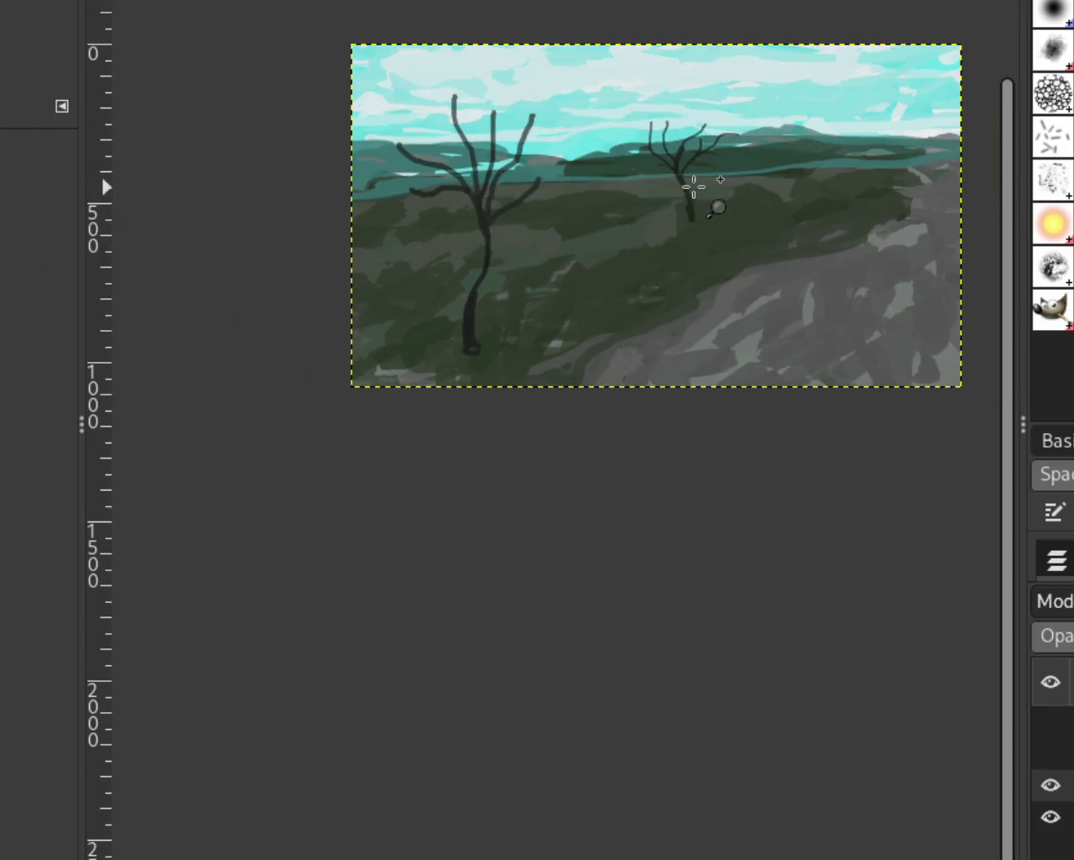
scroll(708, 185, down, 3)
scroll(638, 291, up, 3)
scroll(372, 428, down, 1)
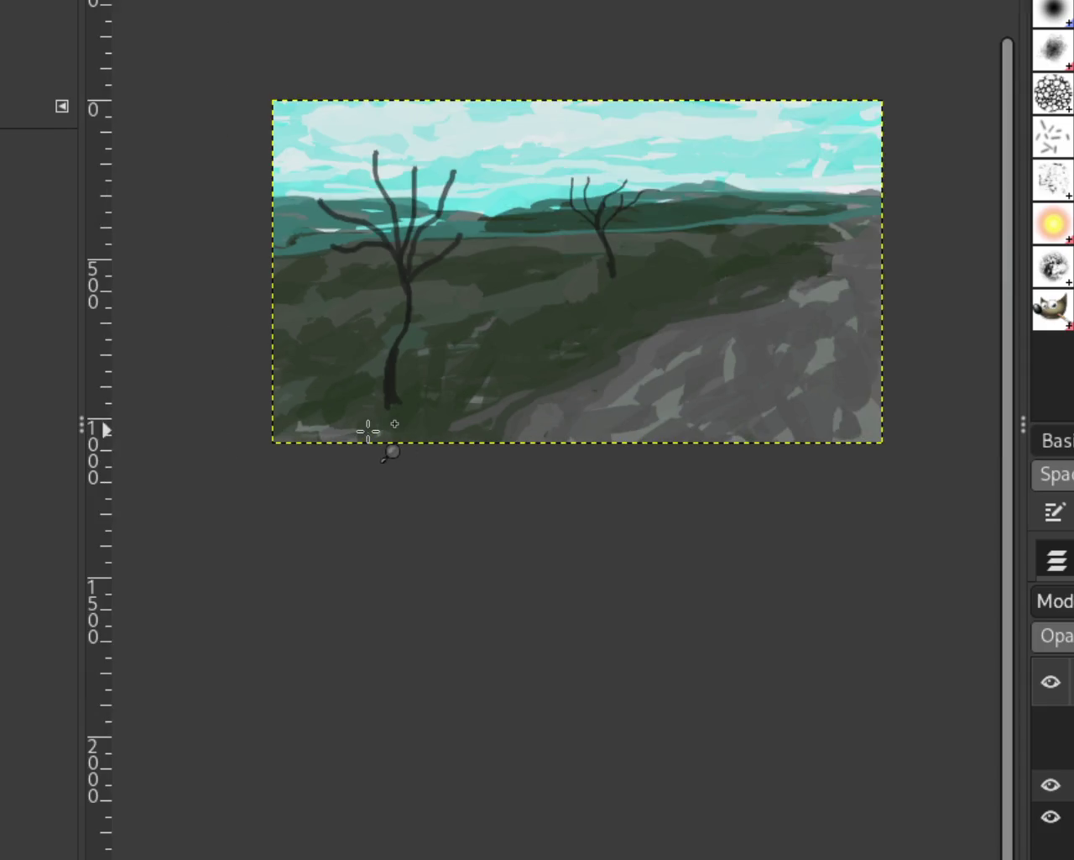
scroll(372, 430, up, 3)
scroll(372, 419, up, 1)
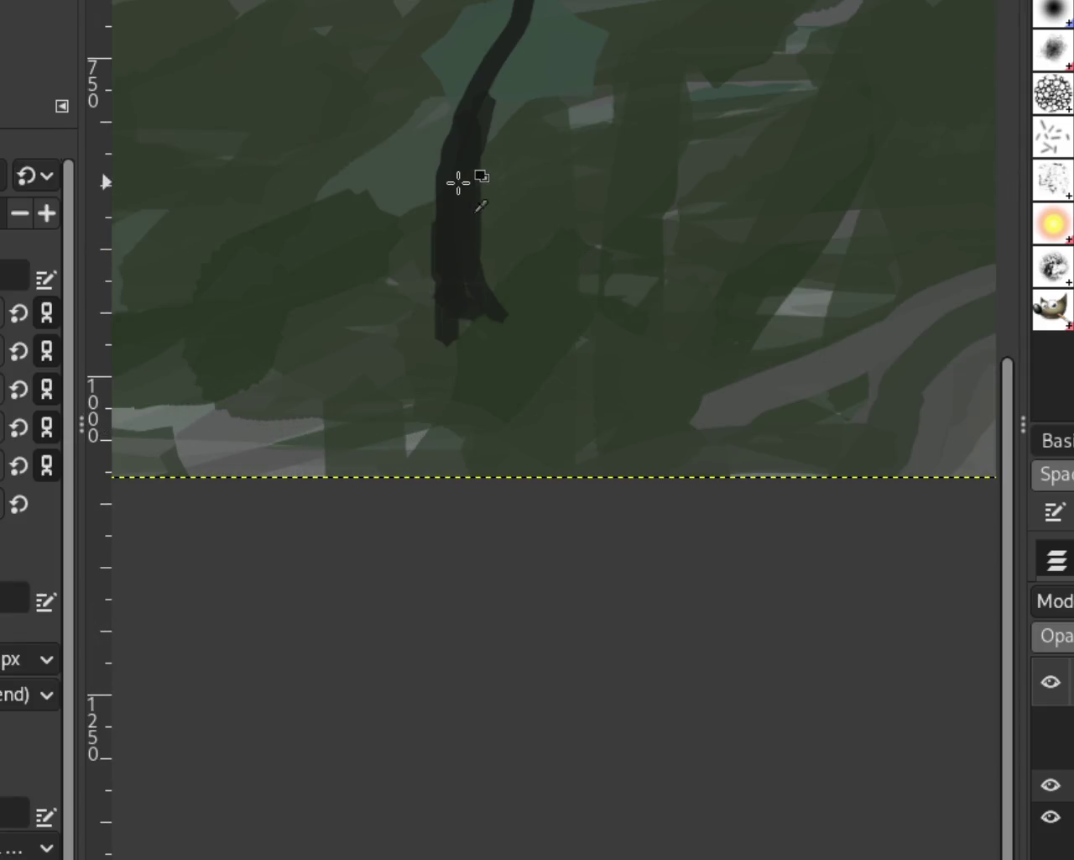
click(418, 244)
key(ctrl+z)
drag(436, 151, 388, 327)
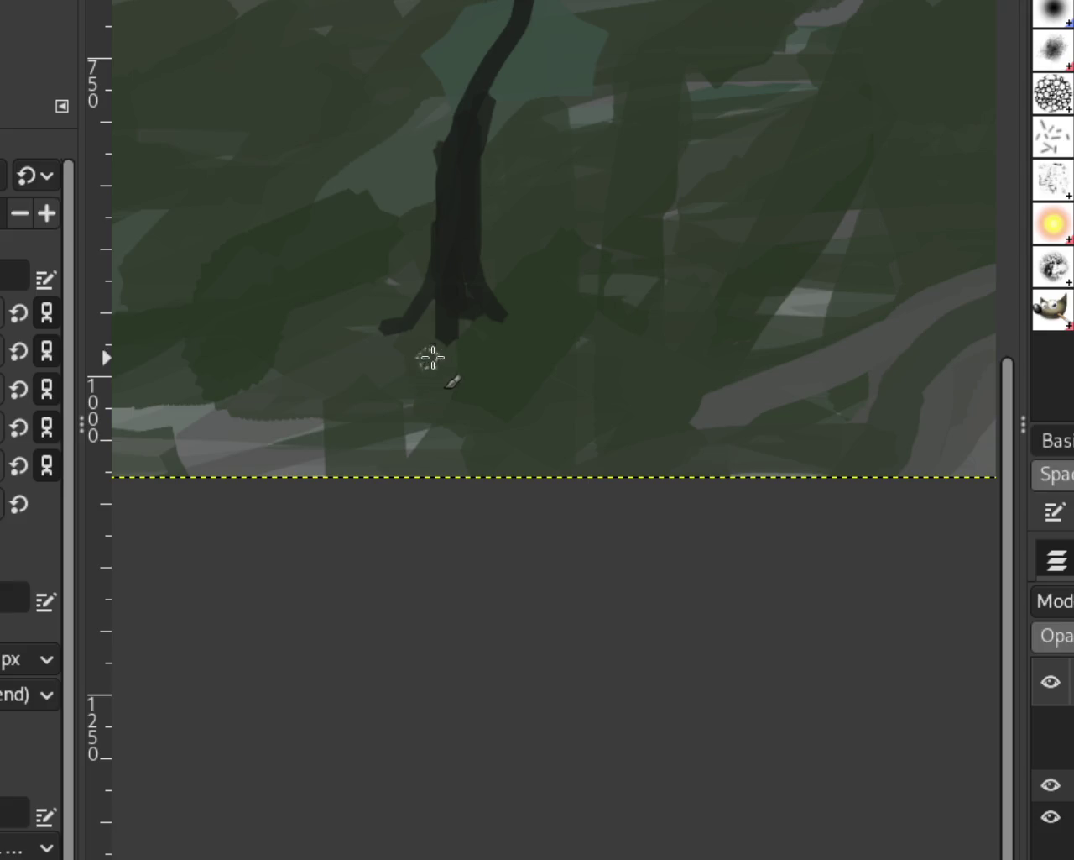
Try a dark stroke on the right tree's trunk, comparing with and without it before keeping it
scroll(427, 423, down, 2)
scroll(537, 360, down, 1)
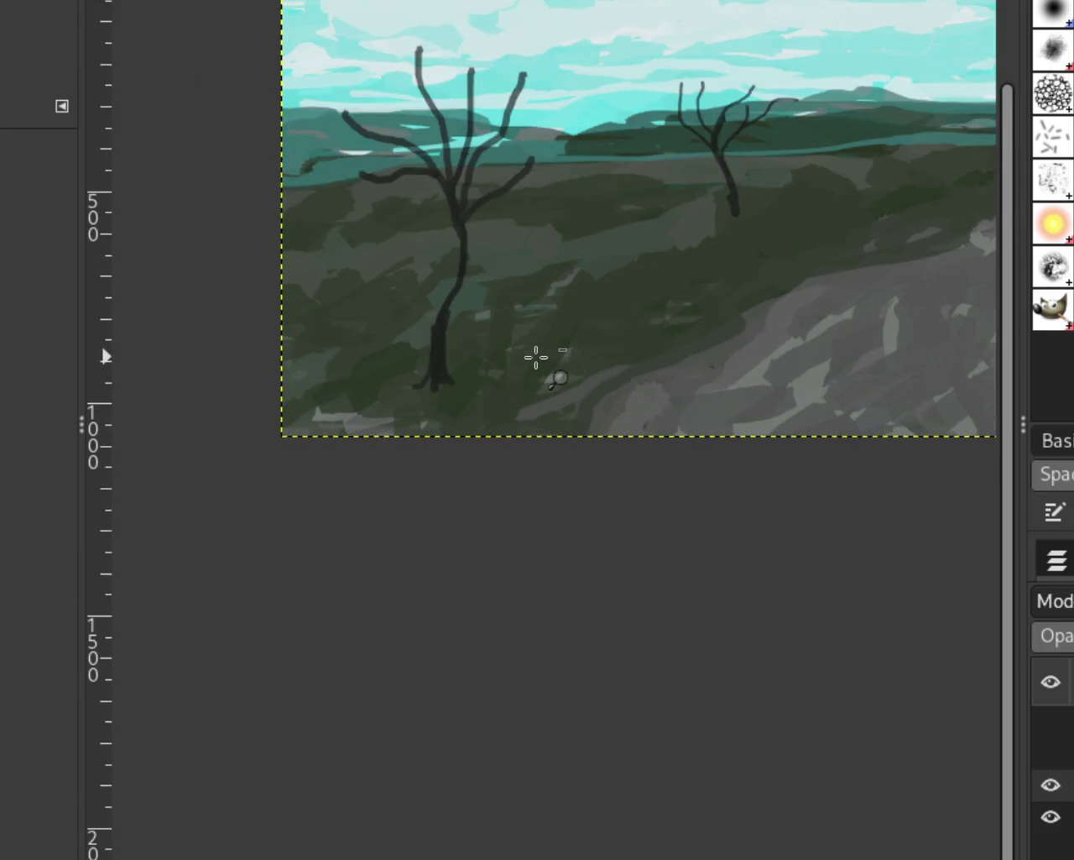
scroll(644, 227, down, 1)
scroll(756, 209, up, 1)
scroll(710, 240, up, 1)
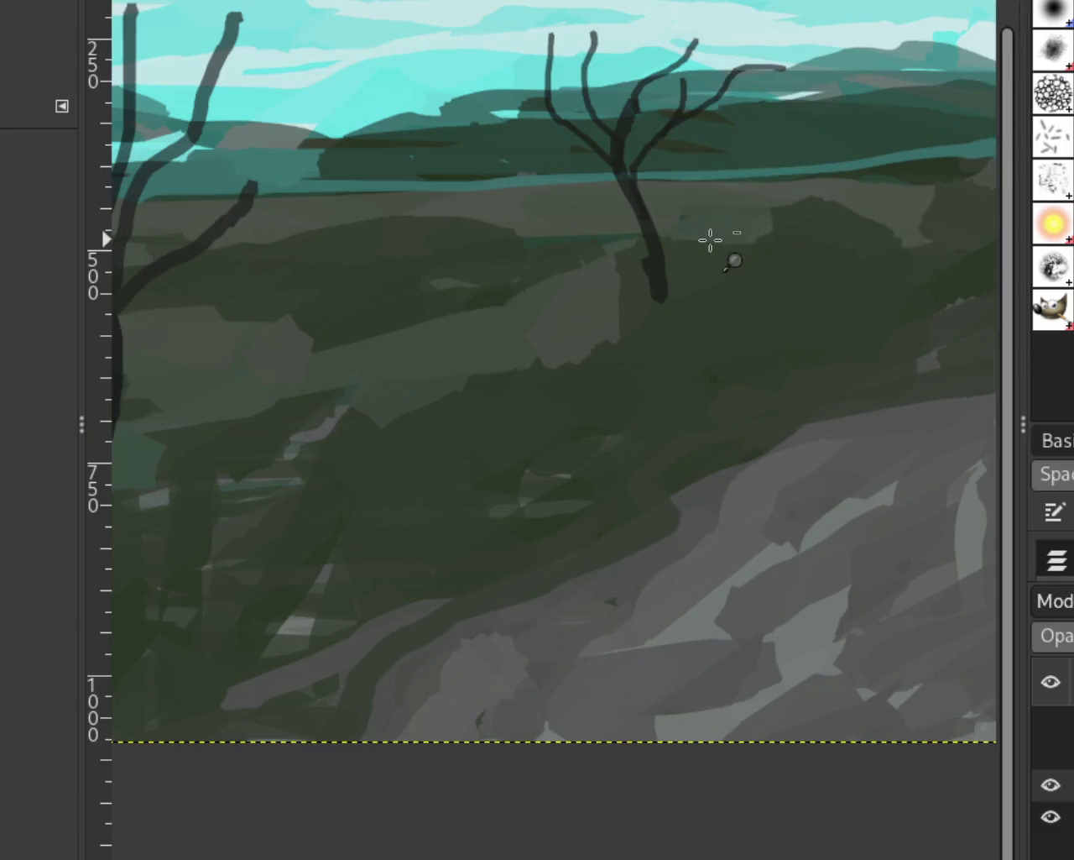
scroll(698, 243, up, 1)
scroll(697, 243, up, 3)
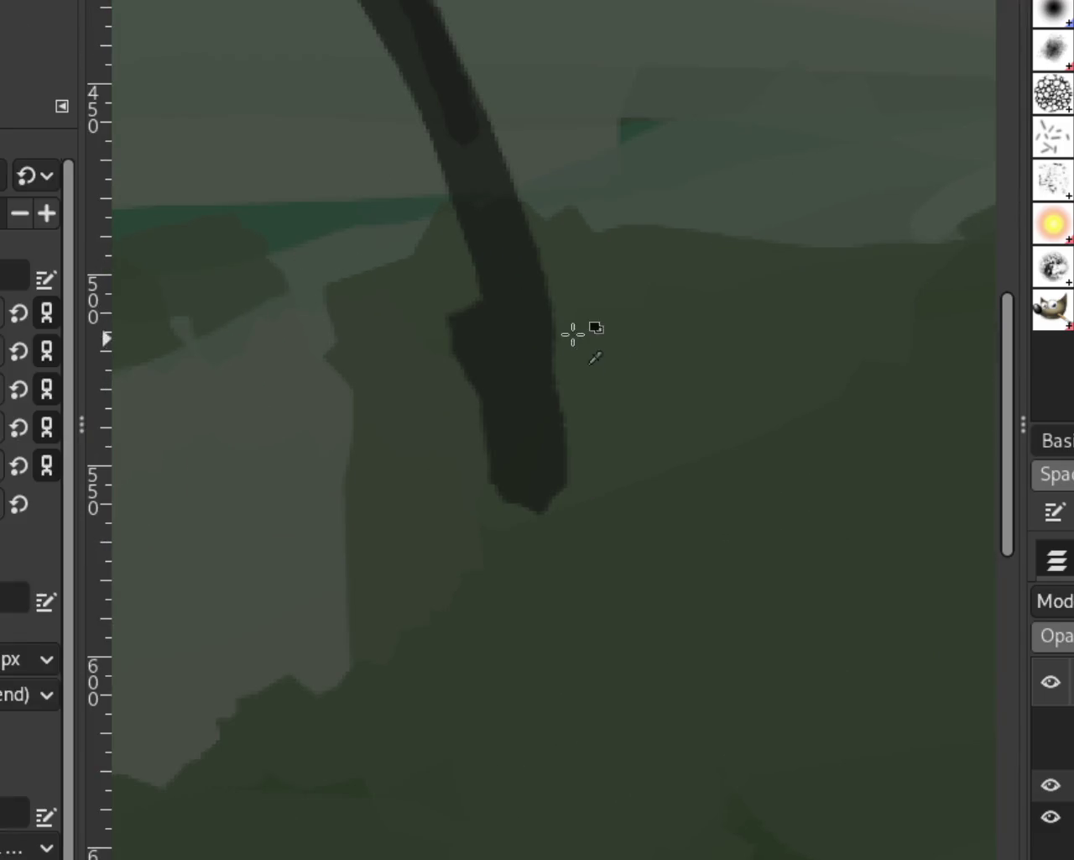
drag(487, 348, 439, 395)
key(ctrl+z)
key(ctrl+y)
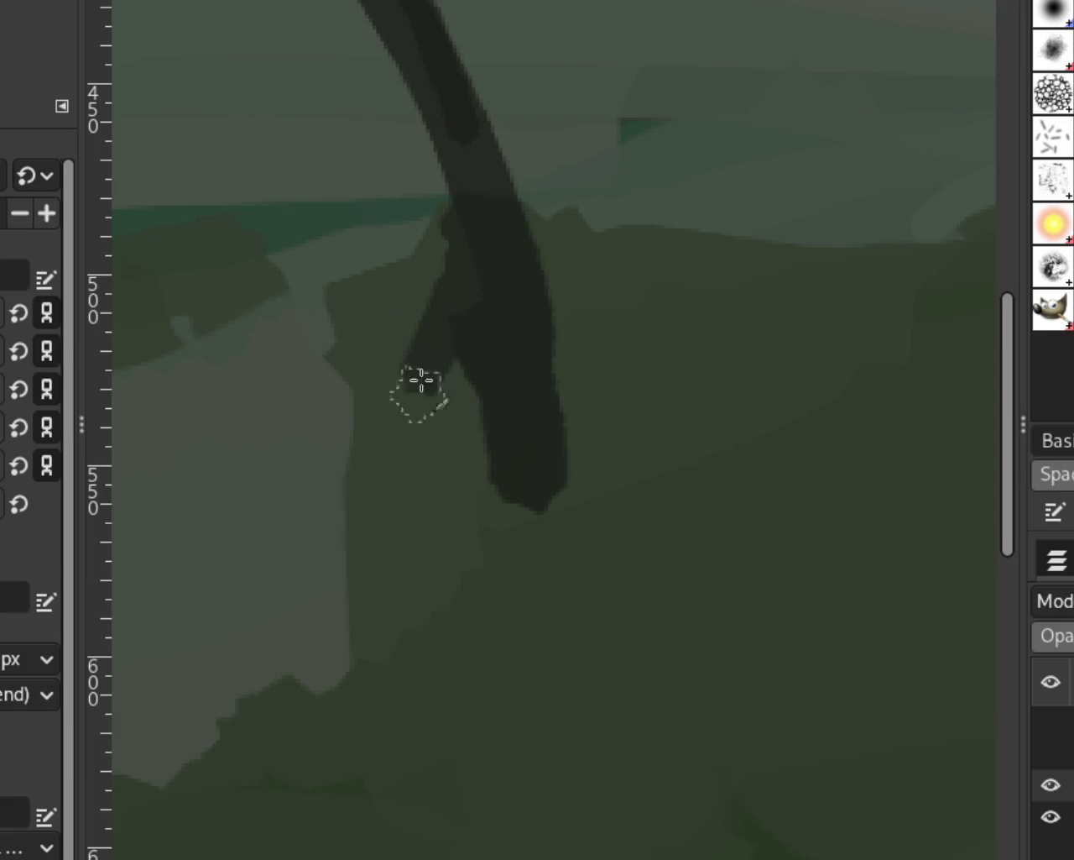
key(ctrl+z)
key(ctrl+y)
key(ctrl+z)
key(ctrl+y)
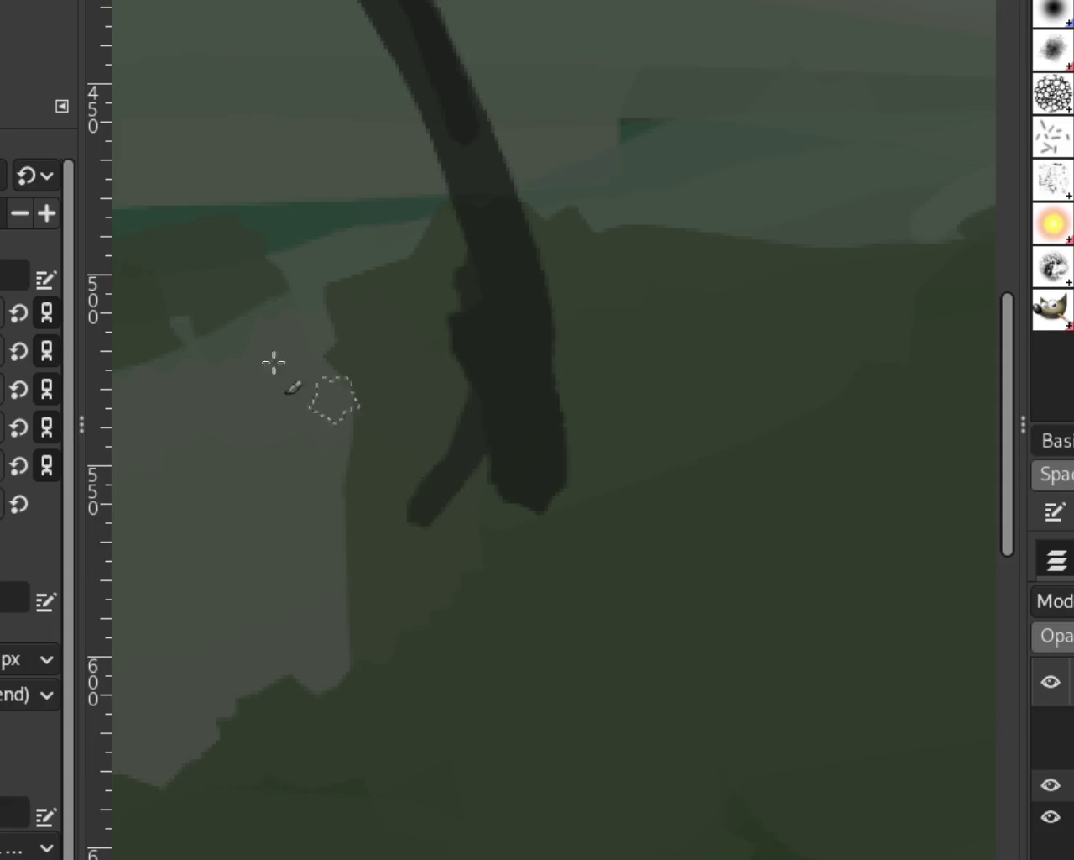
Add a short root to the right of the trunk base and zoom out to see the painting
drag(552, 376, 594, 449)
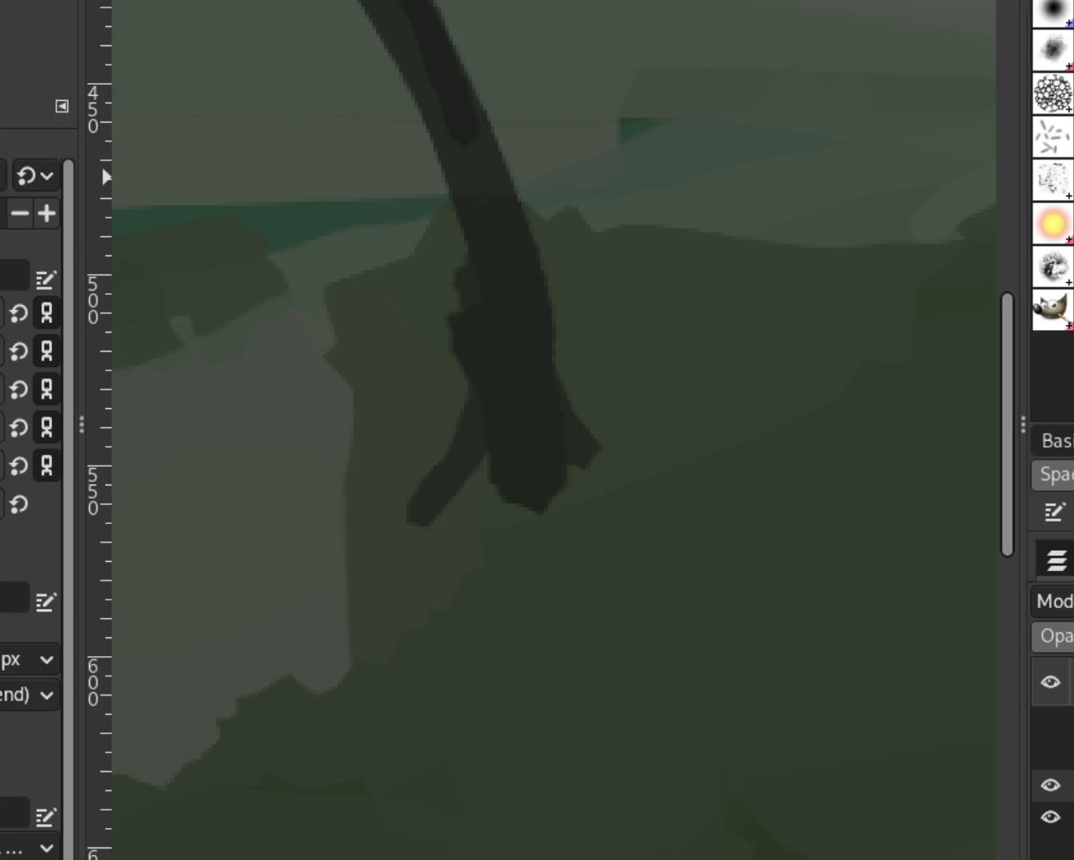
scroll(851, 489, down, 1)
scroll(851, 490, down, 3)
scroll(515, 403, down, 1)
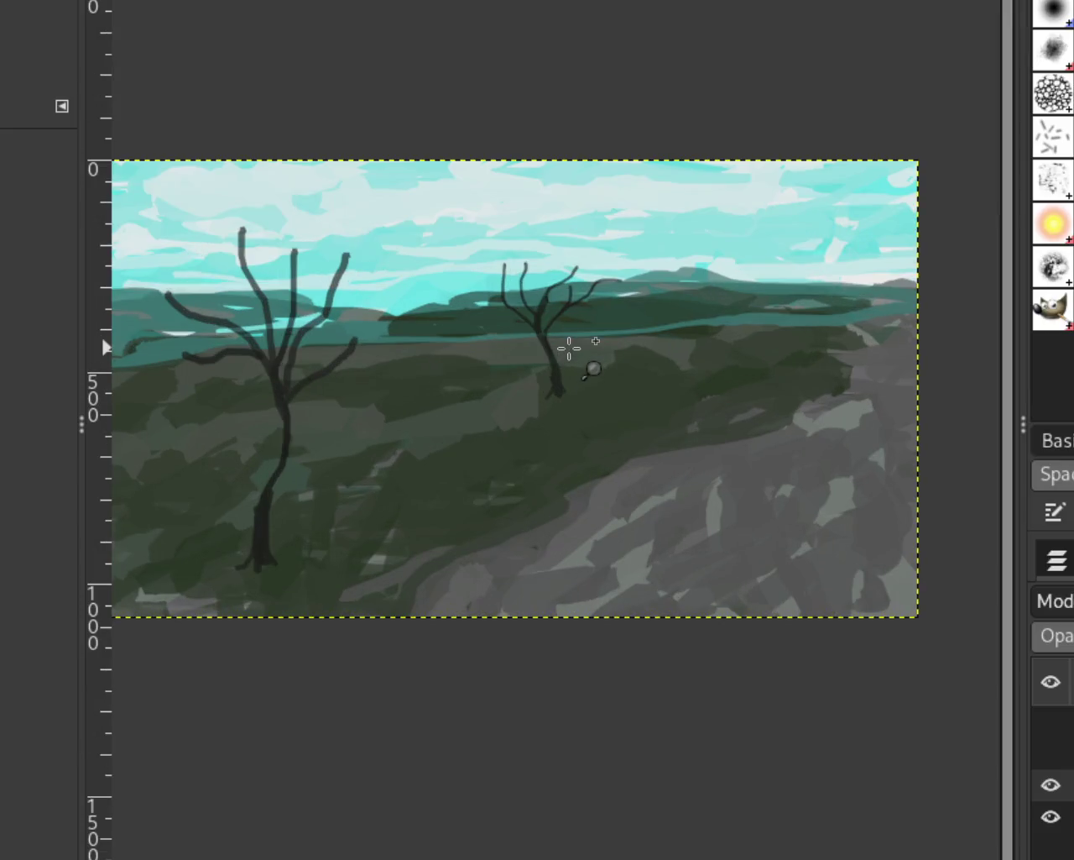
ctrl+click(576, 353)
click(619, 364)
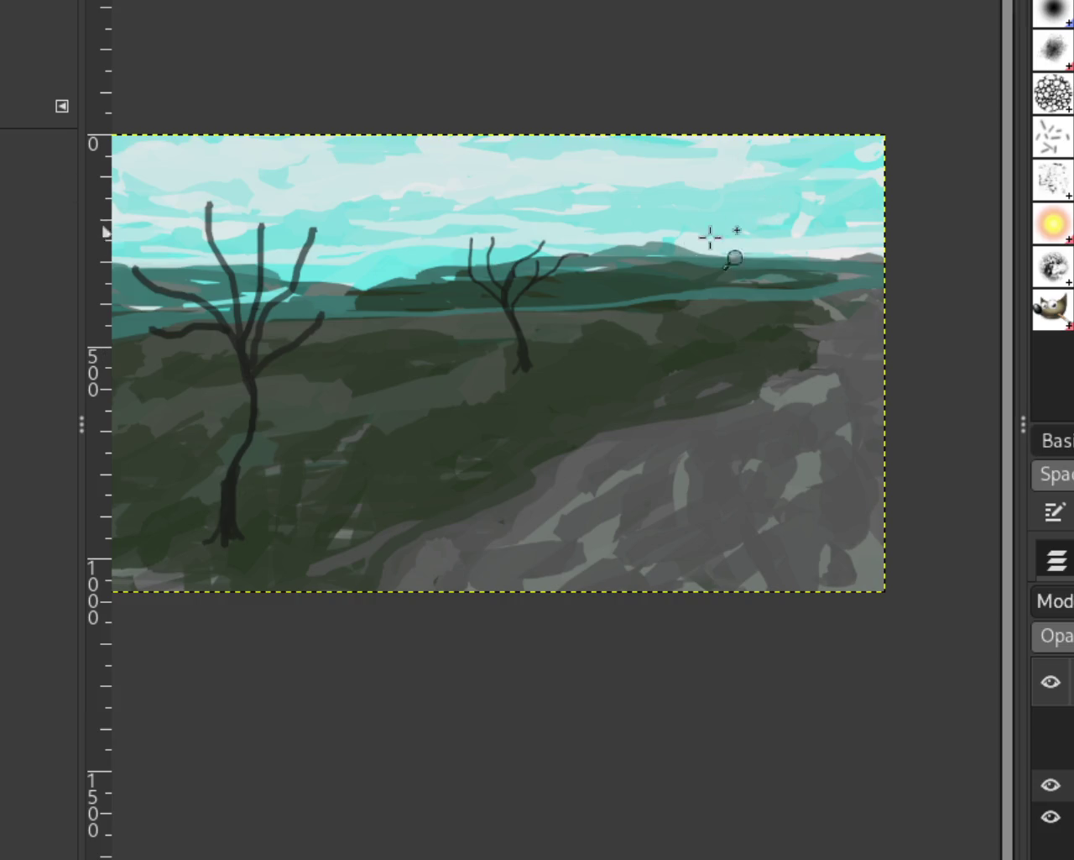
ctrl+click(742, 345)
click(804, 363)
ctrl+click(804, 362)
Zoom in and out to review the darkened trunk bases and roots
scroll(696, 326, down, 1)
scroll(698, 325, up, 1)
scroll(700, 324, down, 2)
scroll(687, 346, up, 1)
scroll(672, 378, up, 1)
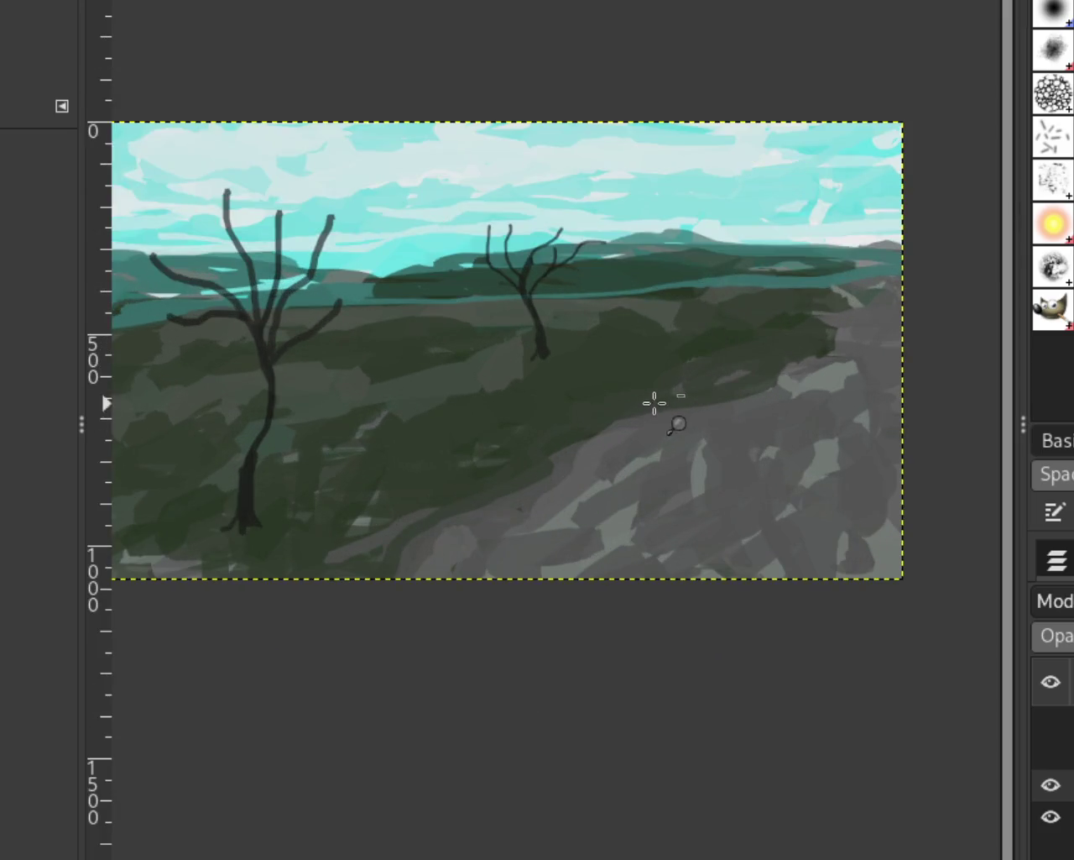
scroll(580, 394, down, 1)
scroll(580, 395, up, 3)
scroll(497, 292, up, 1)
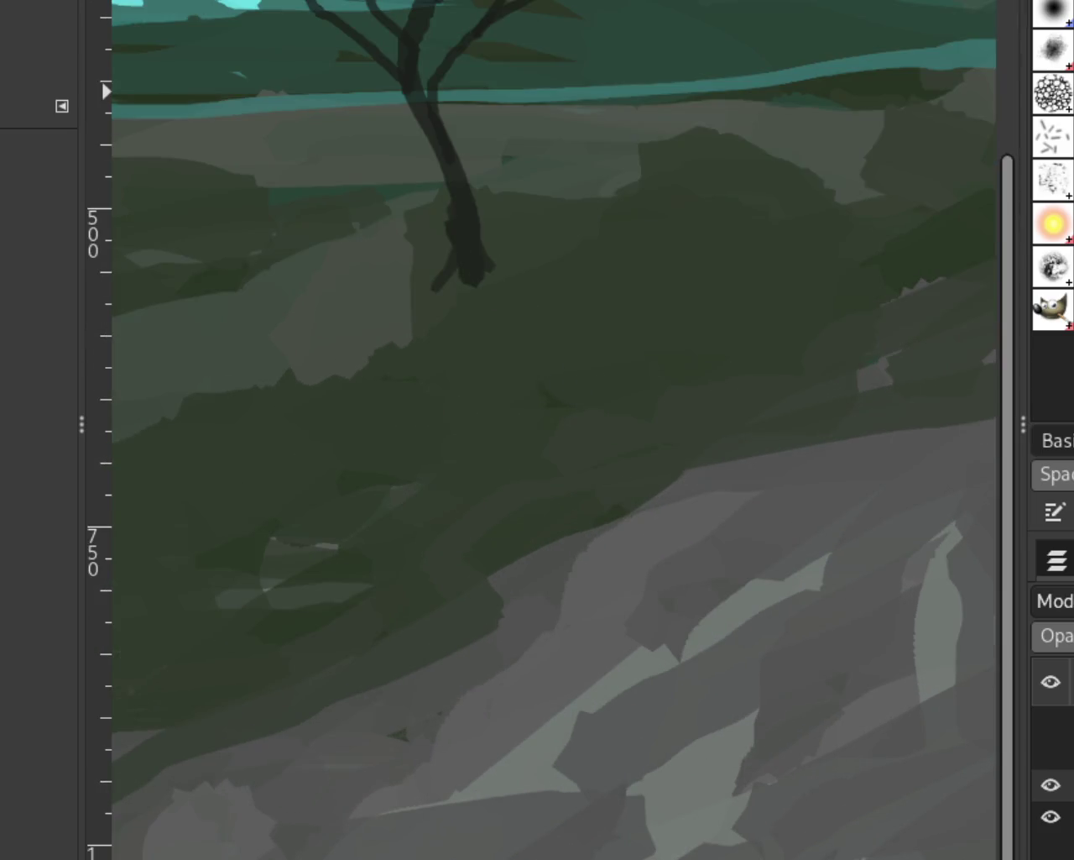
Extend the right tree's trunk base down to the right
drag(470, 252, 514, 284)
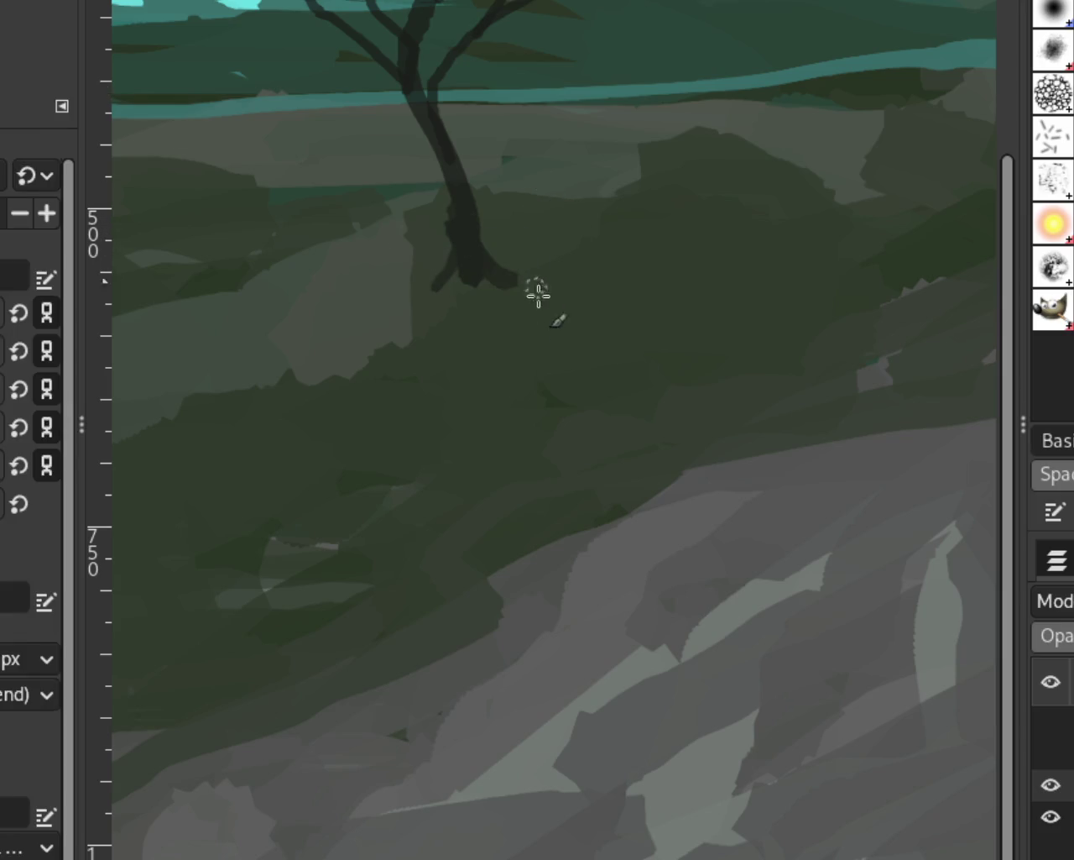
key(z)
scroll(663, 348, down, 3)
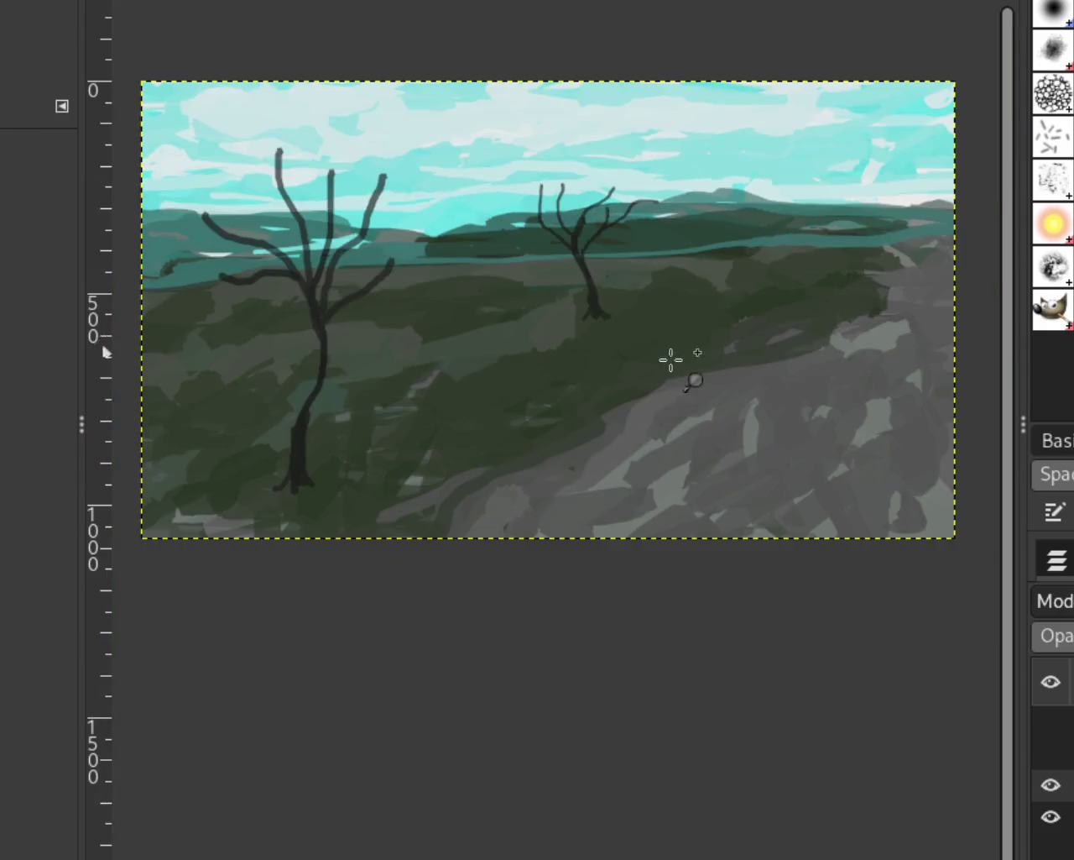
scroll(666, 408, down, 1)
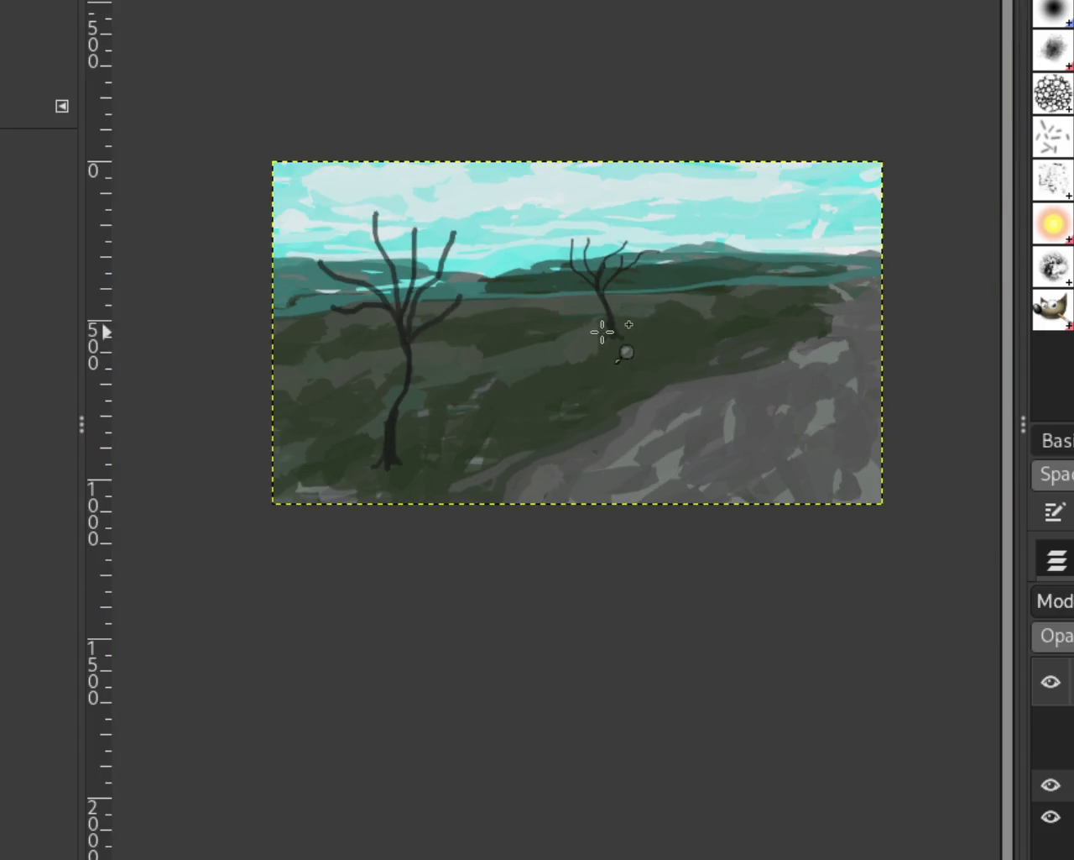
scroll(576, 256, up, 3)
scroll(576, 256, up, 1)
Try several leftward branches from the trunk, keeping a shorter one
key(p)
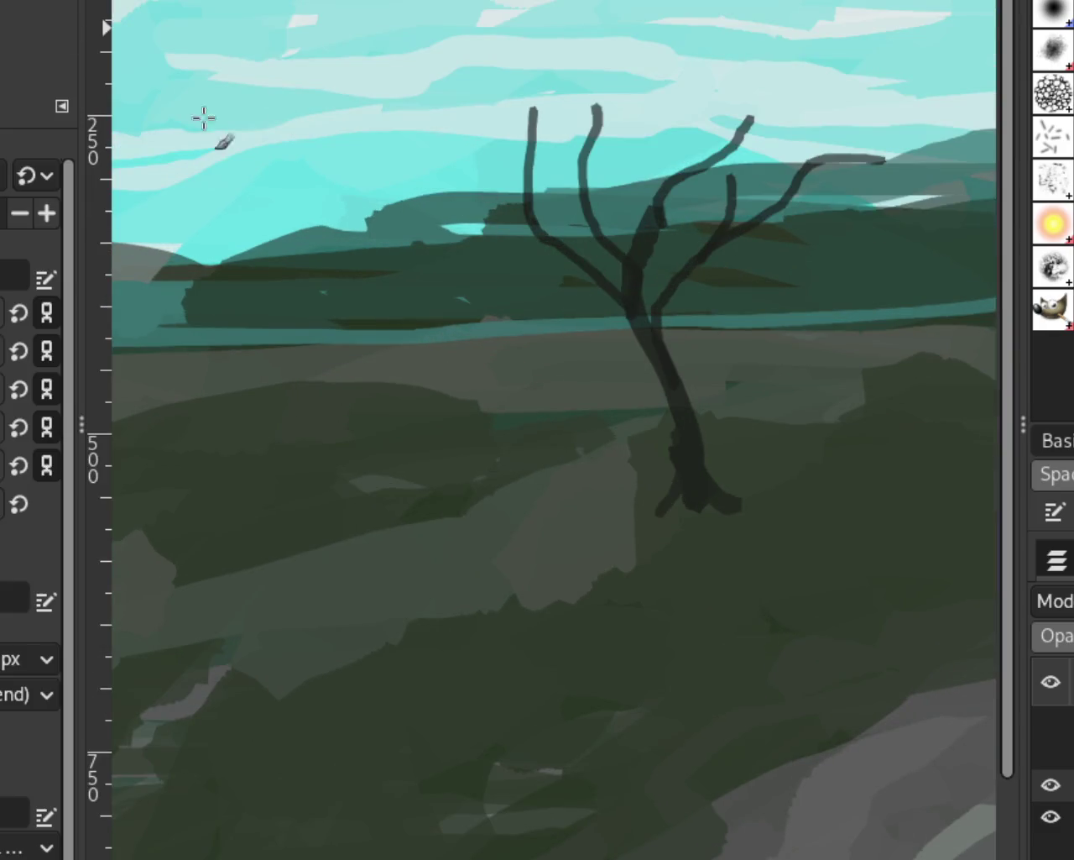
drag(613, 289, 408, 249)
key(ctrl+z)
drag(628, 300, 515, 276)
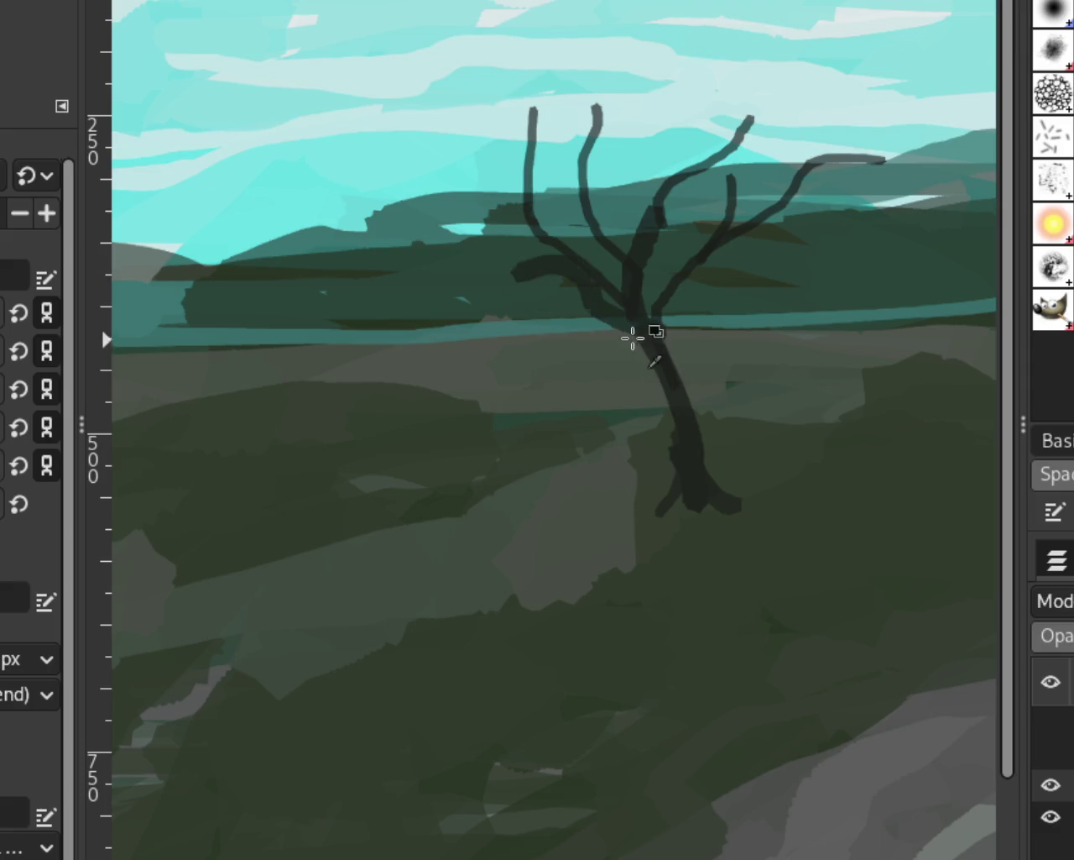
key(ctrl+z)
drag(625, 303, 534, 287)
key(ctrl+z)
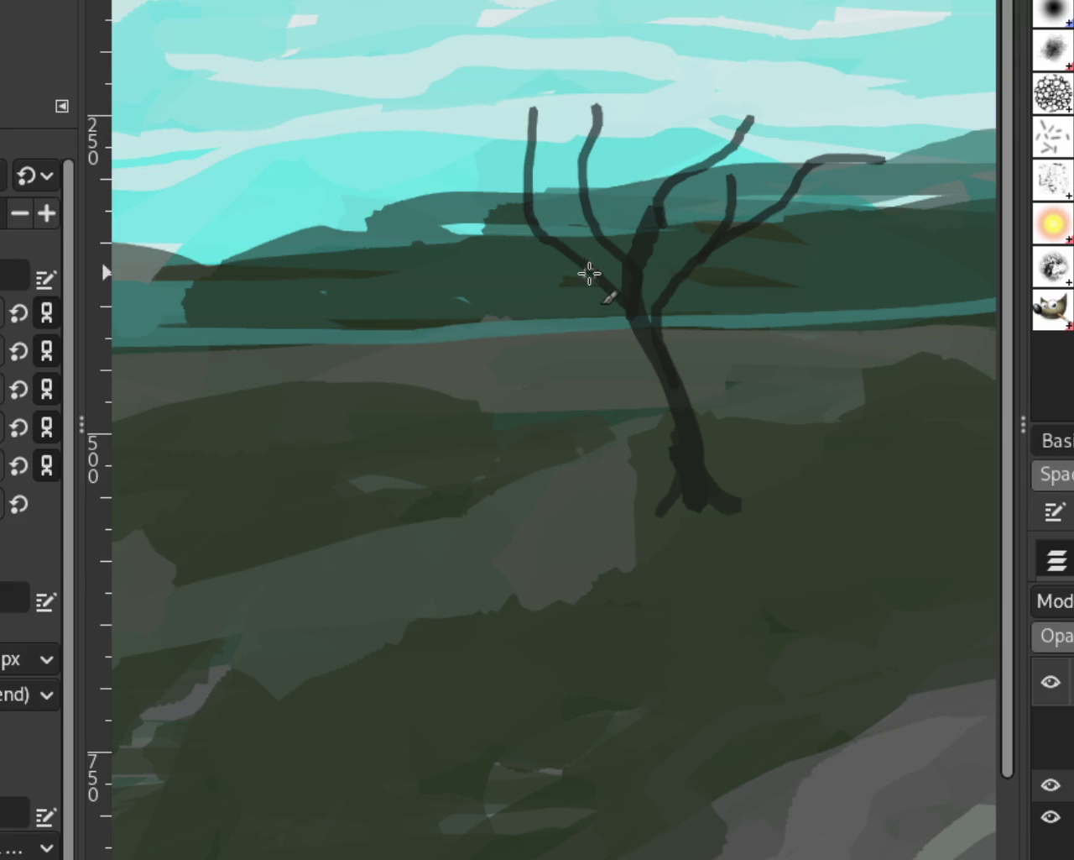
drag(600, 282, 457, 235)
key(ctrl+z)
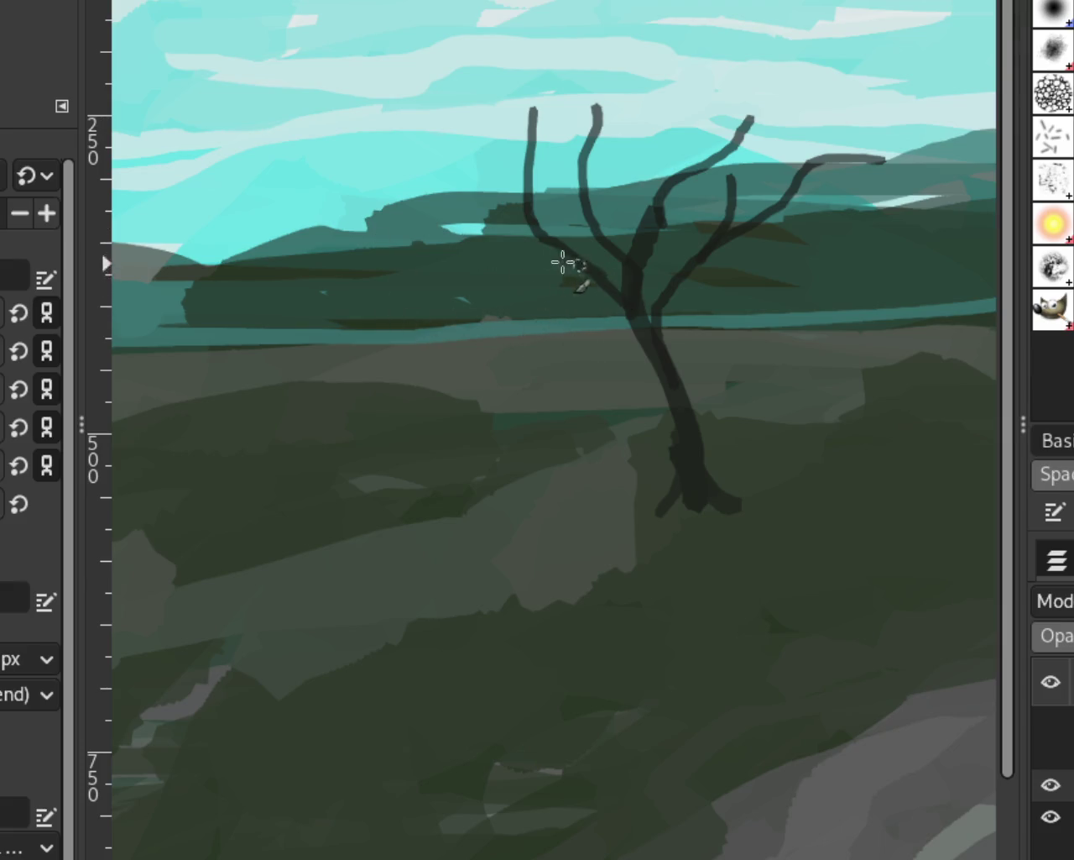
drag(588, 270, 505, 282)
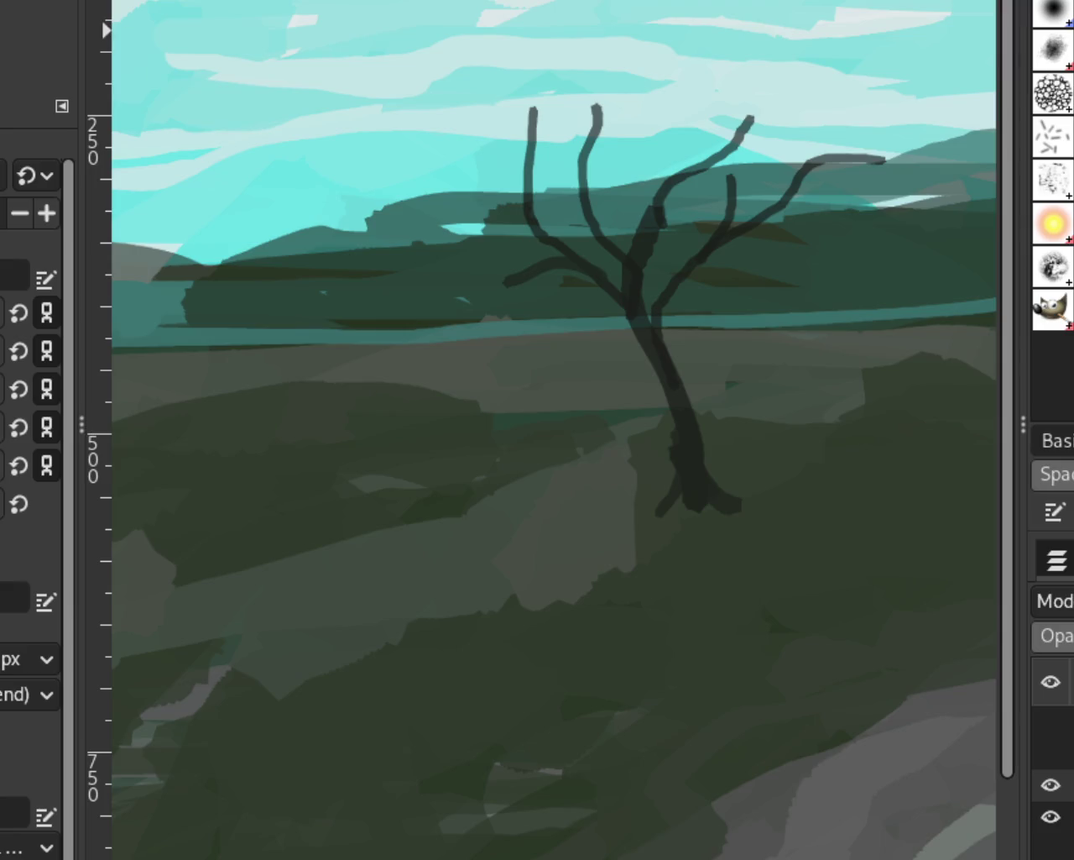
Check the tree up close and paint a new dark branch reaching left from it
key(z)
scroll(633, 283, down, 10)
scroll(636, 271, up, 3)
scroll(634, 270, up, 5)
scroll(643, 274, down, 1)
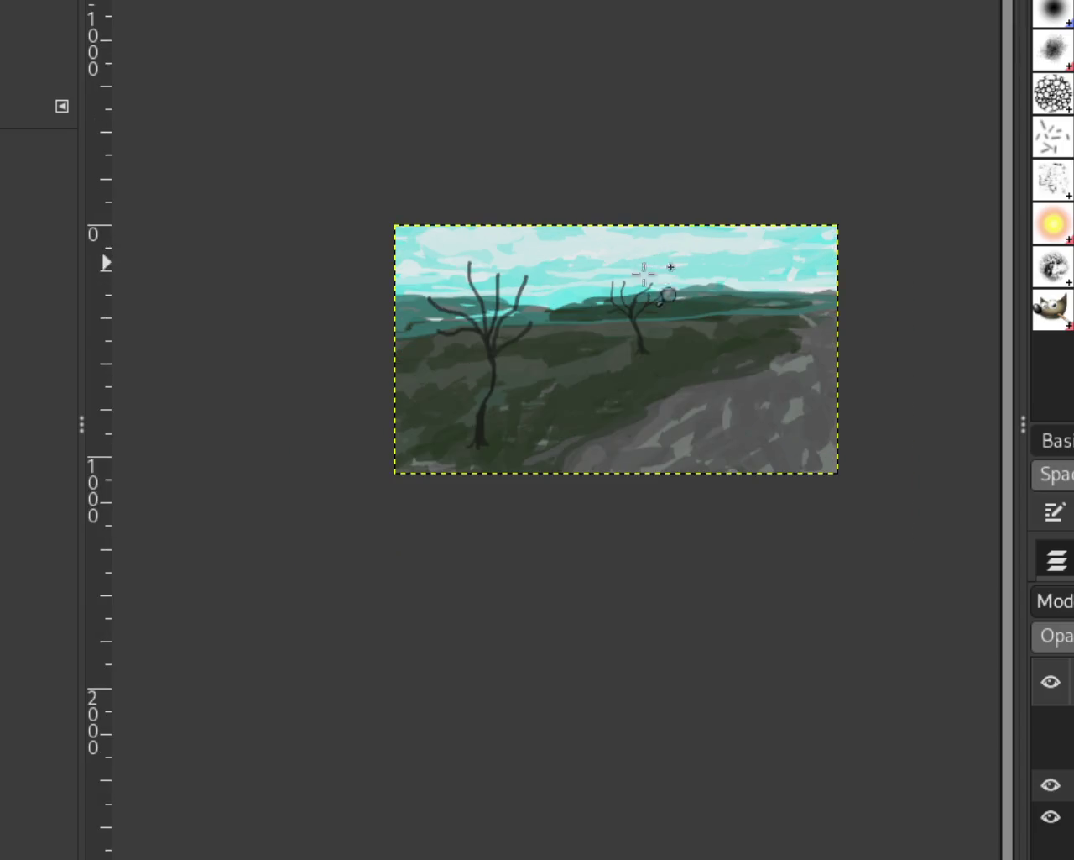
scroll(644, 274, up, 2)
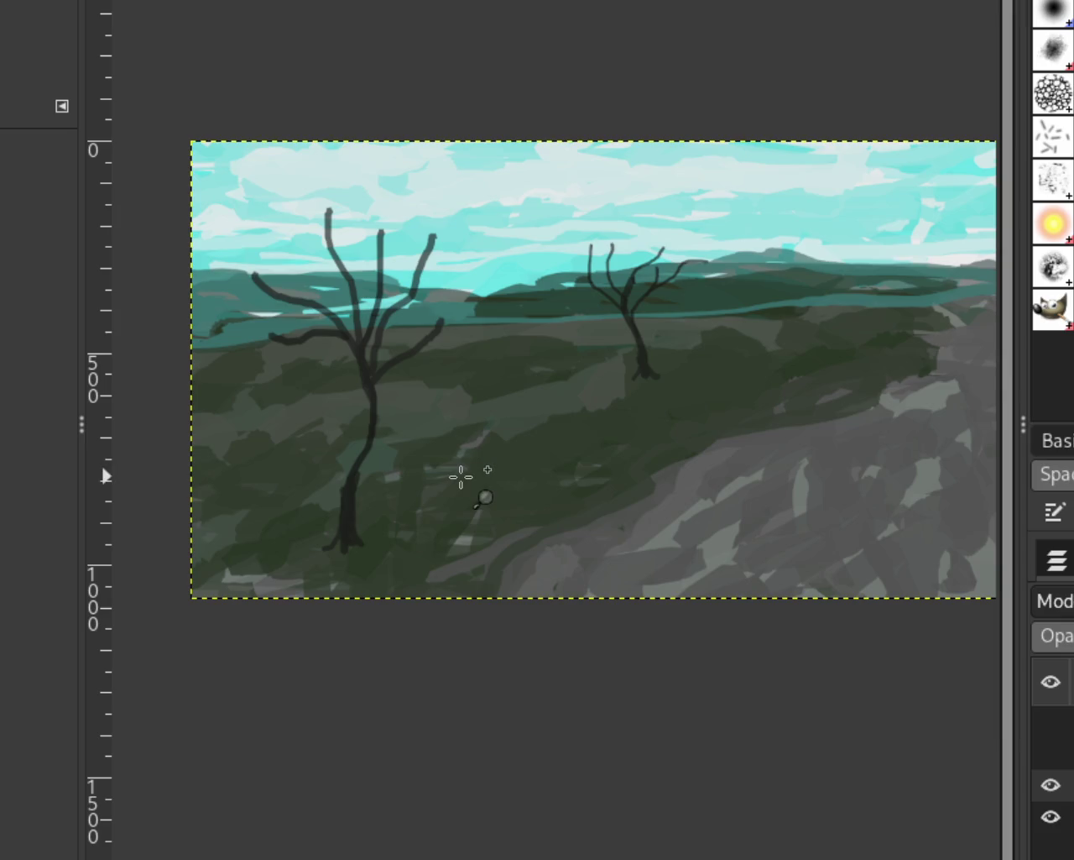
scroll(643, 293, down, 1)
scroll(643, 290, up, 2)
scroll(643, 289, up, 2)
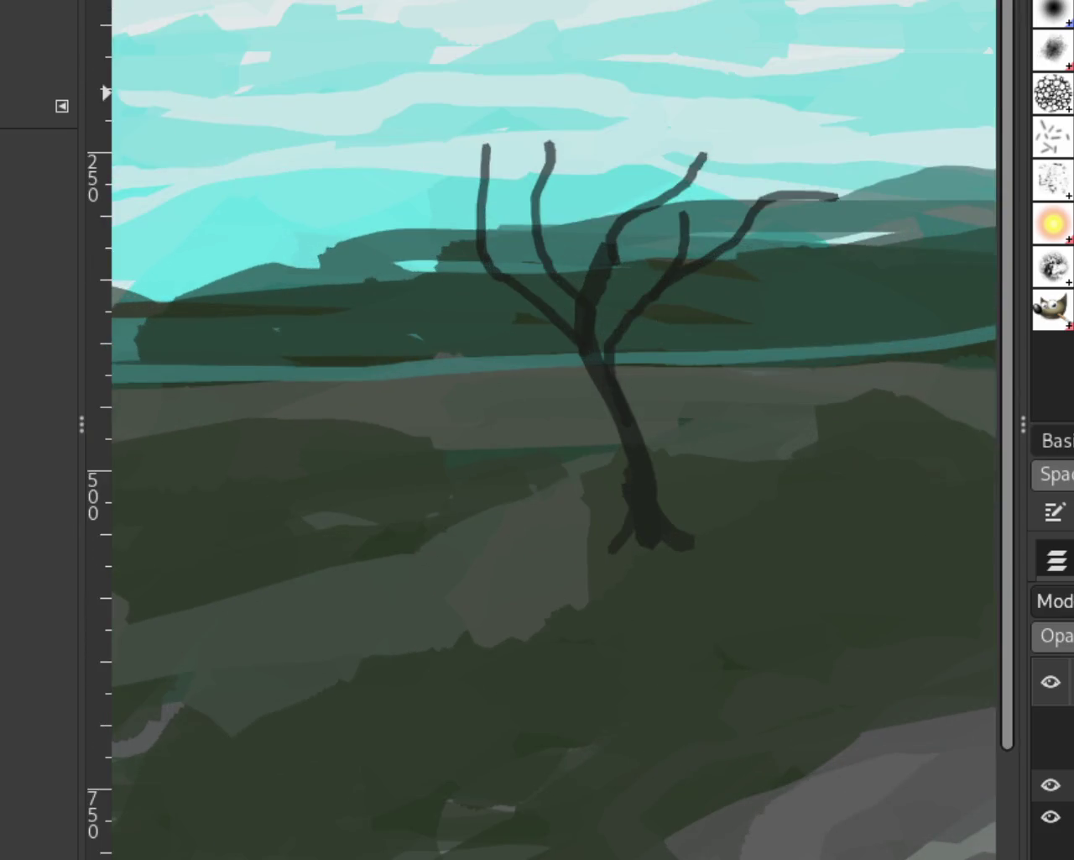
key(p)
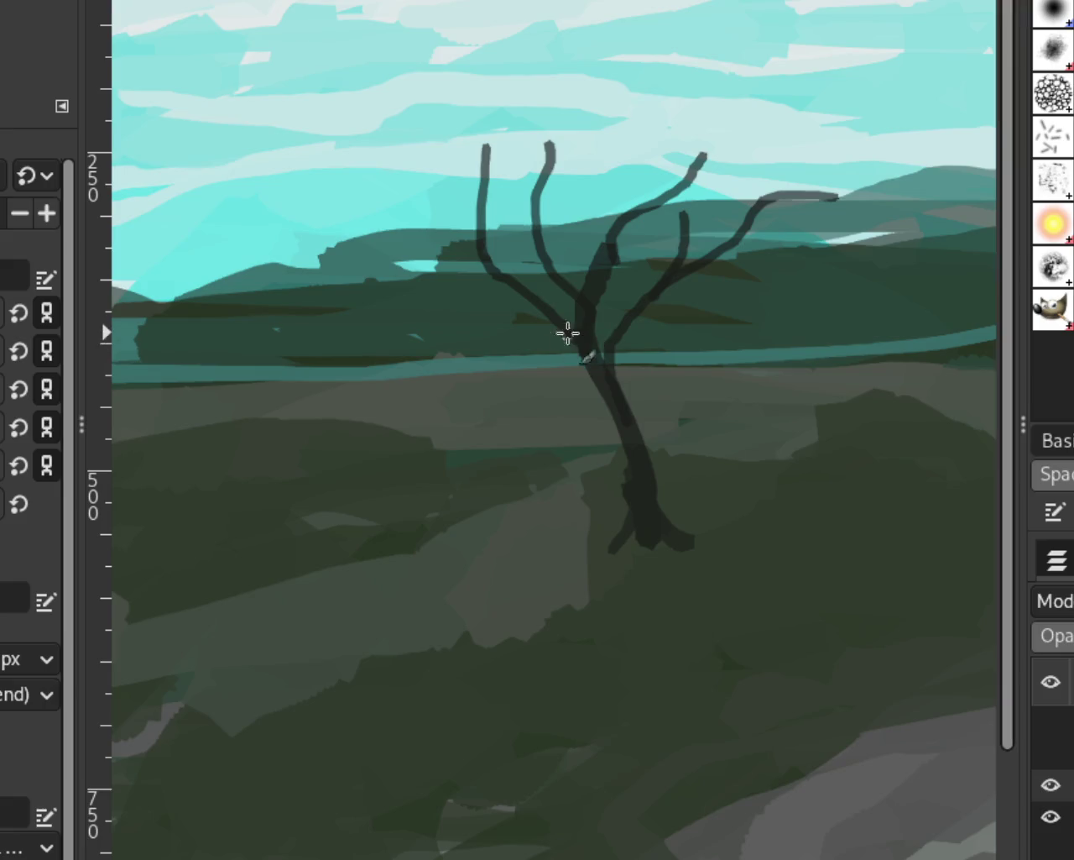
drag(574, 336, 494, 338)
Zoom back out to view both finished trees on the hillside
key(z)
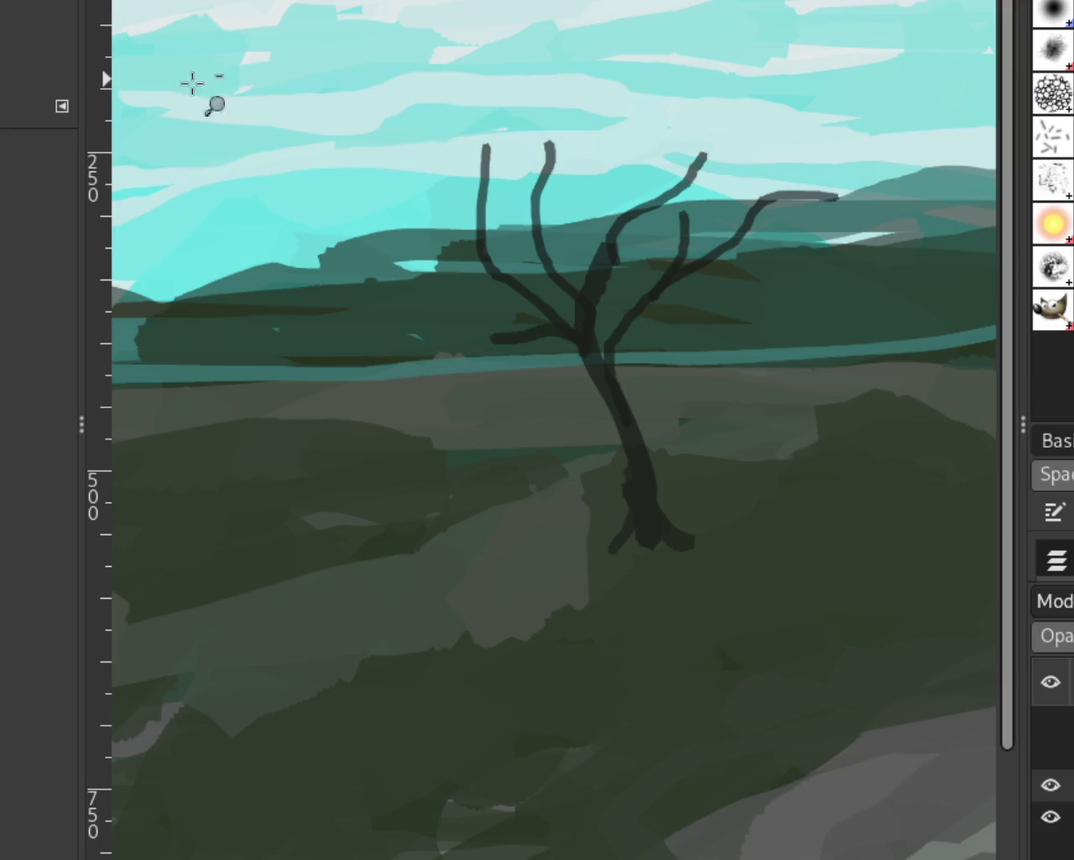
scroll(192, 84, down, 1)
scroll(599, 335, down, 1)
scroll(512, 319, up, 2)
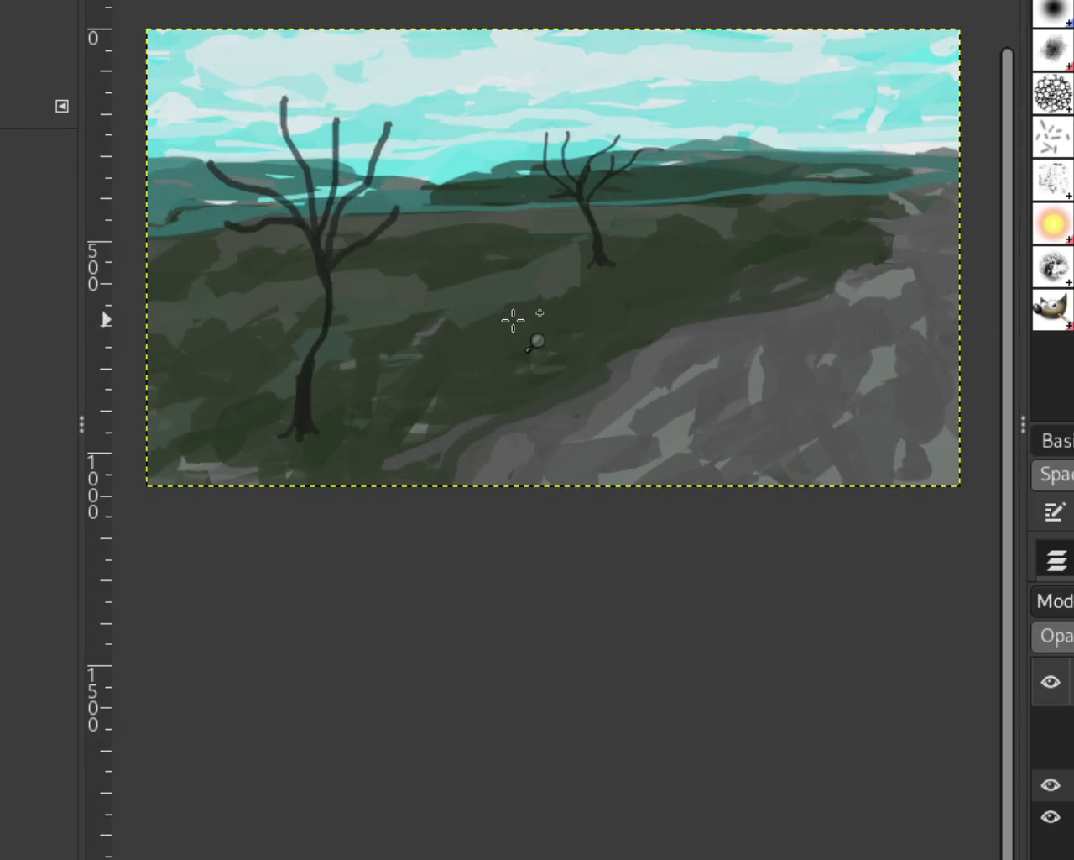
scroll(259, 298, down, 1)
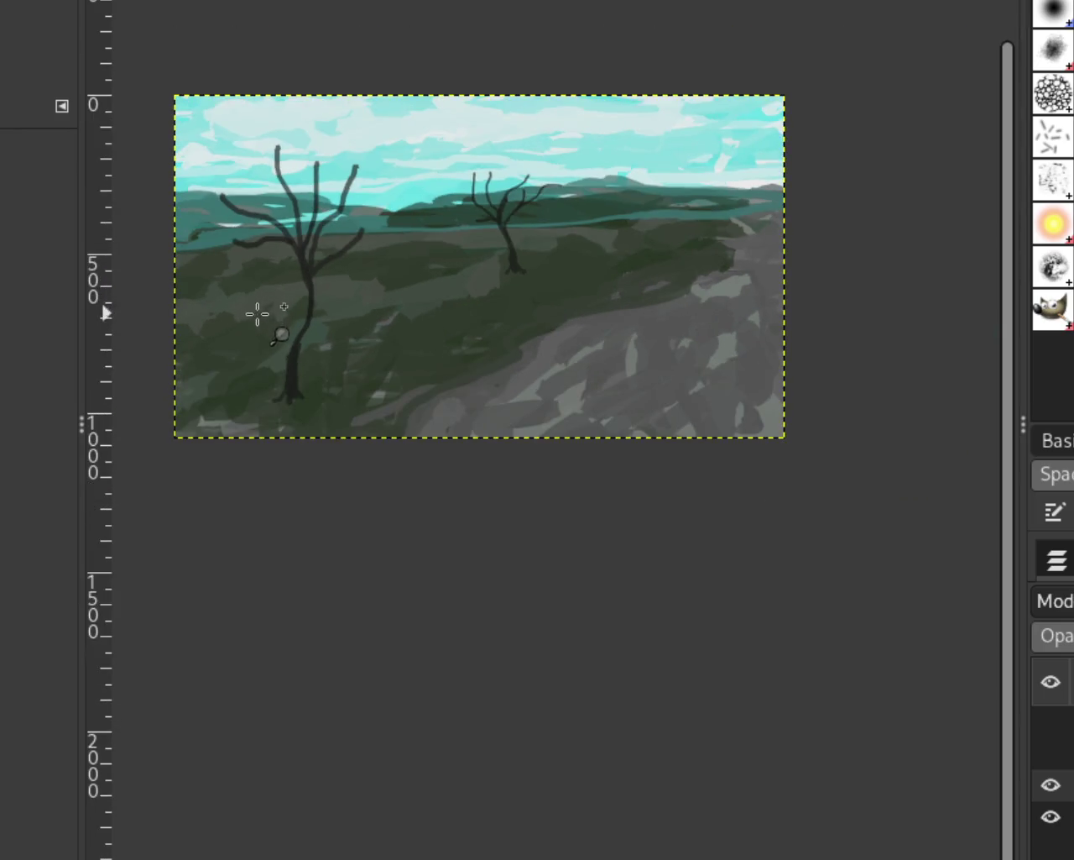
Paint a short branch curving down-left from the big left tree, trying and undoing several placements
scroll(237, 293, down, 1)
scroll(237, 293, up, 3)
scroll(237, 293, up, 1)
key(p)
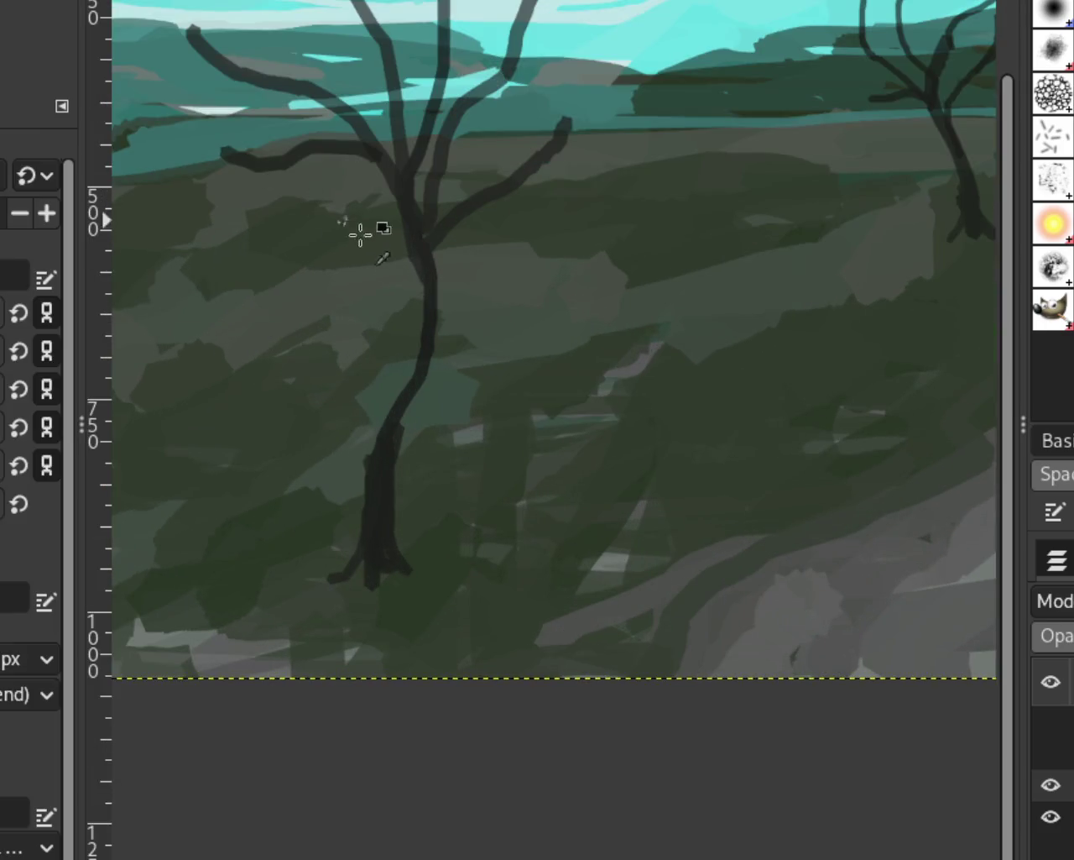
drag(395, 214, 334, 215)
key(ctrl+z)
drag(413, 235, 307, 267)
key(ctrl+z)
drag(420, 251, 264, 173)
key(ctrl+z)
drag(392, 215, 265, 199)
key(ctrl+z)
drag(388, 176, 337, 237)
key(ctrl+z)
key(ctrl+z)
drag(395, 181, 332, 205)
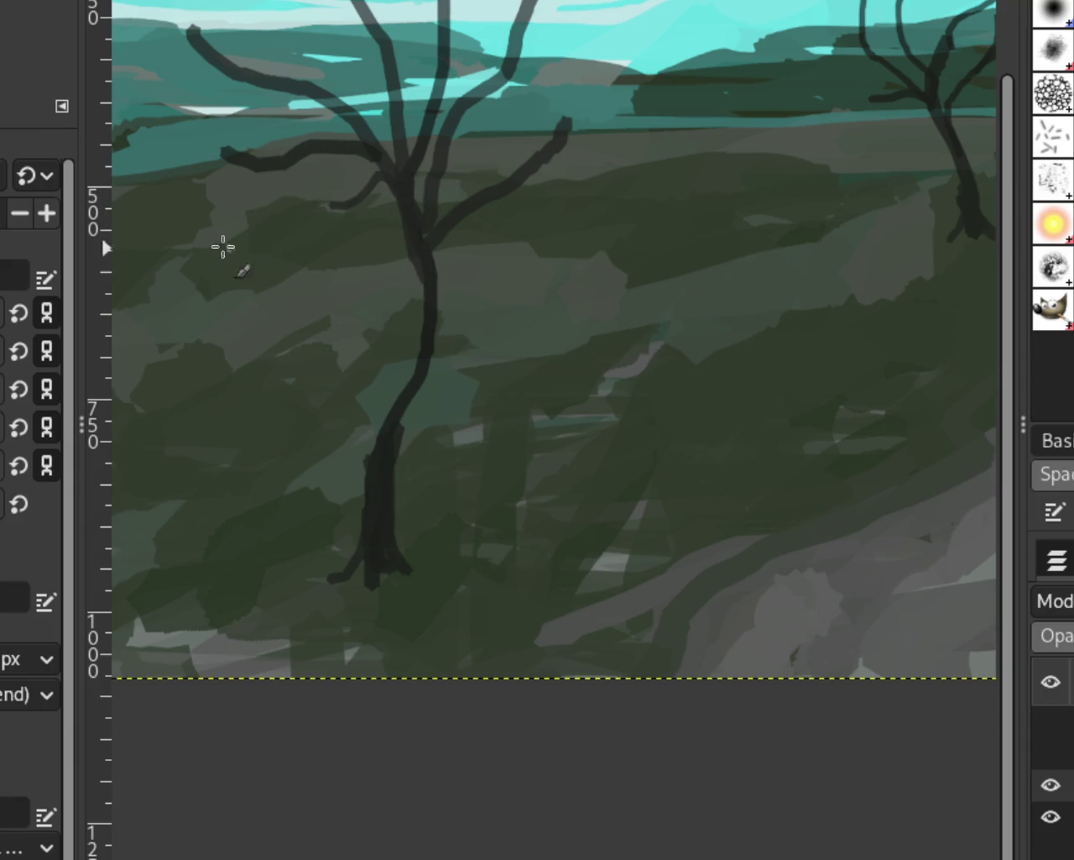
Widen the dark base of the right tree's trunk
scroll(187, 228, down, 3)
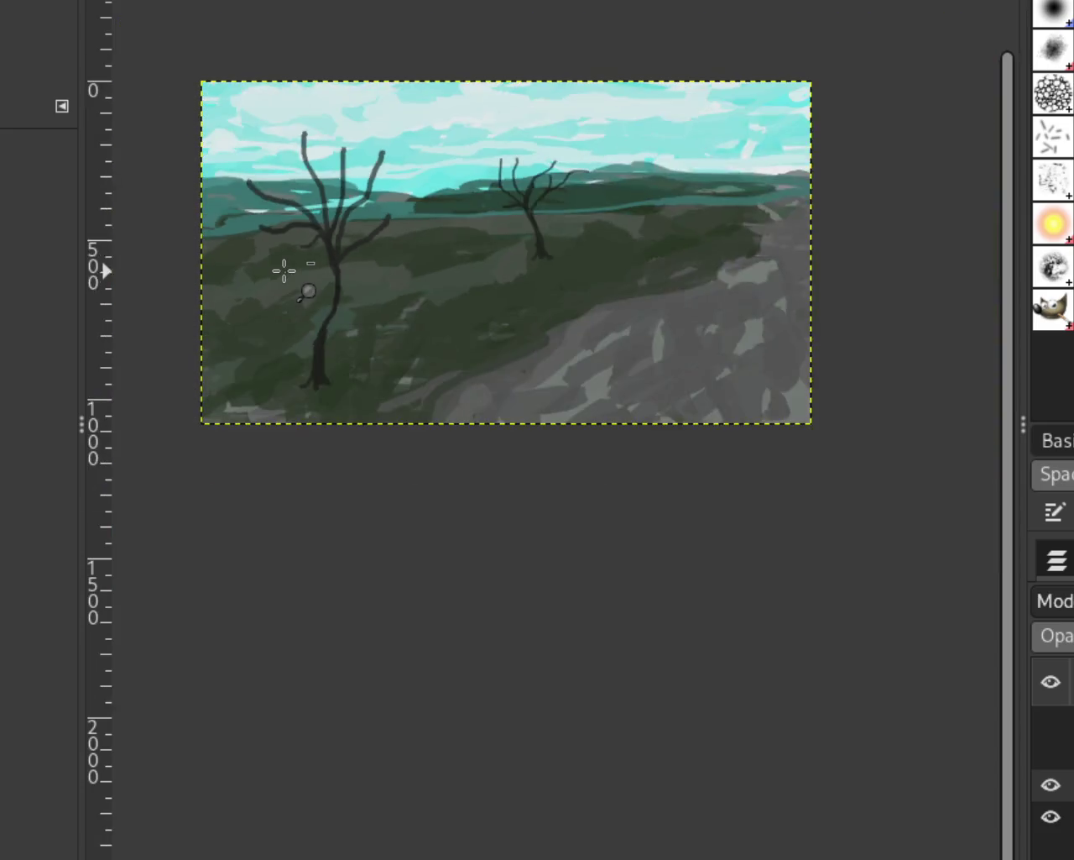
ctrl+click(492, 377)
click(394, 286)
ctrl+click(397, 288)
click(468, 260)
ctrl+click(487, 274)
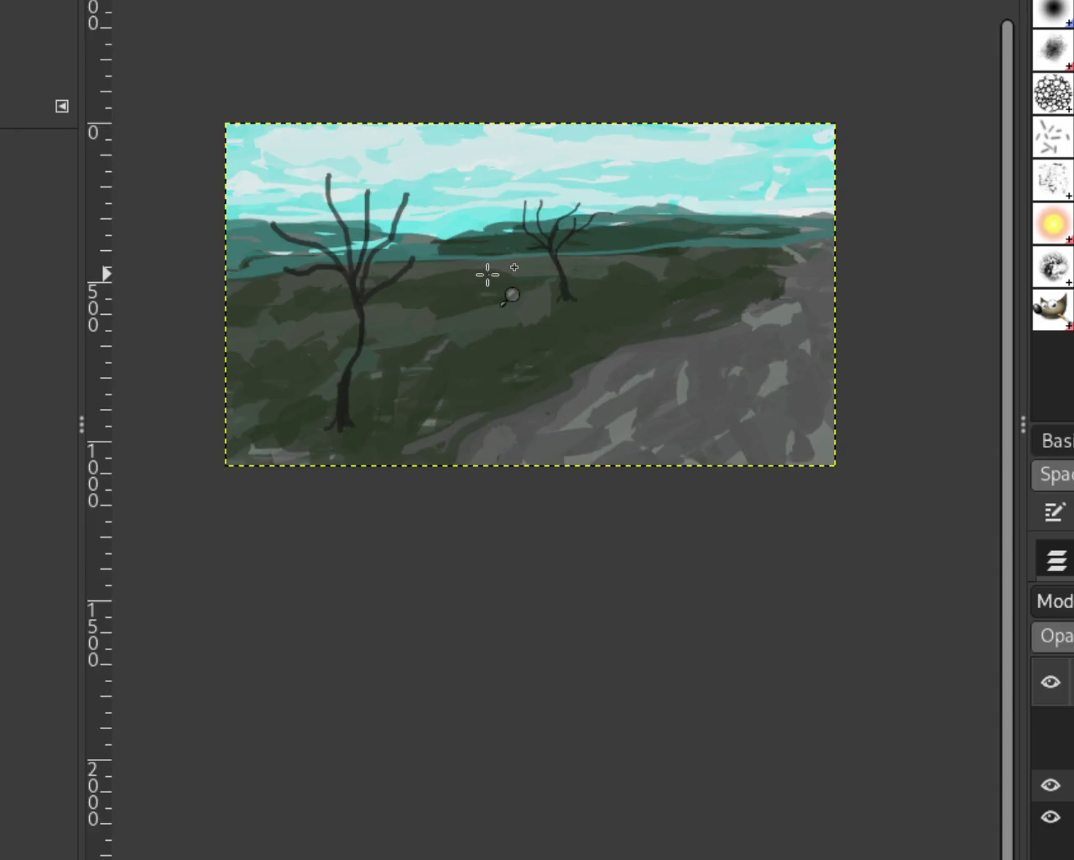
click(487, 274)
scroll(563, 321, down, 10)
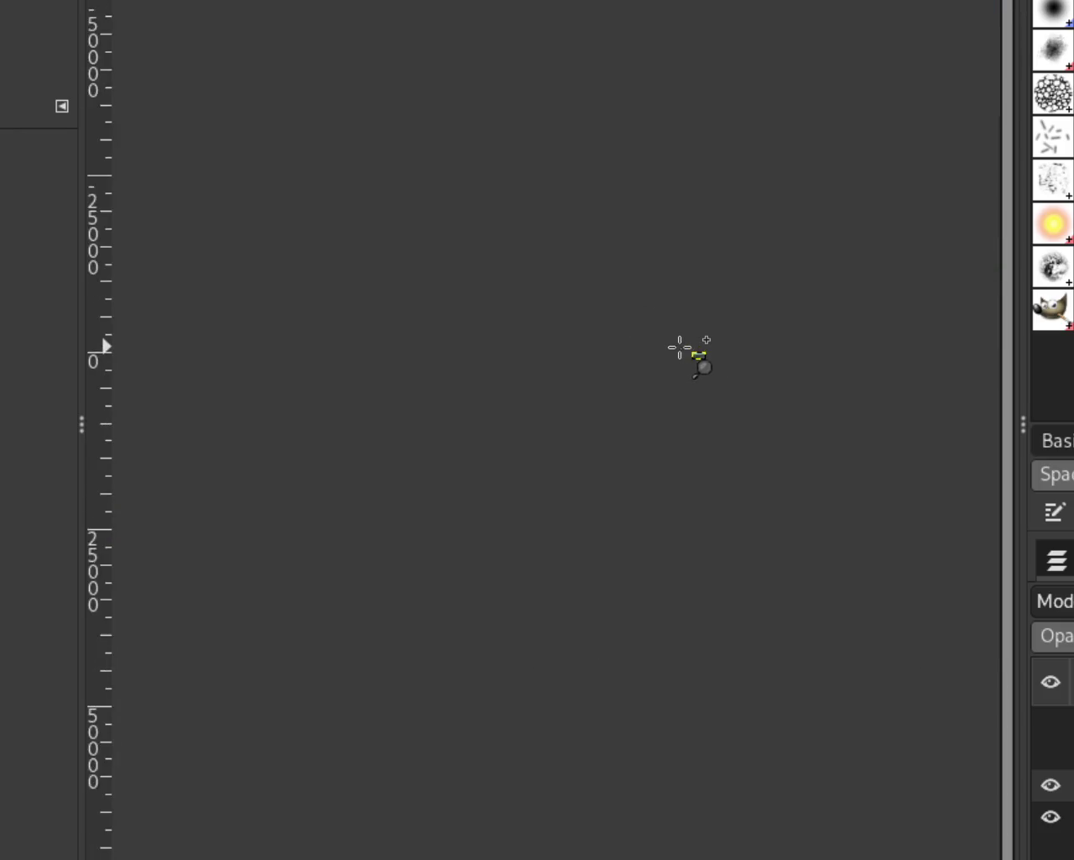
scroll(729, 366, up, 4)
scroll(728, 366, up, 3)
scroll(729, 366, up, 2)
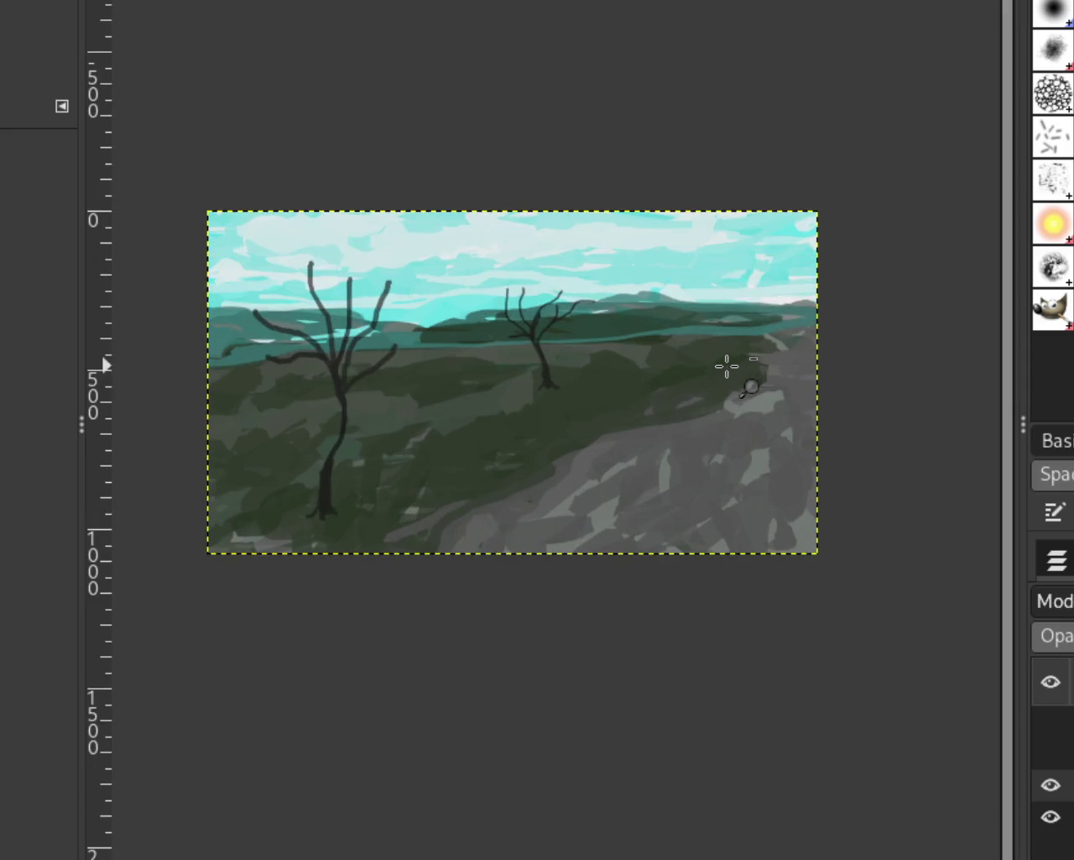
scroll(729, 367, down, 1)
scroll(579, 394, up, 1)
scroll(605, 372, up, 1)
scroll(605, 372, up, 3)
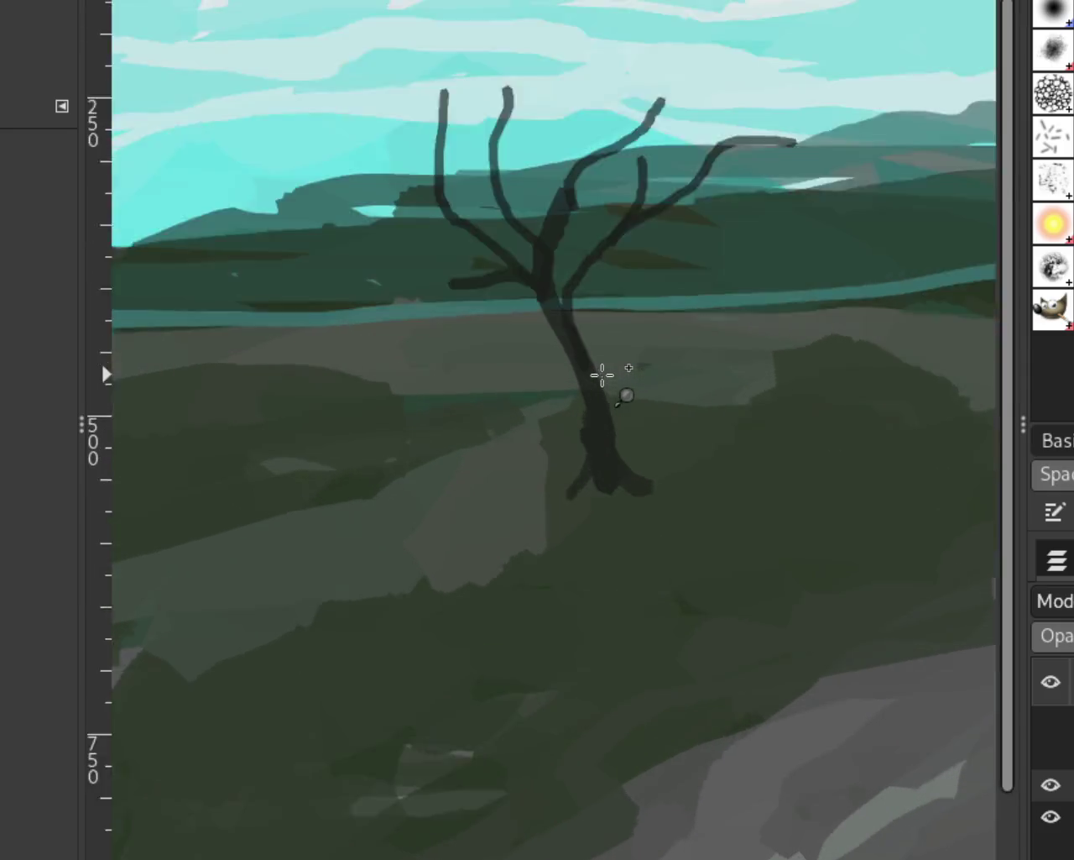
scroll(604, 372, up, 2)
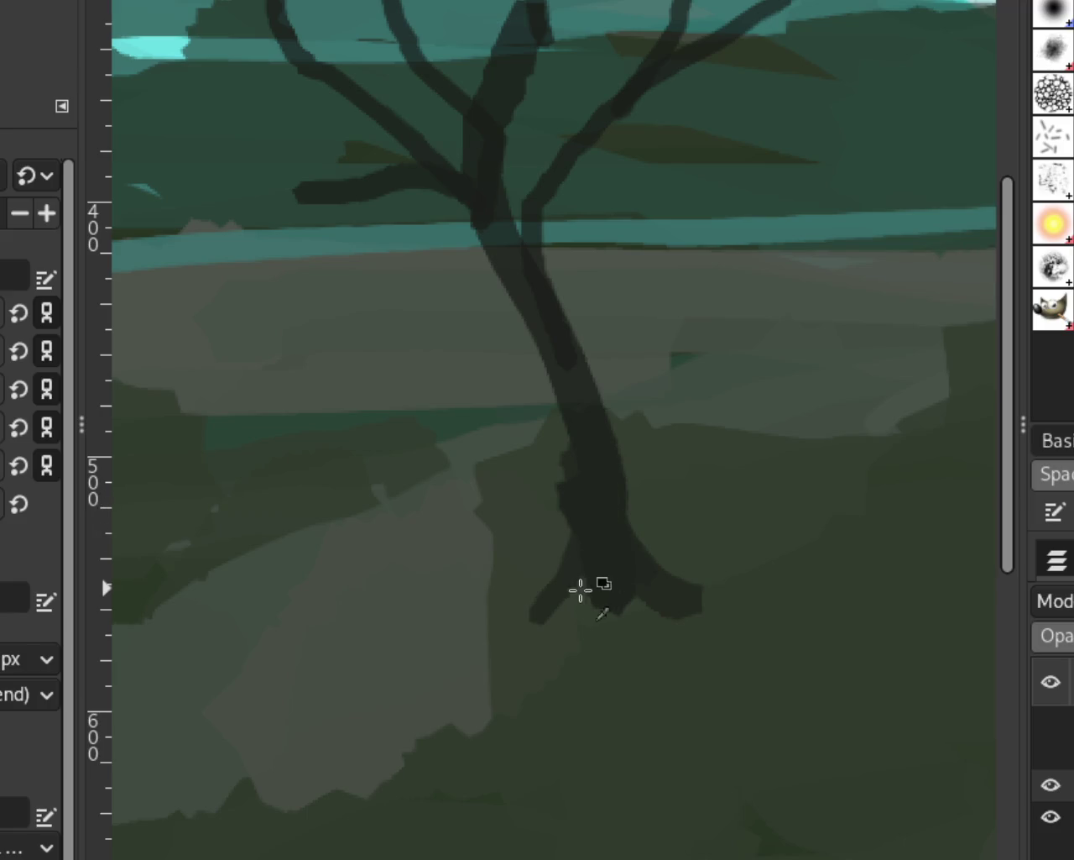
mouse_move(619, 605)
mouse_down()
mouse_move(660, 605)
mouse_move(607, 578)
mouse_move(559, 595)
mouse_move(633, 589)
mouse_move(578, 619)
mouse_move(633, 611)
mouse_up()
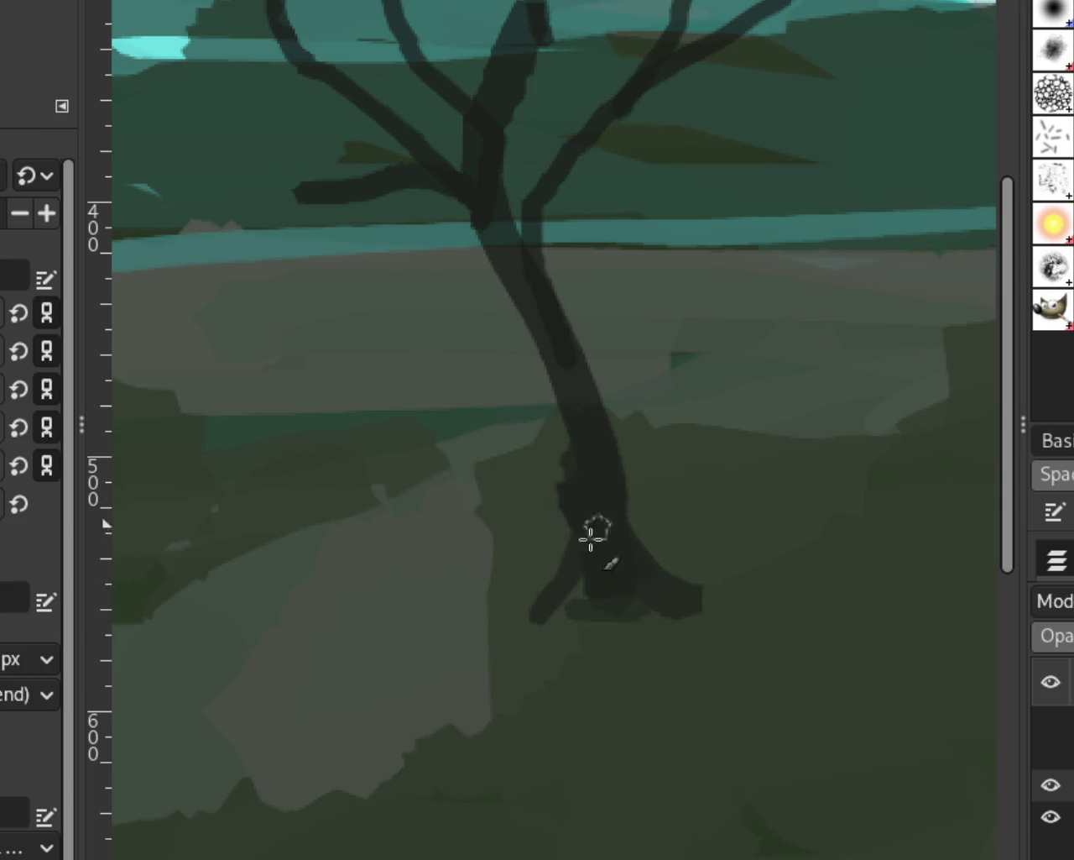
Thicken the big left tree's base into broad dark roots spreading into the hillside
scroll(697, 470, down, 5)
scroll(697, 470, down, 2)
scroll(696, 470, up, 2)
scroll(672, 485, up, 1)
scroll(672, 486, up, 4)
scroll(679, 486, up, 1)
scroll(679, 487, down, 1)
scroll(628, 468, up, 1)
scroll(629, 468, down, 1)
scroll(624, 463, up, 2)
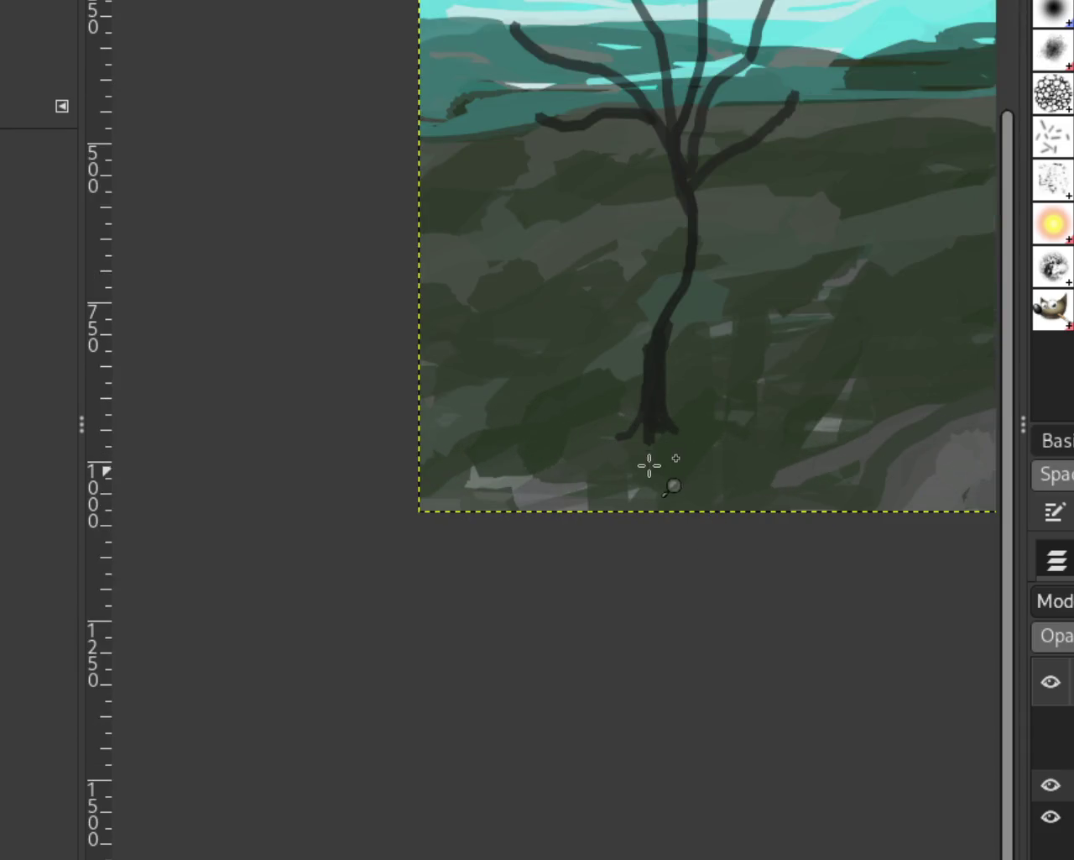
scroll(647, 463, up, 1)
scroll(655, 455, up, 2)
scroll(690, 450, down, 1)
scroll(688, 425, up, 2)
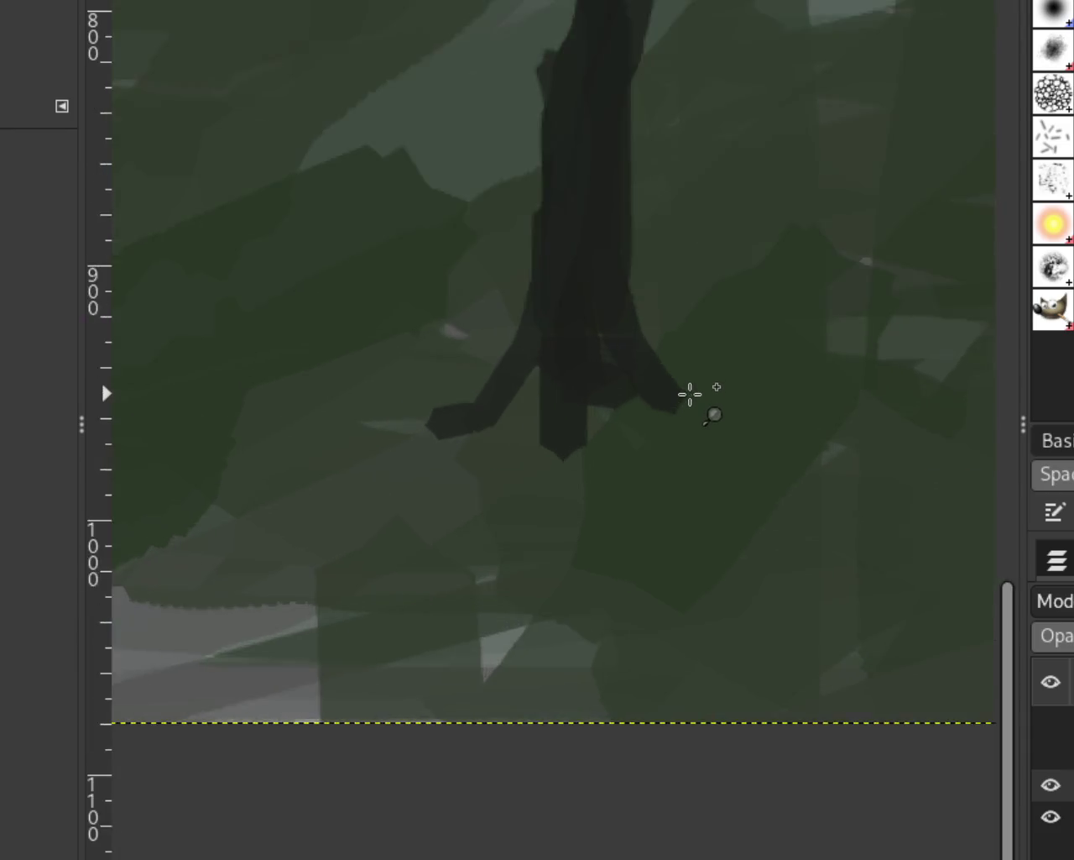
scroll(691, 392, up, 1)
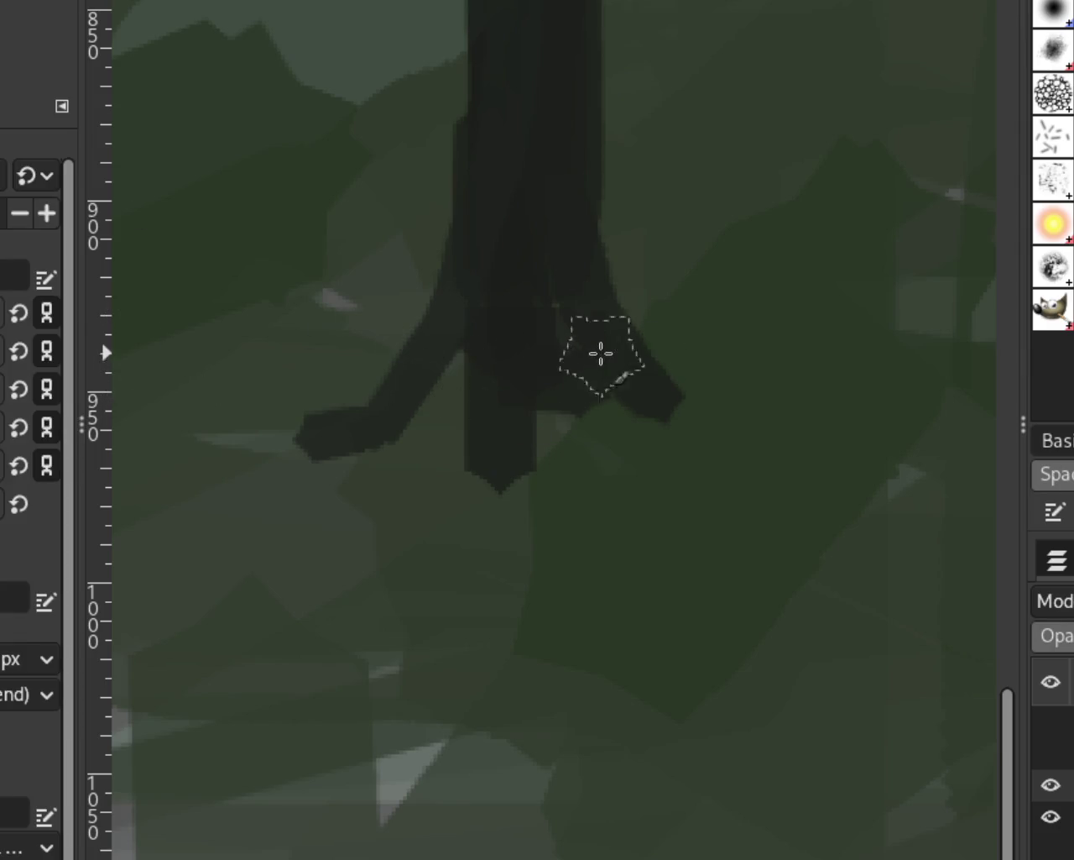
drag(599, 353, 420, 432)
mouse_move(472, 324)
mouse_down()
mouse_move(446, 379)
mouse_move(470, 453)
mouse_up()
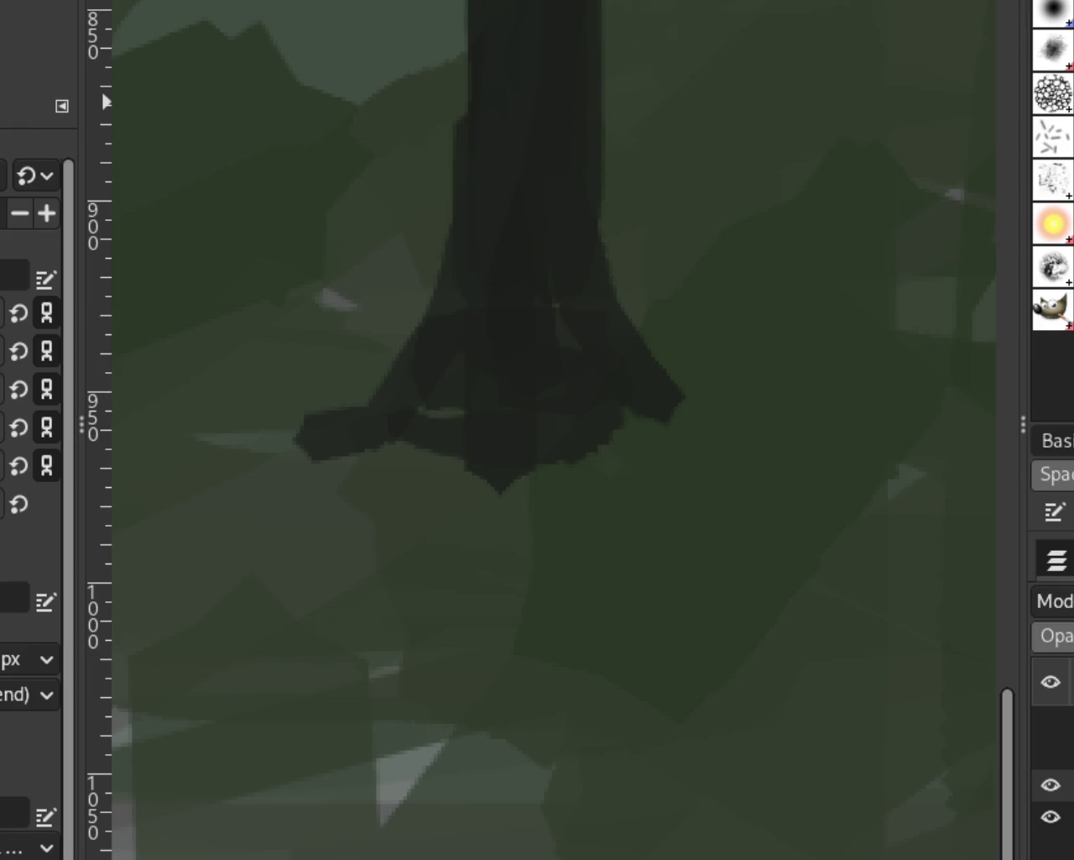
scroll(458, 372, down, 2)
scroll(459, 372, down, 3)
scroll(458, 372, down, 2)
scroll(655, 239, up, 2)
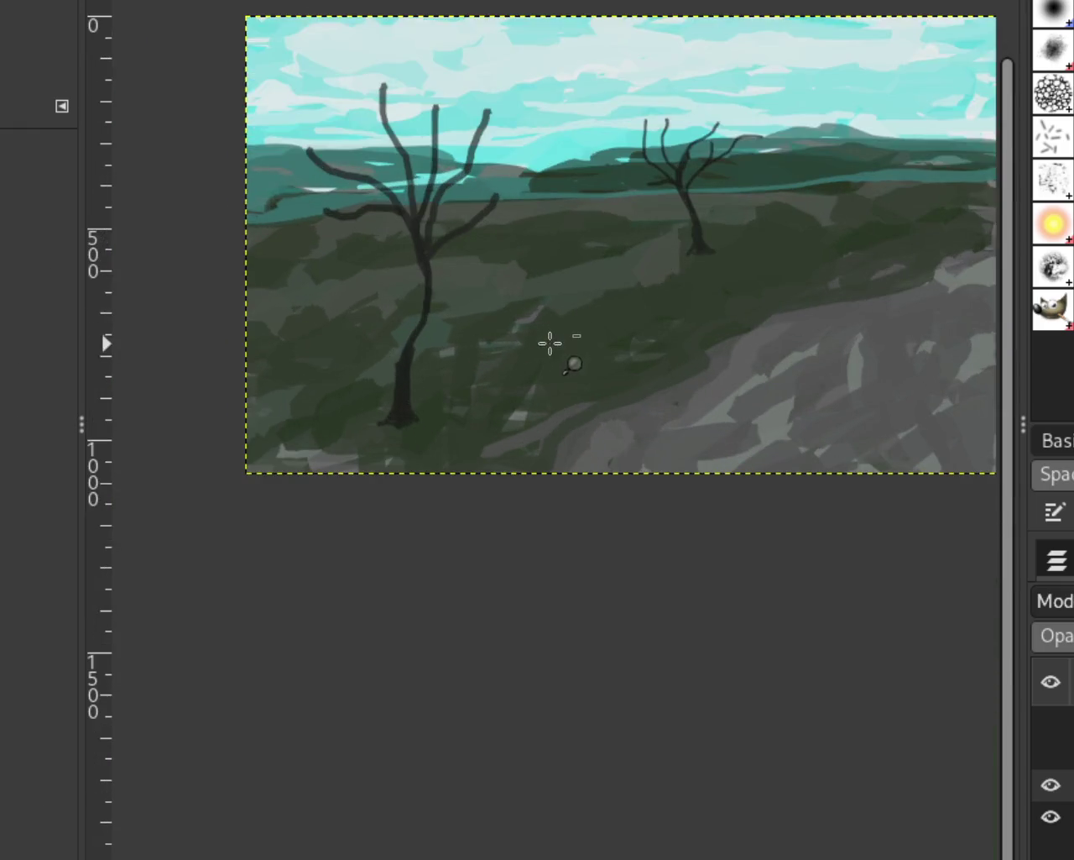
scroll(631, 213, up, 3)
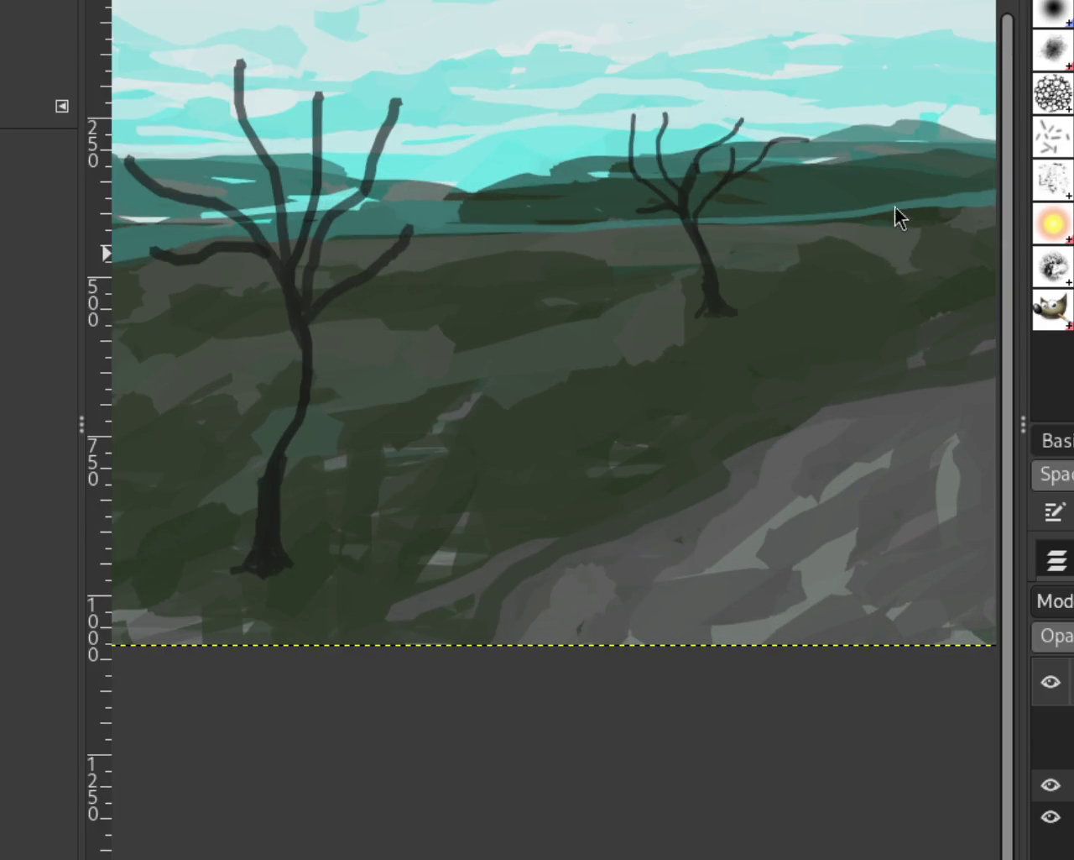
scroll(647, 318, down, 2)
scroll(713, 266, down, 1)
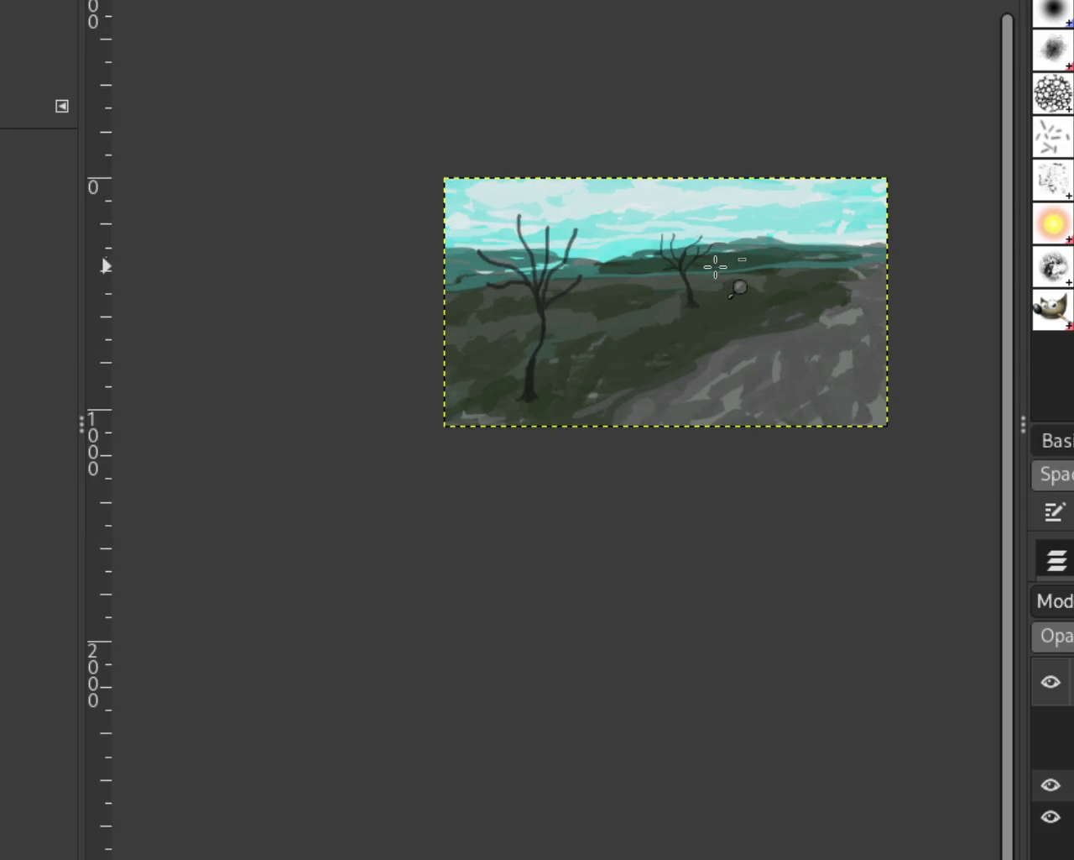
scroll(762, 234, up, 1)
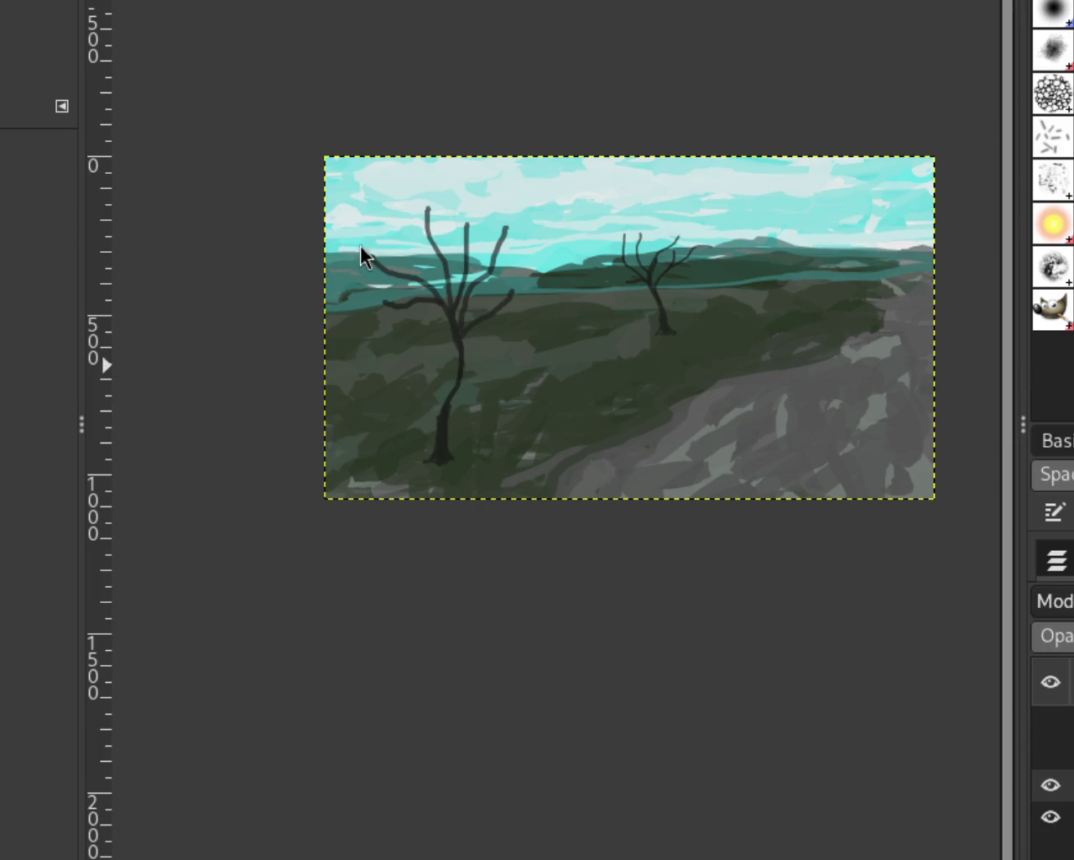
scroll(589, 304, down, 1)
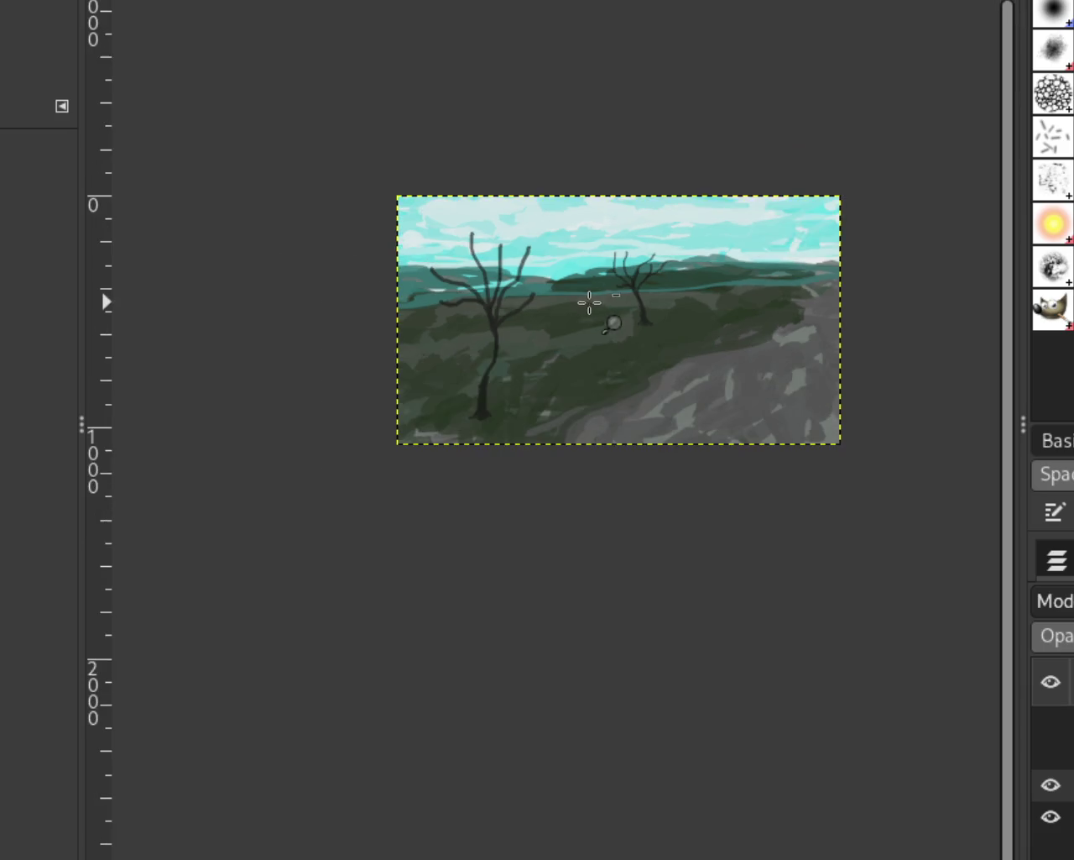
scroll(689, 302, up, 1)
scroll(688, 302, up, 1)
scroll(511, 369, down, 1)
scroll(784, 366, up, 1)
scroll(756, 343, down, 1)
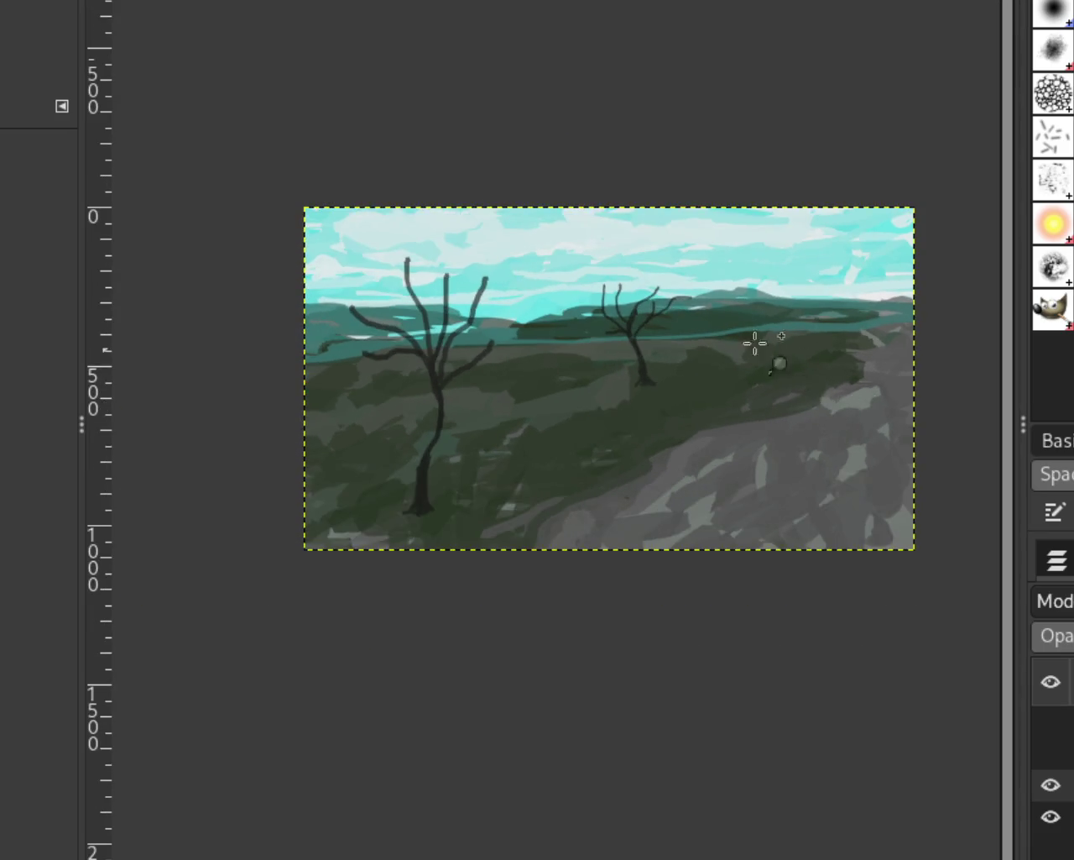
scroll(773, 455, up, 1)
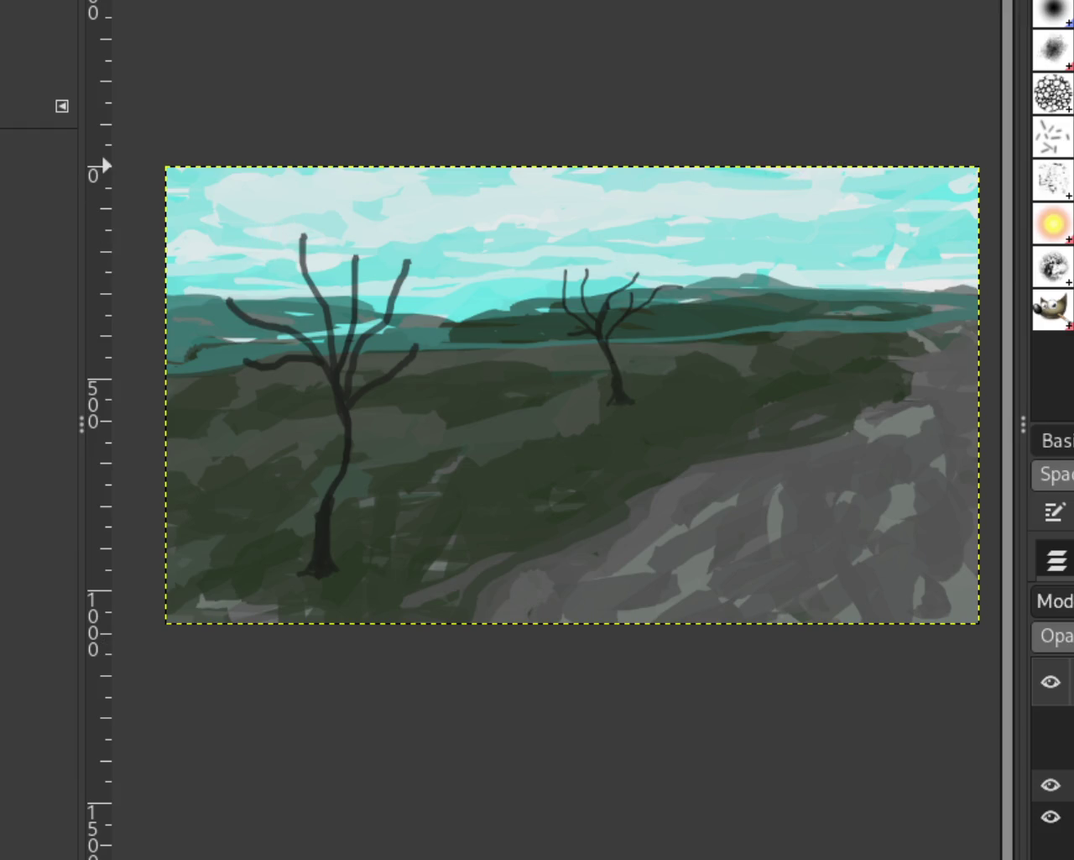
Erase along the left tree's middle branch's right edge, retrying with undo until it tapers cleanly
scroll(473, 343, down, 1)
scroll(431, 312, up, 1)
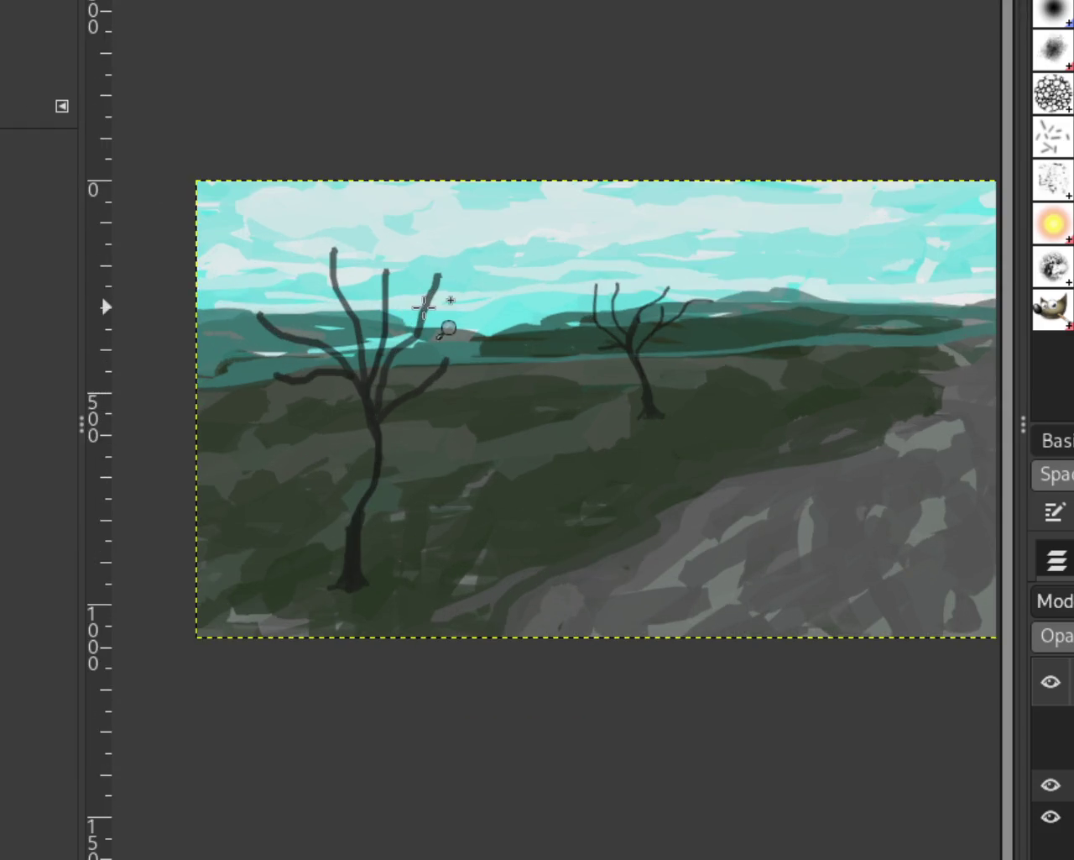
scroll(426, 307, up, 1)
scroll(436, 304, up, 3)
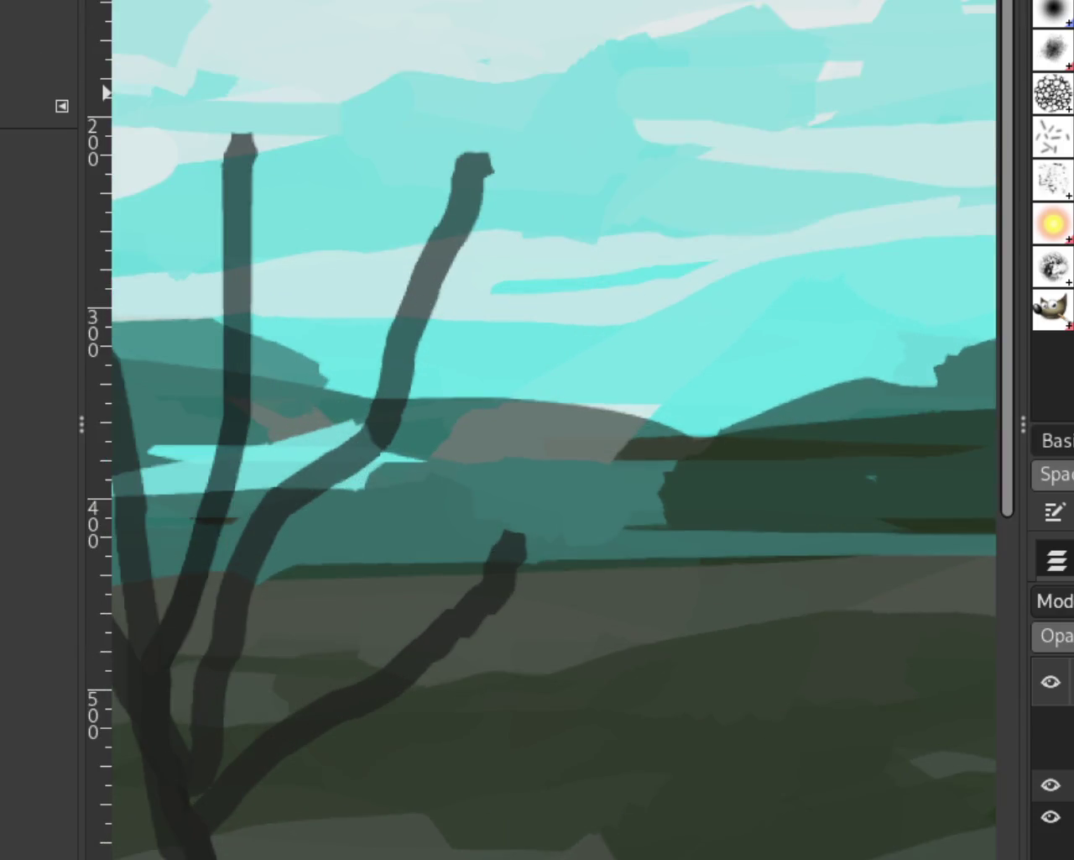
drag(503, 67, 428, 353)
key(ctrl+z)
drag(491, 151, 472, 227)
key(ctrl+z)
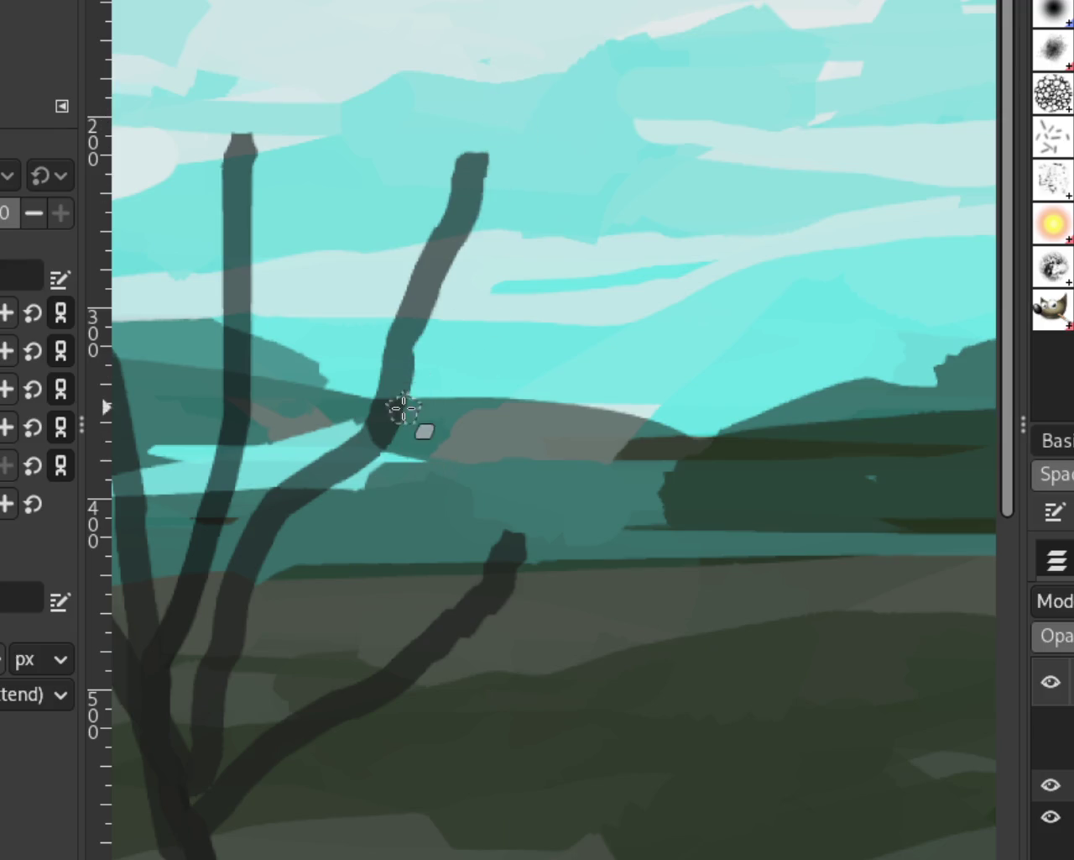
drag(504, 91, 412, 379)
key(ctrl+z)
drag(503, 103, 382, 444)
key(ctrl+z)
drag(485, 137, 391, 431)
key(ctrl+z)
drag(485, 139, 383, 425)
key(ctrl+z)
drag(492, 125, 423, 372)
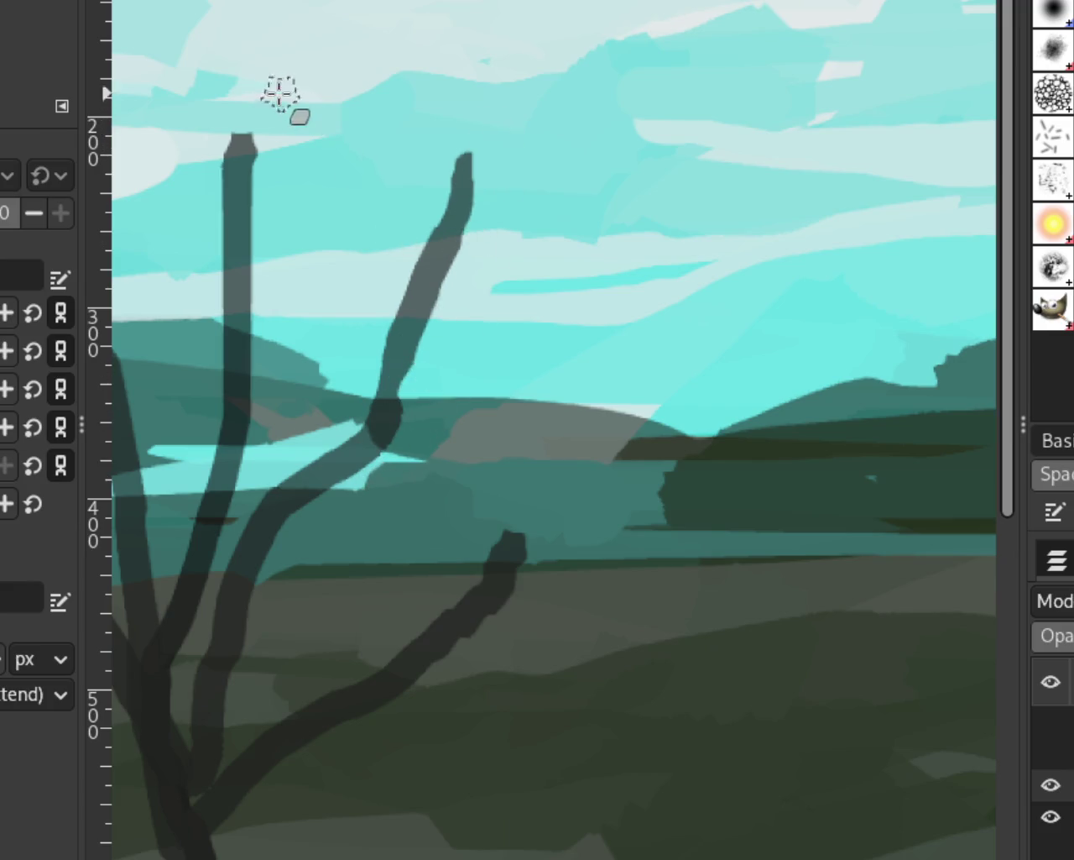
Slim the left trunk's right side and the lower-right branch's edge with the Eraser
drag(250, 138, 240, 407)
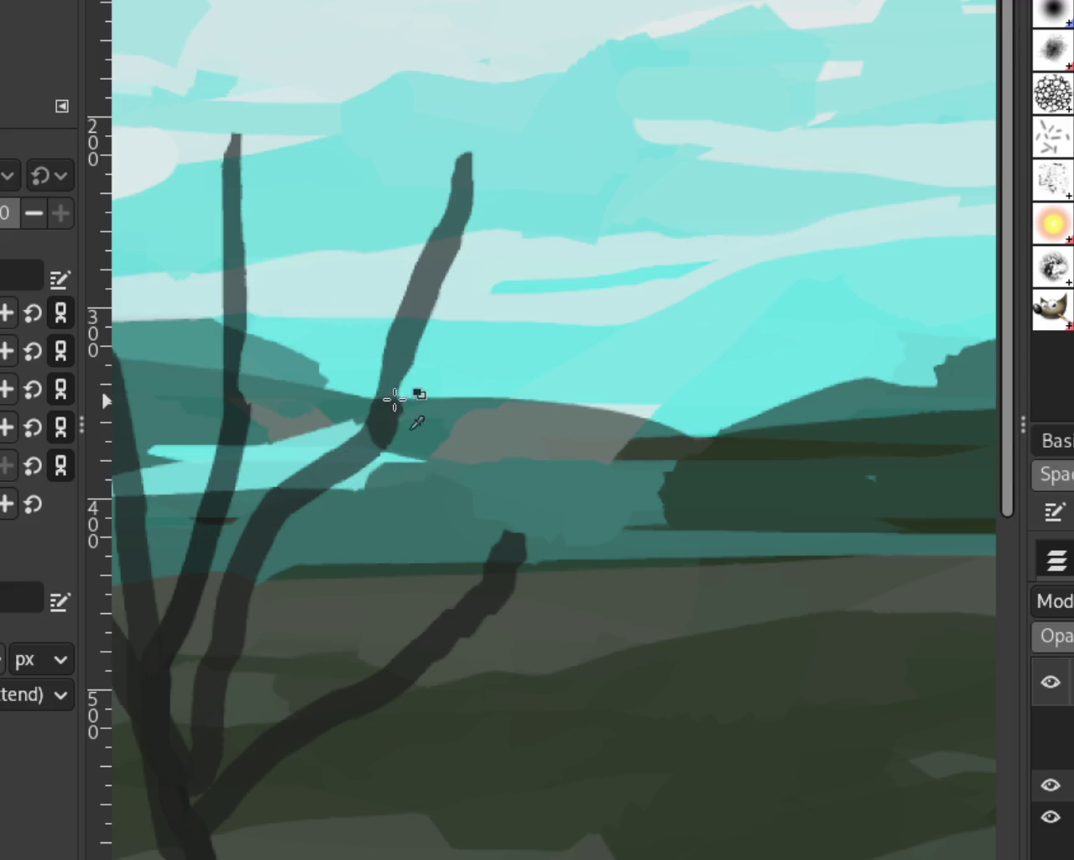
drag(243, 391, 250, 468)
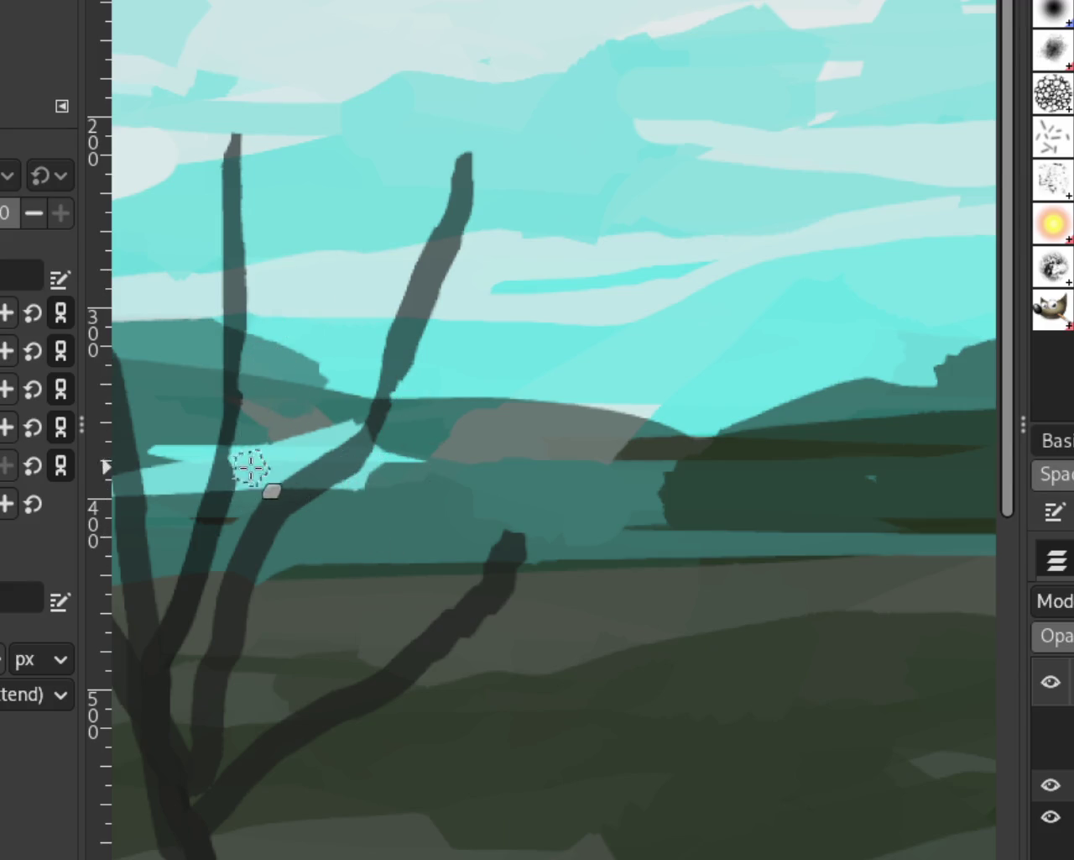
drag(514, 539, 369, 697)
key(ctrl+z)
drag(512, 546, 411, 663)
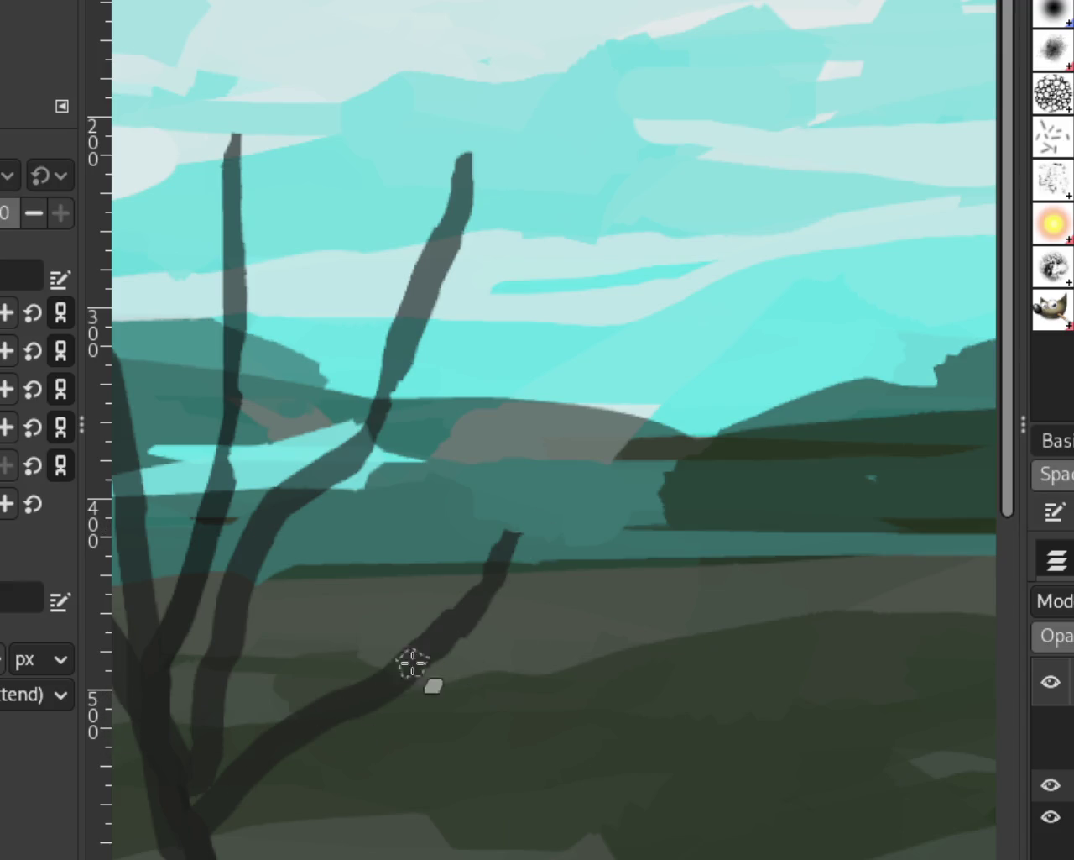
Zoom the view back out to the full painting
key(z)
ctrl+click(660, 512)
ctrl+click(646, 503)
click(644, 502)
ctrl+click(643, 502)
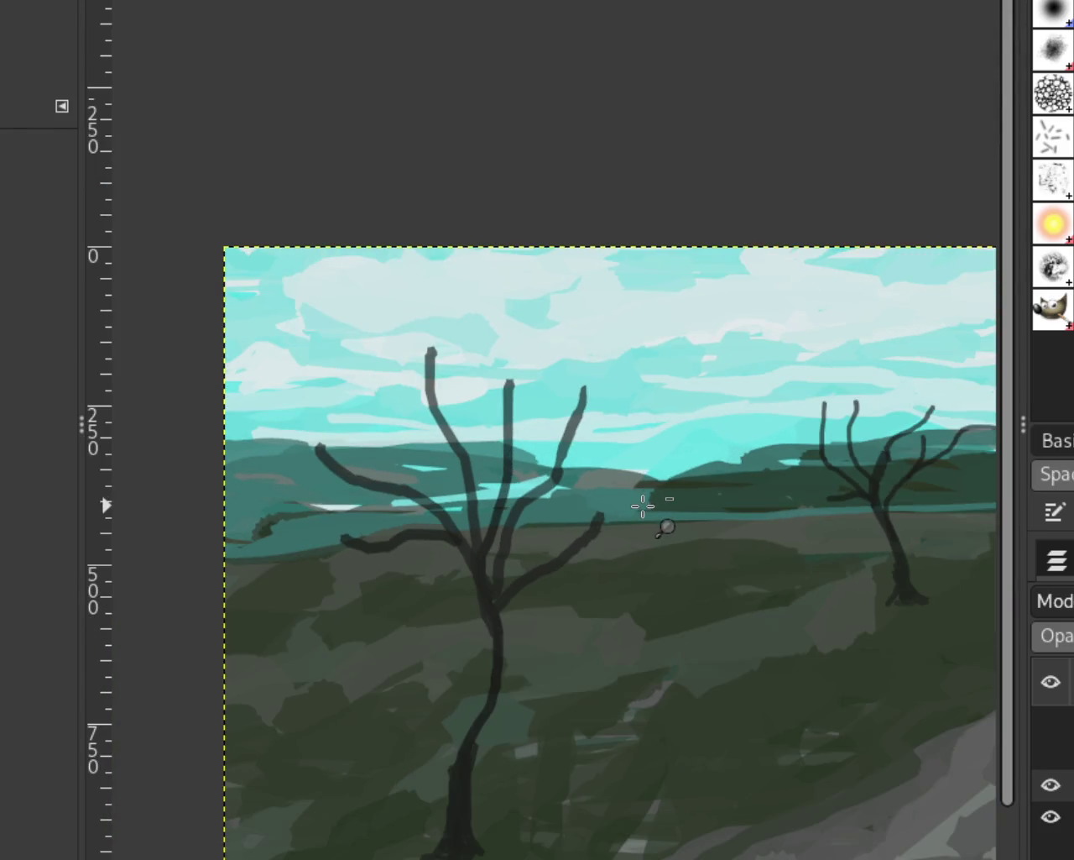
Reframe on the left tree and paint dark strokes down its lower trunk
ctrl+click(614, 604)
click(581, 664)
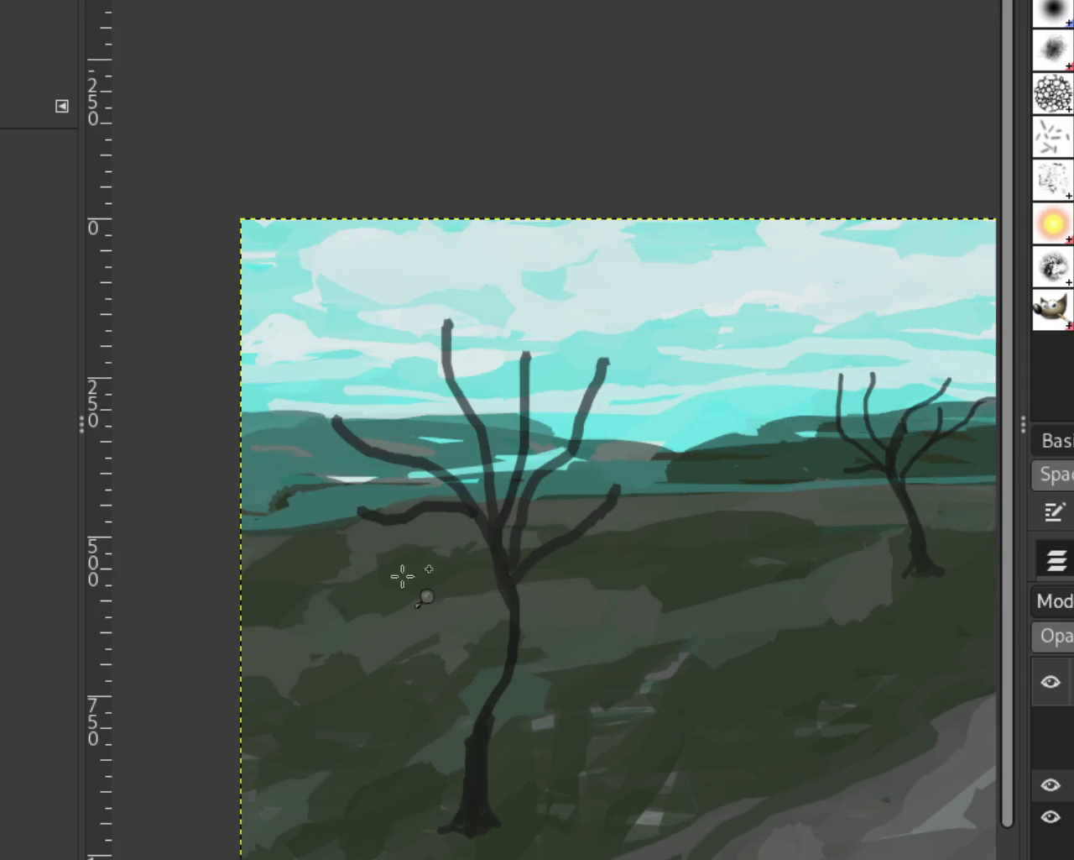
key(p)
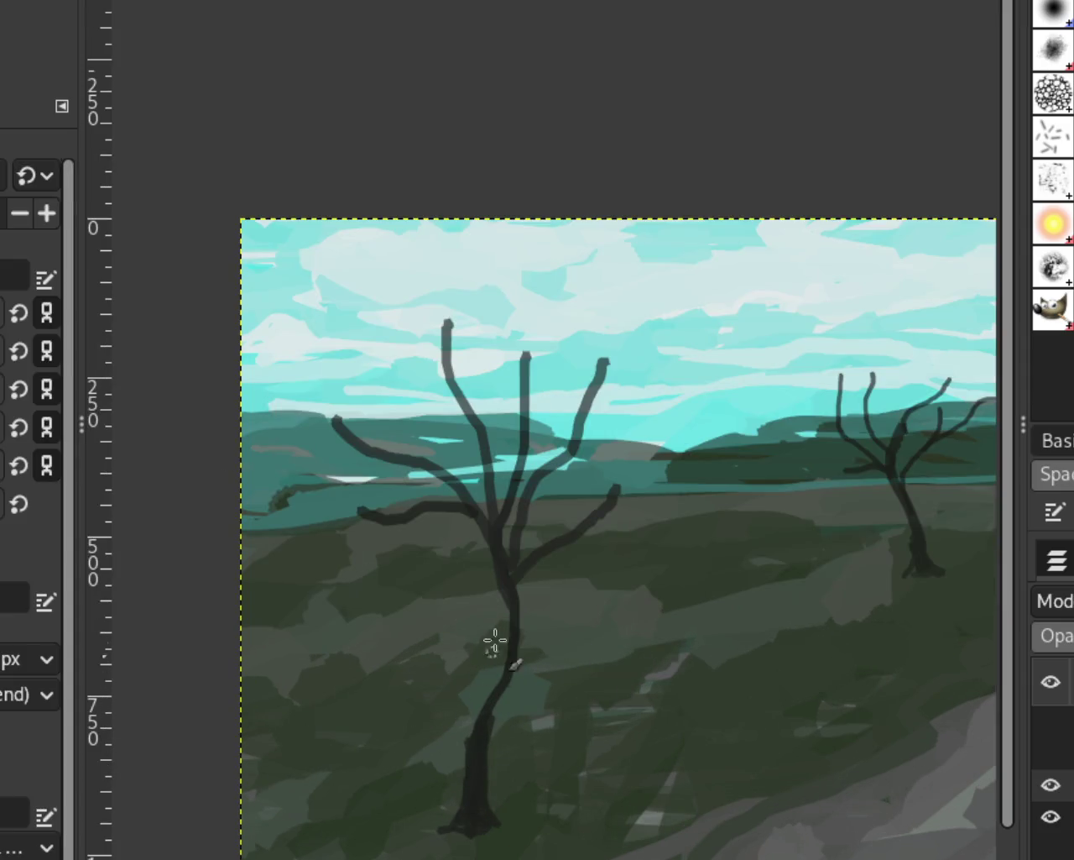
mouse_move(503, 588)
mouse_down()
mouse_move(499, 665)
mouse_move(491, 623)
mouse_move(496, 645)
mouse_move(480, 636)
mouse_move(494, 576)
mouse_move(499, 679)
mouse_up()
drag(503, 607, 499, 679)
drag(492, 516, 486, 762)
mouse_move(480, 640)
mouse_down()
mouse_move(489, 550)
mouse_move(500, 732)
mouse_up()
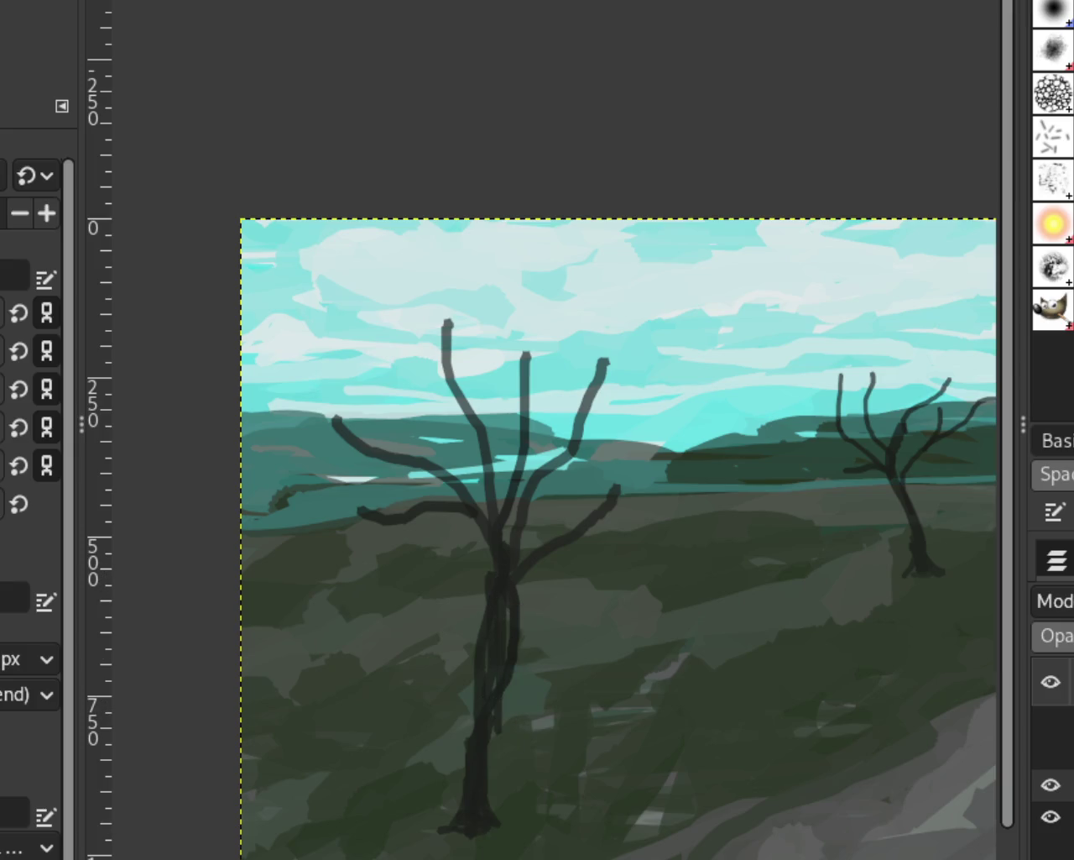
Undo the streaky trunk strokes and repaint the trunk as even dark strokes
key(shift+e)
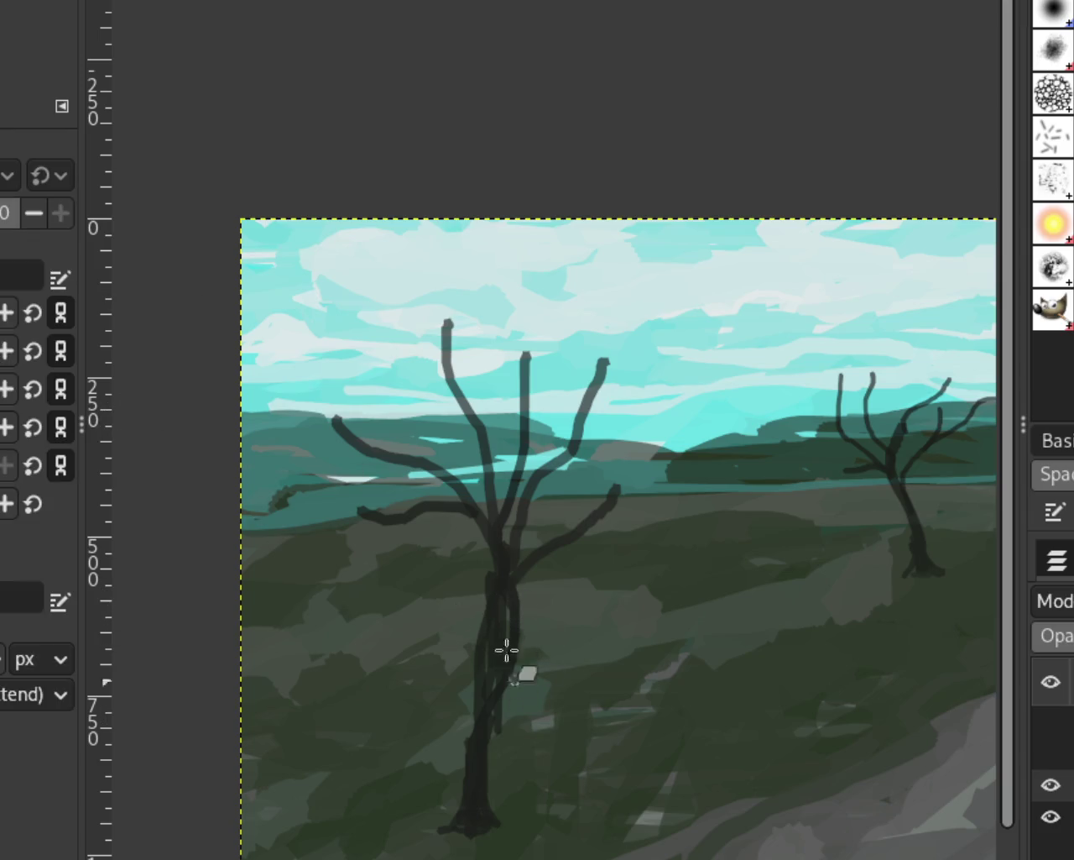
drag(525, 626, 519, 712)
key(ctrl+z)
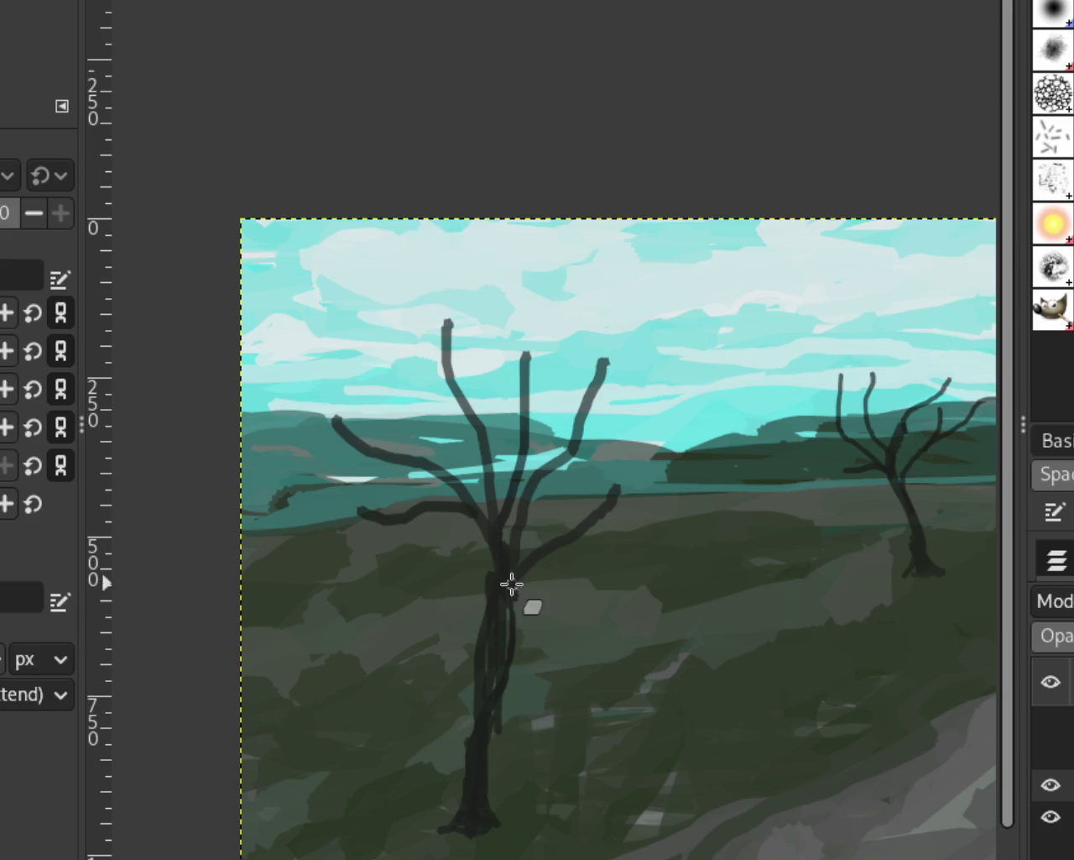
key(ctrl+z)
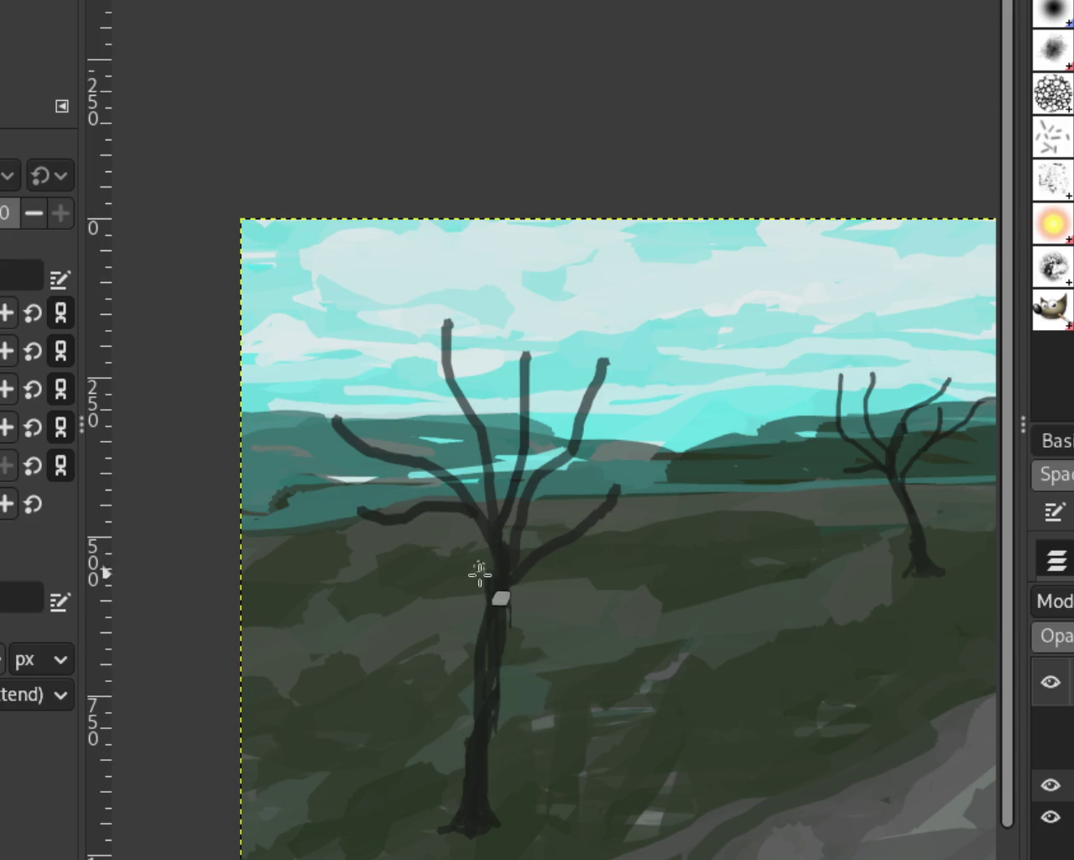
key(ctrl+z)
drag(495, 570, 479, 730)
drag(468, 590, 453, 747)
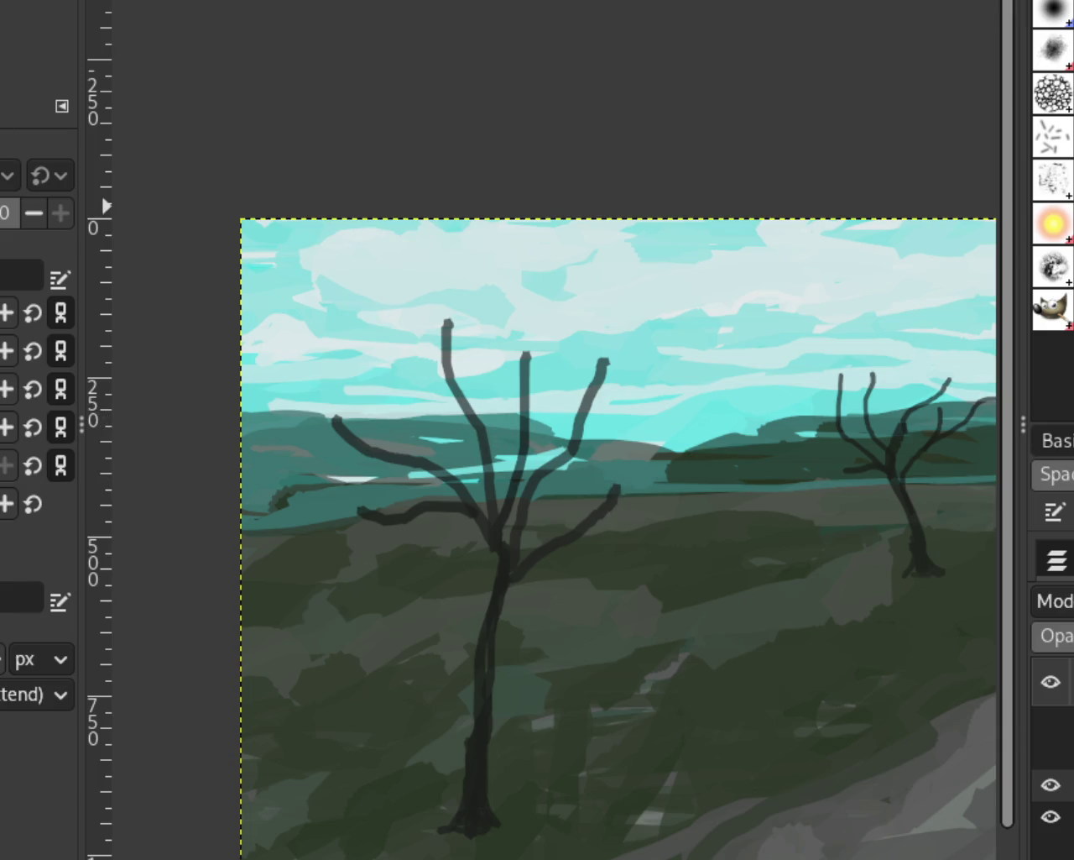
ctrl+scroll(329, 263, down, 1)
ctrl+scroll(604, 395, down, 2)
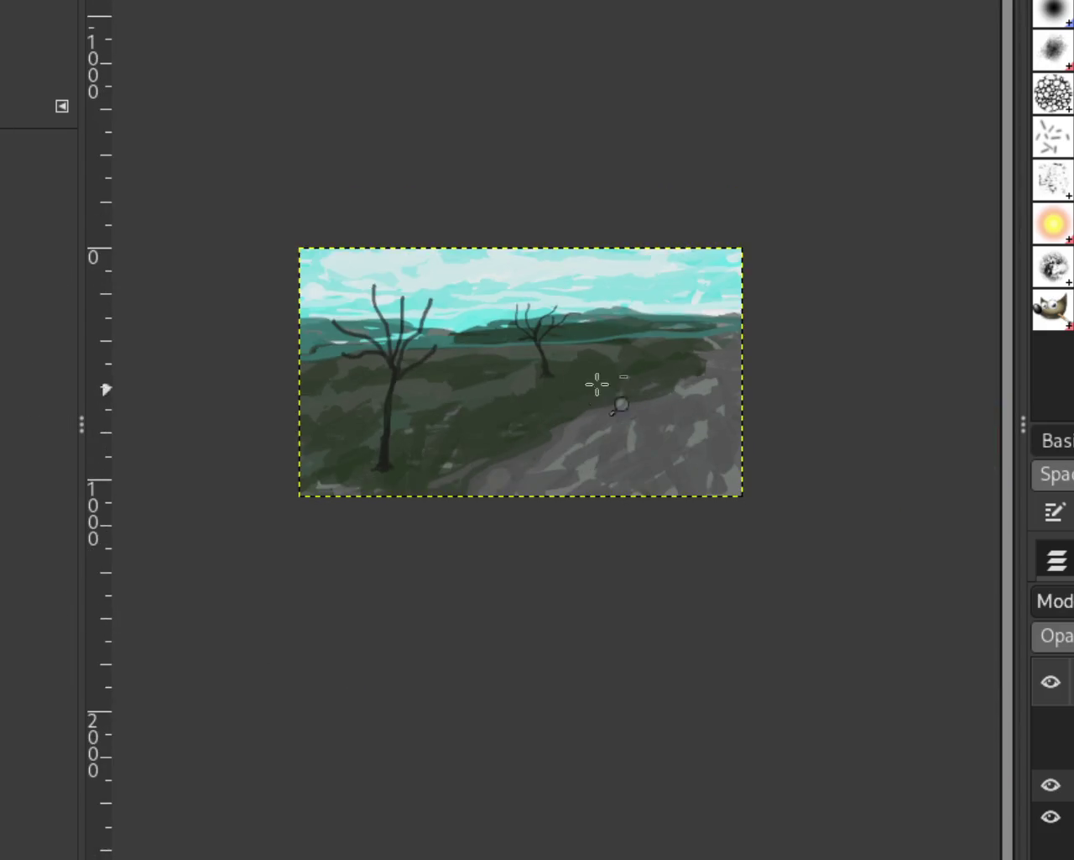
ctrl+scroll(597, 383, up, 3)
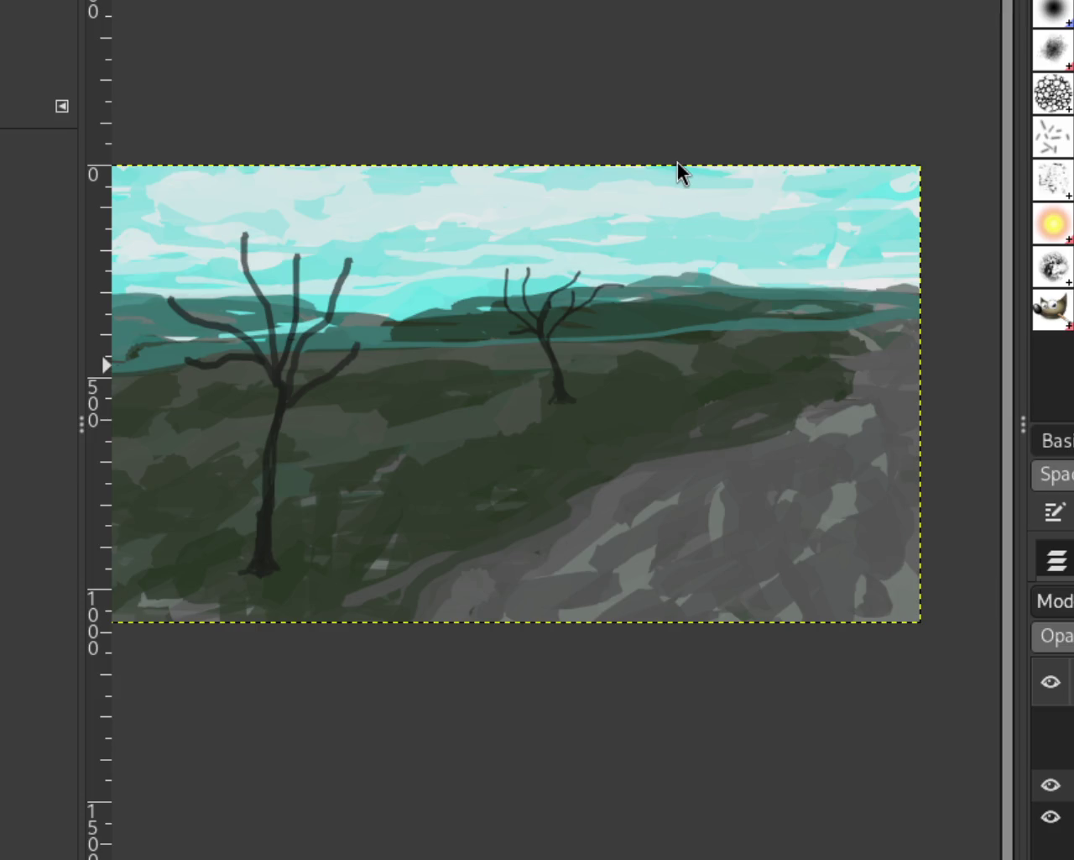
ctrl+scroll(622, 330, down, 1)
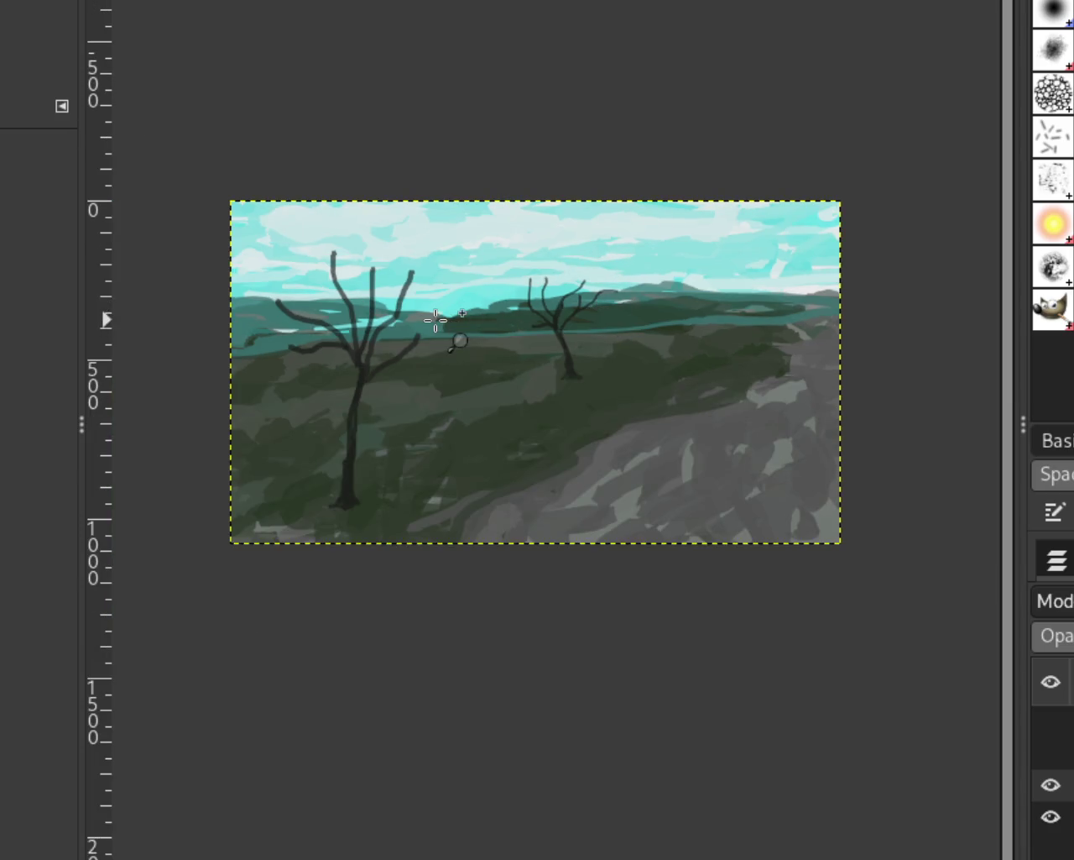
ctrl+scroll(458, 338, up, 1)
ctrl+scroll(305, 350, up, 2)
ctrl+scroll(377, 353, down, 1)
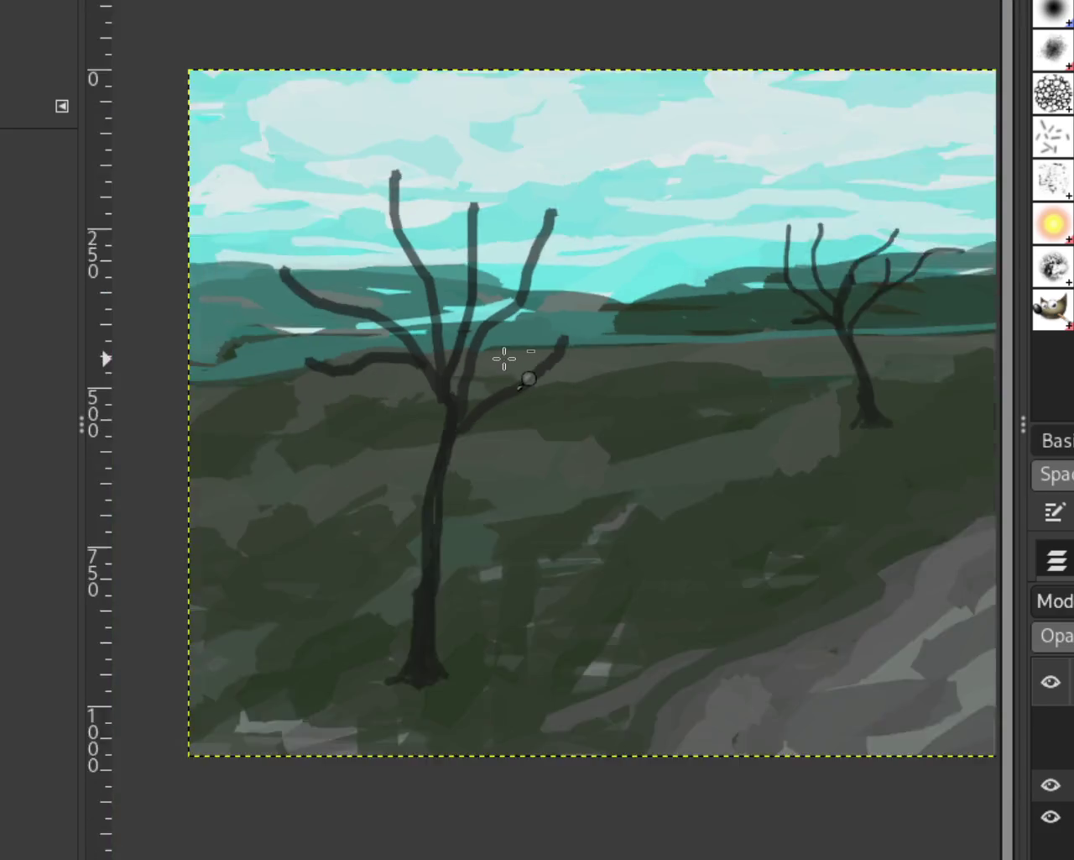
ctrl+scroll(503, 357, down, 2)
ctrl+scroll(703, 355, up, 1)
click(1051, 753)
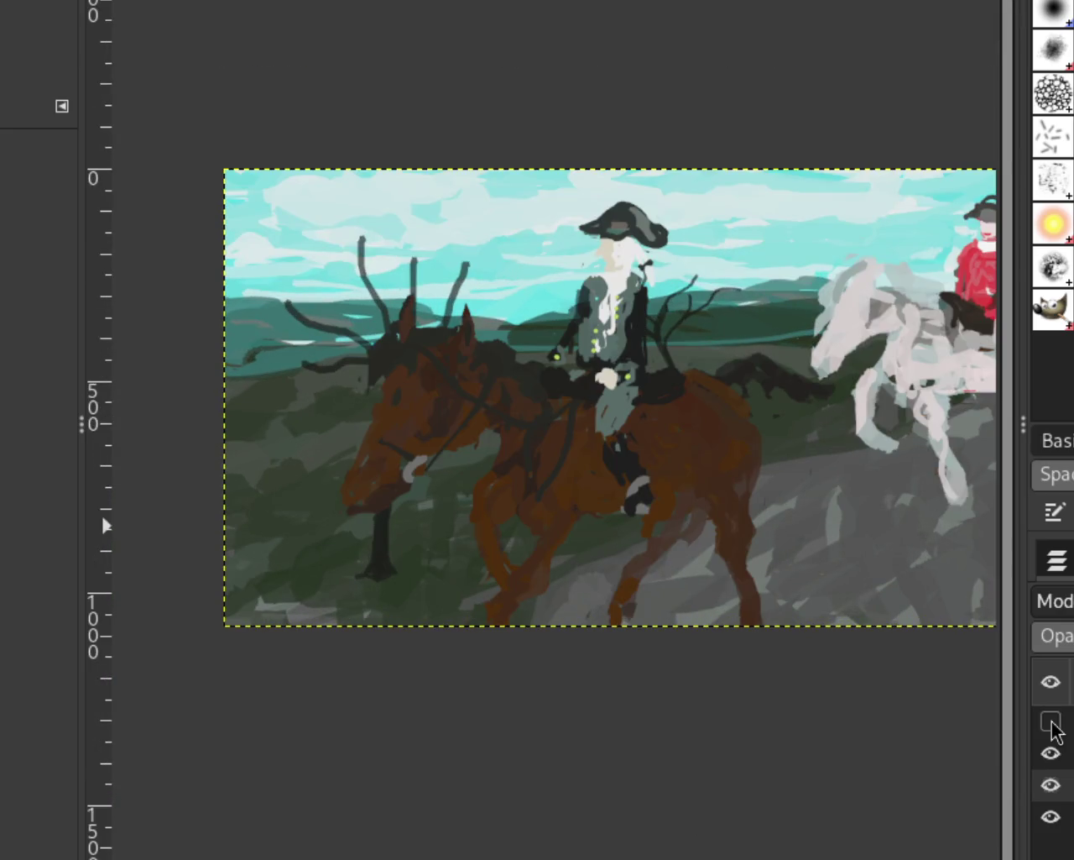
click(1051, 720)
ctrl+scroll(389, 303, down, 2)
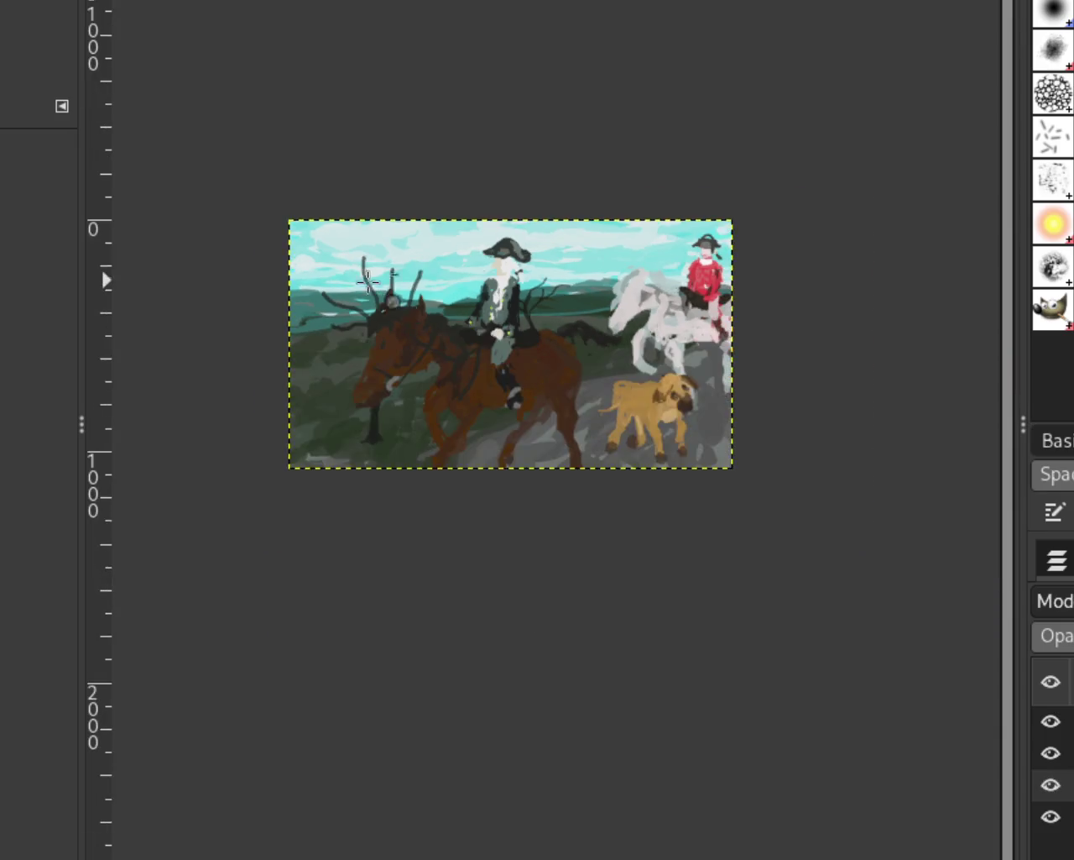
ctrl+scroll(479, 319, up, 2)
ctrl+scroll(485, 320, down, 1)
ctrl+scroll(556, 343, up, 1)
ctrl+scroll(557, 343, down, 1)
ctrl+scroll(559, 343, up, 1)
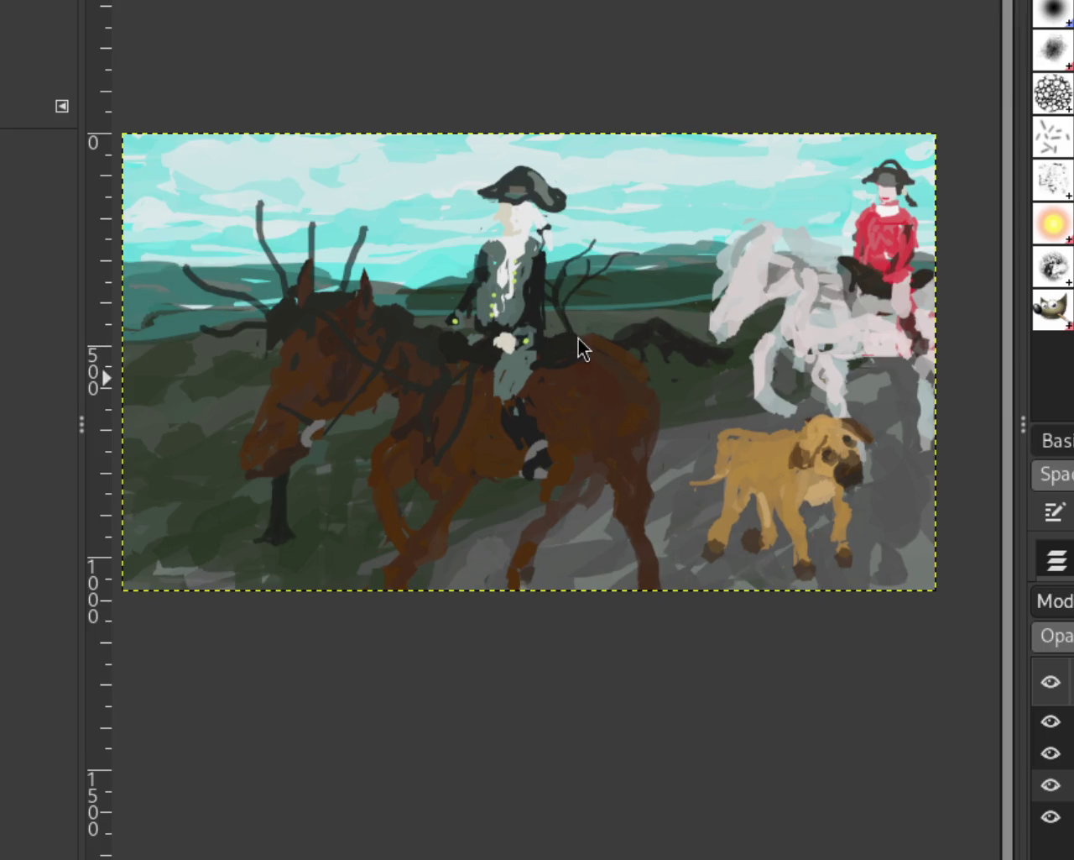
click(1051, 753)
click(1050, 721)
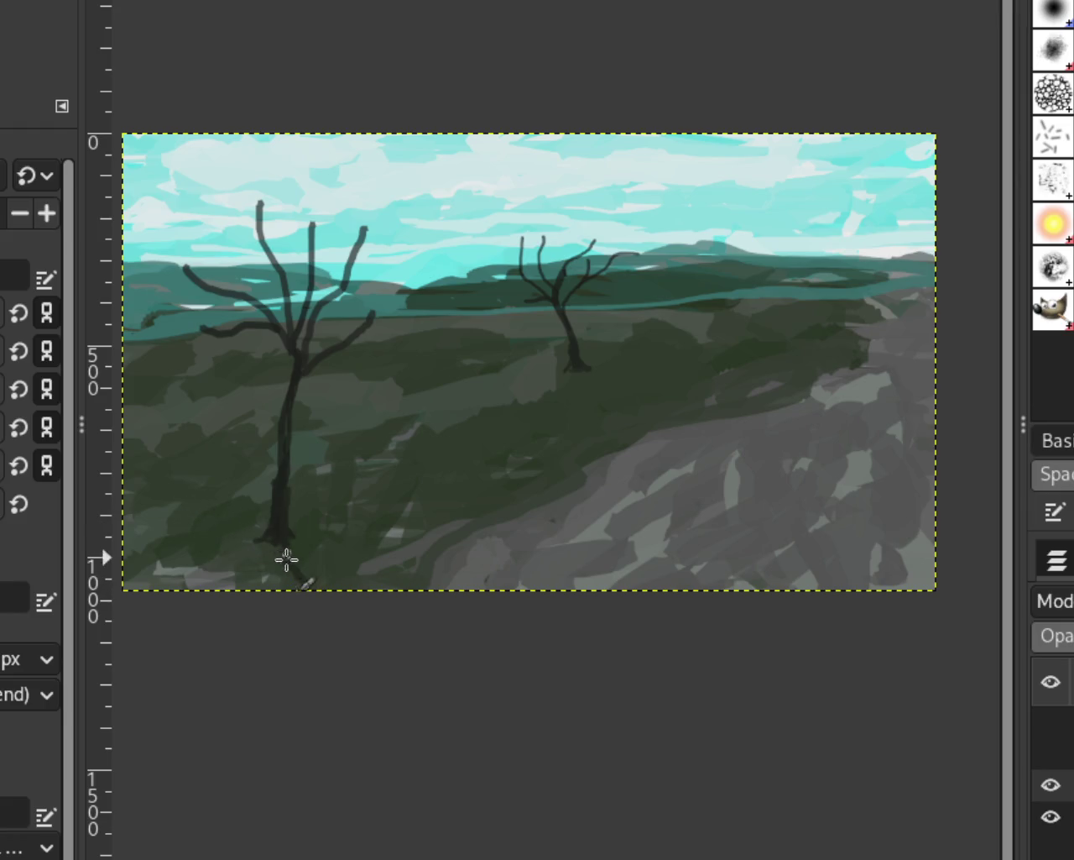
Paint roots at the left trunk's base, erasing stray strokes with the background hidden
mouse_move(266, 513)
mouse_down()
mouse_move(235, 551)
mouse_move(287, 553)
mouse_move(264, 539)
mouse_up()
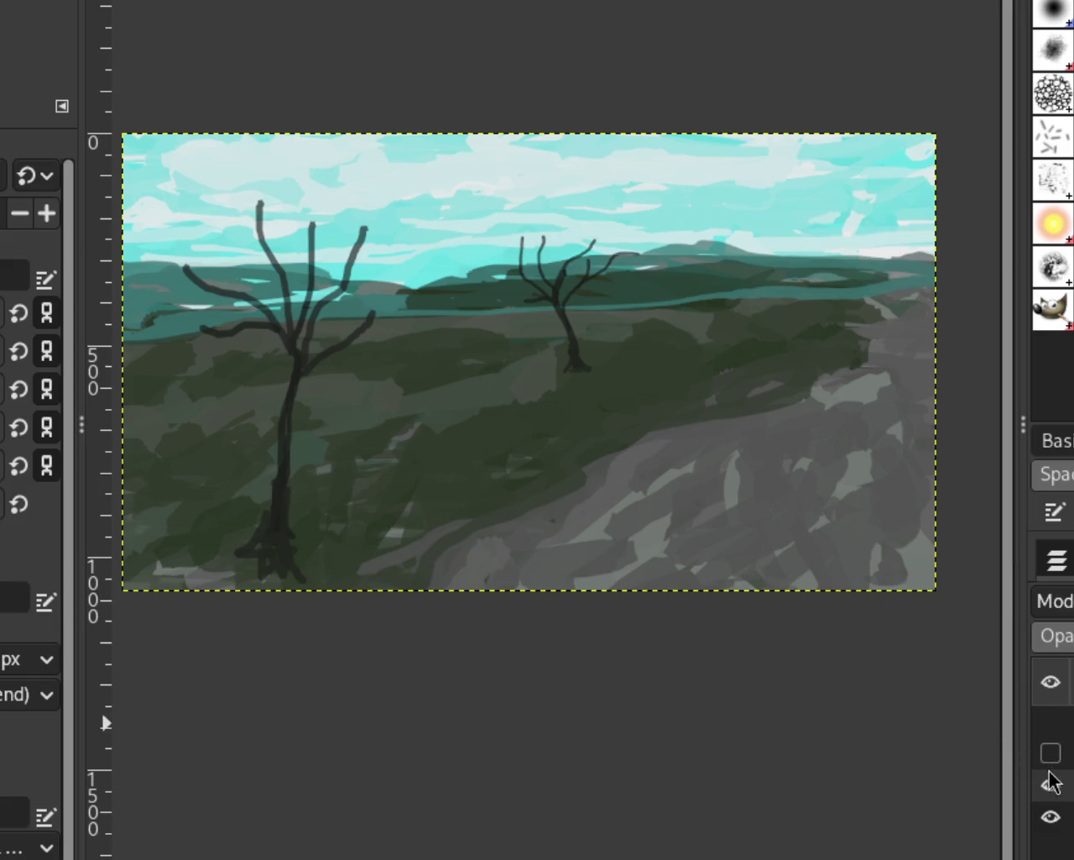
click(1051, 816)
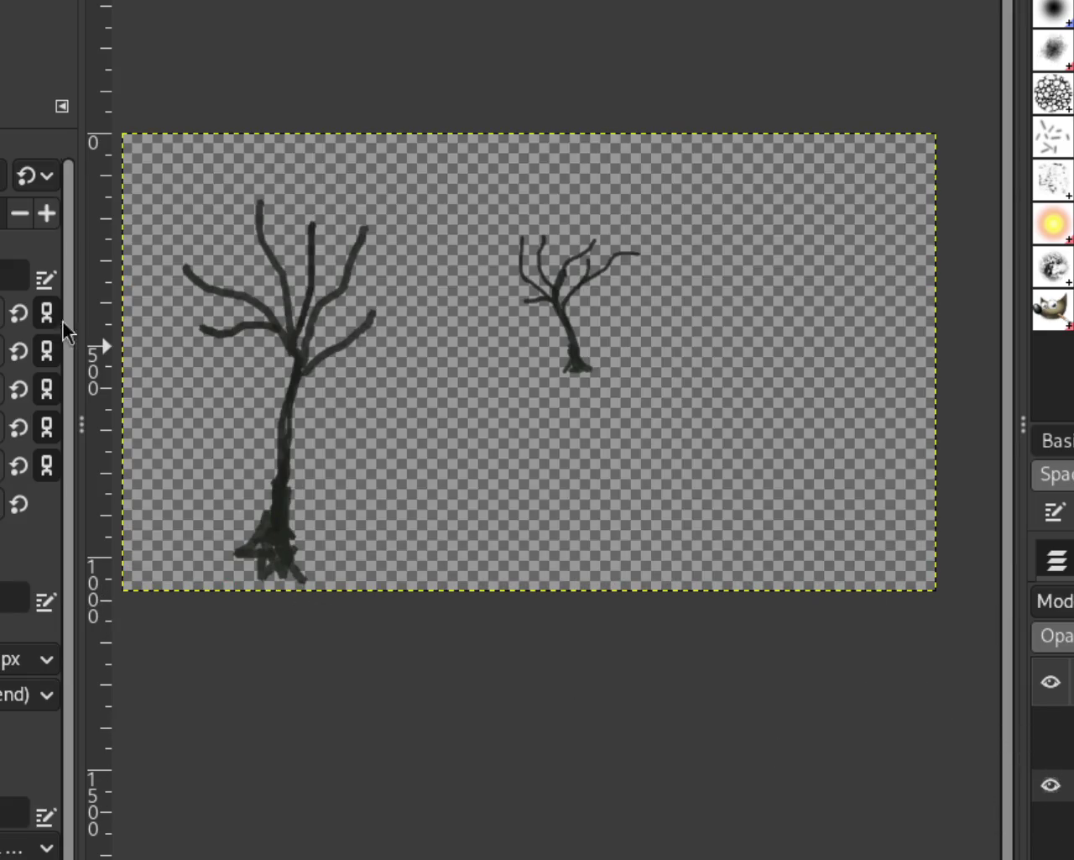
key(shift+e)
drag(256, 550, 235, 554)
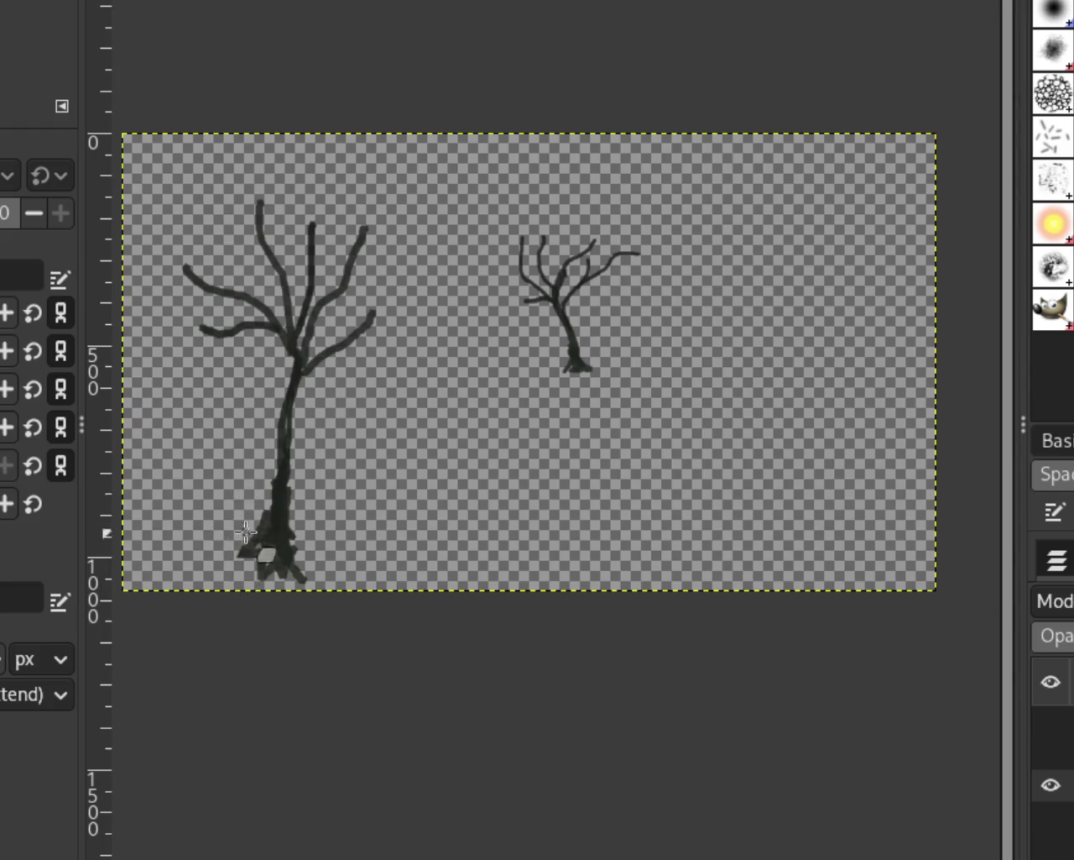
drag(306, 569, 252, 567)
click(1050, 819)
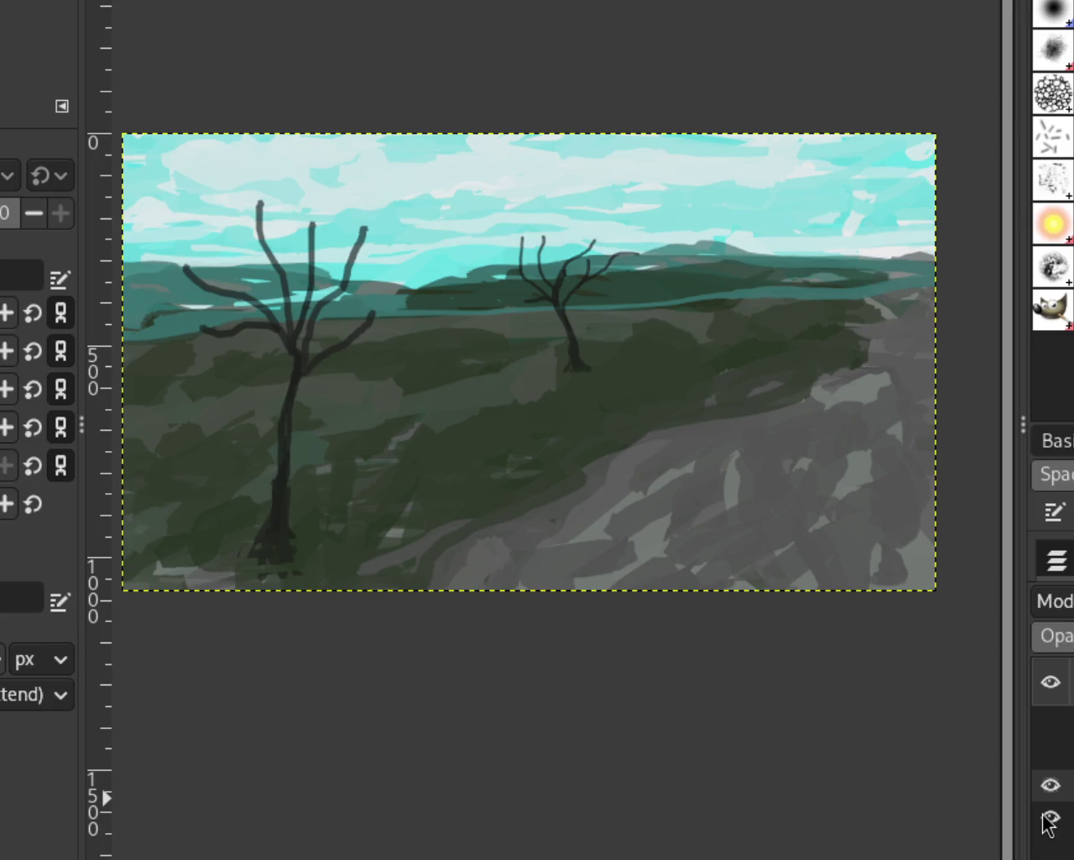
Zoom out and back in on the painting
key(z)
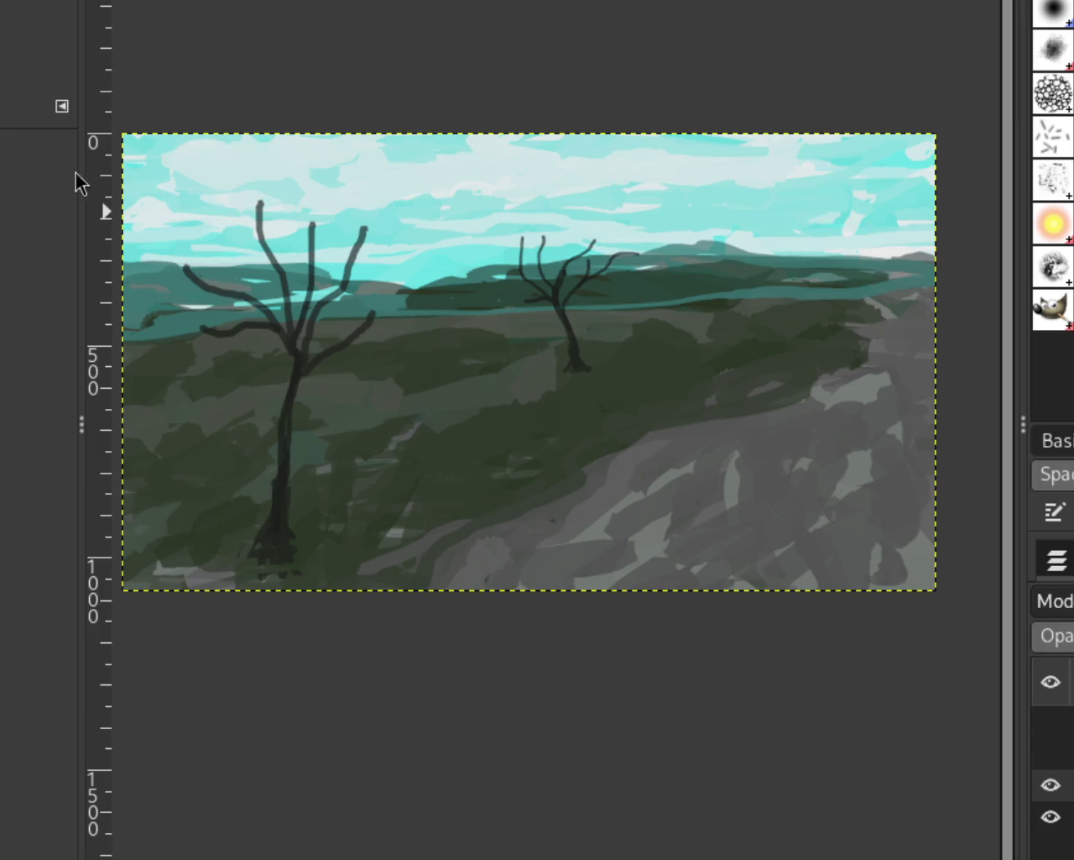
click(521, 418)
ctrl+click(474, 449)
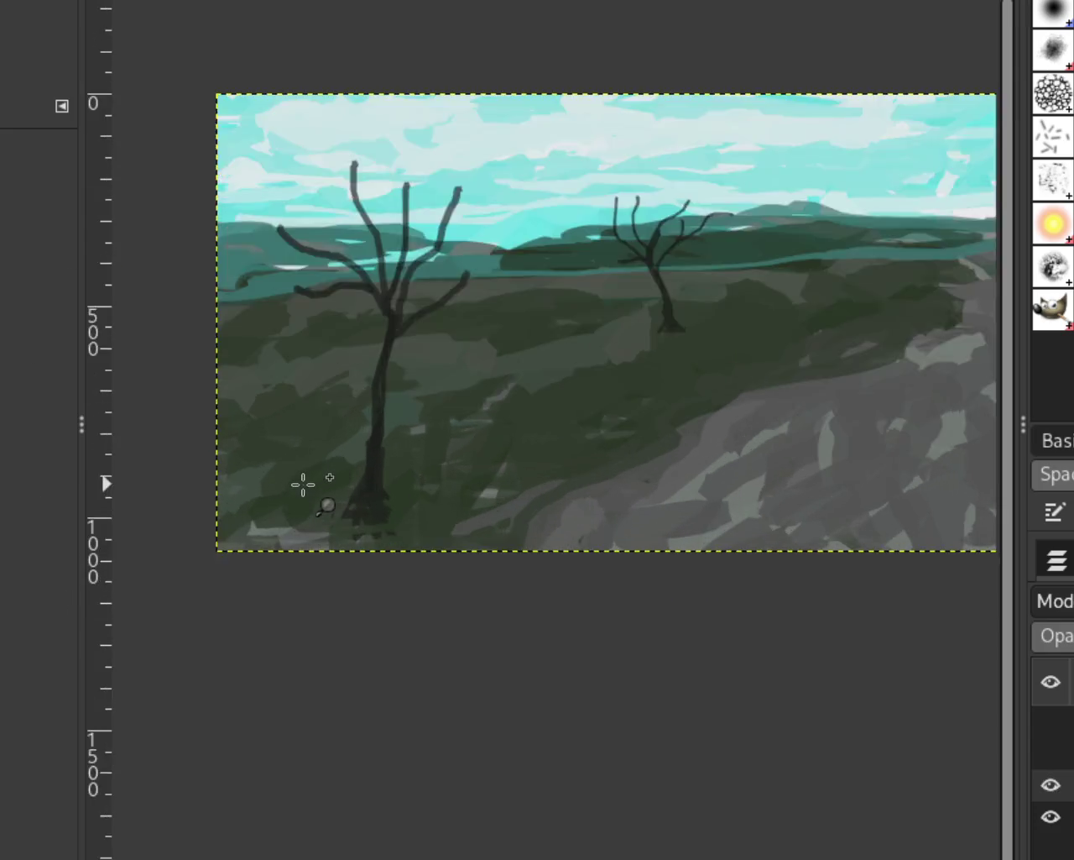
Repaint the near tree's trunk as a single broad dark stroke, undoing failed attempts
click(276, 437)
key(p)
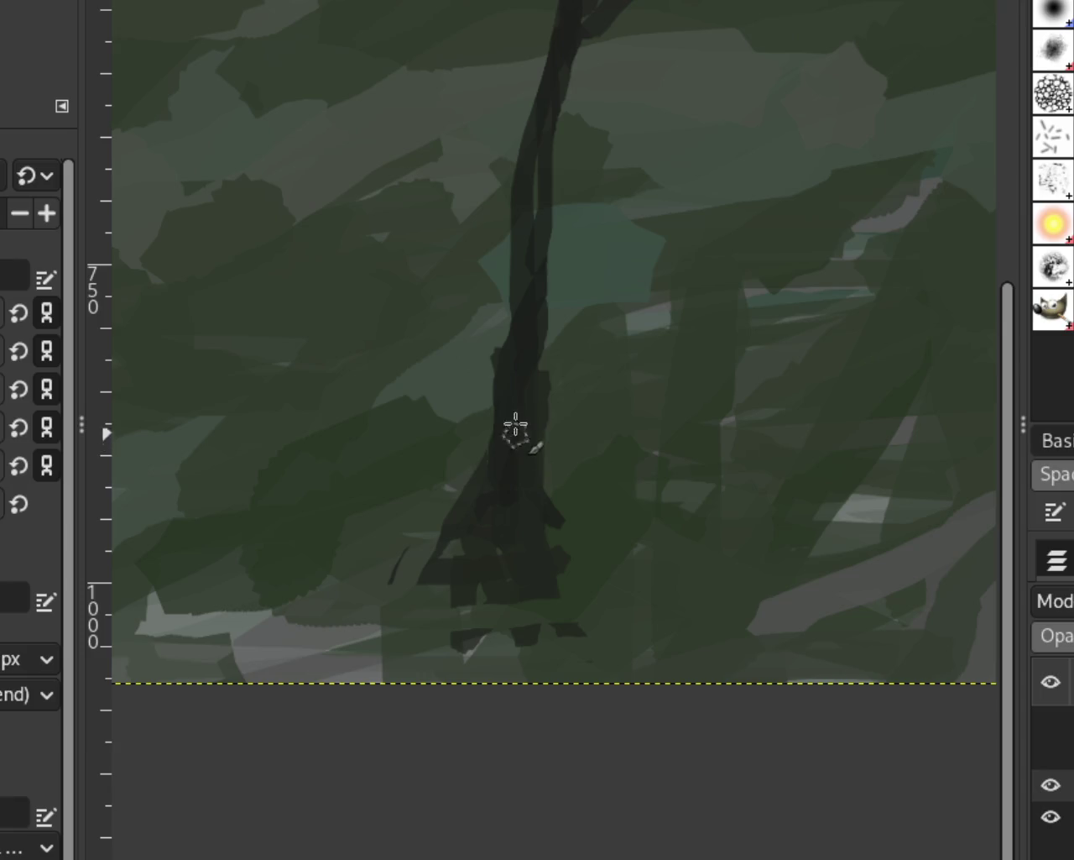
drag(527, 5, 483, 442)
key(ctrl+z)
drag(533, 4, 462, 412)
key(ctrl+z)
mouse_move(528, 26)
mouse_down()
mouse_move(470, 428)
mouse_move(498, 456)
mouse_up()
key(ctrl+z)
drag(538, 71, 364, 693)
key(ctrl+z)
drag(554, 4, 482, 353)
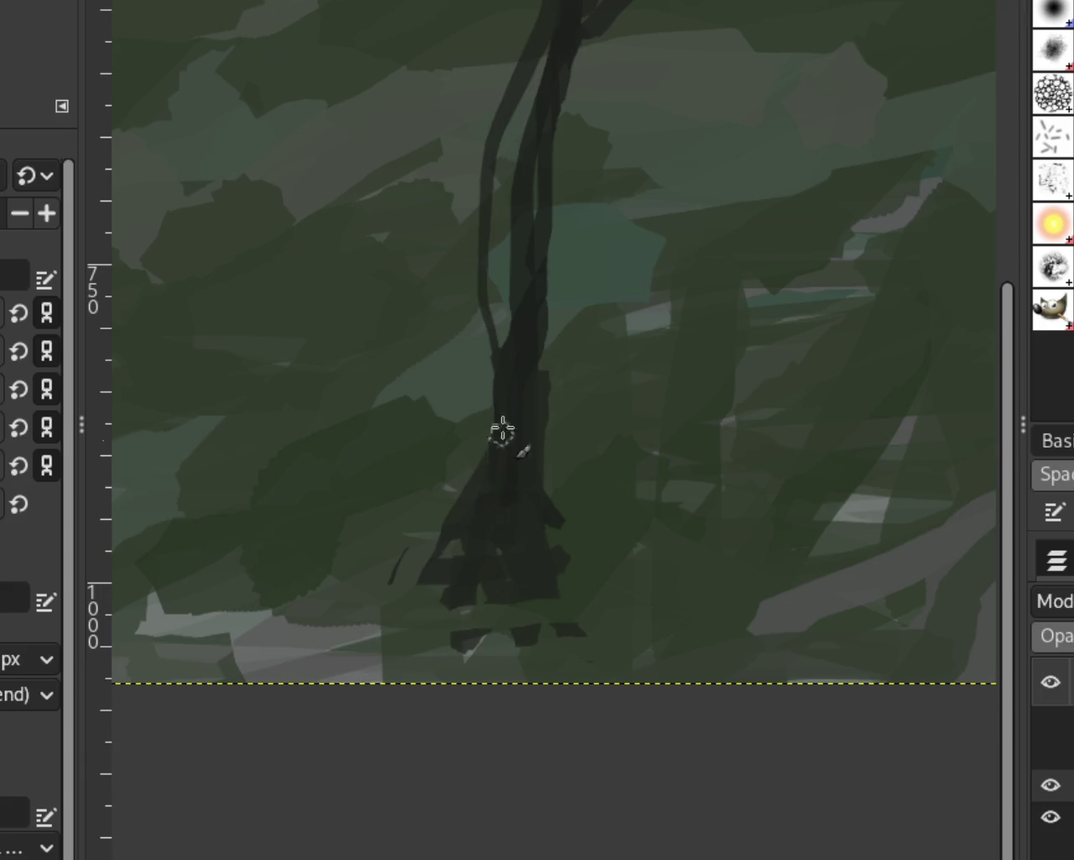
key(ctrl+z)
mouse_move(571, 4)
mouse_down()
mouse_move(483, 412)
mouse_move(468, 559)
mouse_move(488, 590)
mouse_up()
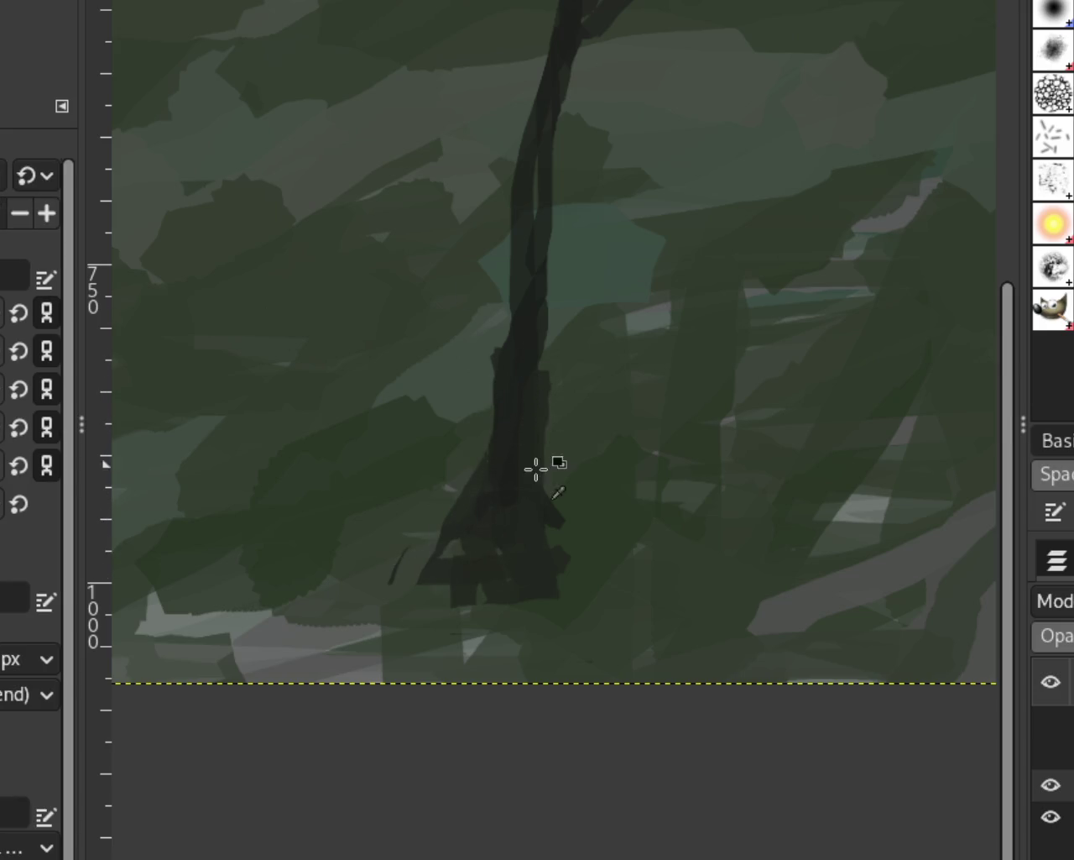
Brush dark root strokes flaring left and right at the trunk base
mouse_move(487, 424)
mouse_down()
mouse_move(382, 533)
mouse_move(533, 562)
mouse_up()
drag(537, 500, 584, 560)
drag(457, 557, 537, 550)
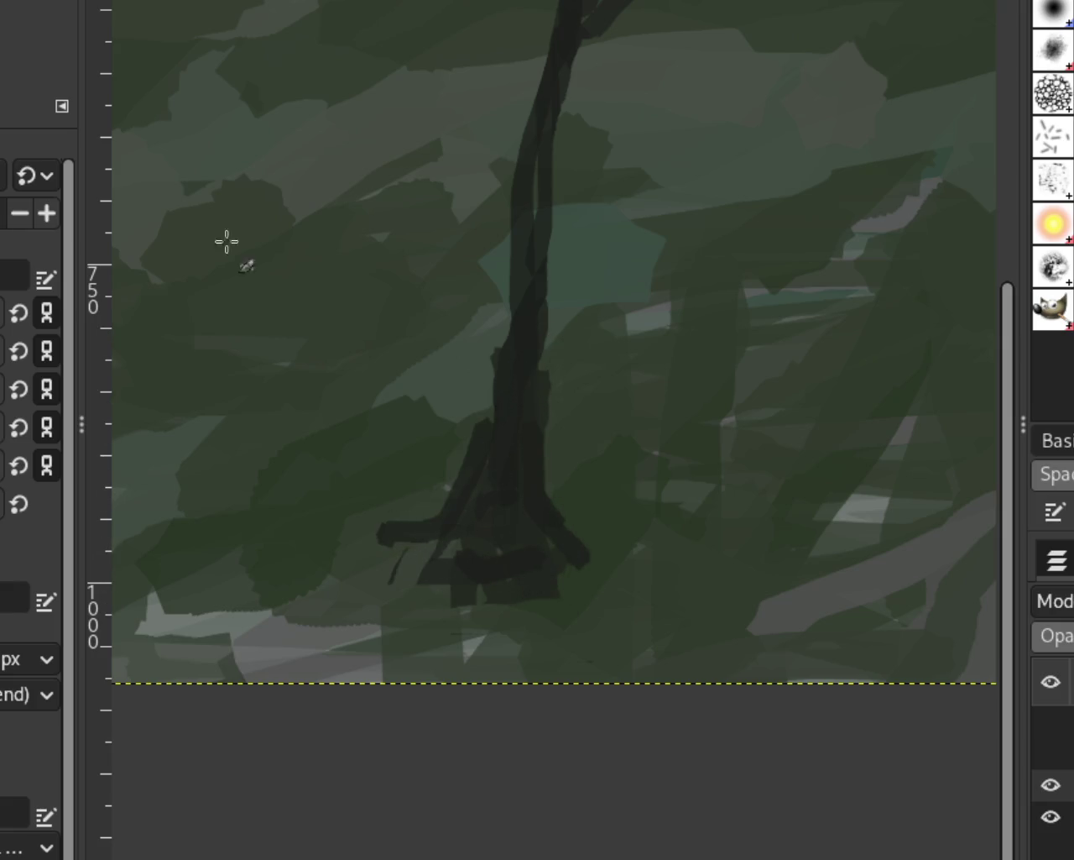
scroll(571, 396, down, 3)
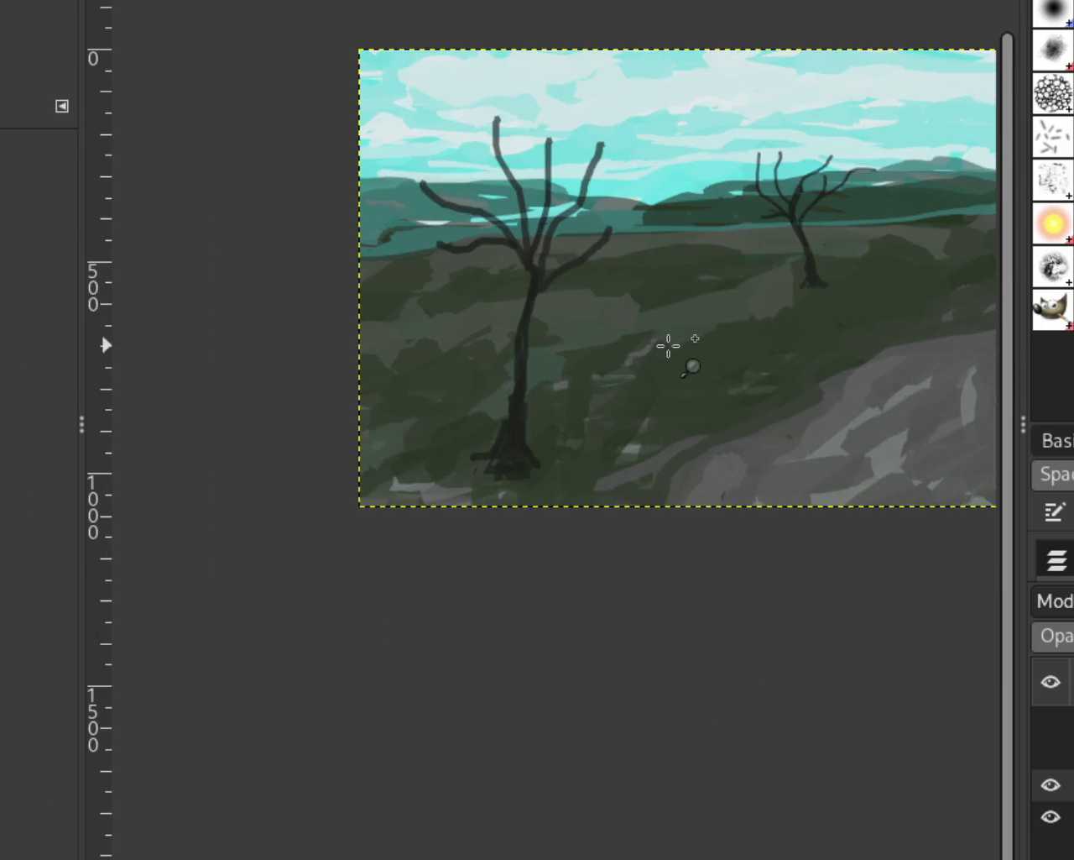
Zoom in on the distant tree and paint dark roots on both sides of its base
scroll(663, 343, down, 1)
scroll(696, 329, up, 2)
scroll(604, 340, down, 1)
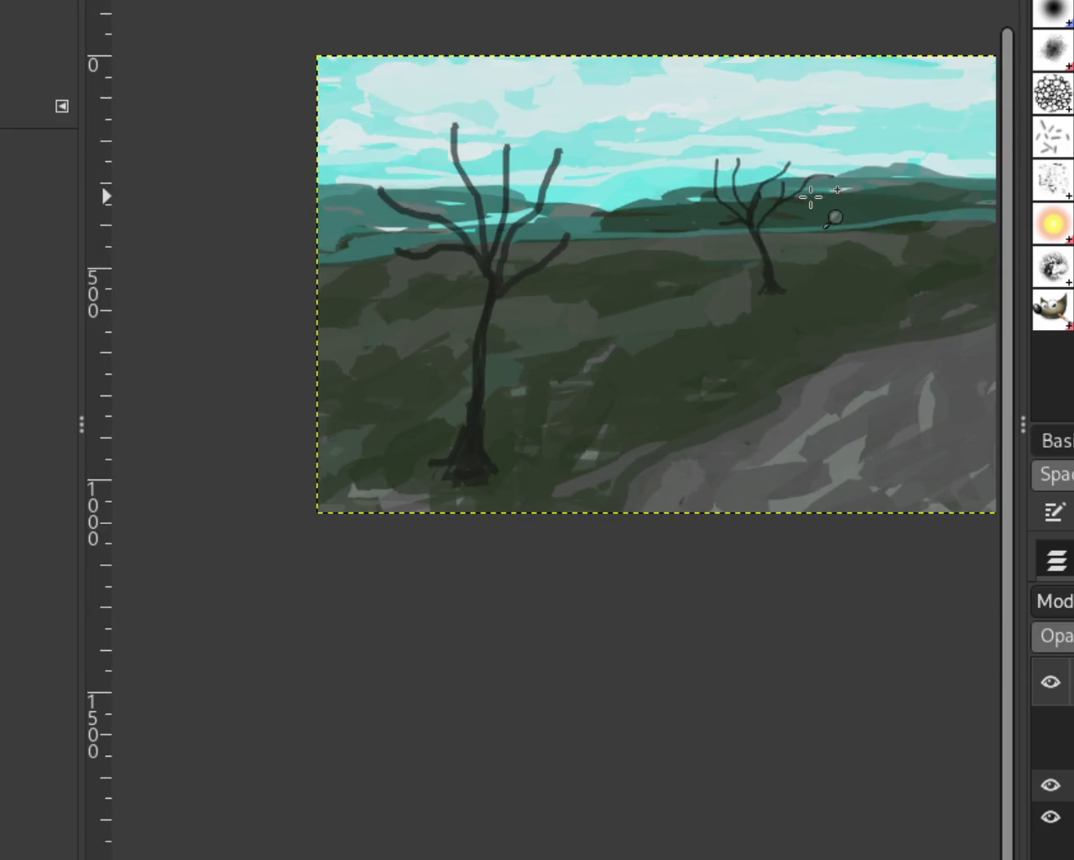
scroll(811, 199, up, 2)
scroll(811, 198, up, 2)
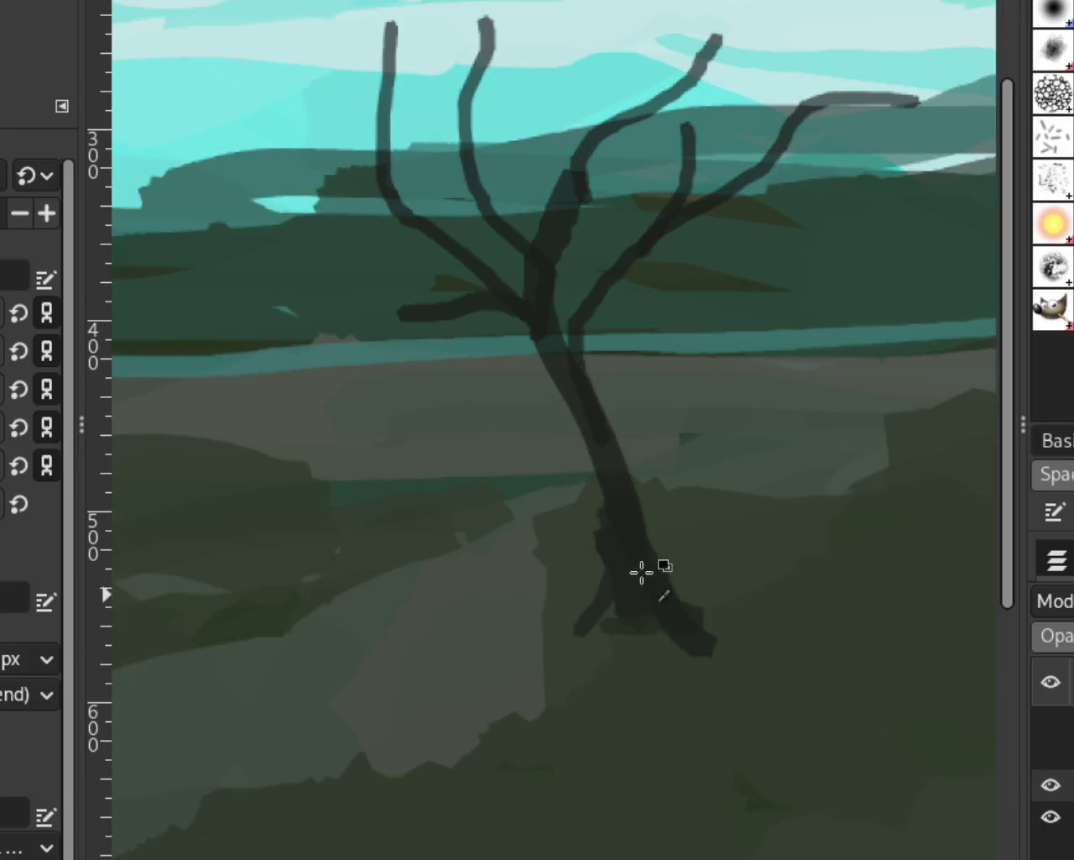
drag(572, 595, 583, 578)
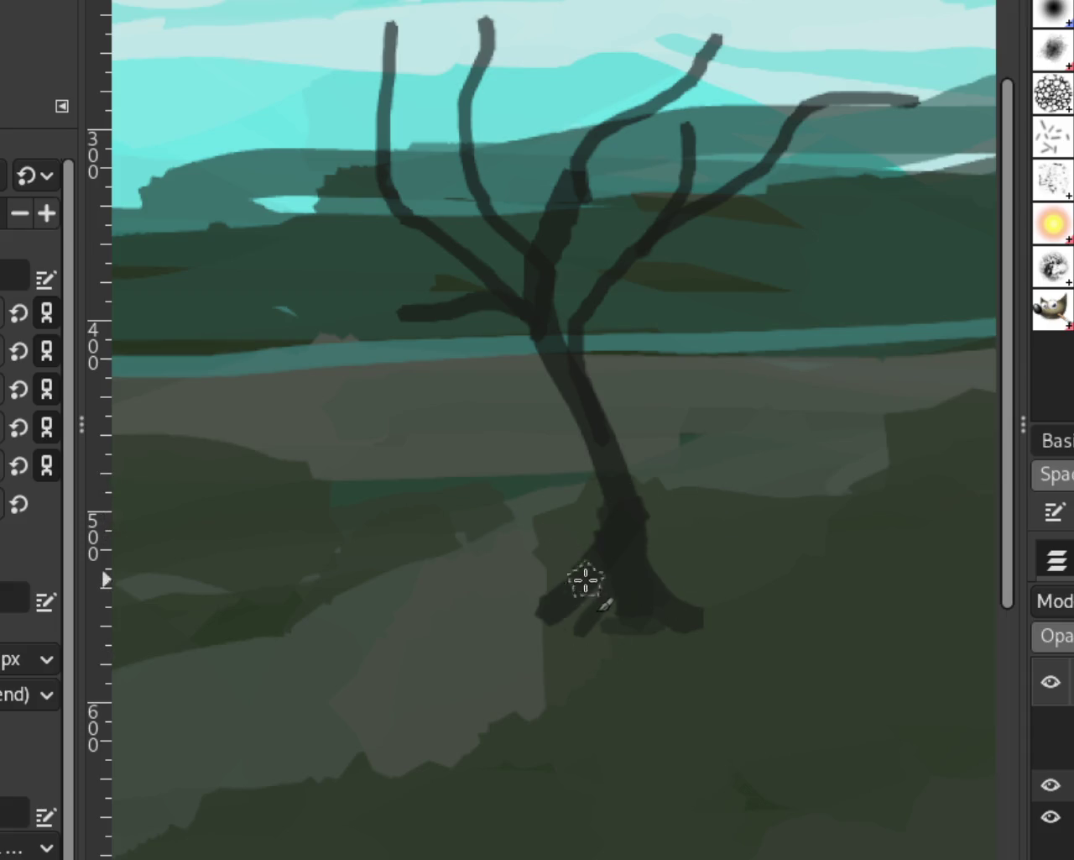
drag(653, 563, 701, 621)
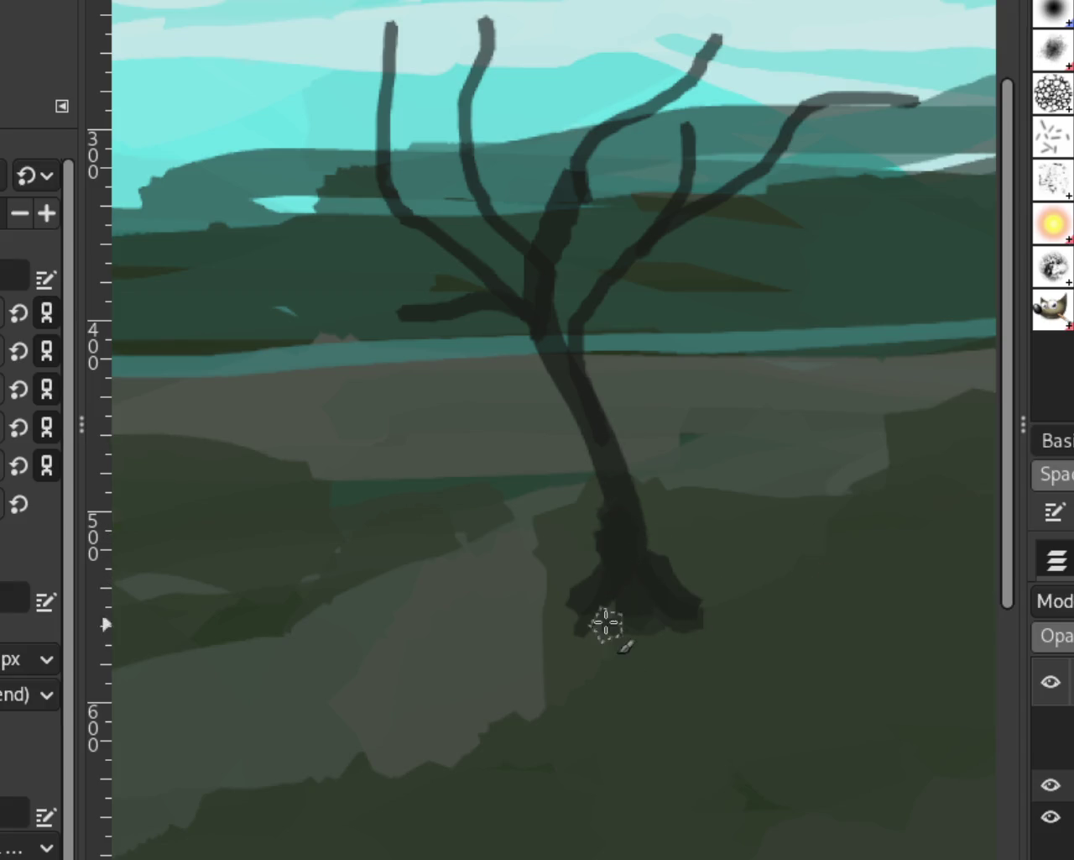
drag(607, 624, 666, 629)
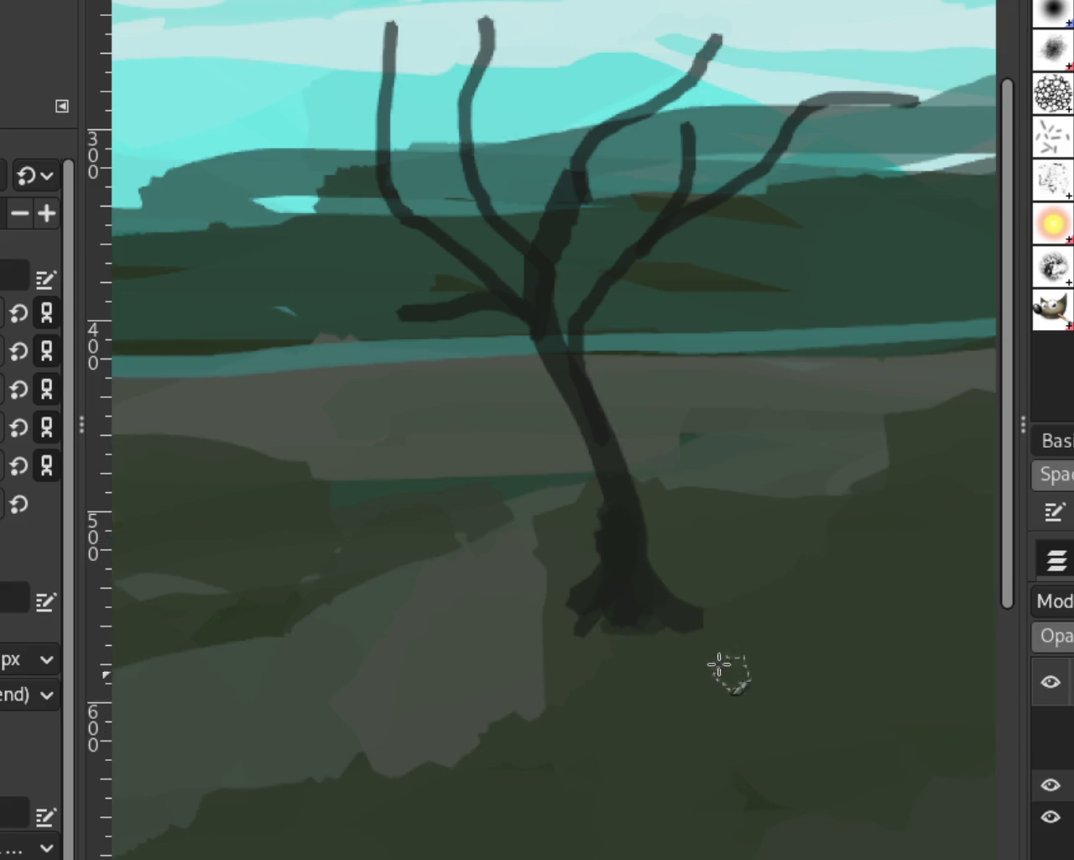
Zoom out to see the whole painting
key(z)
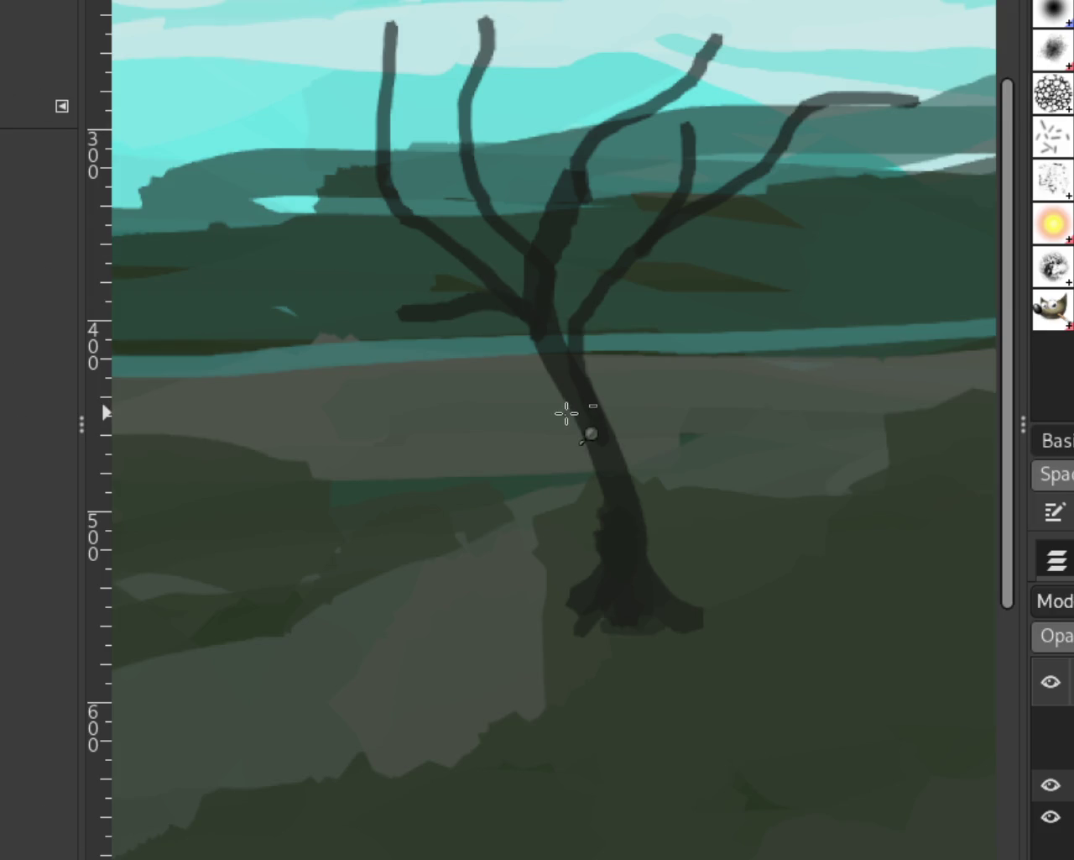
ctrl+click(566, 413)
ctrl+click(445, 571)
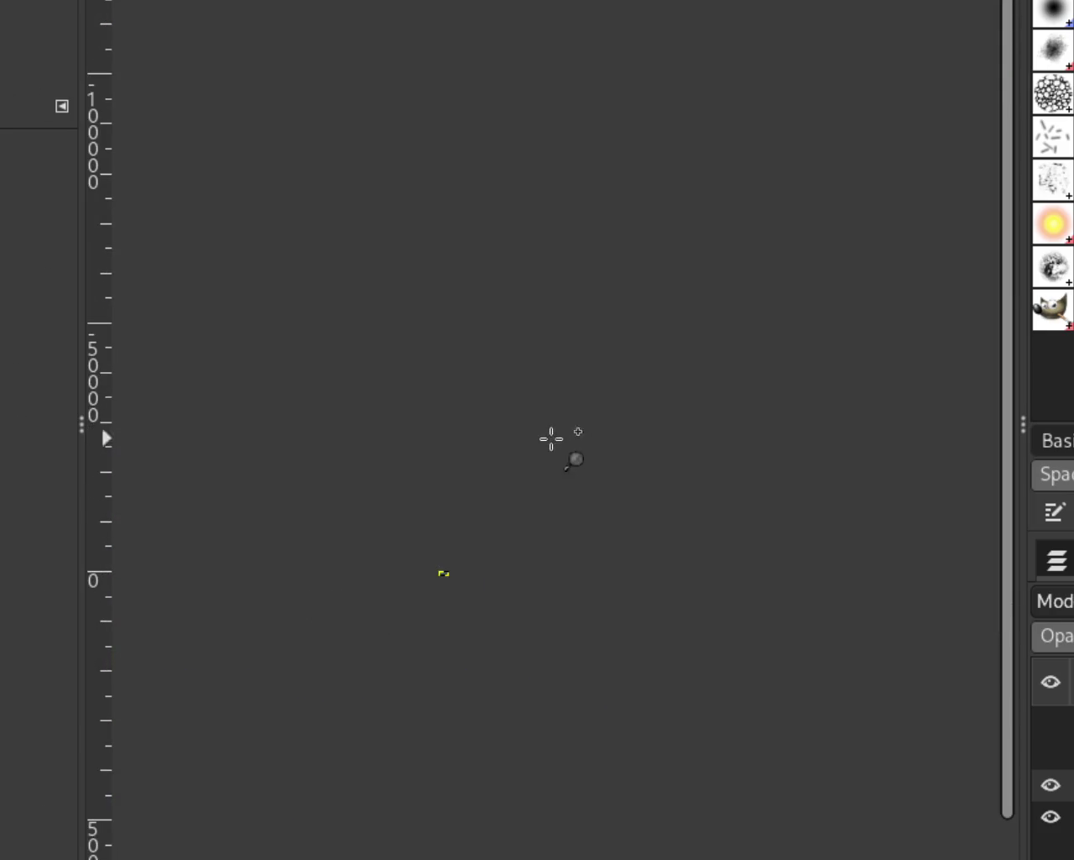
Zoom in so the painting fills the view around the near tree's base
click(446, 635)
click(470, 560)
click(468, 559)
ctrl+click(344, 254)
click(395, 374)
click(355, 281)
click(355, 281)
click(358, 283)
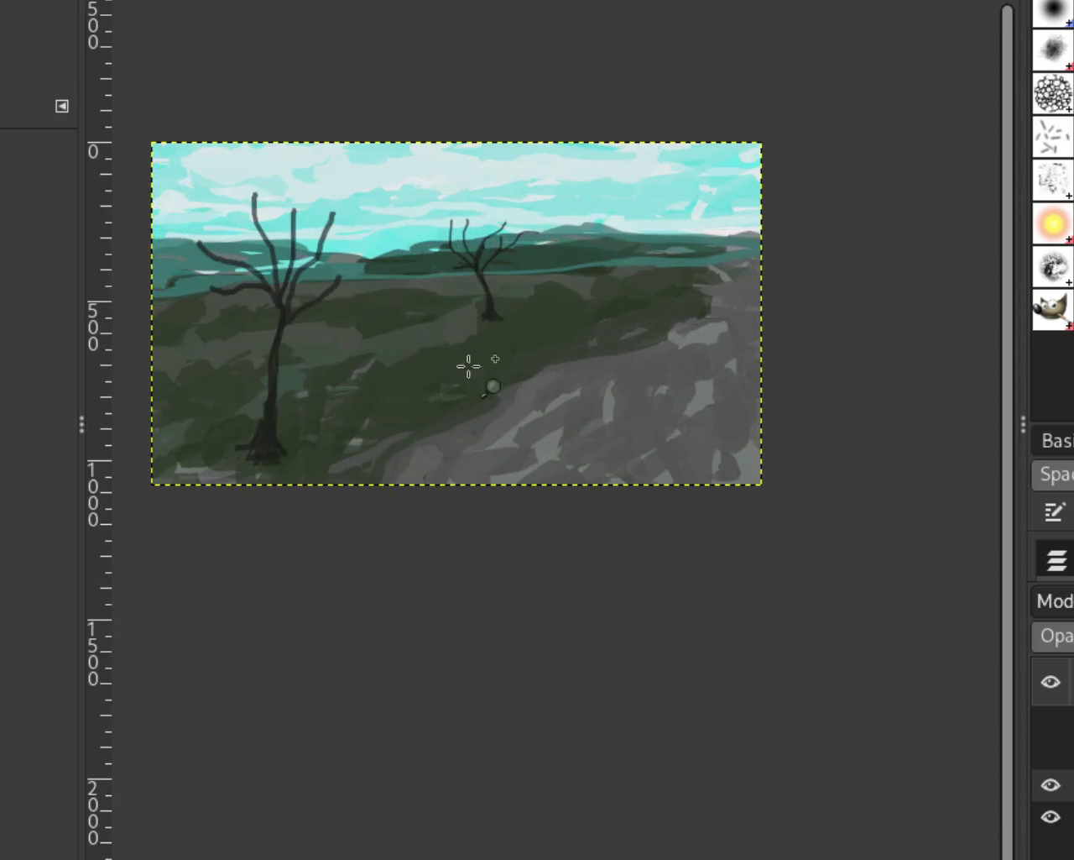
ctrl+click(516, 420)
click(406, 313)
click(400, 308)
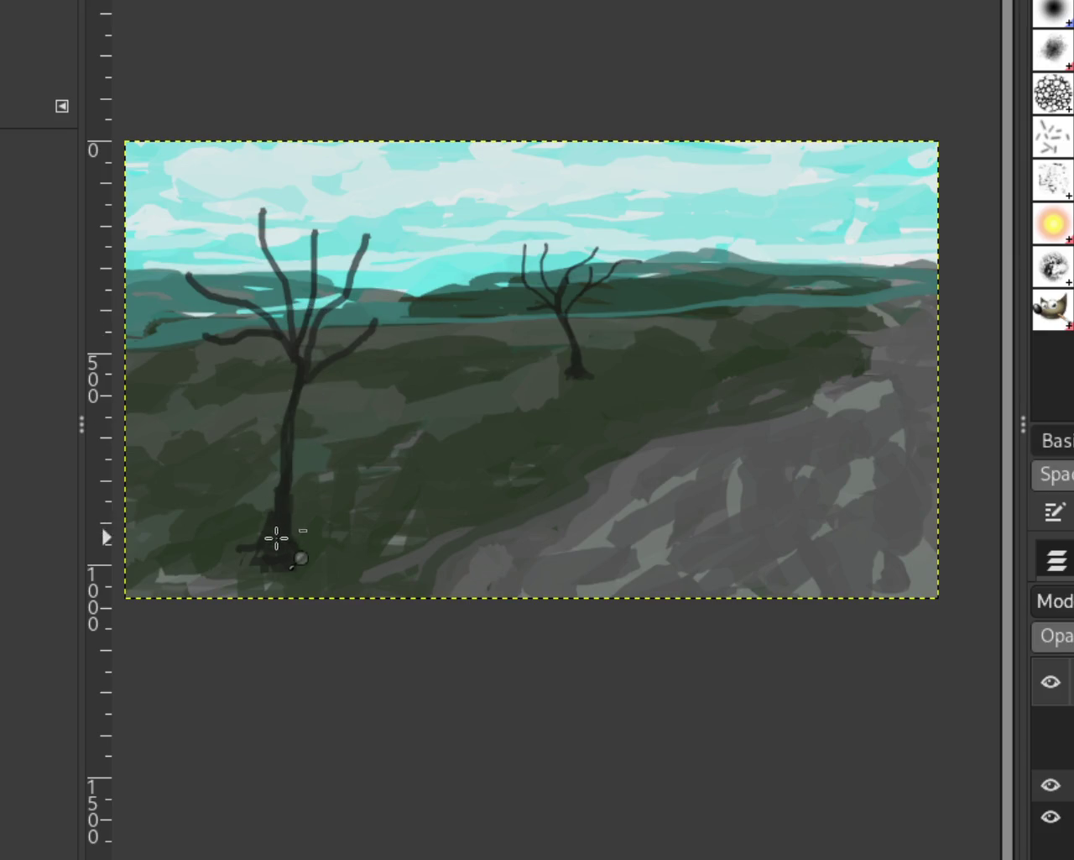
ctrl+click(280, 534)
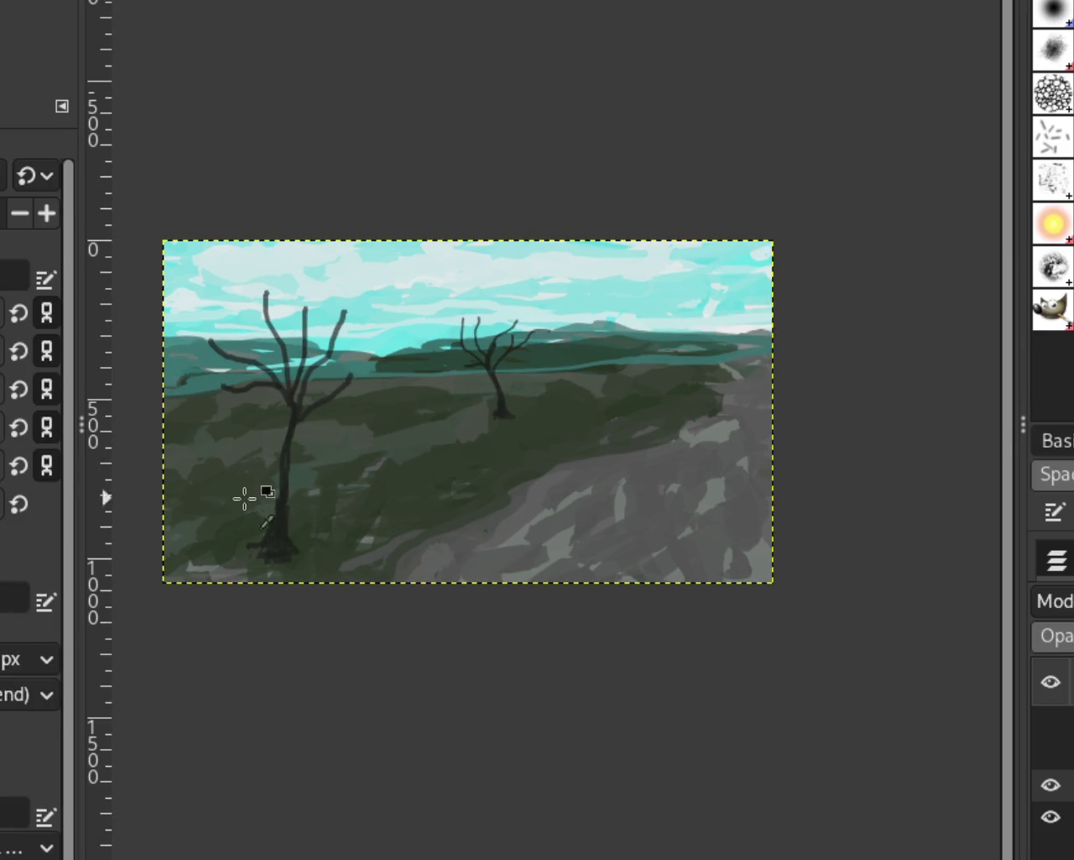
Paint short dark marks below the distant tree and at the near tree's base, undoing strays
shift+click(146, 477)
key(ctrl+z)
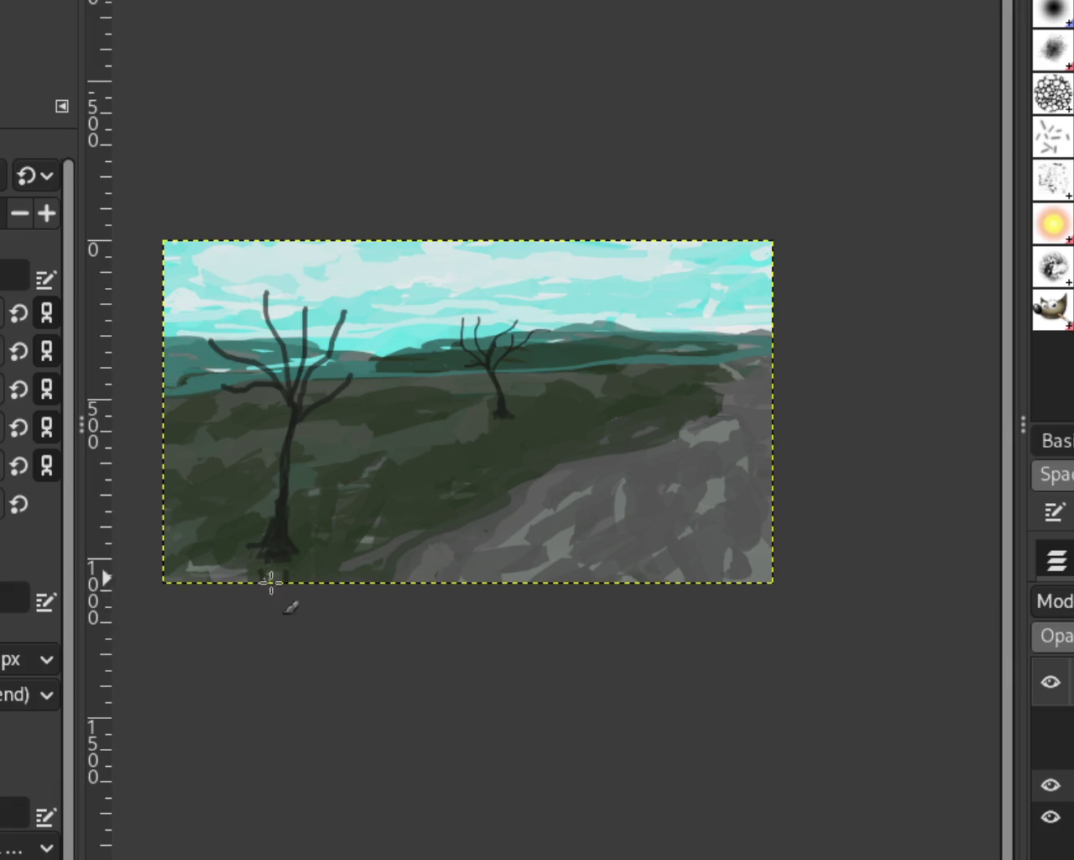
drag(520, 425, 527, 458)
key(ctrl+z)
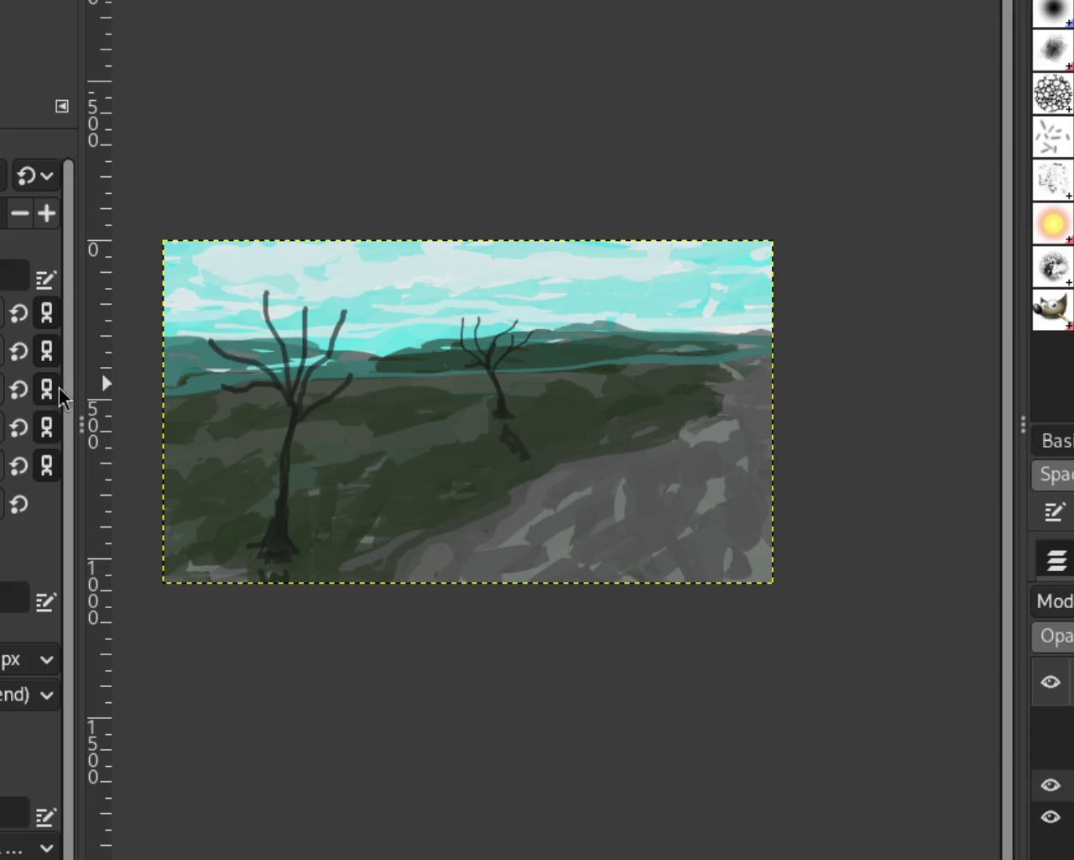
drag(281, 568, 266, 581)
Zoom so the whole scene fills the view
key(z)
ctrl+click(504, 453)
click(504, 453)
ctrl+click(504, 451)
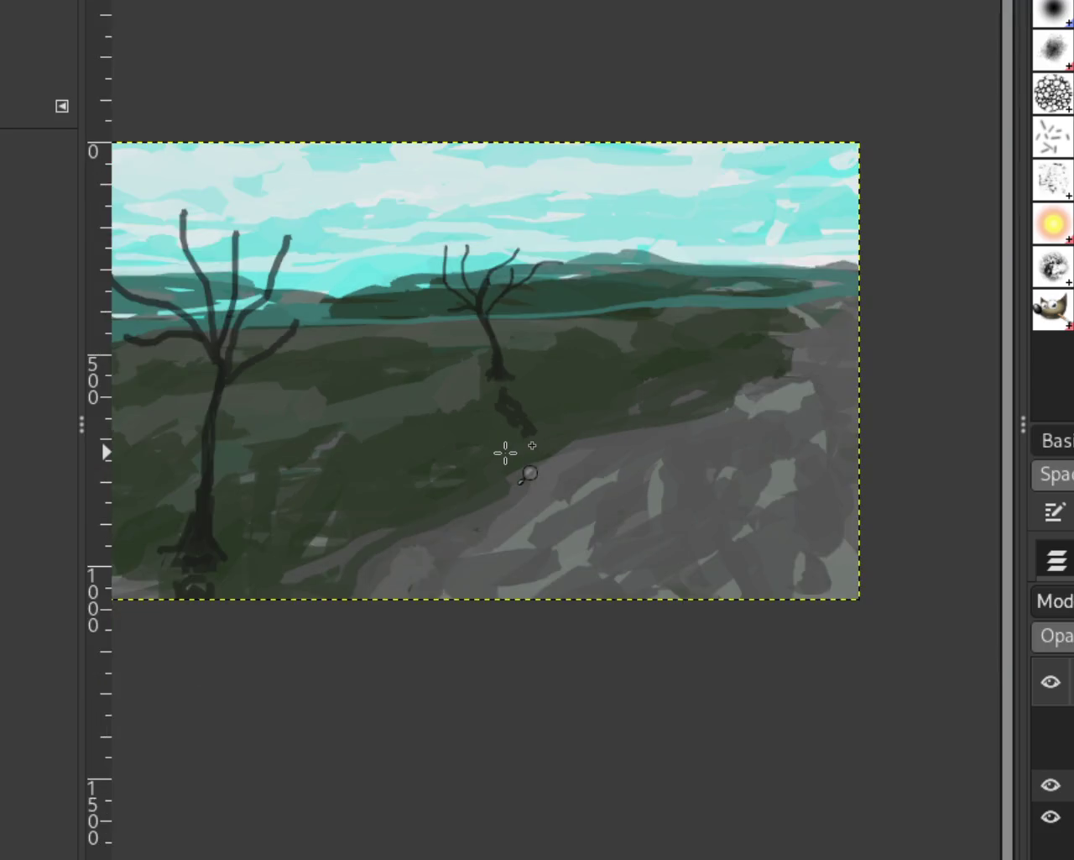
click(503, 451)
Repaint the dark blob below the distant tree, then reframe on the right-hand tree
key(p)
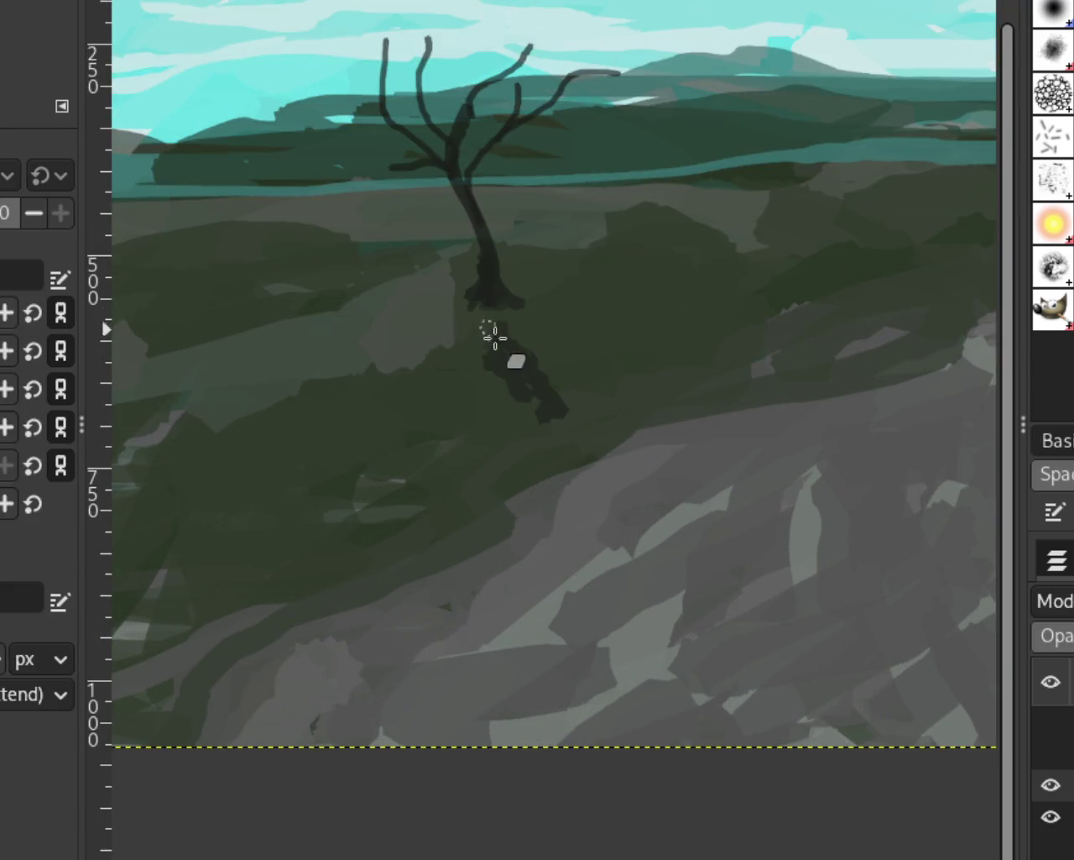
mouse_move(526, 364)
mouse_down()
mouse_move(528, 434)
mouse_move(525, 386)
mouse_move(502, 329)
mouse_move(492, 456)
mouse_move(530, 388)
mouse_up()
mouse_move(503, 317)
mouse_down()
mouse_move(504, 379)
mouse_move(547, 465)
mouse_move(559, 331)
mouse_move(553, 365)
mouse_up()
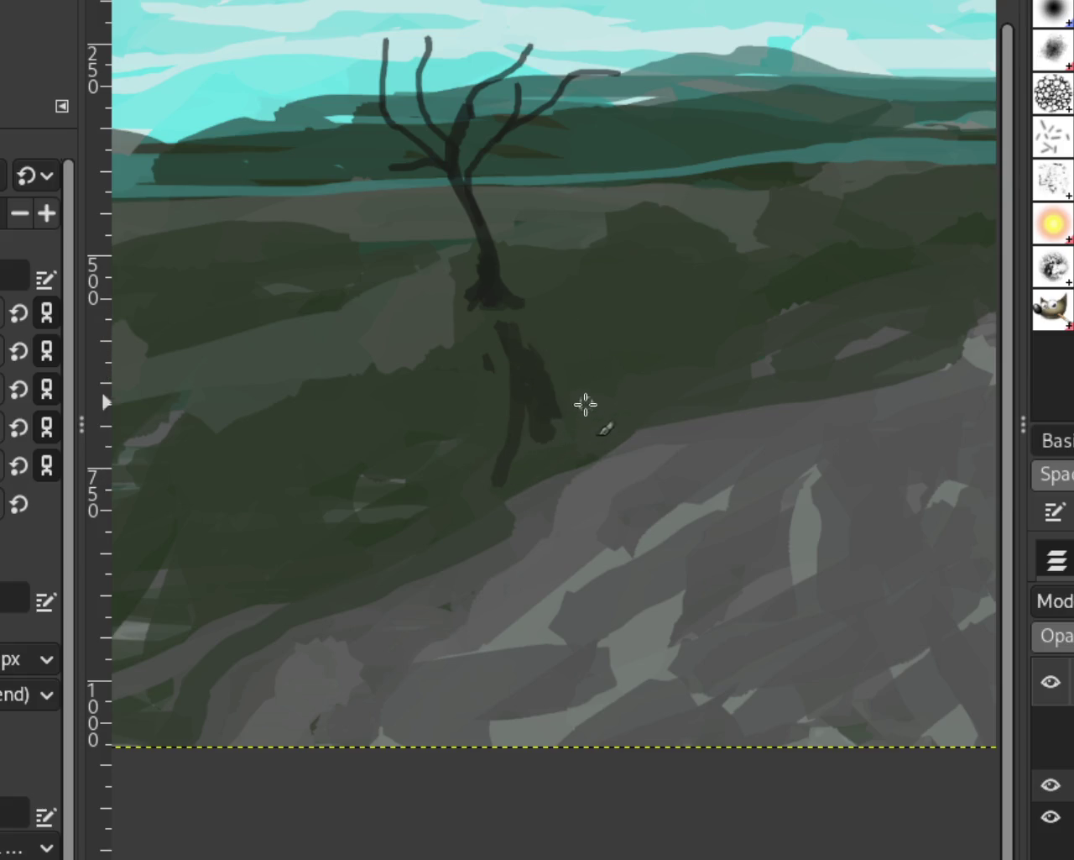
key(z)
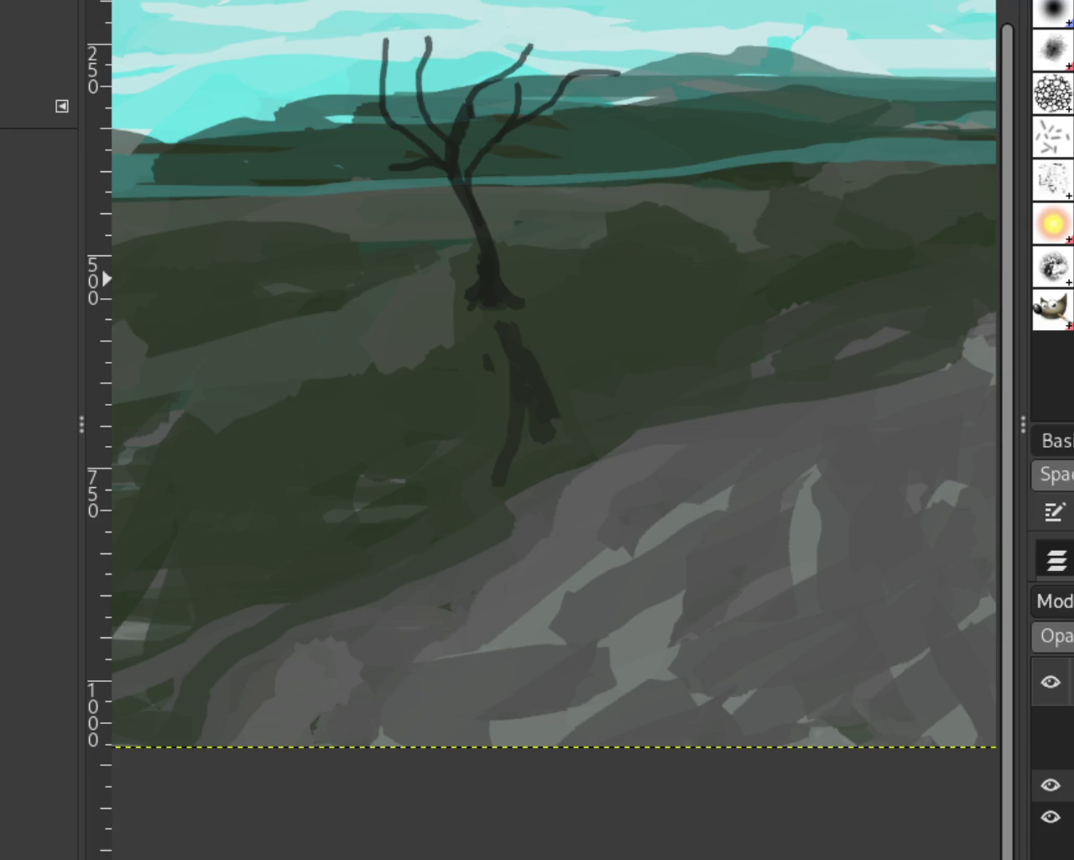
ctrl+click(595, 345)
ctrl+click(513, 395)
ctrl+click(464, 410)
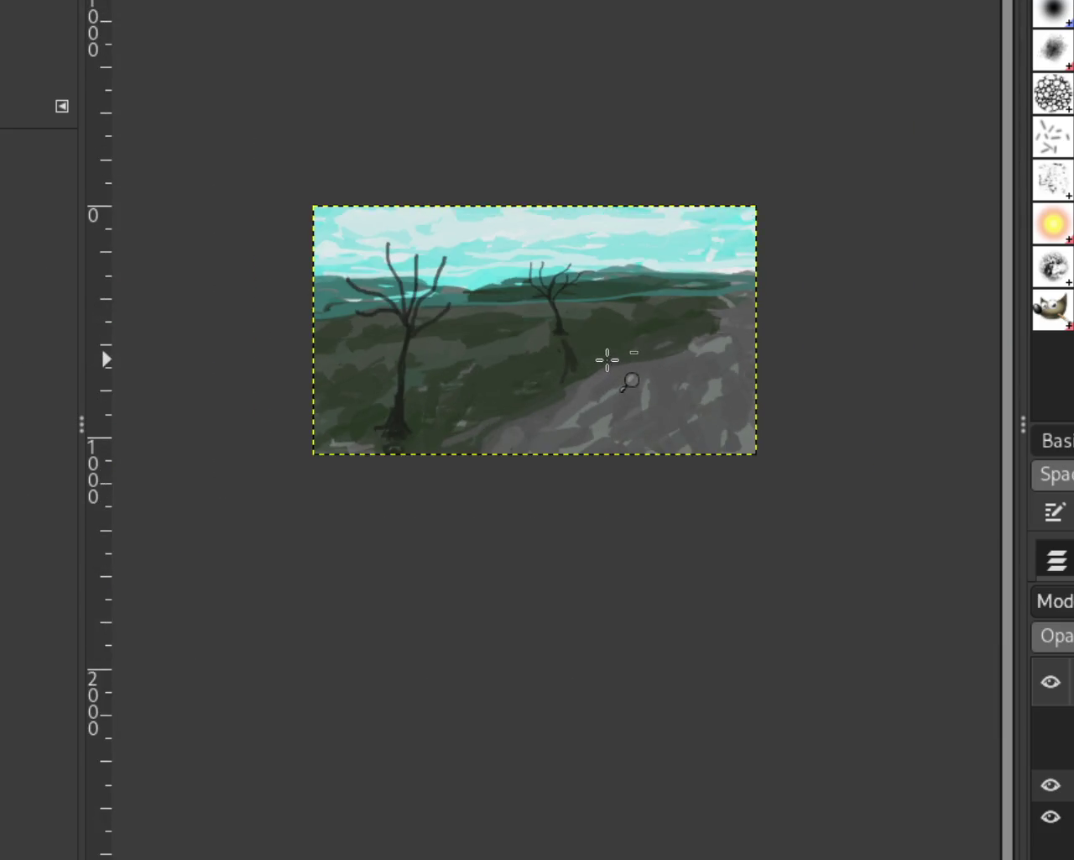
click(580, 356)
click(580, 355)
Extend the dark form downward and sweep a long curving stroke down-left across the hill
key(p)
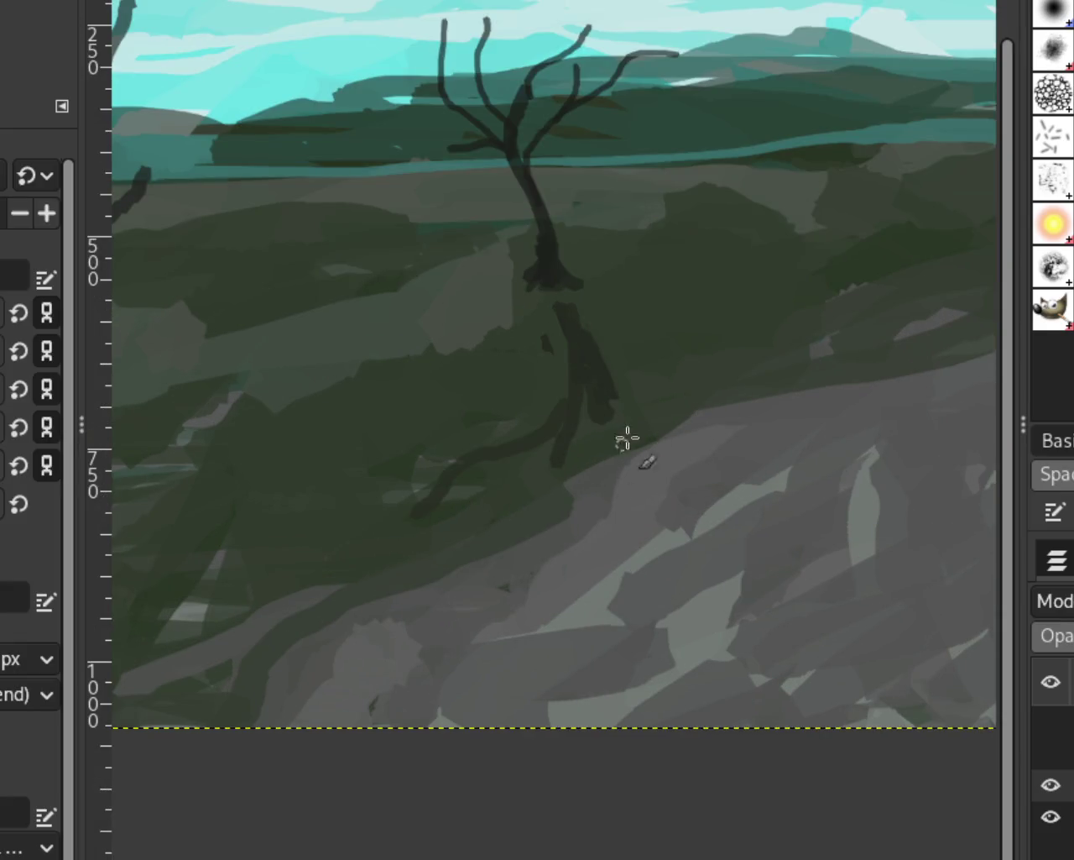
mouse_move(554, 466)
mouse_down()
mouse_move(587, 394)
mouse_move(439, 515)
mouse_up()
key(ctrl+z)
drag(579, 388, 527, 463)
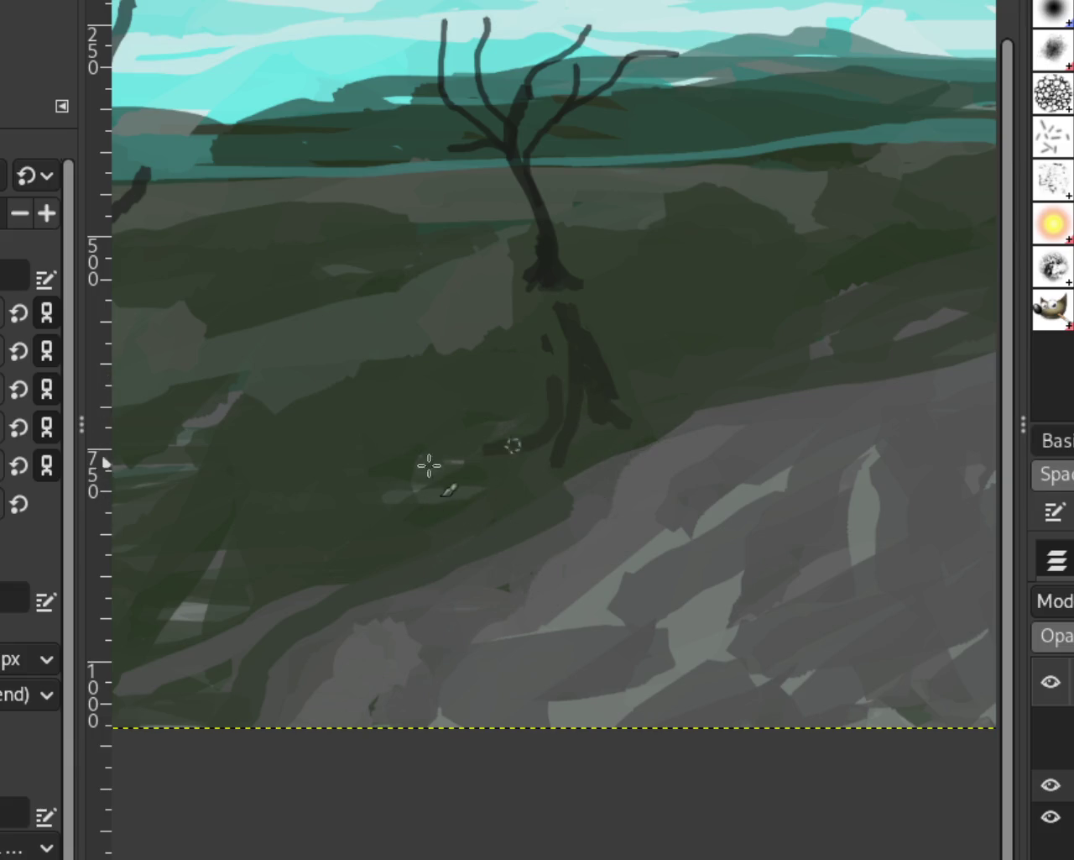
drag(585, 399, 409, 519)
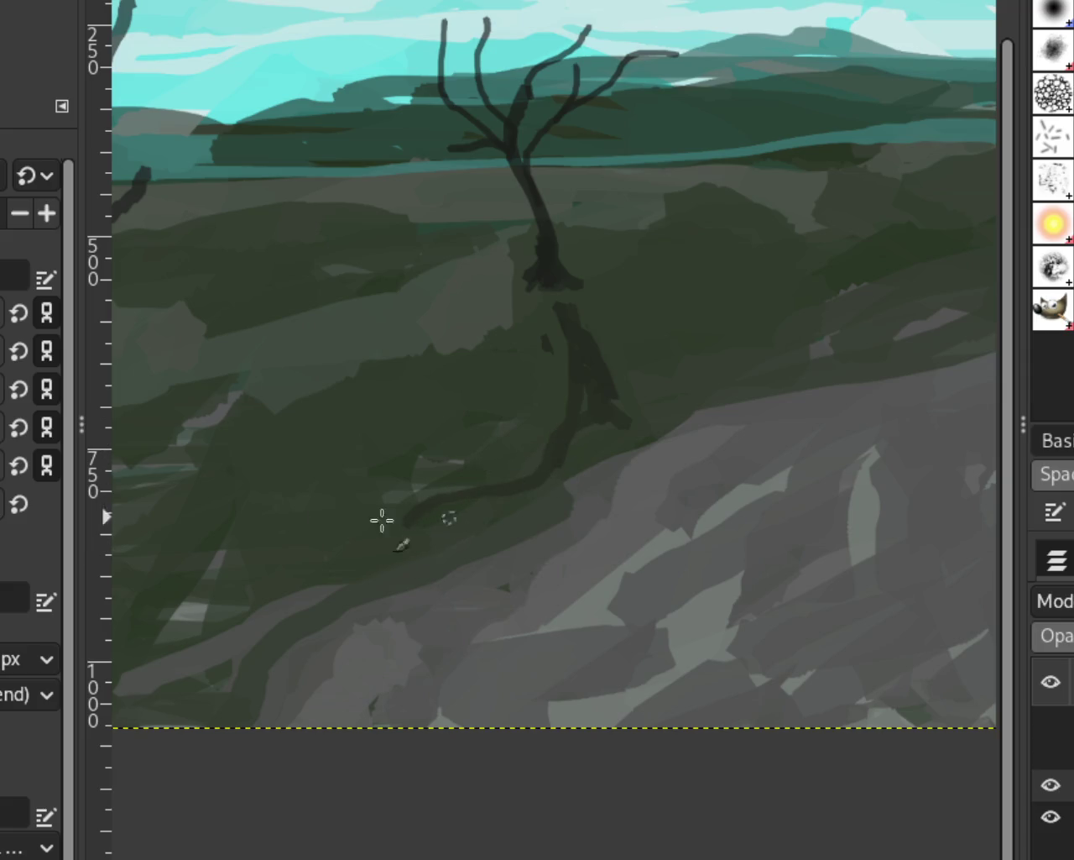
scroll(653, 409, down, 3)
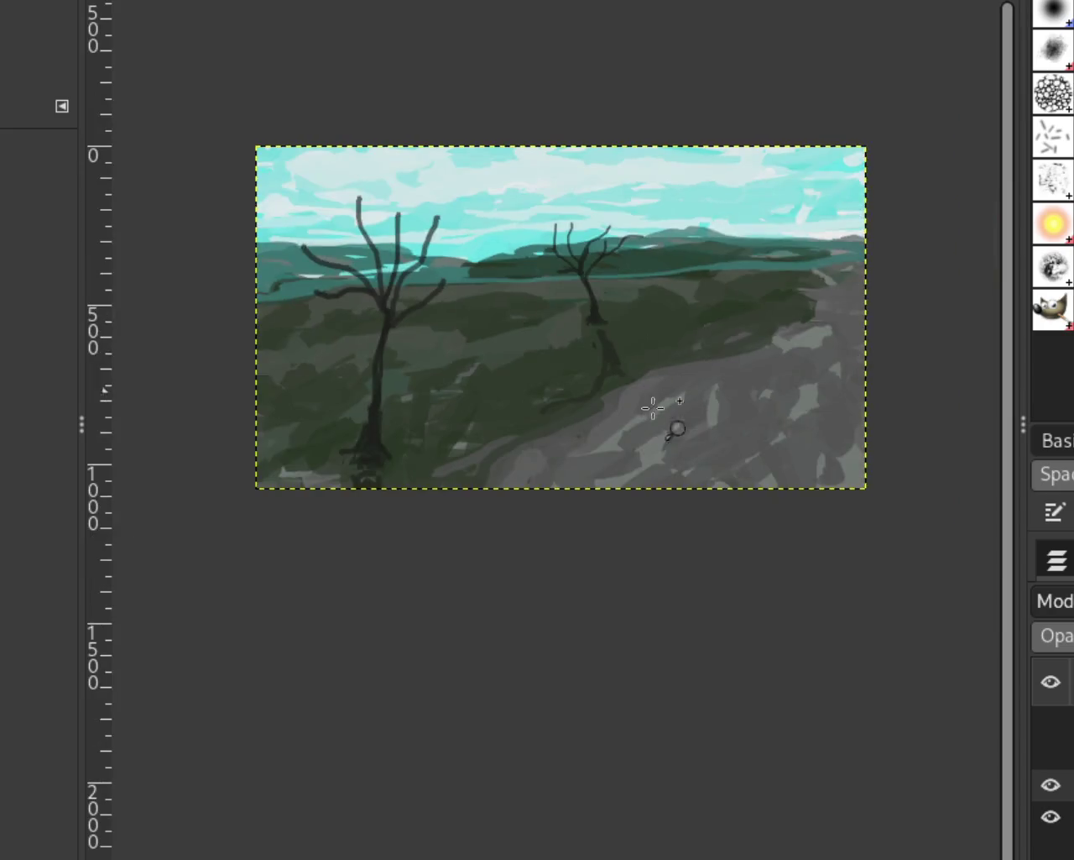
Lay dark strokes across the near tree's base, then a lighter green band over it
scroll(539, 441, down, 1)
scroll(468, 448, up, 1)
scroll(395, 473, down, 5)
scroll(393, 479, down, 1)
scroll(389, 478, up, 2)
scroll(390, 477, up, 4)
scroll(389, 478, up, 4)
scroll(646, 392, down, 1)
scroll(643, 394, up, 3)
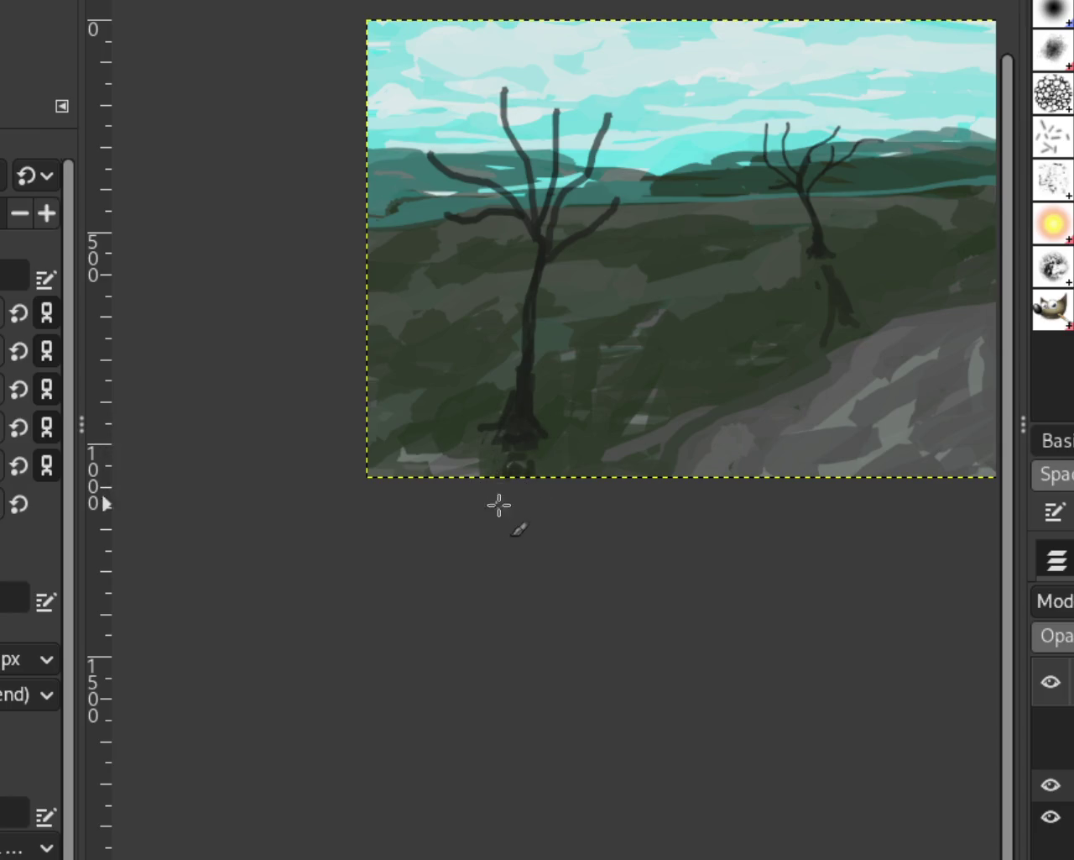
scroll(456, 397, down, 1)
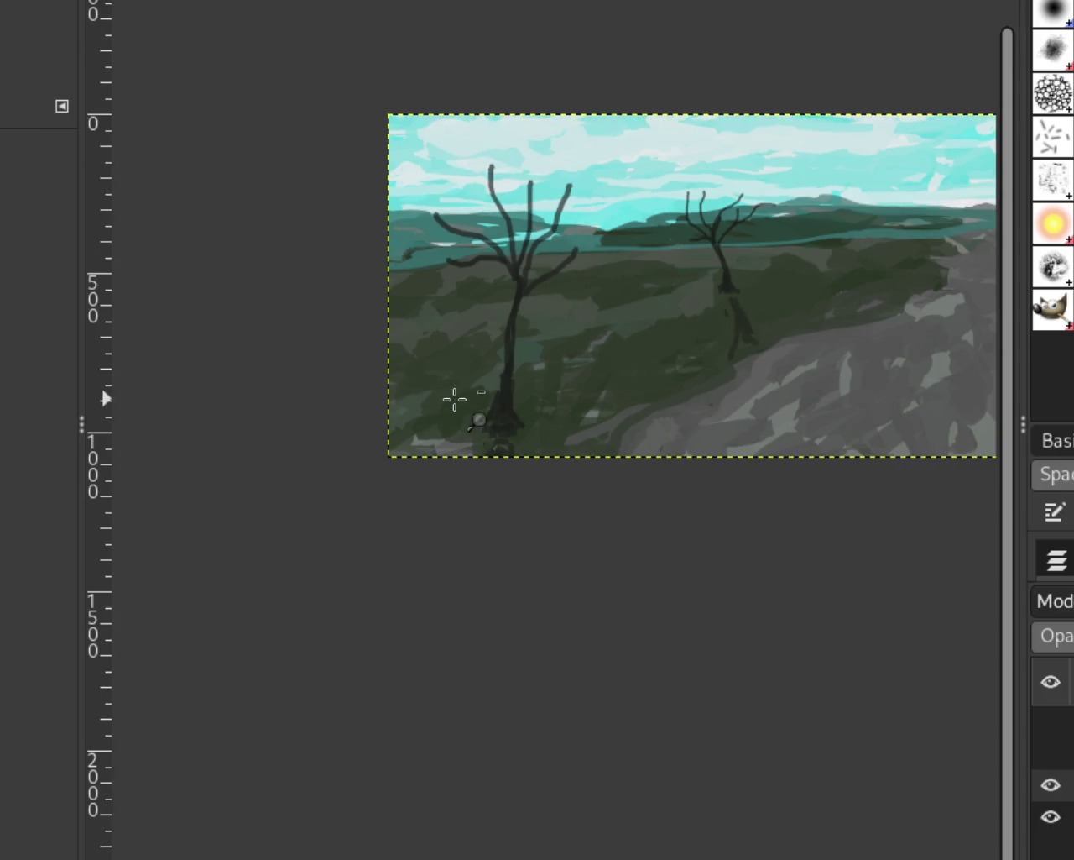
scroll(496, 456, up, 1)
scroll(496, 455, up, 3)
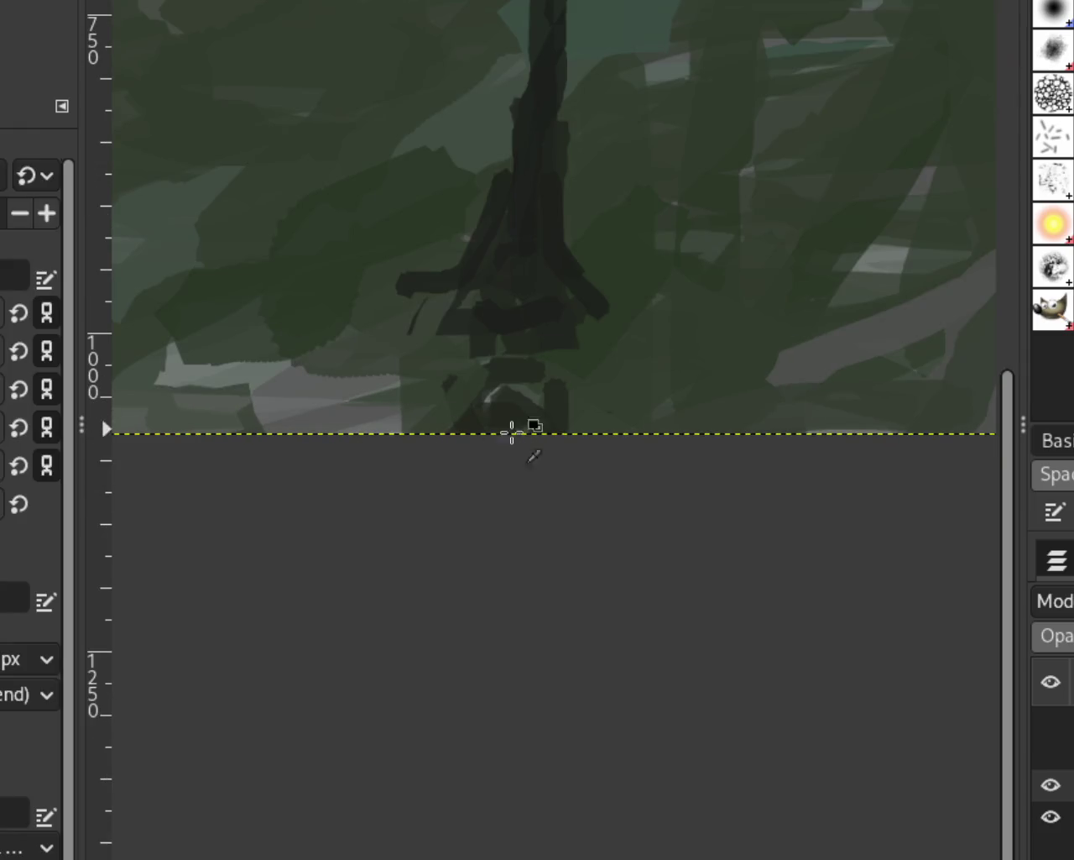
mouse_move(544, 411)
mouse_down()
mouse_move(554, 386)
mouse_move(542, 363)
mouse_move(444, 367)
mouse_up()
drag(618, 343, 470, 352)
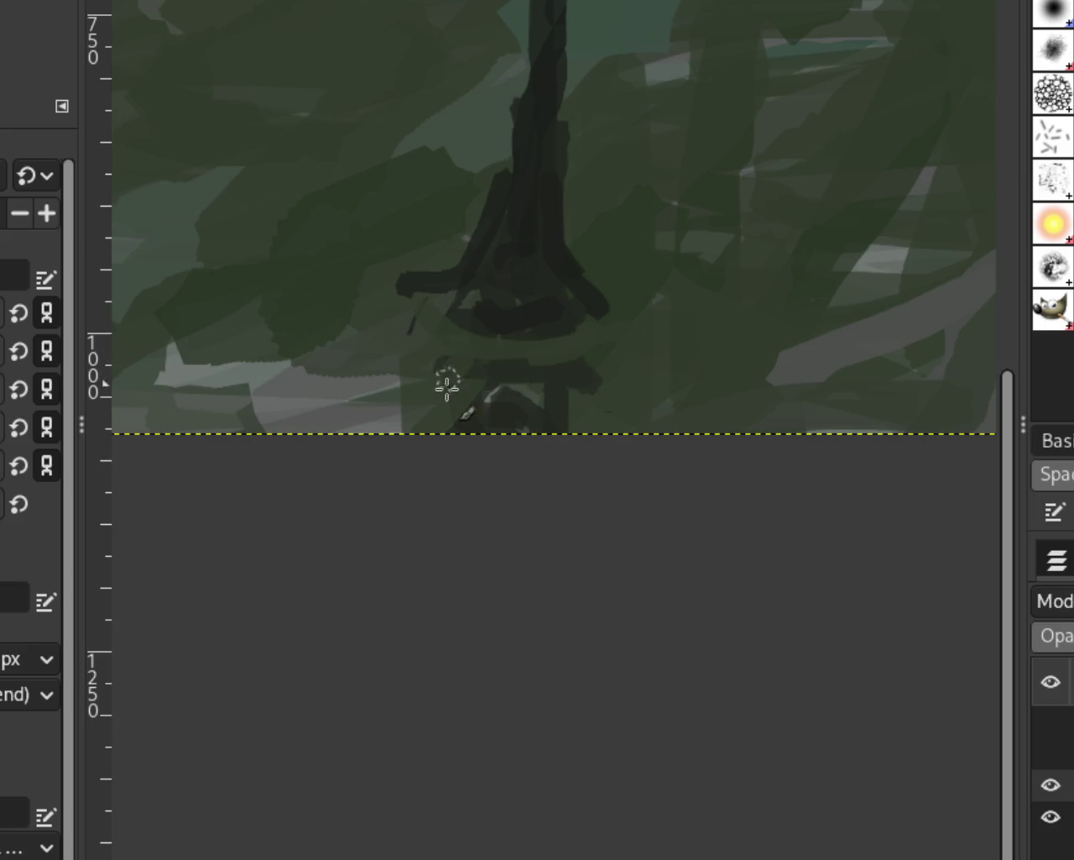
Add a dark vertical leg and curving dark root strokes on both sides of the base
drag(445, 354, 449, 429)
drag(447, 362, 407, 432)
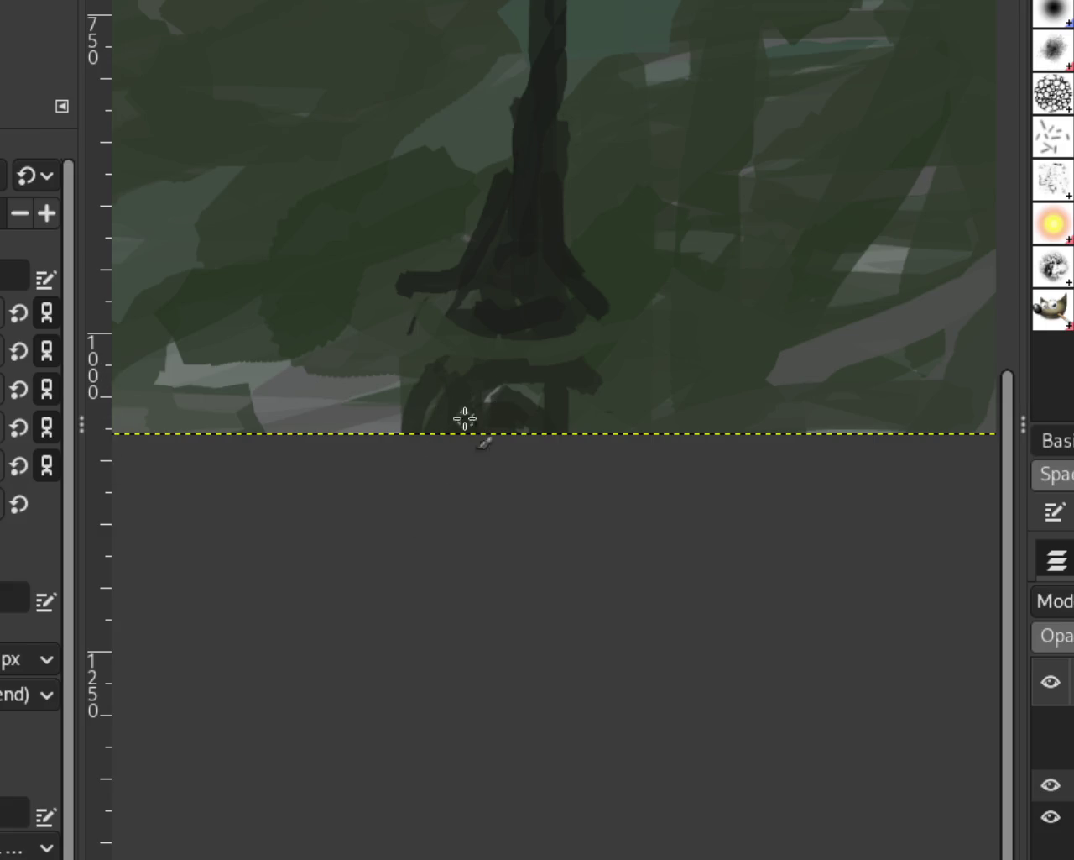
drag(571, 364, 619, 432)
drag(597, 381, 630, 433)
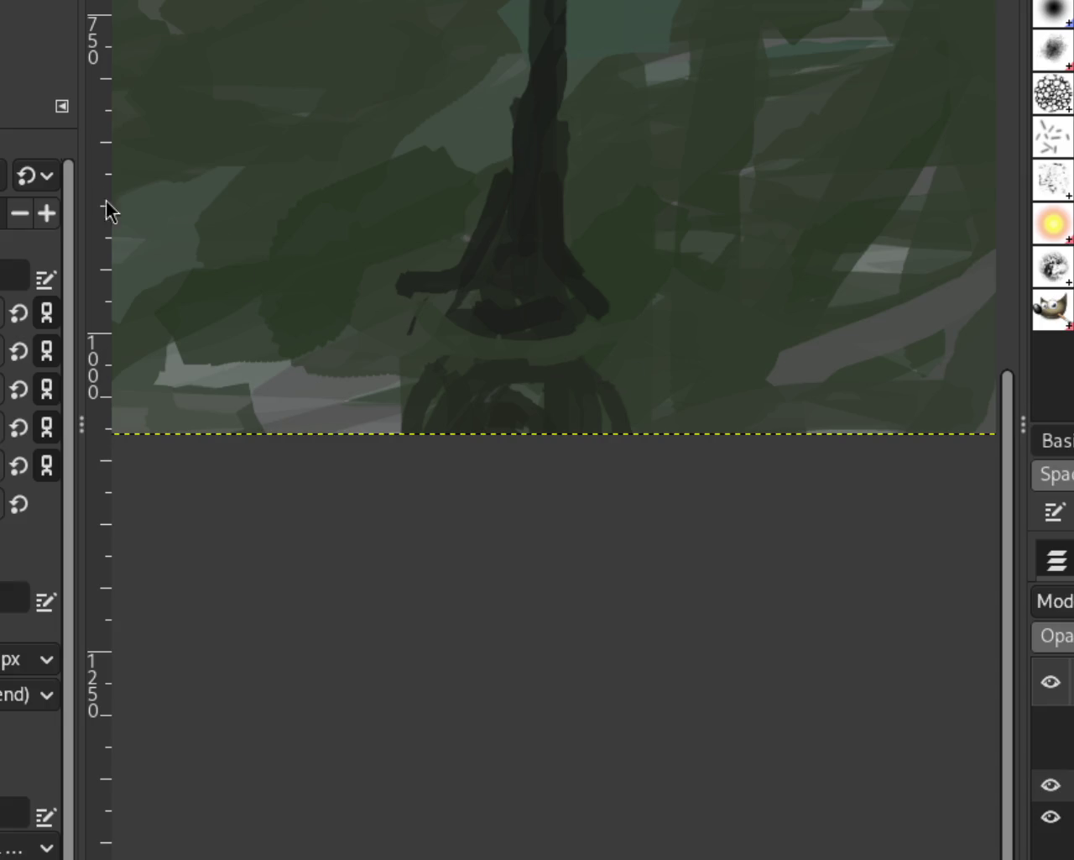
Zoom out over the whole painting, then zoom in close on the left tree's bottom
key(z)
scroll(531, 306, down, 5)
scroll(530, 306, down, 1)
scroll(531, 305, up, 1)
scroll(531, 306, up, 1)
scroll(531, 305, up, 2)
scroll(746, 232, up, 2)
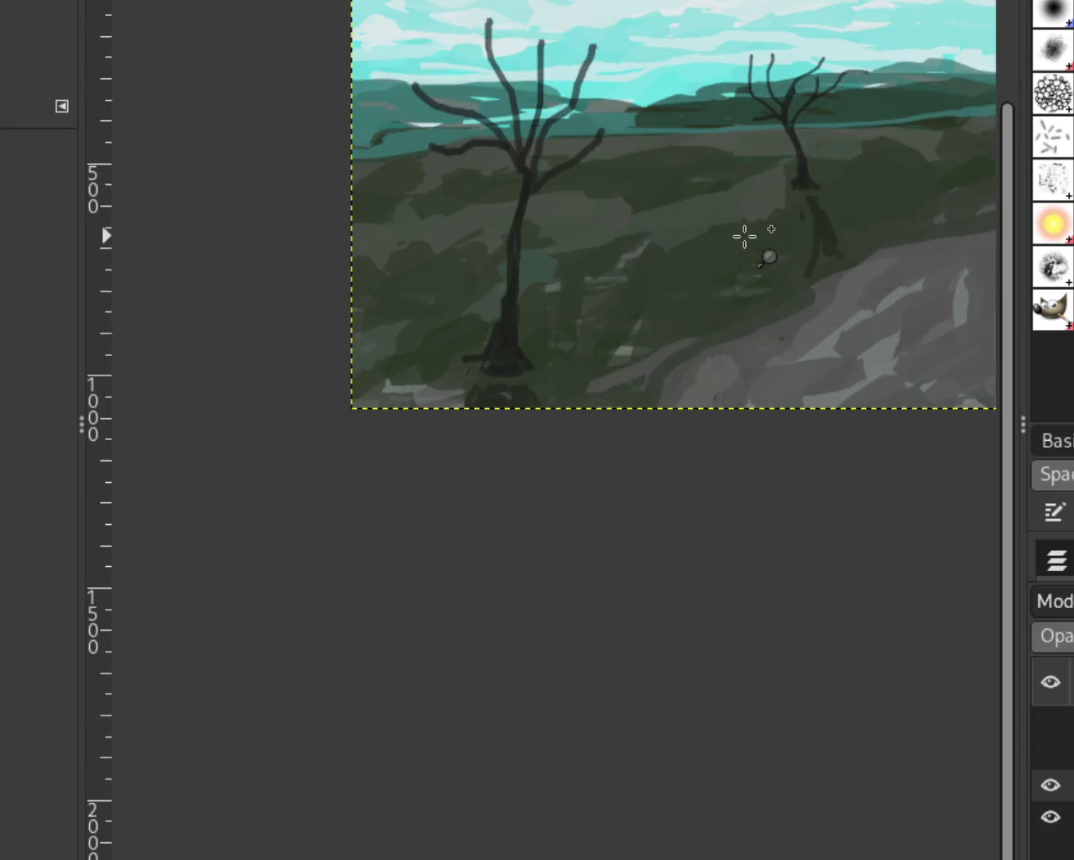
scroll(690, 319, down, 1)
scroll(756, 281, up, 1)
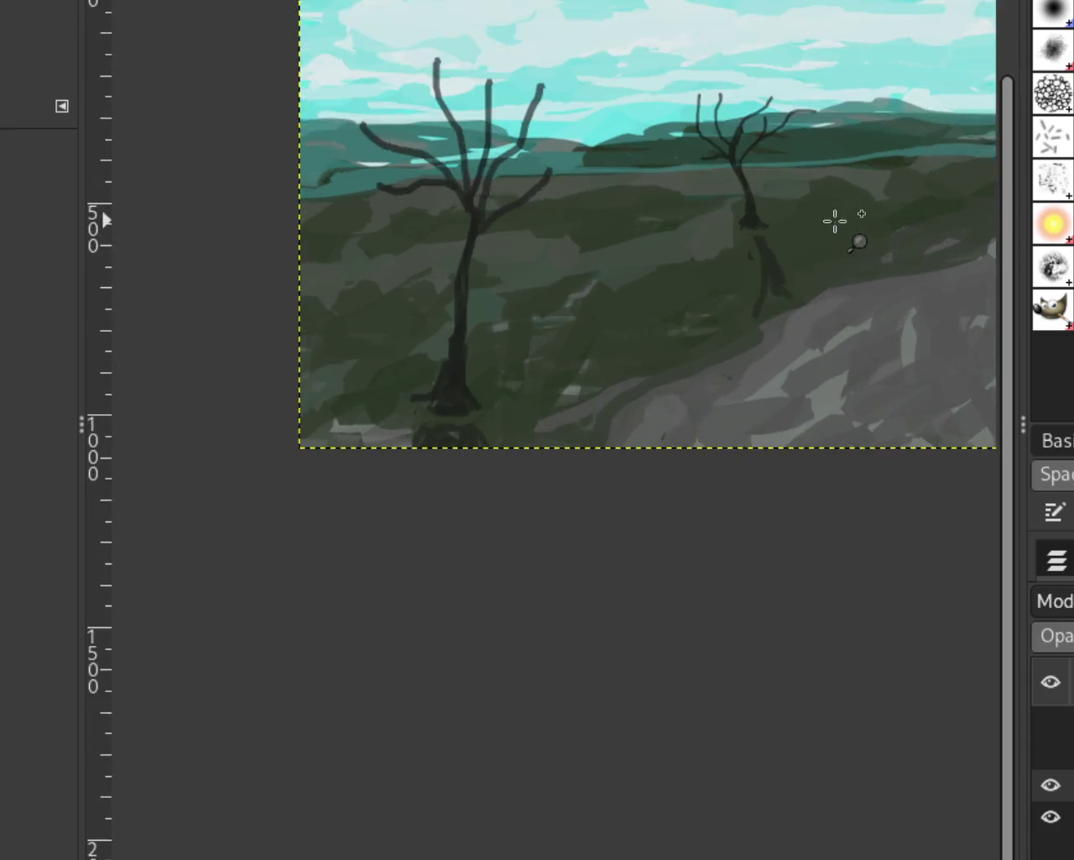
click(784, 317)
ctrl+click(432, 428)
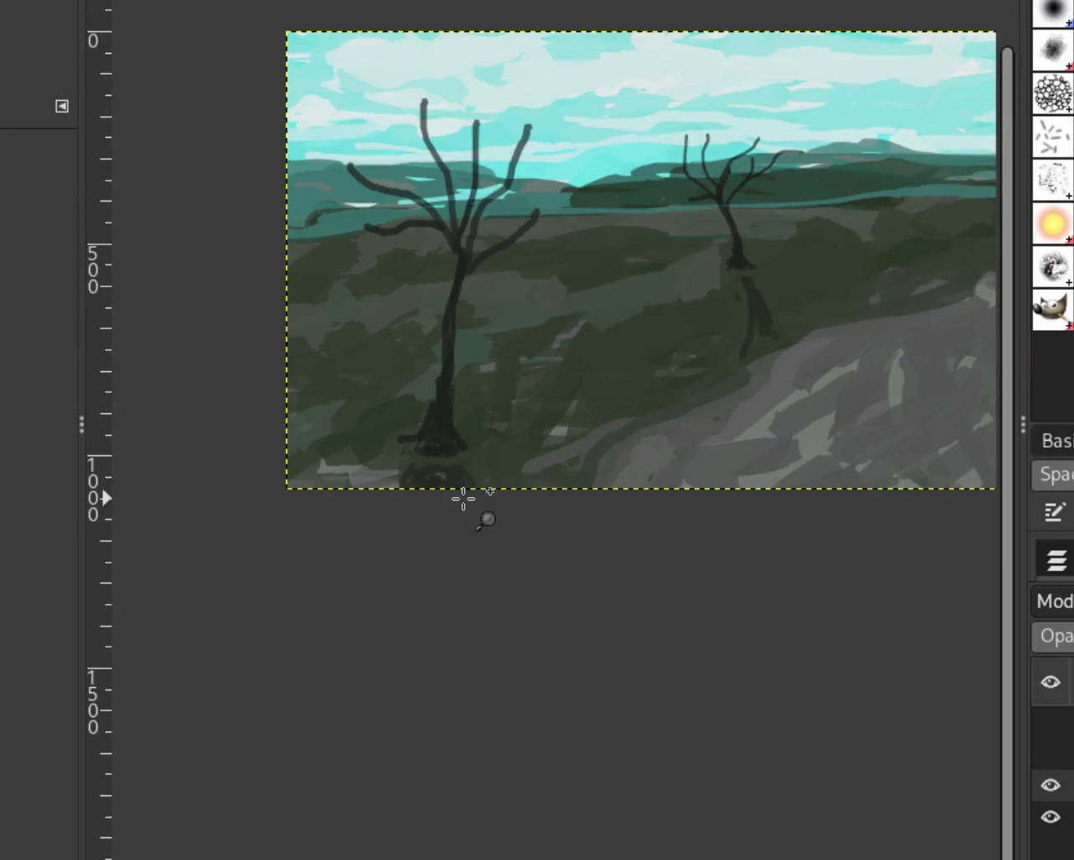
ctrl+click(464, 499)
ctrl+click(466, 500)
click(467, 501)
click(467, 501)
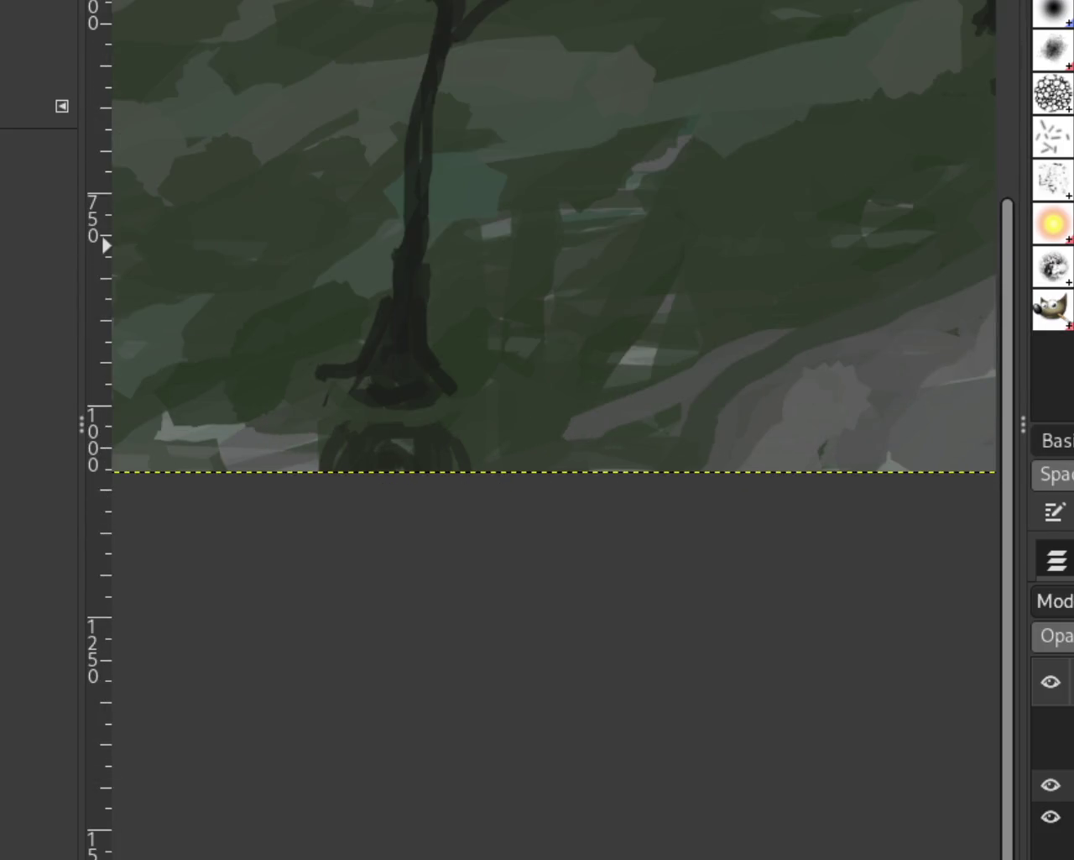
Repaint the trunk foot as a smoother tapering dark stroke, undoing the stray green stroke
key(p)
drag(434, 389, 438, 363)
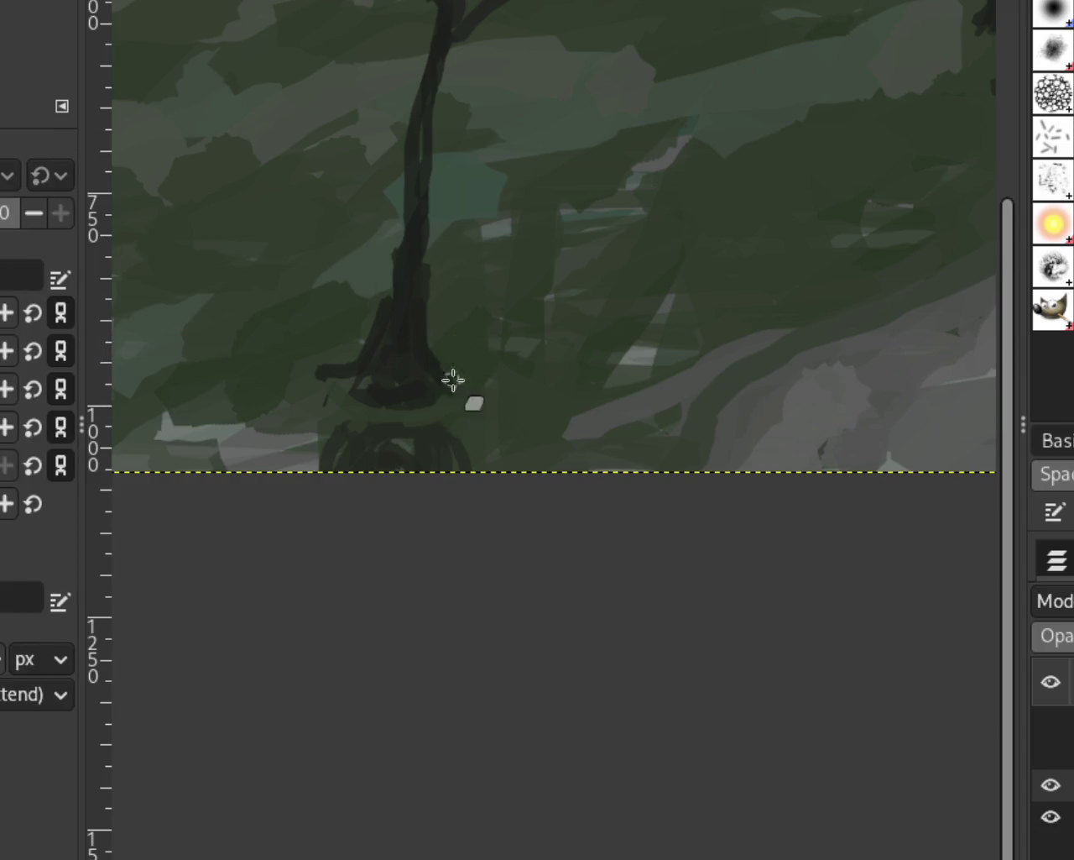
drag(365, 299, 330, 343)
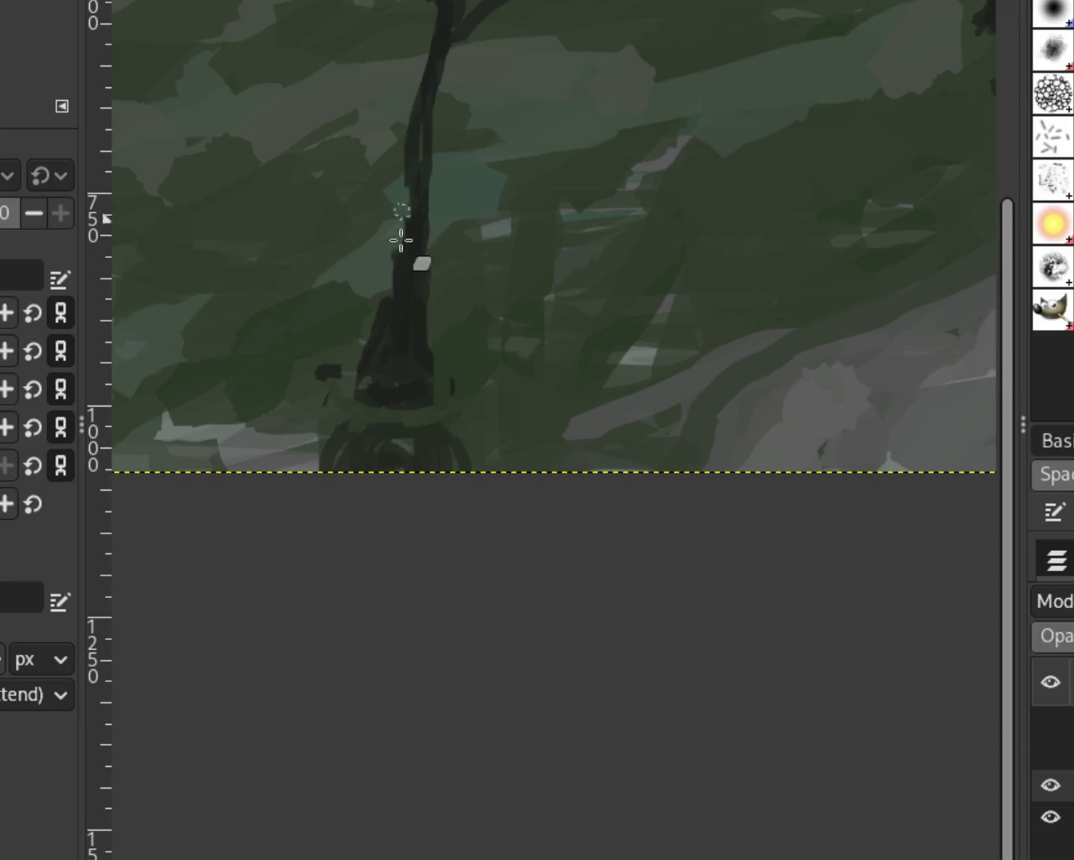
drag(398, 218, 323, 415)
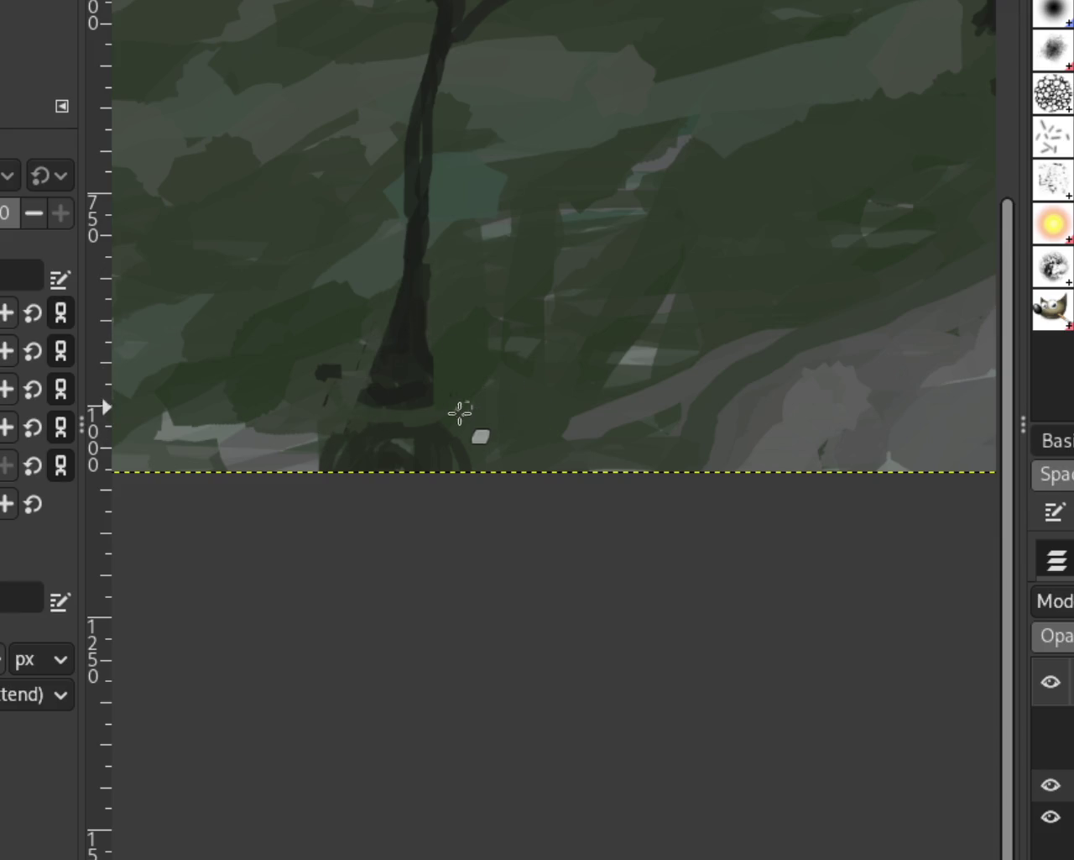
drag(408, 450, 470, 448)
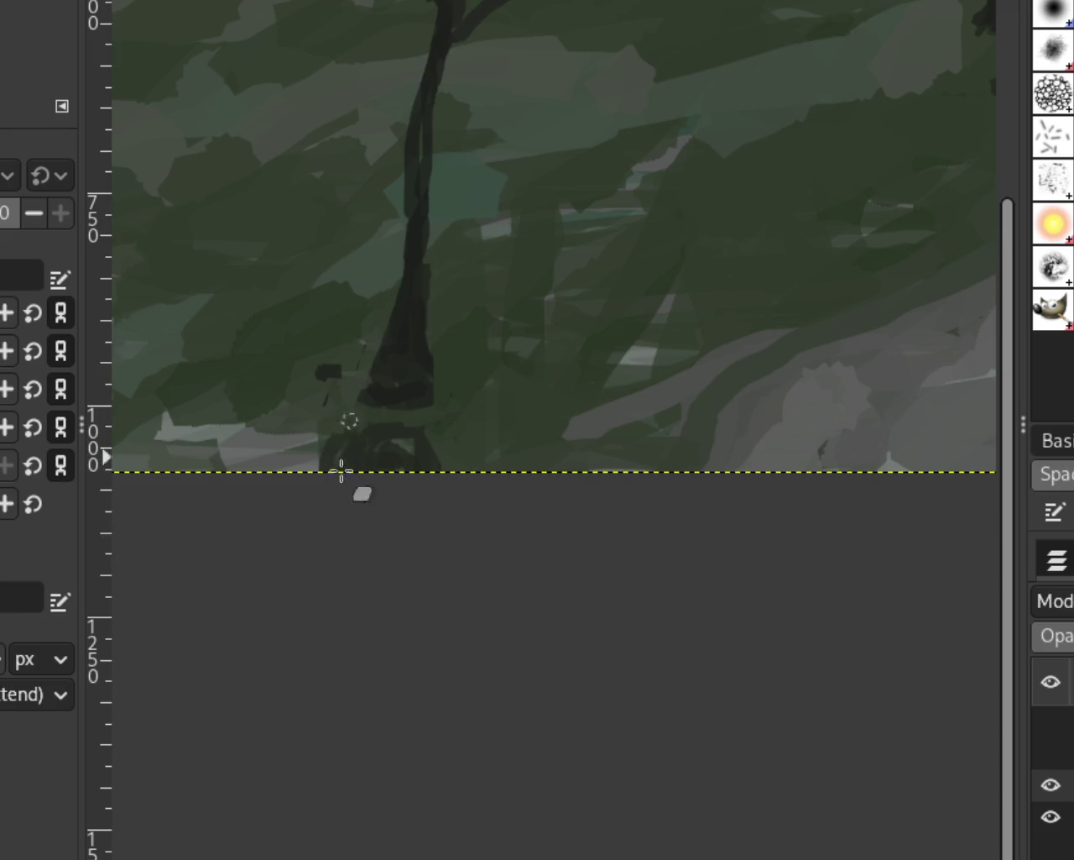
key(ctrl+z)
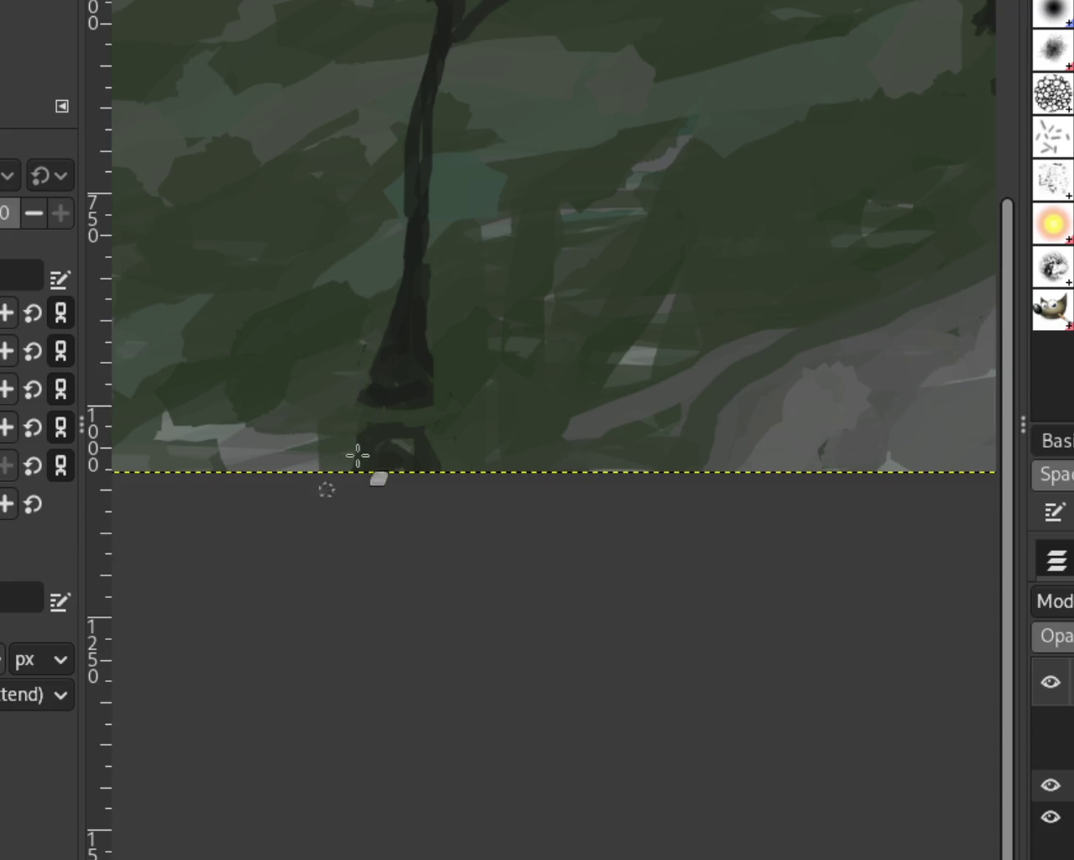
Erase most of the dark shape beneath the right tree, lightening the remaining strip
key(z)
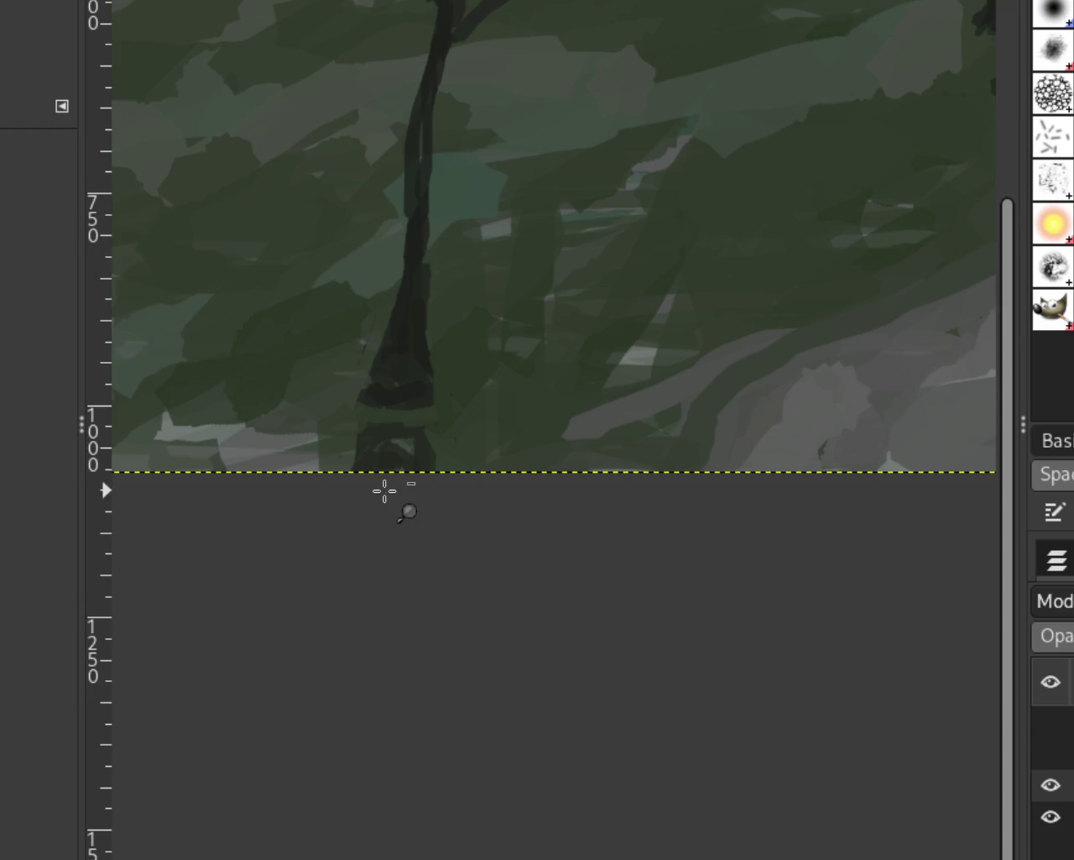
scroll(383, 489, down, 3)
scroll(647, 311, up, 1)
scroll(727, 276, down, 1)
scroll(730, 276, up, 3)
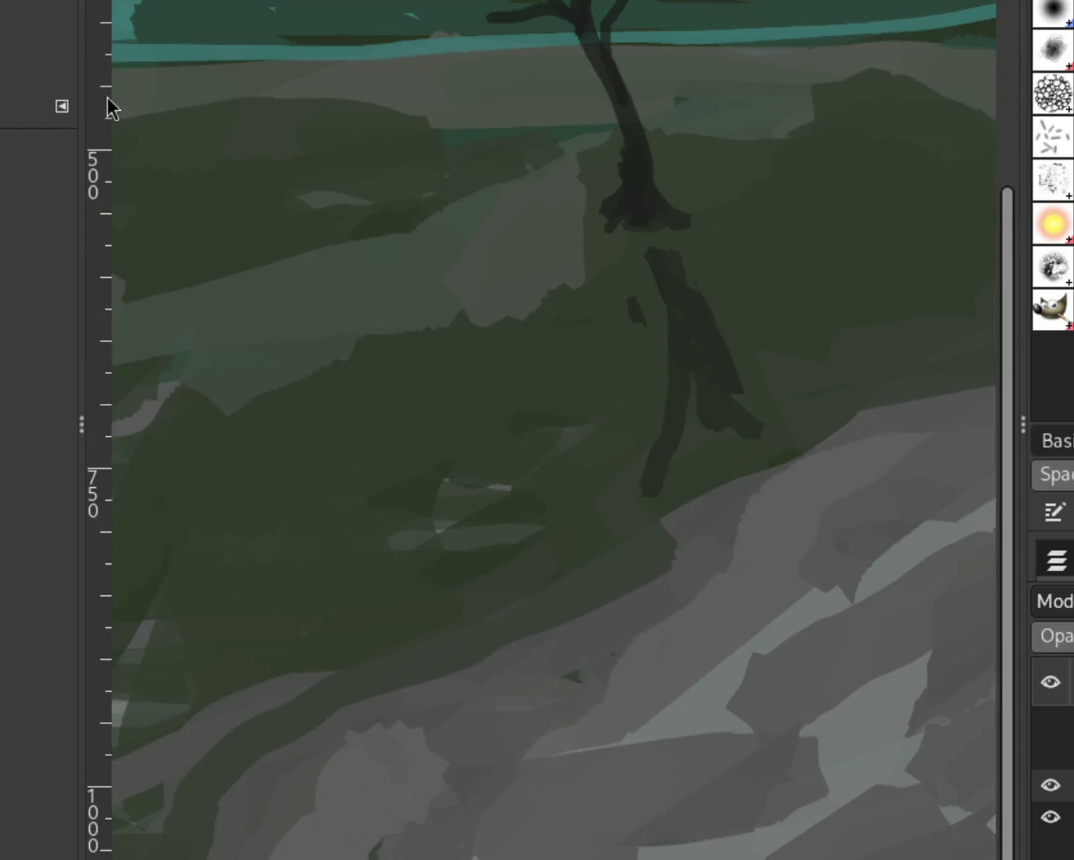
key(shift+e)
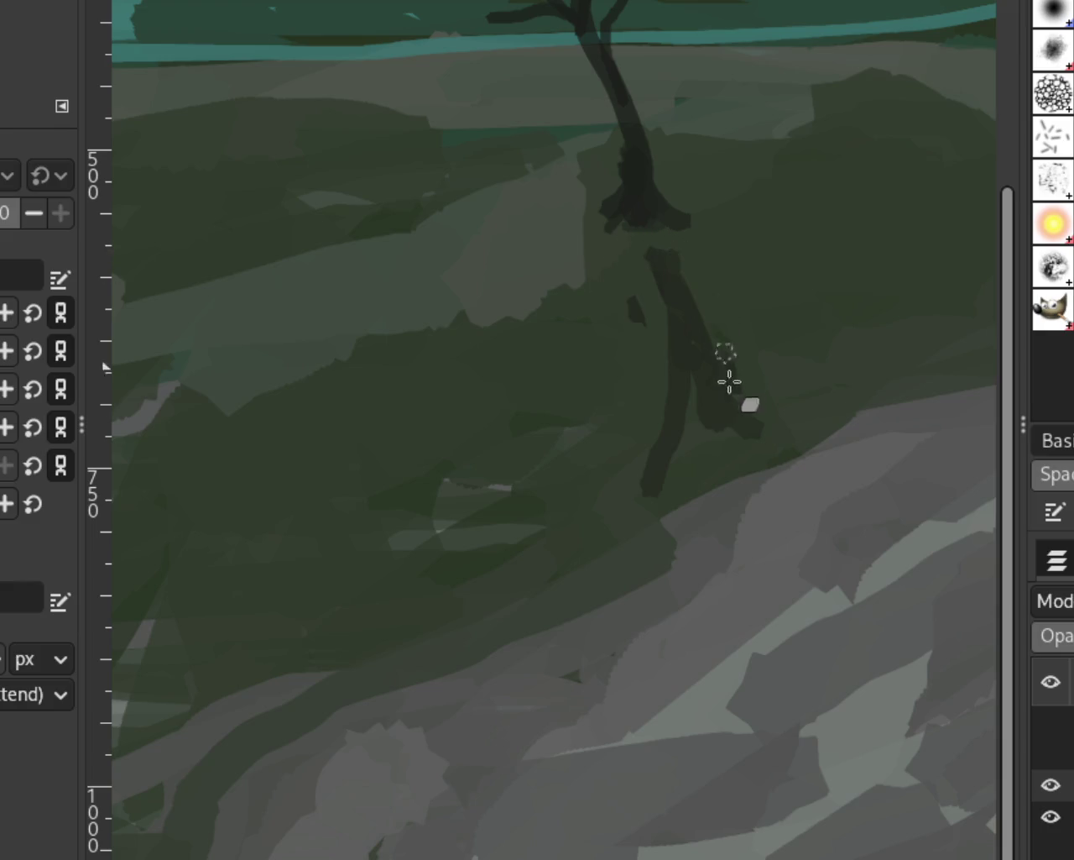
drag(664, 394, 660, 484)
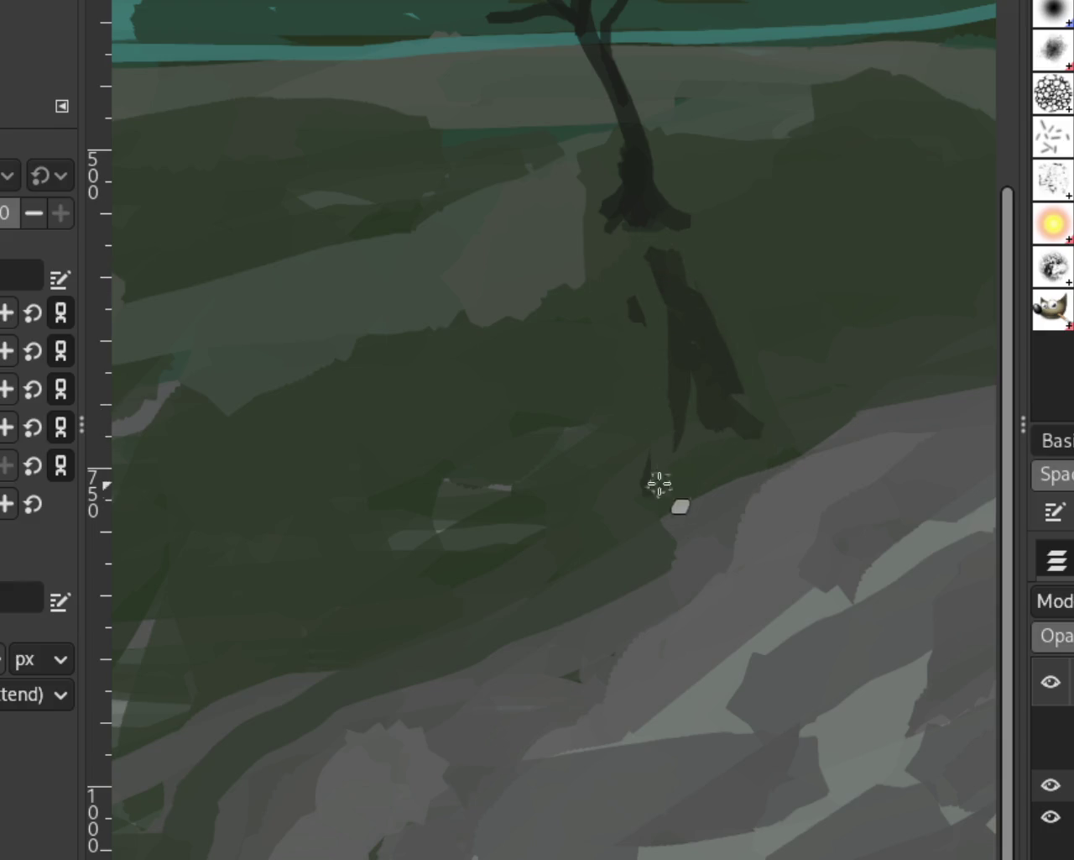
drag(662, 313, 671, 433)
drag(715, 293, 724, 453)
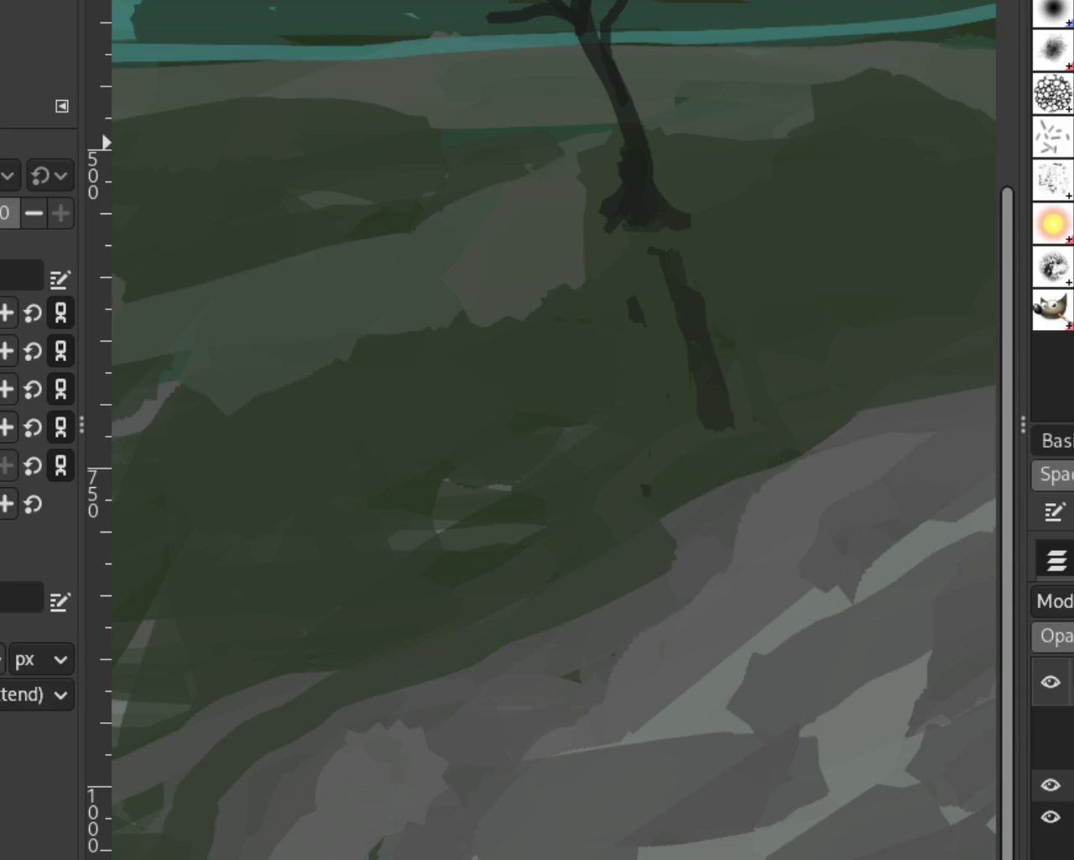
Widen the top of the right tree's lower trunk, discarding a misplaced joining stroke
key(z)
scroll(559, 427, down, 4)
scroll(560, 427, up, 1)
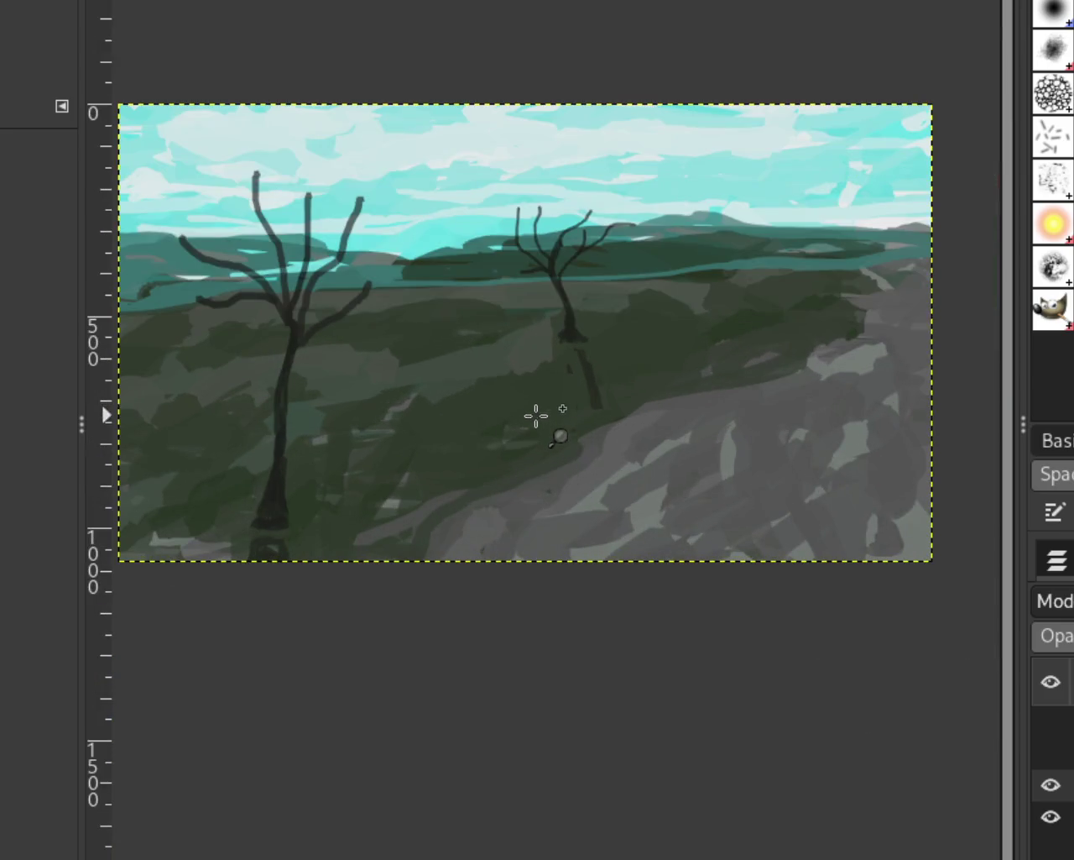
scroll(438, 467, down, 1)
scroll(411, 461, up, 1)
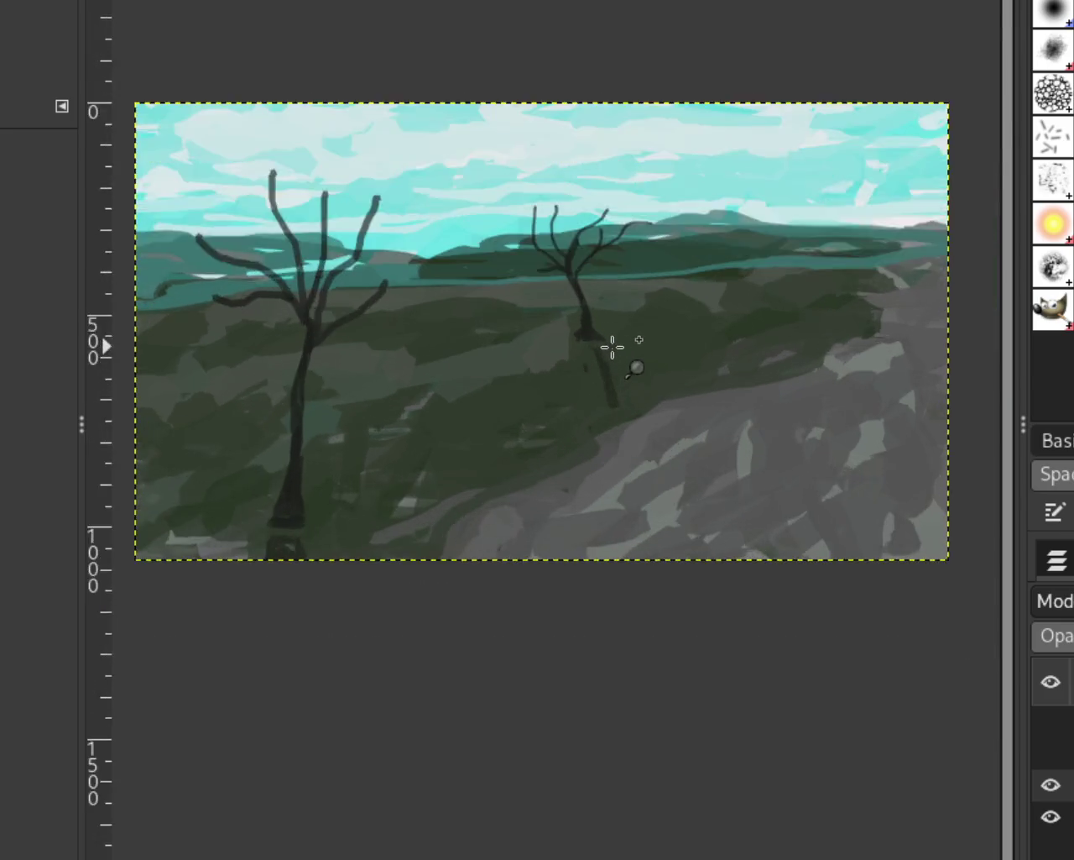
scroll(613, 347, up, 3)
scroll(613, 347, up, 1)
key(p)
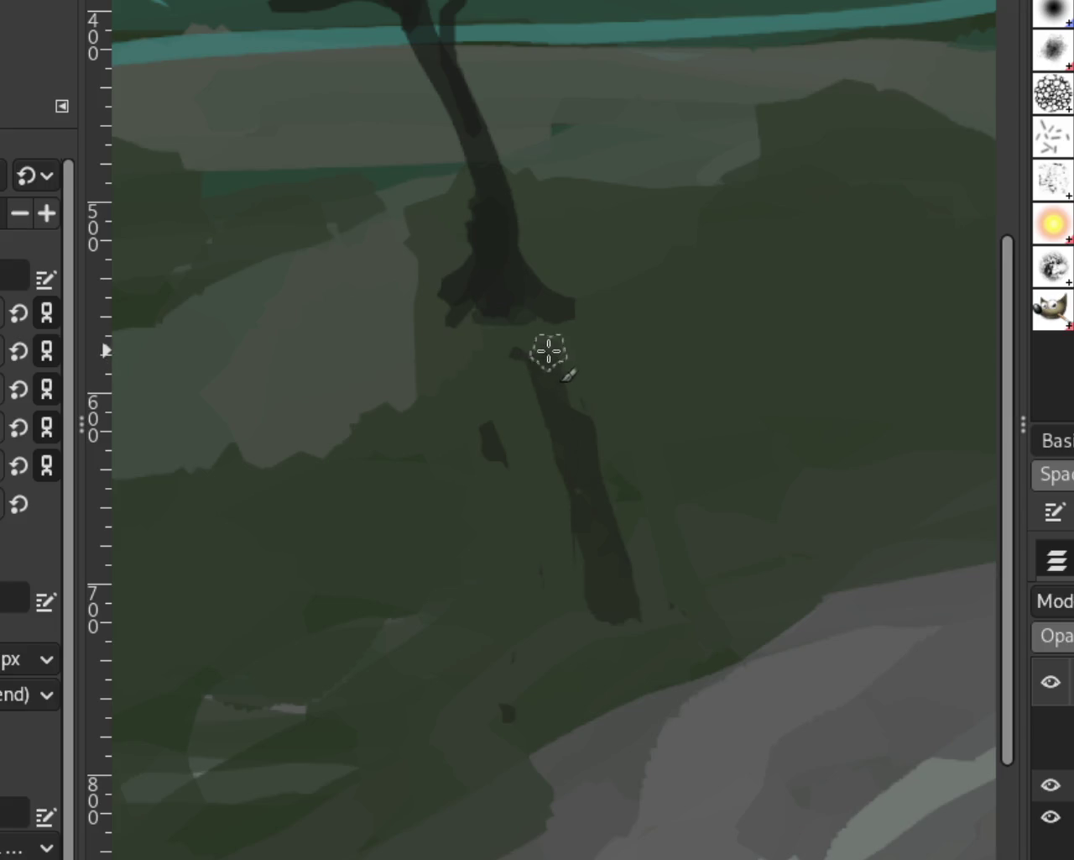
drag(568, 353, 472, 360)
key(ctrl+z)
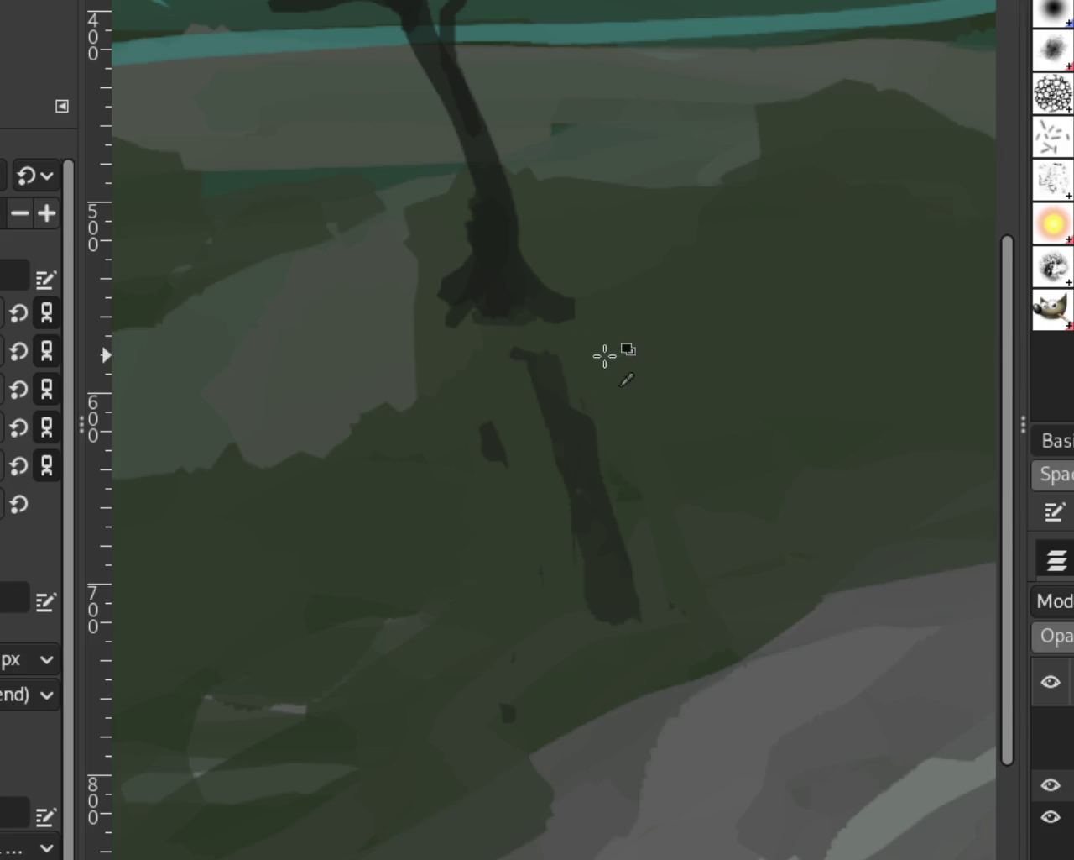
mouse_move(546, 366)
mouse_down()
mouse_move(587, 365)
mouse_move(537, 357)
mouse_up()
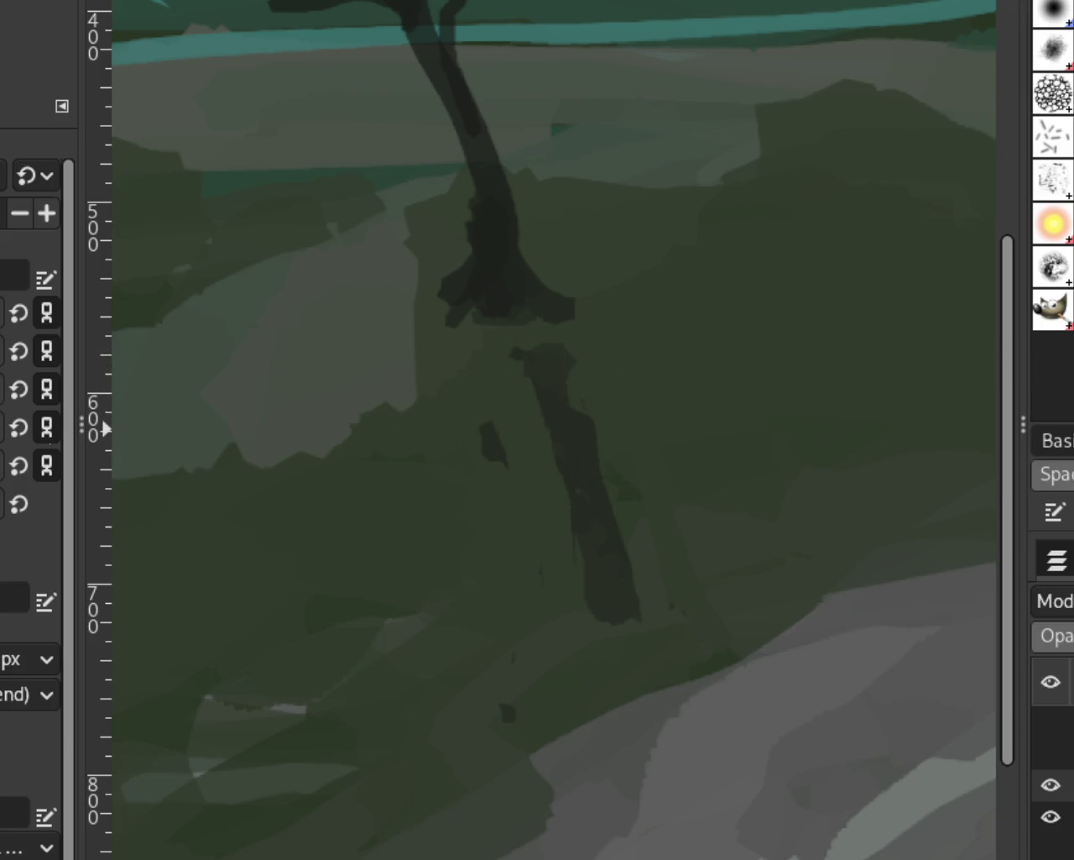
Dab dark paint at the right tree's base
ctrl+scroll(727, 433, down, 2)
ctrl+scroll(398, 561, down, 2)
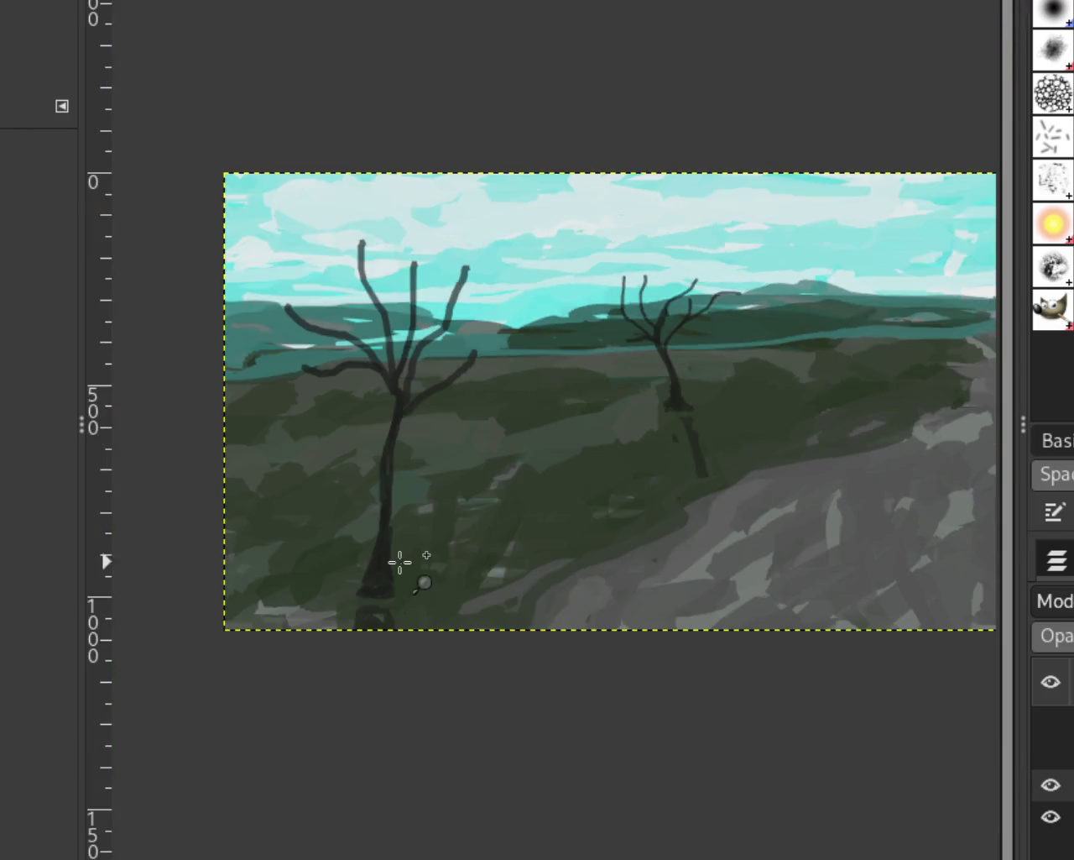
ctrl+scroll(384, 598, down, 10)
ctrl+scroll(384, 599, up, 2)
ctrl+scroll(571, 519, up, 2)
ctrl+scroll(578, 515, up, 3)
ctrl+scroll(578, 514, up, 4)
ctrl+scroll(575, 516, up, 3)
ctrl+scroll(566, 664, down, 1)
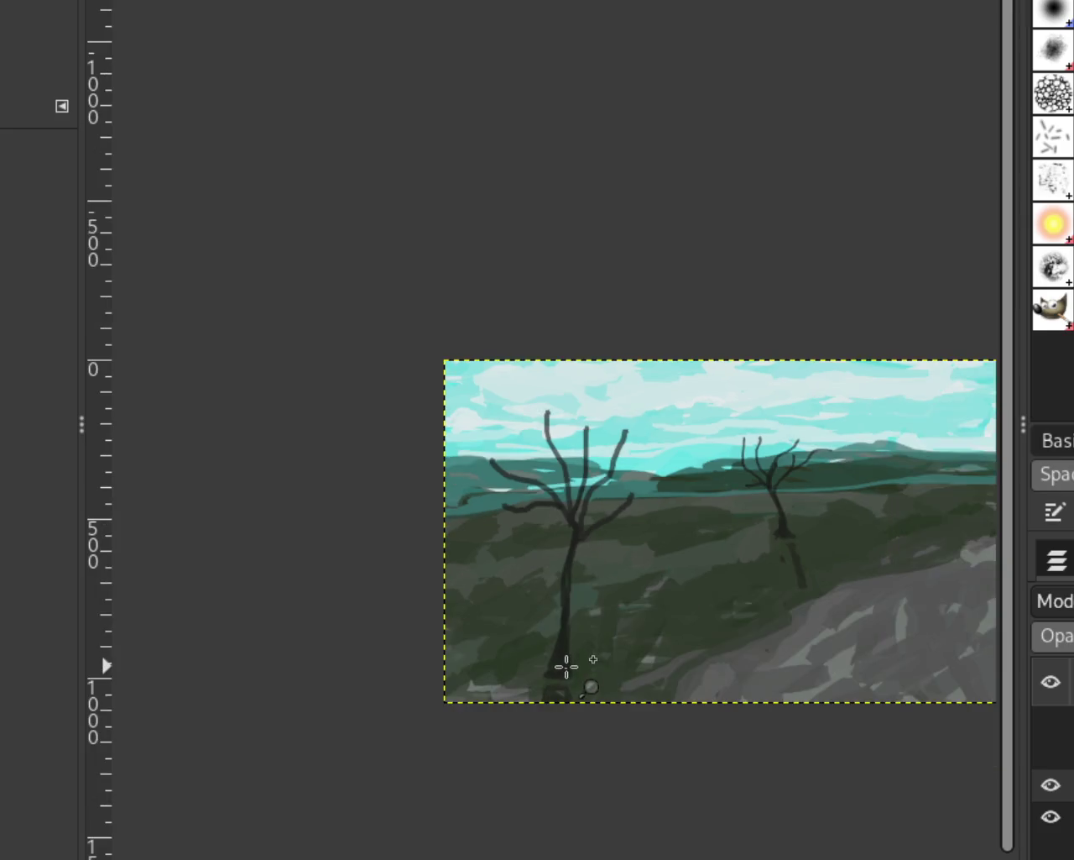
ctrl+scroll(459, 561, up, 2)
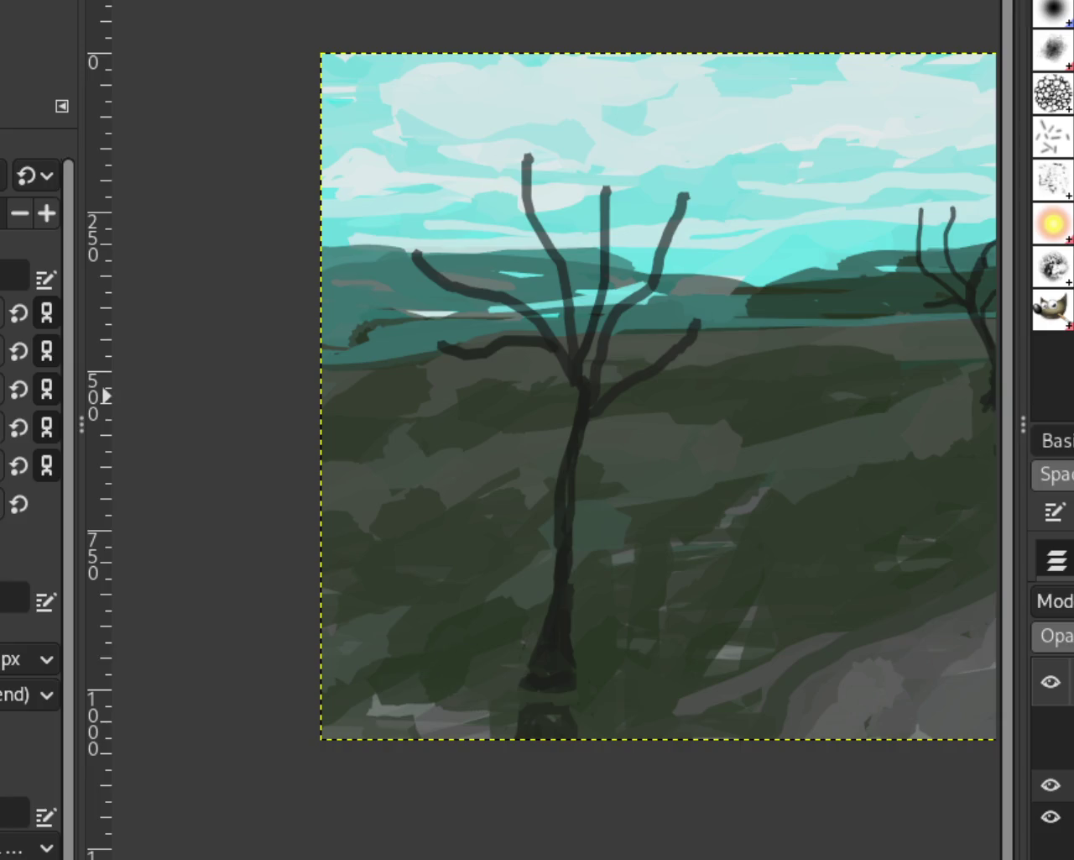
click(536, 717)
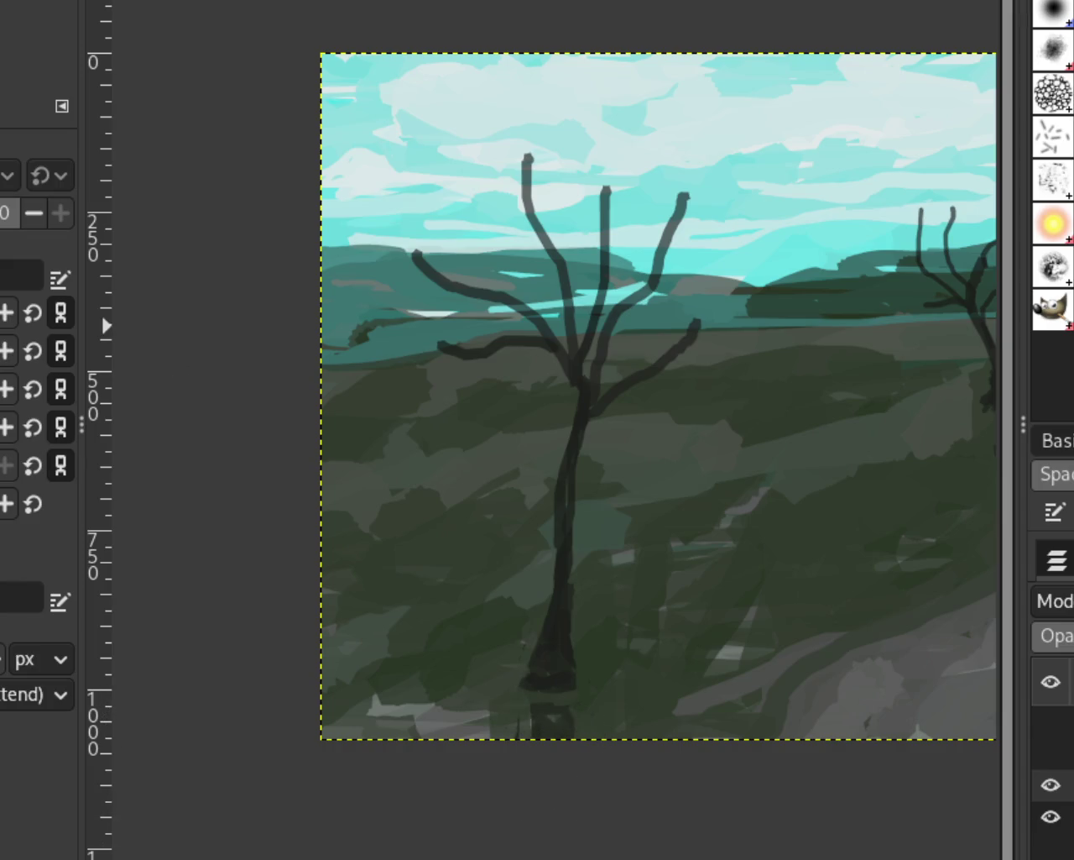
scroll(473, 542, down, 1)
scroll(652, 509, down, 2)
scroll(676, 531, up, 2)
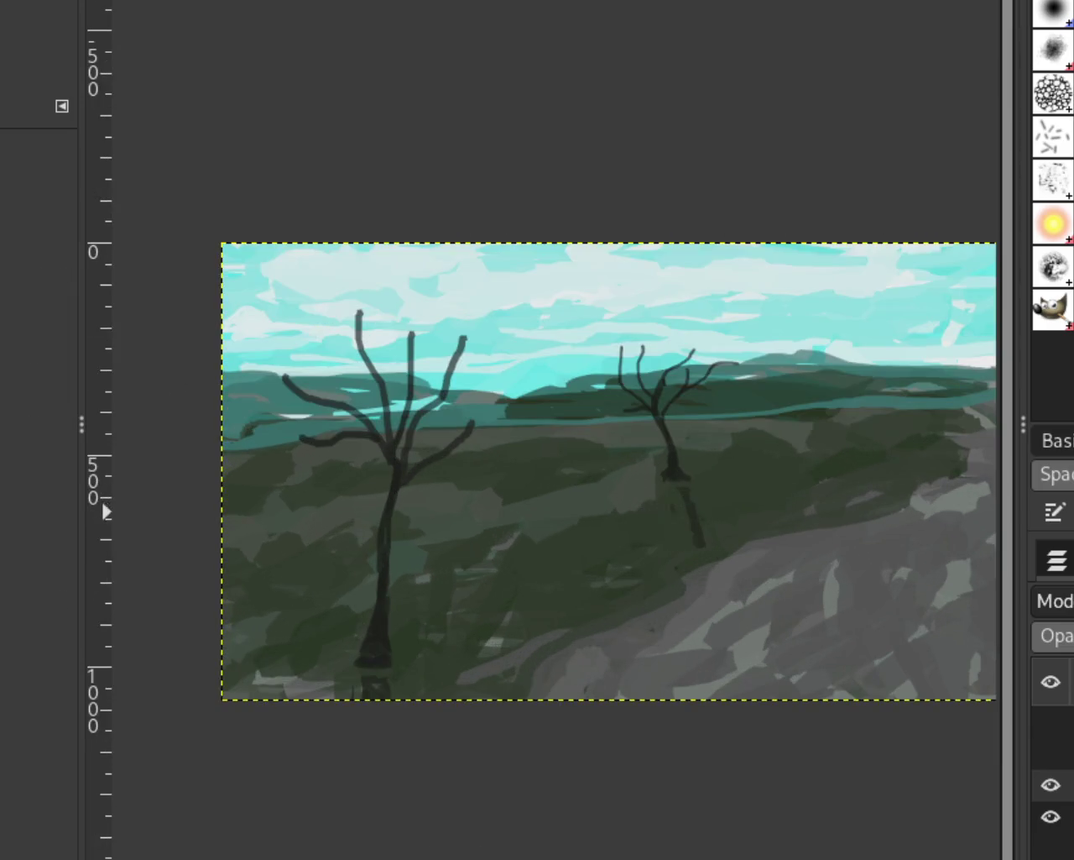
scroll(445, 412, down, 1)
scroll(492, 408, up, 2)
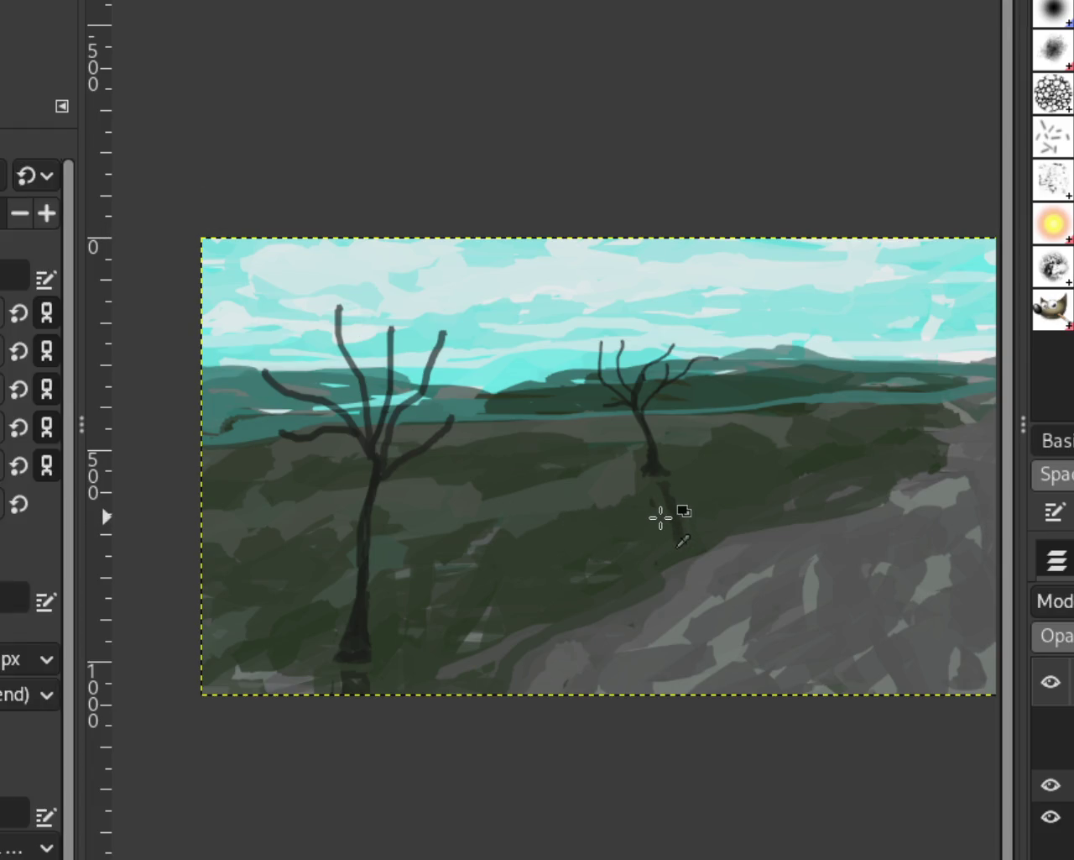
Review the sky around the right tree at close zoom, then hide the tree layer
key(z)
ctrl+click(412, 269)
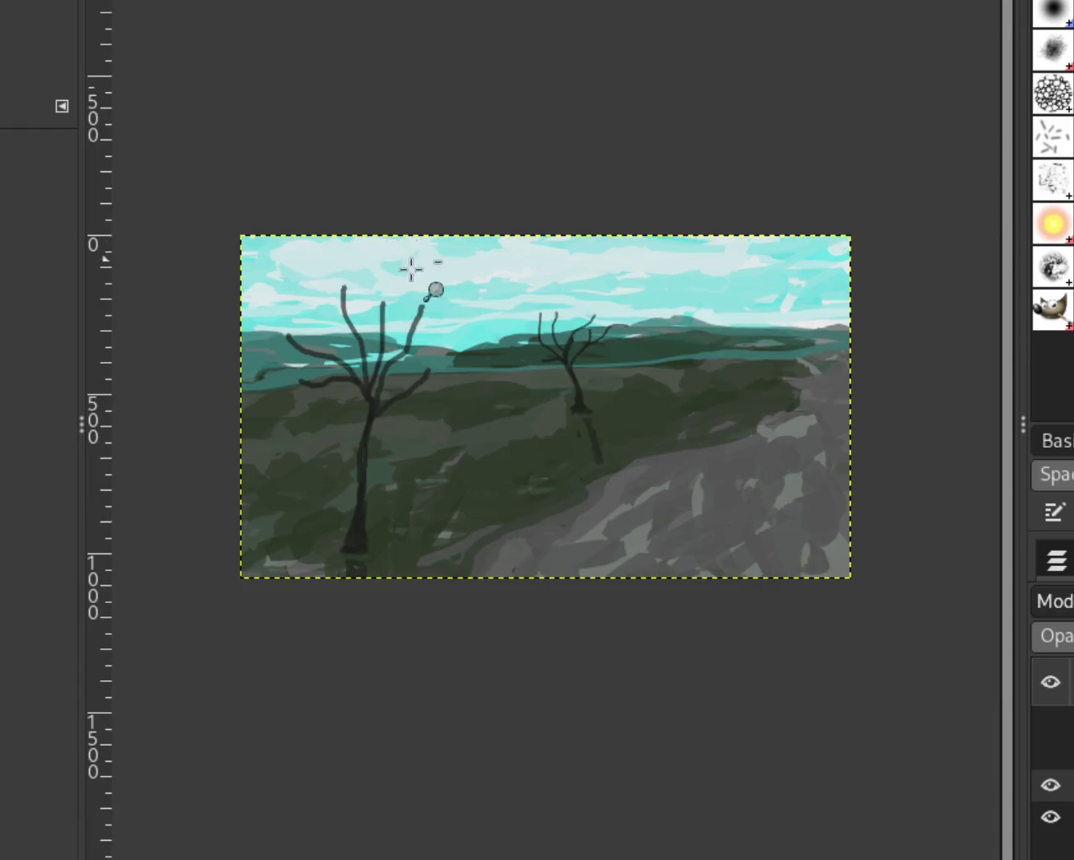
ctrl+click(437, 283)
click(437, 286)
ctrl+click(437, 286)
click(436, 286)
ctrl+click(437, 287)
click(437, 287)
click(439, 287)
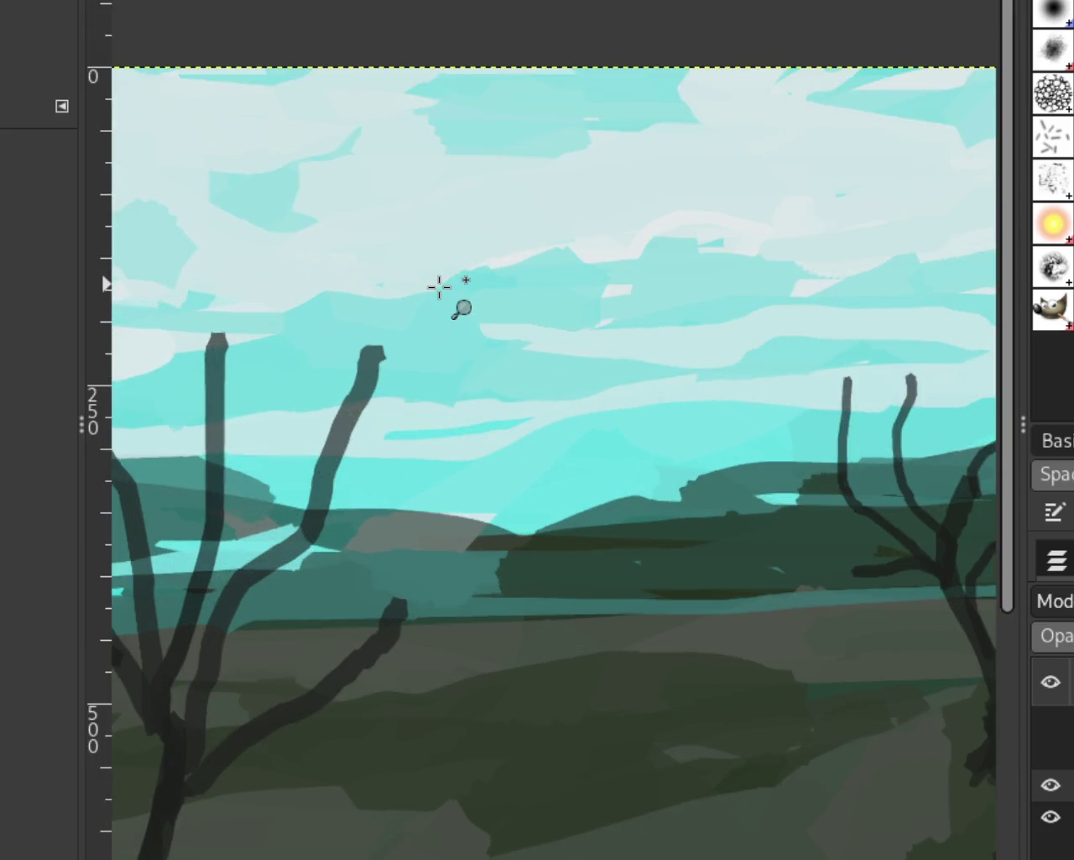
ctrl+click(439, 287)
click(737, 263)
ctrl+click(585, 257)
click(585, 257)
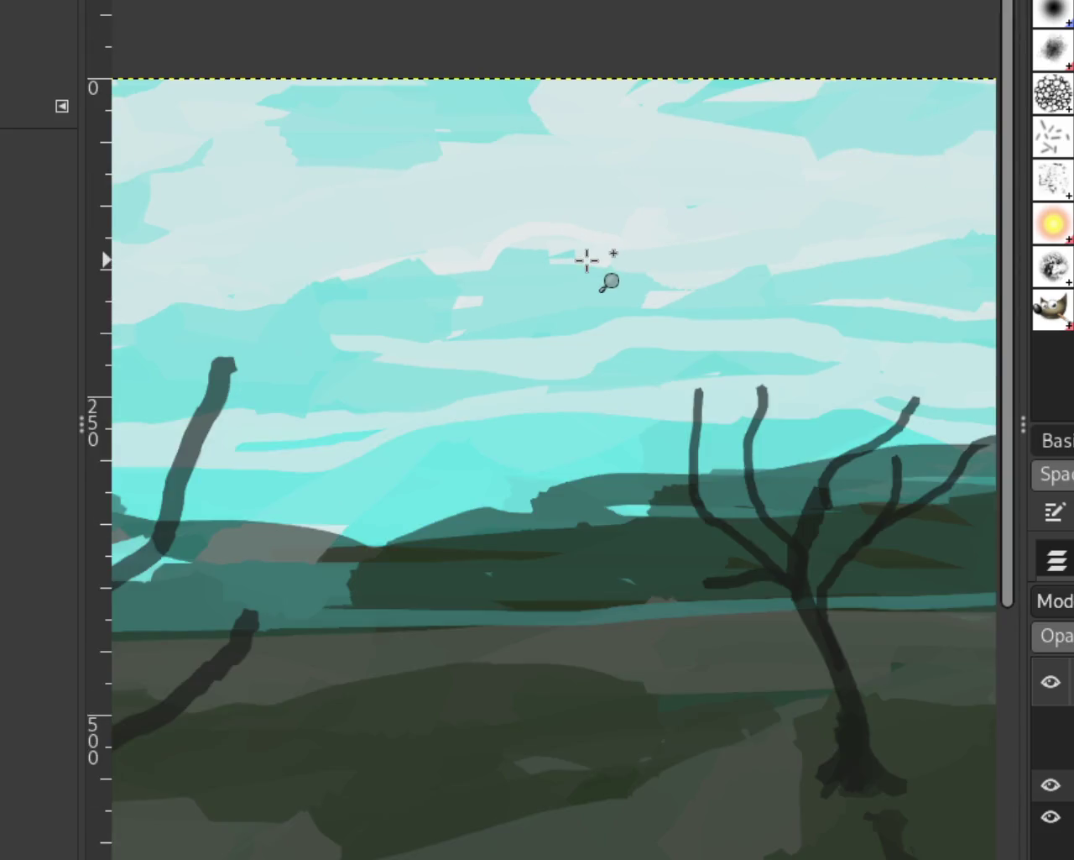
ctrl+click(607, 270)
ctrl+click(606, 270)
ctrl+click(607, 269)
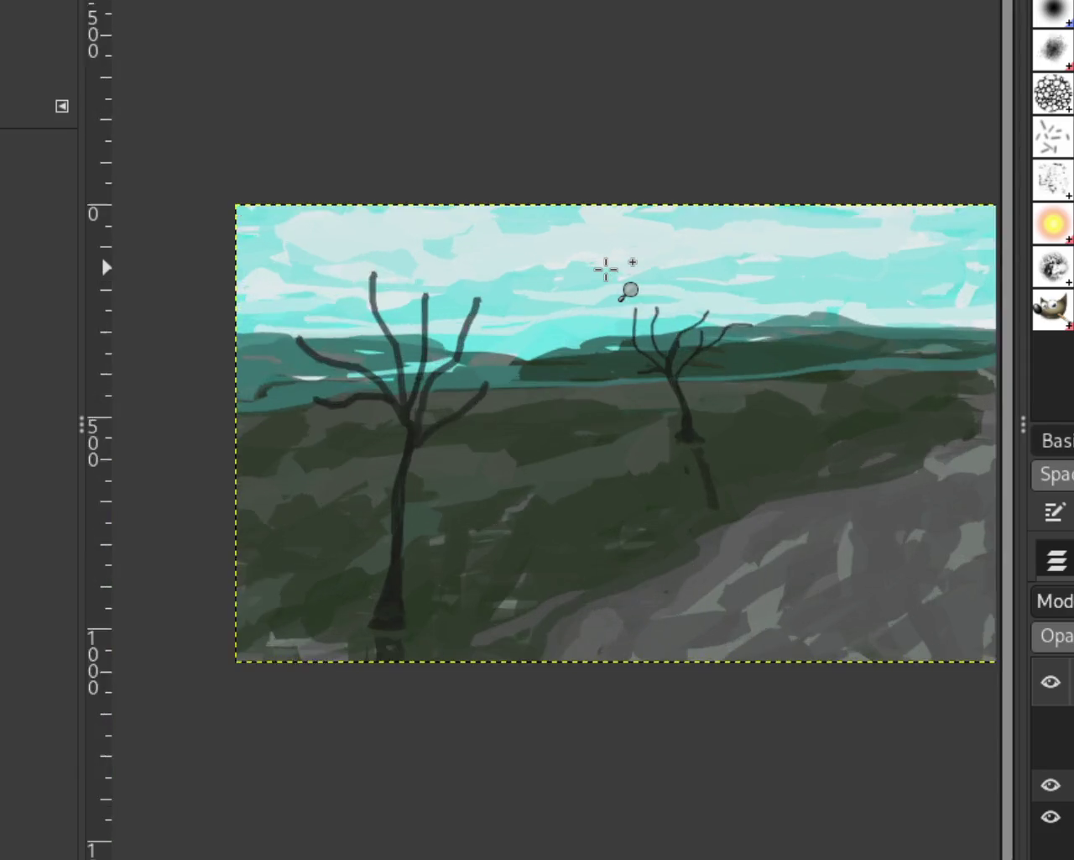
click(606, 269)
click(606, 268)
click(606, 269)
click(1050, 784)
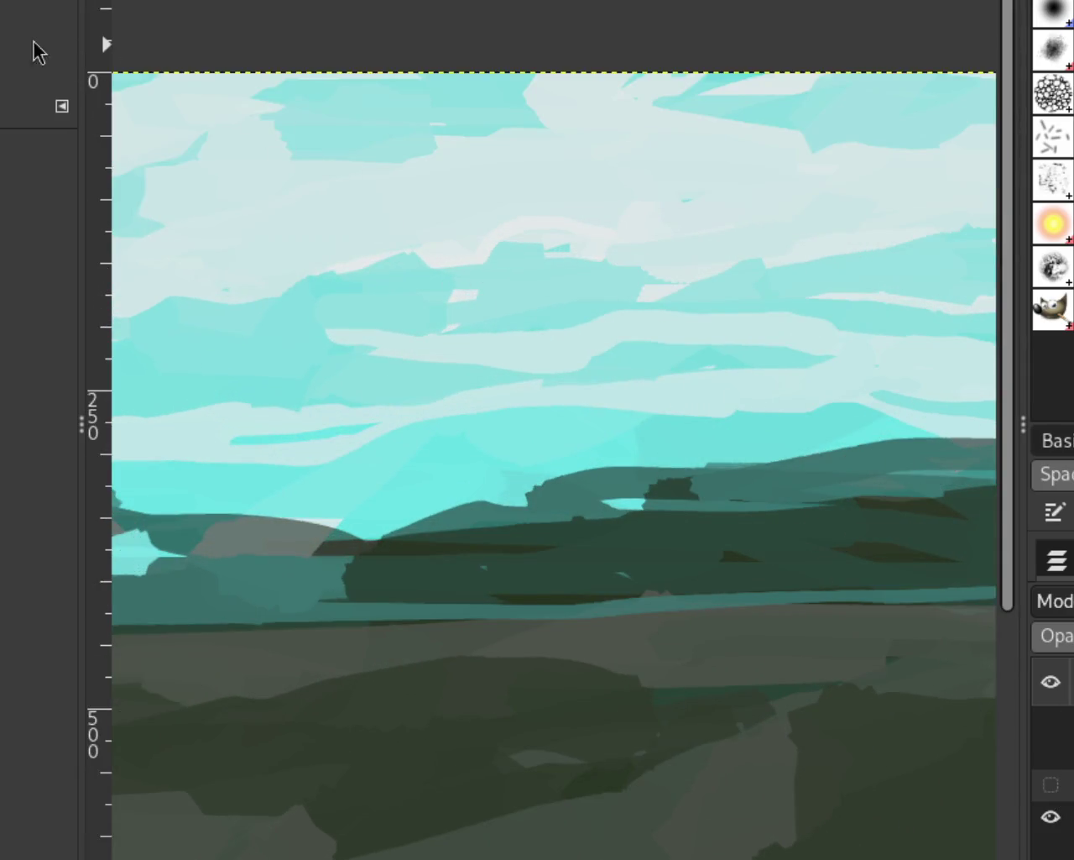
Re-hide the tree layer and brush teal across the pale cloud arc
key(p)
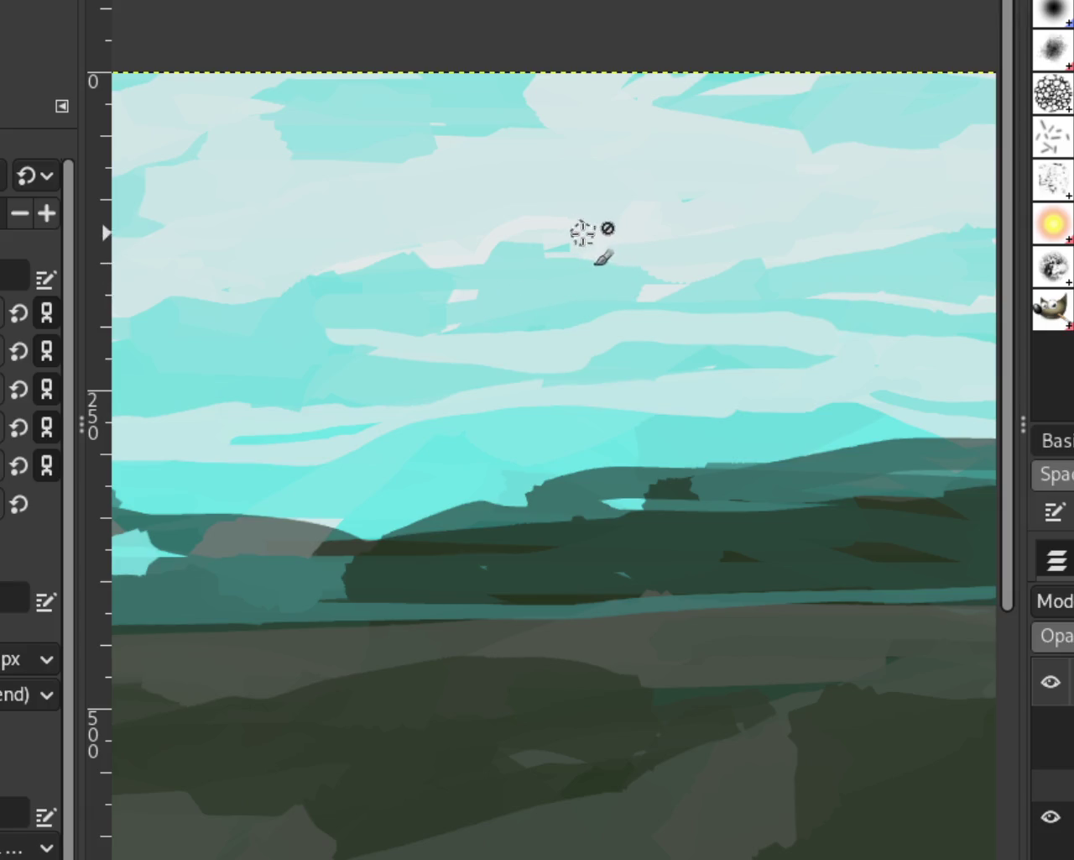
key(ctrl+z)
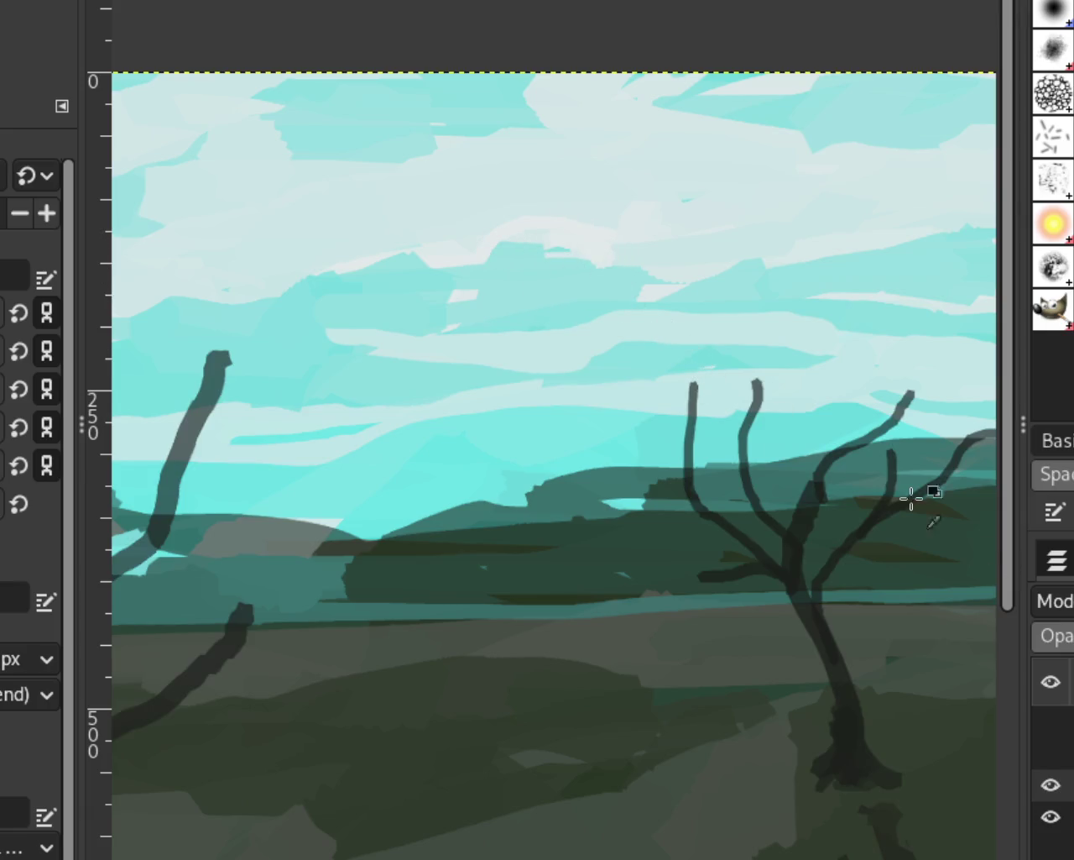
click(1061, 787)
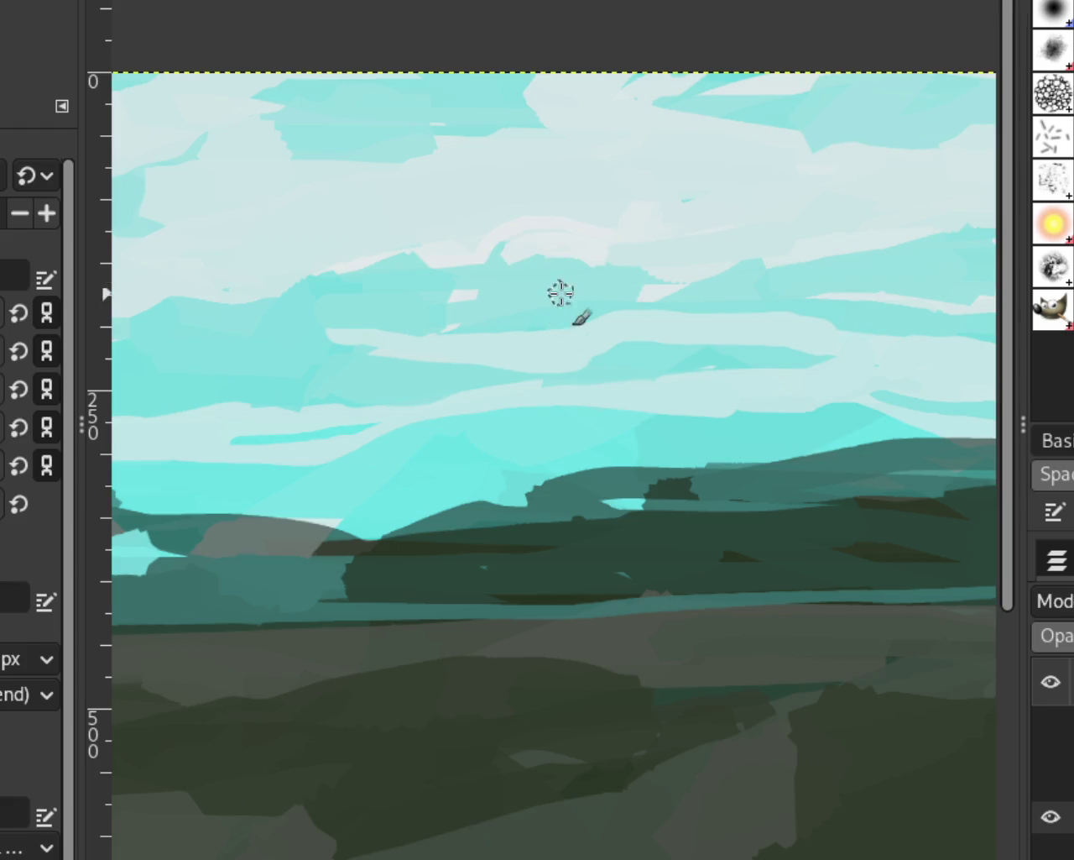
drag(512, 257, 579, 254)
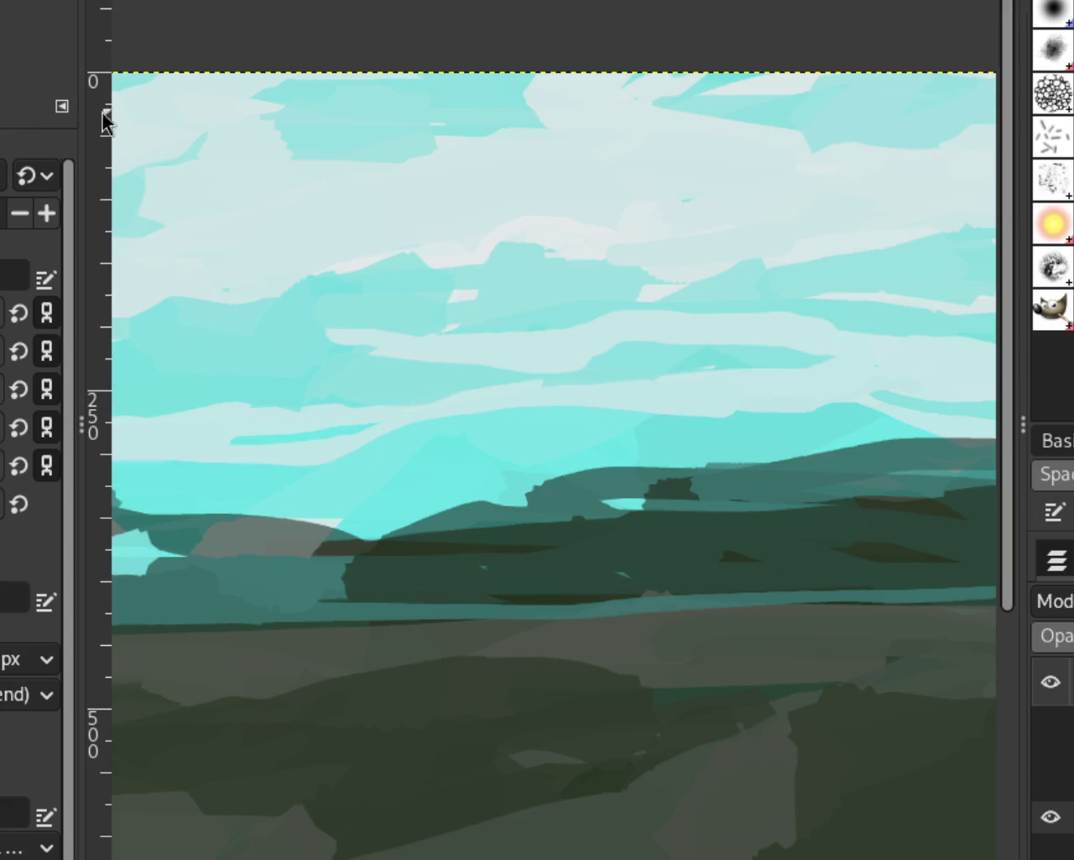
Try painting over the light stroke's rounded end, then undo that stroke
key(z)
scroll(432, 240, down, 2)
scroll(472, 311, down, 2)
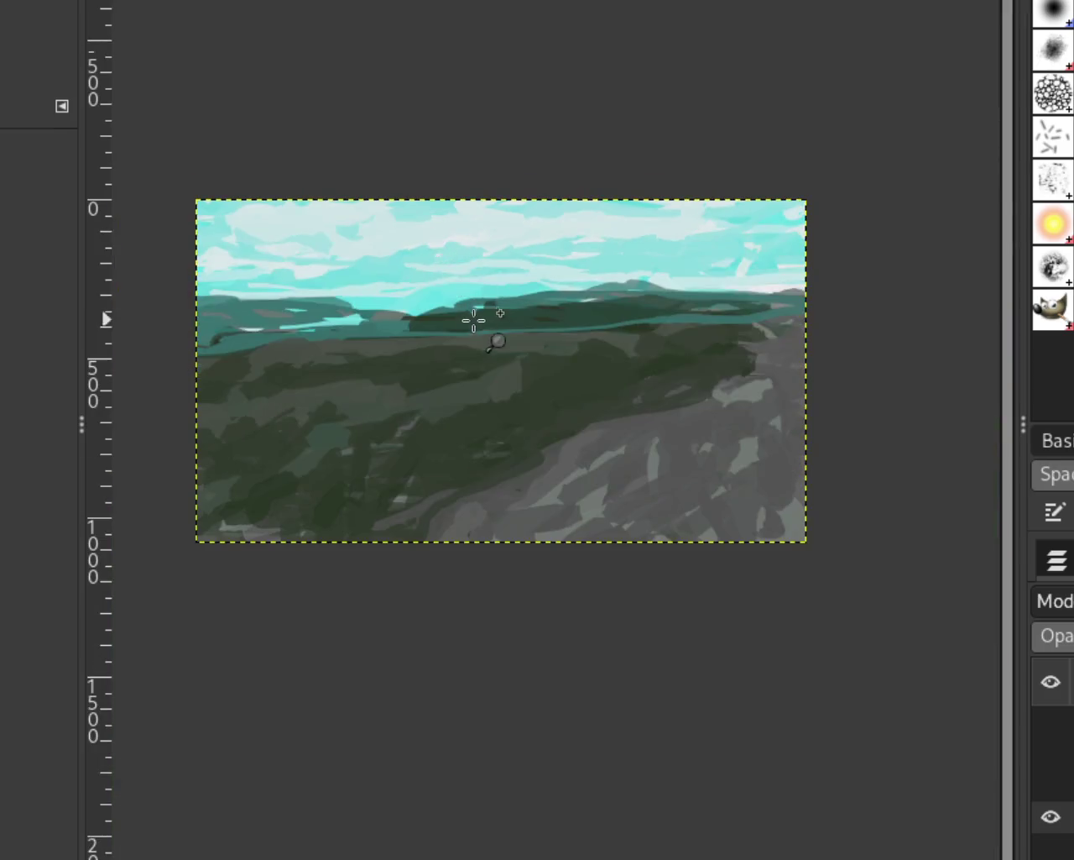
scroll(546, 313, up, 1)
scroll(468, 308, down, 1)
scroll(515, 252, up, 1)
scroll(515, 184, up, 1)
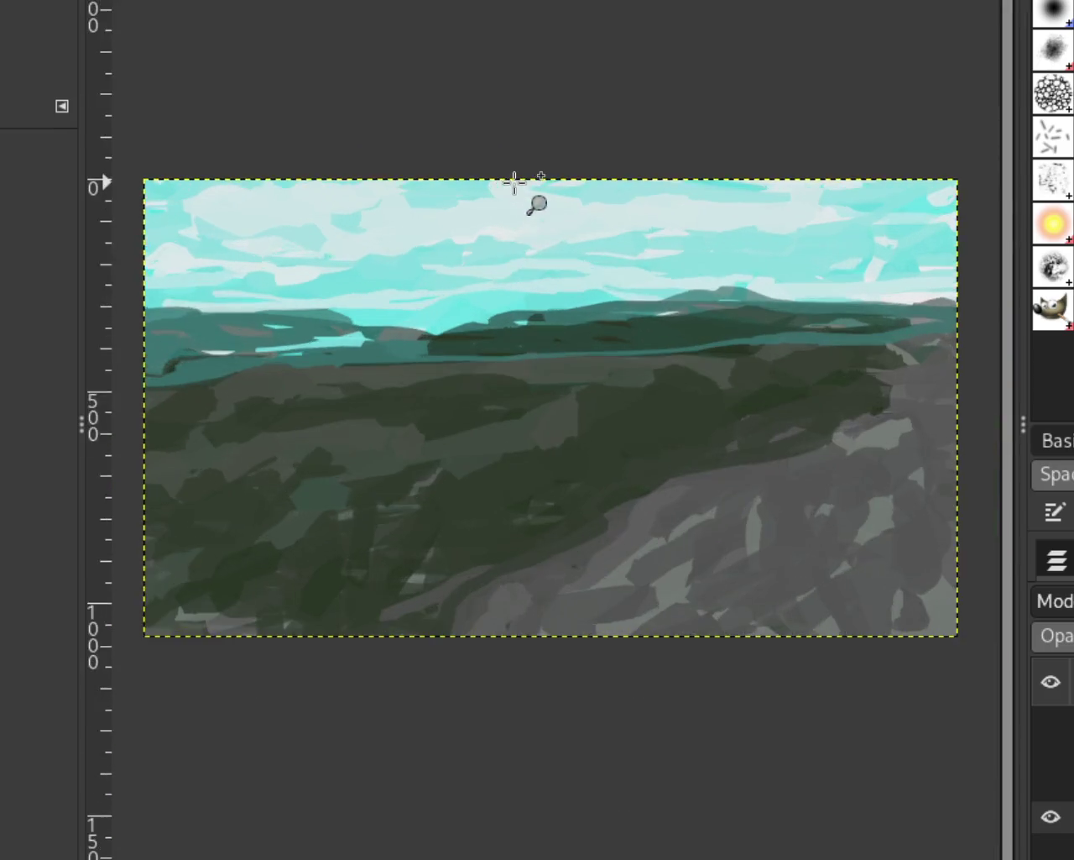
scroll(518, 223, up, 1)
scroll(518, 222, up, 1)
scroll(516, 223, up, 4)
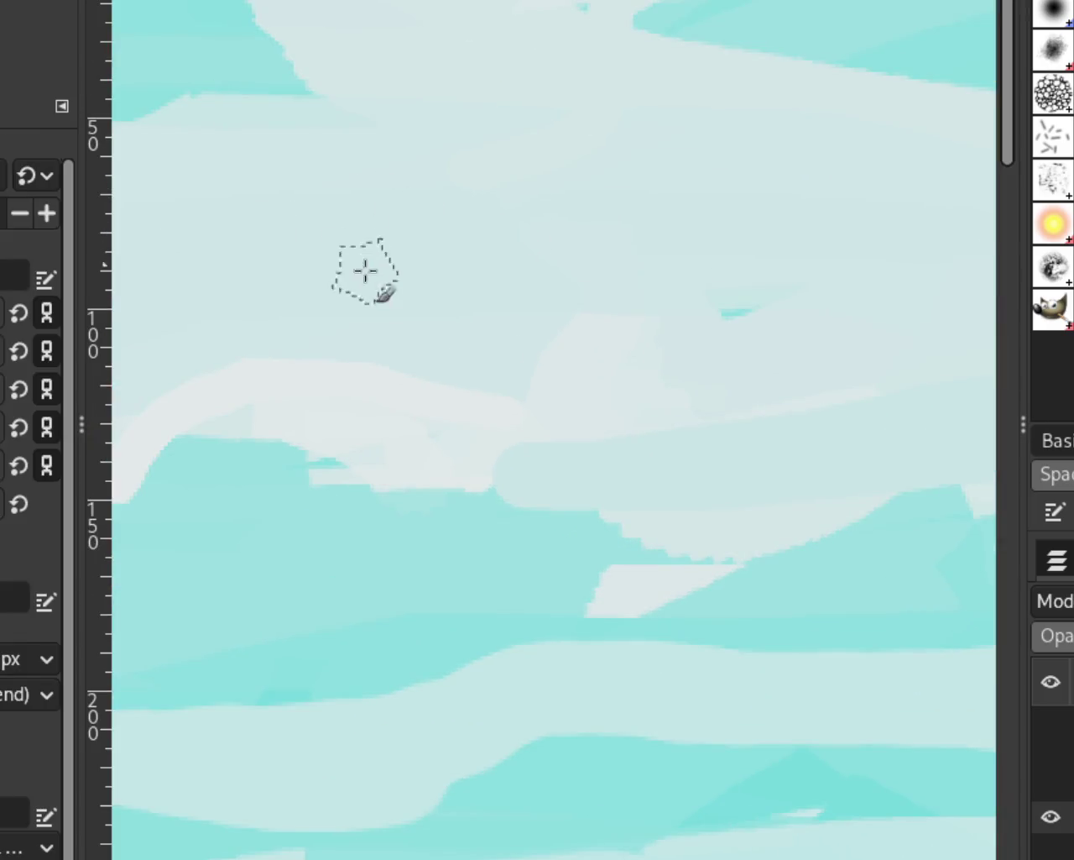
drag(520, 456, 528, 444)
key(ctrl+z)
Zoom out over the whole landscape, then zoom back in close on the sky
key(z)
ctrl+click(528, 276)
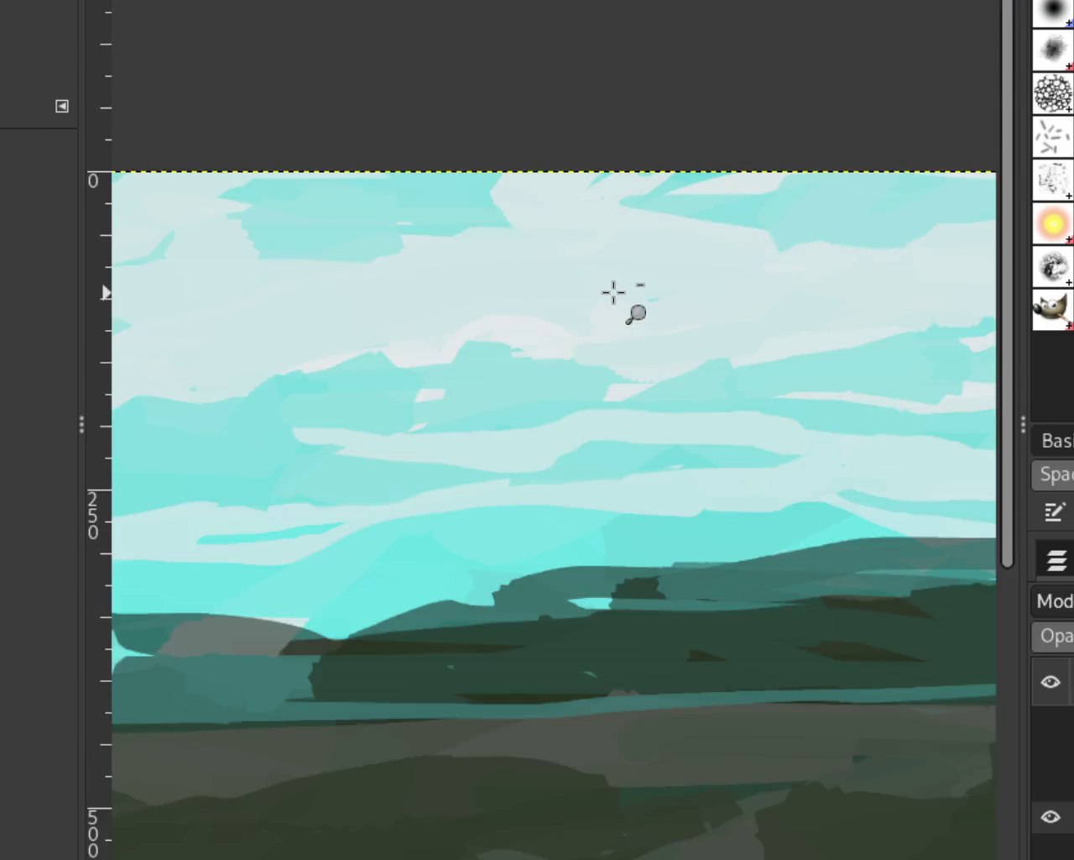
ctrl+click(612, 288)
ctrl+click(635, 318)
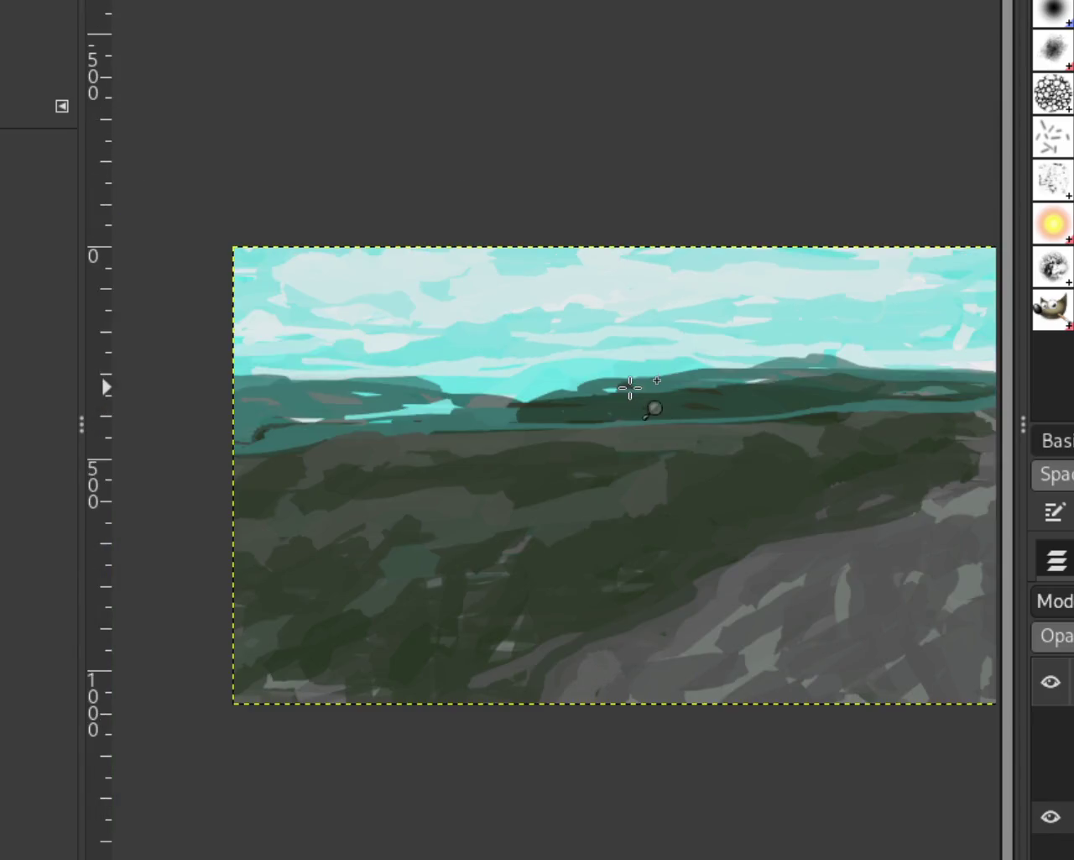
click(629, 388)
ctrl+click(613, 379)
click(593, 382)
ctrl+click(561, 391)
click(702, 389)
ctrl+click(784, 294)
click(784, 294)
click(773, 290)
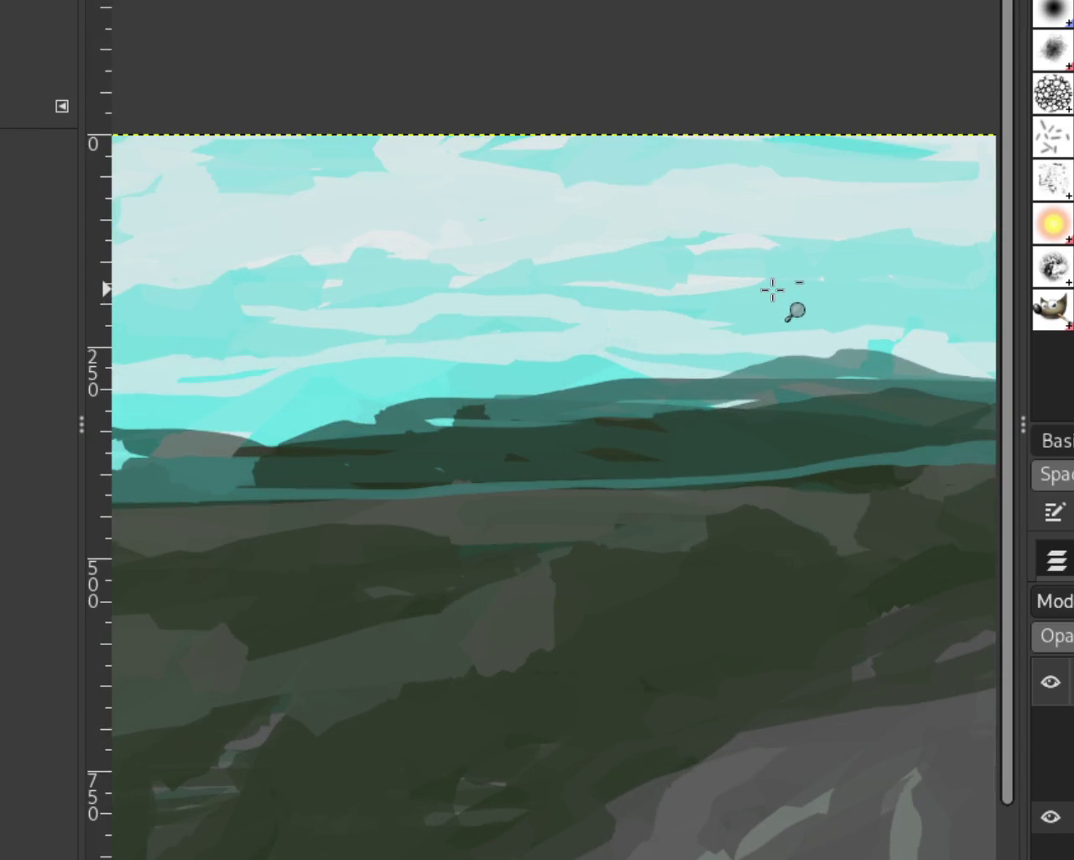
ctrl+click(774, 289)
click(764, 275)
click(765, 275)
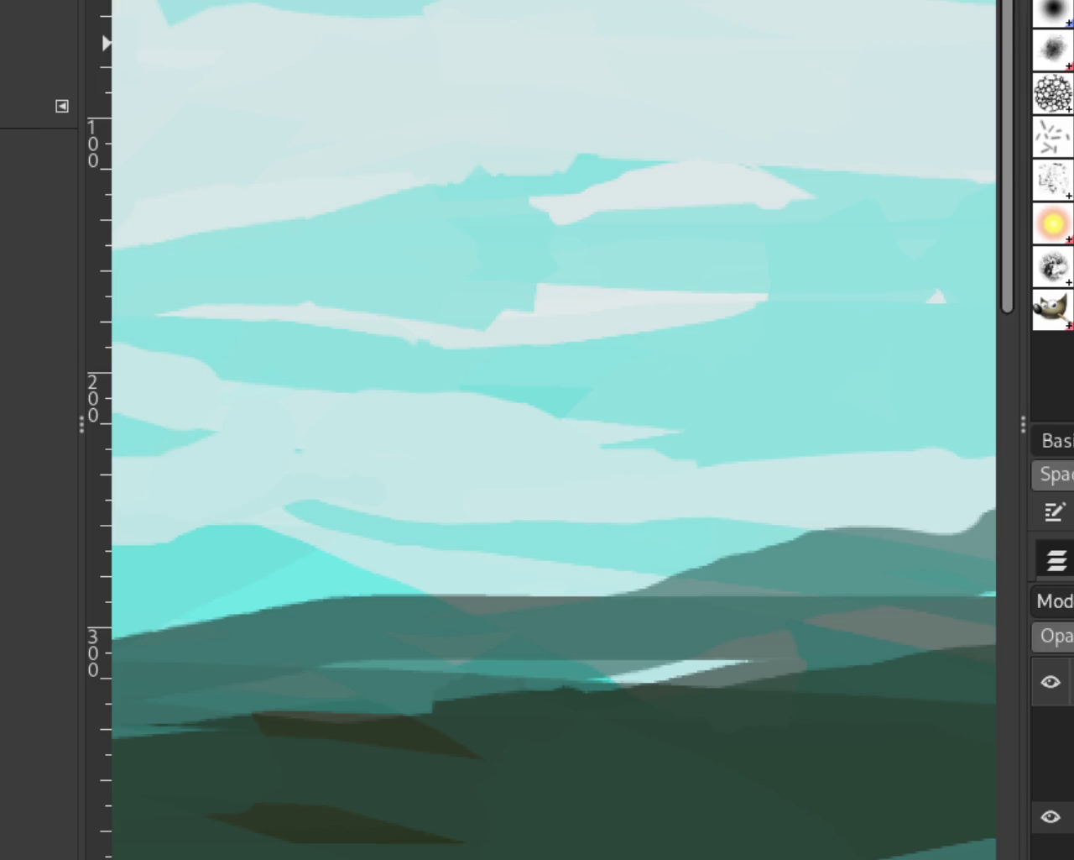
Zoom out to fit the whole image, then zoom back in on the sky
key(p)
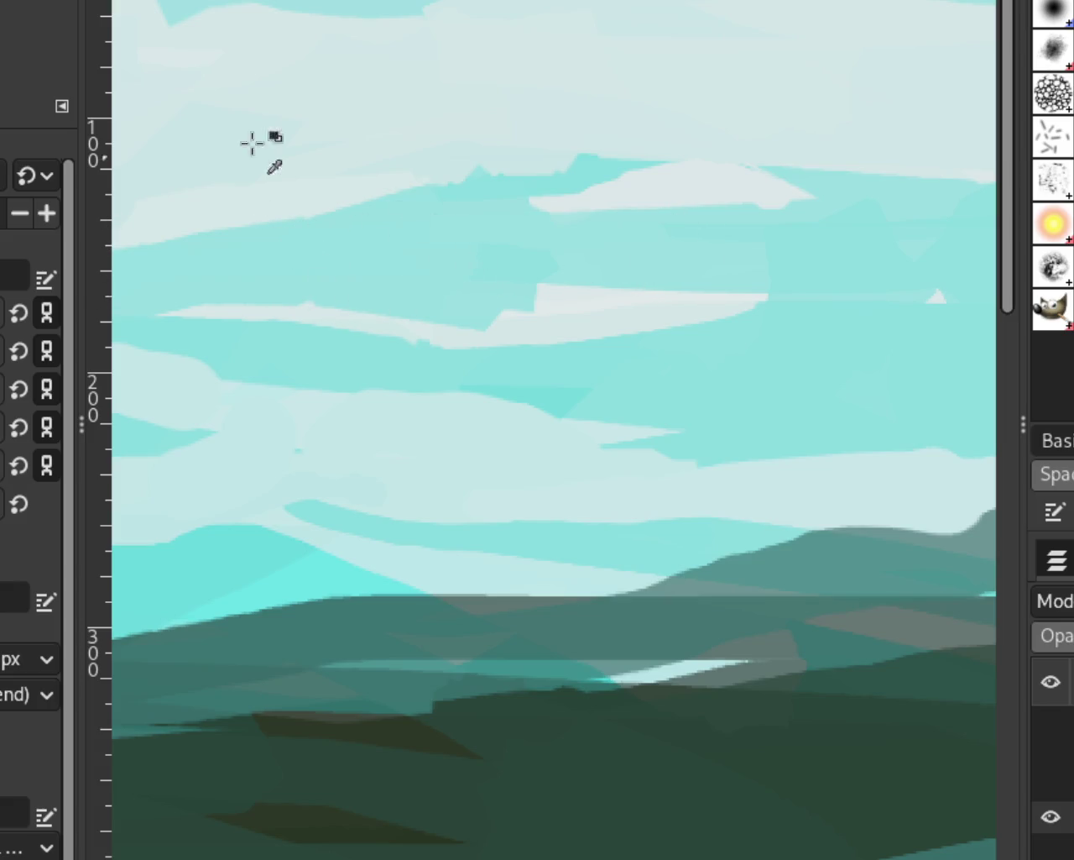
key(z)
click(638, 263)
click(403, 305)
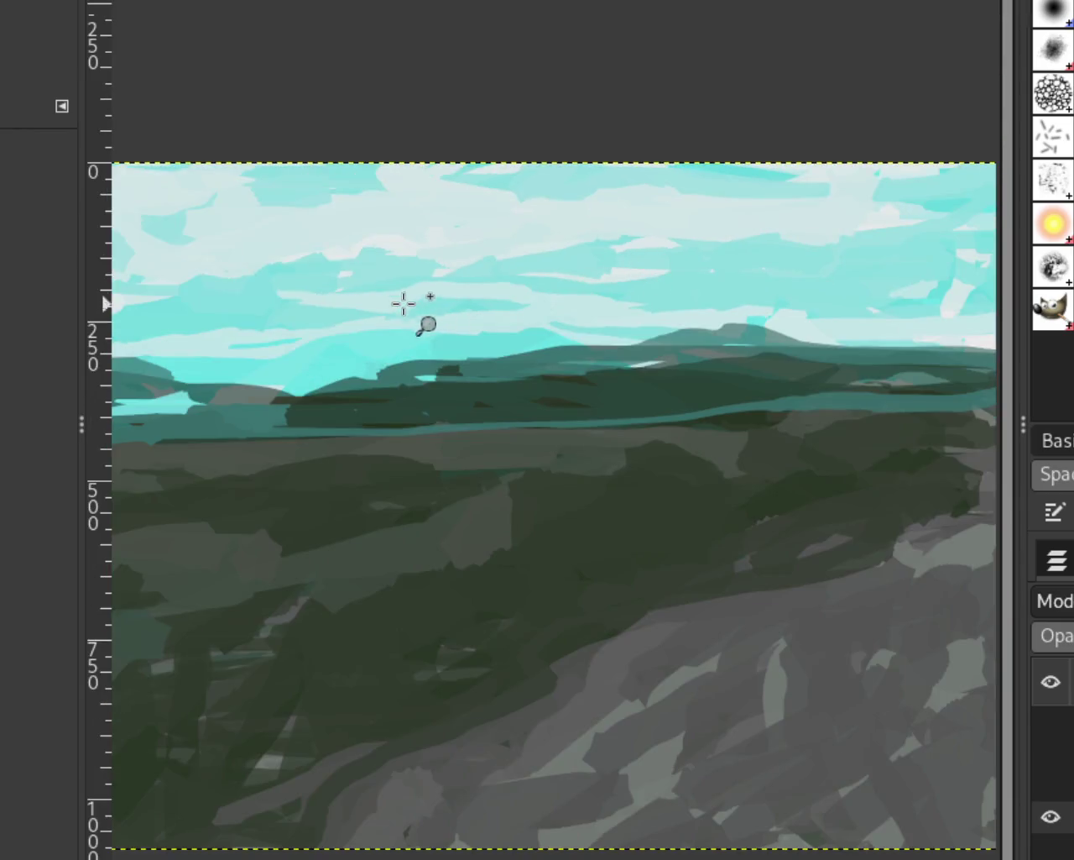
ctrl+click(631, 269)
ctrl+click(630, 268)
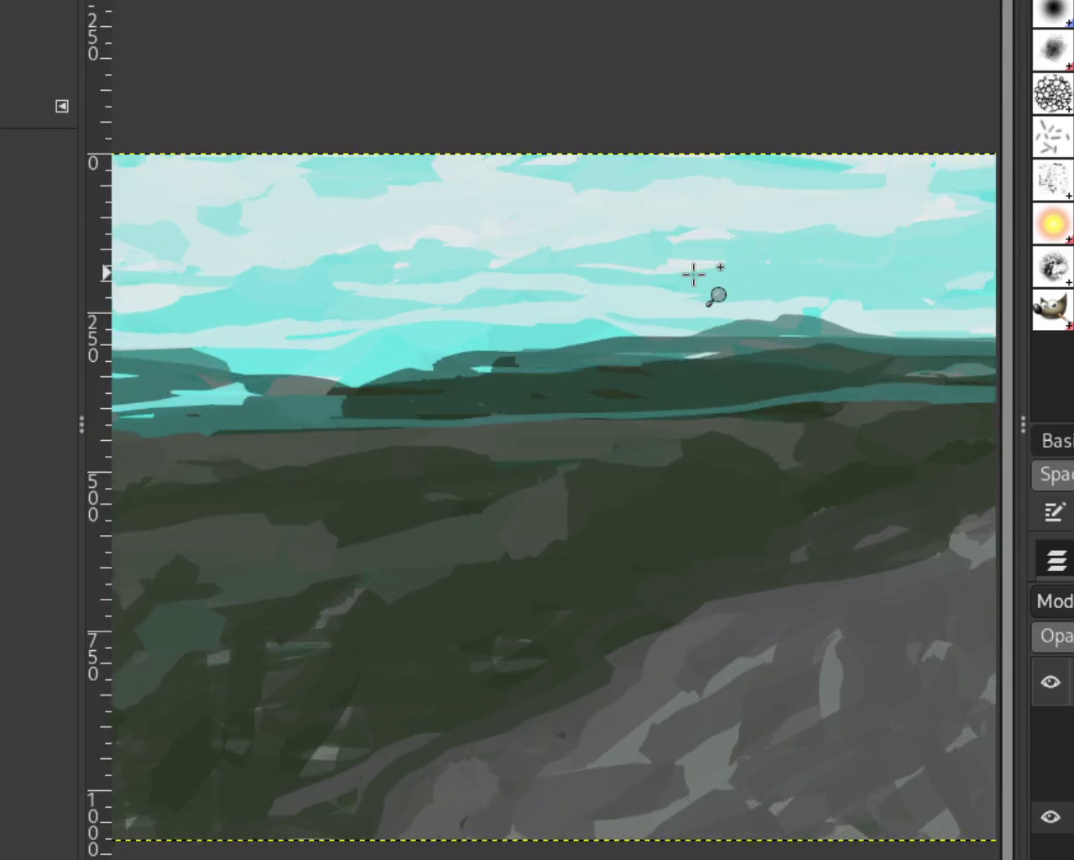
click(693, 273)
click(693, 273)
Sample a light cloud colour and repaint the cloud lighter with a puffier top
key(o)
click(590, 243)
key(p)
mouse_move(547, 204)
mouse_down()
mouse_move(479, 189)
mouse_move(554, 214)
mouse_move(487, 180)
mouse_up()
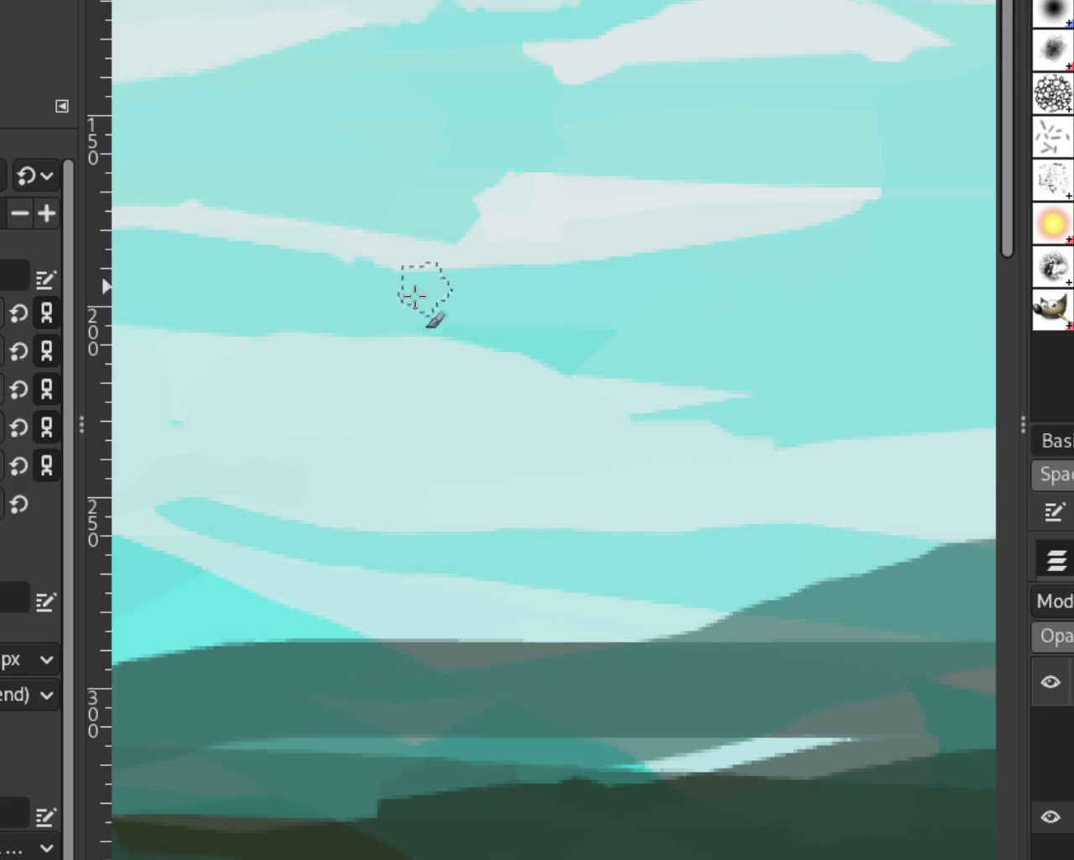
Zoom out and reframe the view close on the clouds and hills
key(z)
ctrl+click(700, 340)
ctrl+click(700, 340)
click(700, 340)
ctrl+click(696, 338)
click(417, 326)
ctrl+click(338, 306)
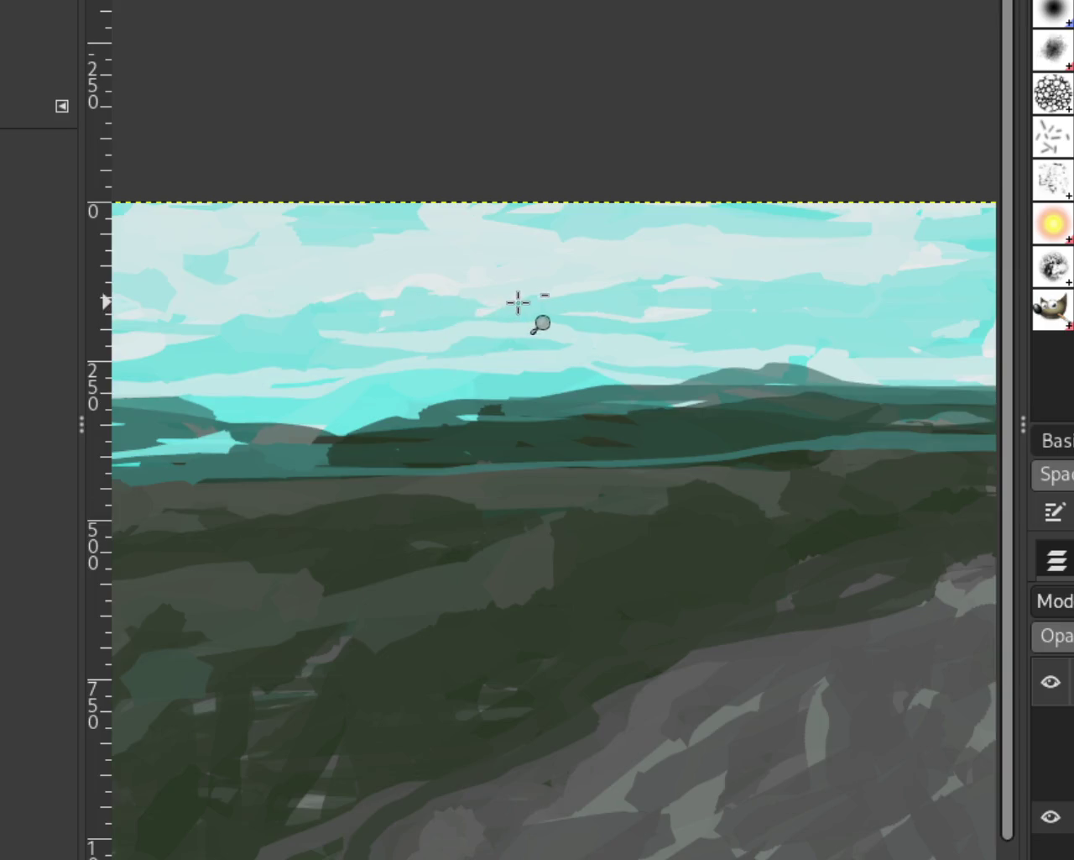
ctrl+click(518, 302)
click(355, 304)
click(355, 304)
ctrl+click(621, 302)
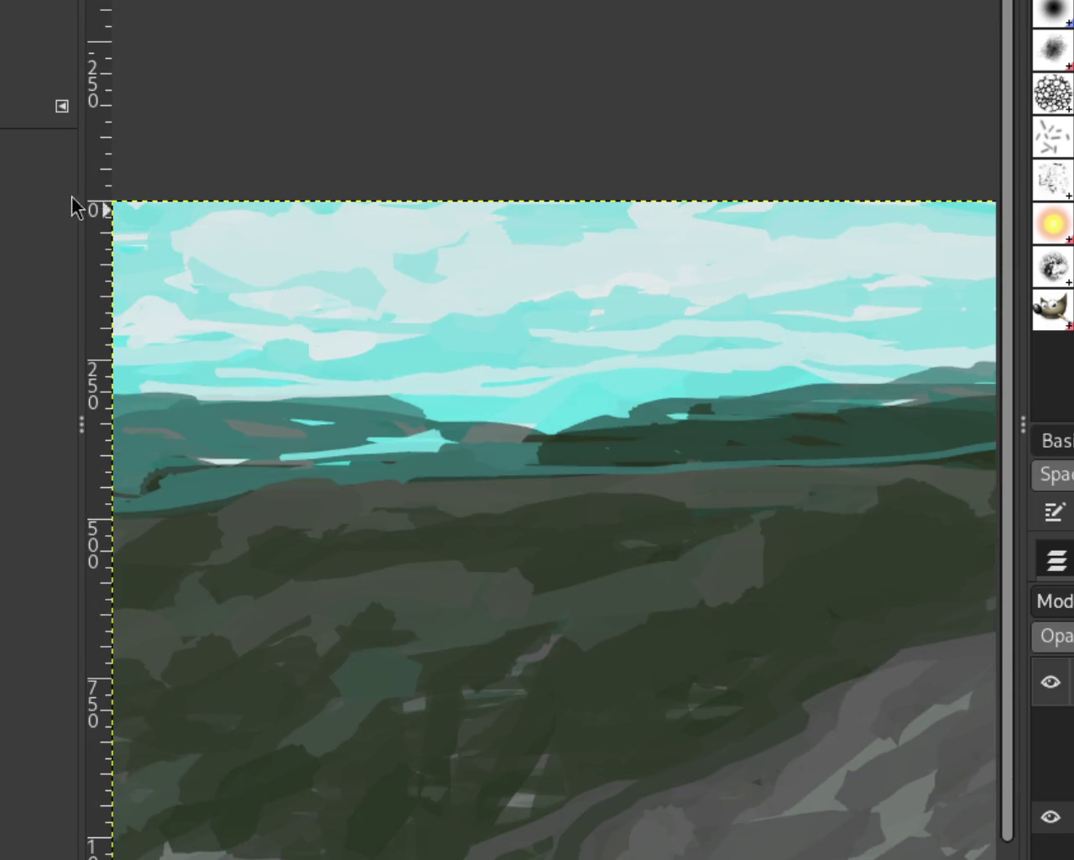
ctrl+click(470, 334)
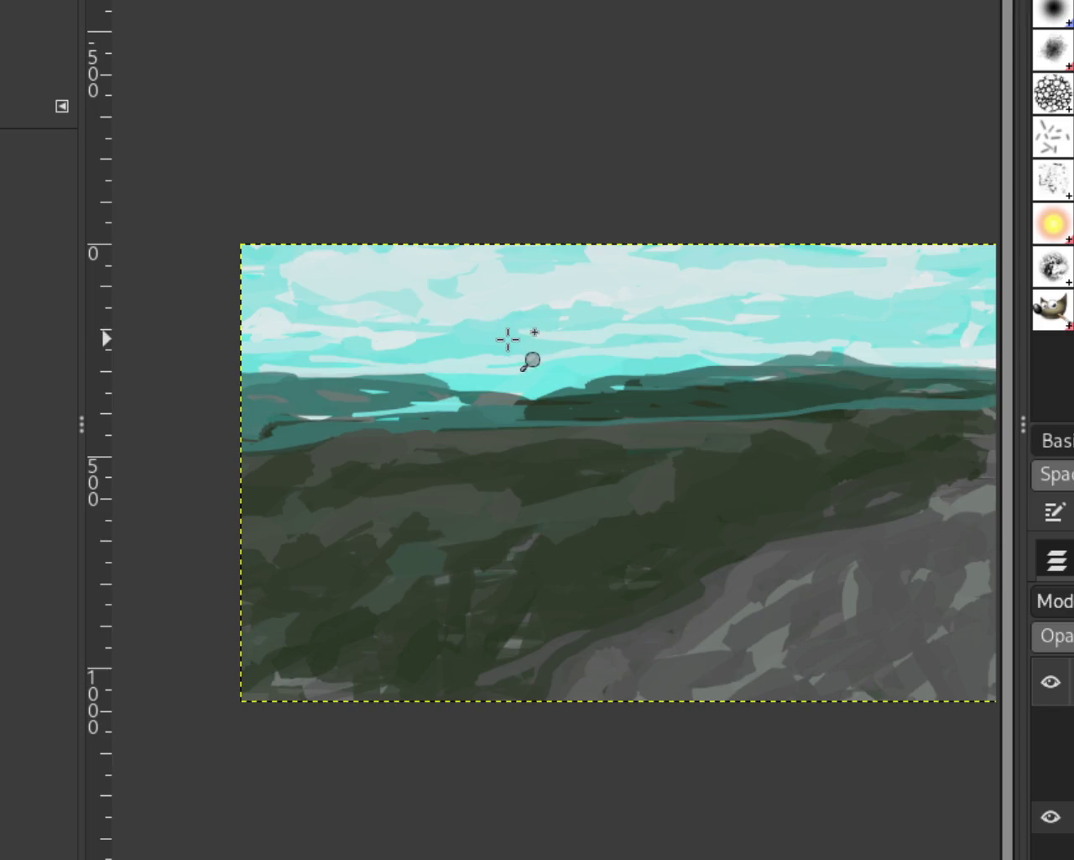
click(495, 332)
click(480, 325)
key(p)
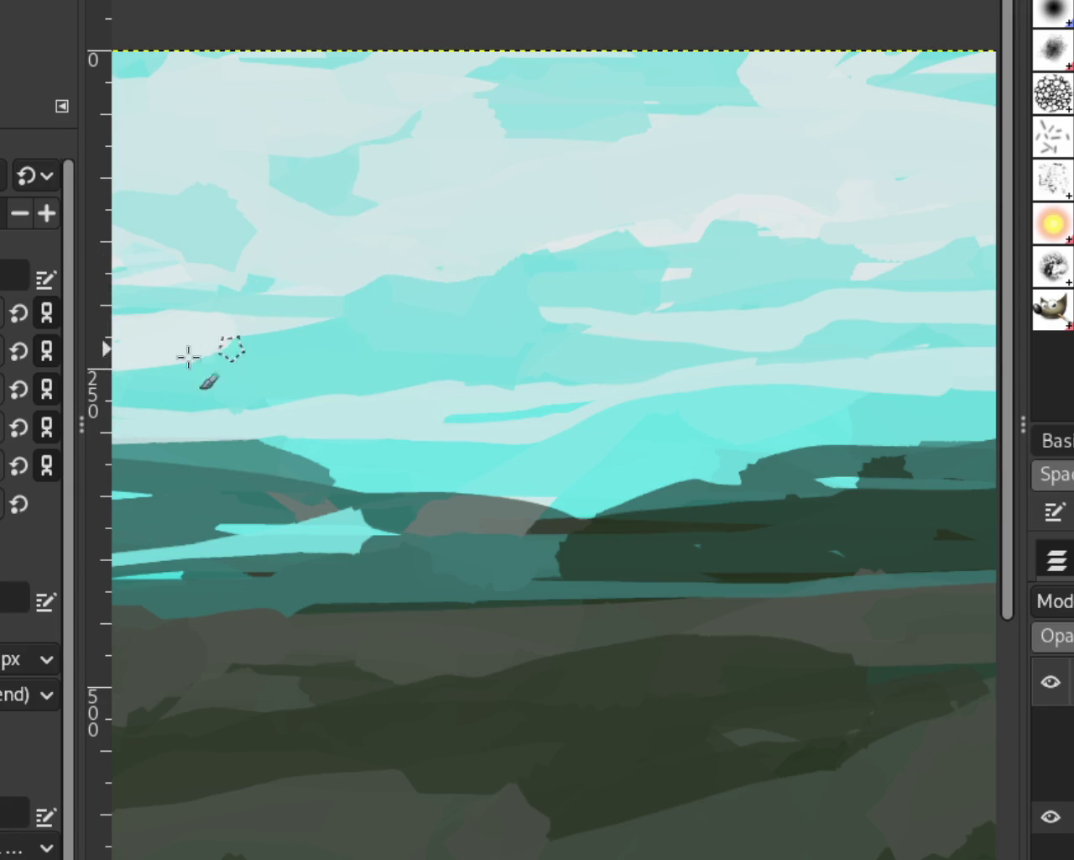
Readjust the zoom on the painting and turn the tree layer's visibility back on
key(z)
ctrl+click(796, 402)
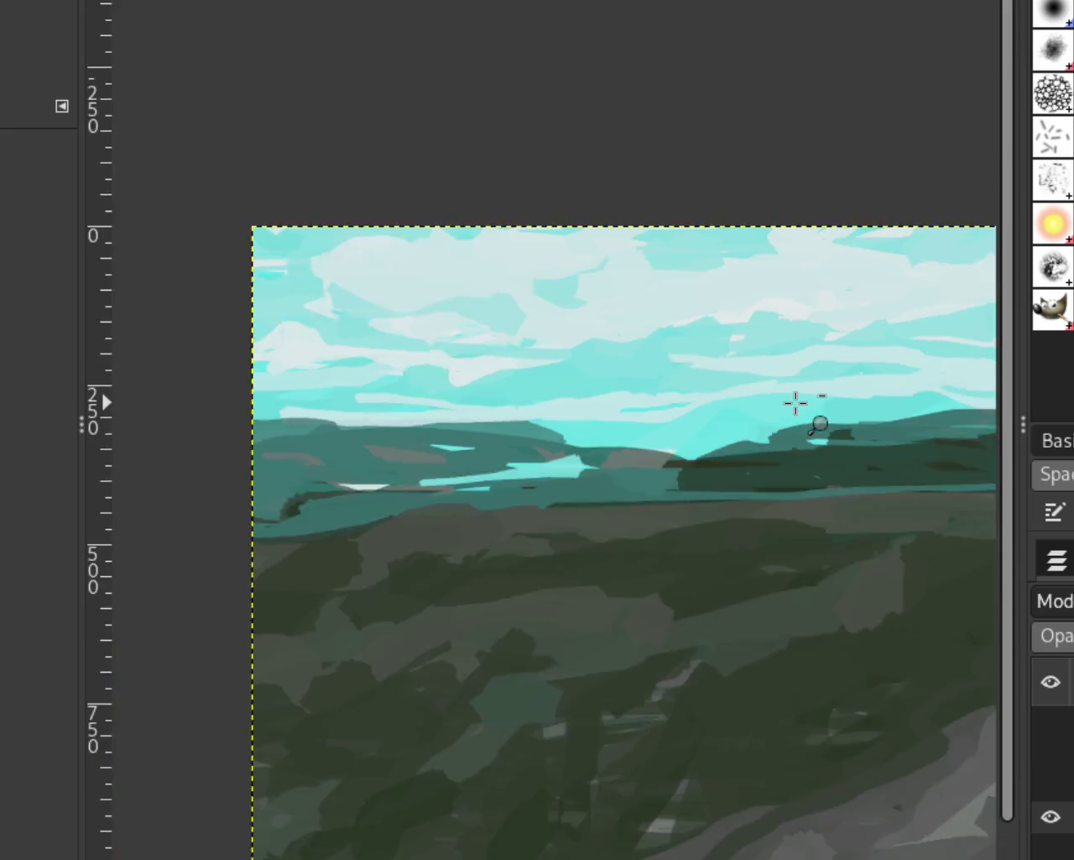
ctrl+click(626, 364)
click(652, 361)
ctrl+click(657, 353)
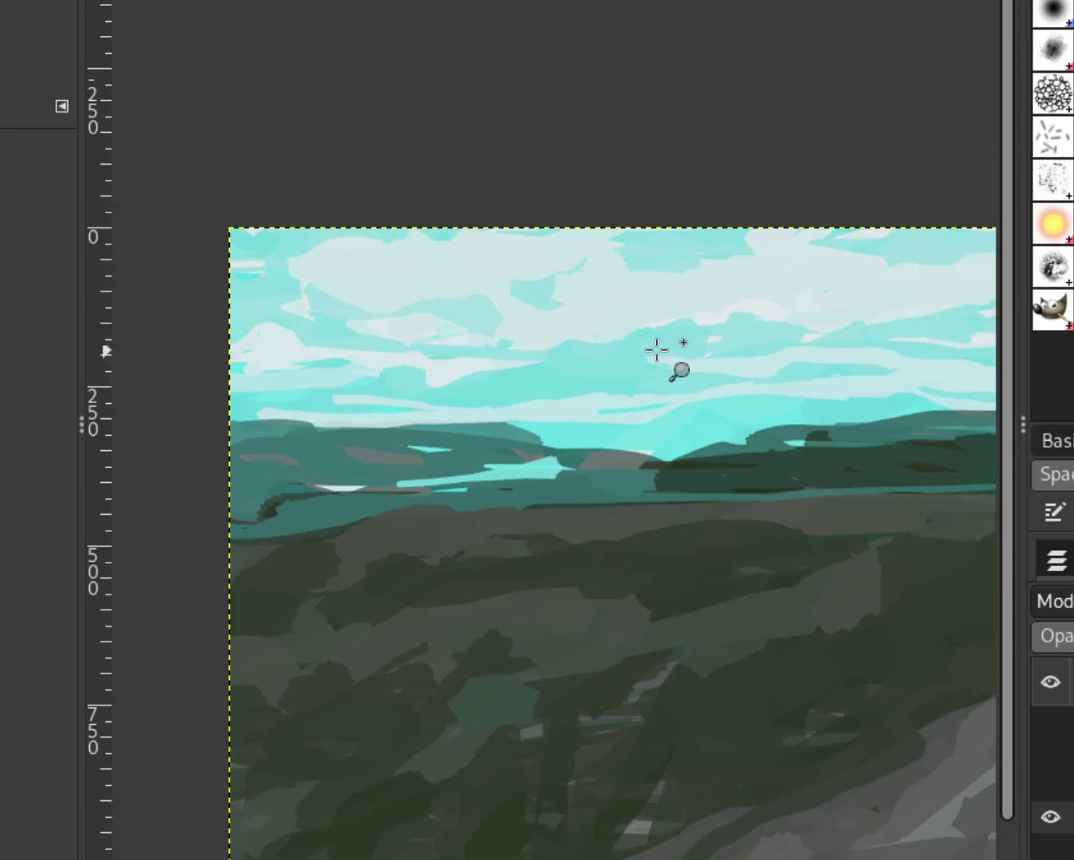
click(656, 346)
ctrl+click(747, 340)
click(748, 340)
ctrl+click(429, 317)
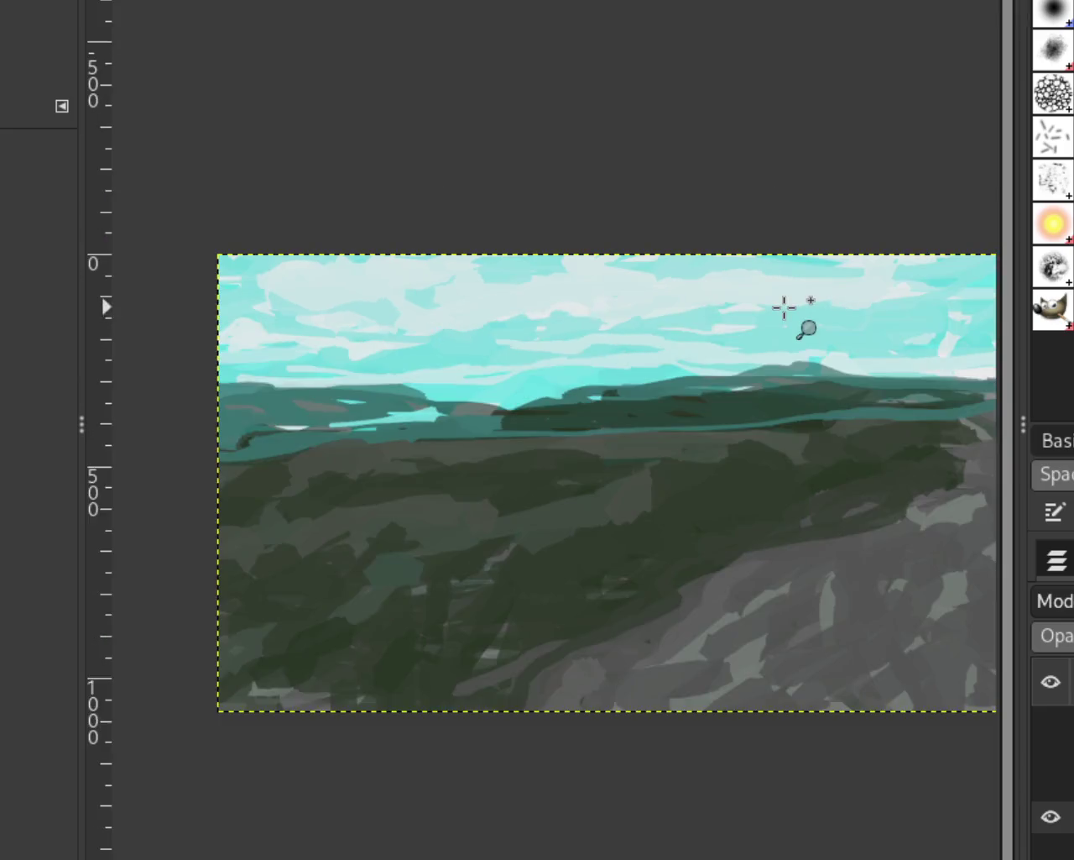
click(784, 308)
ctrl+click(509, 329)
ctrl+click(869, 309)
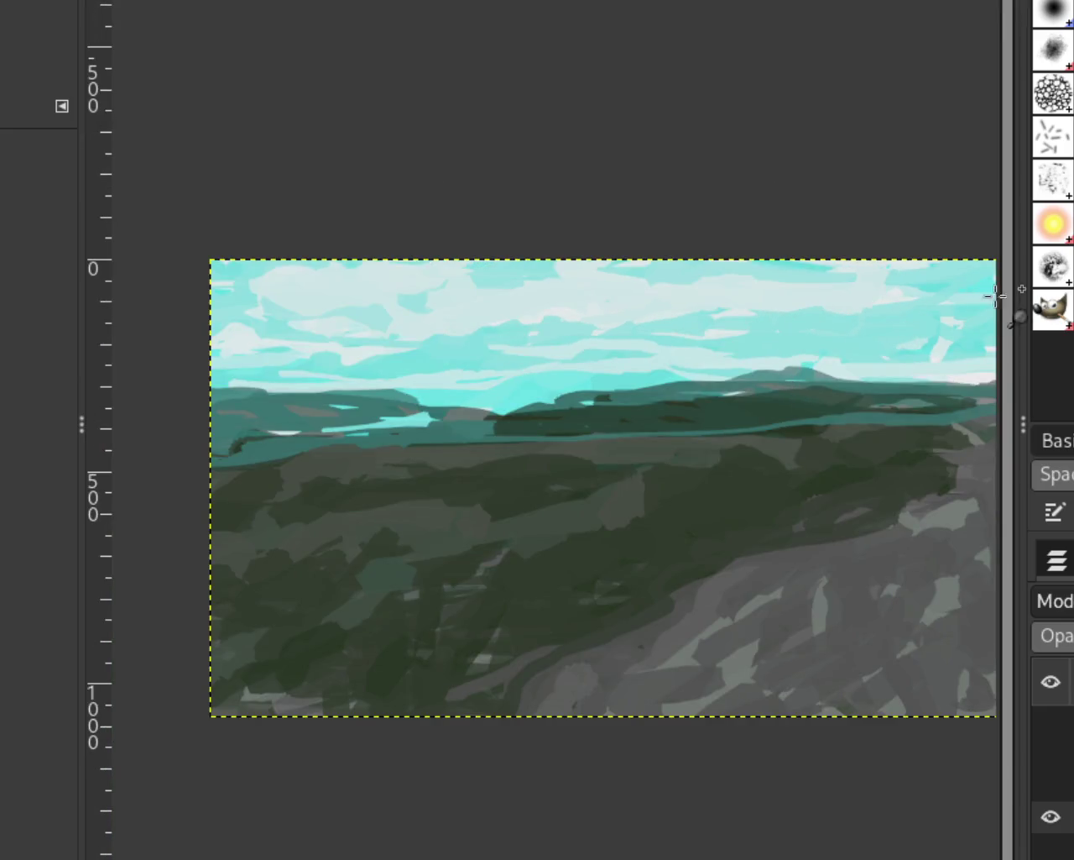
ctrl+click(652, 478)
click(746, 420)
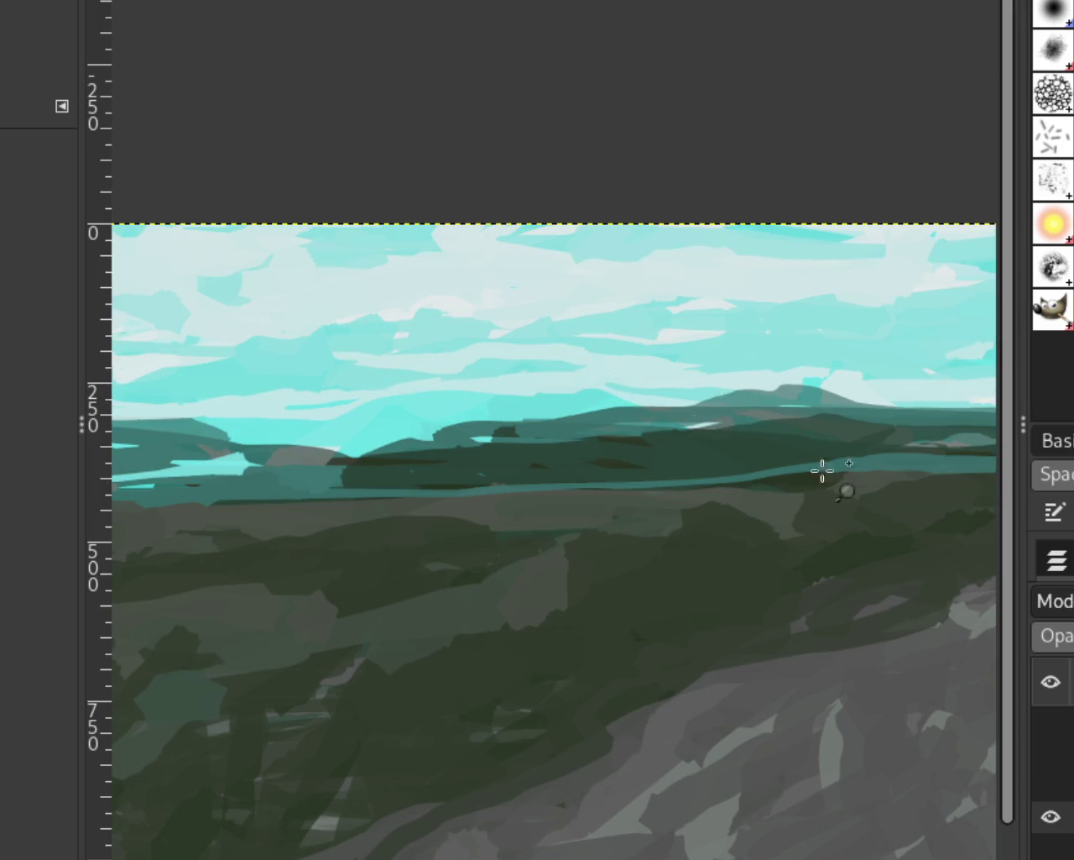
click(1051, 781)
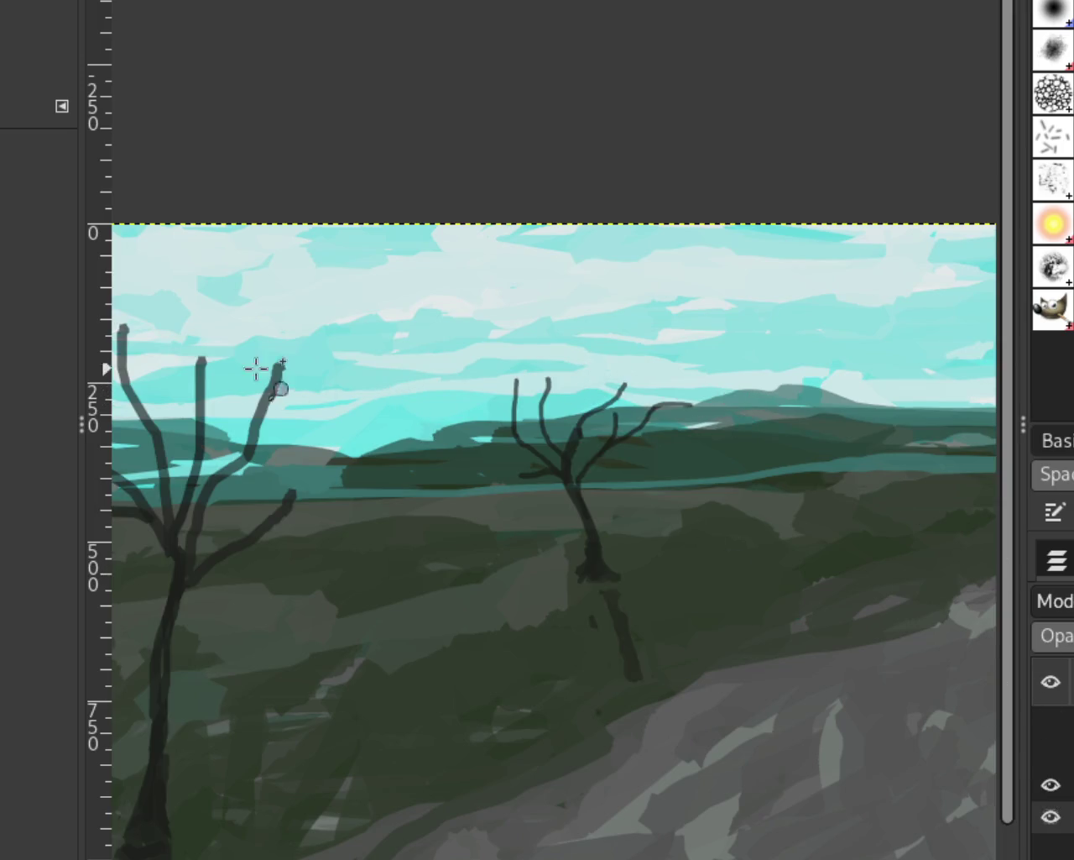
Zoom out to the whole painting, then scroll-zoom in on the left tree's trunk base
ctrl+click(552, 432)
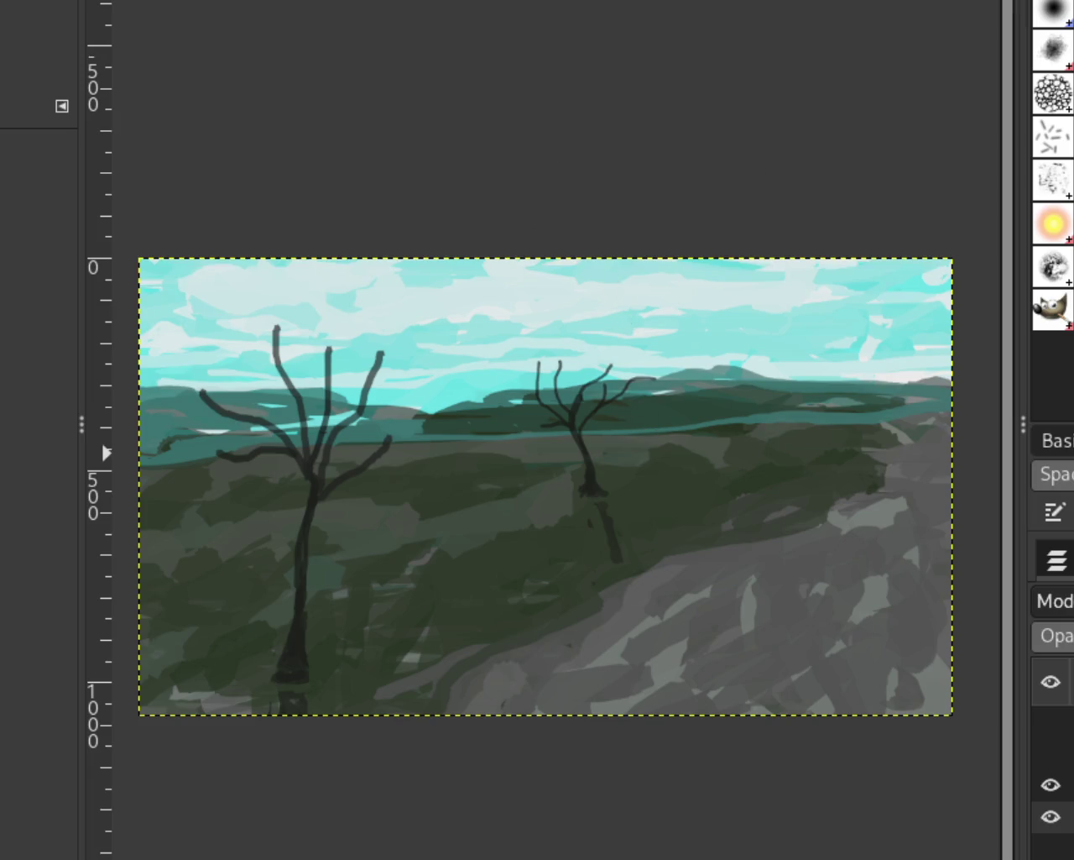
scroll(450, 636, down, 1)
scroll(450, 636, up, 1)
scroll(501, 552, down, 1)
scroll(261, 674, up, 2)
scroll(260, 674, up, 1)
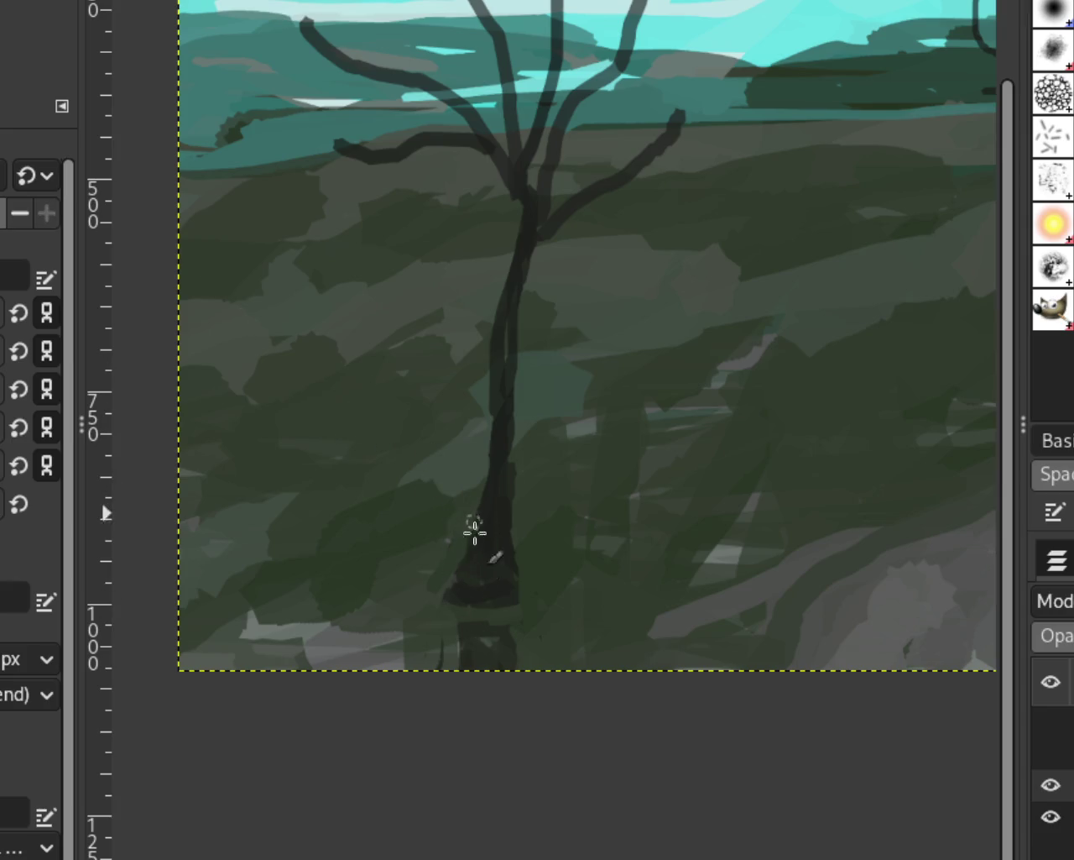
Try several dark root and foot strokes at the left trunk base, undoing each
drag(439, 547, 449, 602)
key(ctrl+z)
key(ctrl+z)
mouse_move(583, 605)
mouse_down()
mouse_move(504, 653)
mouse_move(552, 619)
mouse_move(416, 596)
mouse_up()
key(ctrl+z)
key(ctrl+z)
key(ctrl+z)
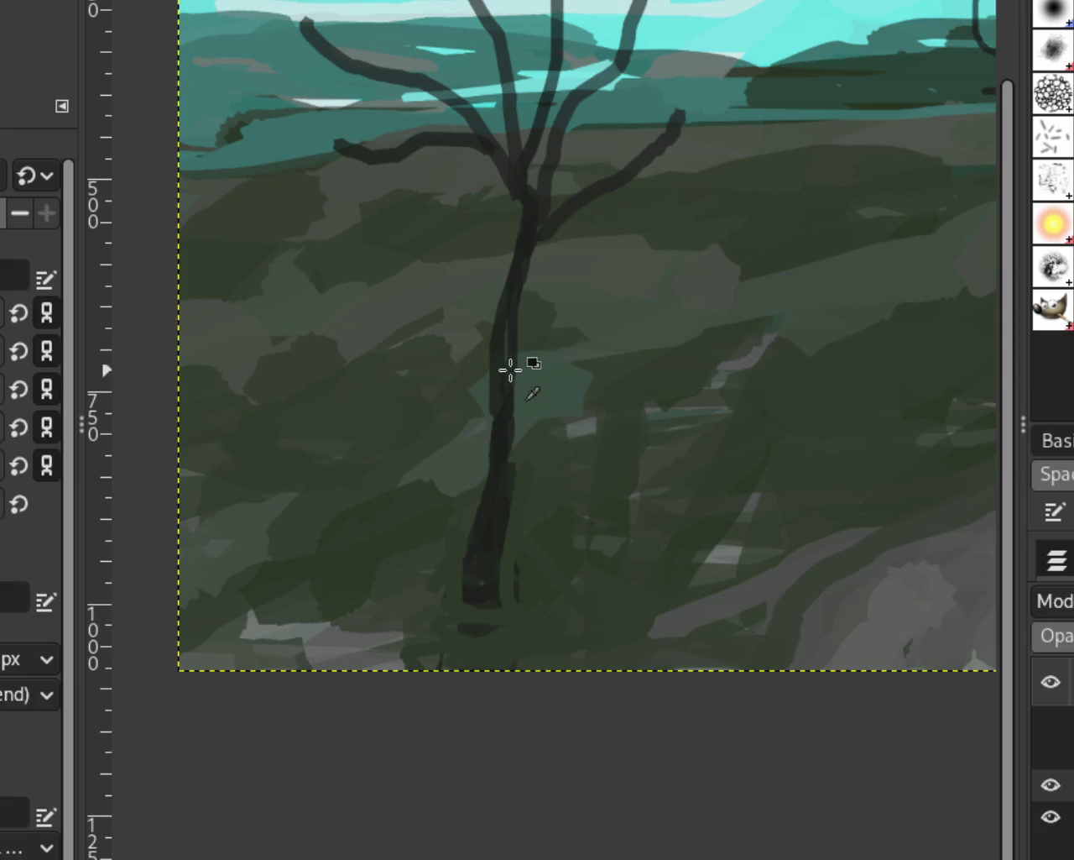
mouse_move(453, 586)
mouse_down()
mouse_move(518, 609)
mouse_move(503, 541)
mouse_move(423, 661)
mouse_up()
key(ctrl+z)
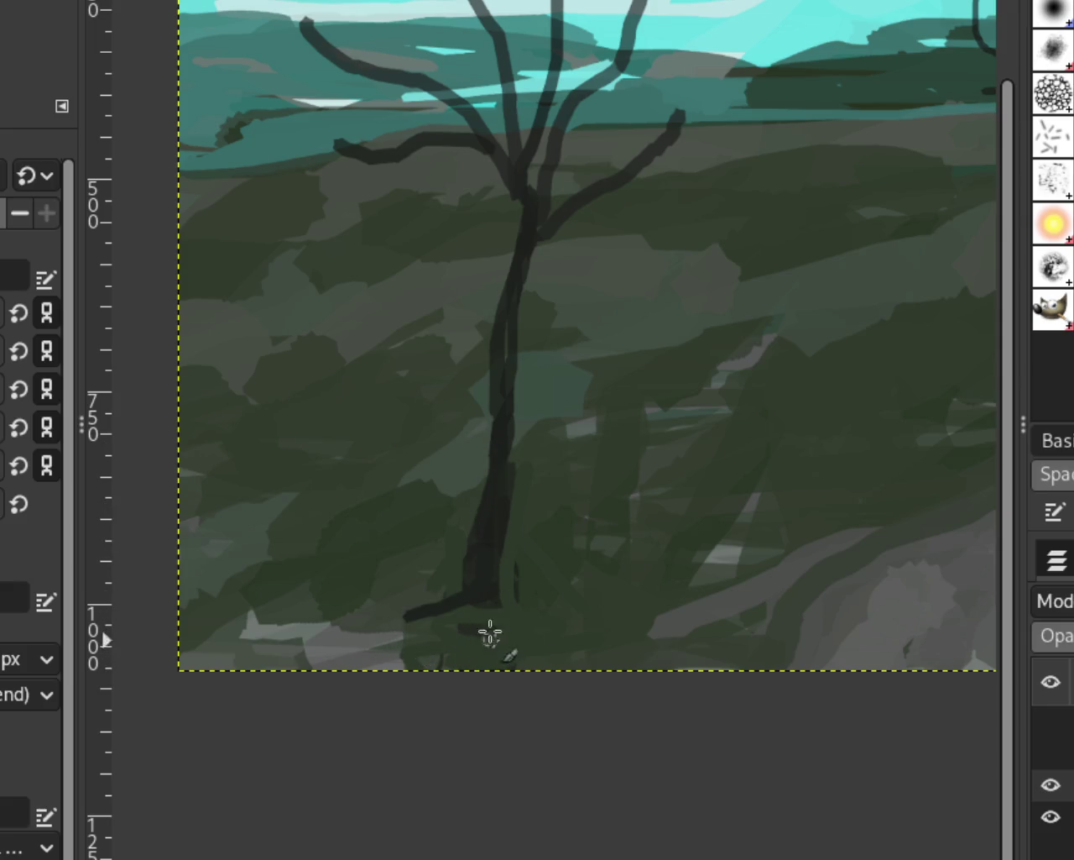
key(ctrl+z)
drag(472, 556, 338, 617)
key(ctrl+z)
drag(473, 600, 252, 592)
key(ctrl+z)
drag(473, 579, 223, 580)
key(ctrl+z)
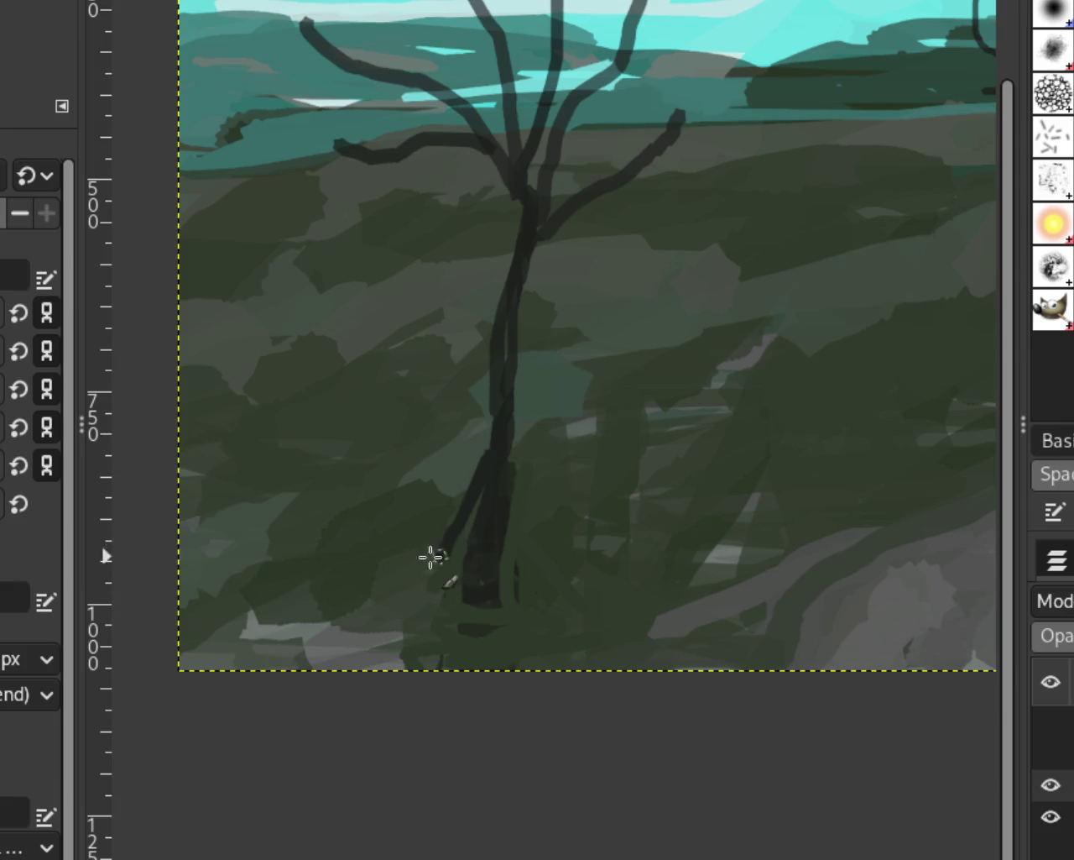
drag(470, 558, 355, 625)
key(ctrl+z)
Paint a left root and a downward-hooking right root, then darken them with dark green
drag(492, 453, 356, 592)
mouse_move(504, 497)
mouse_down()
mouse_move(575, 596)
mouse_move(432, 582)
mouse_move(540, 511)
mouse_move(484, 498)
mouse_move(407, 554)
mouse_move(508, 613)
mouse_up()
drag(538, 525, 556, 600)
mouse_move(428, 498)
mouse_down()
mouse_move(336, 547)
mouse_move(415, 533)
mouse_up()
key(ctrl+z)
mouse_move(412, 464)
mouse_down()
mouse_move(384, 566)
mouse_move(388, 551)
mouse_up()
drag(543, 519, 557, 590)
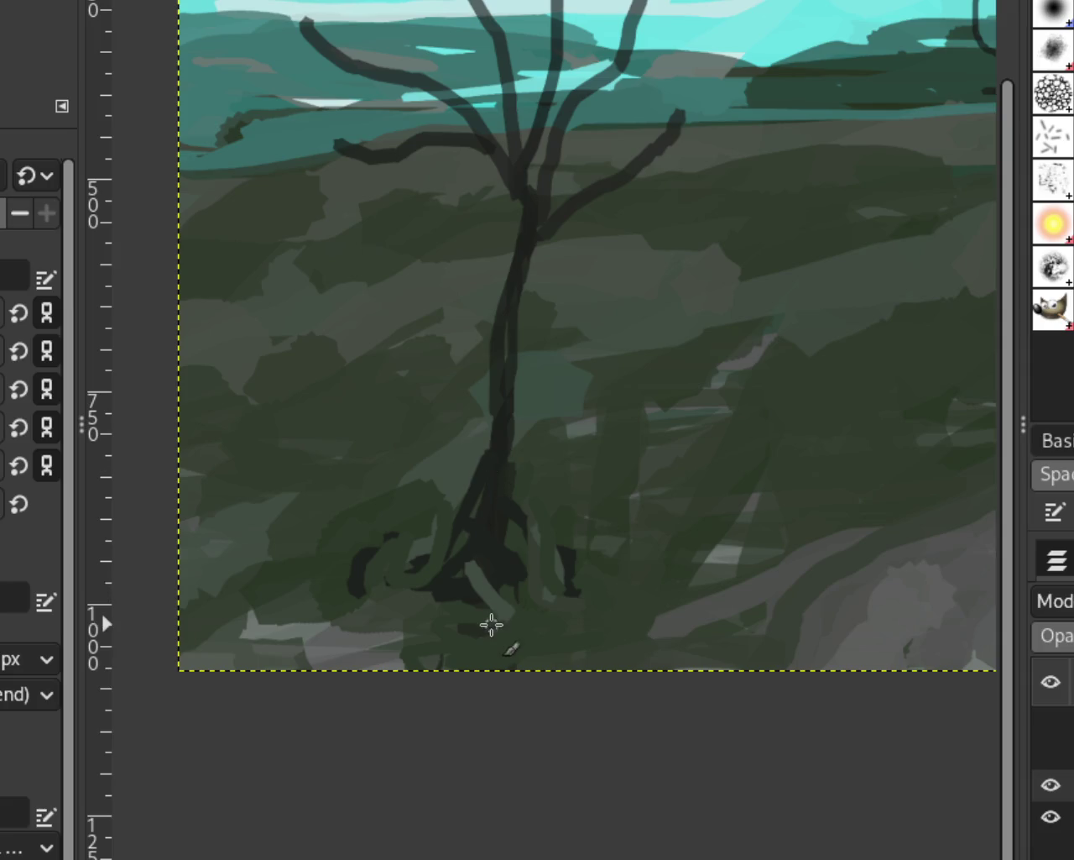
mouse_move(441, 667)
mouse_down()
mouse_move(490, 595)
mouse_move(532, 588)
mouse_move(583, 623)
mouse_up()
mouse_move(407, 575)
mouse_down()
mouse_move(377, 578)
mouse_move(415, 585)
mouse_move(393, 562)
mouse_up()
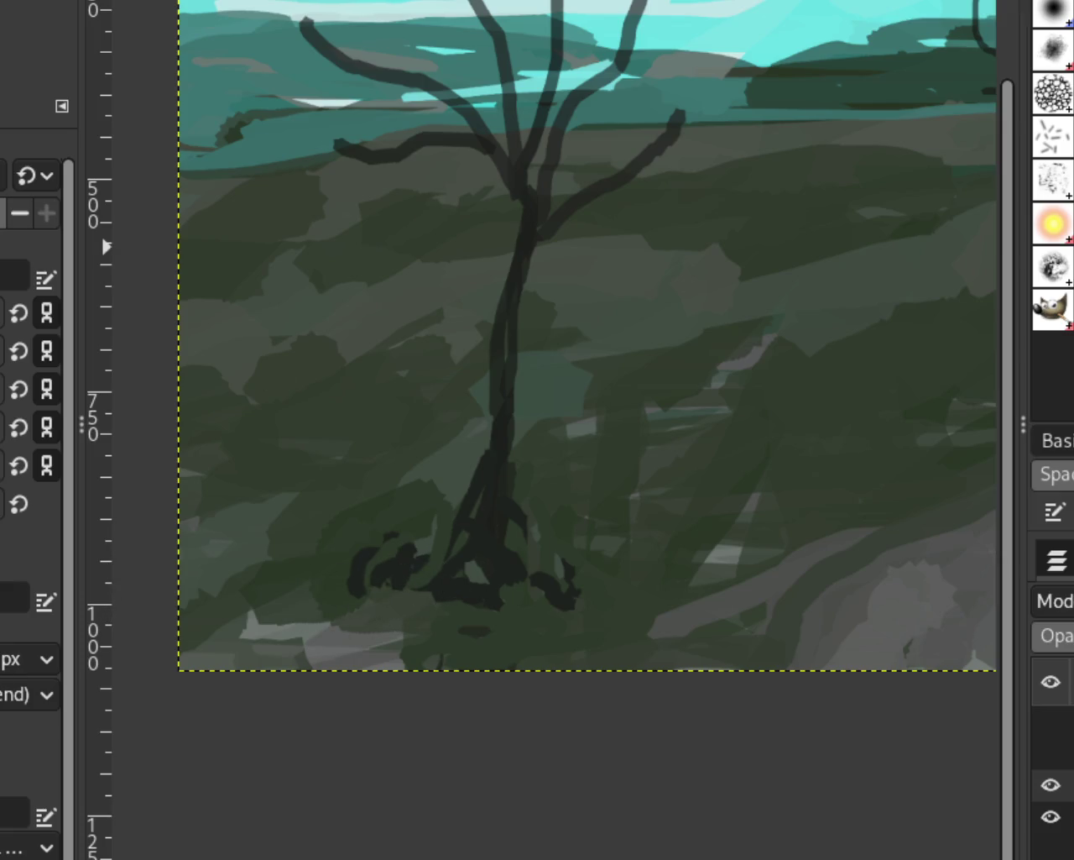
Zoom in closer on the left tree's base and paint green over the dark strokes
key(z)
ctrl+click(575, 427)
ctrl+click(576, 427)
click(761, 352)
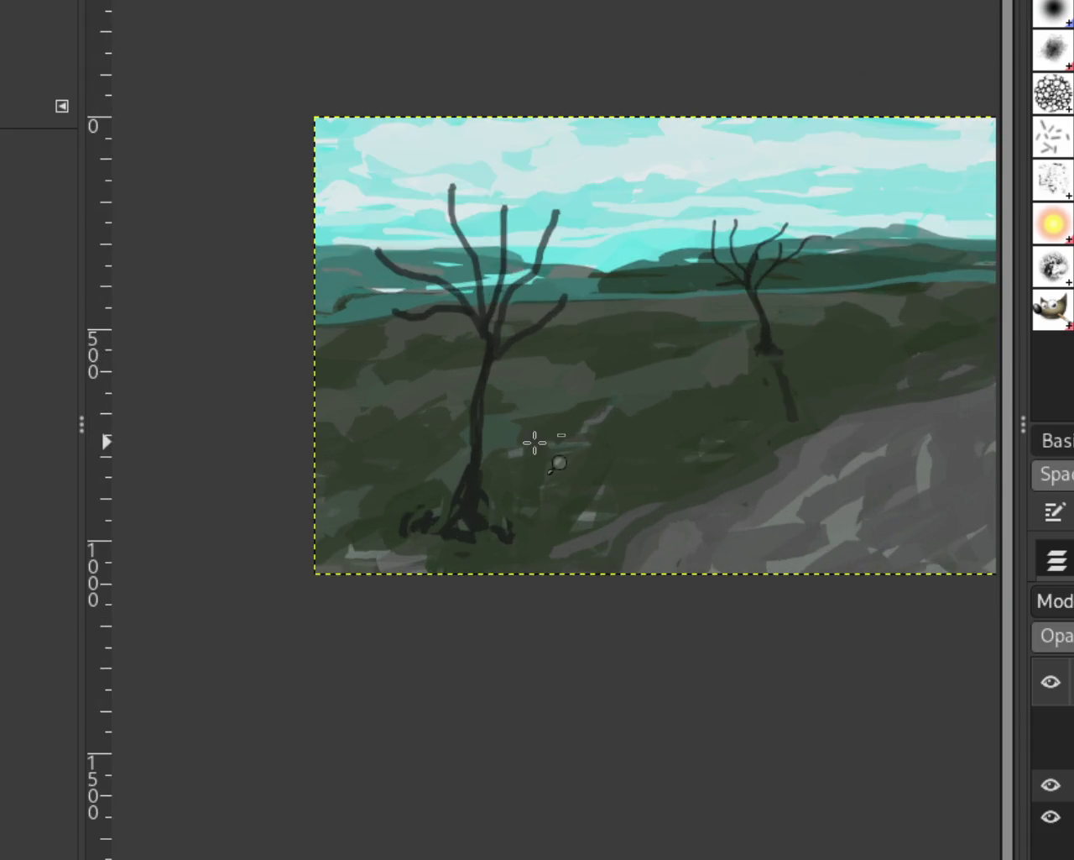
click(456, 537)
key(p)
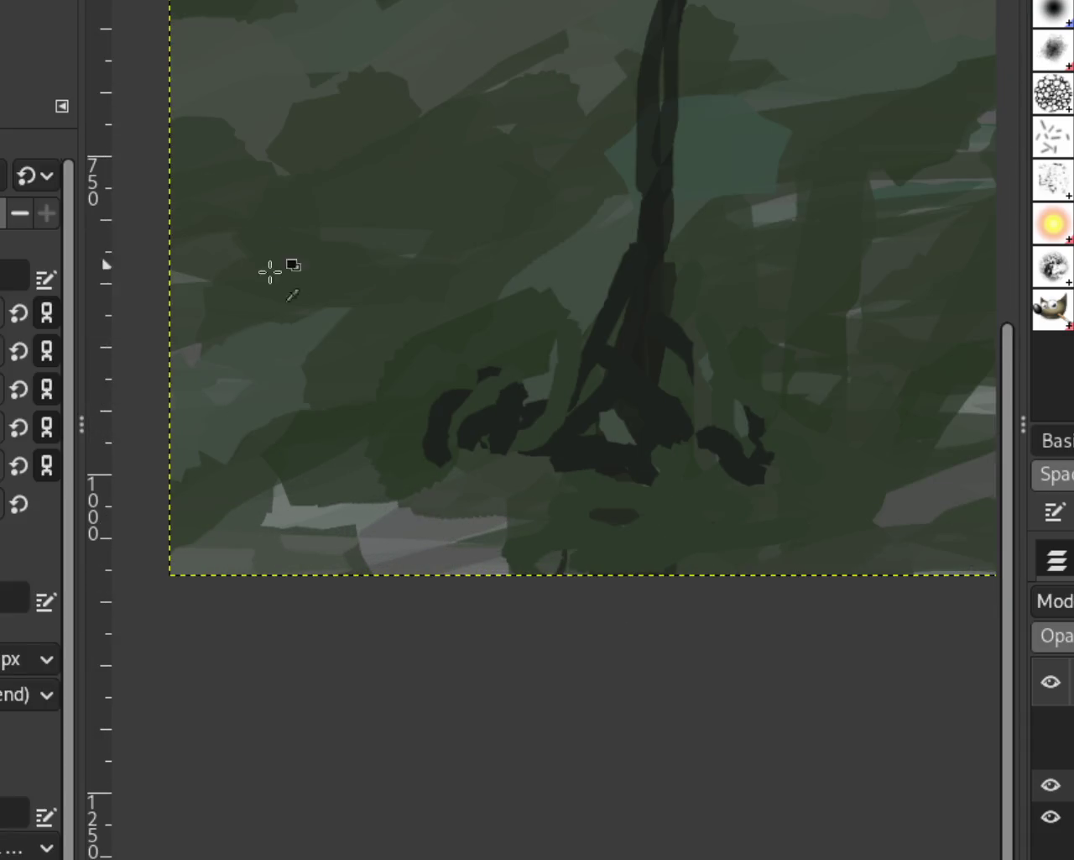
mouse_move(485, 344)
mouse_down()
mouse_move(484, 428)
mouse_move(434, 427)
mouse_move(458, 444)
mouse_up()
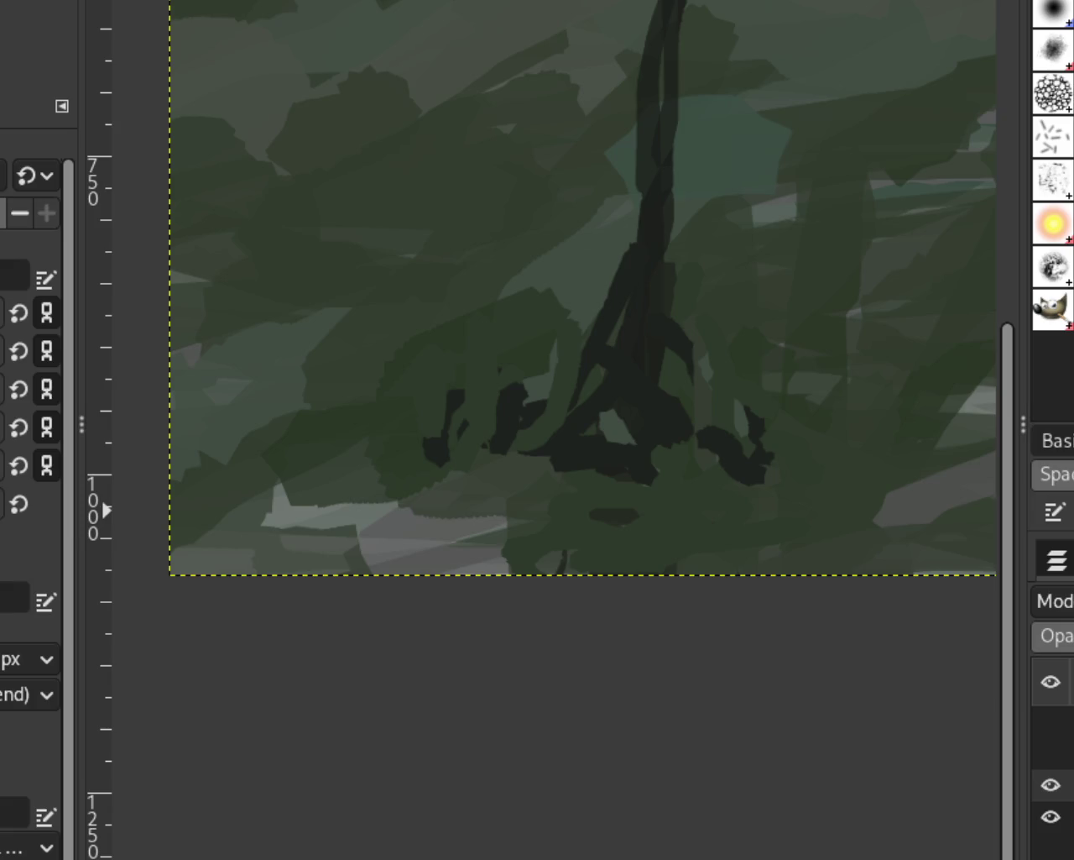
Zoom the view out one step with the minus key
key(minus)
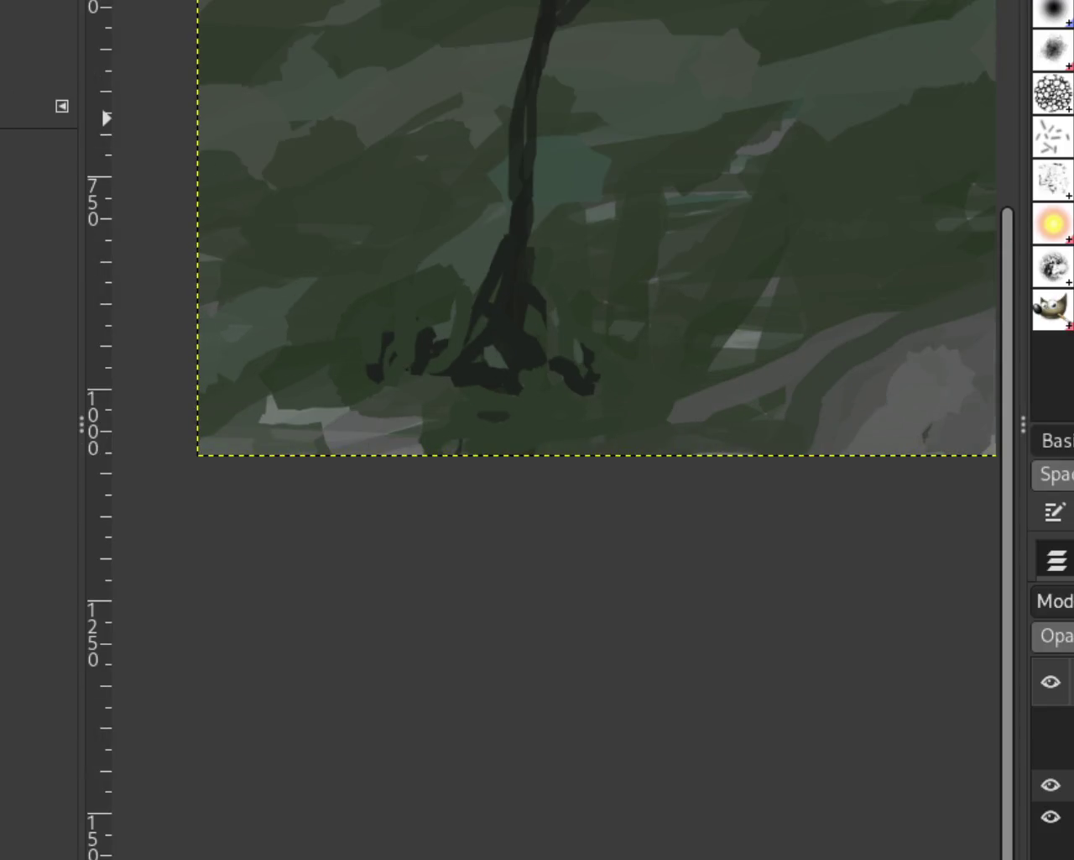
Brush green over the dark blobs at the left tree's base, undoing the unwanted strokes
drag(590, 355, 349, 381)
key(ctrl+z)
key(ctrl+z)
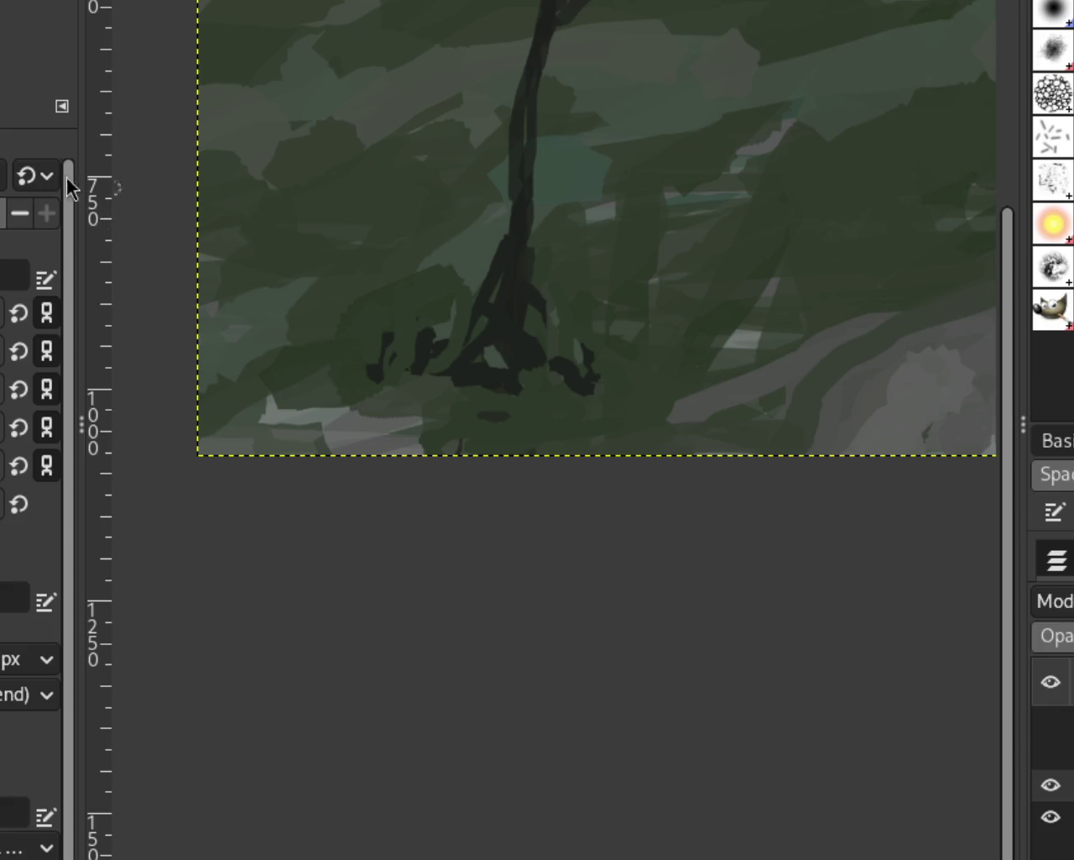
mouse_move(588, 369)
mouse_down()
mouse_move(484, 359)
mouse_move(501, 391)
mouse_move(463, 247)
mouse_move(467, 391)
mouse_move(564, 383)
mouse_move(491, 347)
mouse_up()
key(ctrl+z)
key(ctrl+z)
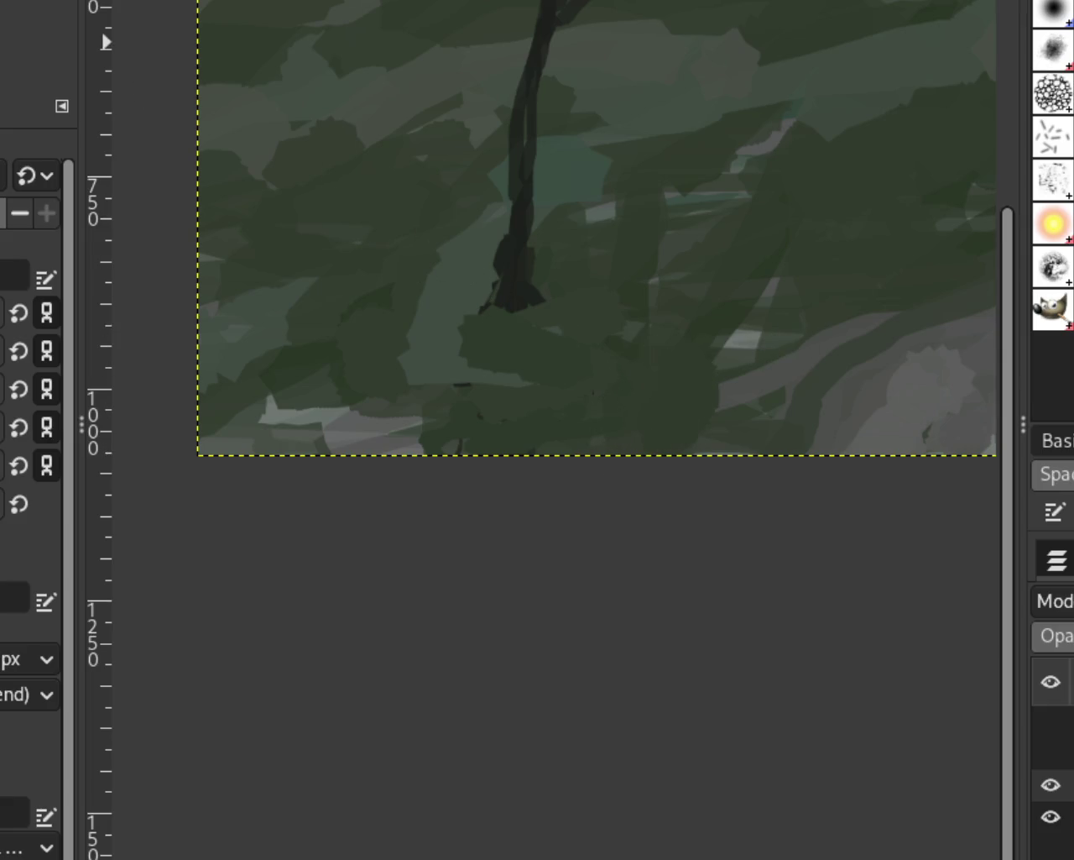
key(z)
scroll(412, 237, down, 3)
scroll(590, 112, down, 1)
Scroll-zoom back out to a wider view of both trees and the path
scroll(681, 140, down, 1)
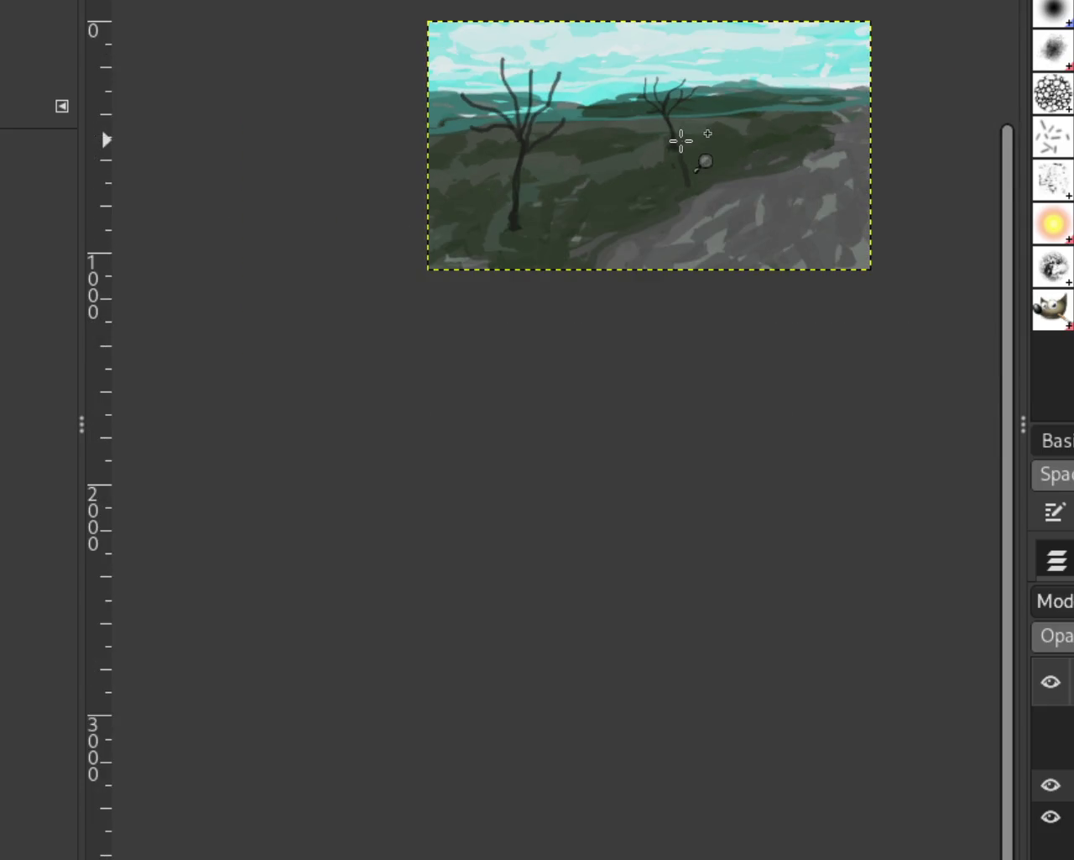
scroll(680, 140, down, 1)
scroll(672, 159, down, 2)
scroll(693, 168, up, 4)
scroll(693, 163, up, 2)
scroll(672, 161, down, 1)
scroll(679, 163, up, 1)
scroll(679, 162, down, 1)
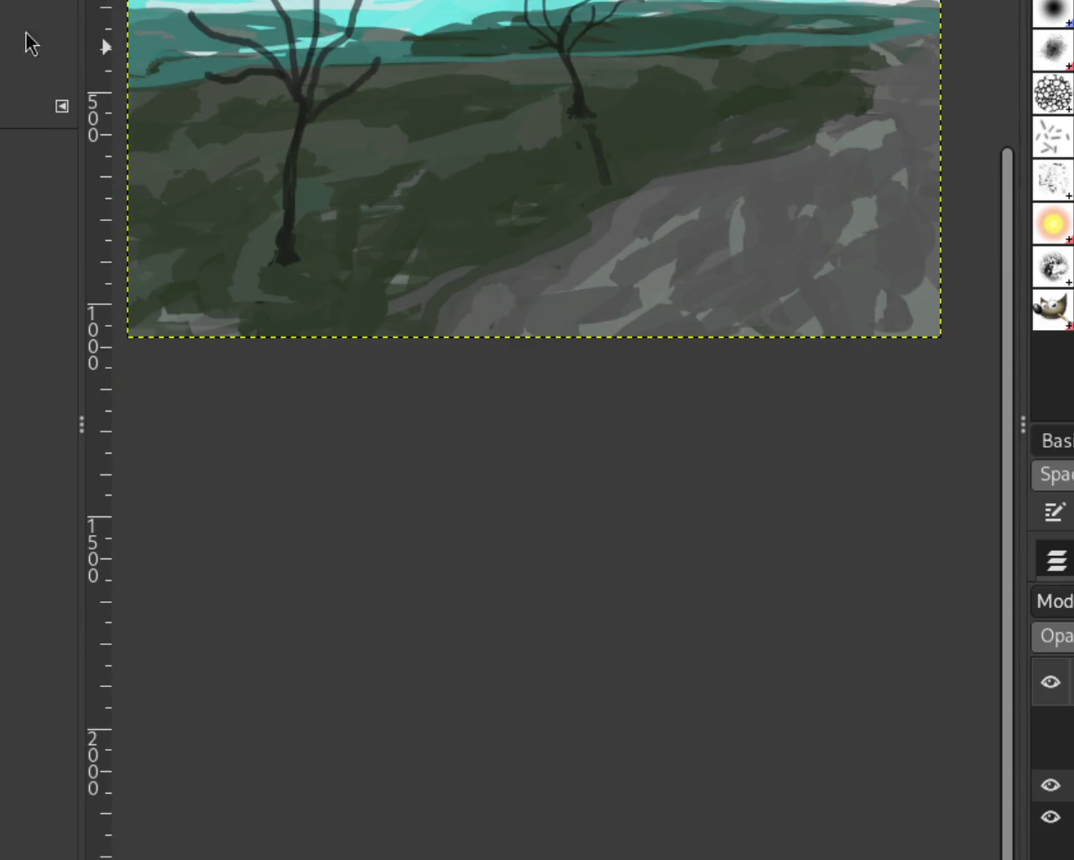
Keep a dark dab at the left tree's base and darken the grass to its left
key(p)
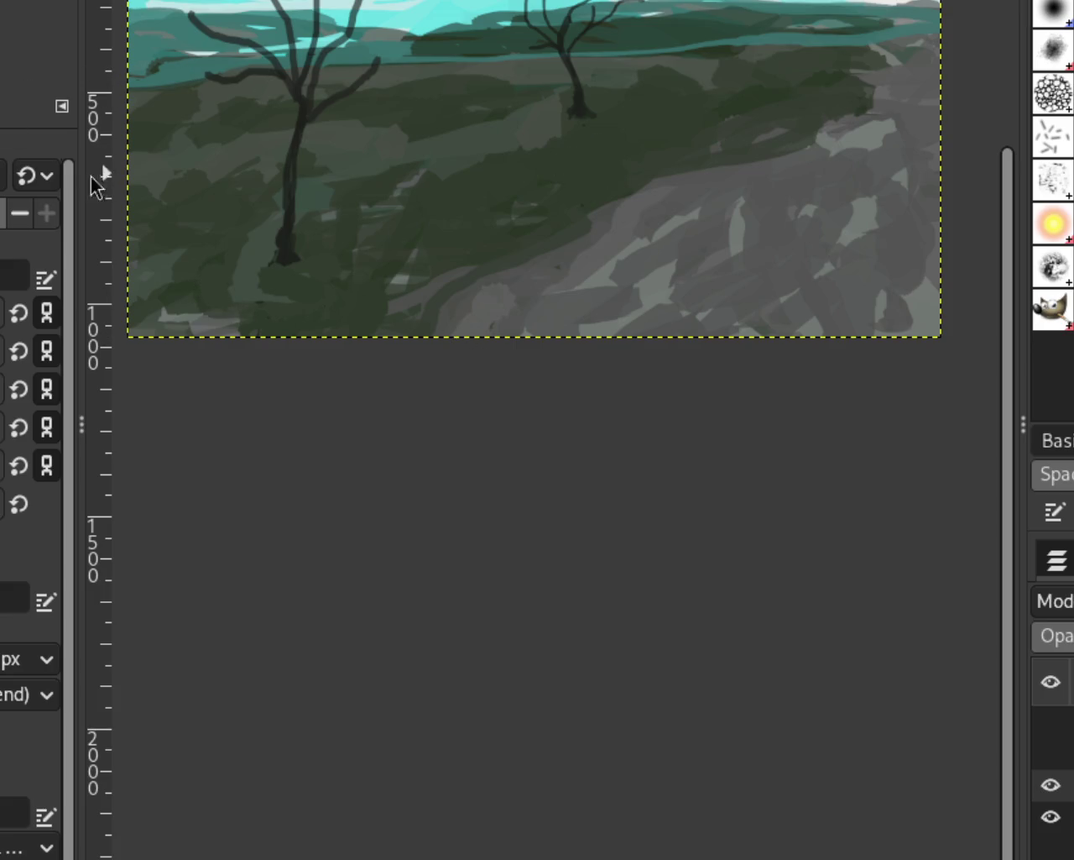
click(586, 136)
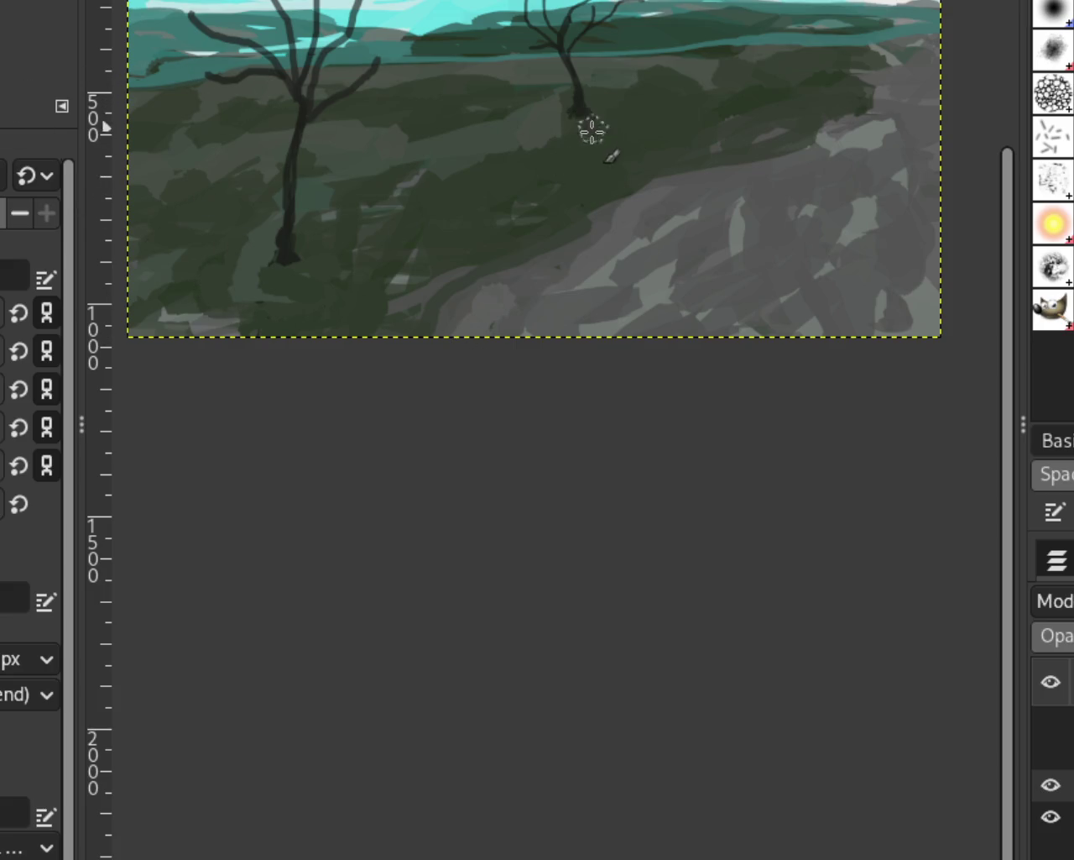
key(ctrl+z)
click(284, 285)
key(ctrl+z)
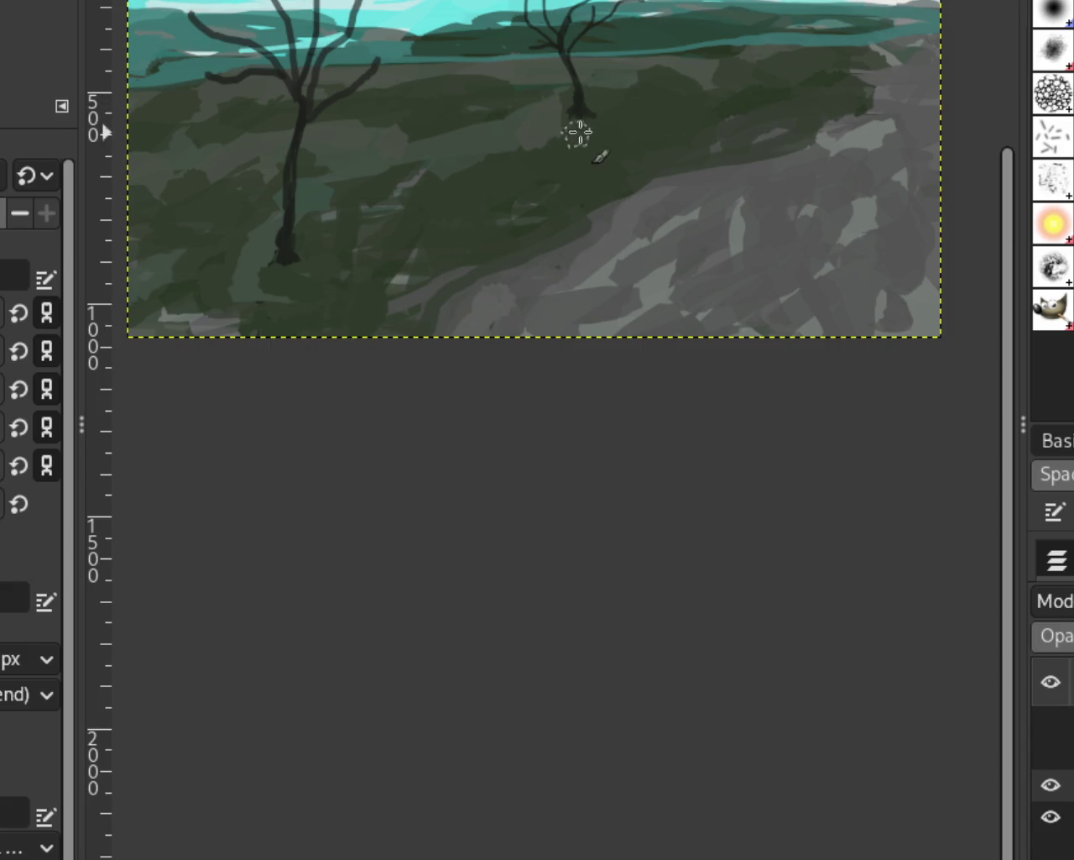
key(ctrl+y)
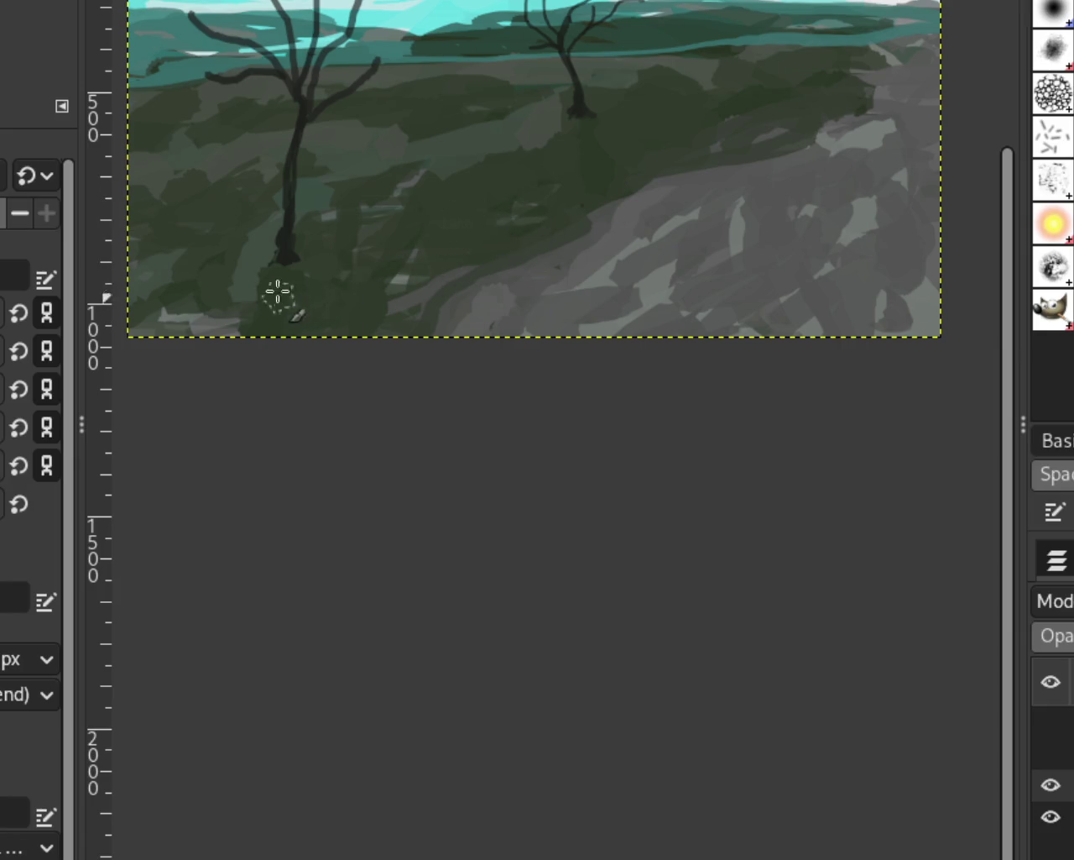
drag(260, 275, 252, 285)
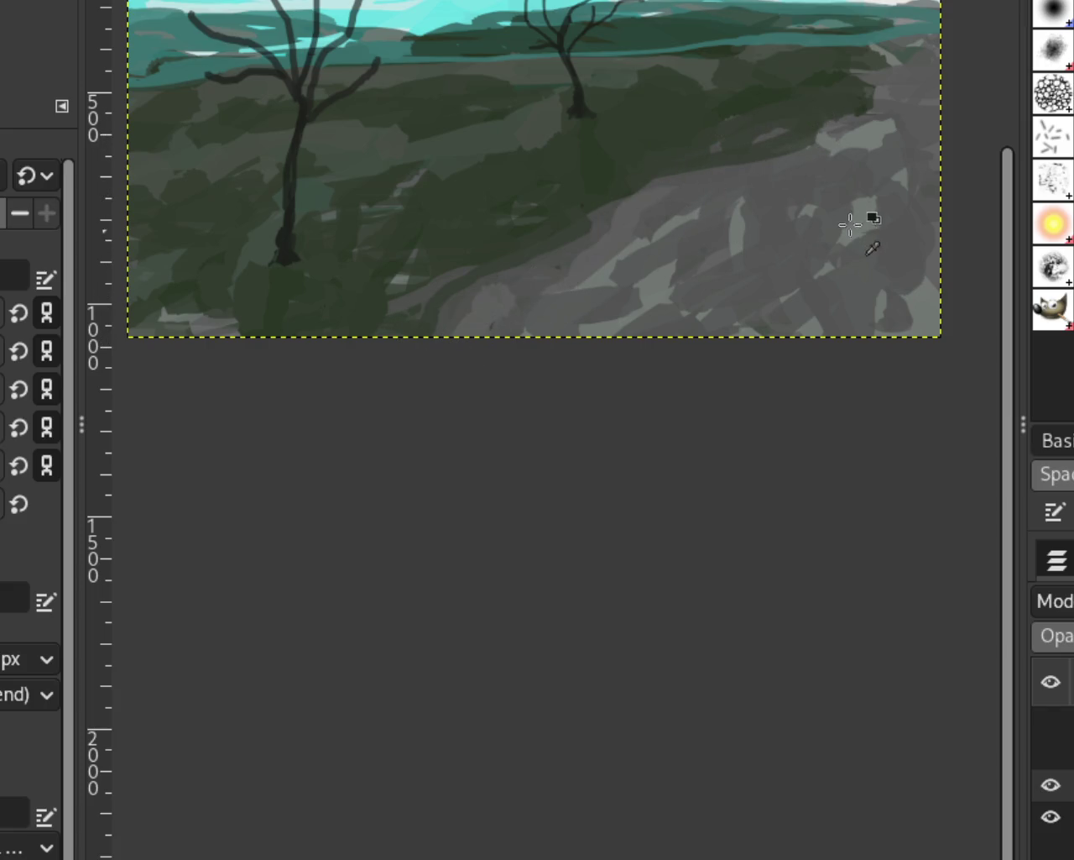
Streak the path with a light grey diagonal band and darker grey strokes
drag(861, 209, 676, 323)
drag(780, 286, 672, 357)
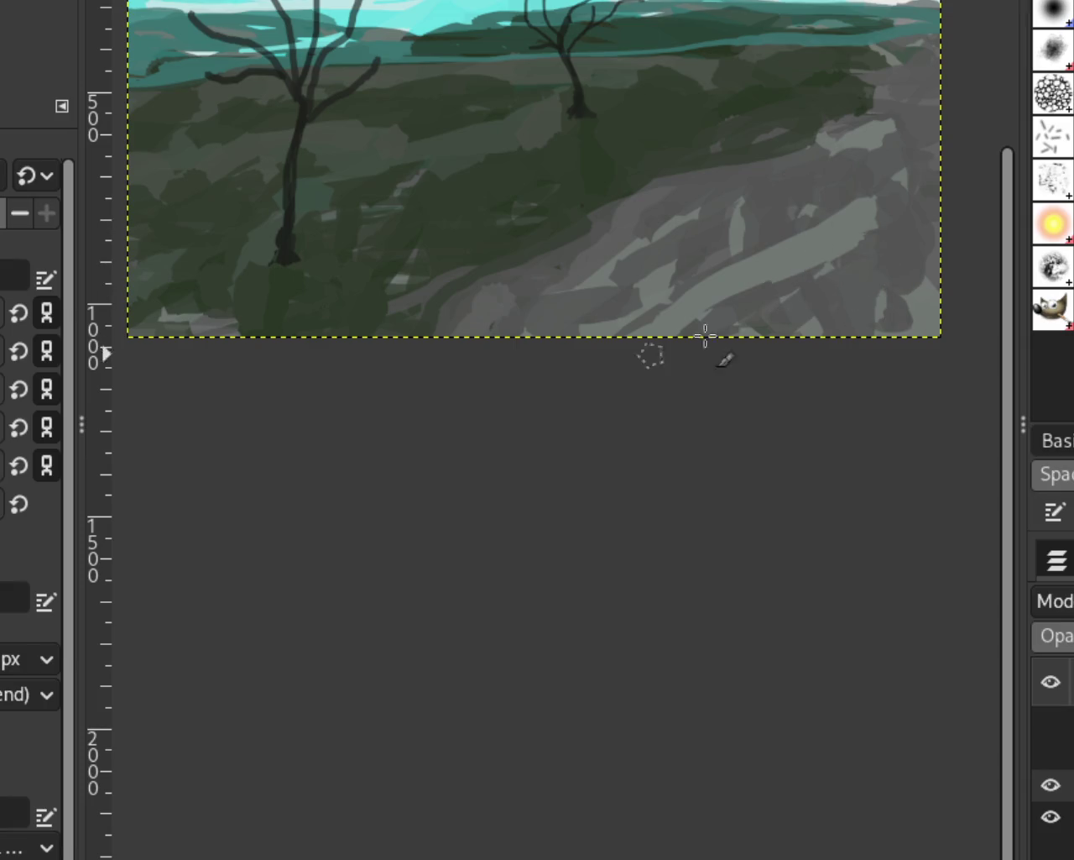
drag(840, 206, 766, 288)
mouse_move(873, 201)
mouse_down()
mouse_move(868, 307)
mouse_move(851, 247)
mouse_up()
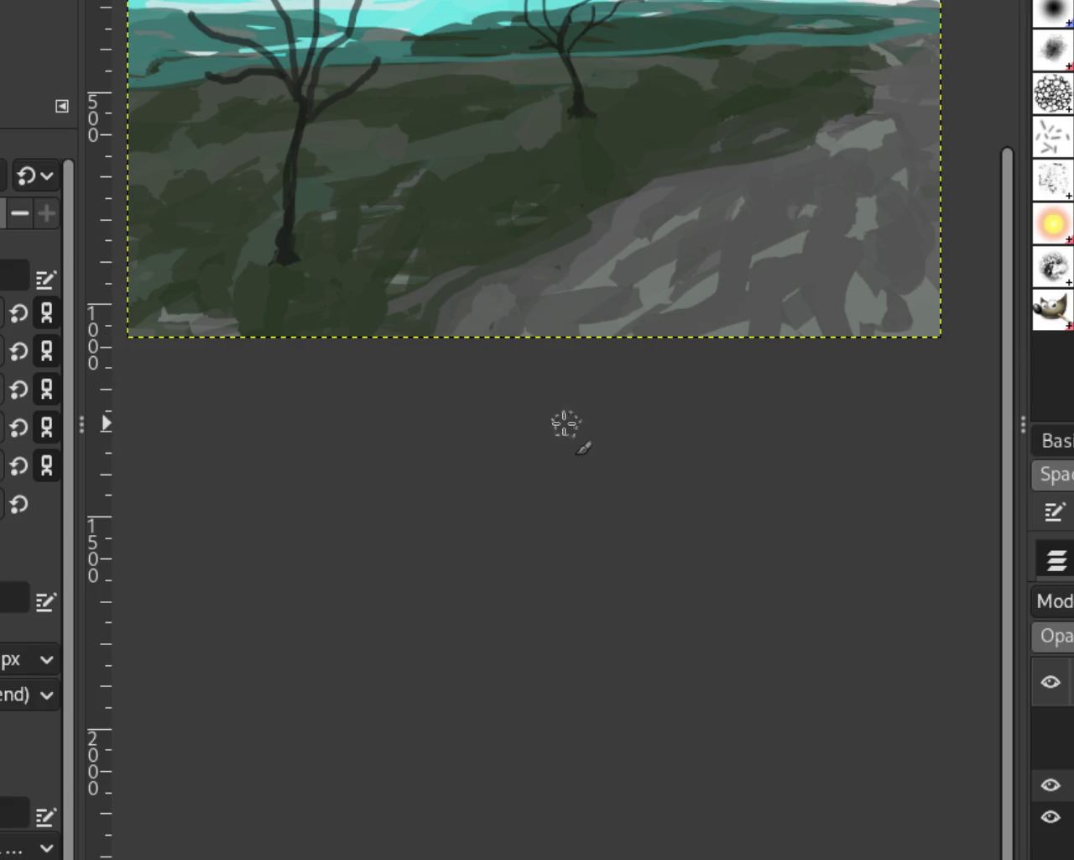
drag(938, 166, 824, 334)
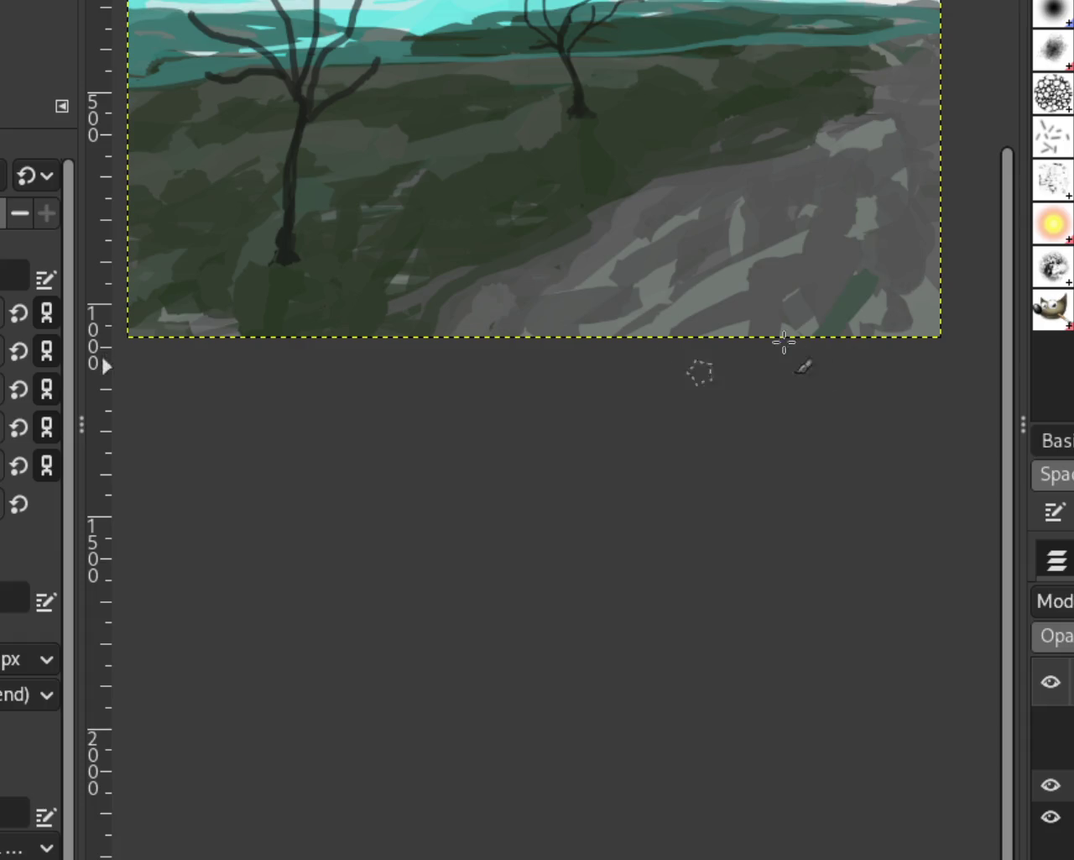
key(ctrl+z)
Try light strokes and a sampled path colour along the path, undoing each attempt
drag(790, 277, 708, 264)
key(ctrl+z)
drag(623, 329, 816, 236)
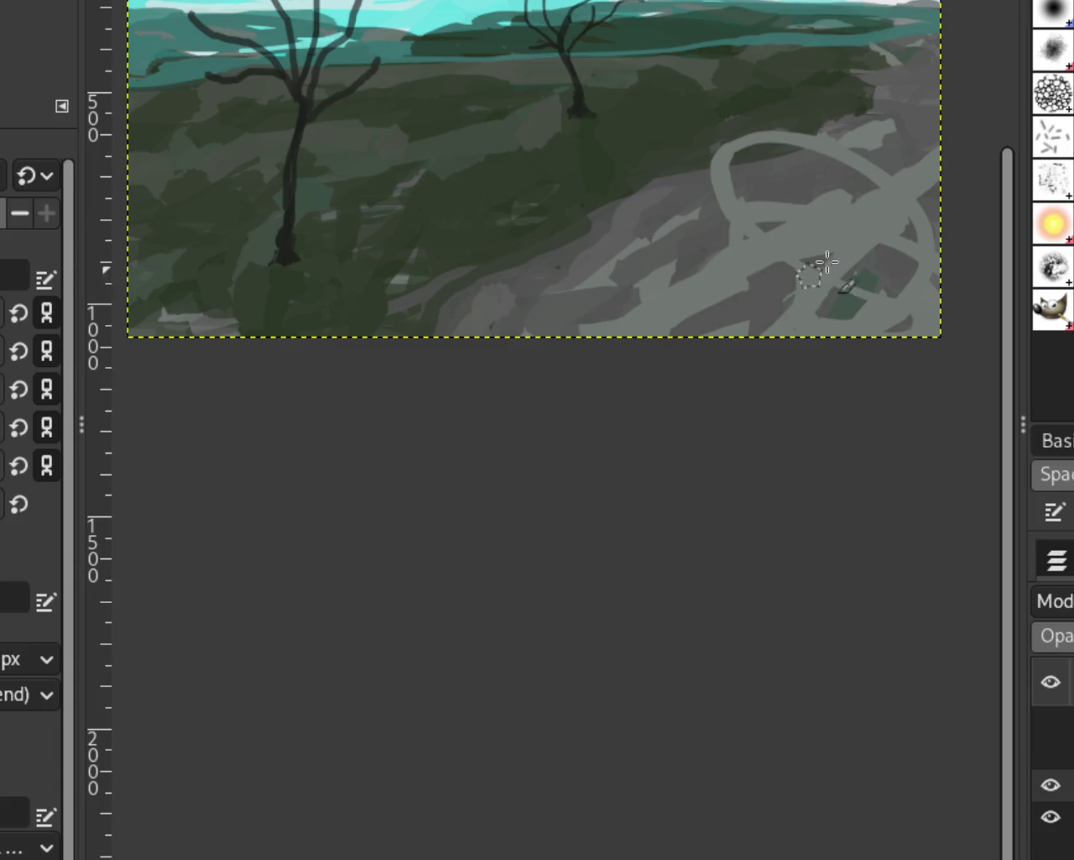
key(ctrl+z)
drag(827, 336, 942, 195)
key(ctrl+z)
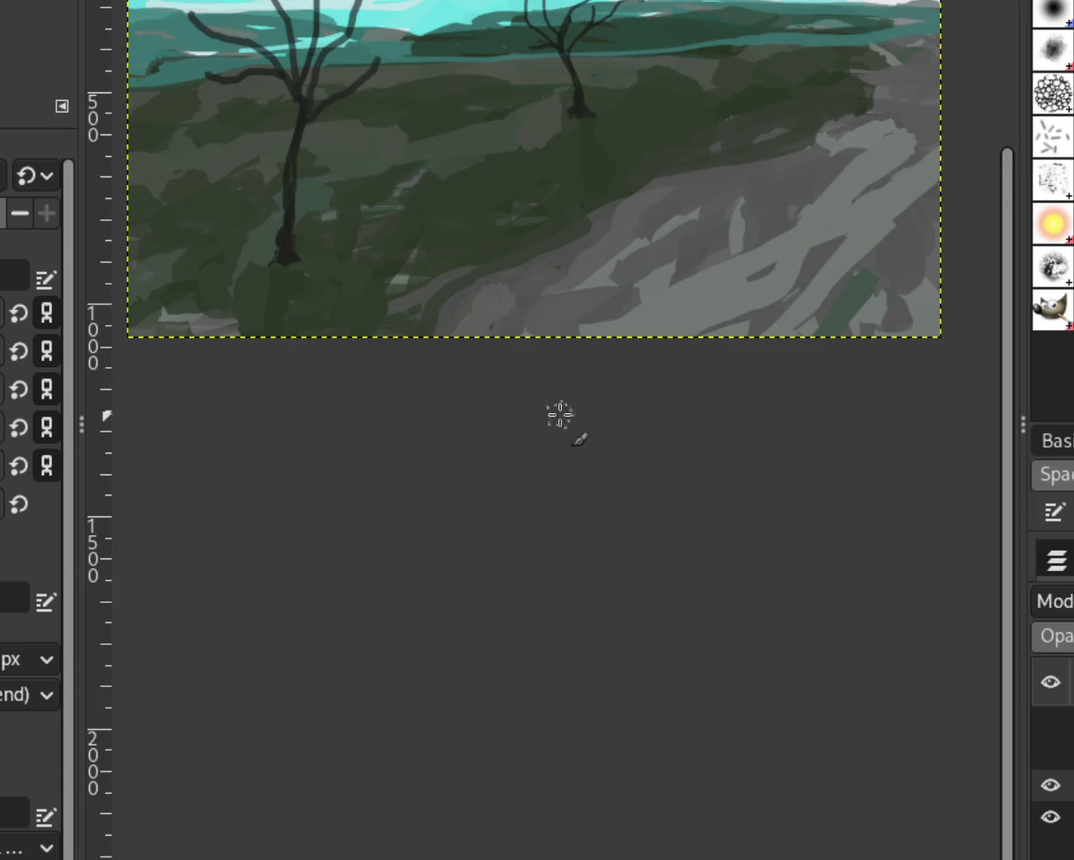
key(ctrl+z)
mouse_move(623, 288)
mouse_down()
mouse_move(838, 177)
mouse_move(859, 204)
mouse_up()
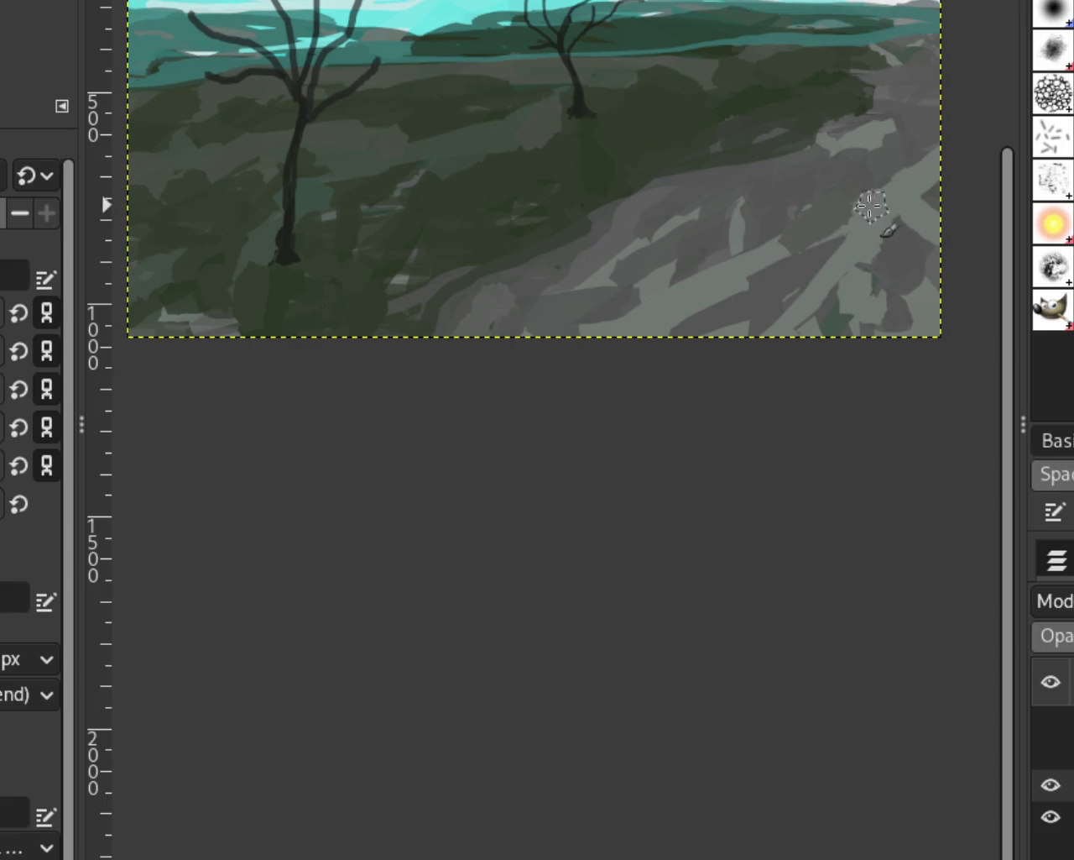
key(ctrl+z)
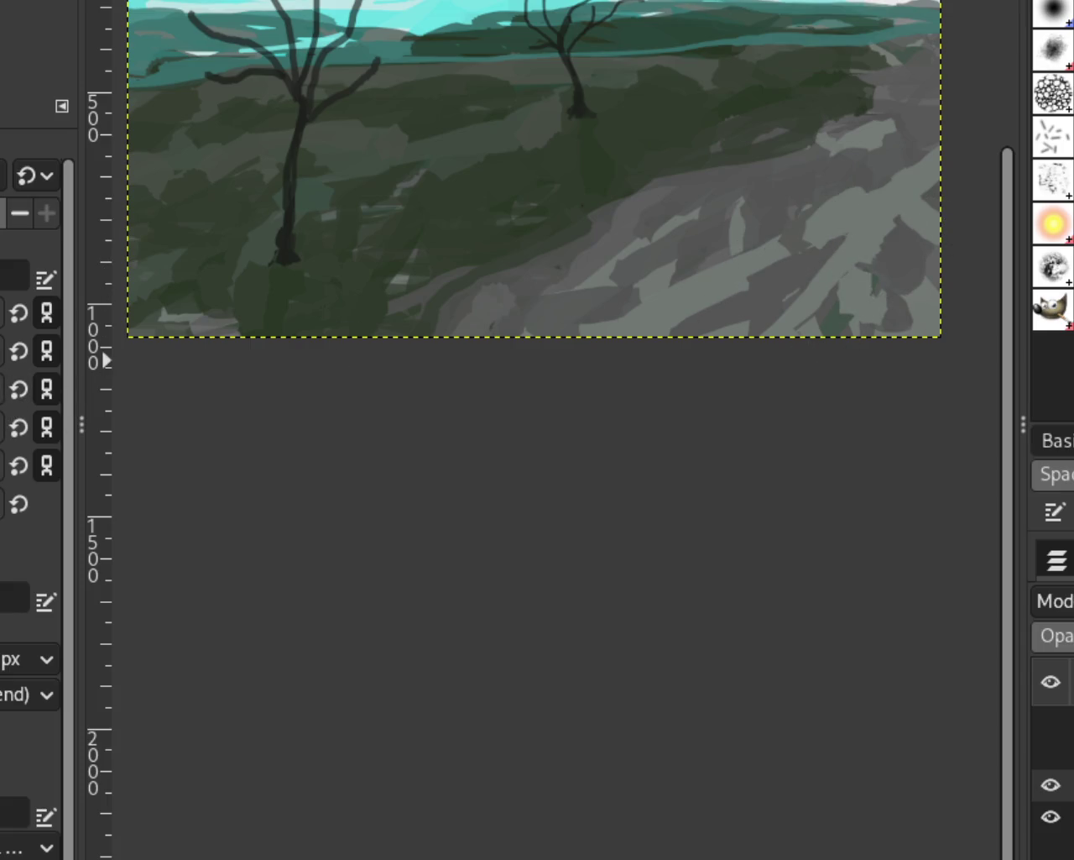
Experiment with dark and lighter star-brush dabs across the path
drag(744, 354, 815, 252)
key(ctrl+z)
drag(875, 280, 882, 343)
key(ctrl+z)
drag(879, 260, 894, 352)
key(ctrl+z)
drag(866, 293, 705, 488)
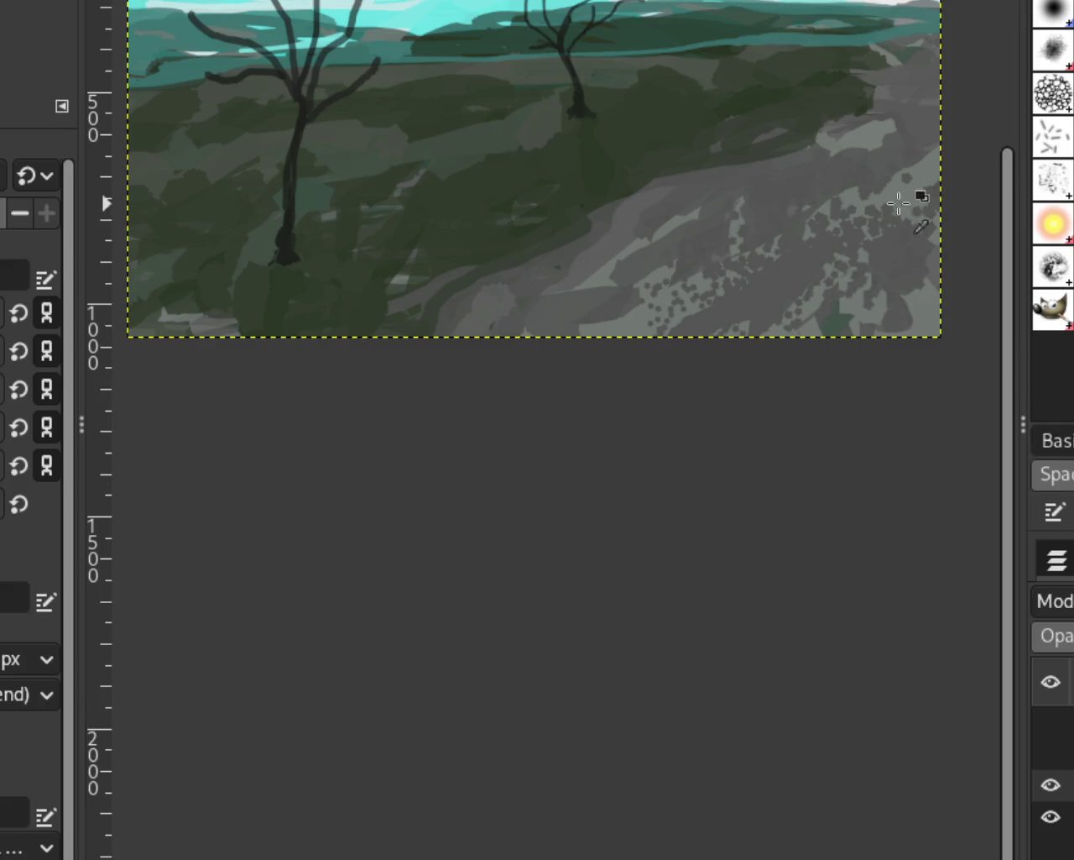
key(ctrl+z)
drag(823, 211, 880, 407)
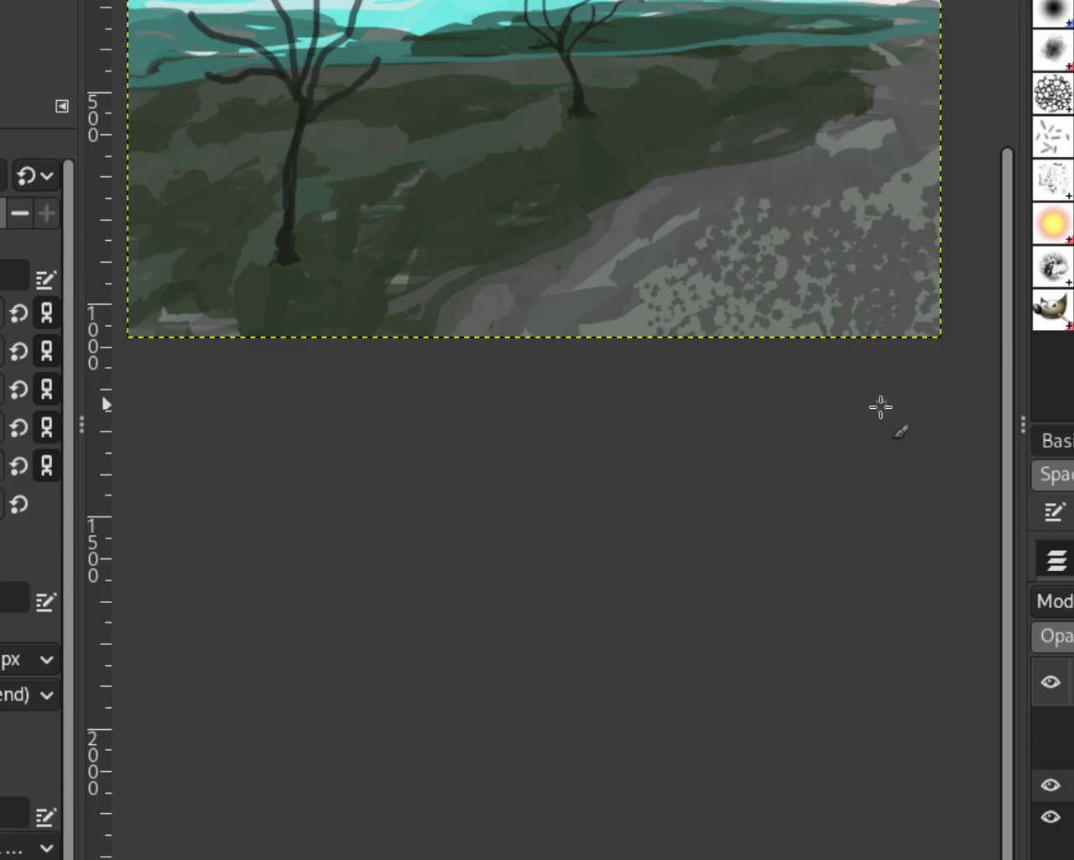
drag(918, 216, 905, 263)
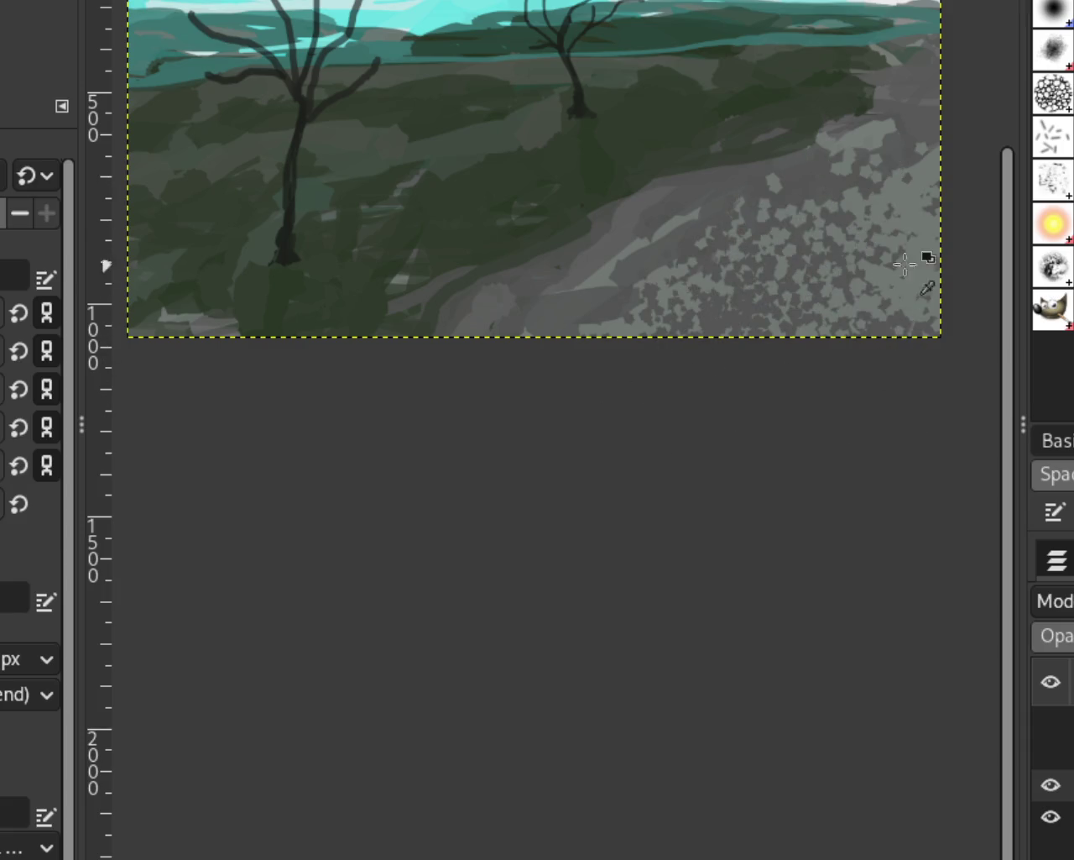
key(ctrl+z)
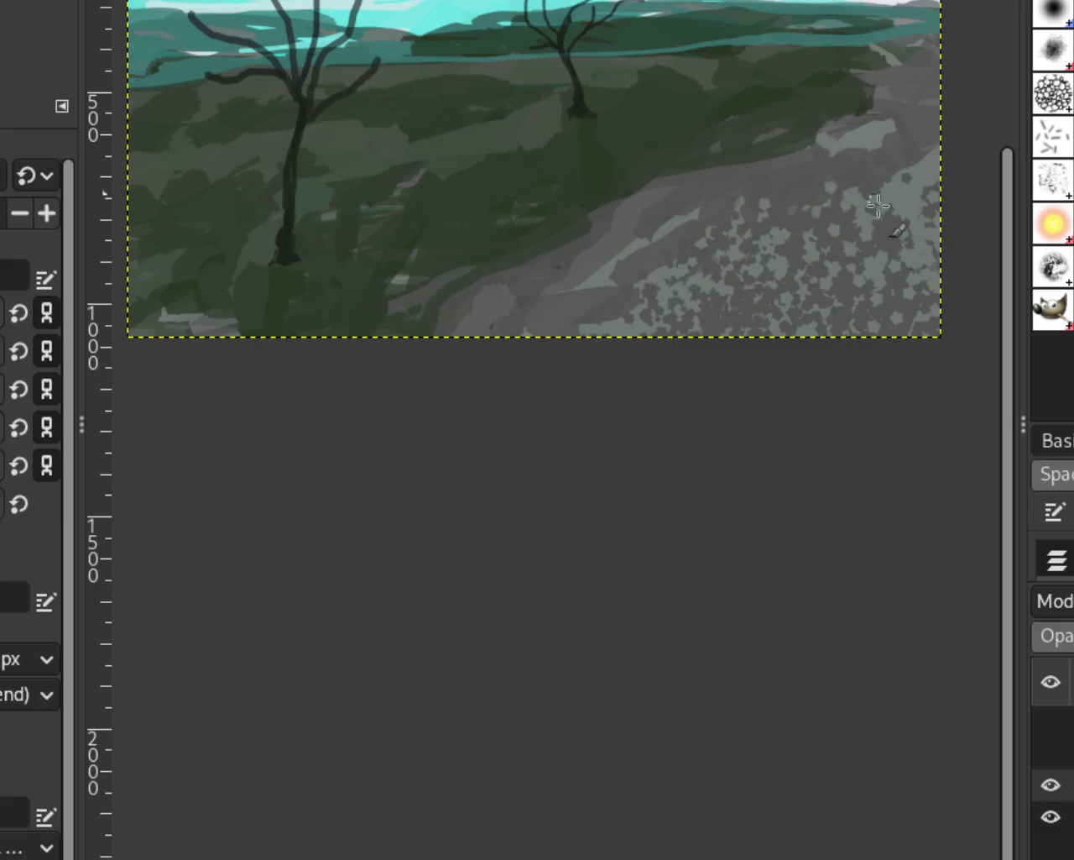
Add lighter grey star dabs, then undo back to the light diagonal path streaks
drag(892, 227, 748, 396)
mouse_move(945, 168)
mouse_down()
mouse_move(930, 246)
mouse_move(875, 303)
mouse_move(834, 384)
mouse_move(823, 221)
mouse_move(902, 288)
mouse_up()
key(ctrl+z)
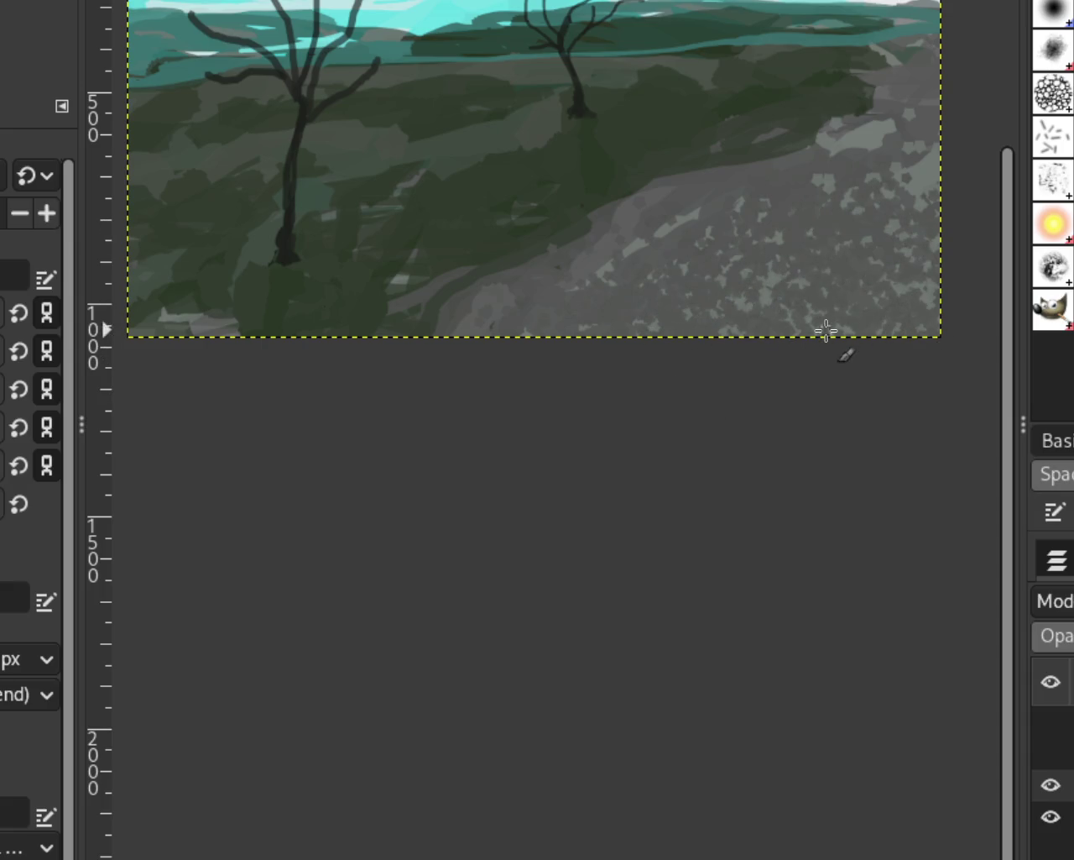
key(ctrl+z)
key(ctrl+z)
key(ctrl+z)
key(ctrl+z)
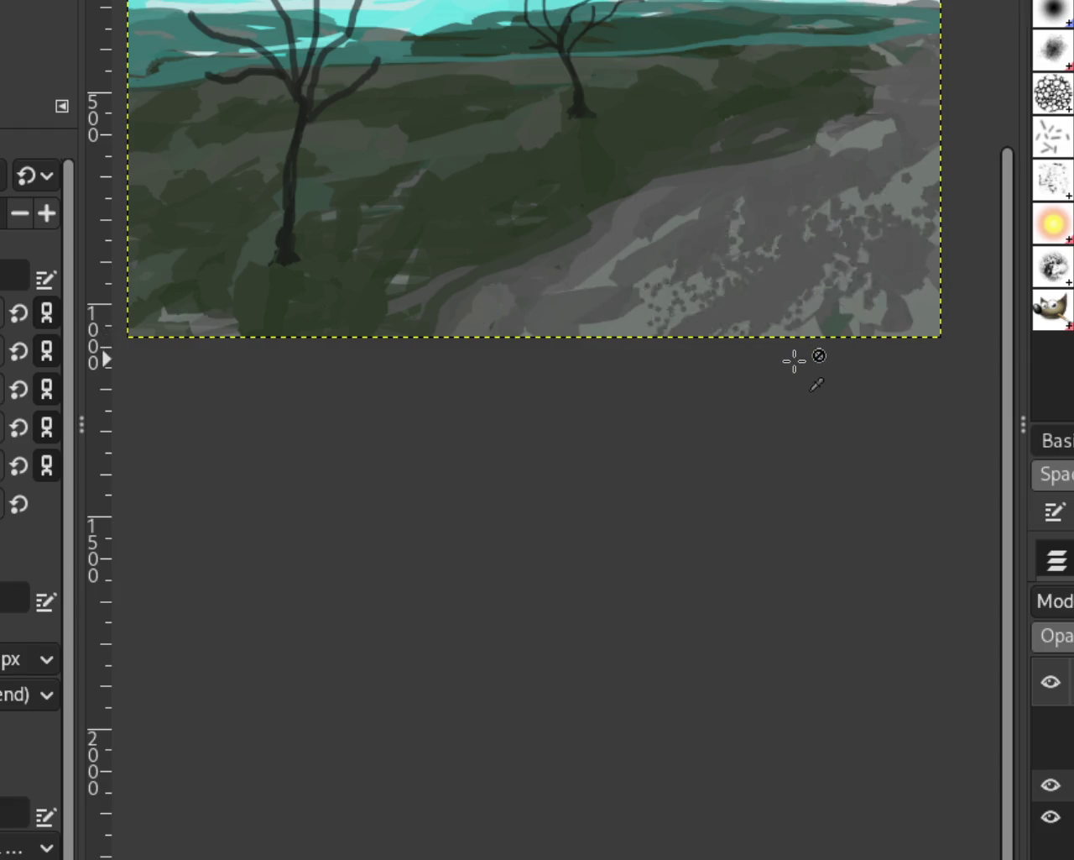
key(ctrl+z)
key(ctrl+z)
key(ctrl+z)
key(ctrl+z)
key(ctrl+z)
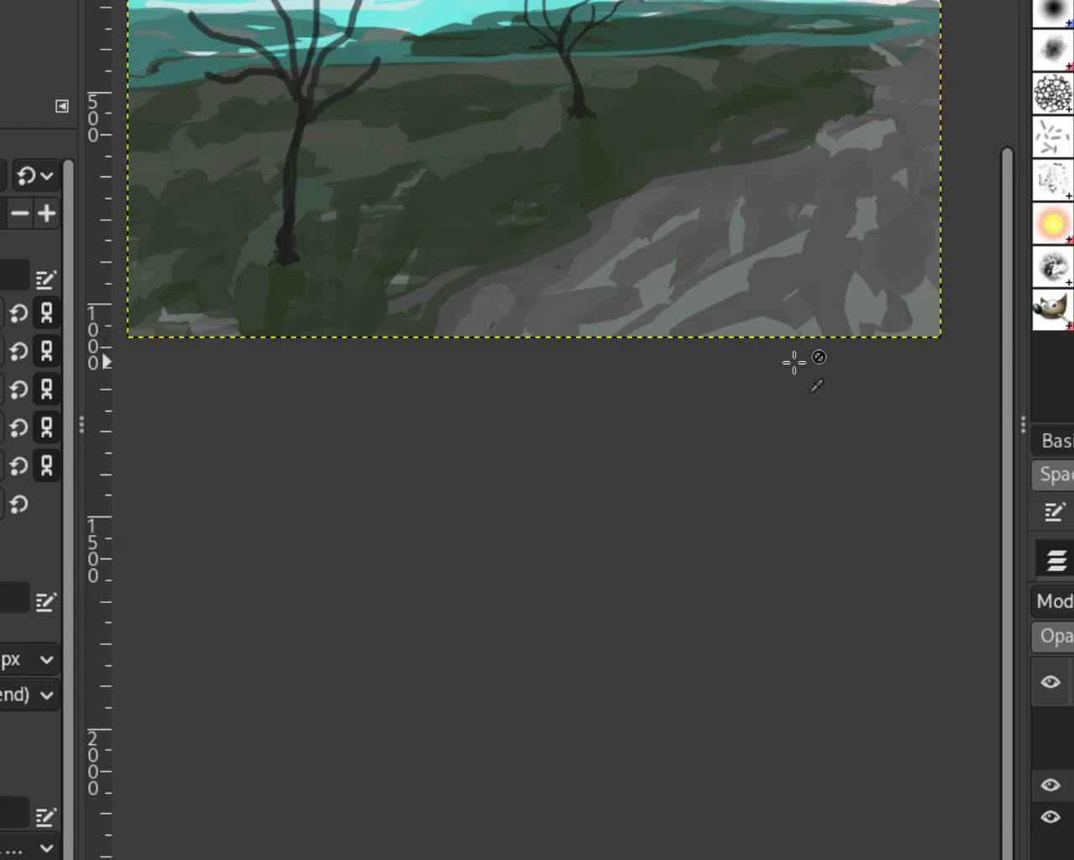
key(ctrl+z)
key(ctrl+z)
key(ctrl+z)
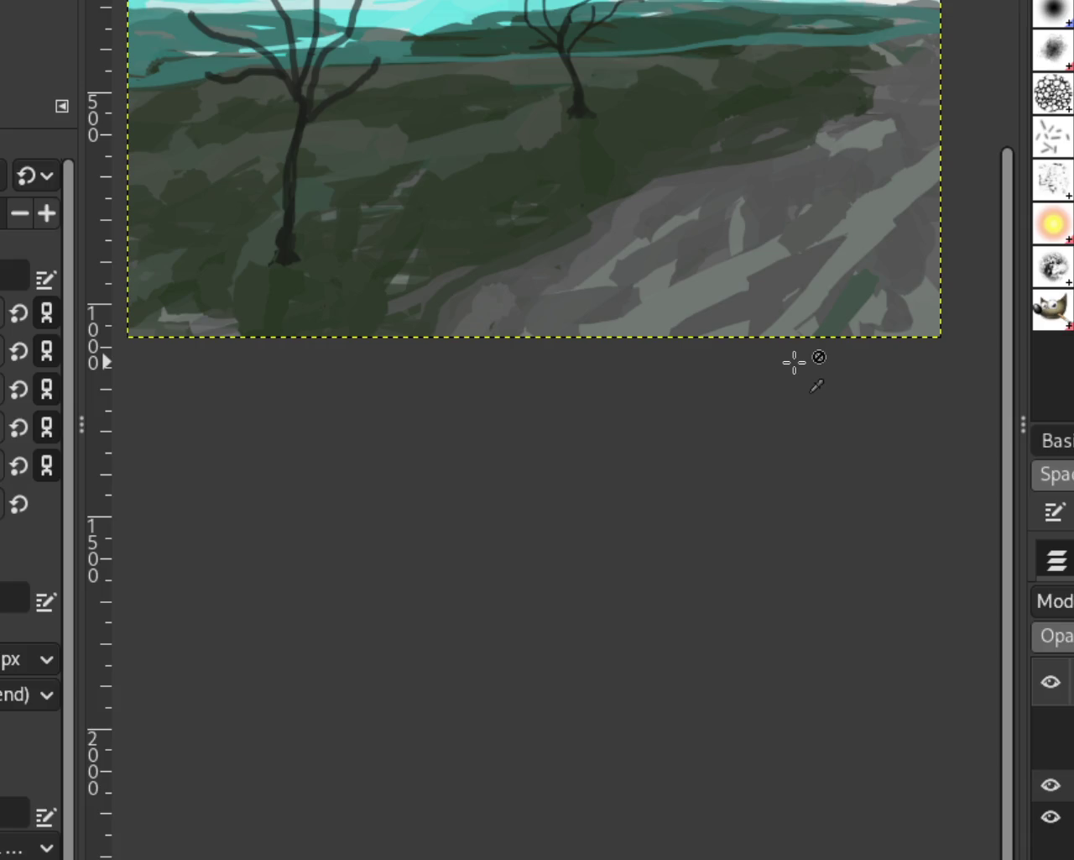
key(ctrl+z)
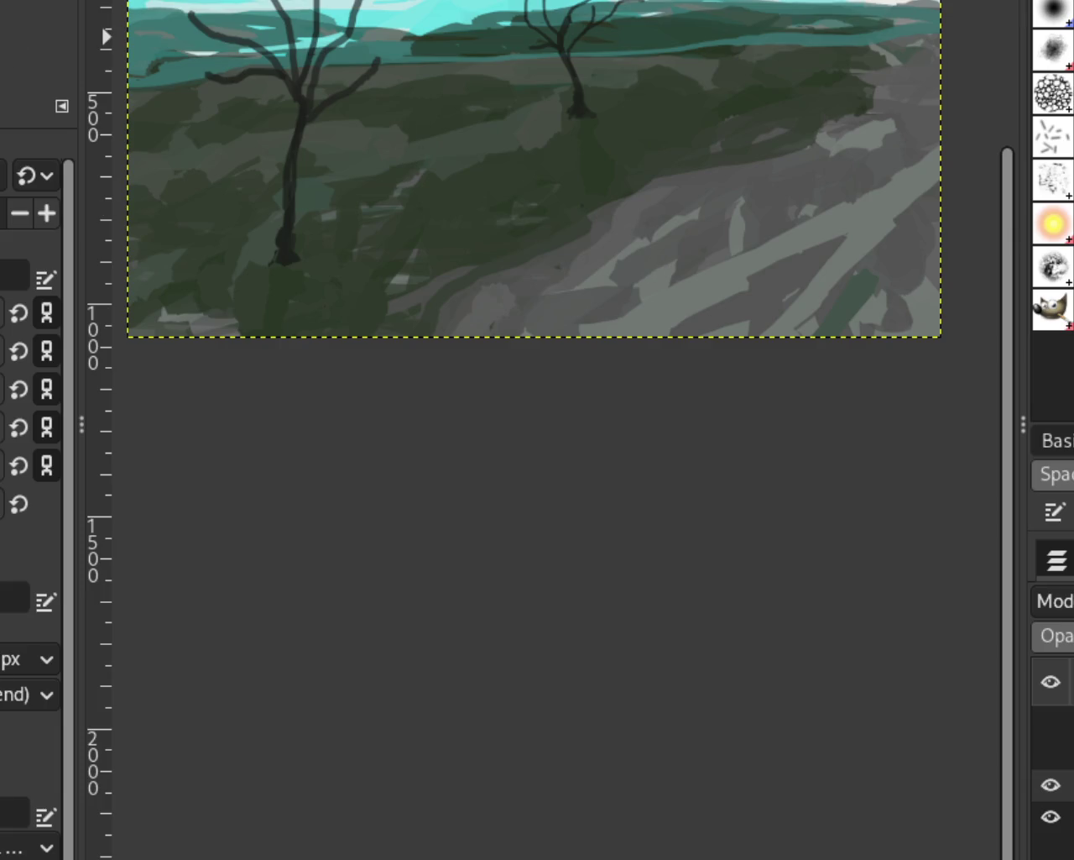
Show the tan dog layer and hide the horse-rider layer, leaving the landscape, trees and dog
scroll(470, 251, down, 3)
scroll(454, 231, up, 3)
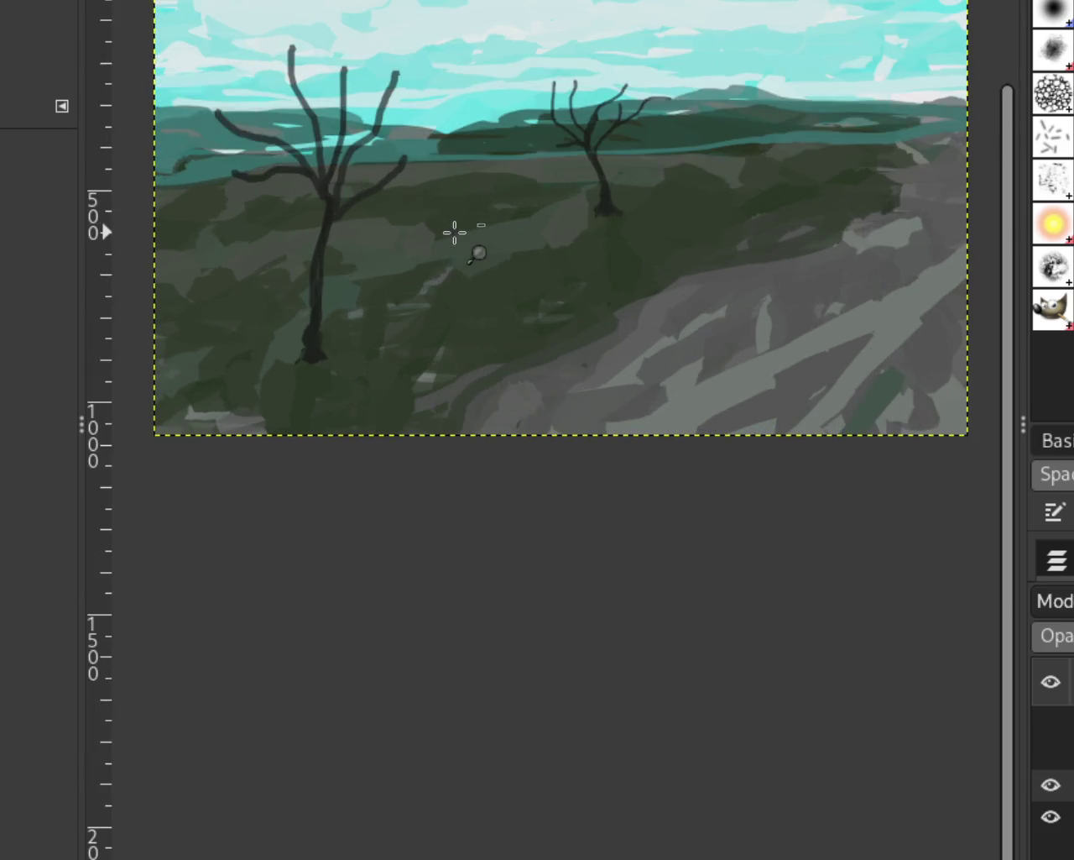
scroll(510, 231, down, 1)
scroll(510, 231, up, 1)
scroll(579, 344, down, 1)
scroll(611, 285, up, 1)
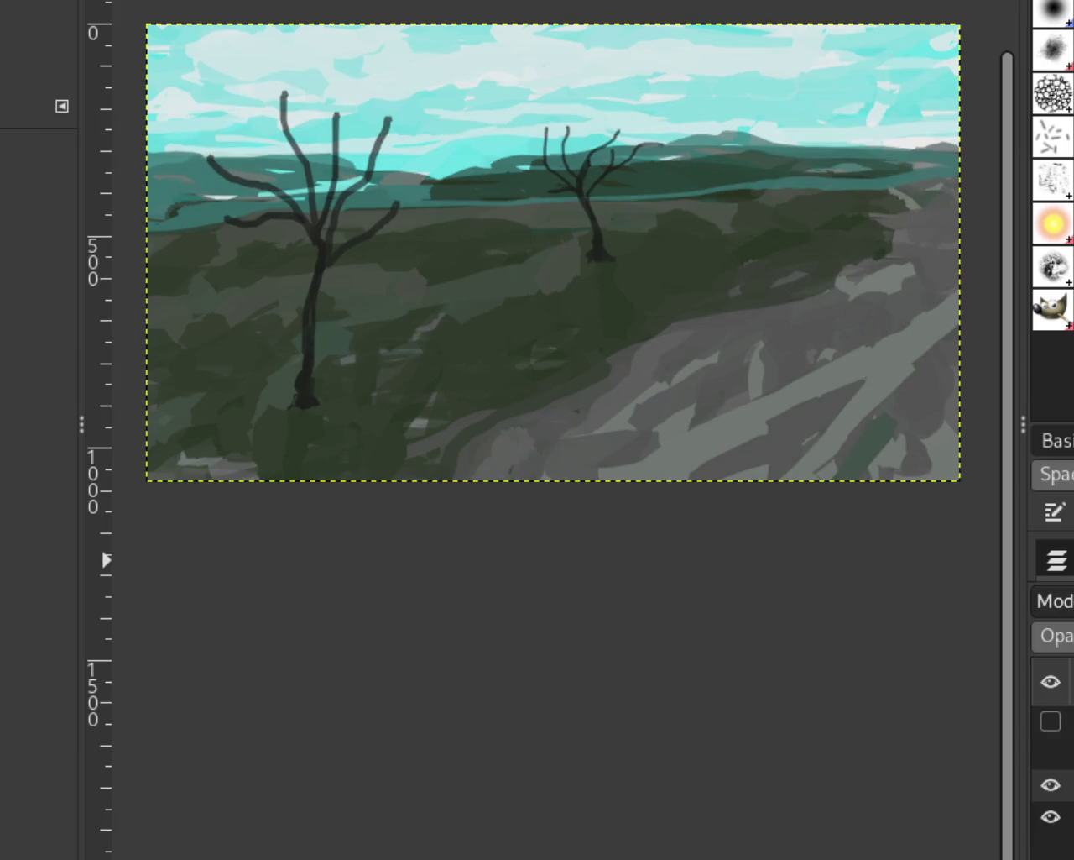
click(1051, 752)
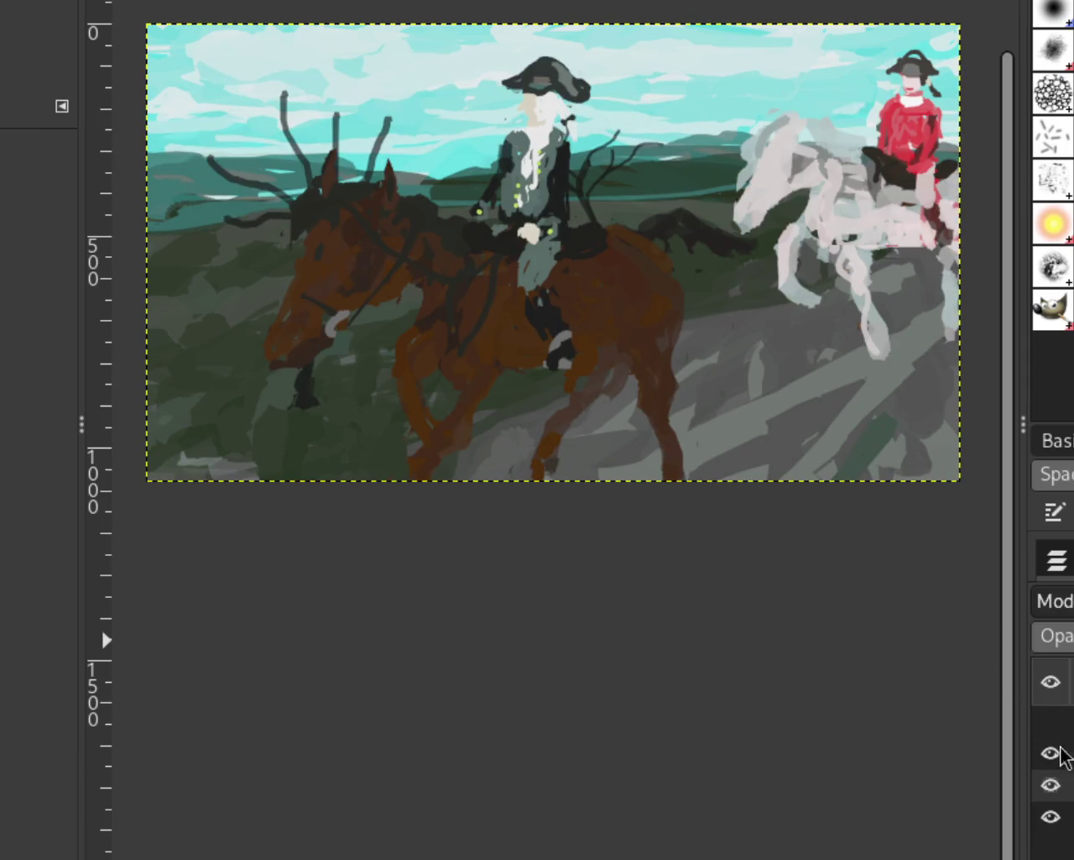
click(1051, 721)
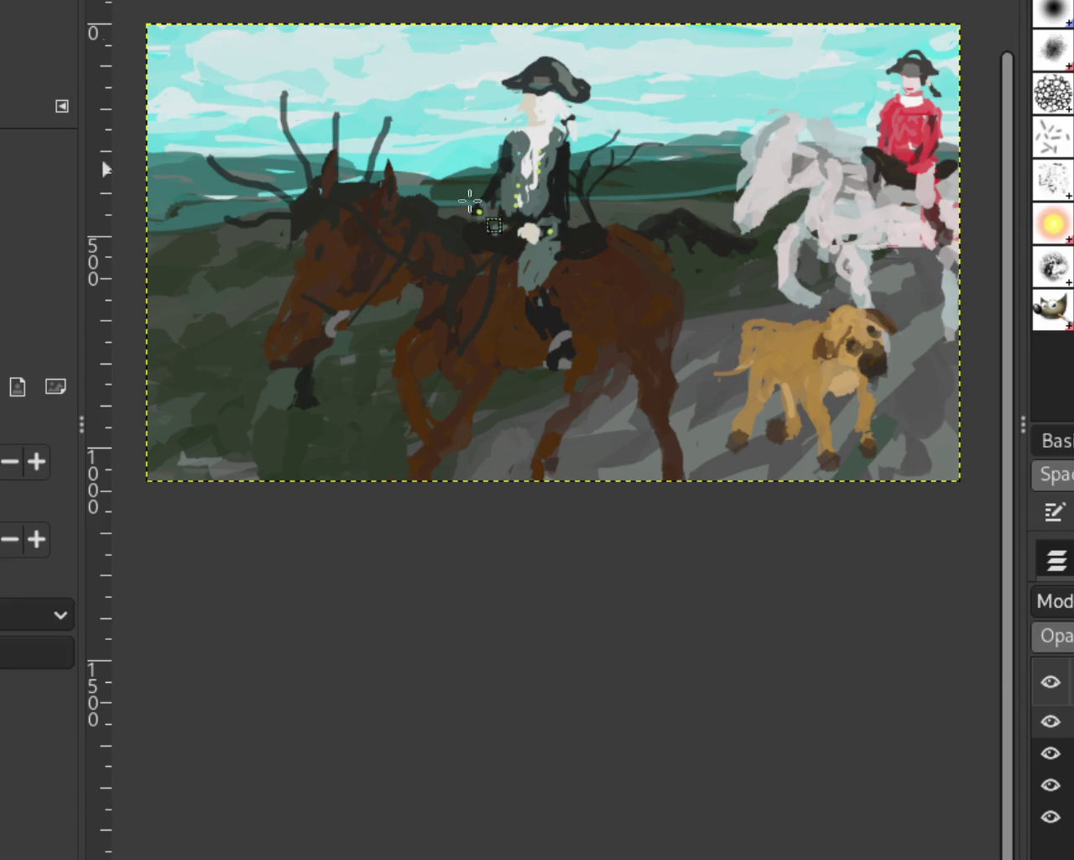
click(1051, 753)
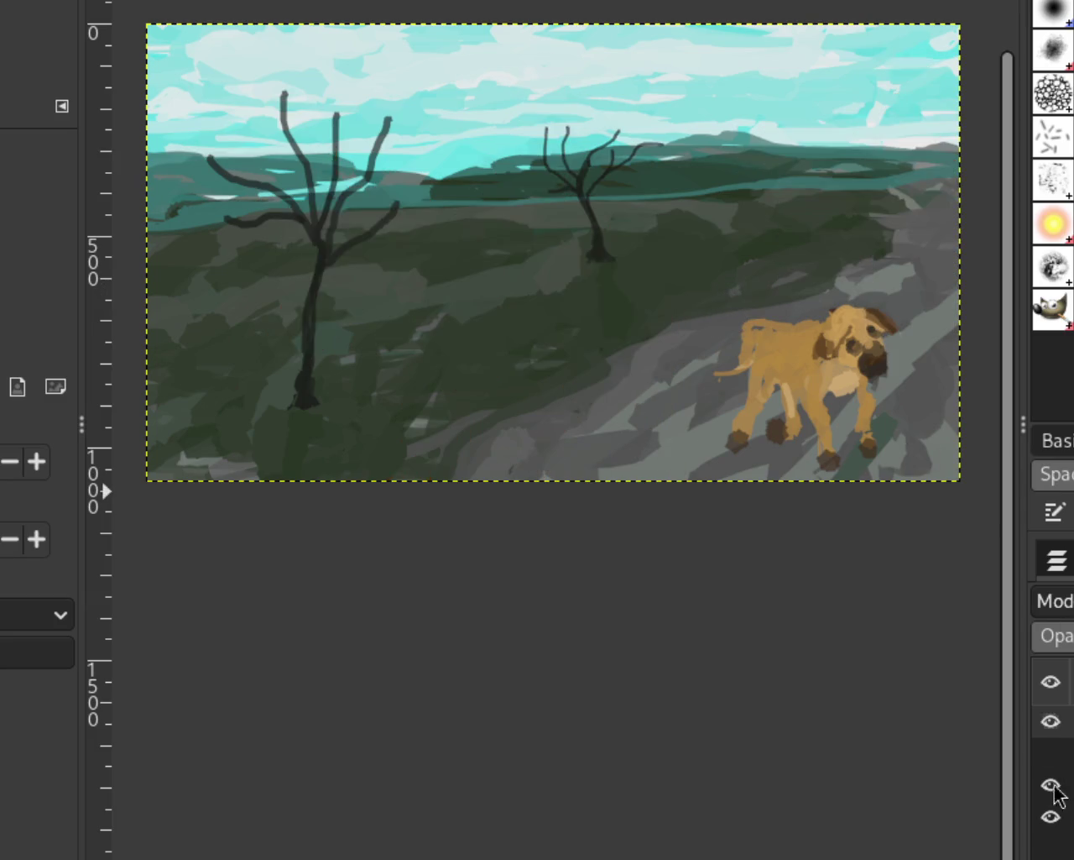
Isolate the dog layer and nudge the dog slightly right and down, anchoring it in place
click(1051, 785)
click(1051, 816)
drag(703, 294, 928, 521)
key(ctrl+x)
key(ctrl+v)
key(m)
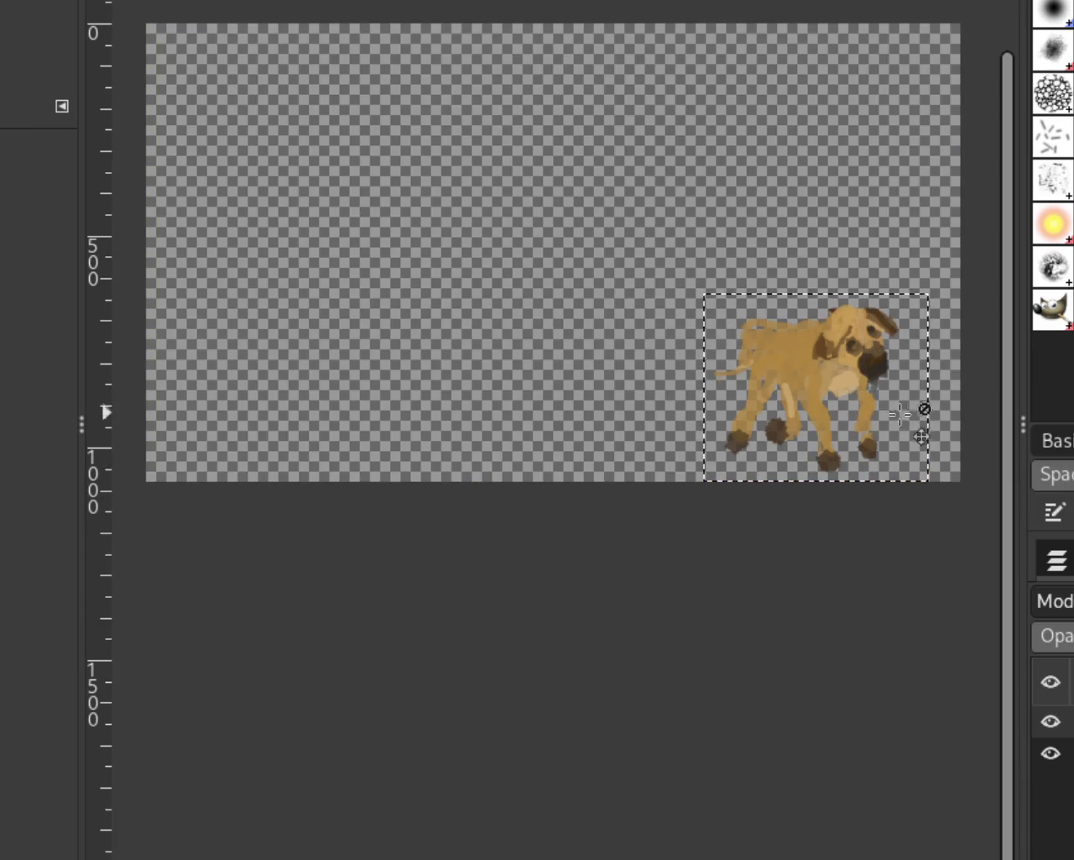
drag(843, 378, 846, 386)
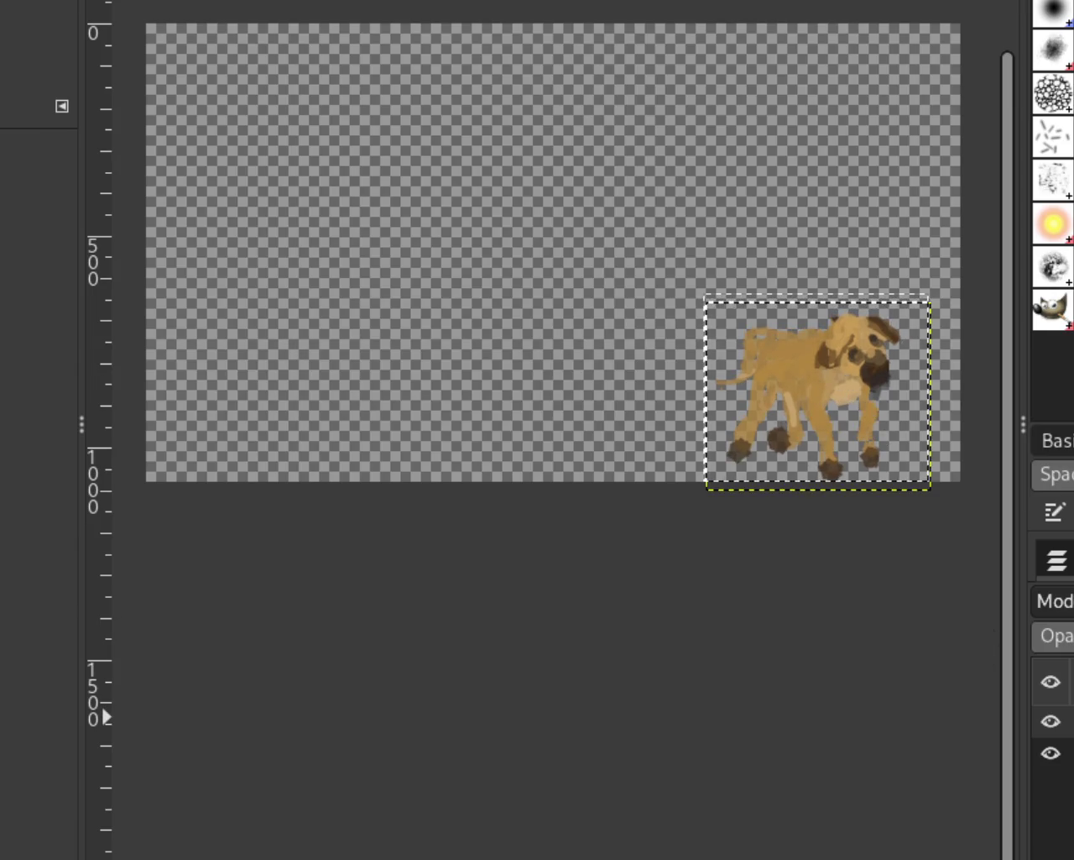
key(ctrl+h)
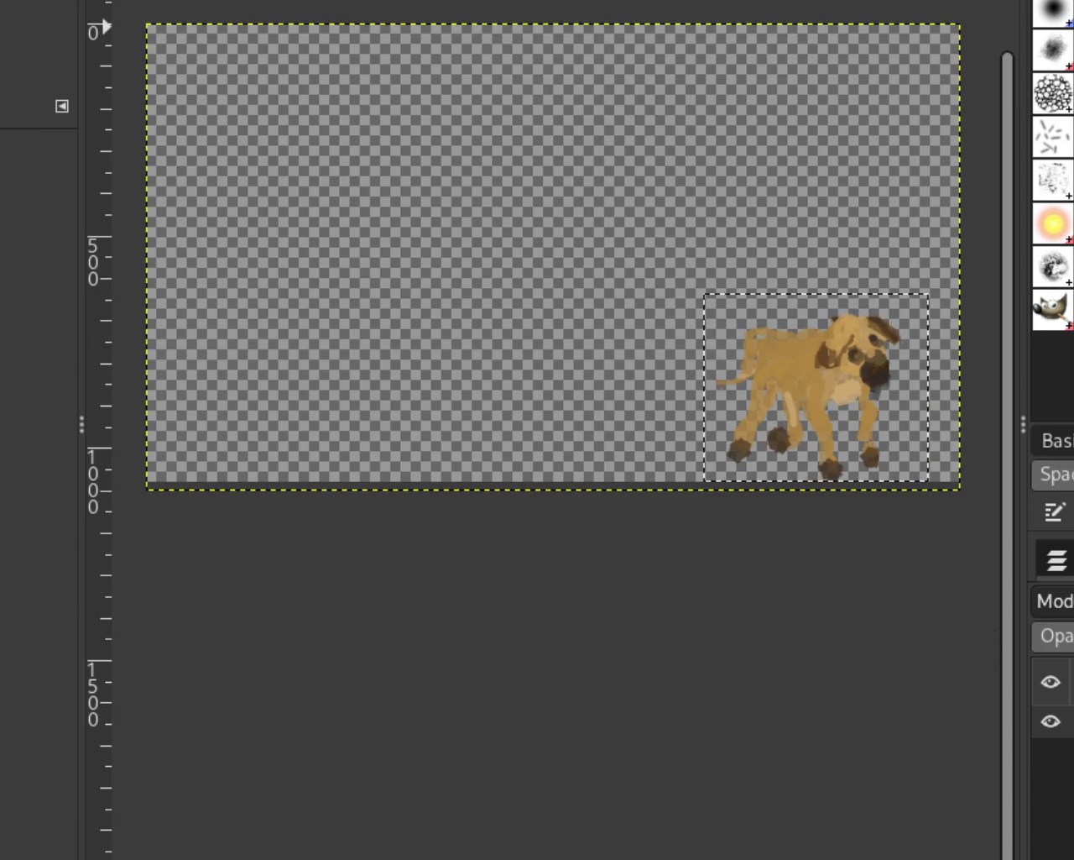
key(ctrl+shift+a)
Set layer visibility so only the trees-and-bushes layer shows
click(1051, 753)
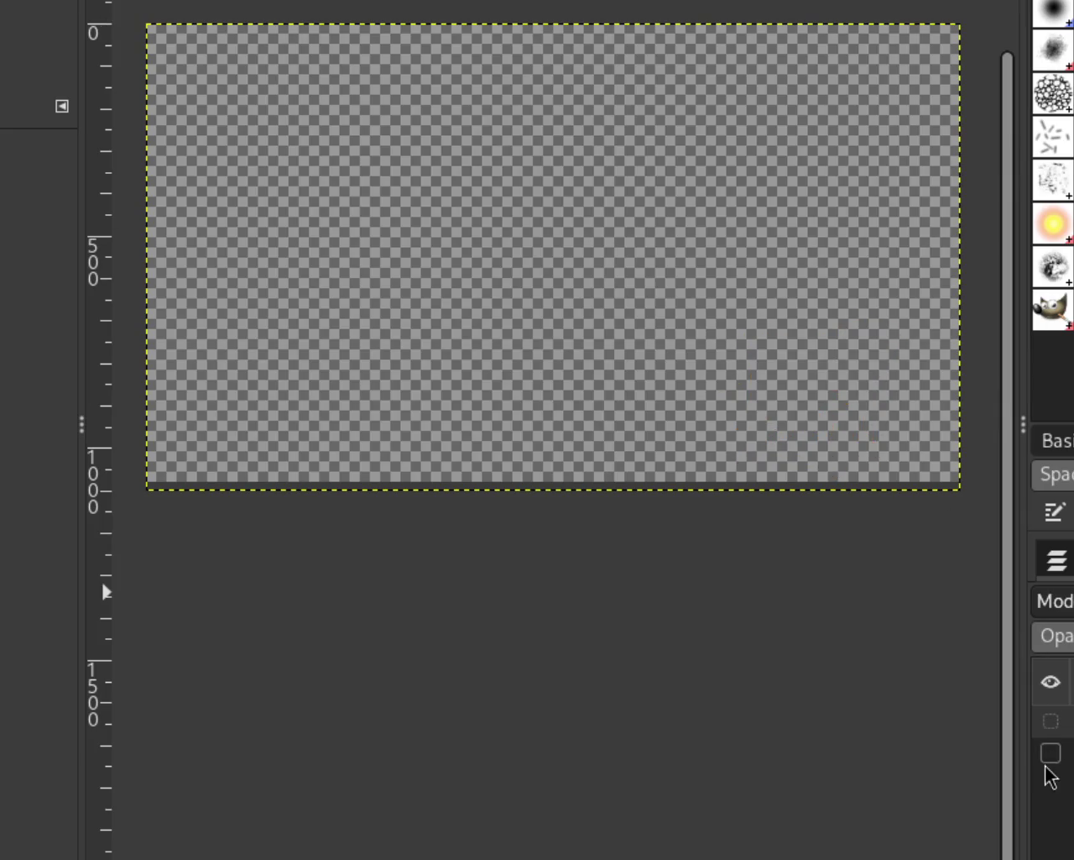
click(1051, 753)
click(1051, 785)
click(1051, 817)
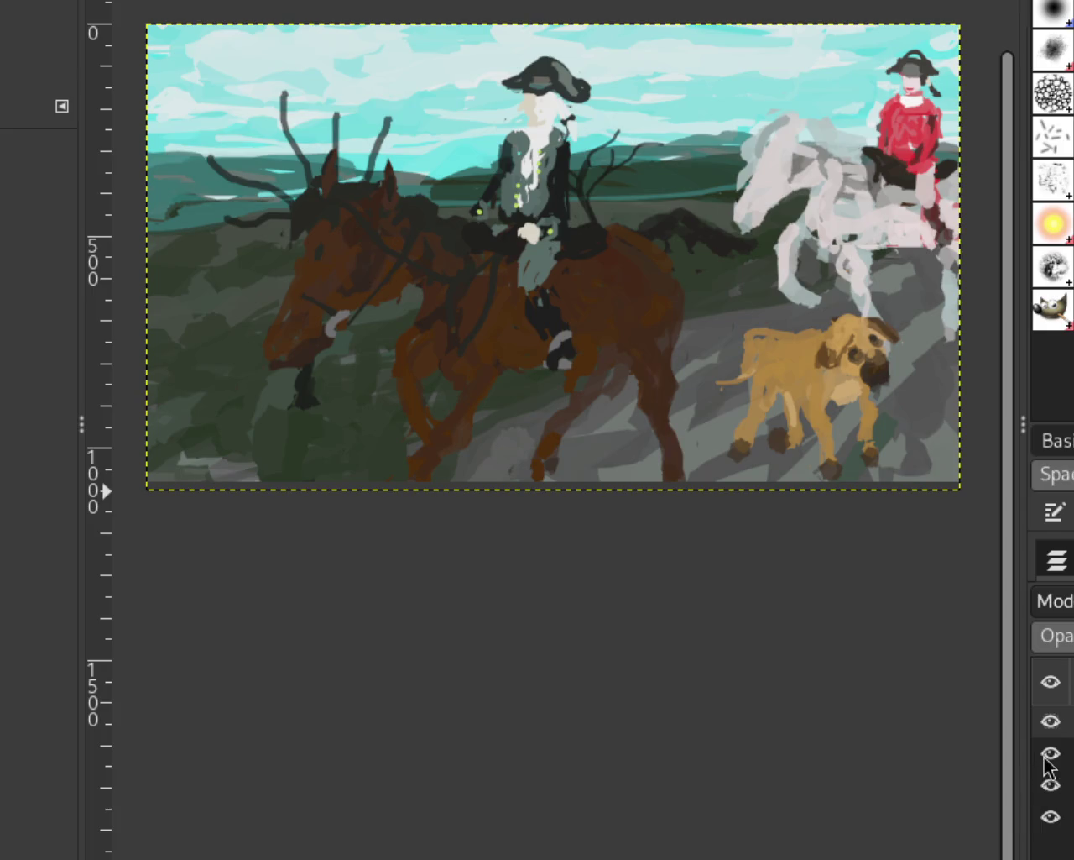
drag(1049, 731, 1056, 760)
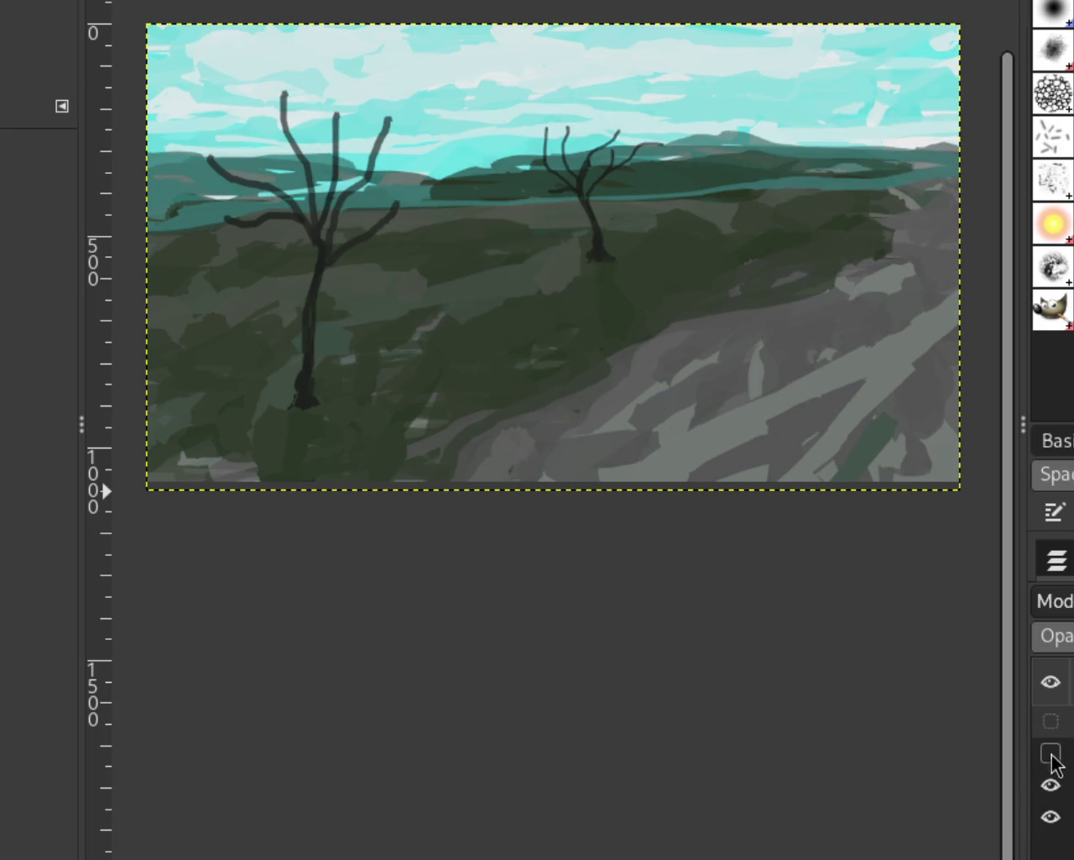
click(1050, 816)
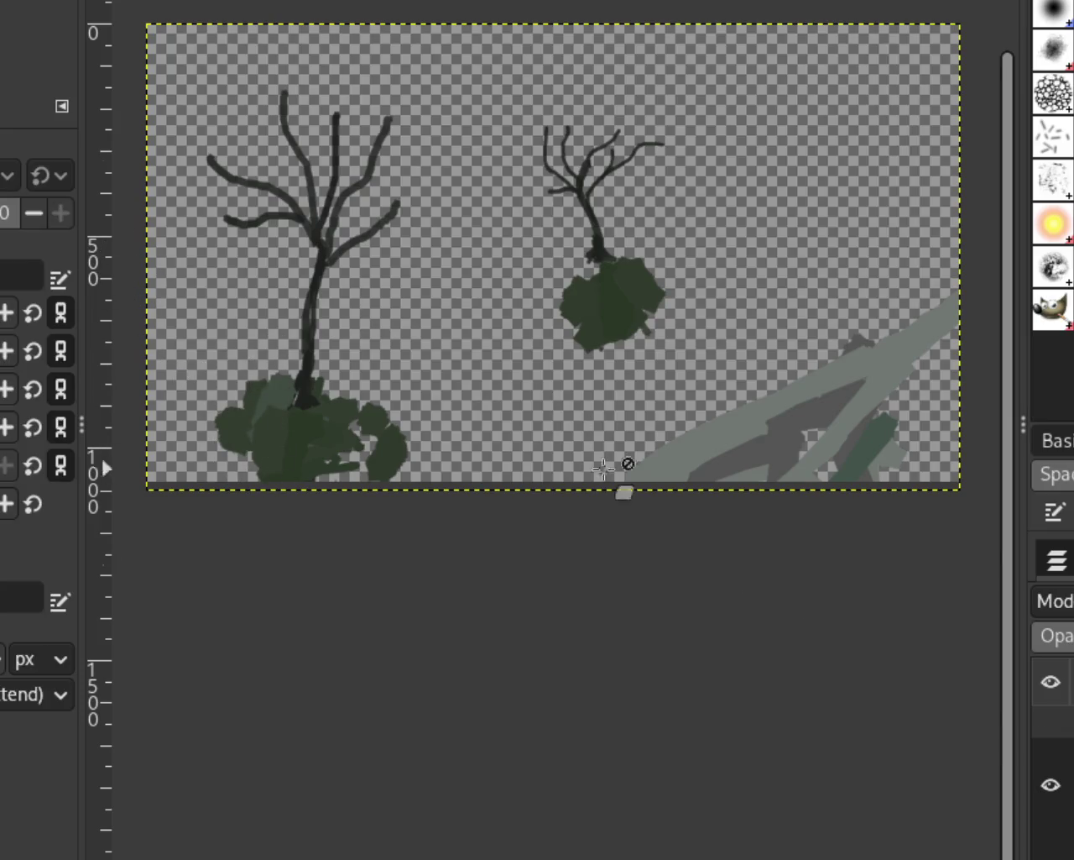
Compare the tree layer against the landscape, then leave only the tree layer visible
click(1050, 784)
click(1051, 816)
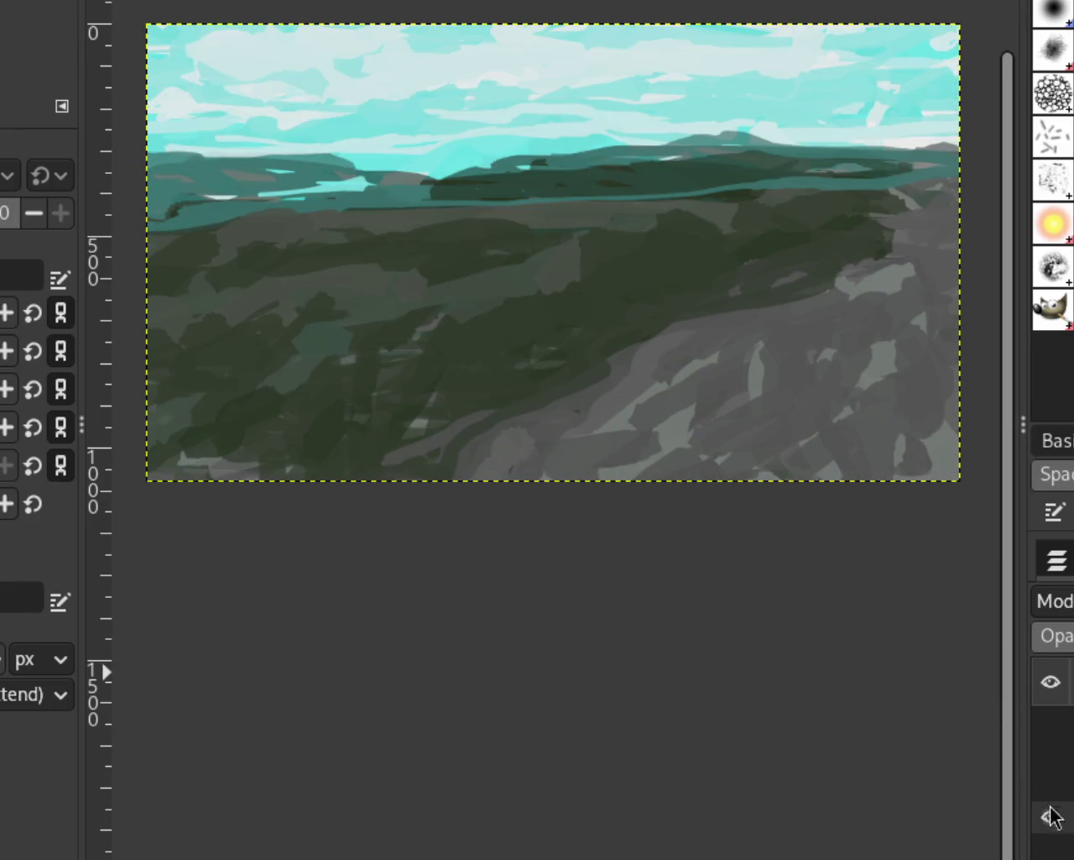
click(1051, 816)
click(1050, 786)
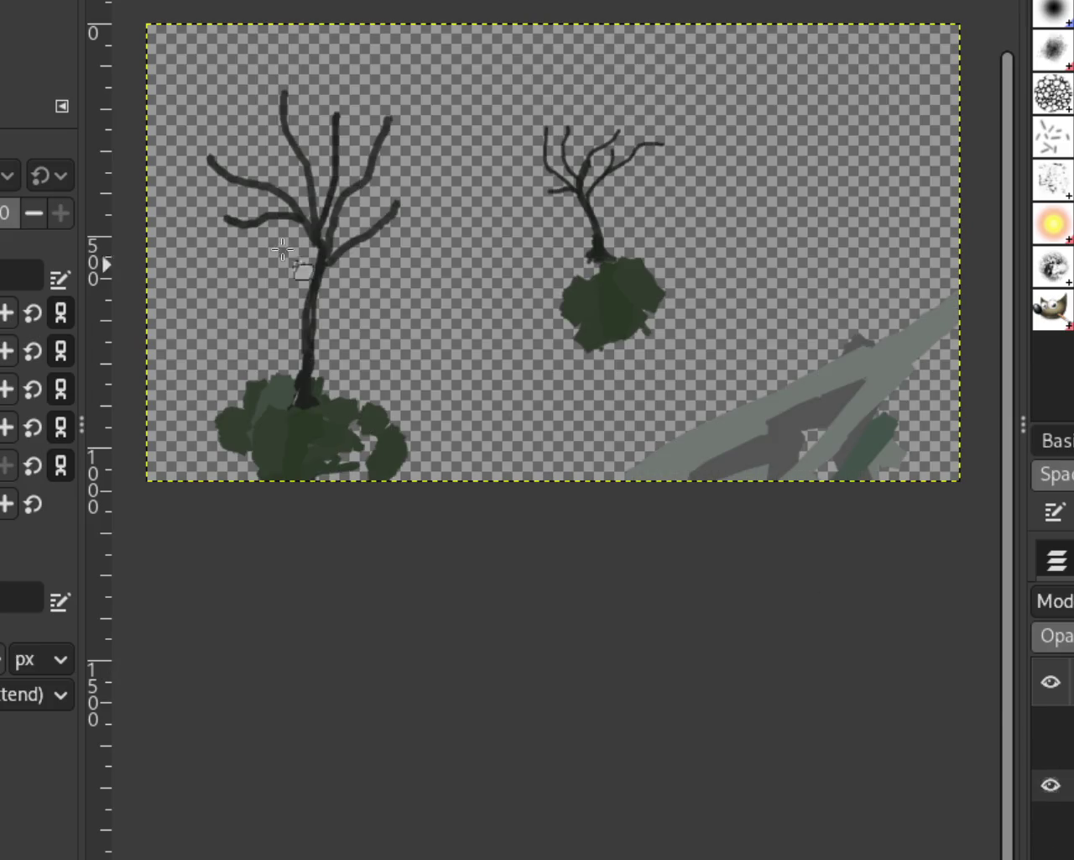
Erase the green bush clumps at both tree bases, then rectangle-select the left tree
drag(299, 369, 296, 494)
key(ctrl+z)
drag(277, 386, 208, 434)
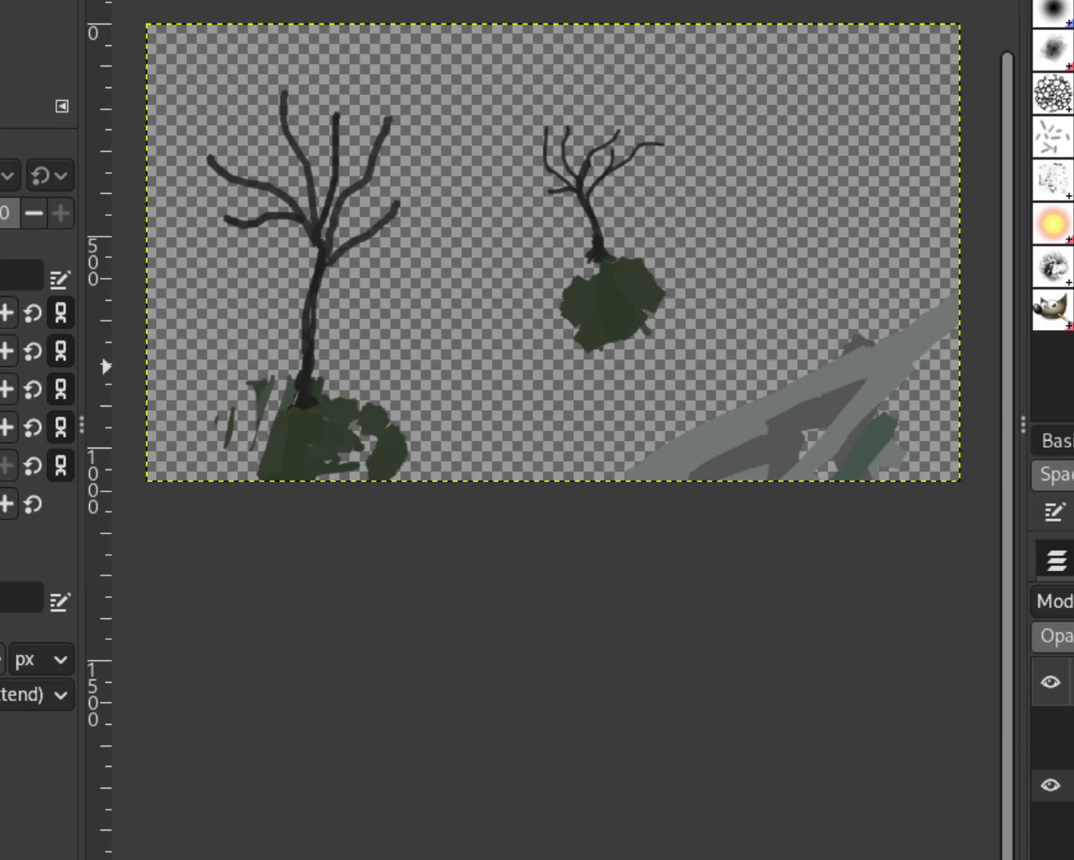
mouse_move(369, 470)
mouse_down()
mouse_move(241, 480)
mouse_move(387, 466)
mouse_move(359, 432)
mouse_move(367, 443)
mouse_move(299, 433)
mouse_move(257, 475)
mouse_up()
key(ctrl+z)
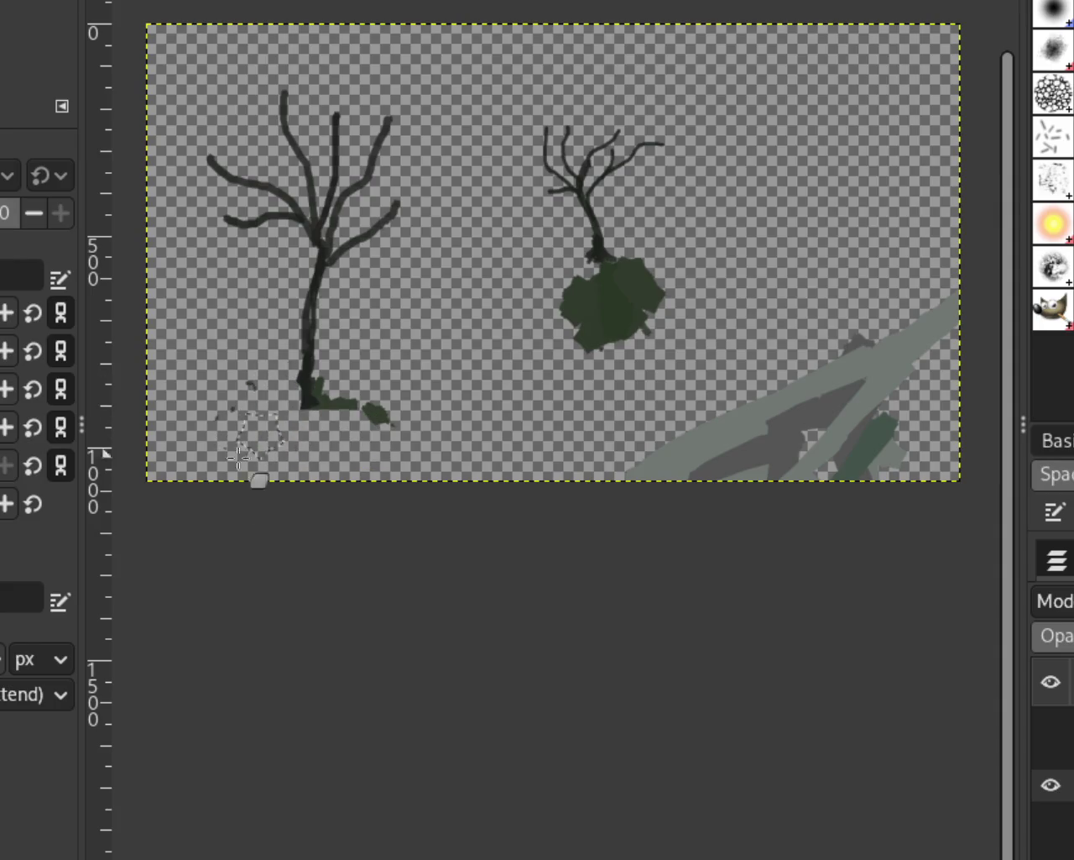
mouse_move(263, 412)
mouse_down()
mouse_move(243, 433)
mouse_move(289, 394)
mouse_move(360, 420)
mouse_move(371, 451)
mouse_up()
mouse_move(578, 263)
mouse_down()
mouse_move(559, 300)
mouse_move(576, 384)
mouse_move(660, 307)
mouse_move(626, 295)
mouse_move(562, 321)
mouse_up()
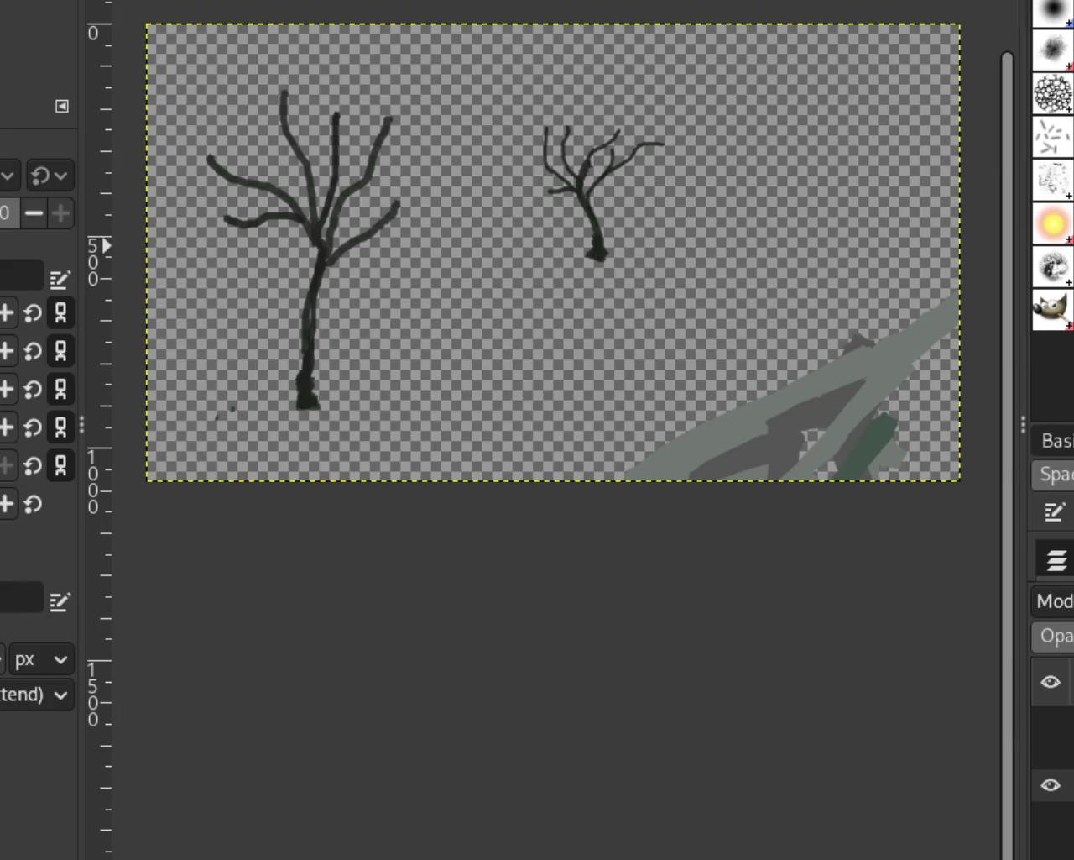
key(r)
drag(177, 52, 435, 428)
Raise the left bare tree about 78 px and anchor it
key(ctrl+c)
key(ctrl+v)
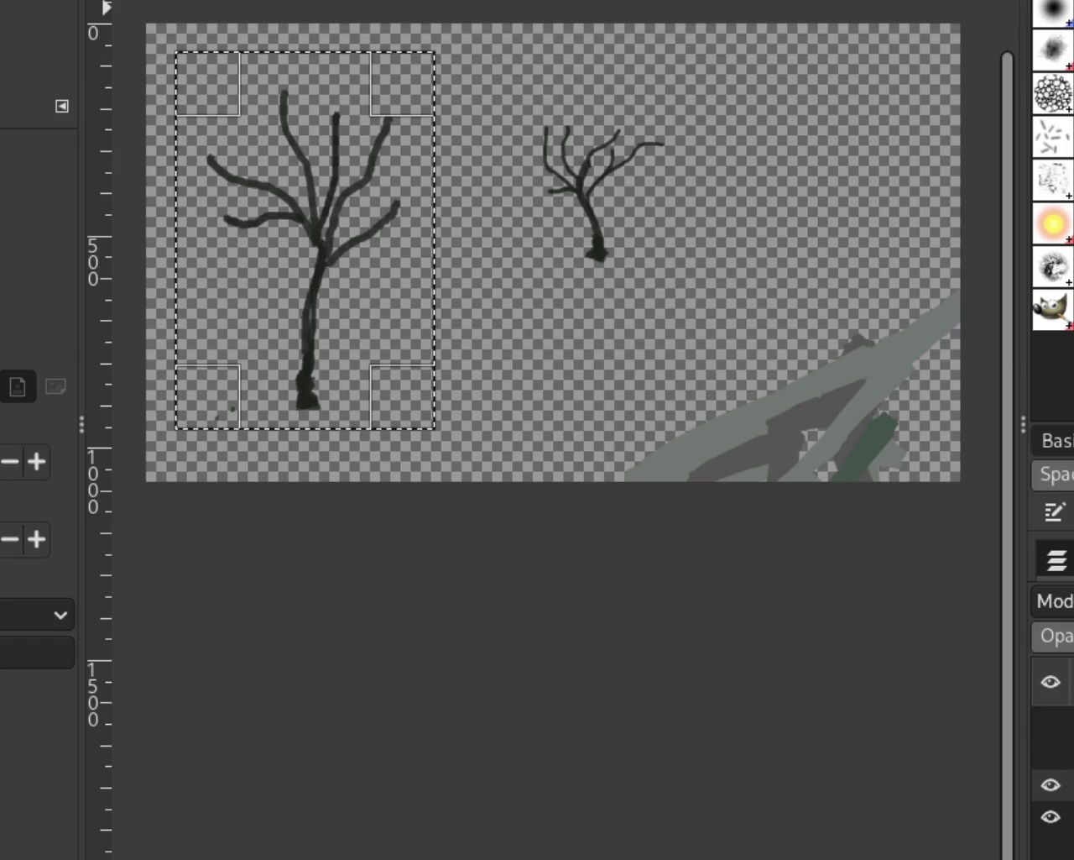
mouse_move(367, 269)
mouse_down()
mouse_move(366, 203)
mouse_move(350, 204)
mouse_up()
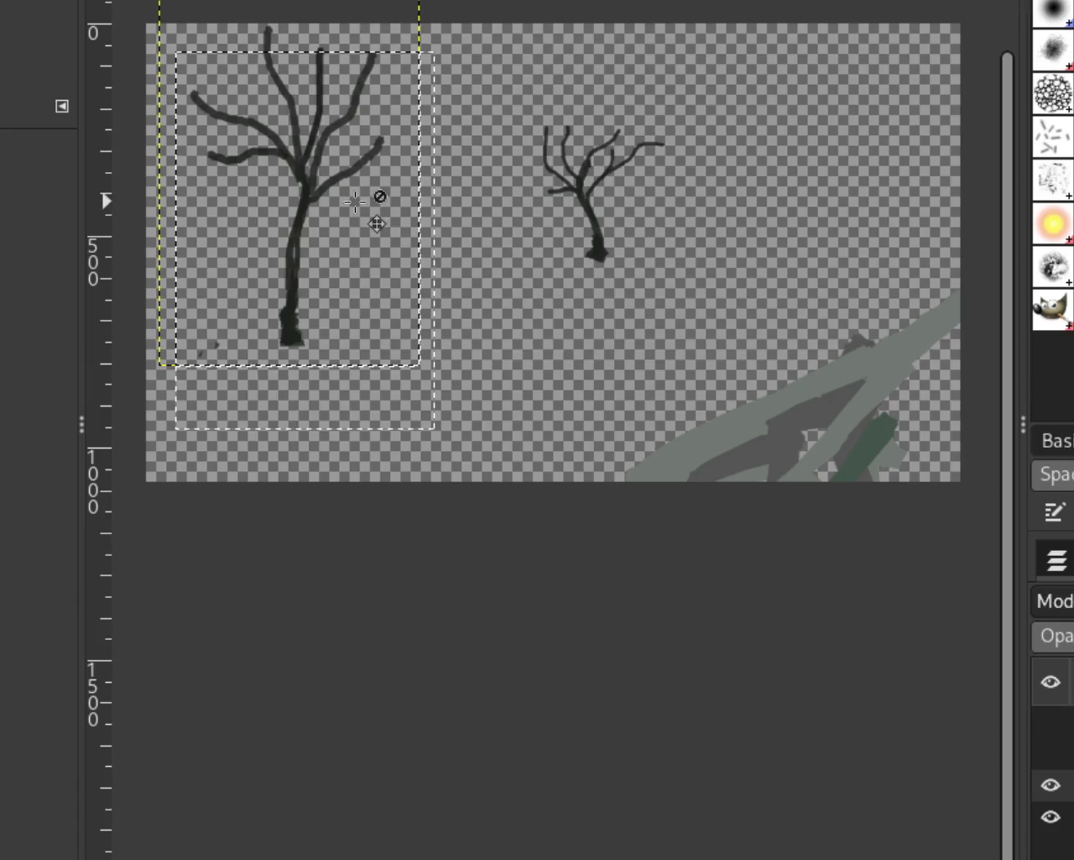
key(ctrl+h)
key(ctrl+shift+a)
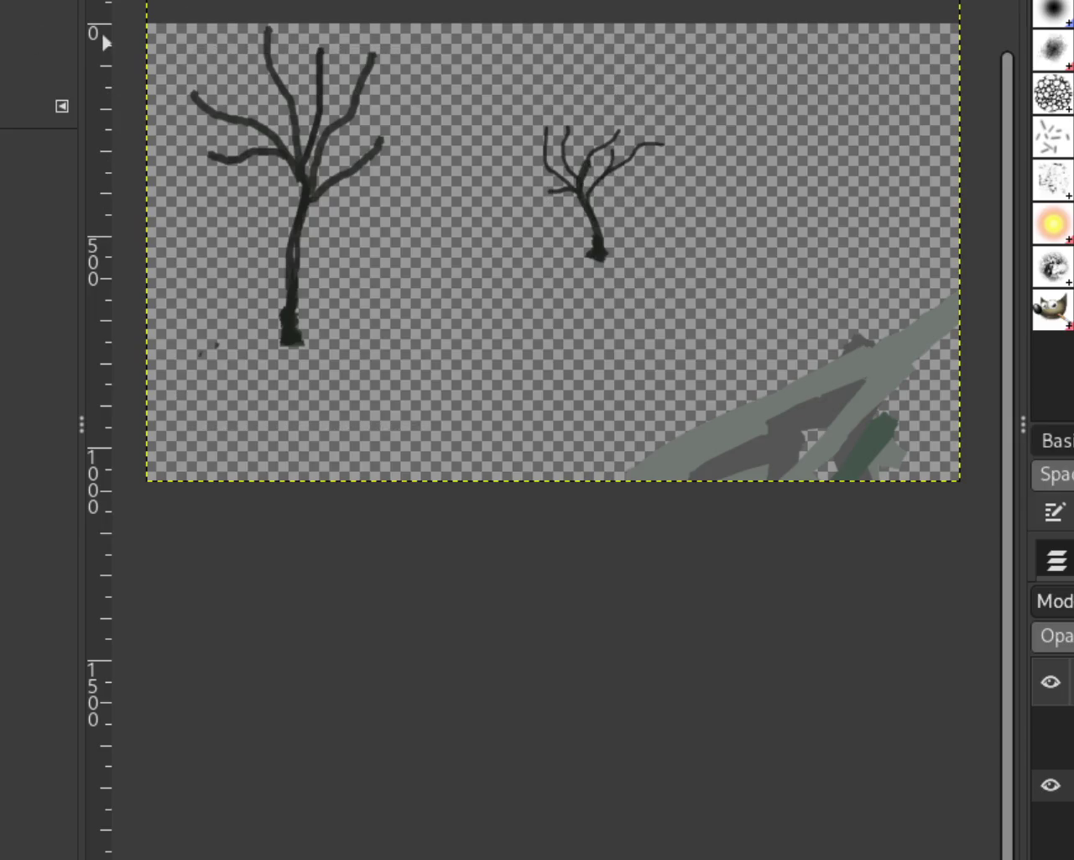
Move the small tree up and slightly right, anchoring it on the tree layer
key(r)
drag(490, 98, 690, 284)
key(ctrl+x)
key(ctrl+v)
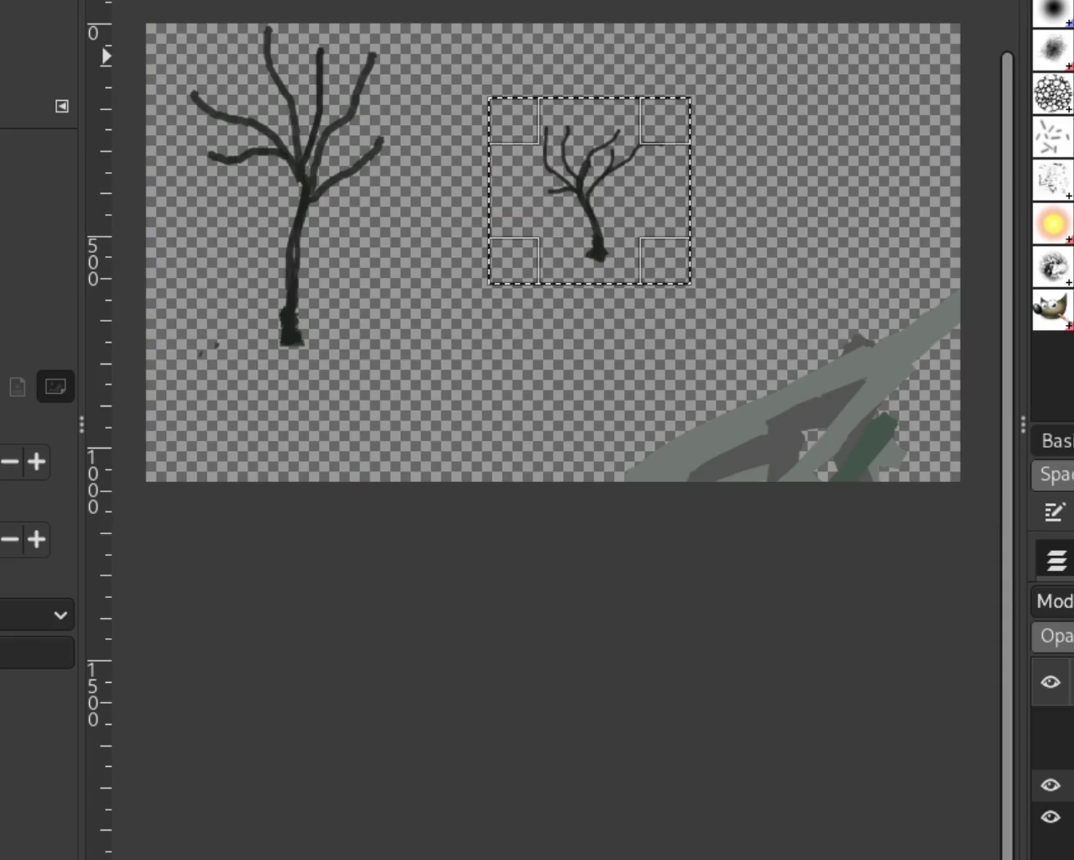
key(m)
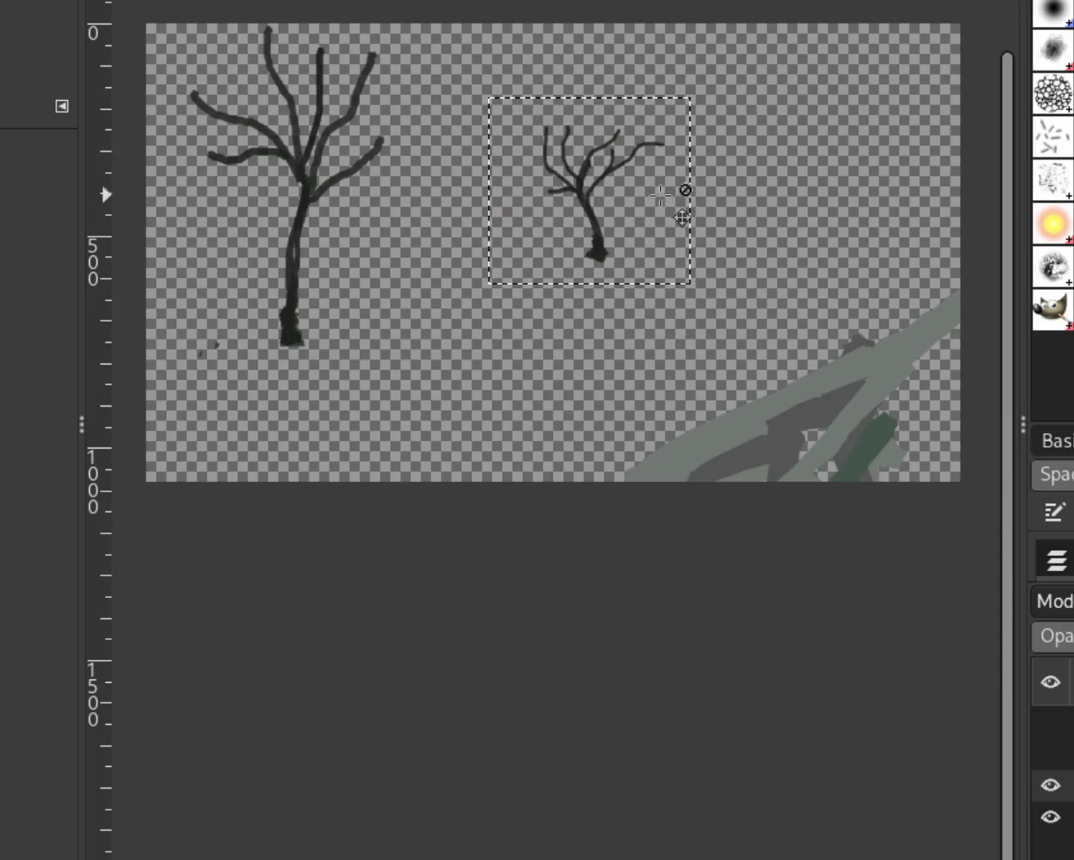
drag(621, 197, 640, 150)
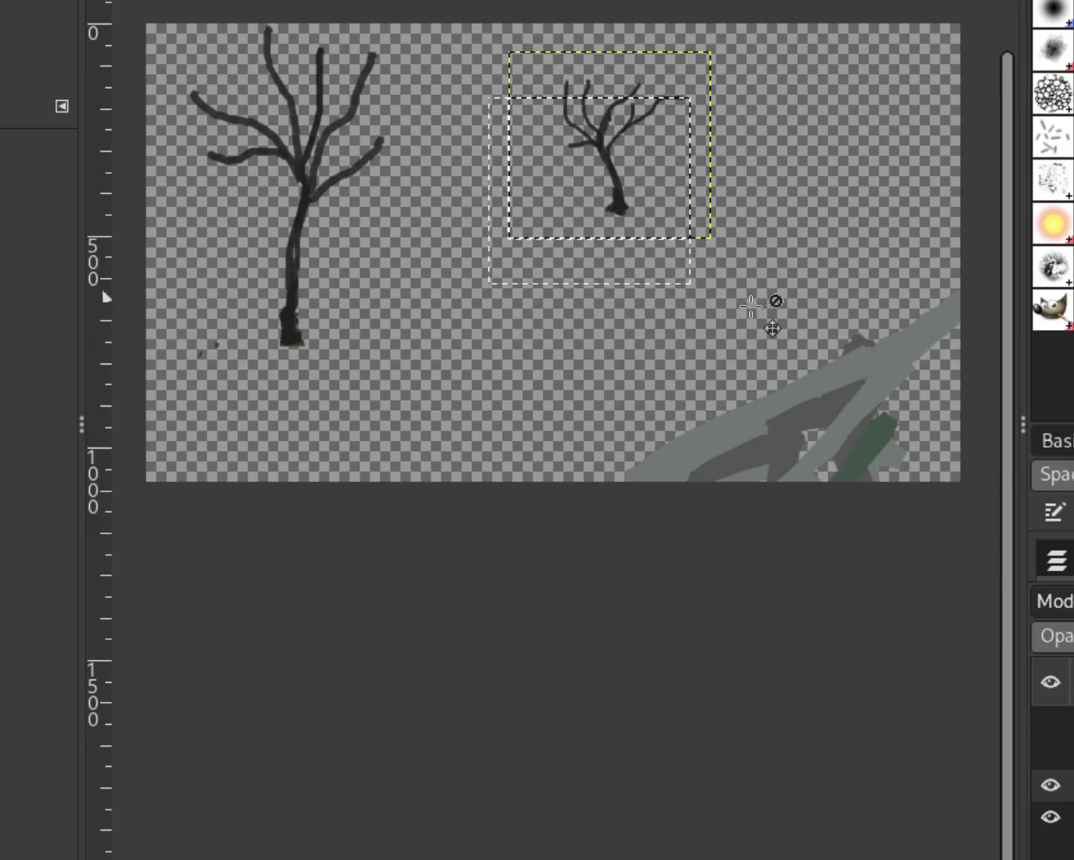
key(ctrl+h)
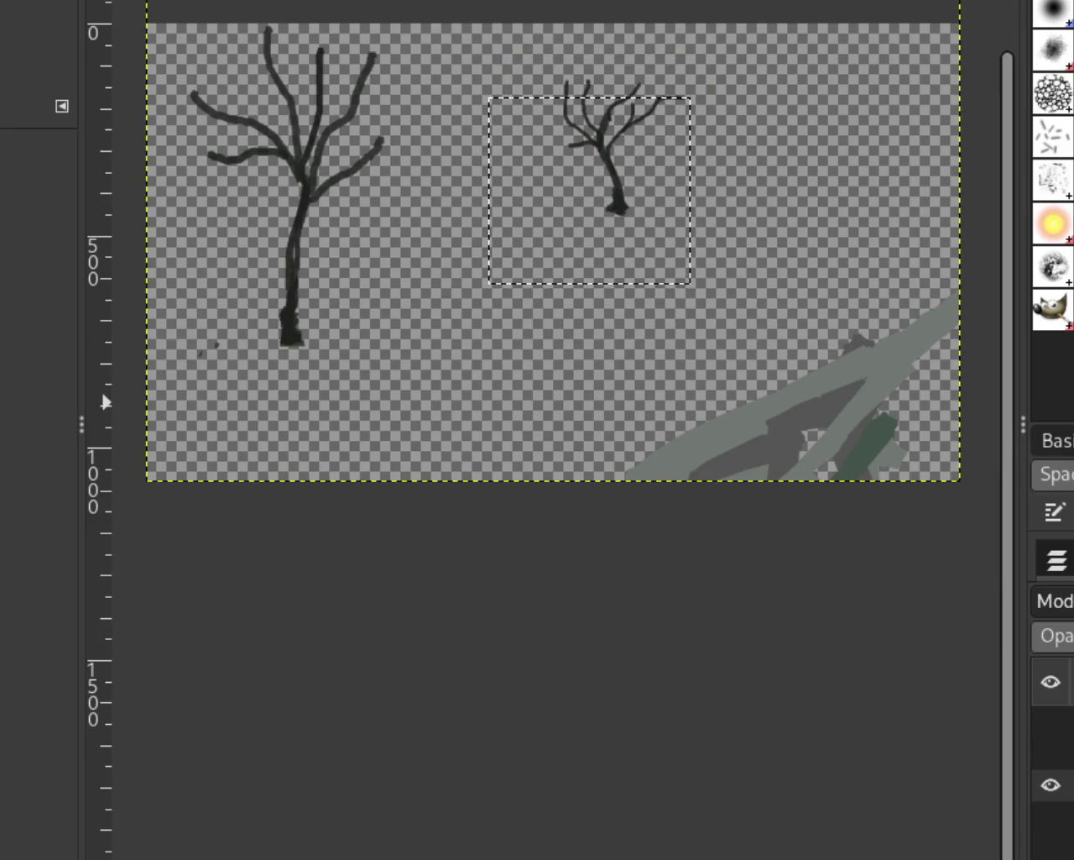
Deselect and turn on the landscape and dog layers, keeping the horse riders hidden
key(ctrl+shift+a)
click(1050, 753)
click(1051, 816)
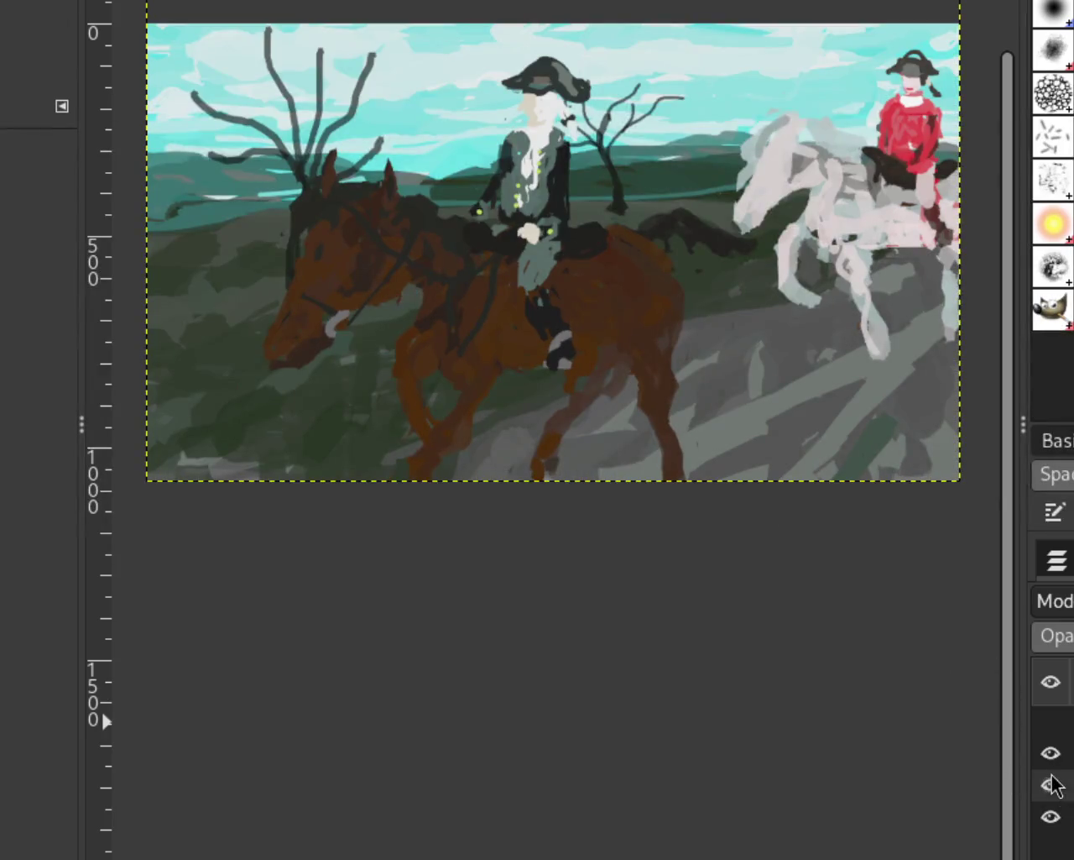
click(1050, 720)
click(1051, 753)
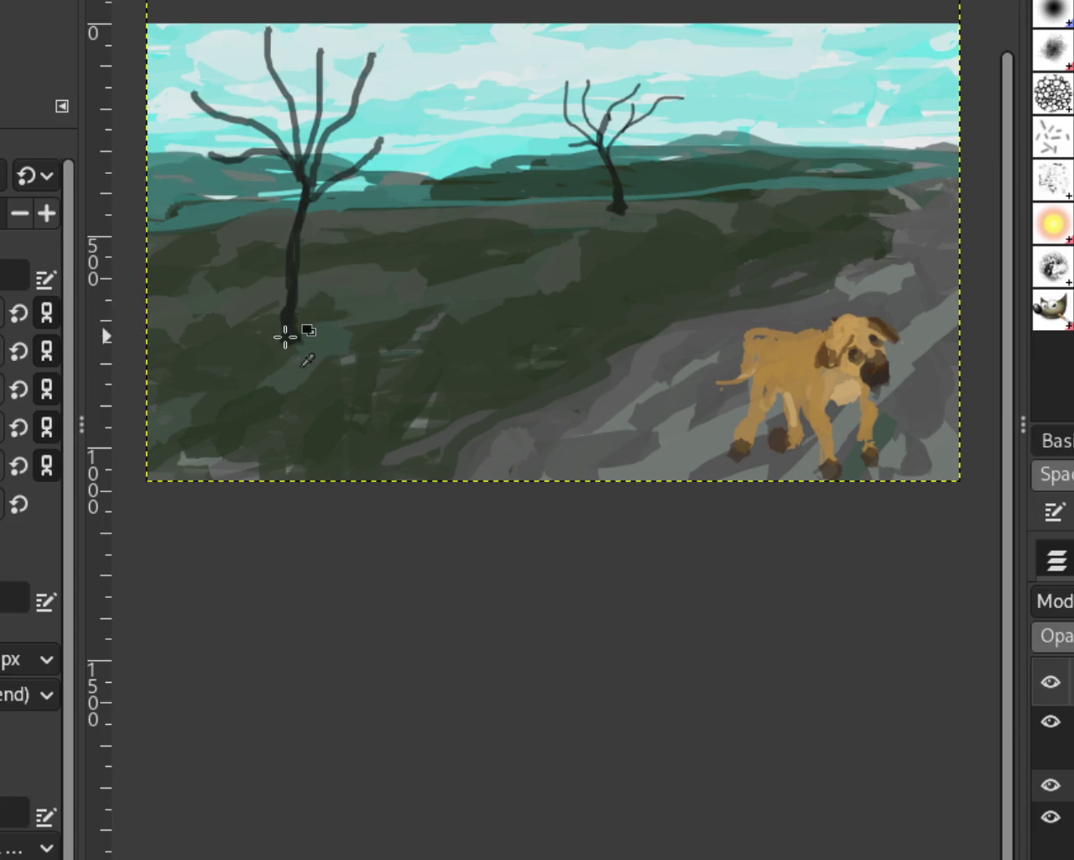
Extend the left tree's trunk down into the green hillside with dark strokes
drag(286, 334, 288, 423)
key(ctrl+z)
drag(291, 329, 253, 422)
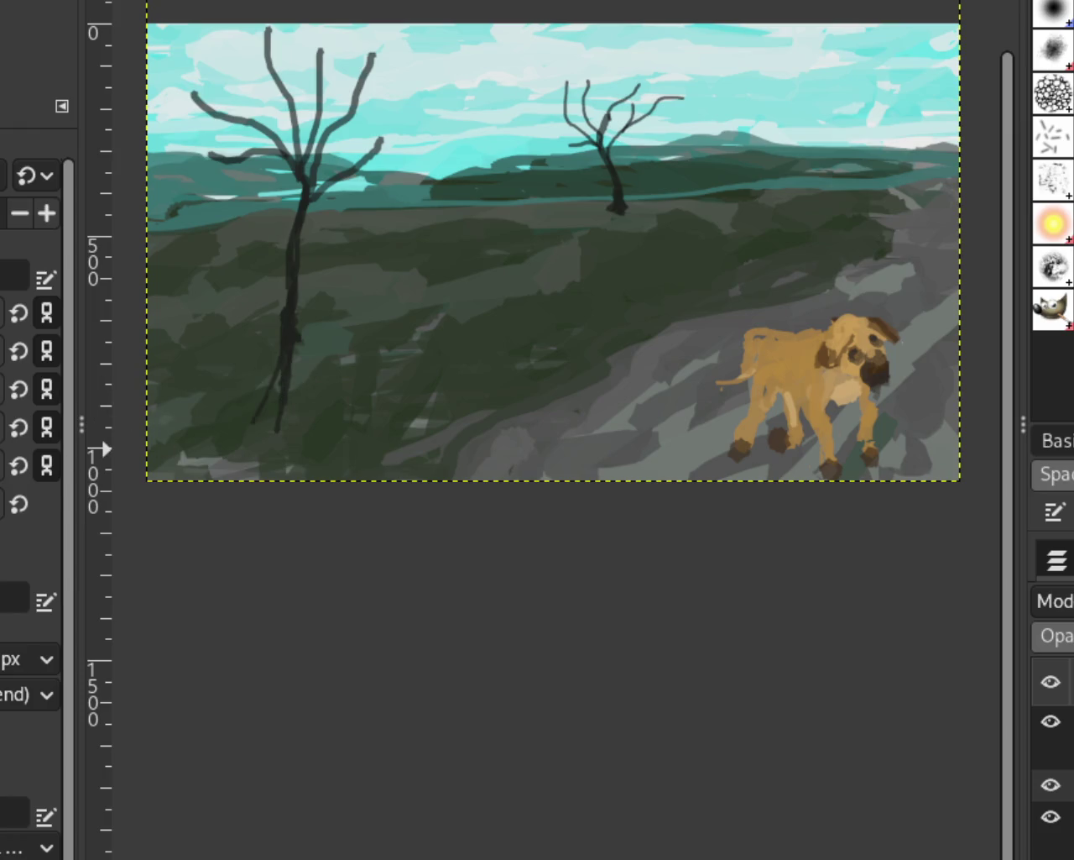
drag(286, 321, 264, 454)
mouse_move(293, 305)
mouse_down()
mouse_move(290, 381)
mouse_move(319, 437)
mouse_up()
key(ctrl+z)
Thicken the trunk's right edge and darken its middle and upper section
drag(312, 181, 298, 370)
key(ctrl+z)
mouse_move(311, 211)
mouse_down()
mouse_move(294, 437)
mouse_move(311, 448)
mouse_move(263, 434)
mouse_move(319, 461)
mouse_move(283, 439)
mouse_move(298, 457)
mouse_move(279, 420)
mouse_up()
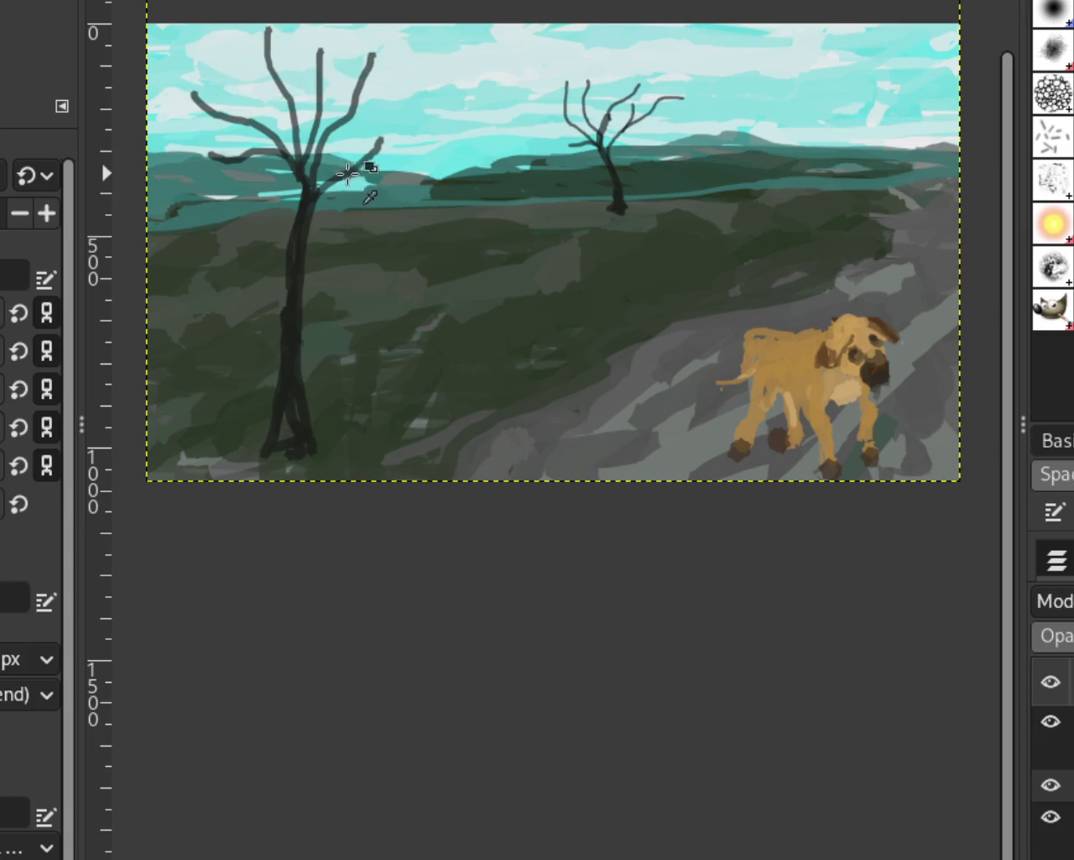
drag(290, 348, 292, 262)
drag(332, 191, 293, 348)
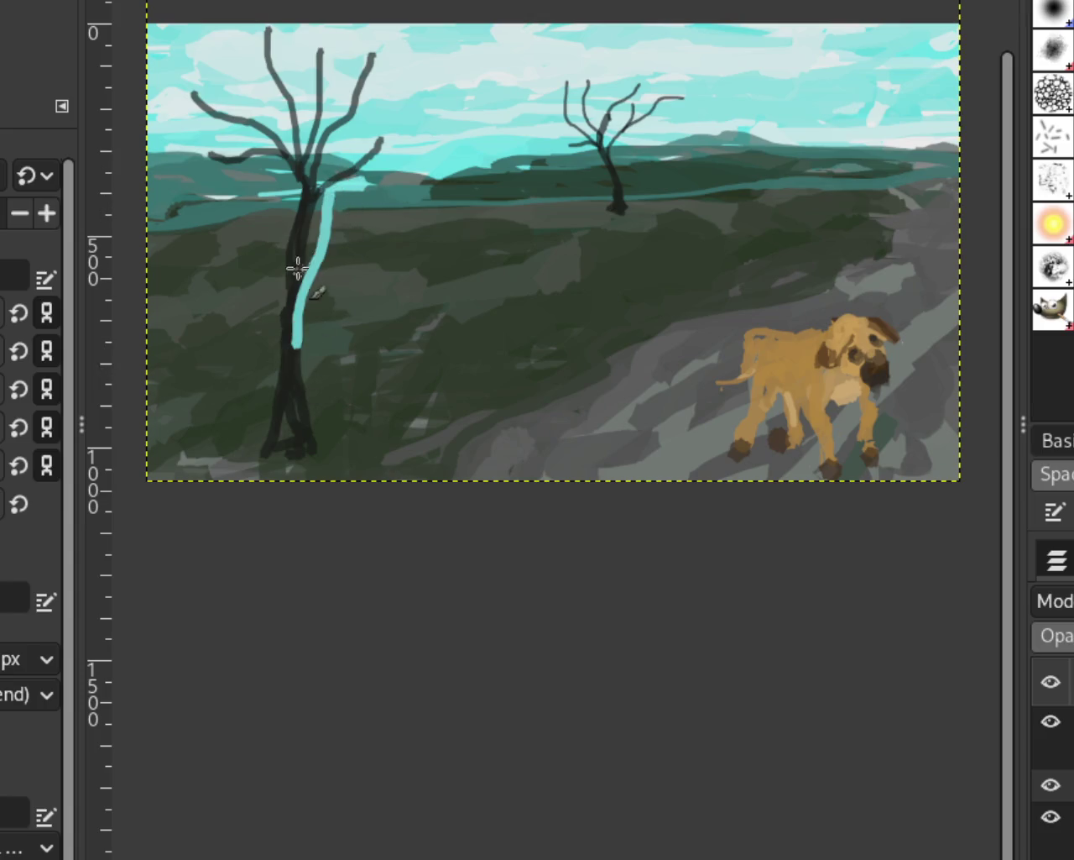
mouse_move(318, 180)
mouse_down()
mouse_move(293, 312)
mouse_move(306, 181)
mouse_move(290, 395)
mouse_up()
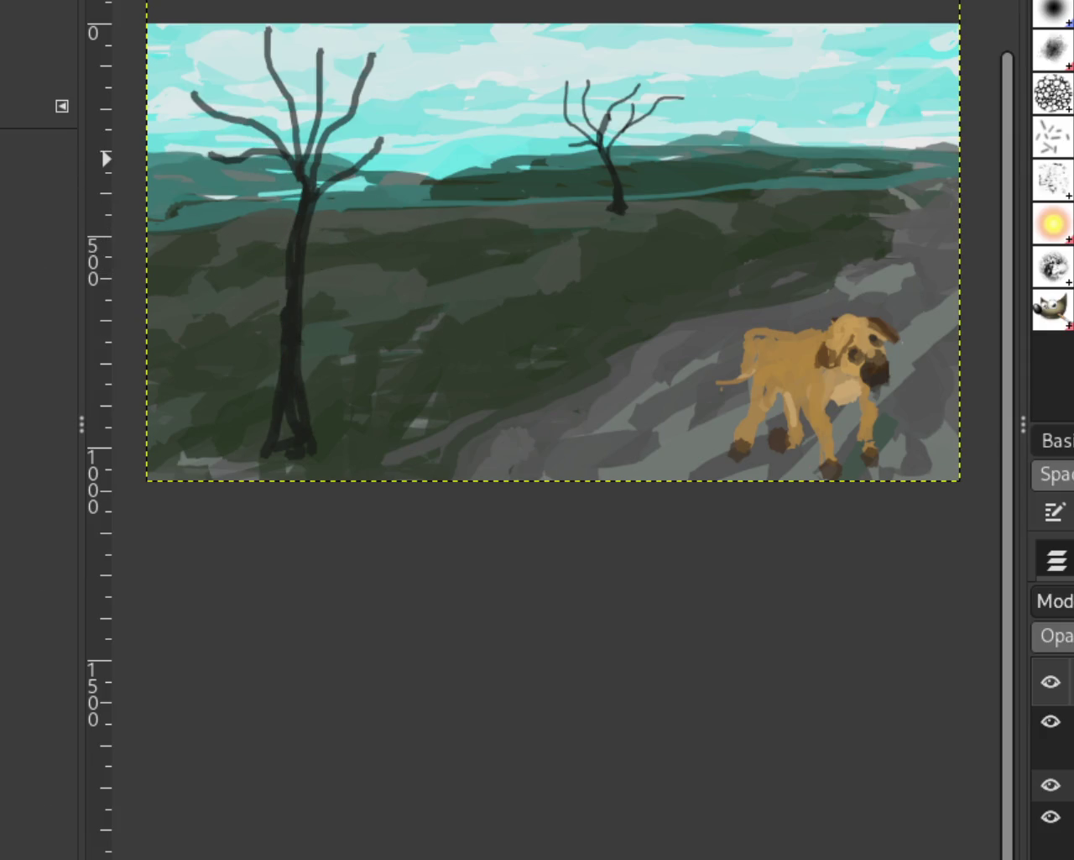
Zoom in on the left tree to examine its trunk closely
scroll(621, 329, down, 1)
scroll(509, 305, up, 3)
scroll(690, 347, down, 1)
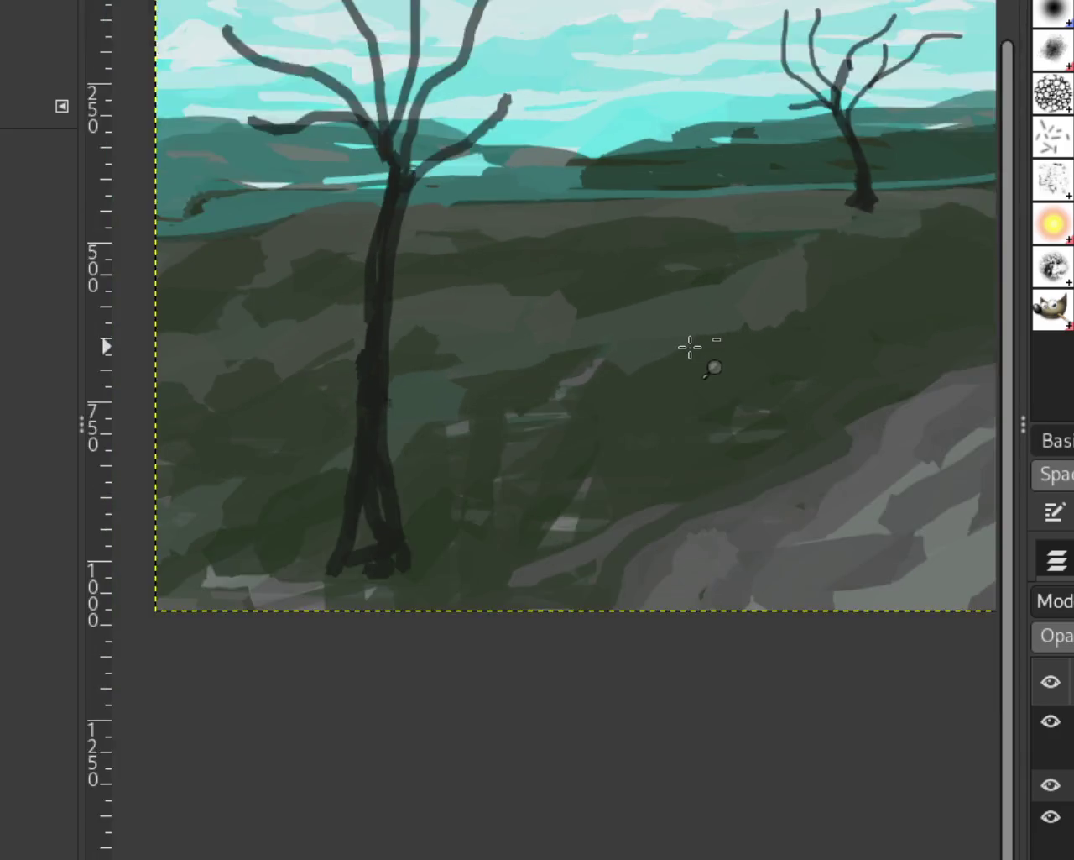
scroll(690, 346, down, 2)
scroll(624, 269, up, 1)
scroll(611, 269, up, 1)
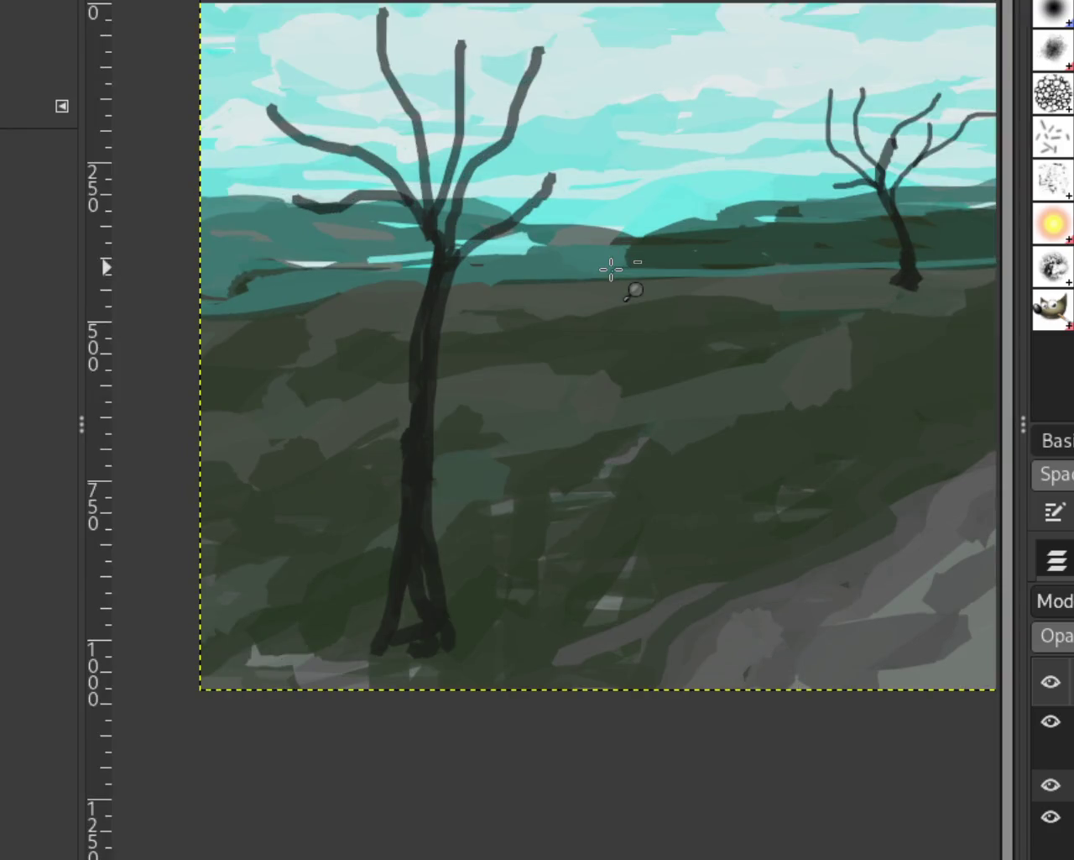
scroll(611, 269, down, 2)
scroll(792, 243, up, 3)
scroll(763, 228, down, 2)
scroll(769, 227, up, 1)
scroll(767, 227, down, 1)
scroll(468, 288, up, 1)
scroll(449, 270, up, 2)
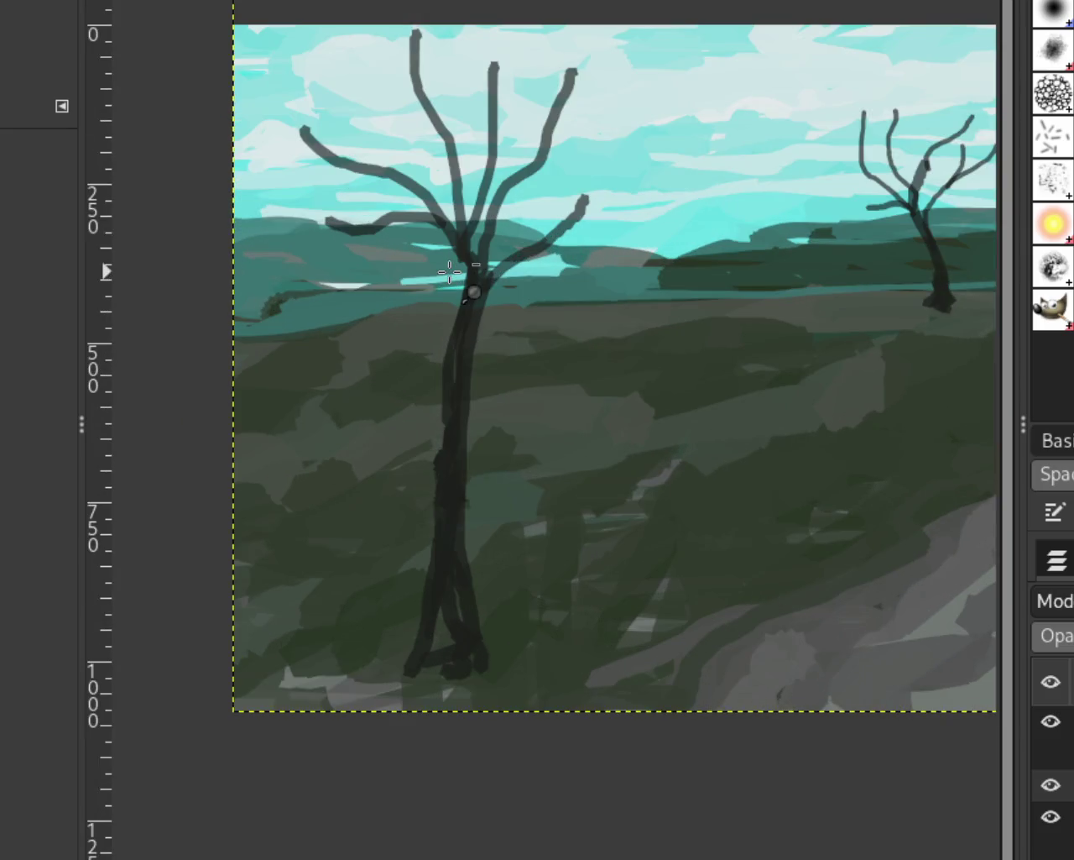
scroll(449, 270, down, 1)
scroll(448, 319, up, 1)
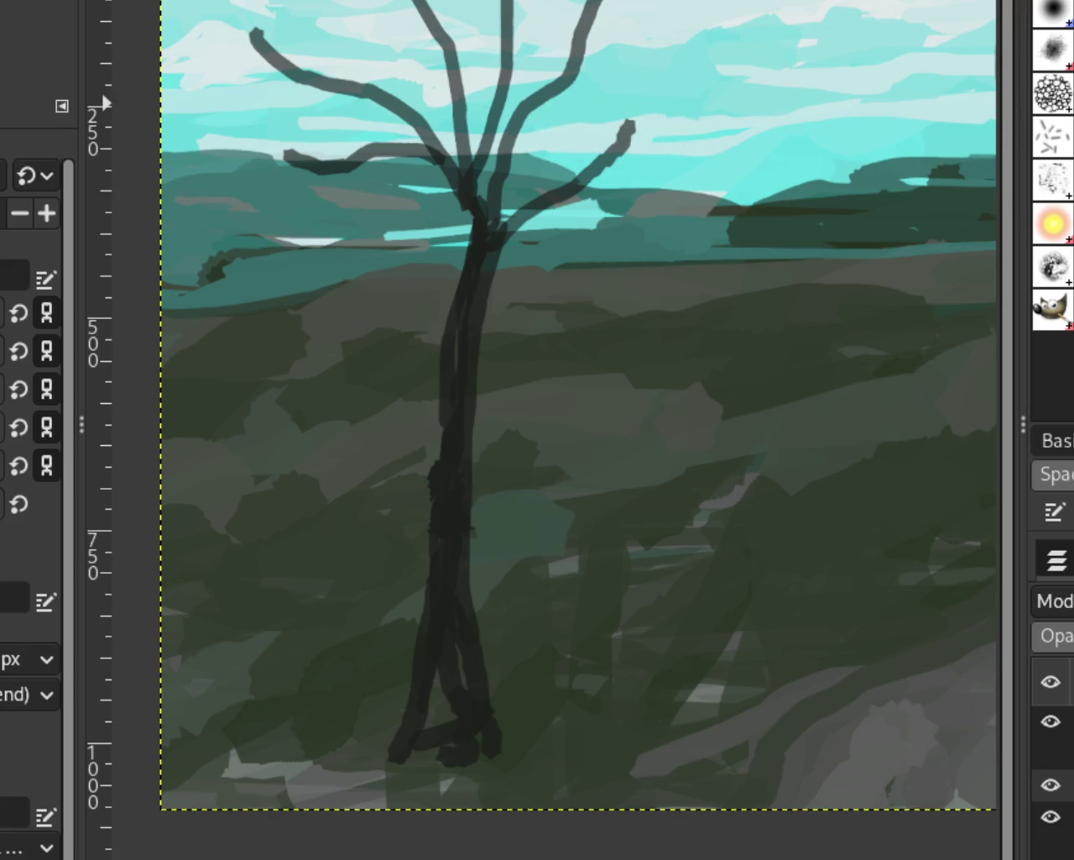
Zoom out to the whole painting, then zoom in around the trees and the left tree's base
key(z)
ctrl+click(532, 341)
ctrl+click(651, 341)
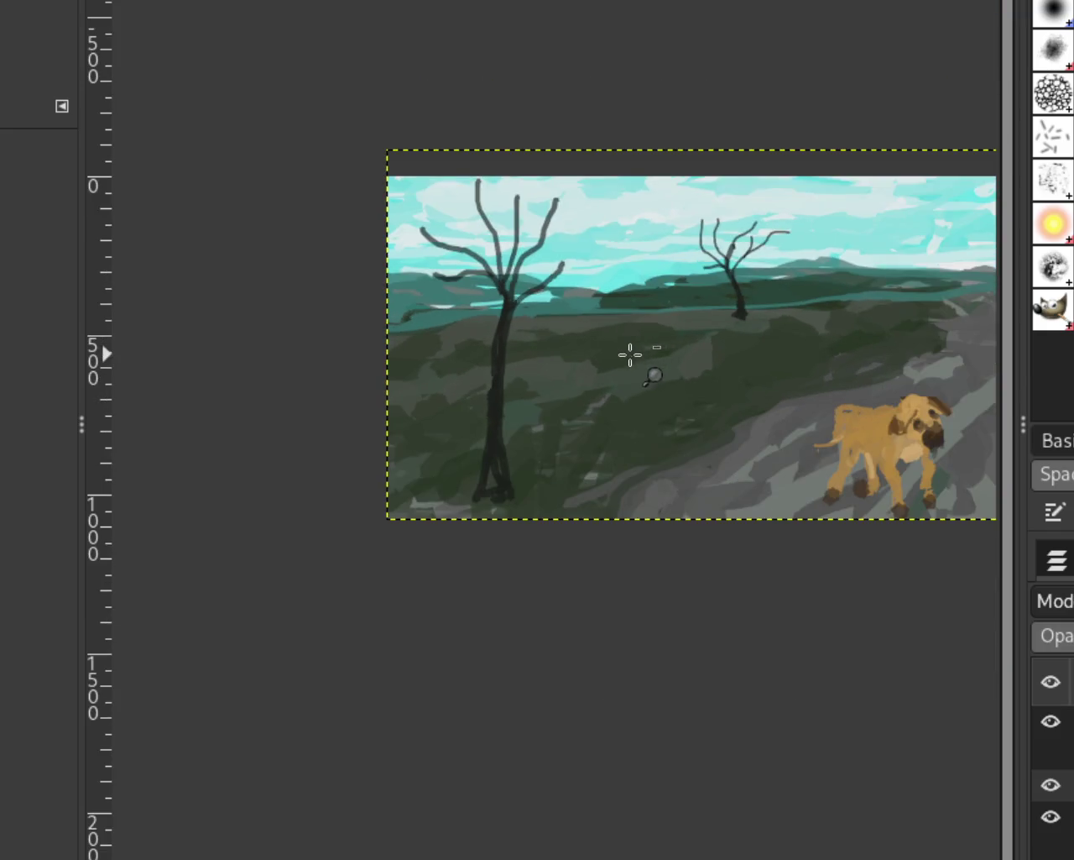
click(506, 367)
ctrl+click(508, 369)
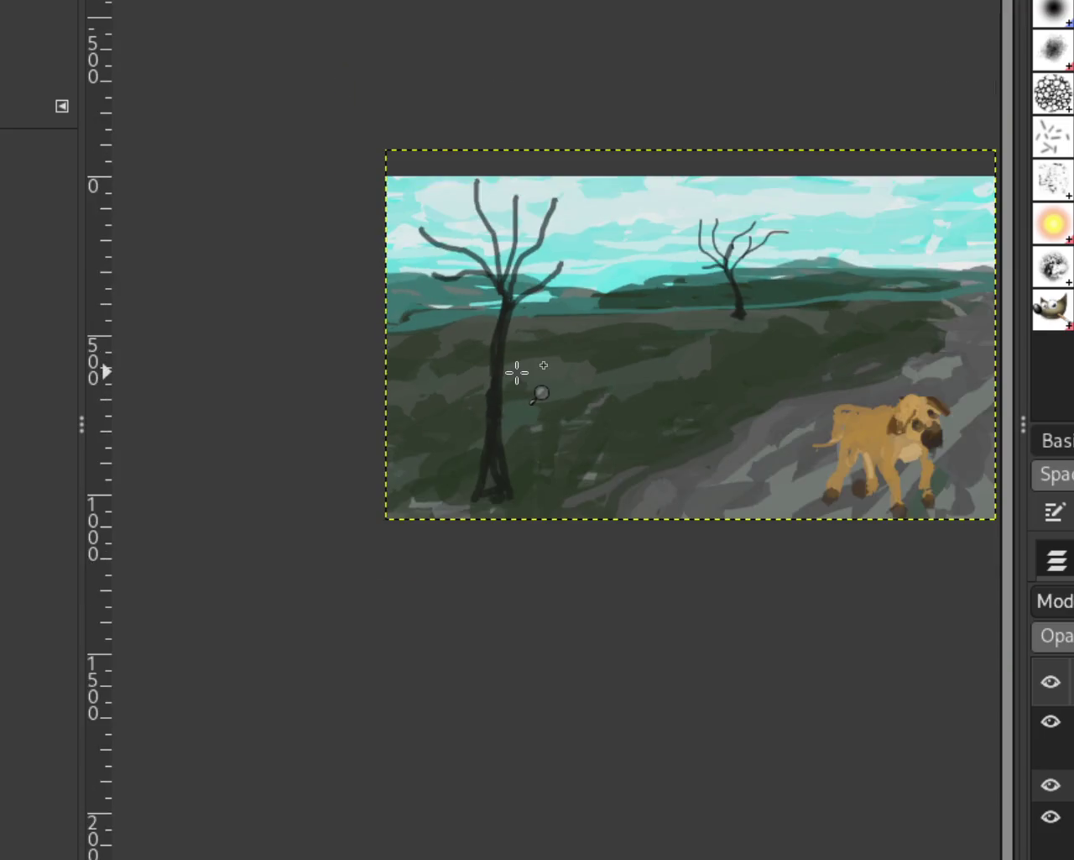
click(515, 372)
ctrl+click(516, 373)
click(790, 309)
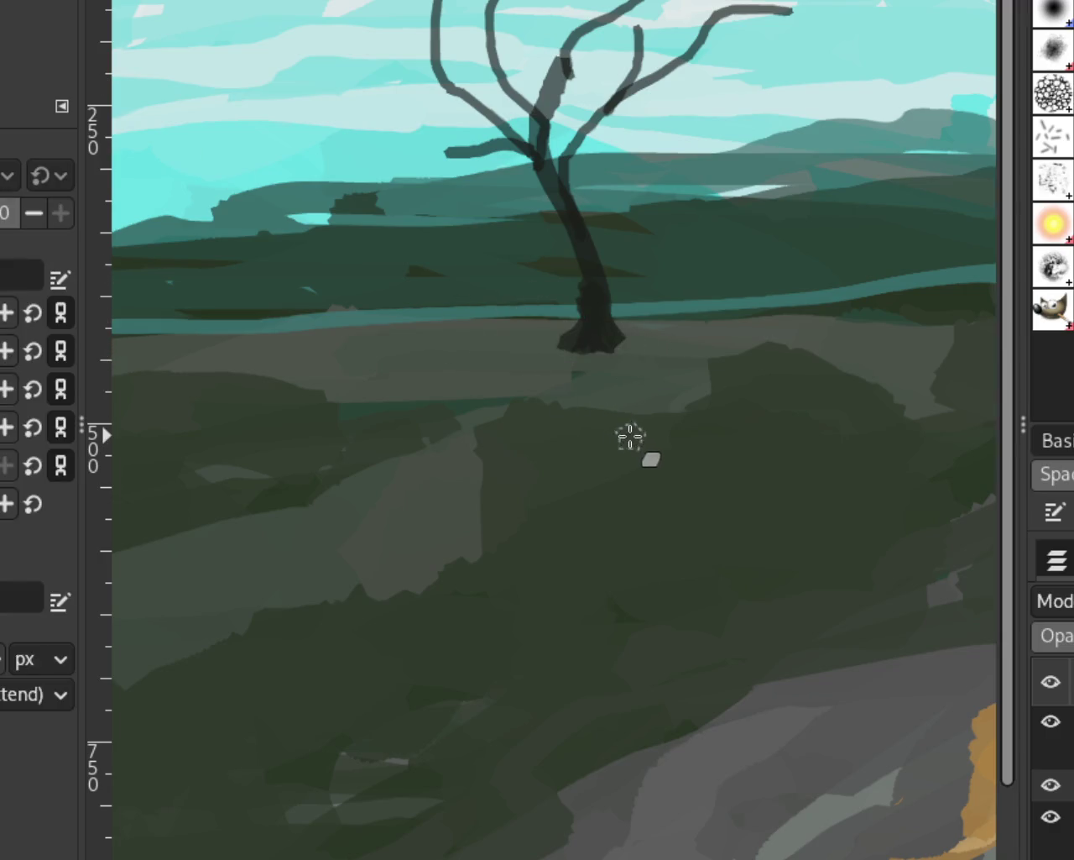
ctrl+click(588, 366)
ctrl+click(559, 395)
click(324, 480)
ctrl+click(283, 530)
click(283, 530)
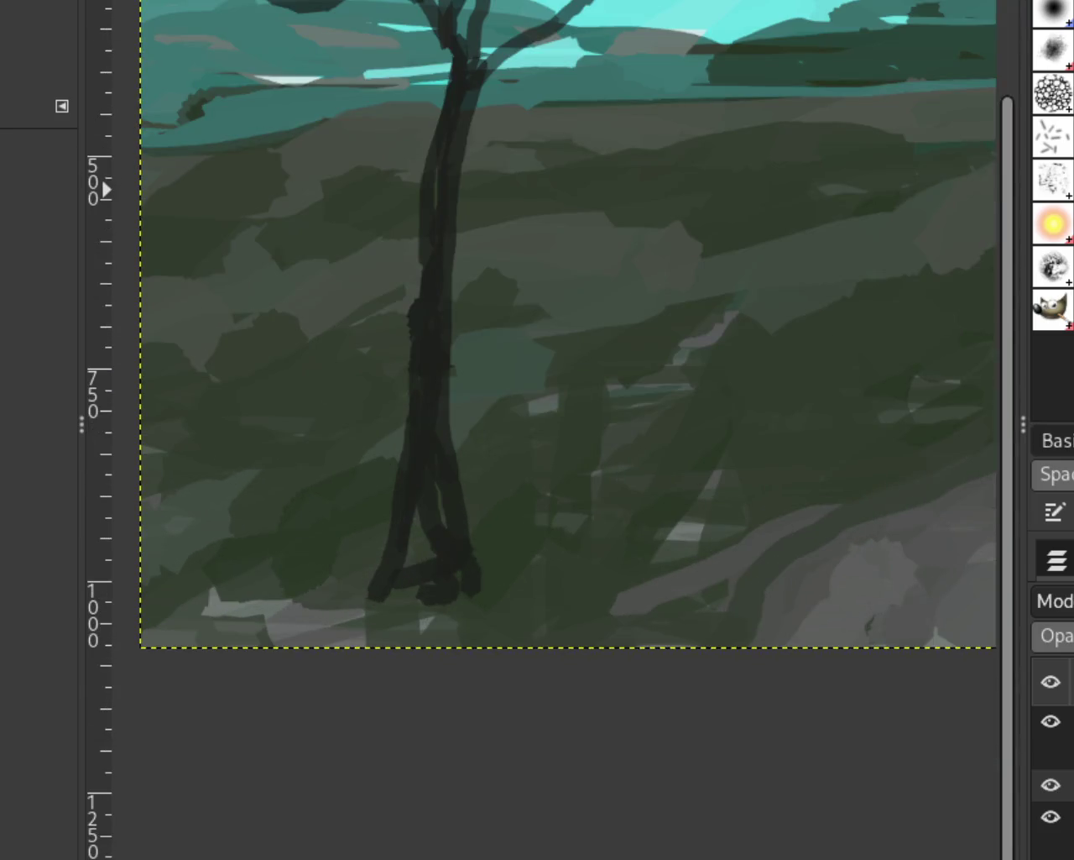
Try dark paintbrush strokes along the left tree's trunk, undoing each one
key(p)
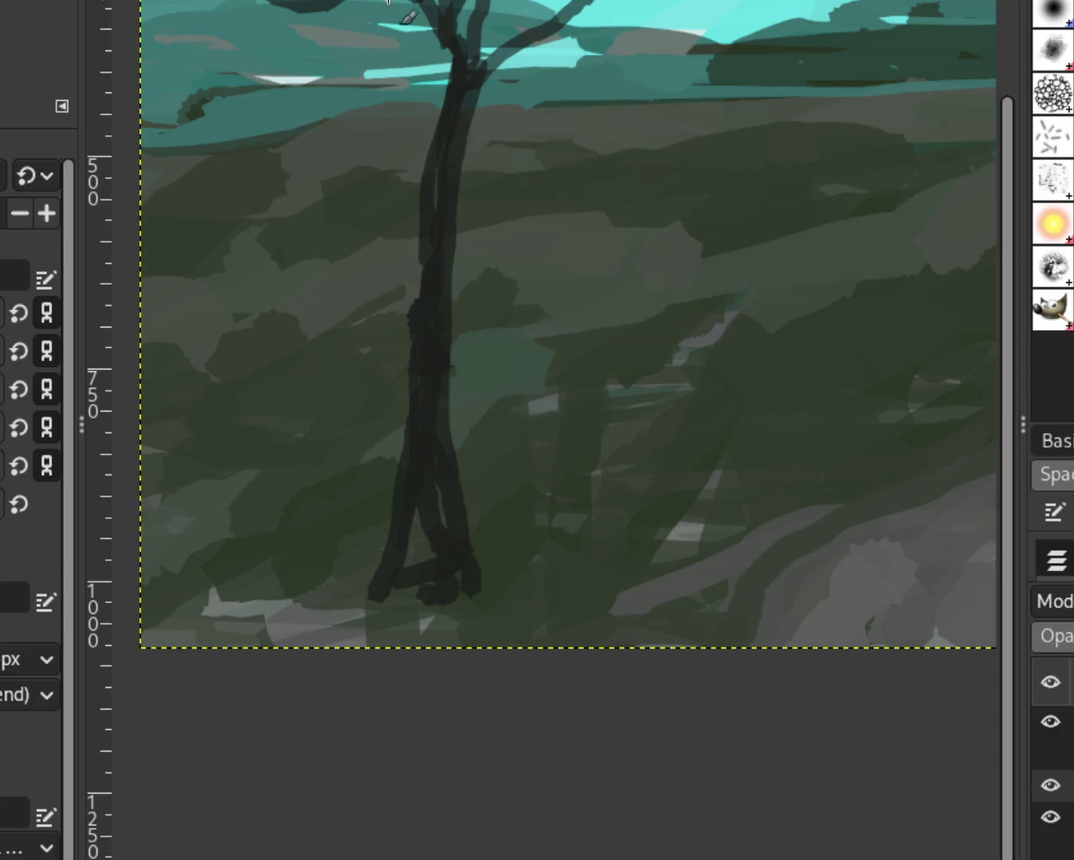
drag(420, 252, 432, 114)
key(ctrl+z)
drag(434, 310, 339, 9)
key(ctrl+z)
drag(420, 298, 282, 3)
key(ctrl+z)
Paint a branch sweeping left and a shorter branch rising right from the upper trunk
drag(440, 138, 262, 67)
drag(466, 164, 678, 80)
key(ctrl+z)
drag(457, 193, 688, 46)
key(ctrl+z)
drag(458, 285, 631, 15)
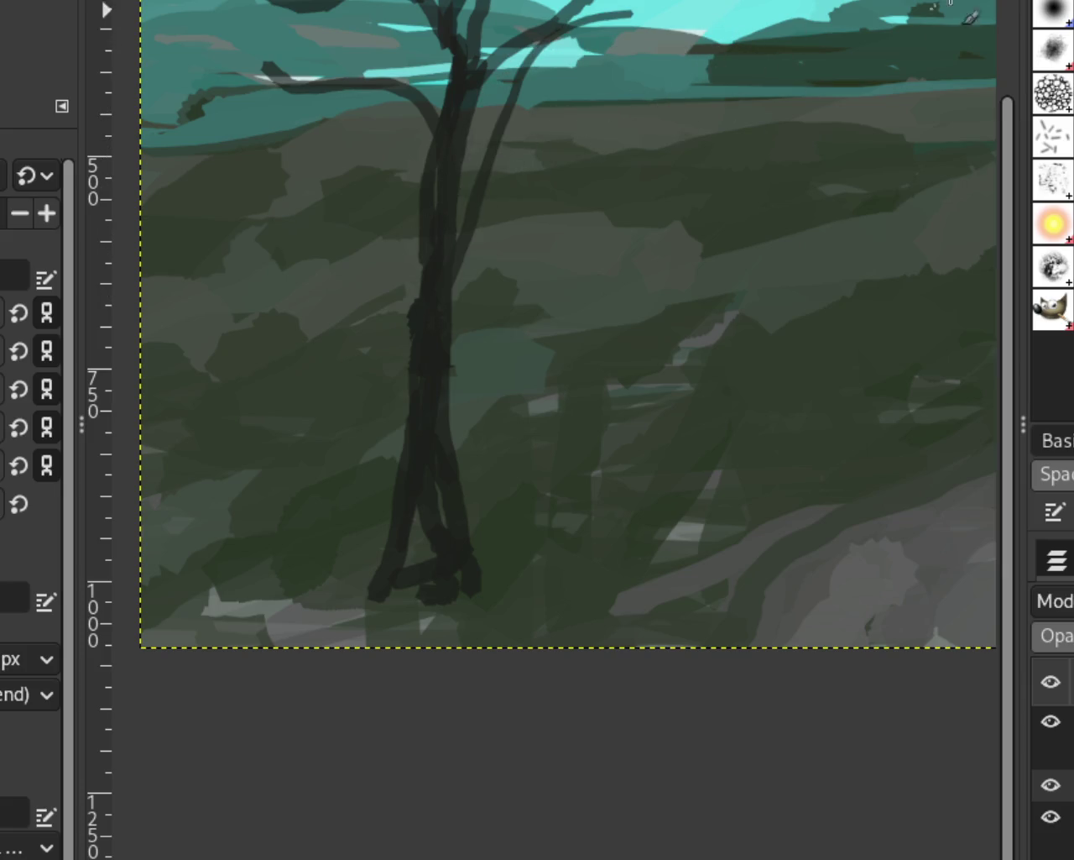
key(ctrl+z)
drag(458, 236, 562, 49)
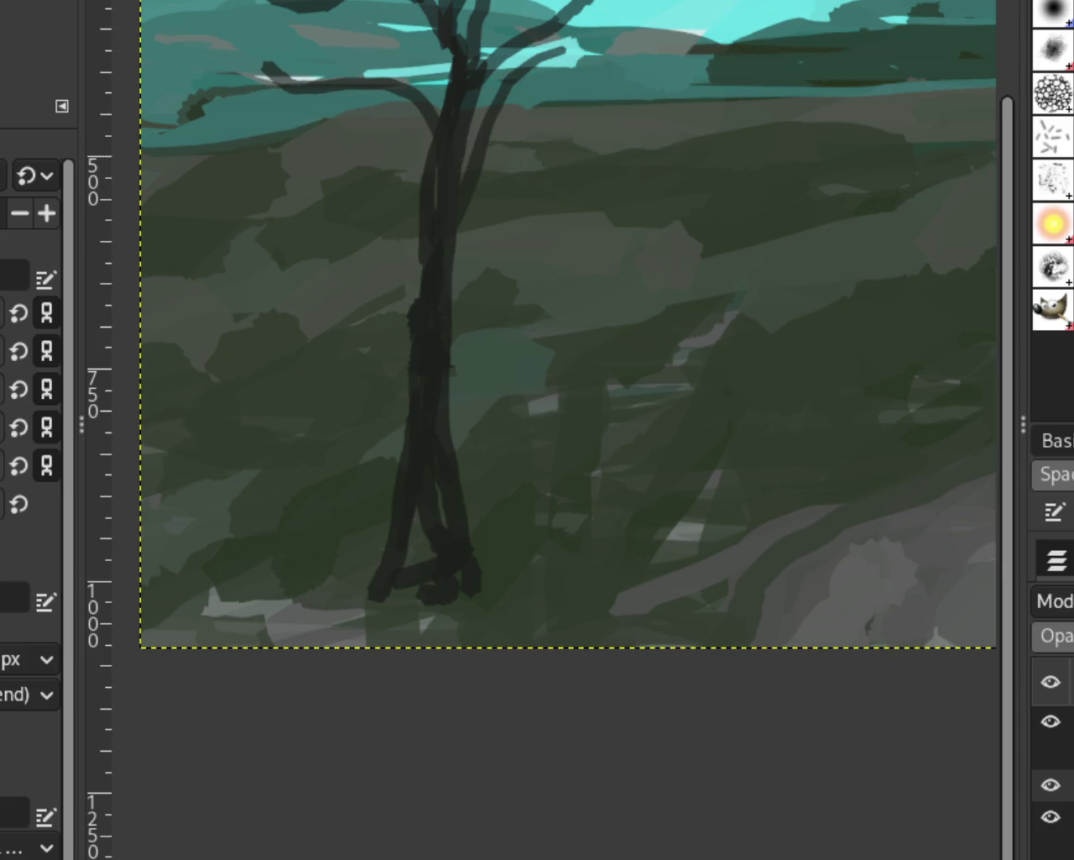
ctrl+scroll(383, 223, down, 3)
Zoom in on the big bare tree and paint a lower branch on the left of its trunk
ctrl+scroll(492, 126, up, 1)
ctrl+scroll(416, 111, down, 1)
ctrl+scroll(415, 112, up, 1)
ctrl+scroll(414, 112, down, 1)
ctrl+scroll(395, 134, down, 1)
ctrl+scroll(380, 150, down, 2)
ctrl+scroll(381, 149, up, 2)
ctrl+scroll(383, 156, up, 3)
ctrl+scroll(441, 361, down, 1)
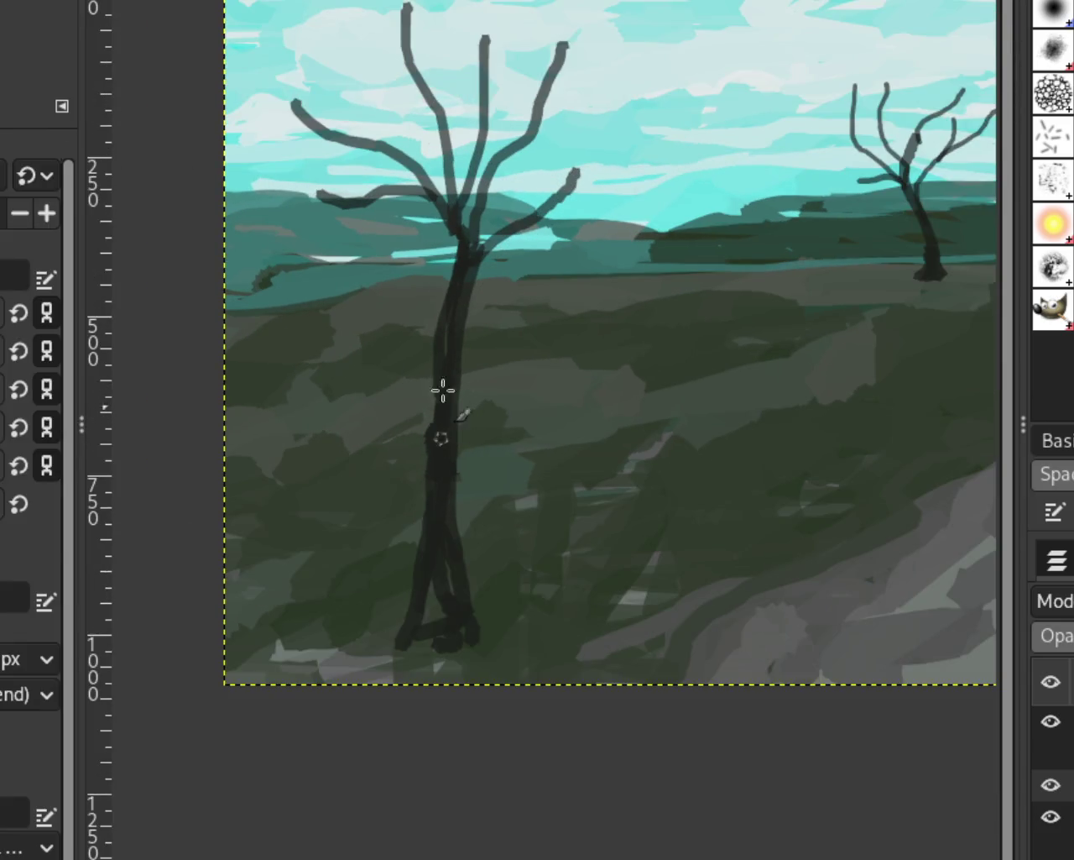
drag(441, 327, 411, 203)
key(ctrl+z)
drag(431, 348, 394, 235)
key(ctrl+z)
drag(438, 336, 366, 200)
key(ctrl+z)
drag(434, 348, 345, 215)
key(ctrl+z)
drag(435, 362, 341, 220)
drag(466, 342, 573, 273)
key(ctrl+z)
key(ctrl+z)
mouse_move(434, 361)
mouse_down()
mouse_move(330, 225)
mouse_move(296, 268)
mouse_up()
Try several right-side branches off the trunk, undoing each unsatisfying attempt
drag(465, 335, 789, 267)
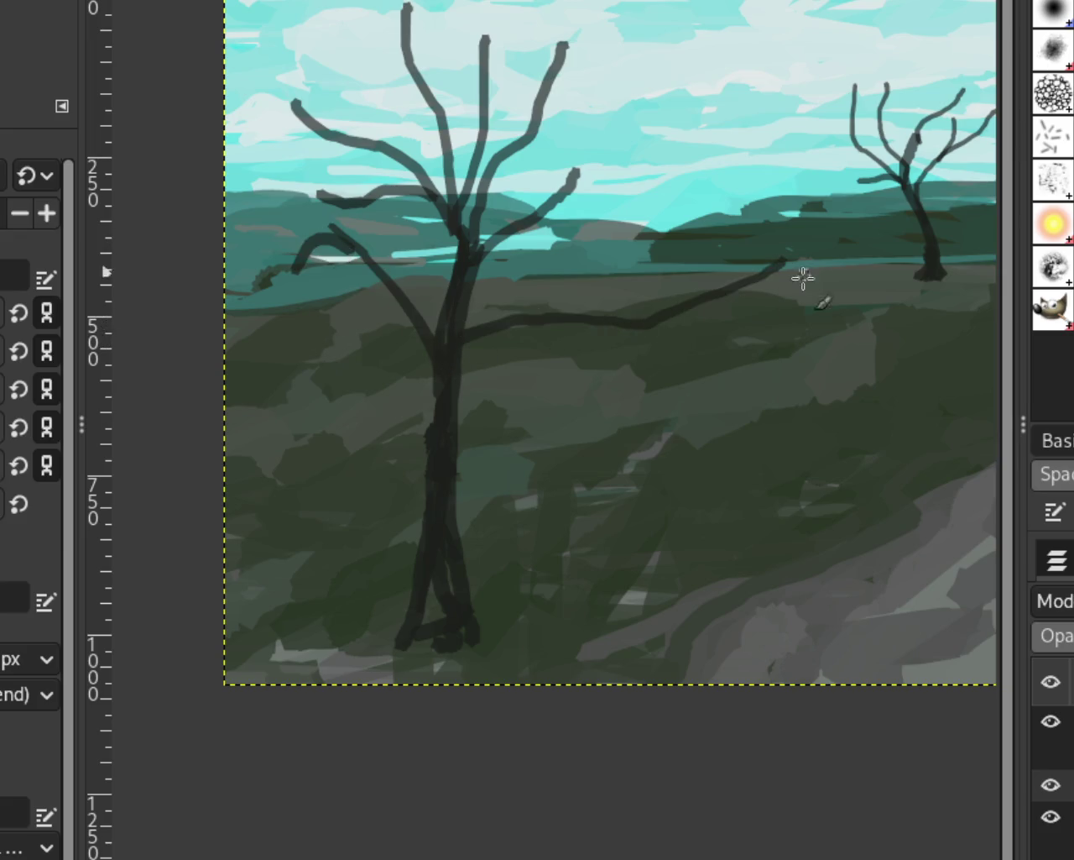
key(ctrl+z)
drag(466, 303, 571, 270)
key(ctrl+z)
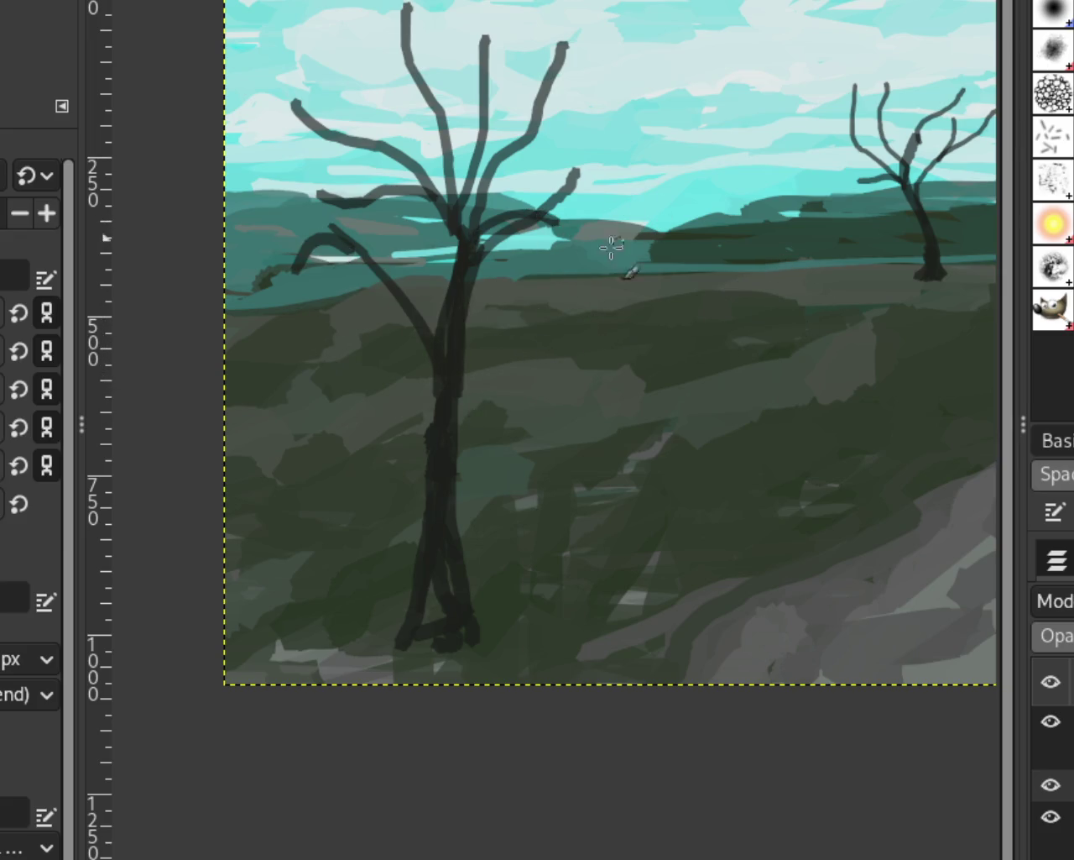
drag(444, 378, 578, 272)
key(ctrl+z)
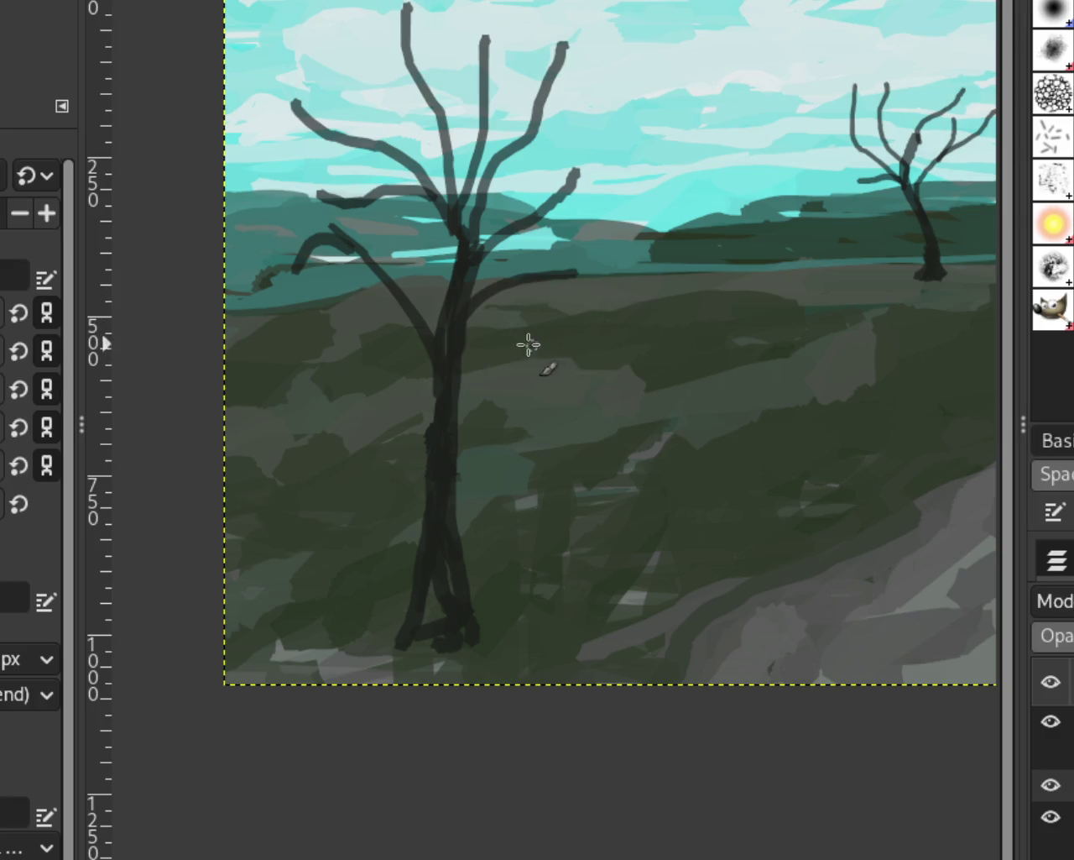
key(ctrl+z)
drag(463, 341, 625, 252)
drag(379, 270, 454, 236)
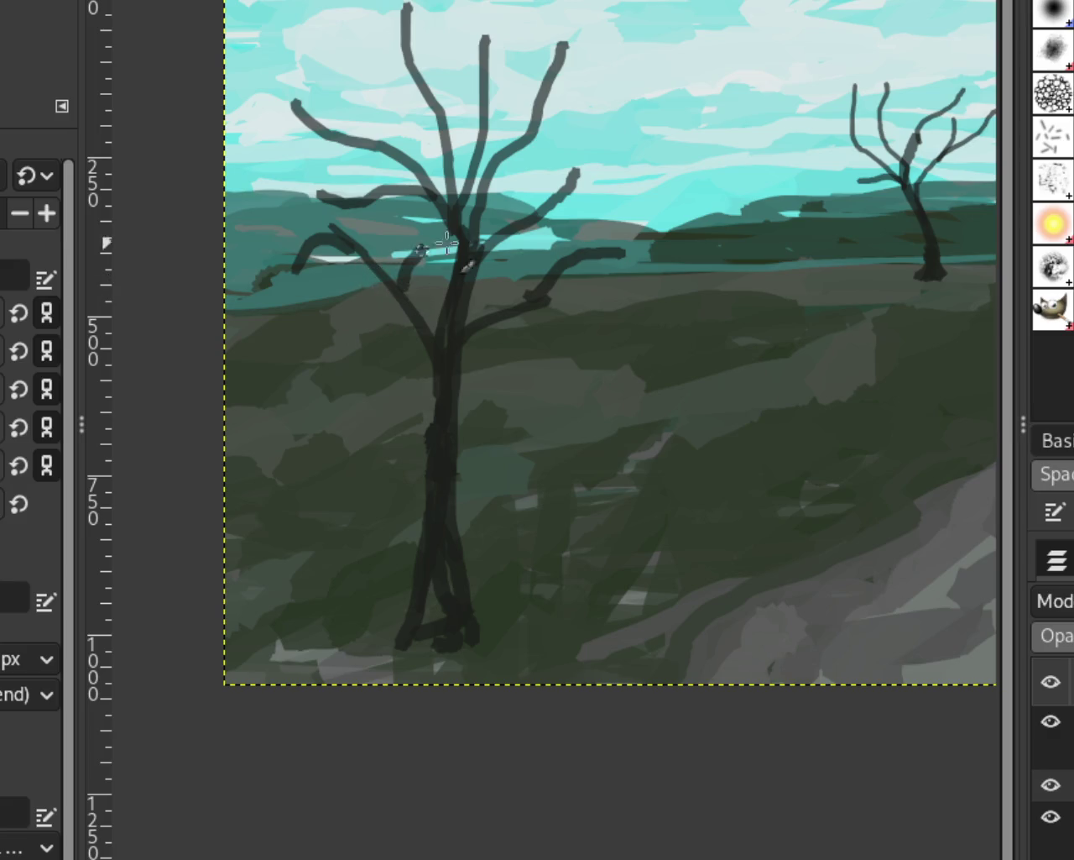
key(ctrl+z)
drag(563, 294, 546, 304)
key(ctrl+z)
key(ctrl+z)
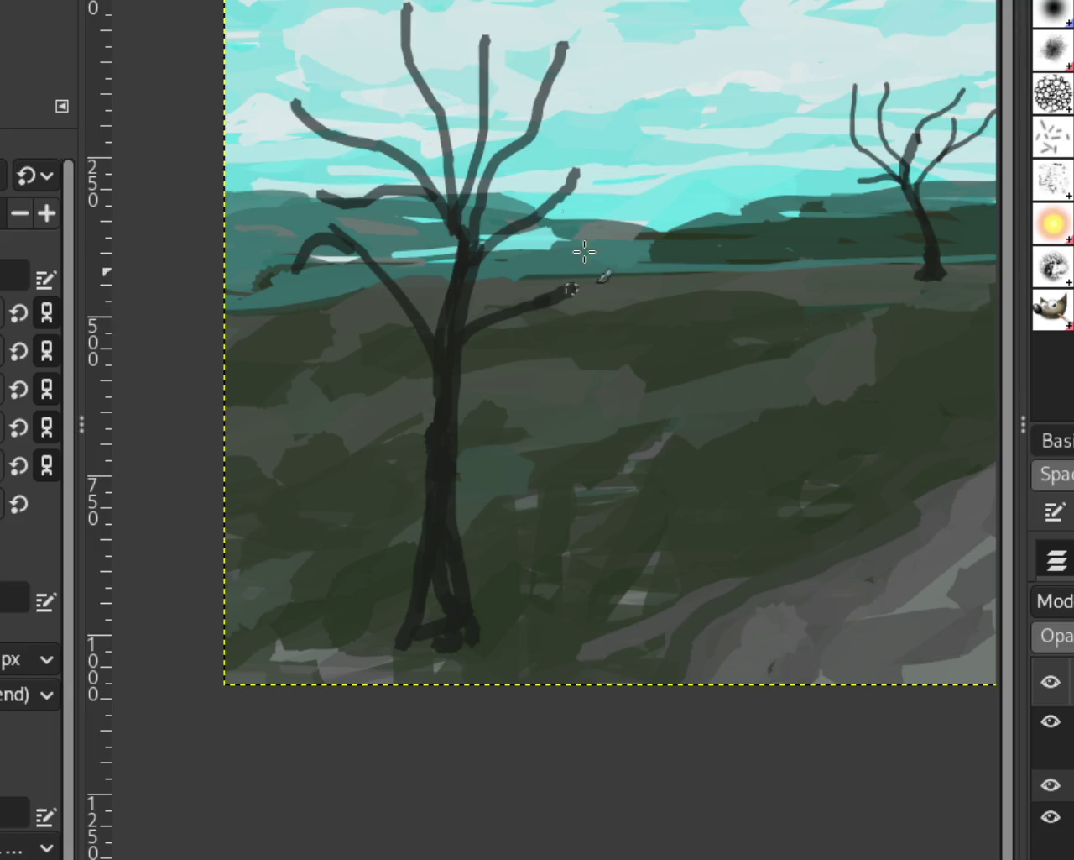
drag(530, 302, 631, 269)
key(ctrl+z)
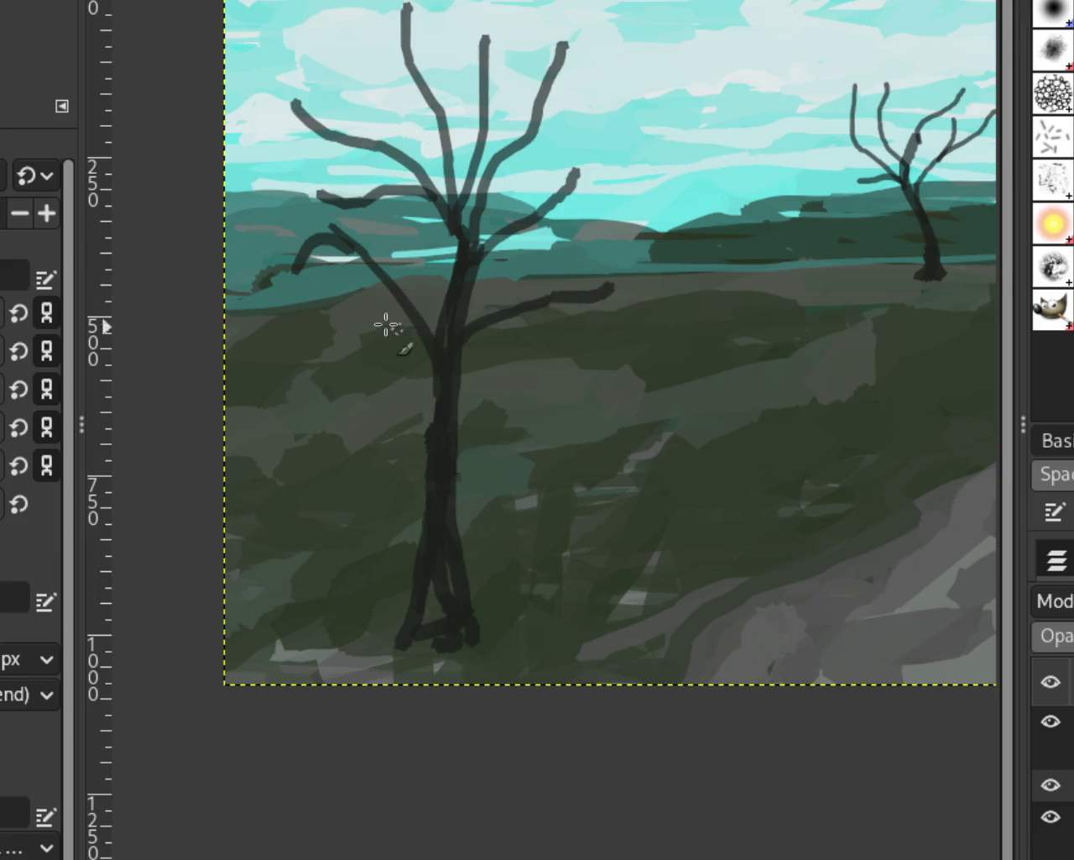
key(ctrl+z)
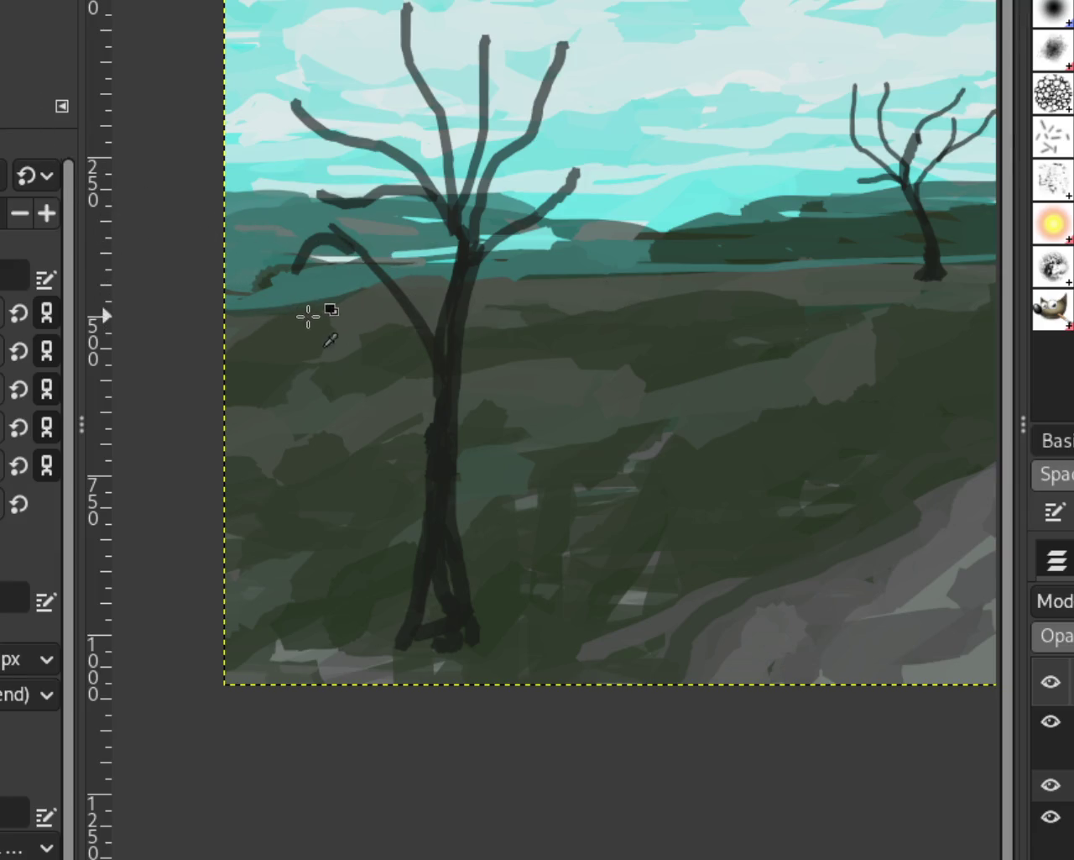
key(ctrl+z)
Paint a lower branch rising right from mid-trunk and erase the stray left stroke
drag(467, 359, 548, 295)
key(ctrl+z)
mouse_move(462, 332)
mouse_down()
mouse_move(621, 248)
mouse_move(396, 349)
mouse_up()
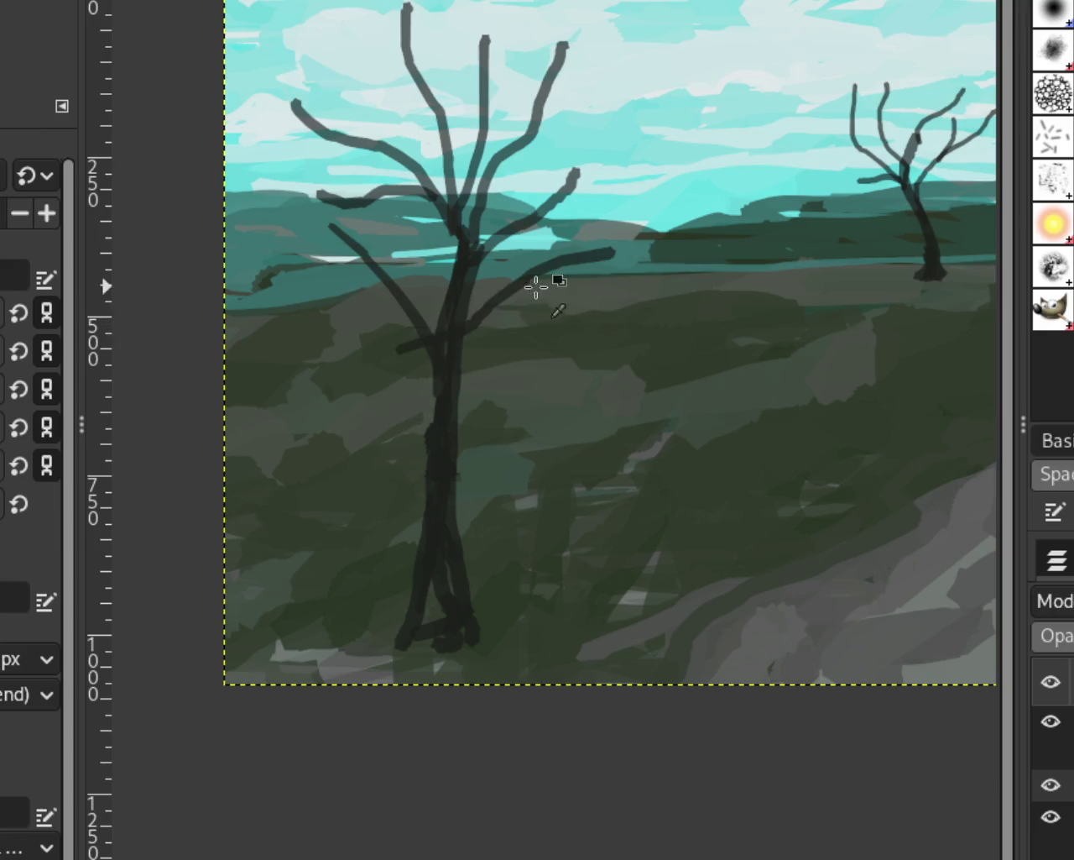
key(ctrl+z)
key(ctrl+z)
drag(563, 267, 498, 349)
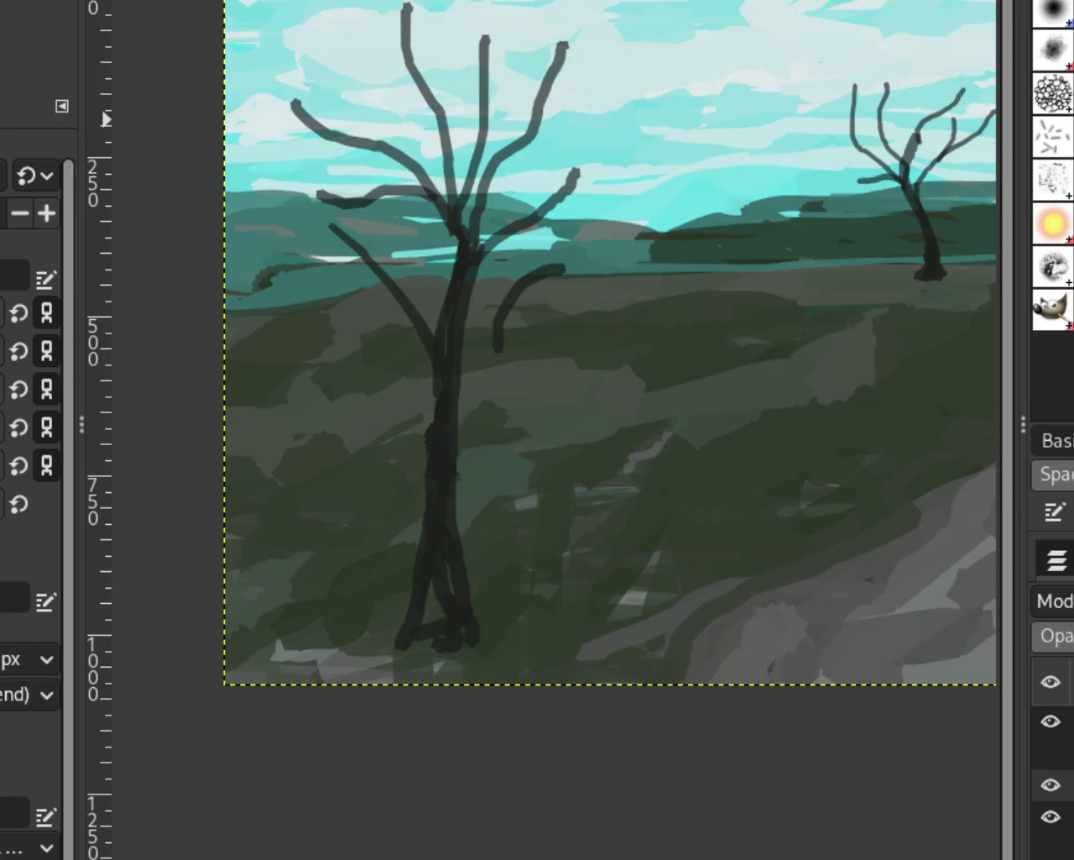
key(ctrl+z)
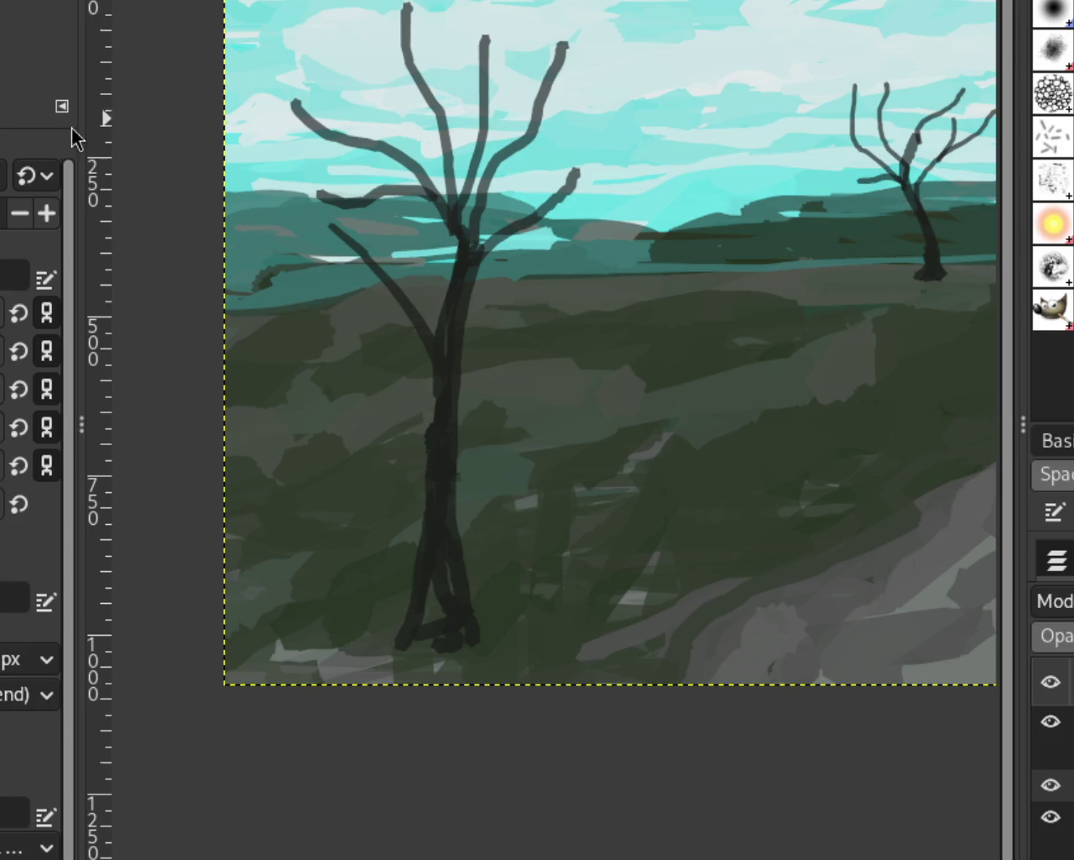
drag(460, 373, 571, 270)
key(ctrl+z)
drag(461, 360, 519, 288)
key(ctrl+z)
drag(464, 382, 552, 295)
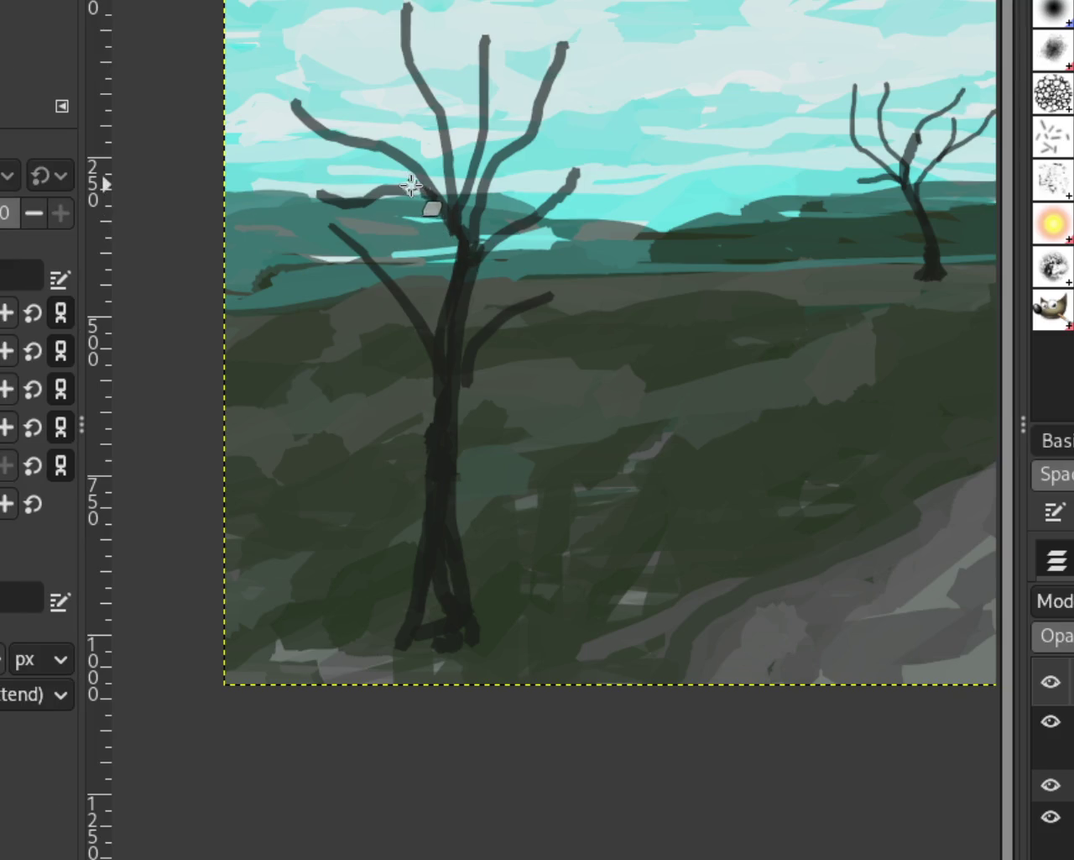
key(ctrl+z)
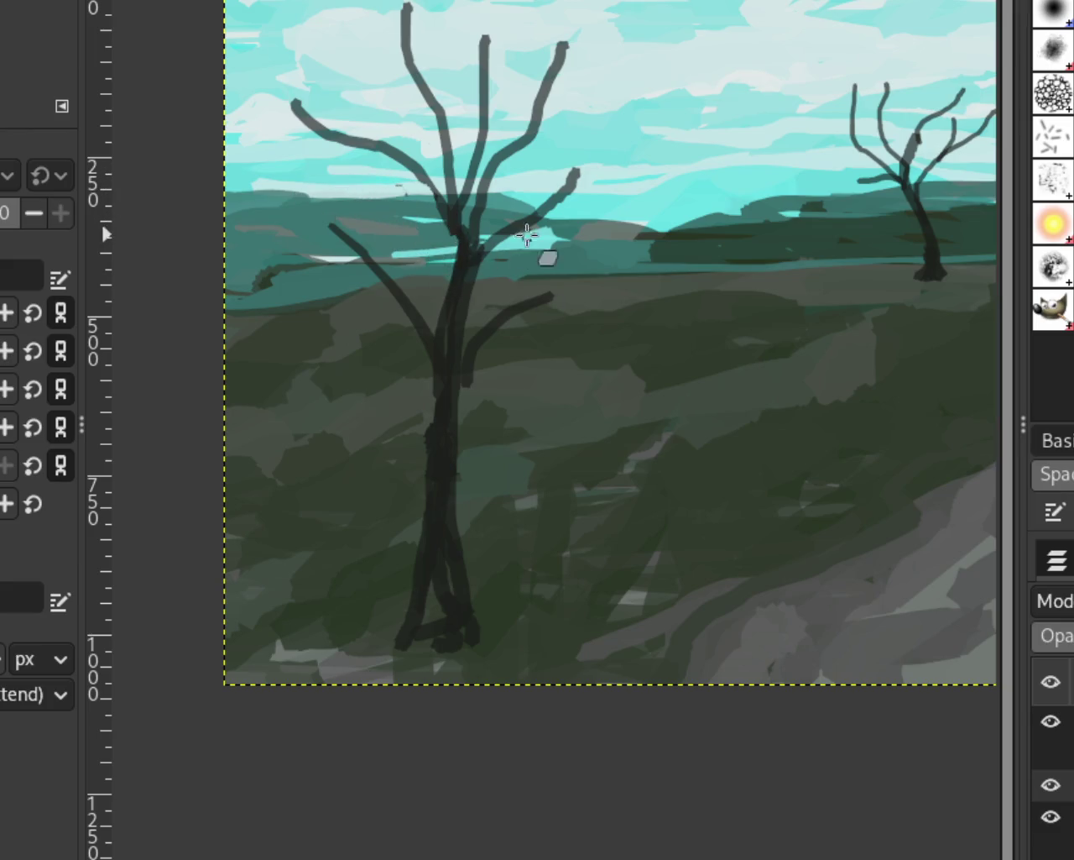
scroll(456, 311, down, 1)
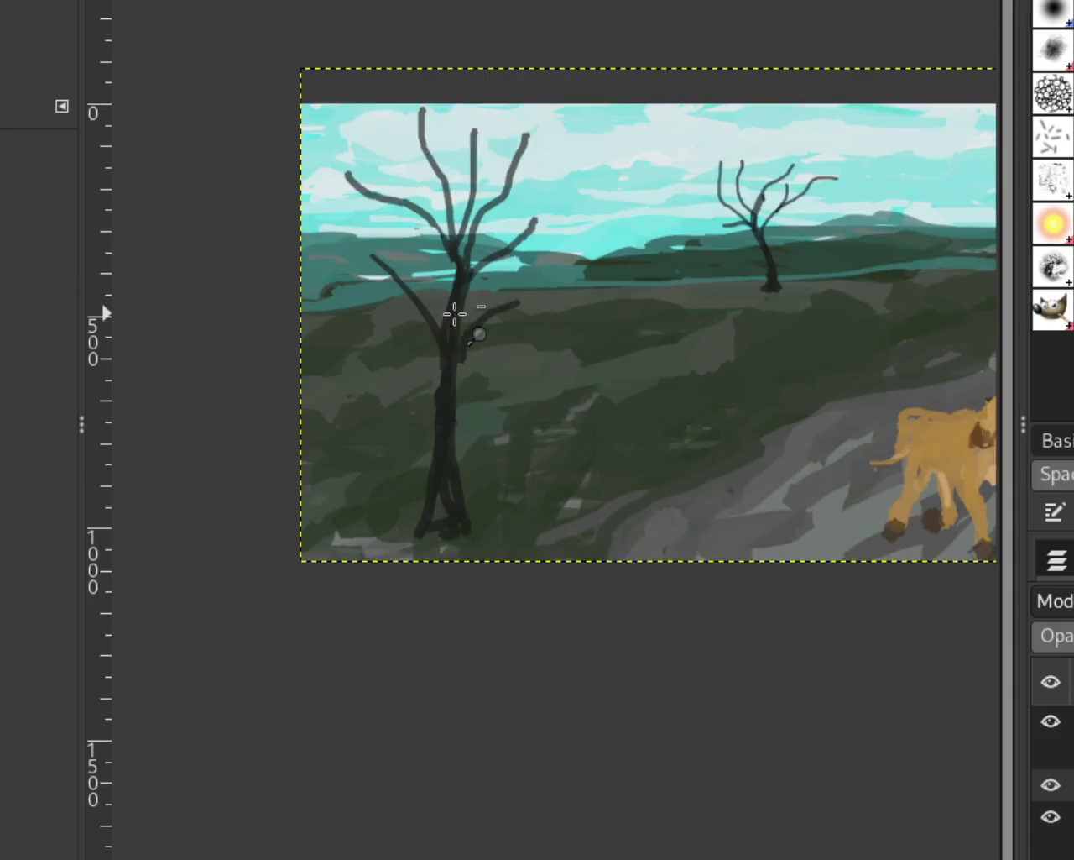
scroll(566, 338, down, 2)
scroll(566, 338, up, 3)
scroll(567, 339, down, 1)
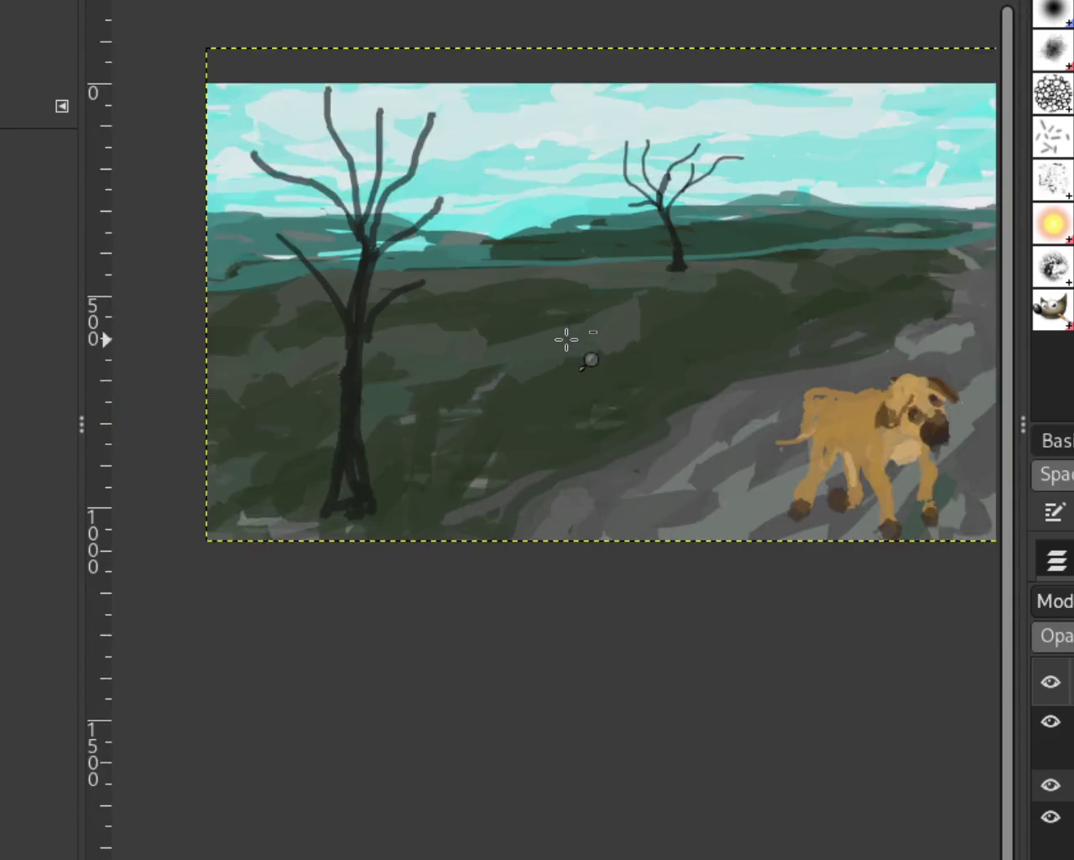
scroll(619, 309, down, 1)
scroll(618, 309, up, 1)
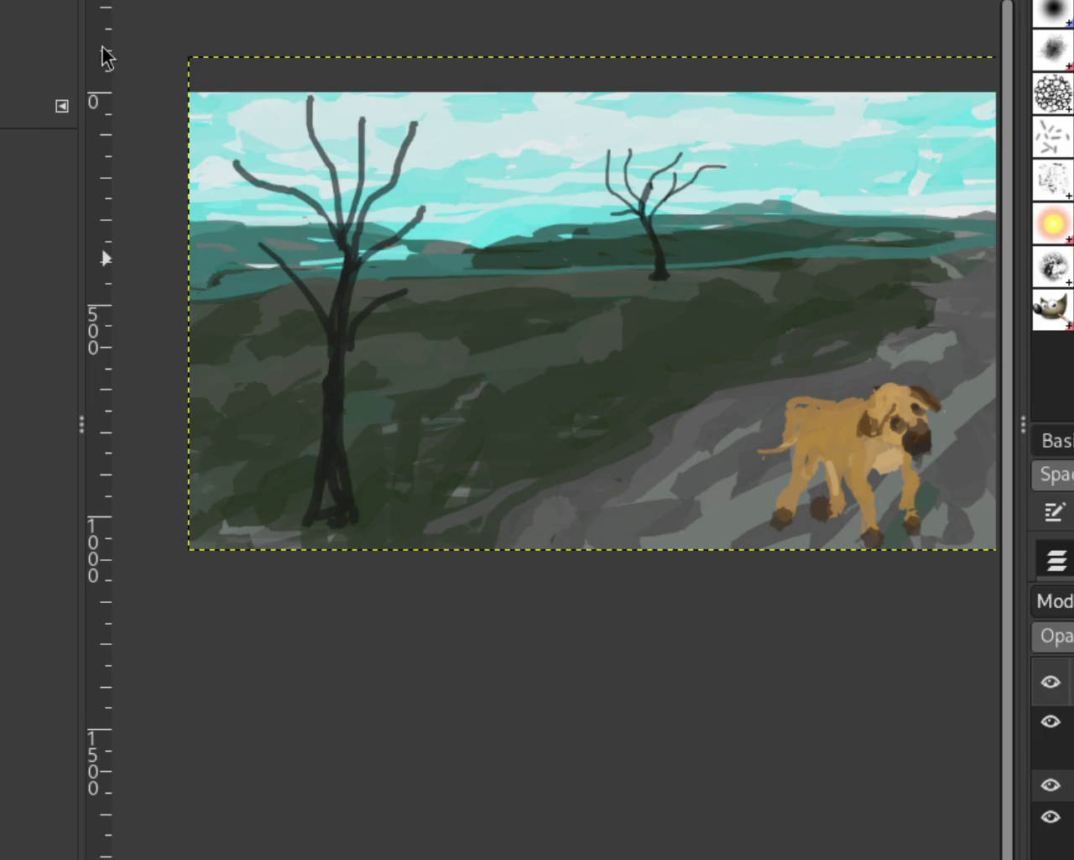
scroll(623, 304, down, 1)
scroll(648, 288, up, 1)
scroll(648, 289, up, 1)
scroll(648, 289, down, 1)
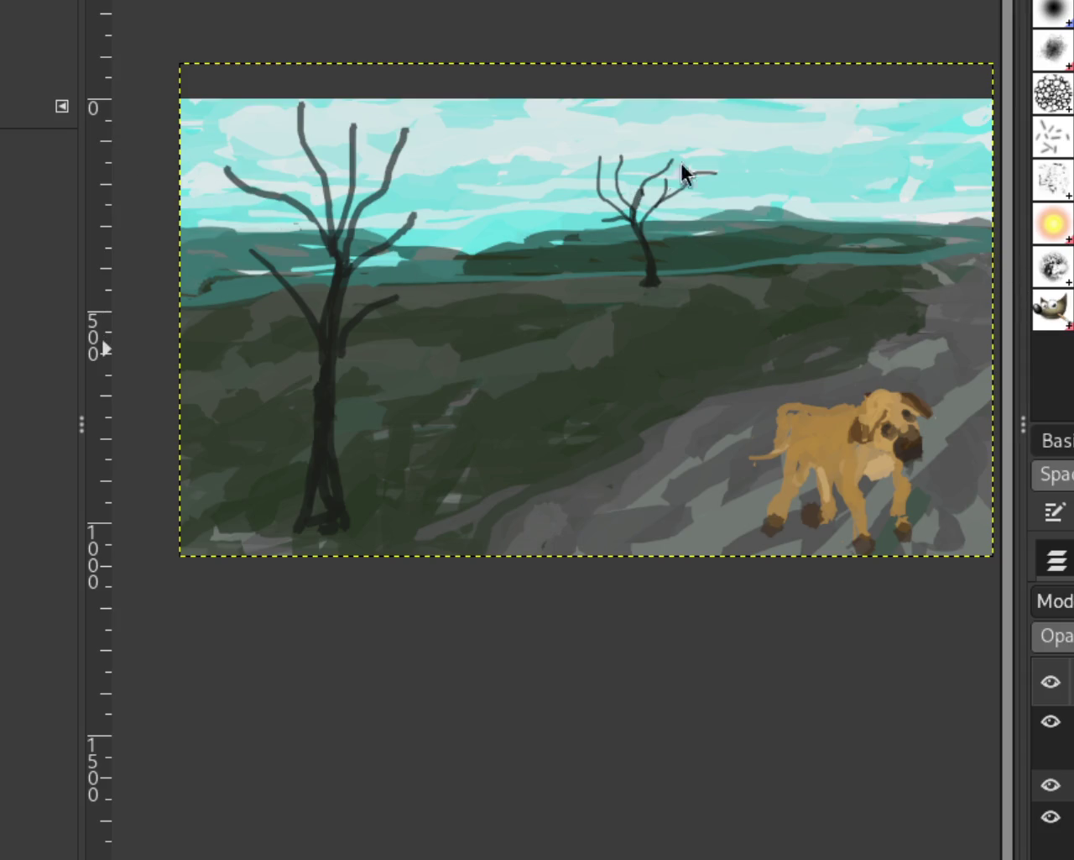
drag(368, 303, 342, 332)
Zoom in on the painting's left side, then out to see the whole painting
ctrl+click(468, 350)
click(468, 350)
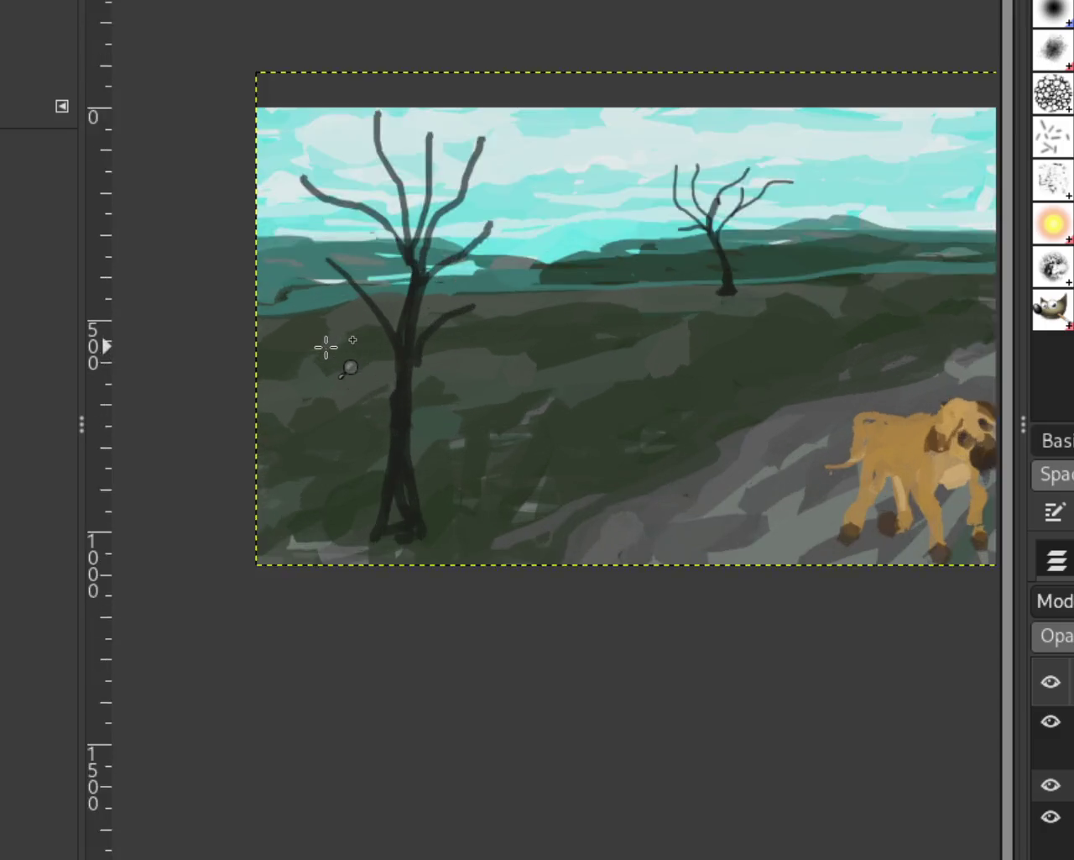
click(329, 348)
ctrl+click(563, 388)
ctrl+click(563, 389)
ctrl+click(580, 389)
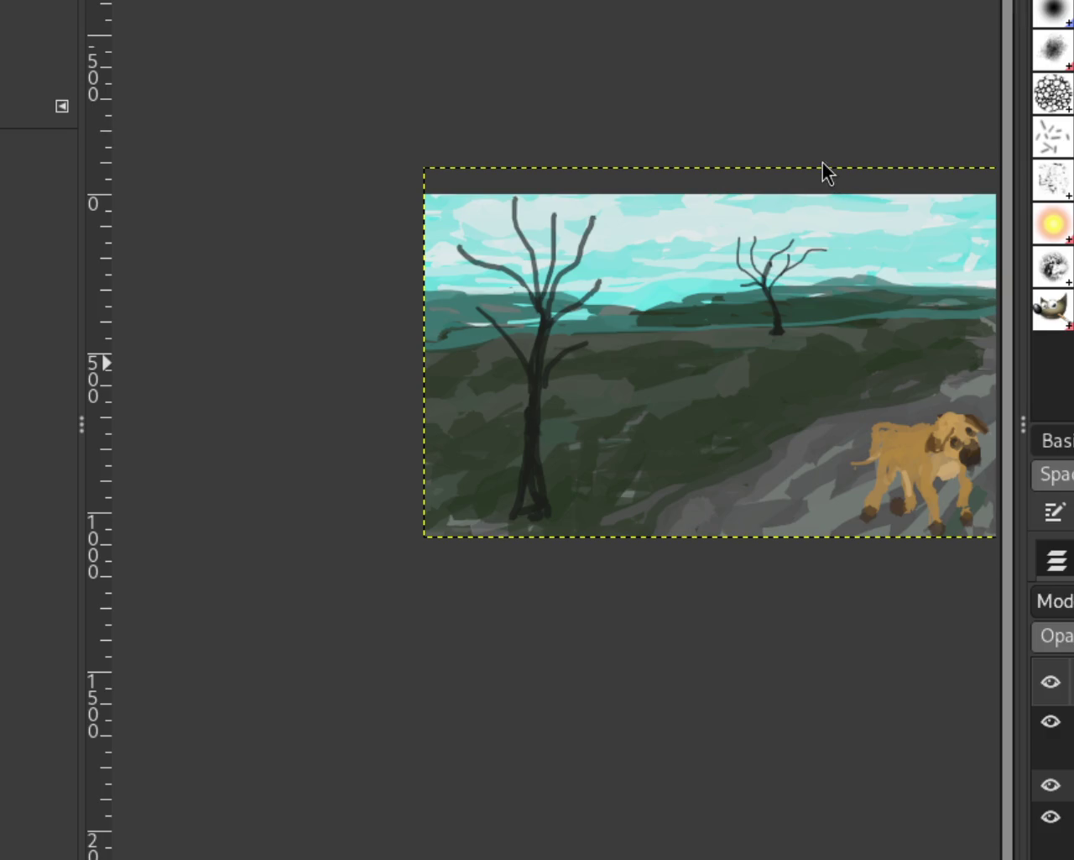
ctrl+click(598, 427)
click(653, 432)
click(653, 431)
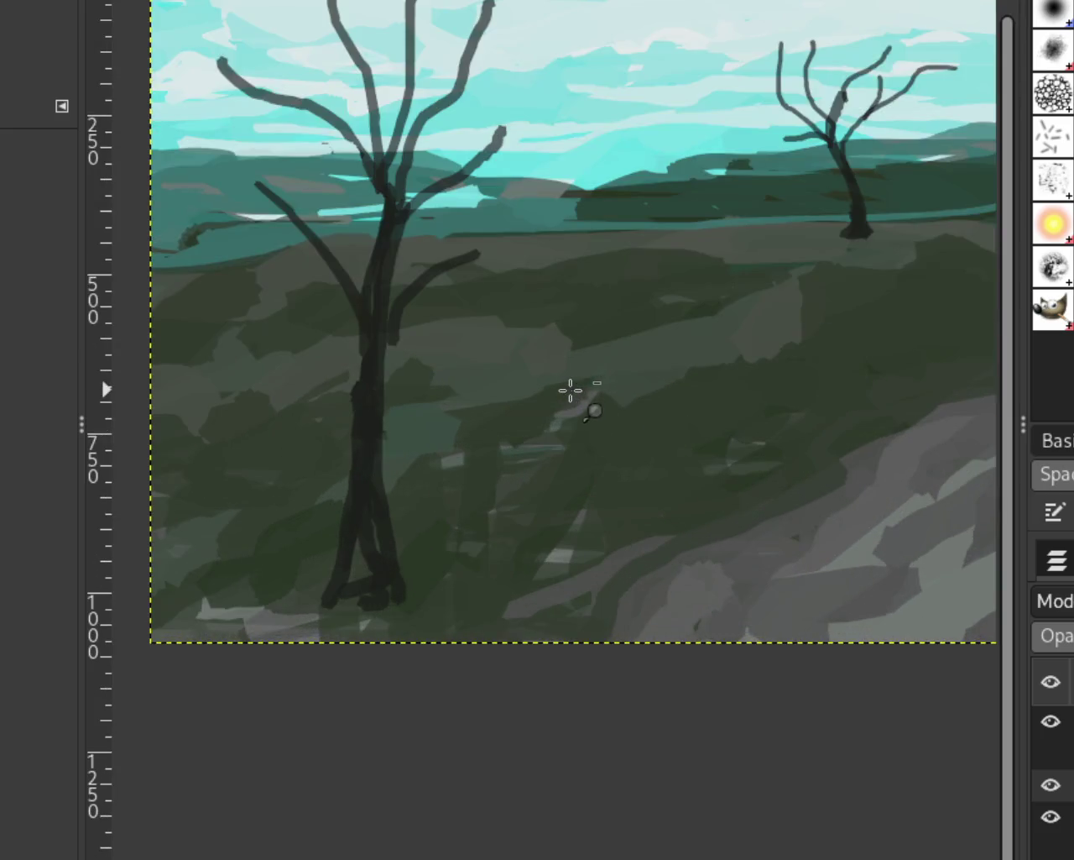
ctrl+click(569, 396)
Zoom in on the path near the dog, return to the Paintbrush, and hide the dog layer
click(674, 408)
ctrl+click(674, 408)
click(892, 326)
click(893, 326)
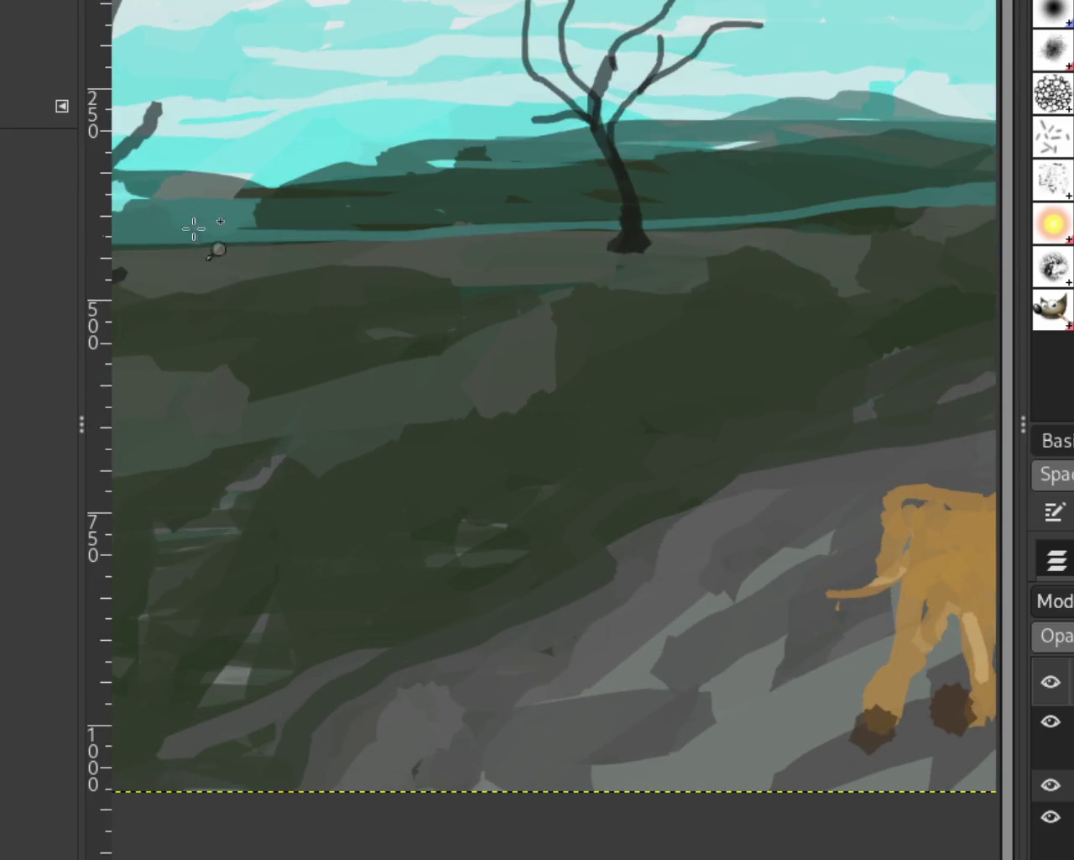
key(p)
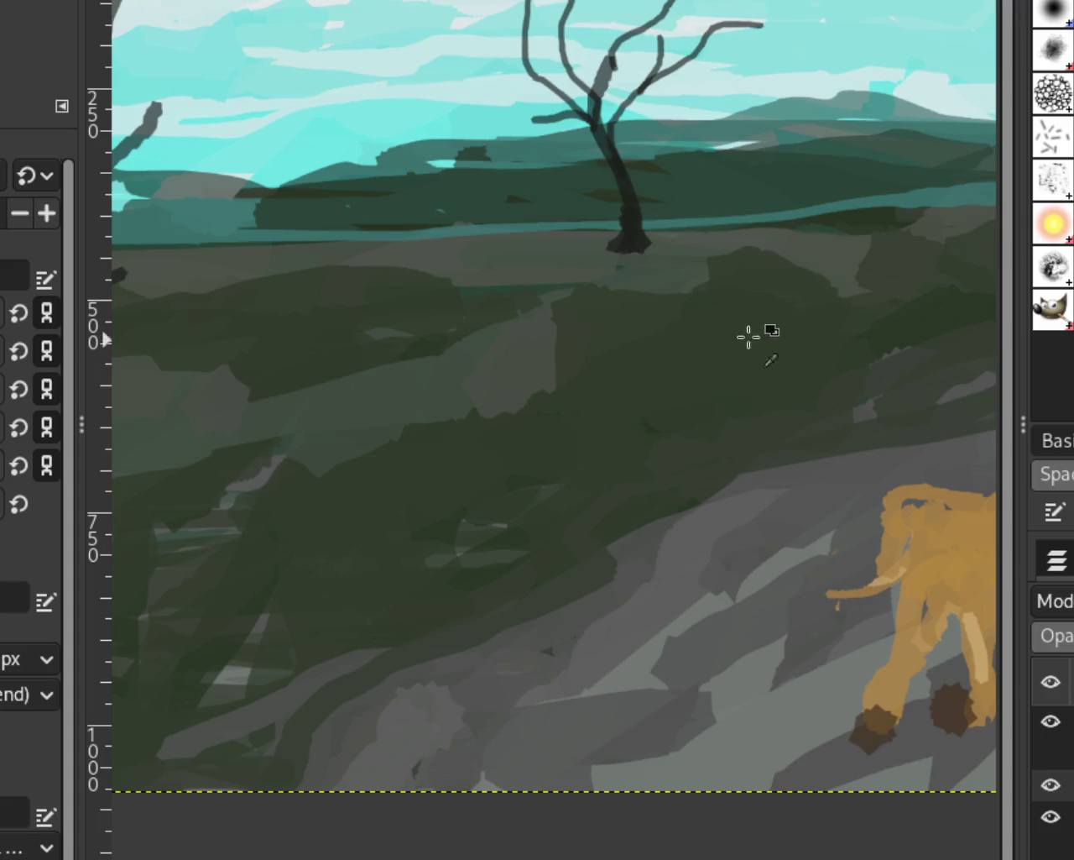
click(1051, 722)
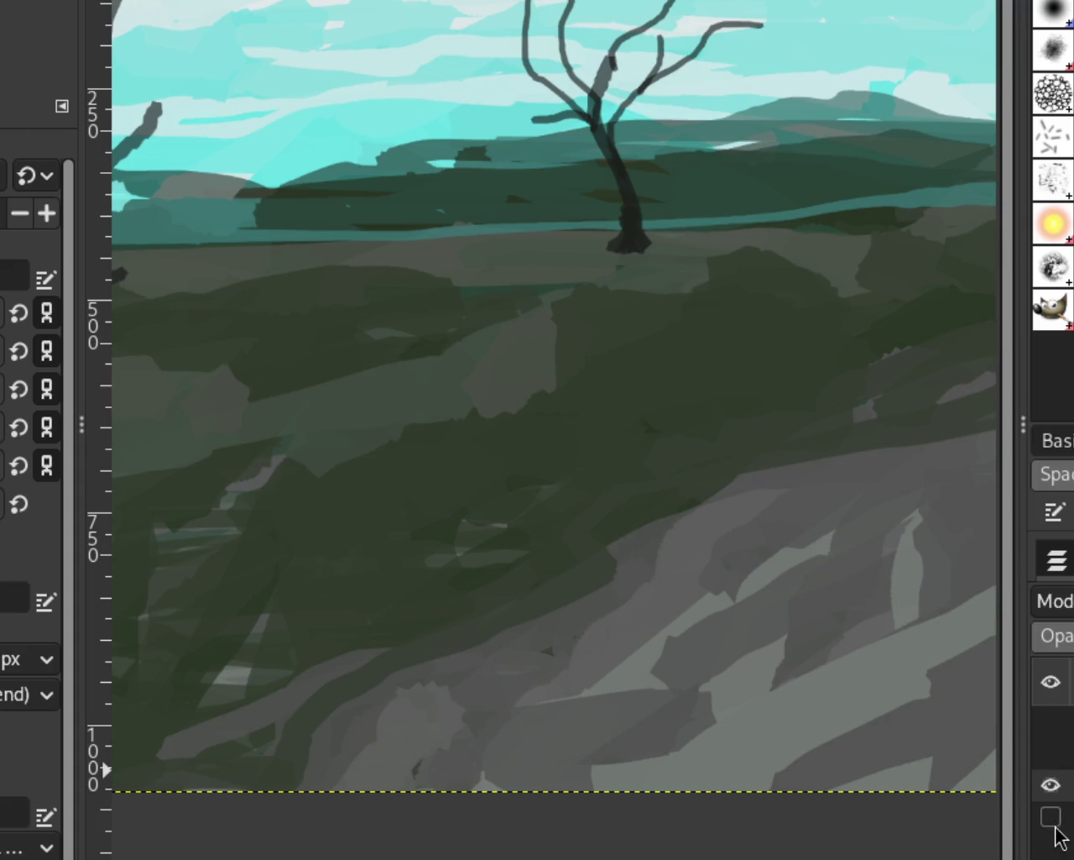
Hide a second layer, zoom out to fit the whole image, then zoom in on the trees
click(1051, 815)
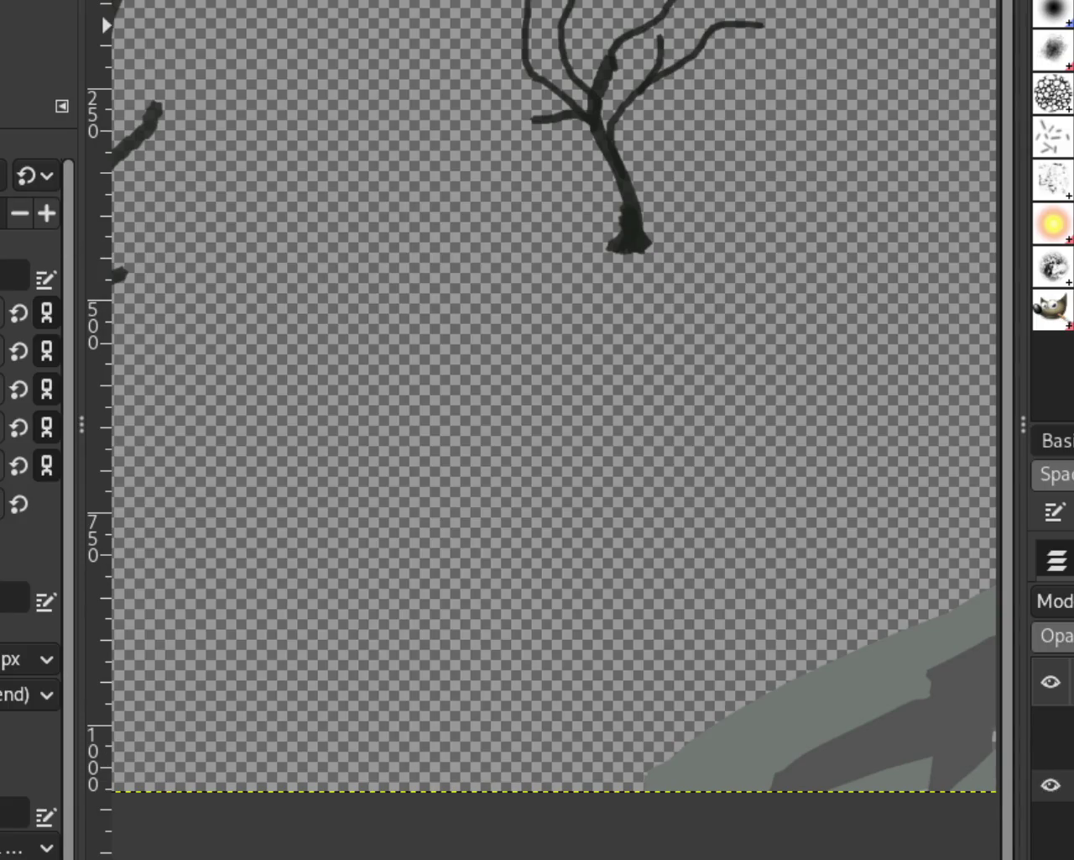
key(z)
ctrl+click(600, 260)
ctrl+click(595, 251)
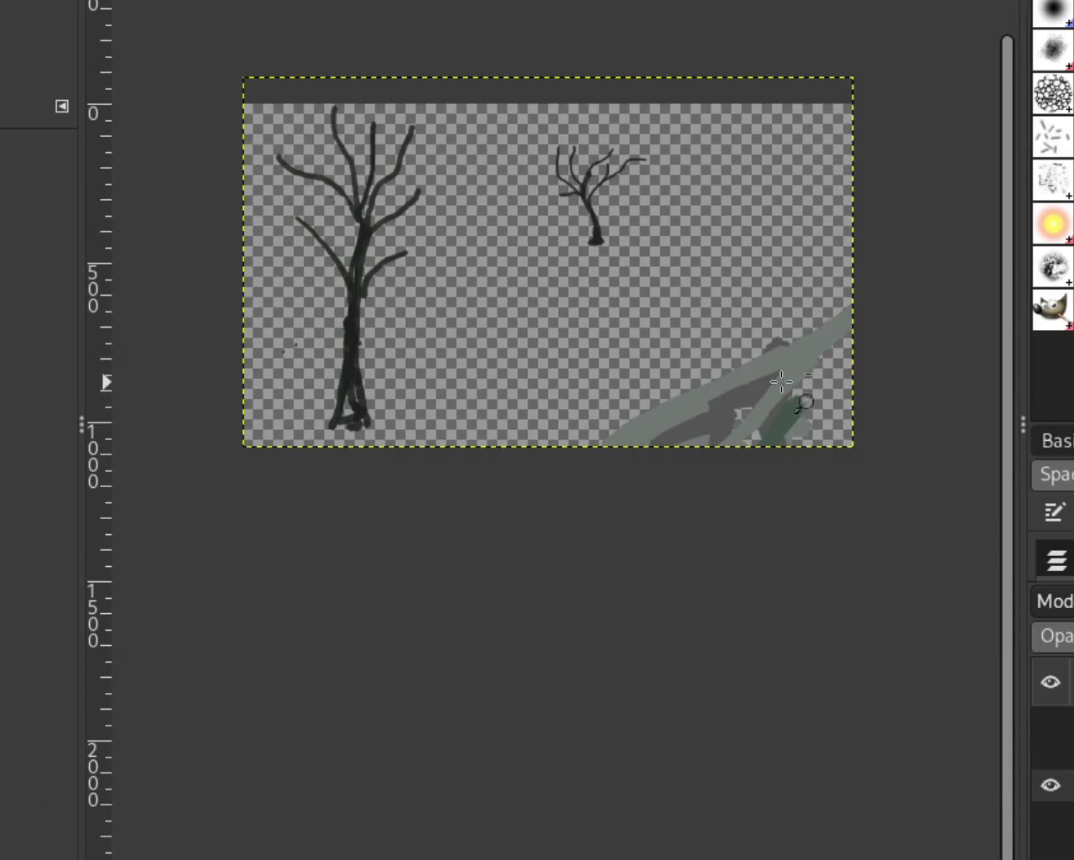
click(835, 414)
Select the lower-right area, hide the tree layer, show the landscape layer, and clear the selection
key(r)
drag(513, 225, 997, 707)
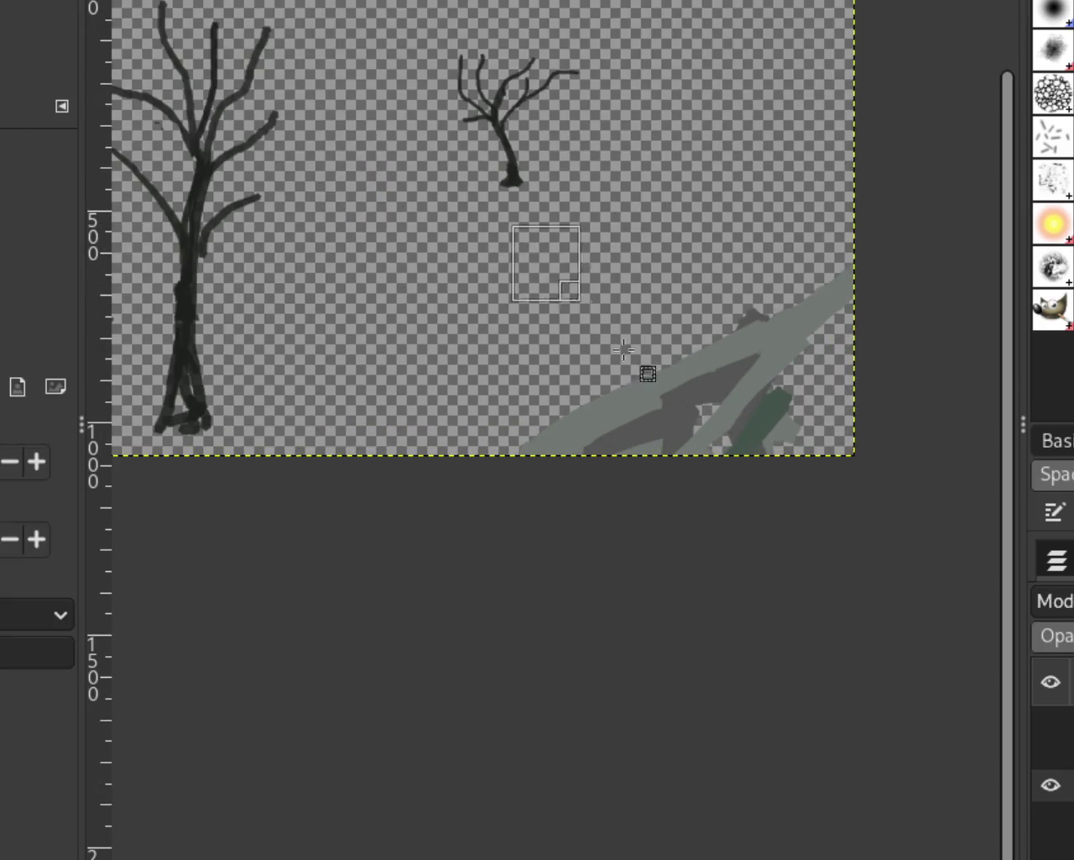
click(1051, 785)
click(1051, 819)
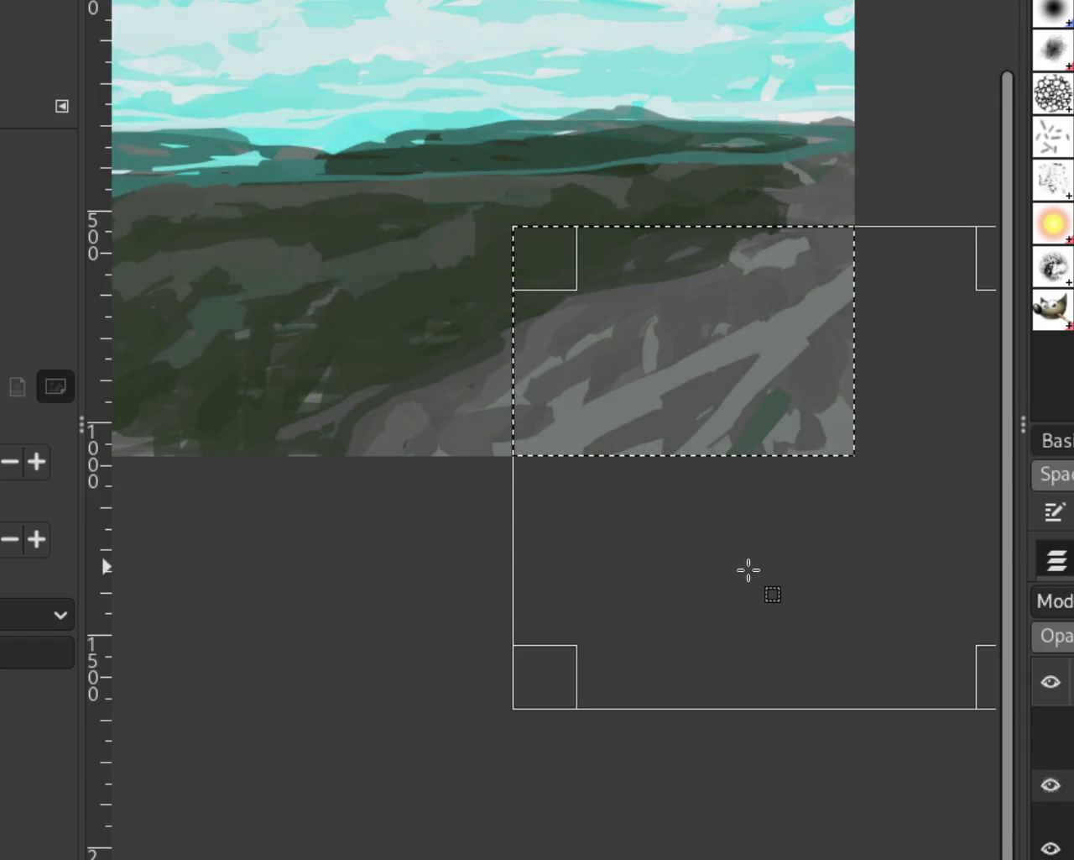
key(Return)
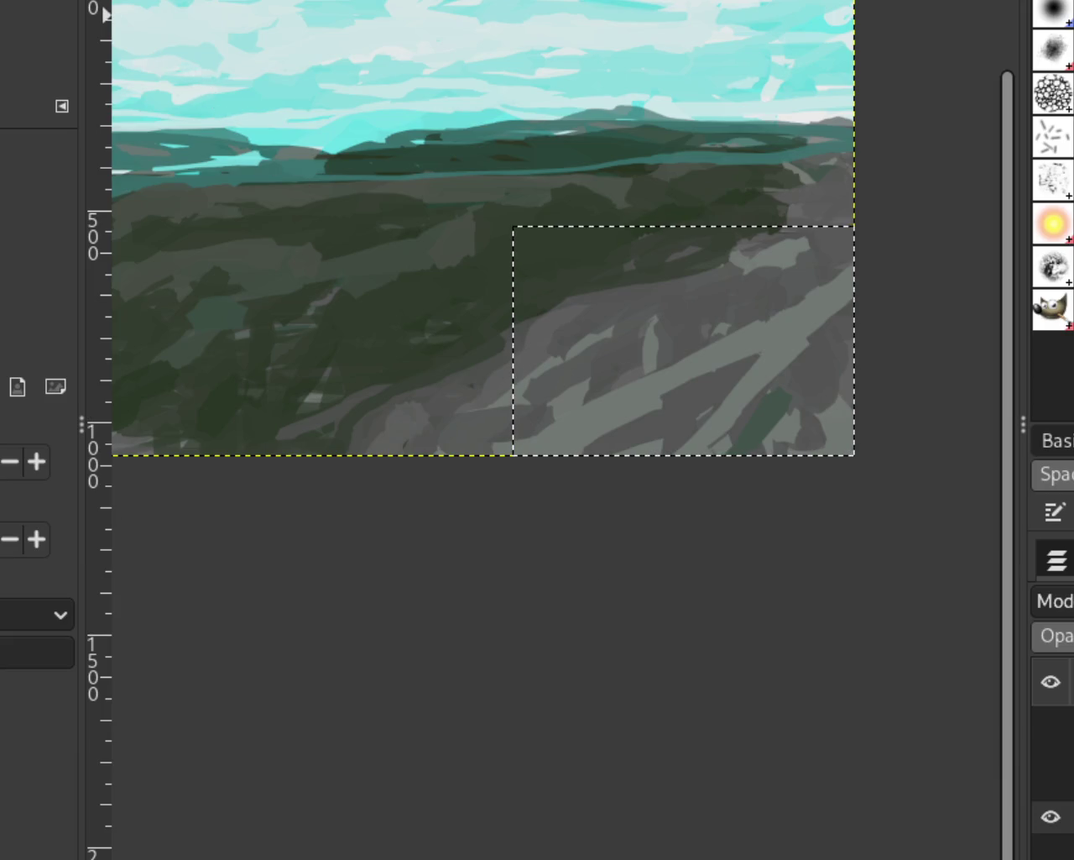
click(539, 220)
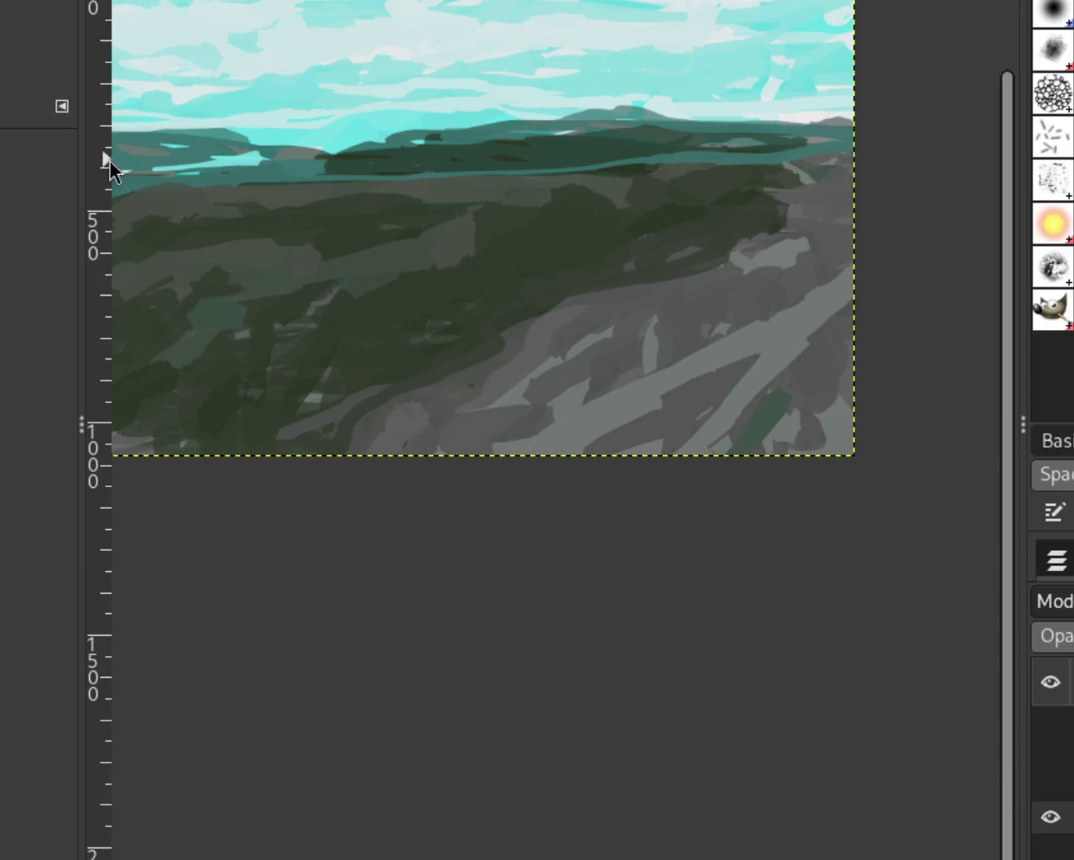
scroll(719, 479, down, 2)
scroll(651, 392, down, 1)
scroll(650, 392, up, 2)
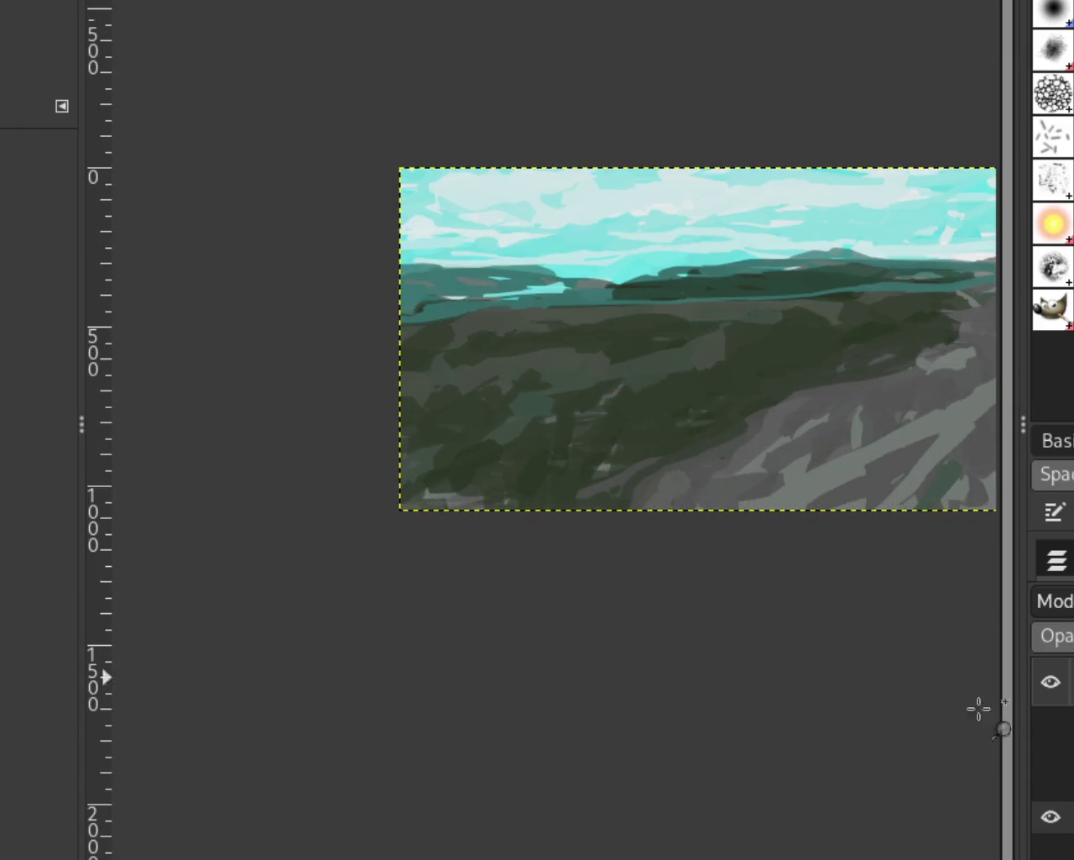
Show the tree, dog and horse-and-rider layers over the landscape
click(1049, 793)
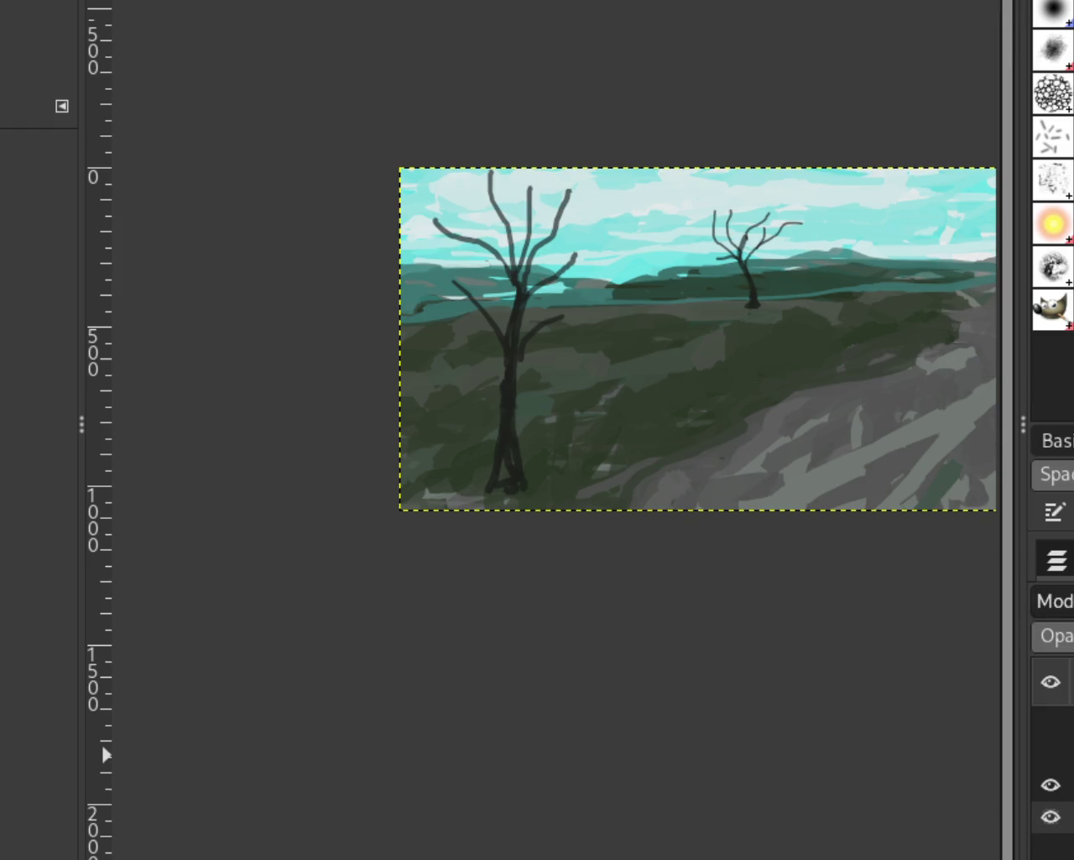
click(1049, 726)
click(1049, 727)
click(1049, 727)
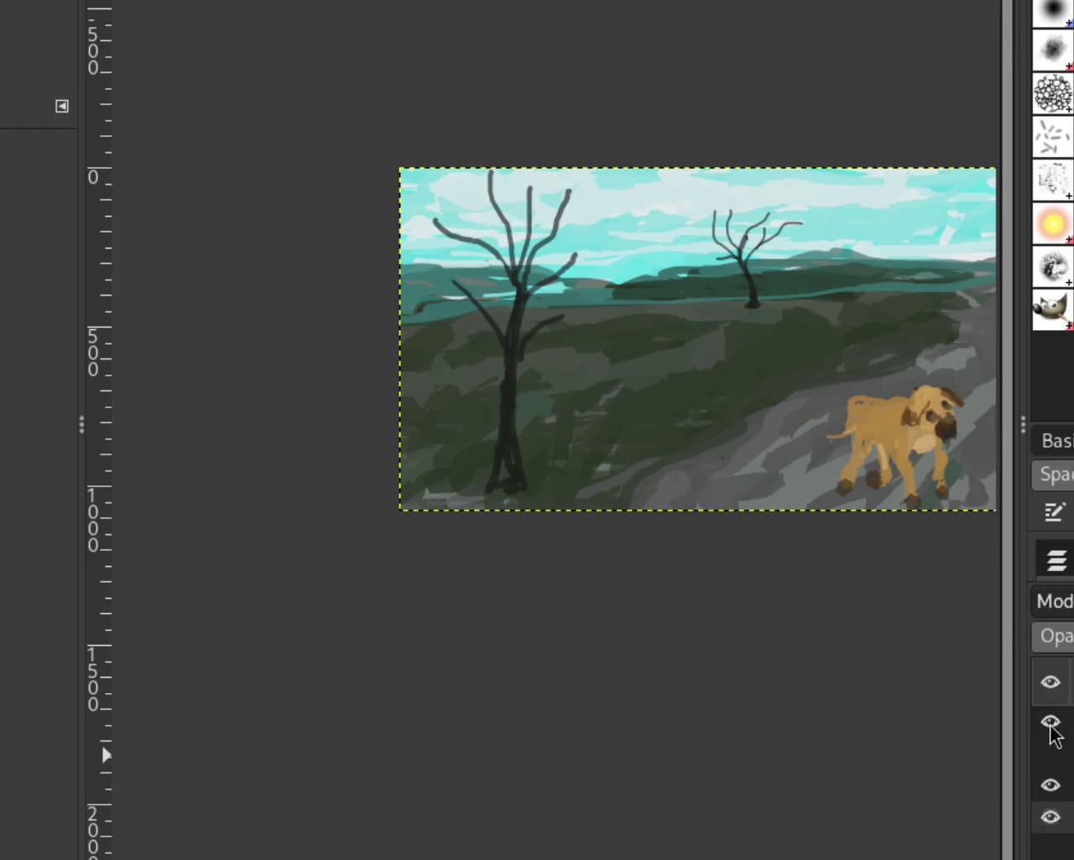
click(1052, 754)
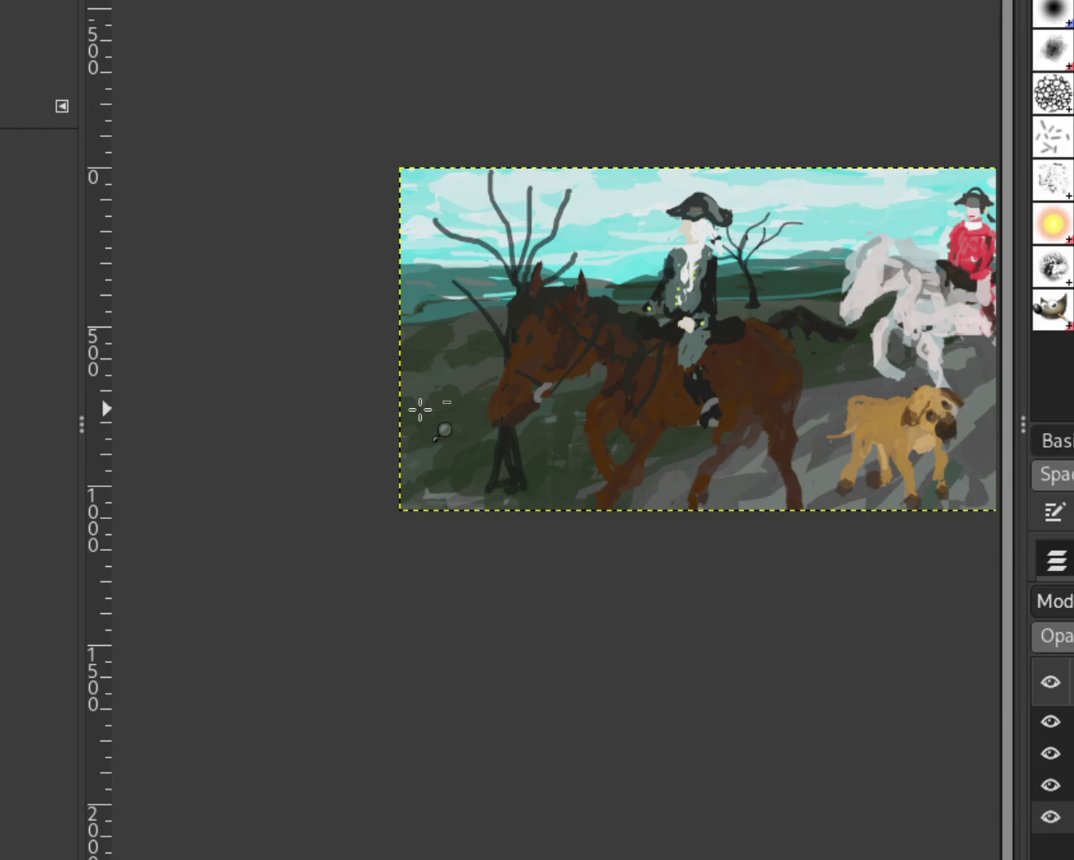
Hide every layer except the bare trees
scroll(647, 420, down, 1)
scroll(648, 419, up, 3)
scroll(652, 422, down, 1)
scroll(652, 422, down, 1)
scroll(652, 422, up, 1)
scroll(652, 423, down, 1)
scroll(652, 422, up, 1)
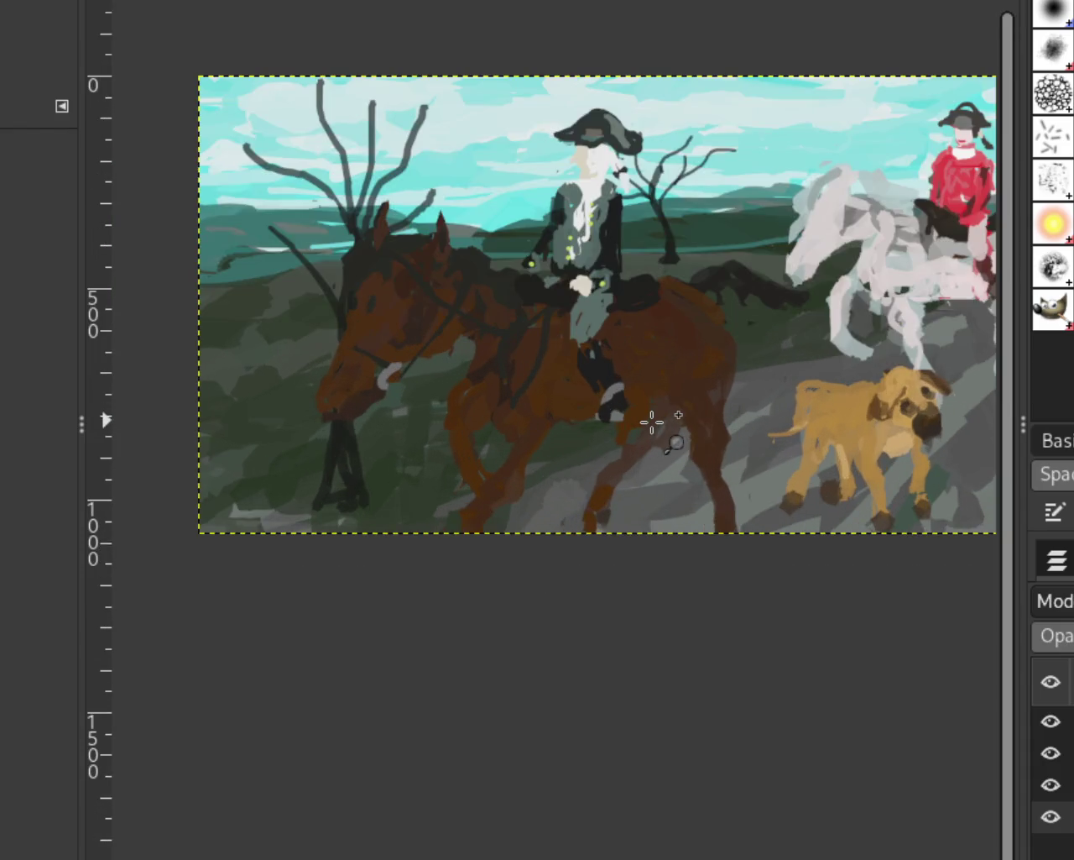
shift+click(1048, 785)
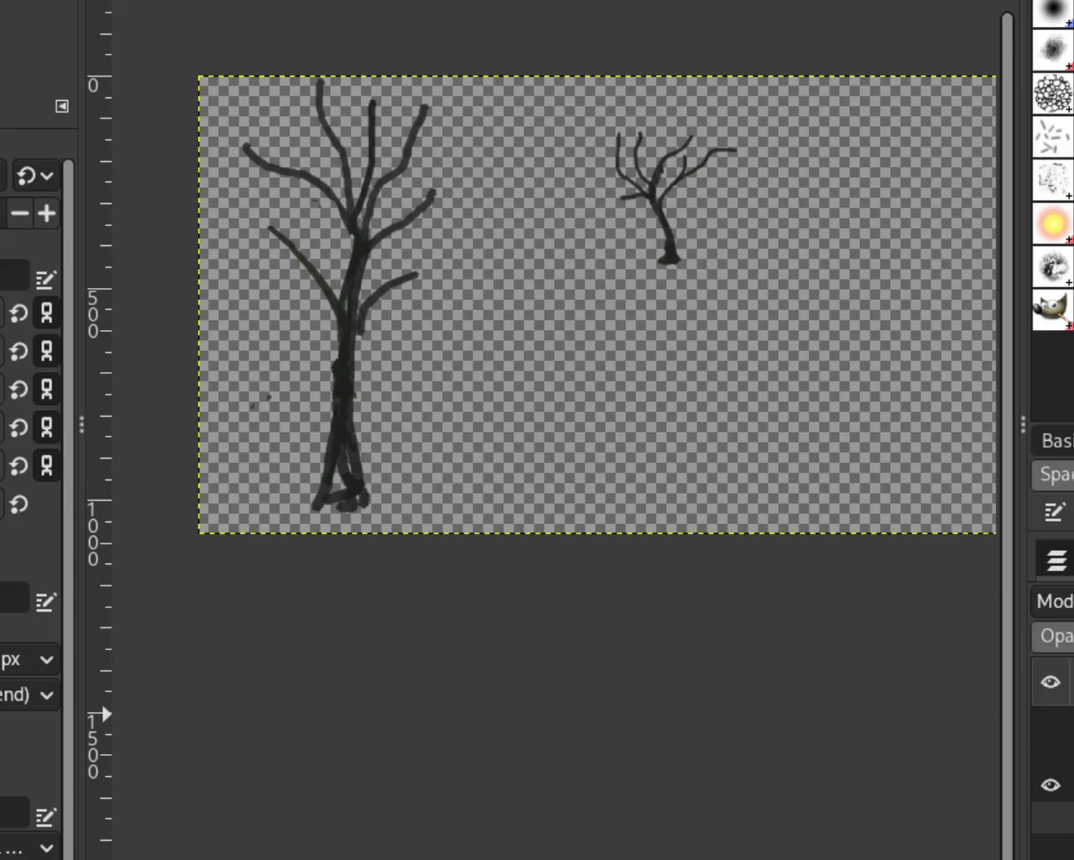
Make the tree layer active and extend the big tree's trunk up to the top edge
click(1059, 752)
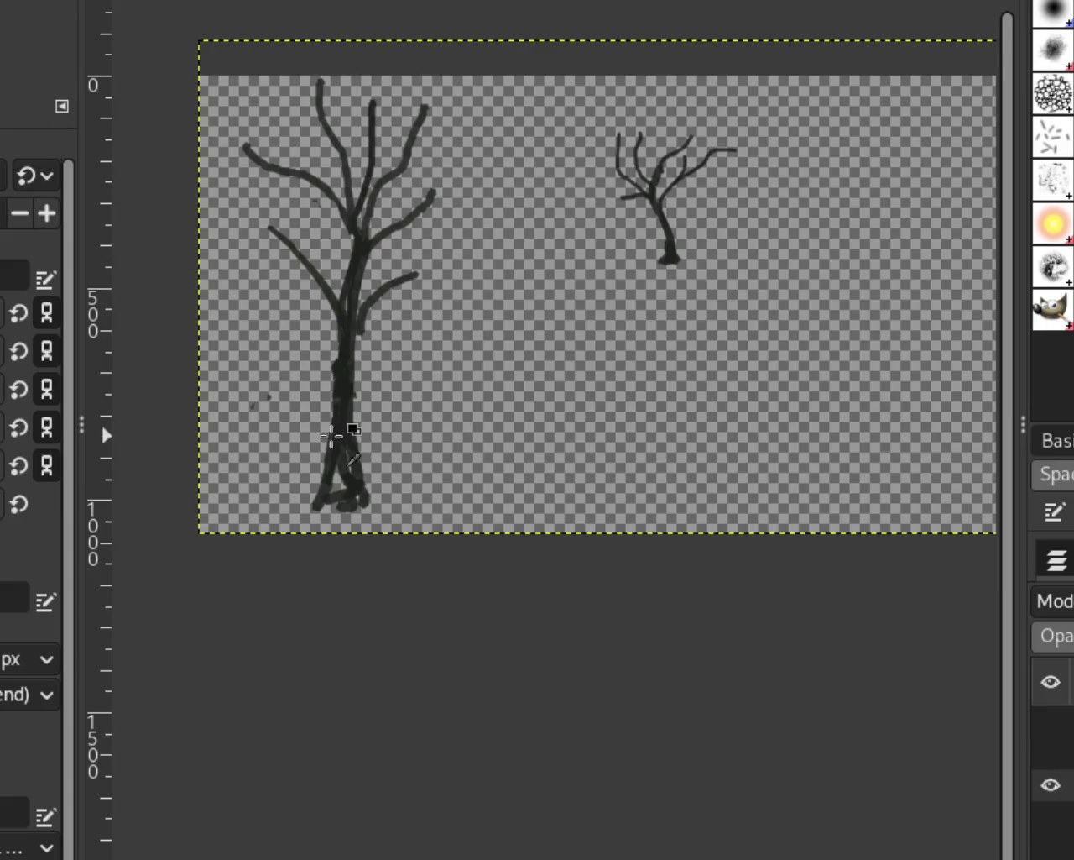
drag(343, 386, 341, 117)
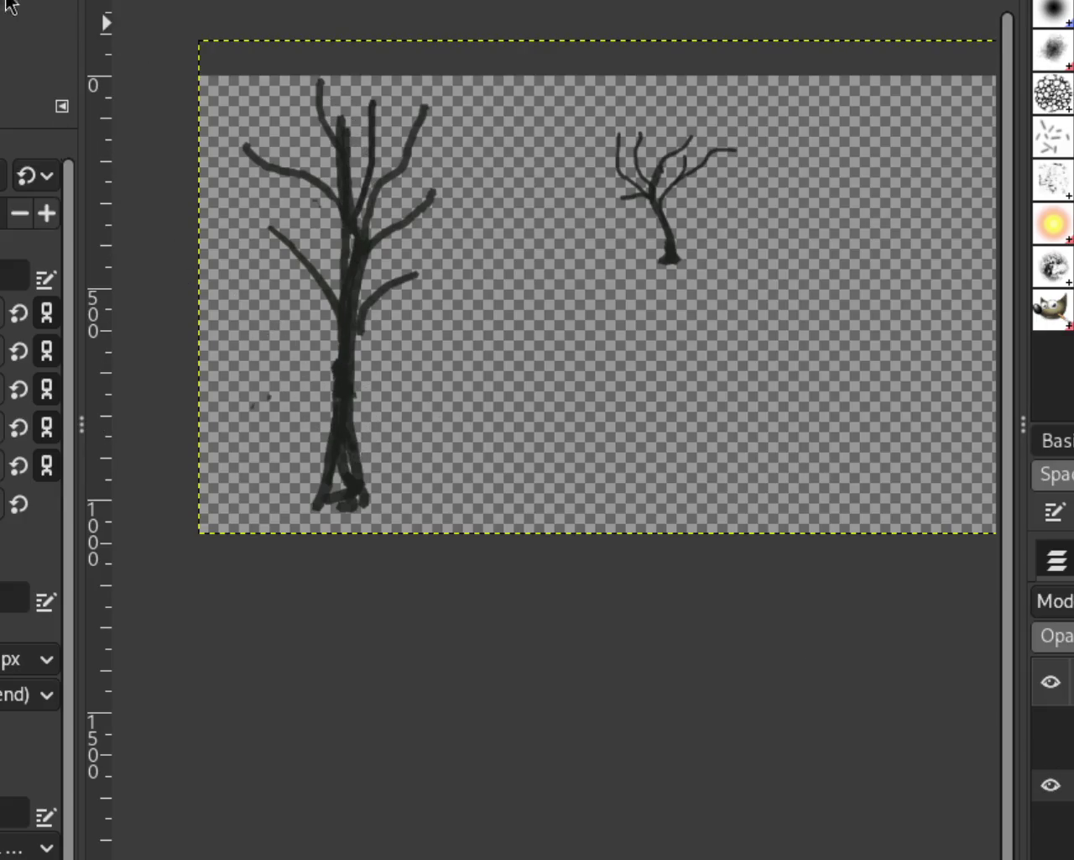
drag(343, 96, 347, 67)
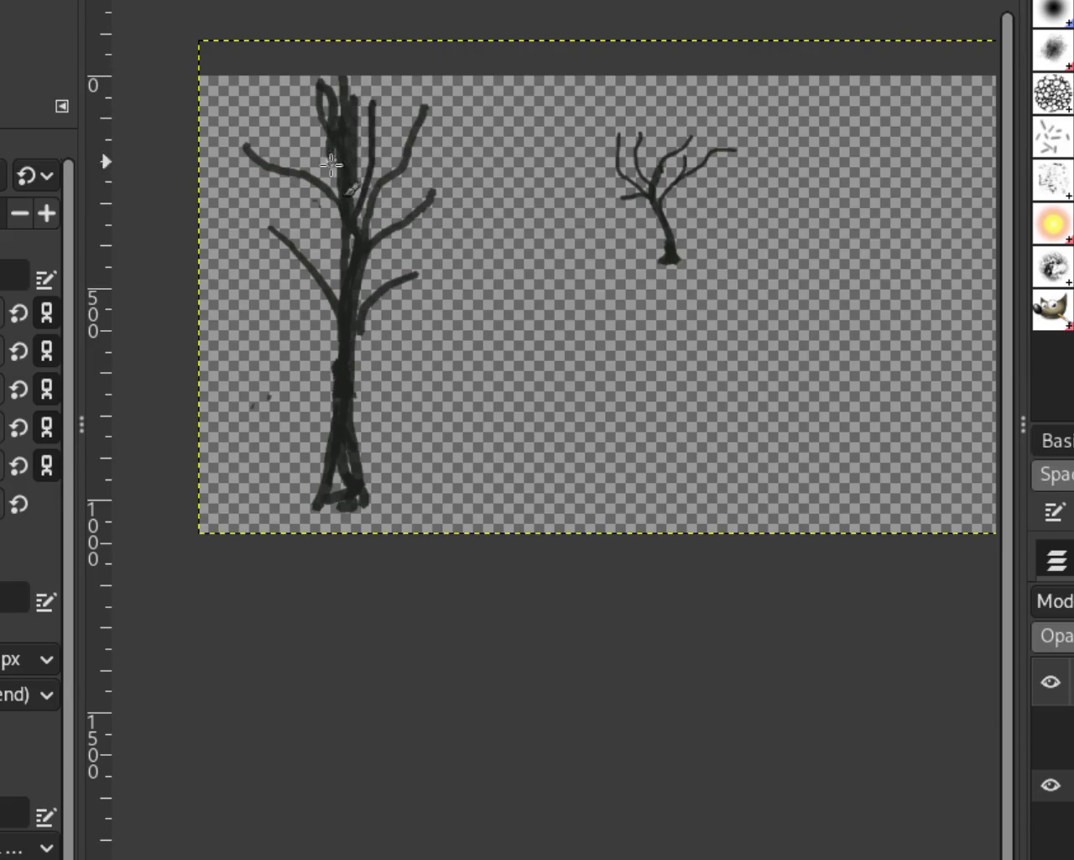
key(ctrl+z)
drag(343, 134, 340, 76)
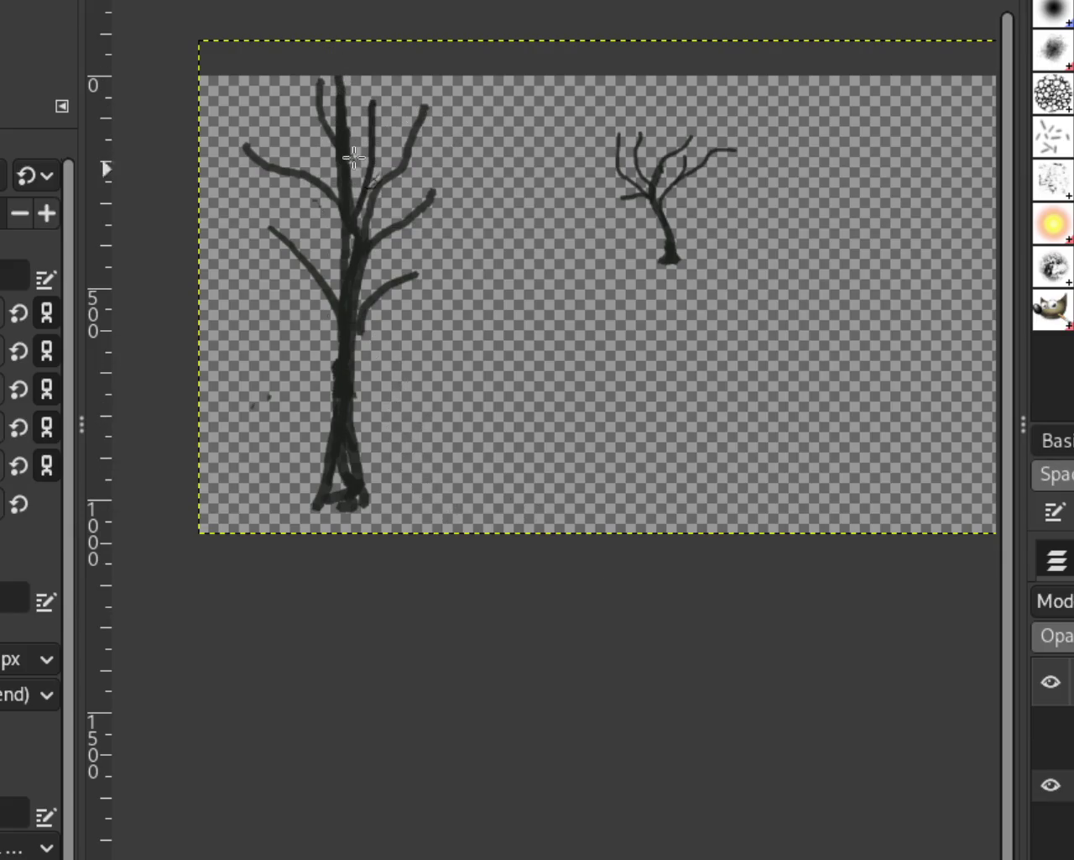
Extend the top branches on both sides of the trunk up to the image edge
drag(372, 126, 391, 27)
drag(370, 110, 387, 40)
drag(319, 111, 300, 43)
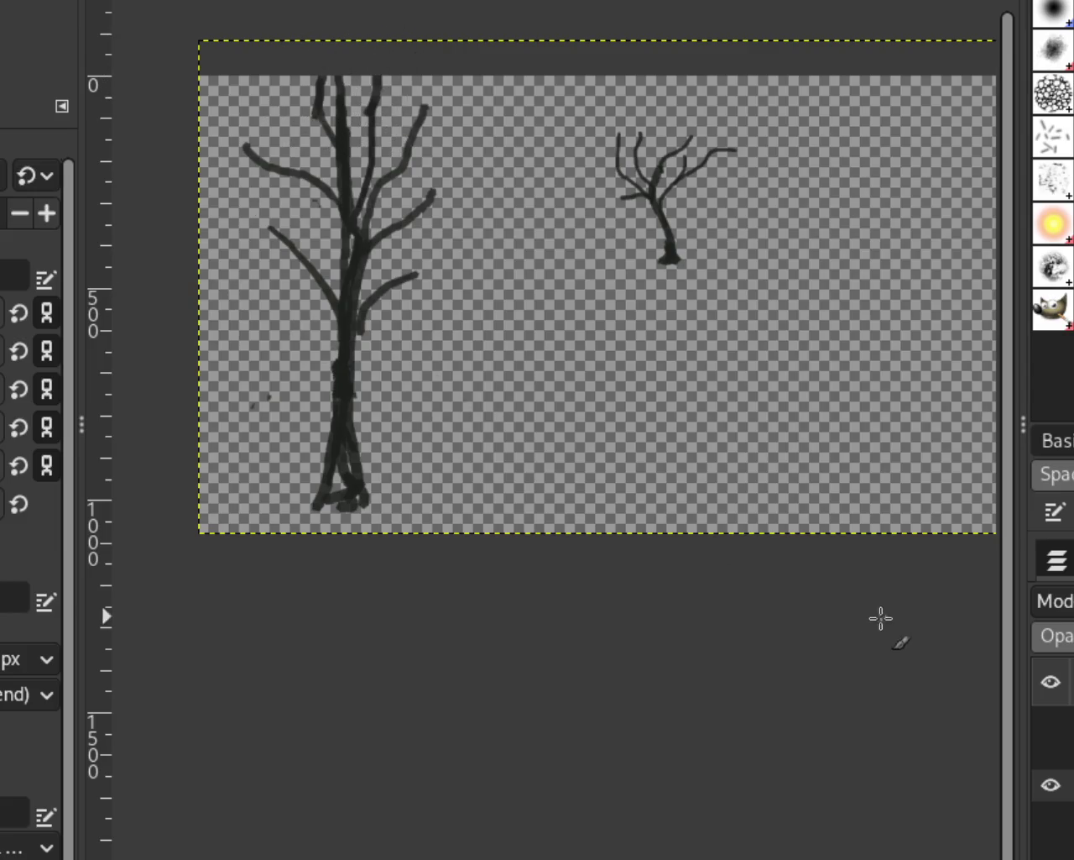
drag(334, 192, 220, 151)
key(ctrl+z)
Erase stray flecks beside the trunk fork, then show the rider layer and hide the dog
scroll(7, 92, left, 1)
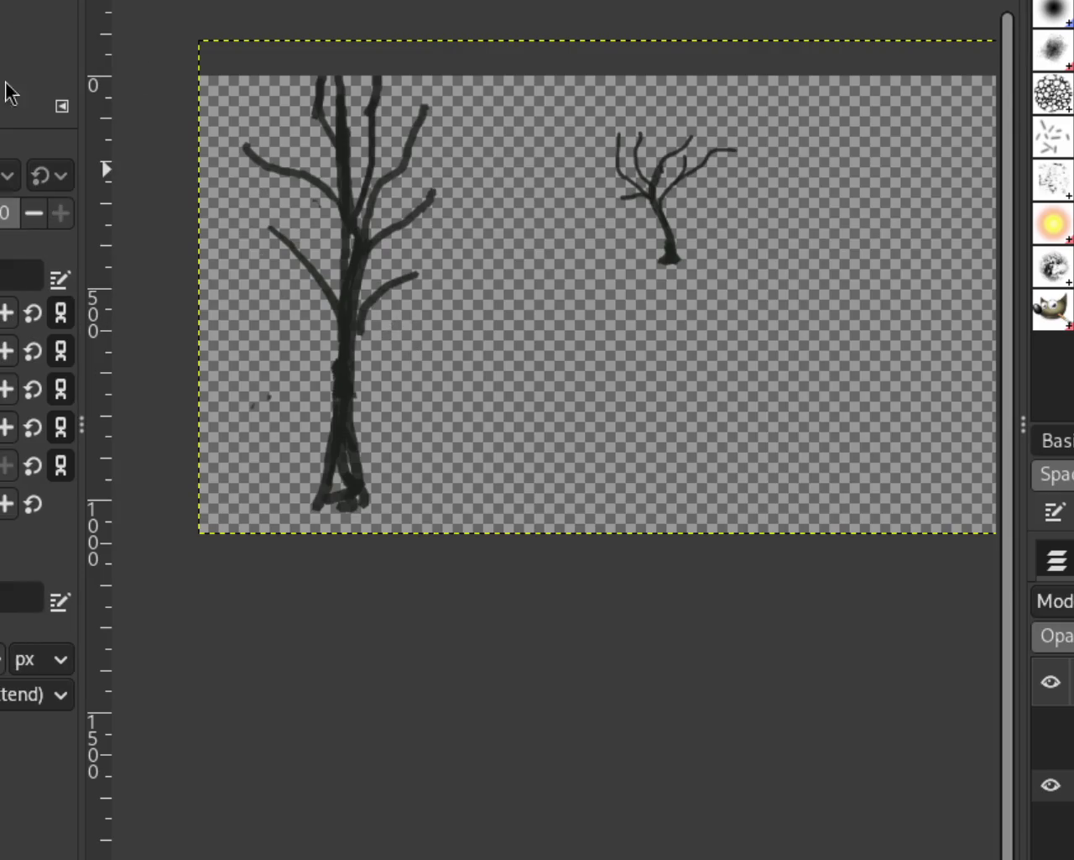
mouse_move(416, 262)
mouse_down()
mouse_move(401, 342)
mouse_move(363, 336)
mouse_move(384, 285)
mouse_up()
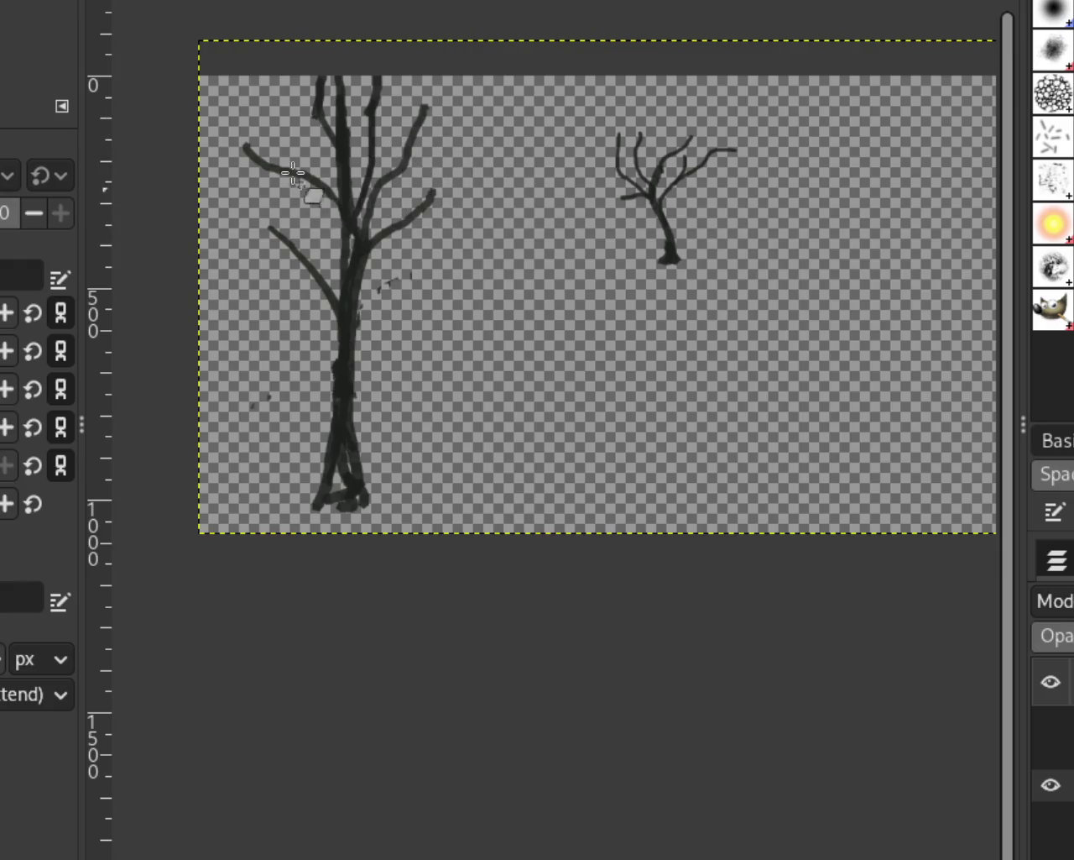
key(z)
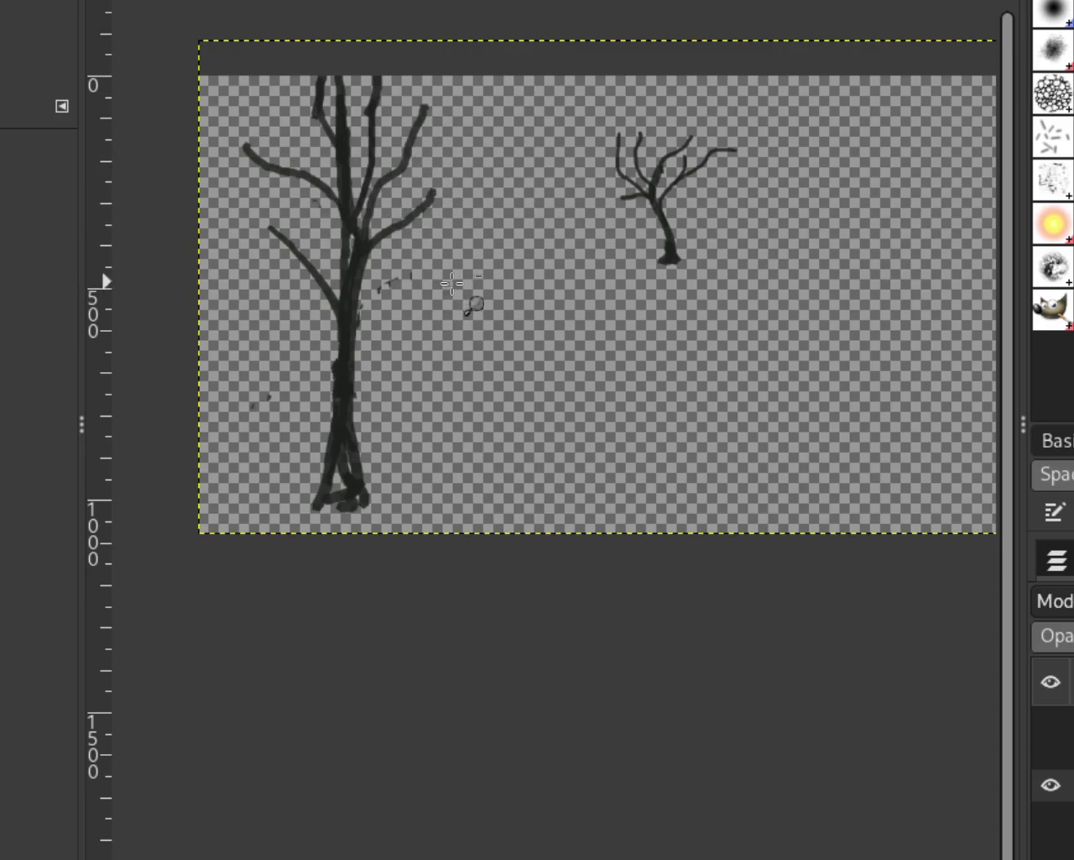
click(176, 92)
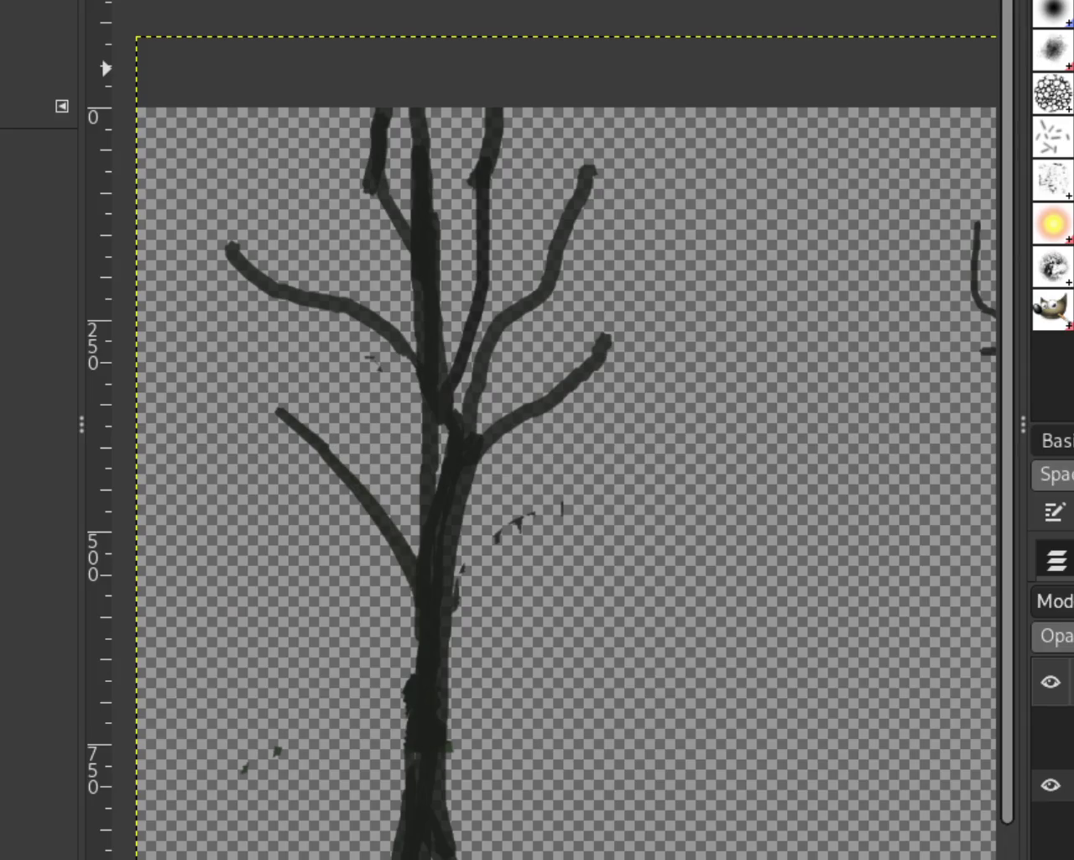
key(shift+e)
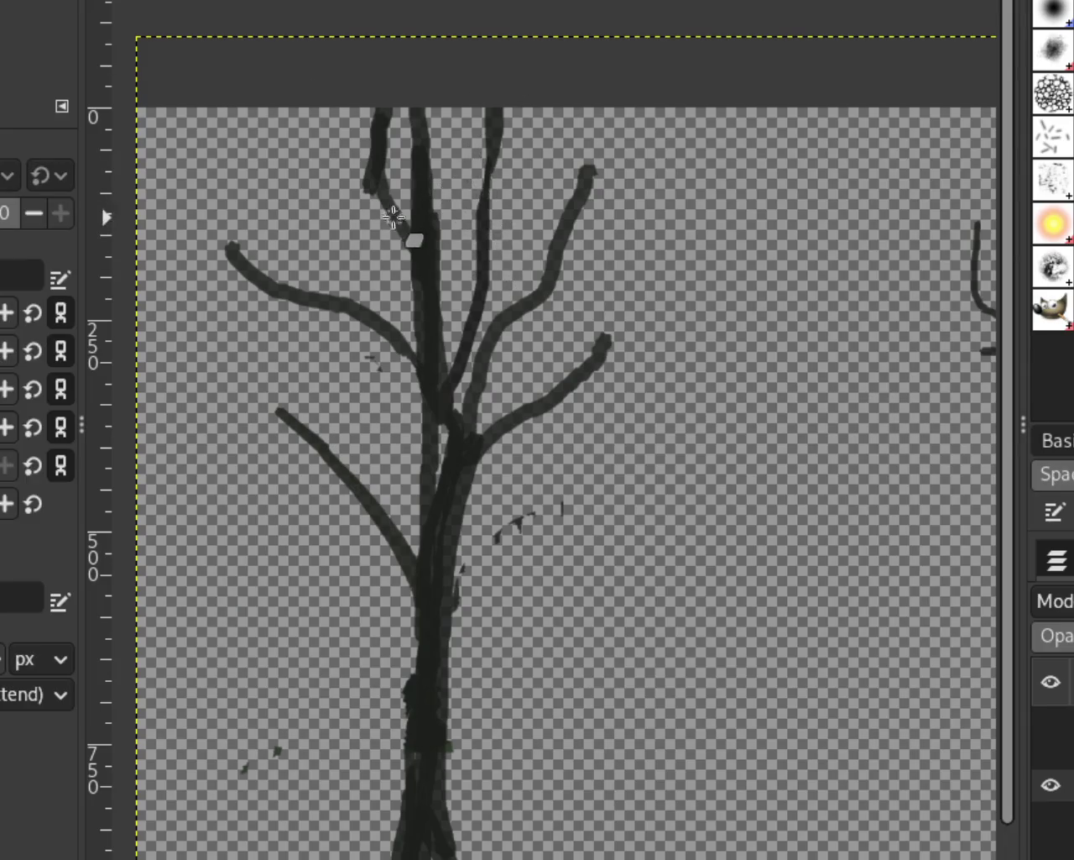
drag(485, 458, 557, 515)
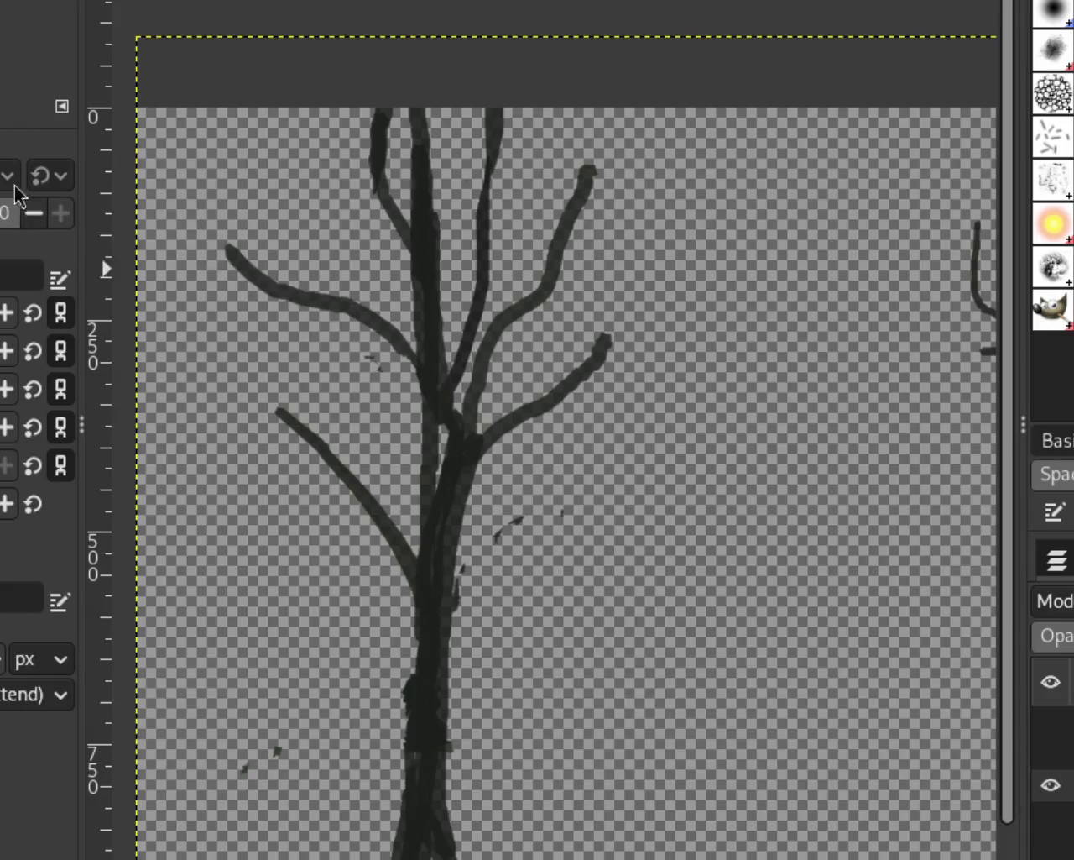
key(minus)
key(minus)
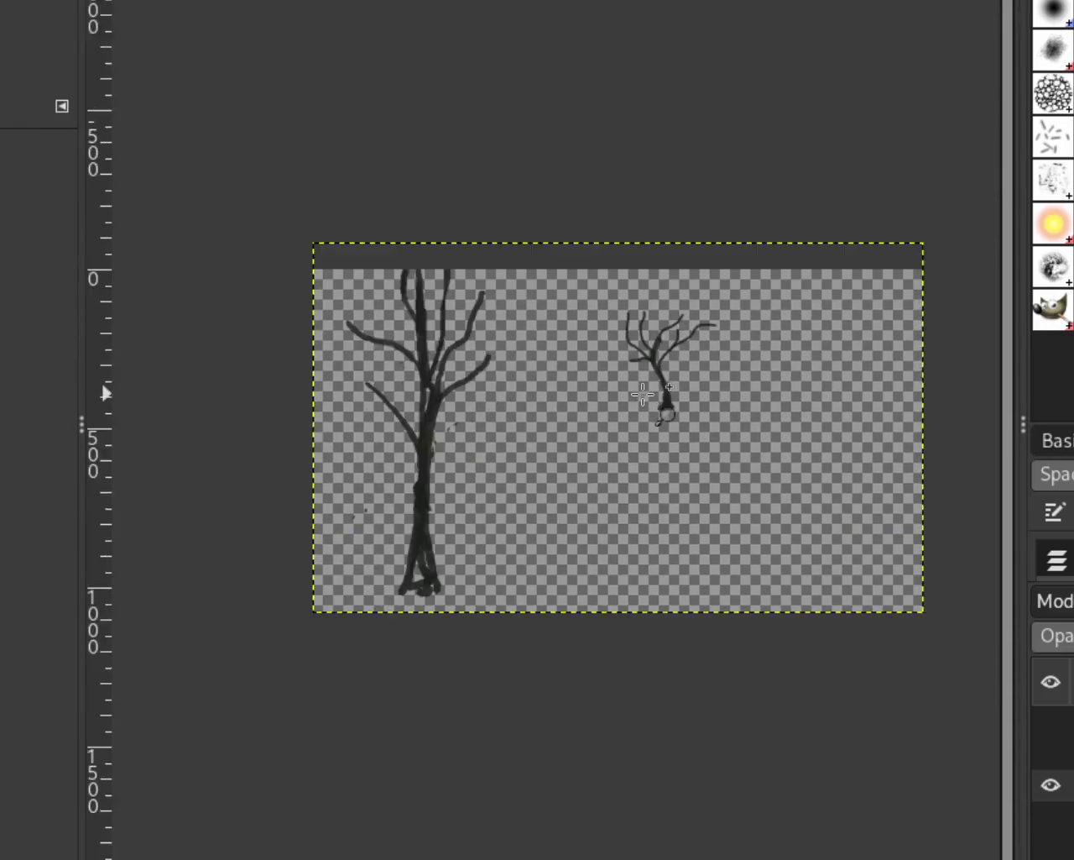
key(plus)
click(1051, 720)
click(1051, 753)
Show the dog and landscape background layers again and scroll to view the full scene
click(1051, 720)
click(1051, 816)
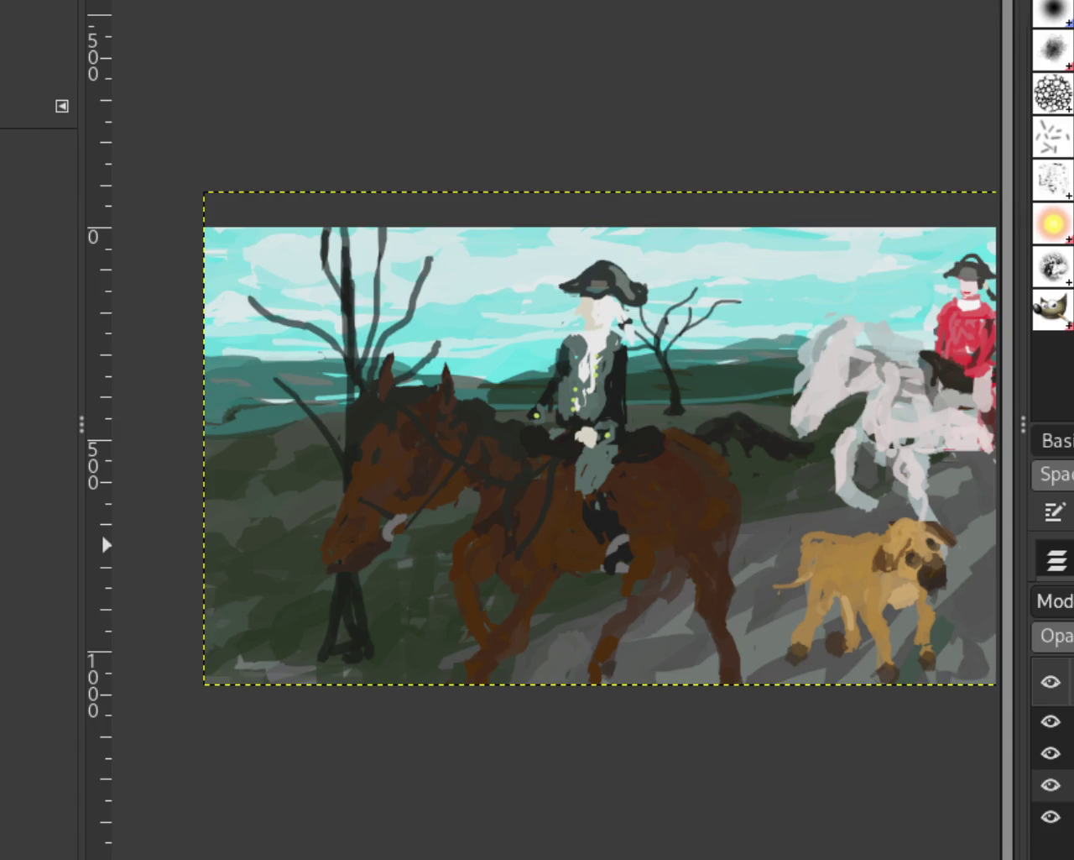
scroll(570, 489, down, 1)
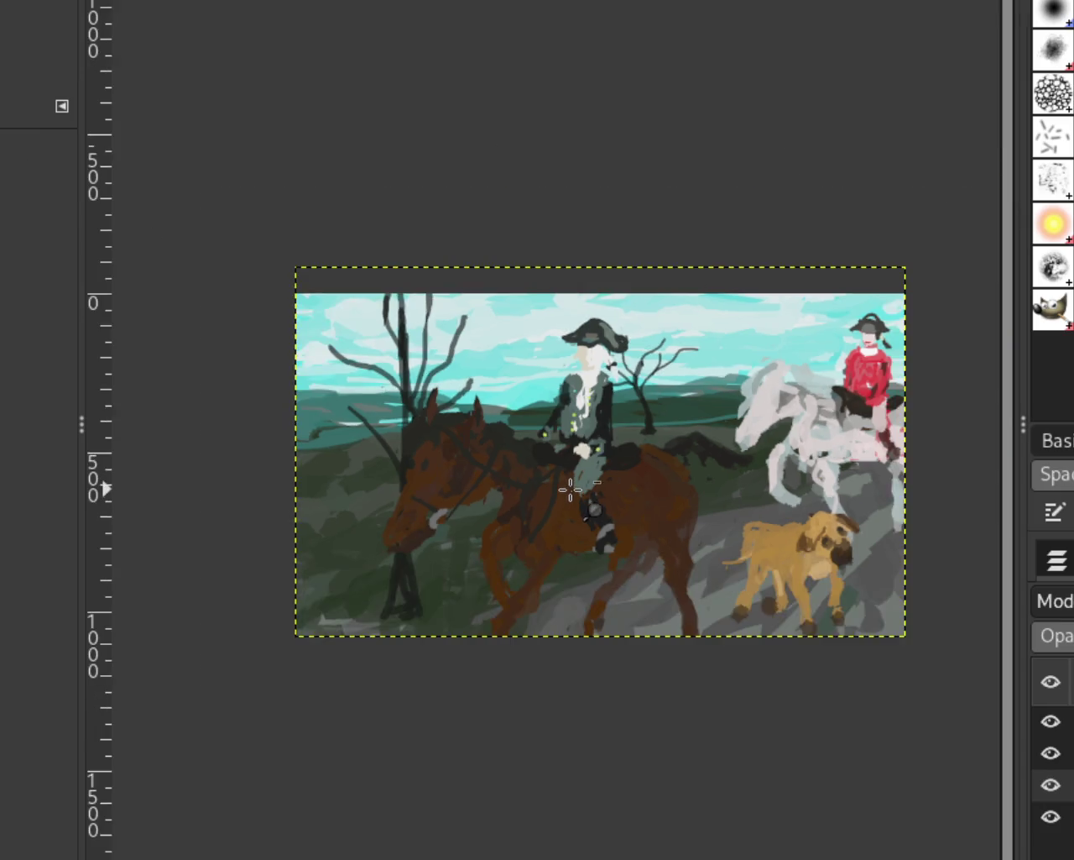
scroll(570, 489, right, 1)
scroll(711, 502, up, 1)
scroll(892, 568, down, 1)
scroll(612, 535, up, 1)
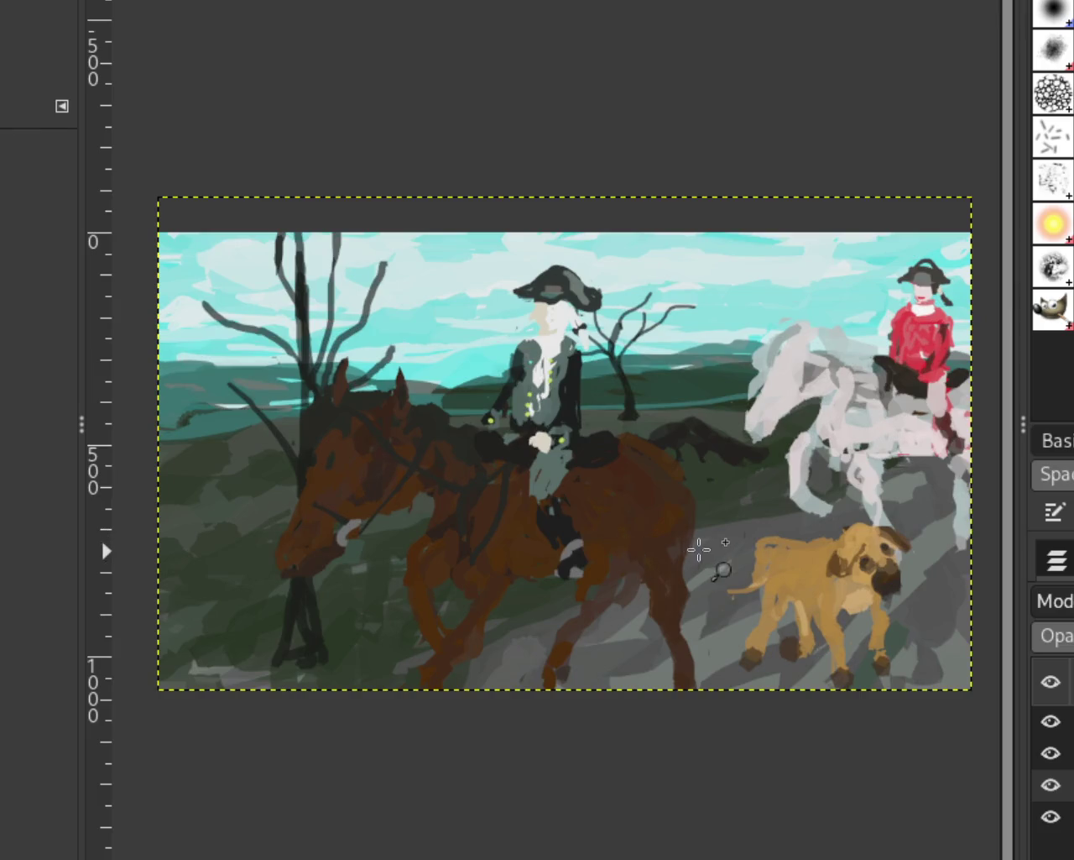
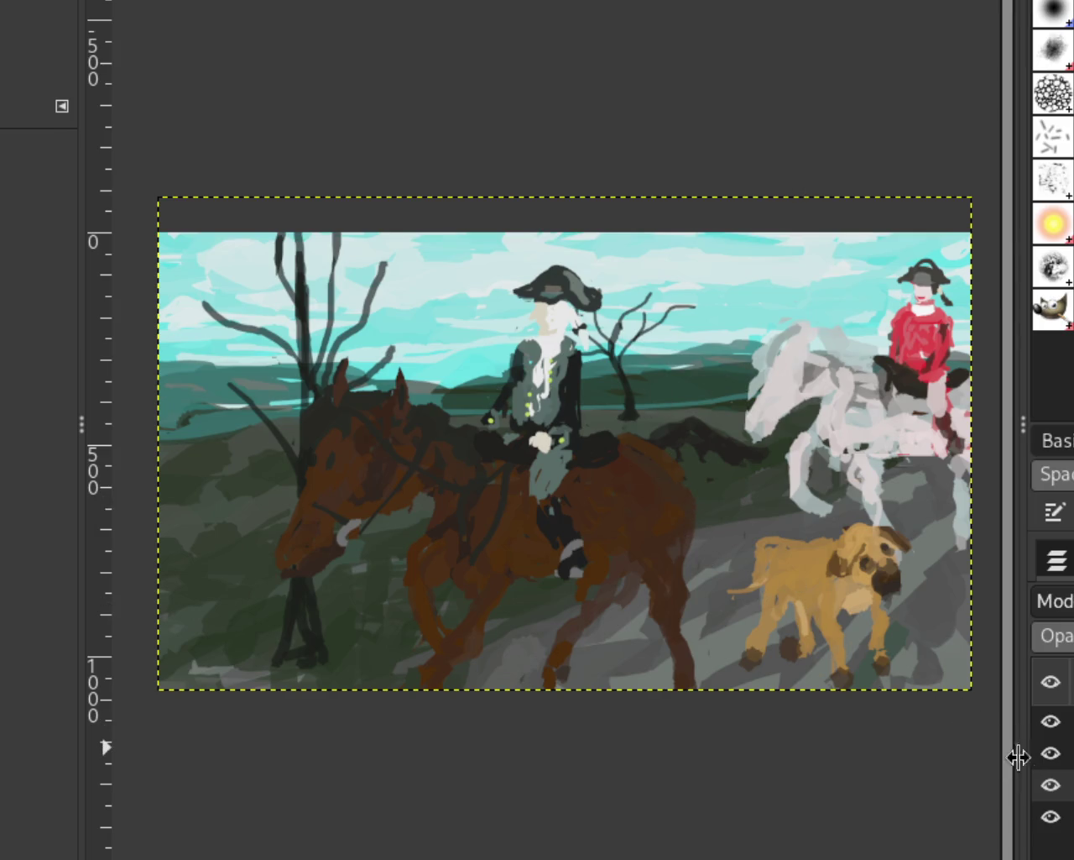
Hide the horse-and-rider and dog layers and zoom in on the left tree's trunk
drag(1051, 753, 1050, 720)
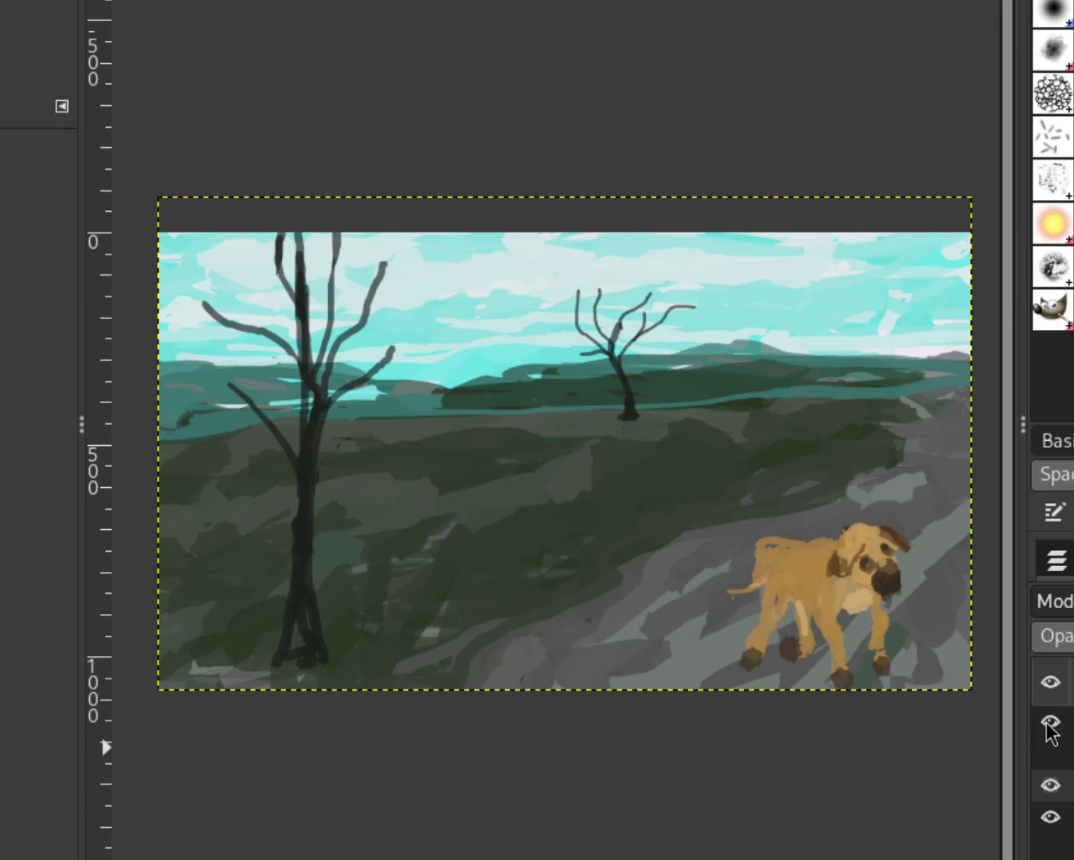
click(1049, 724)
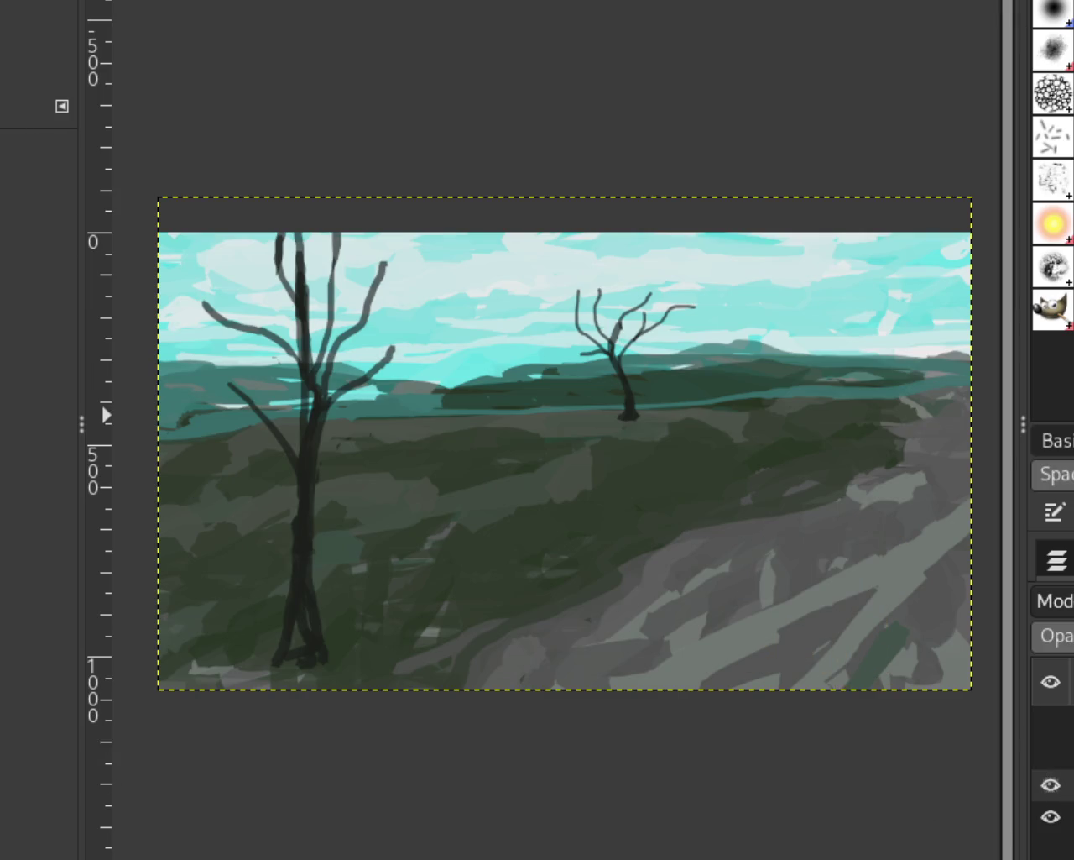
scroll(431, 688, down, 1)
scroll(431, 687, up, 3)
scroll(433, 579, down, 1)
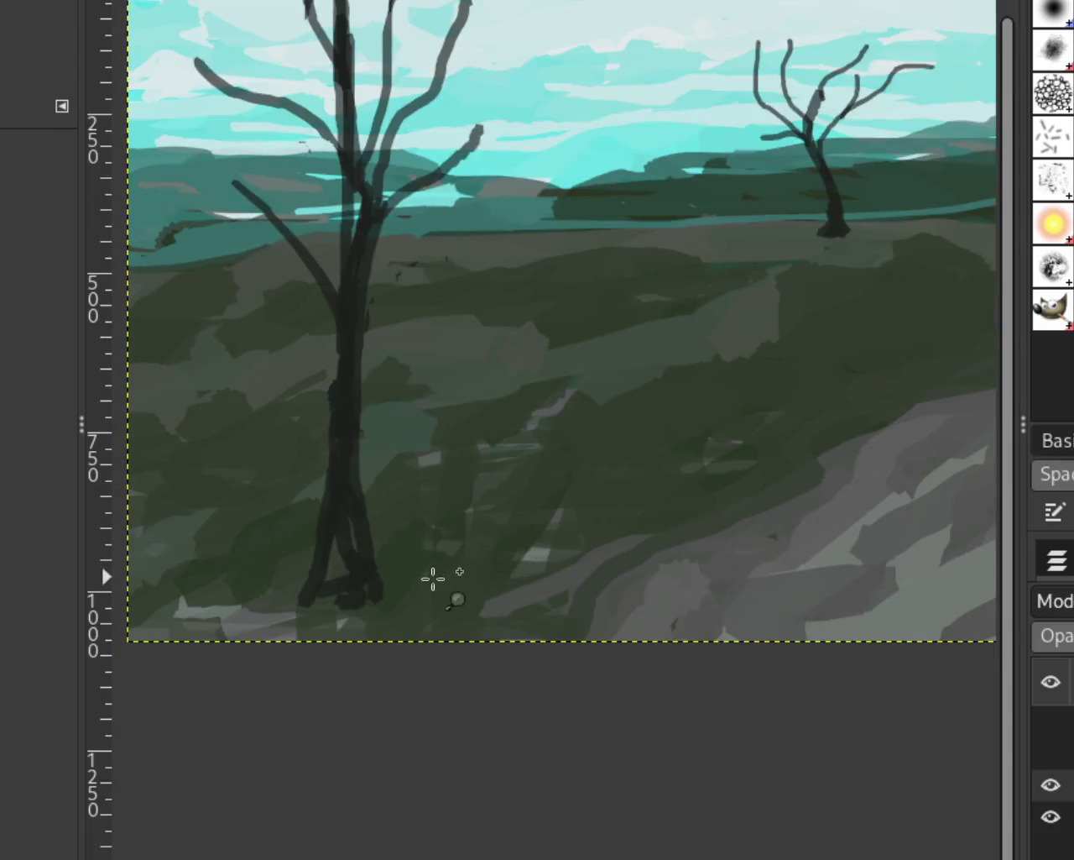
scroll(433, 580, down, 1)
scroll(255, 475, down, 1)
scroll(364, 600, up, 2)
scroll(348, 587, up, 1)
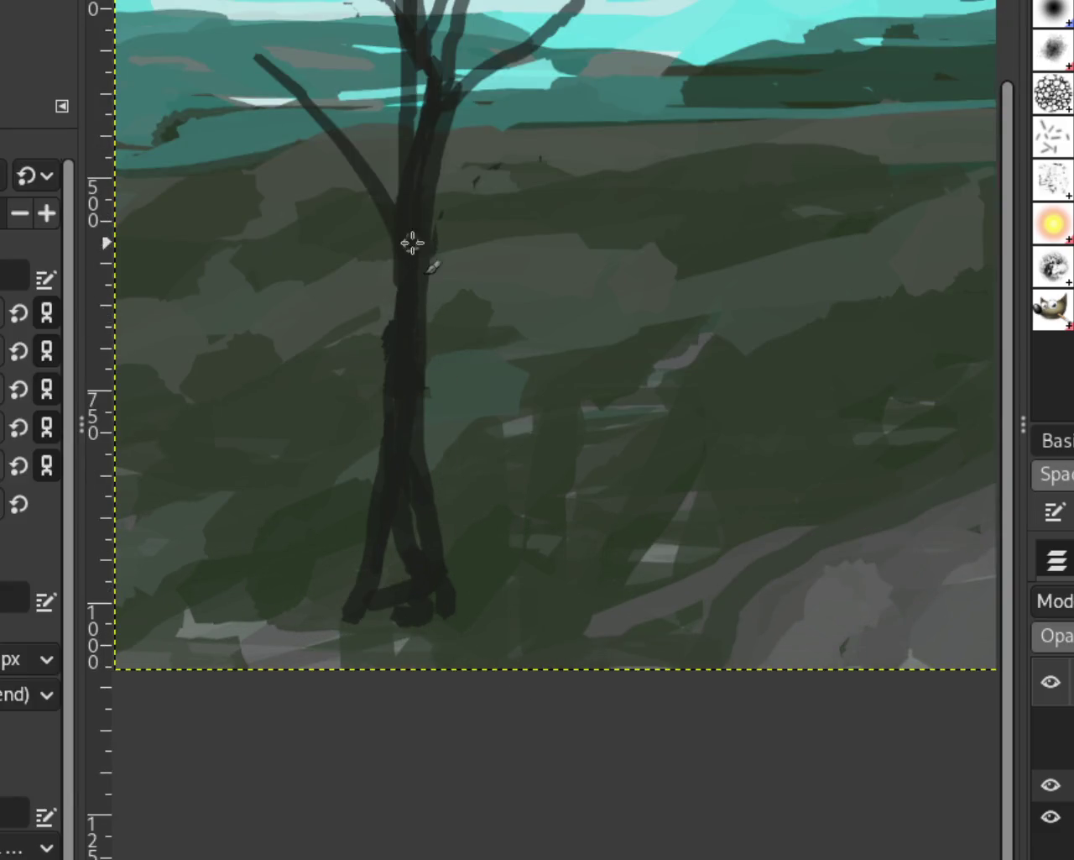
Paint short dark strokes at the foot of the left tree's trunk, undoing misplaced marks
drag(421, 404, 518, 601)
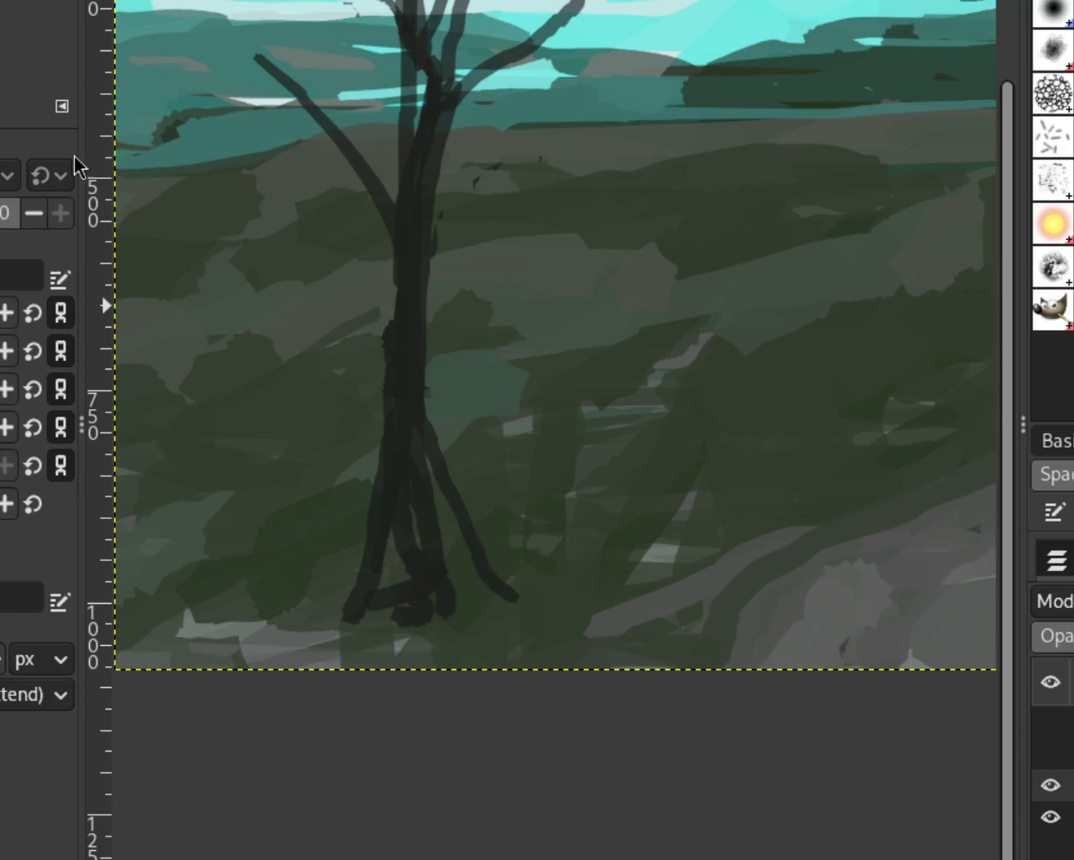
key(ctrl+z)
drag(378, 470, 376, 592)
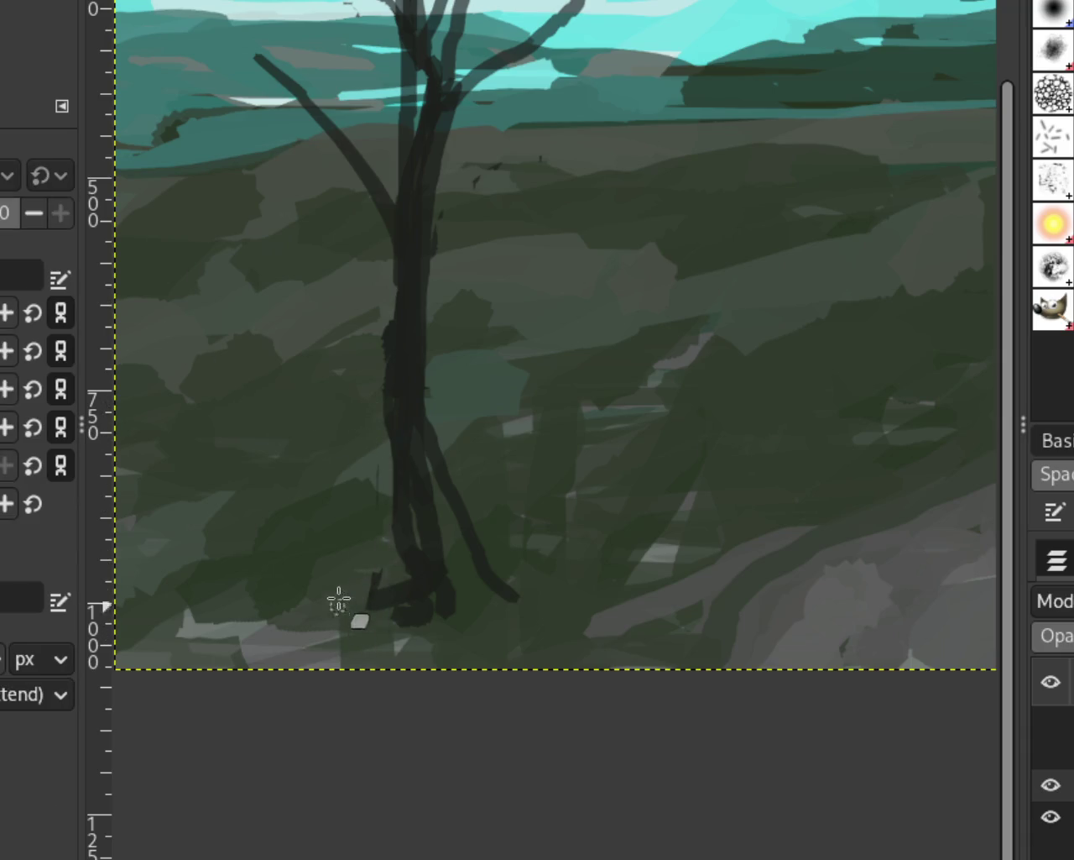
key(ctrl+z)
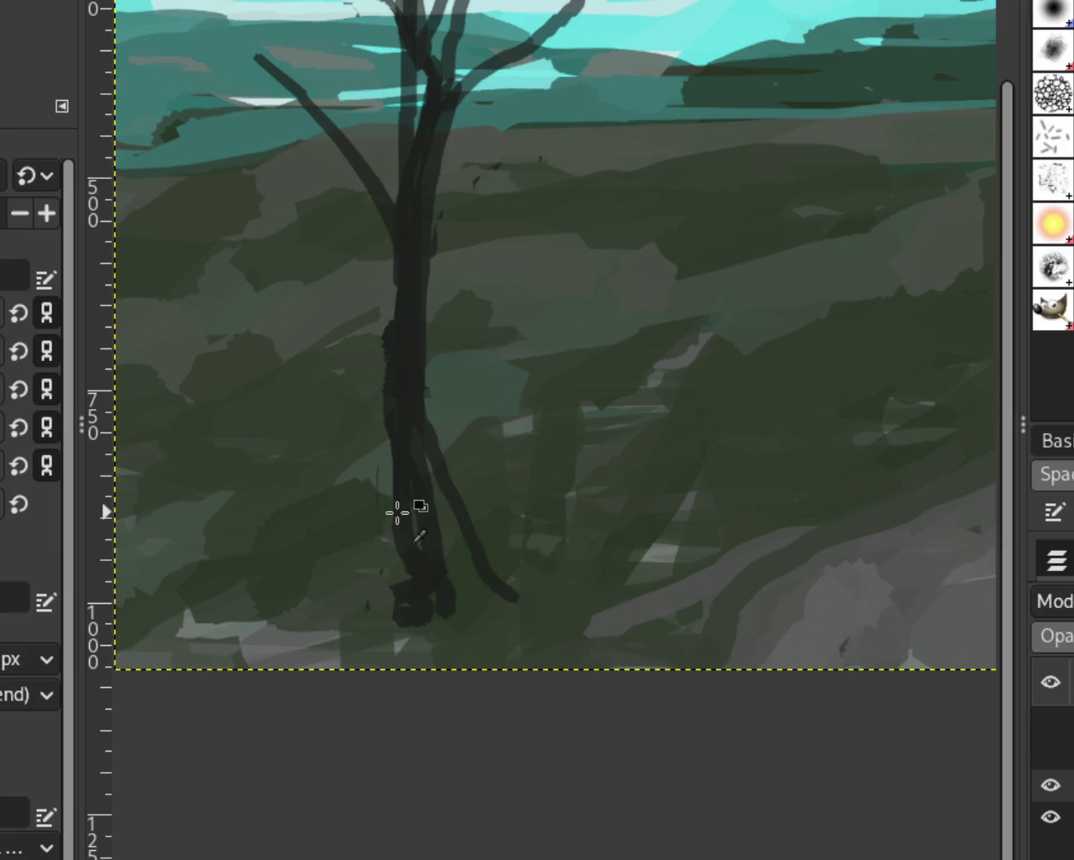
drag(397, 587, 369, 601)
drag(446, 585, 435, 561)
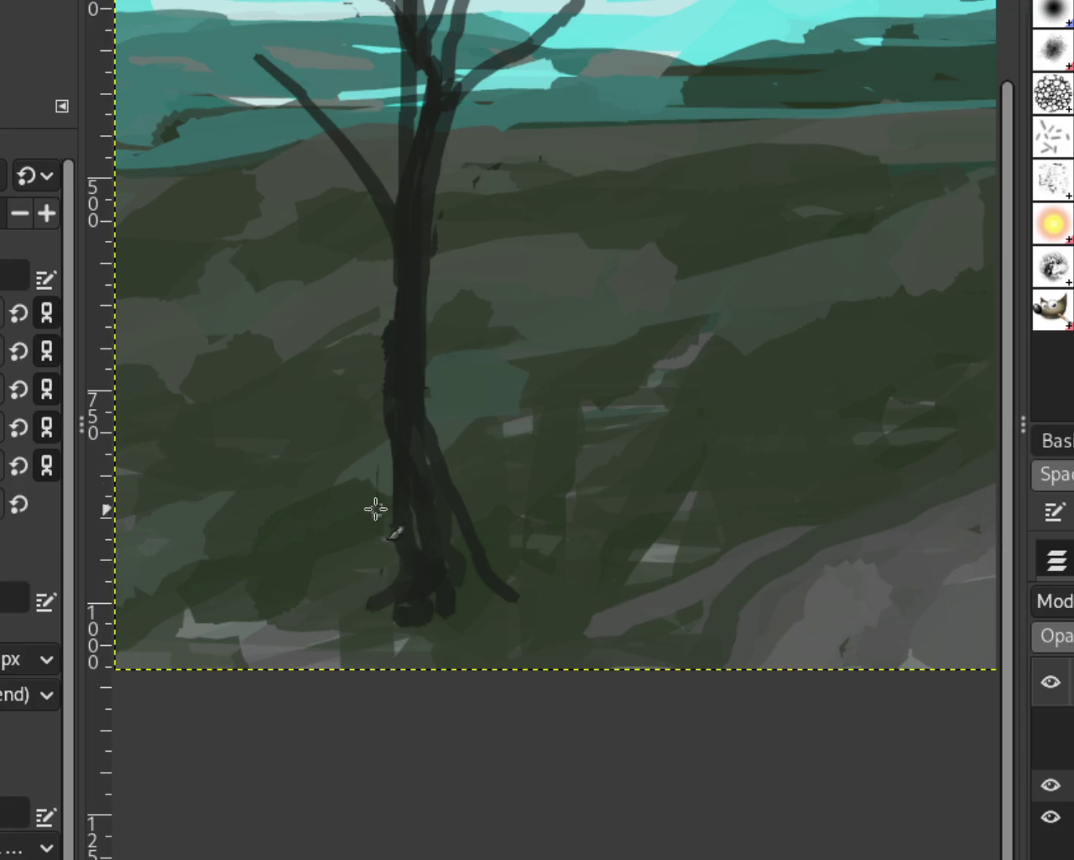
Undo the trial strokes by the trunk and show the horse-and-rider layers again
key(z)
ctrl+click(307, 336)
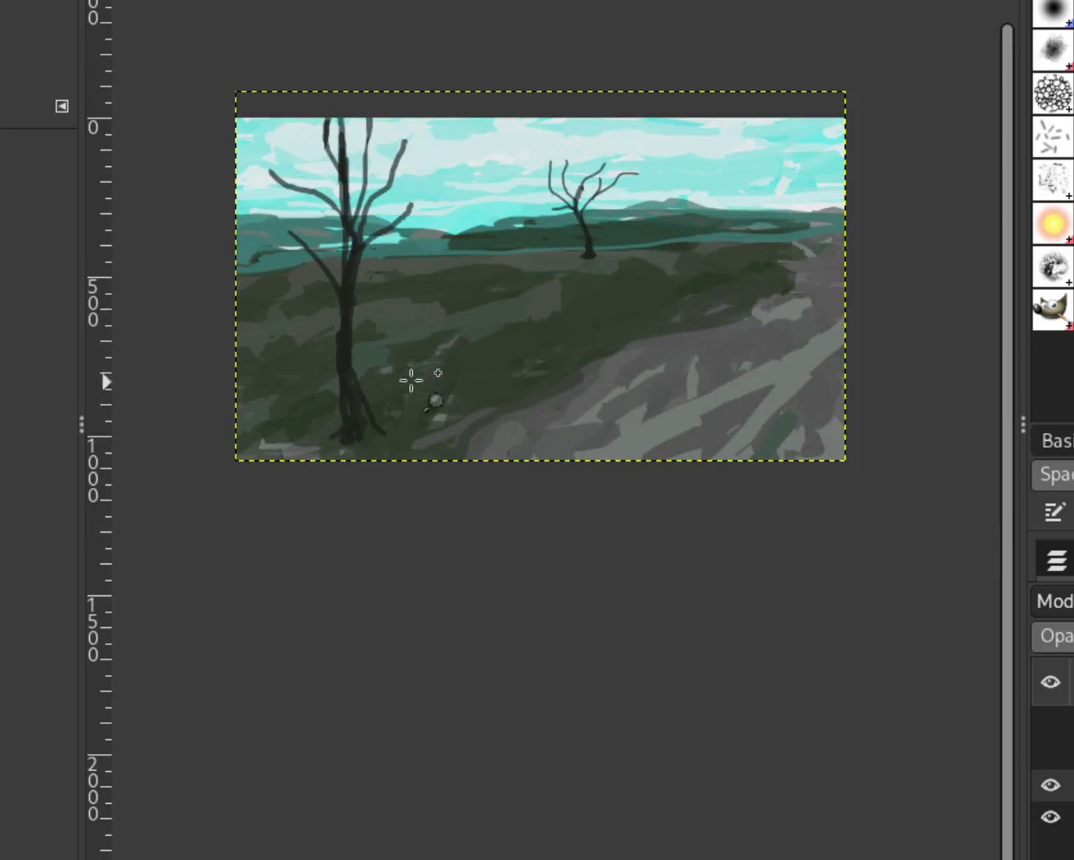
click(380, 342)
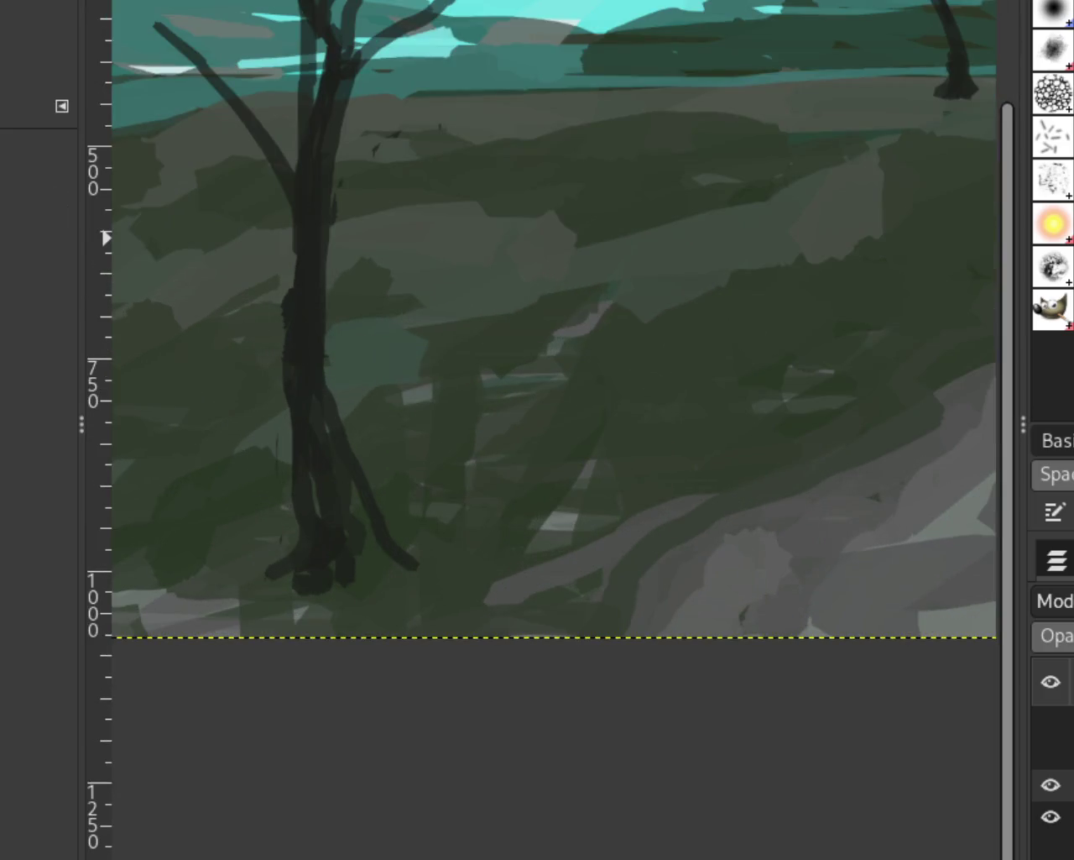
key(p)
drag(394, 451, 394, 625)
key(ctrl+z)
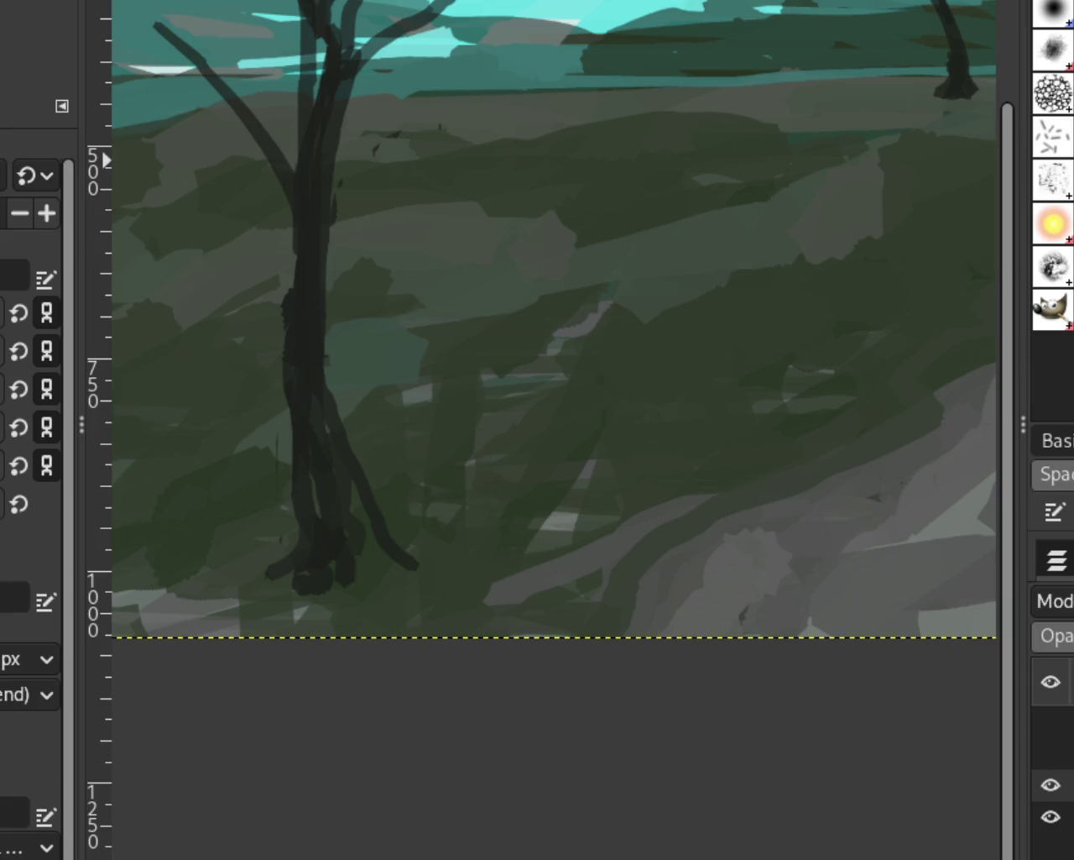
key(ctrl+z)
key(ctrl+z)
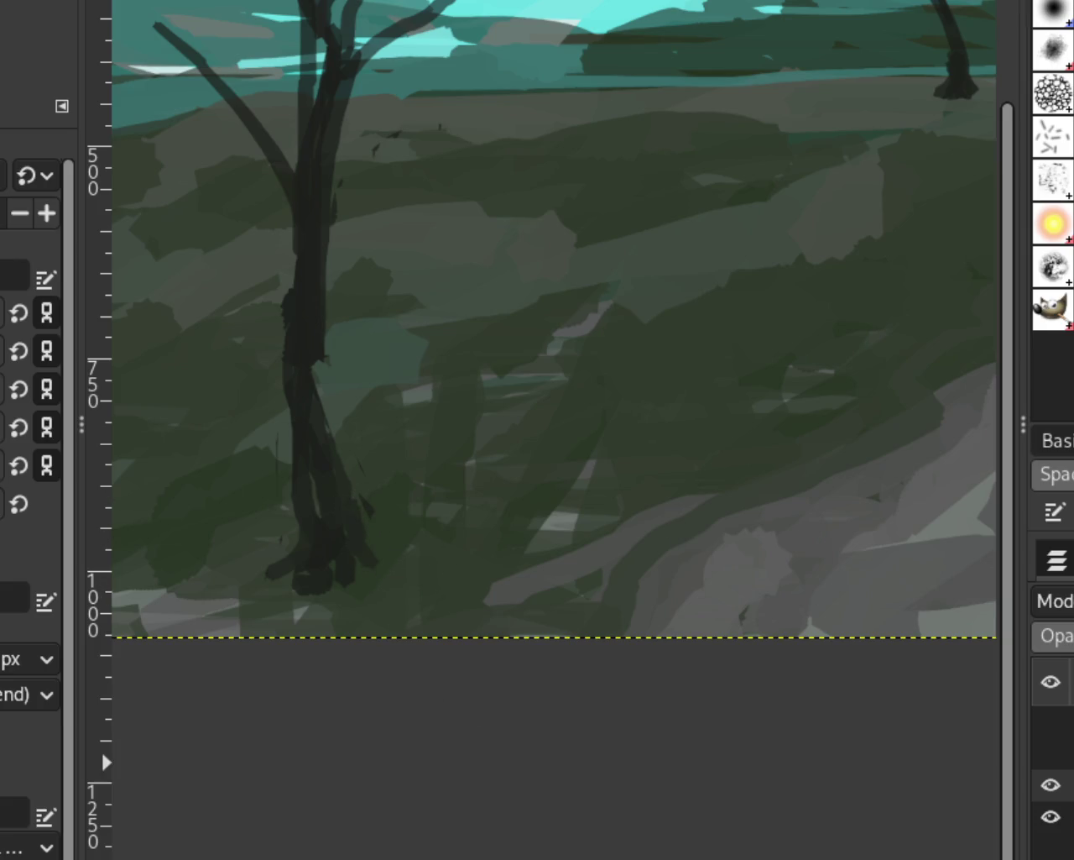
drag(1051, 753, 1051, 721)
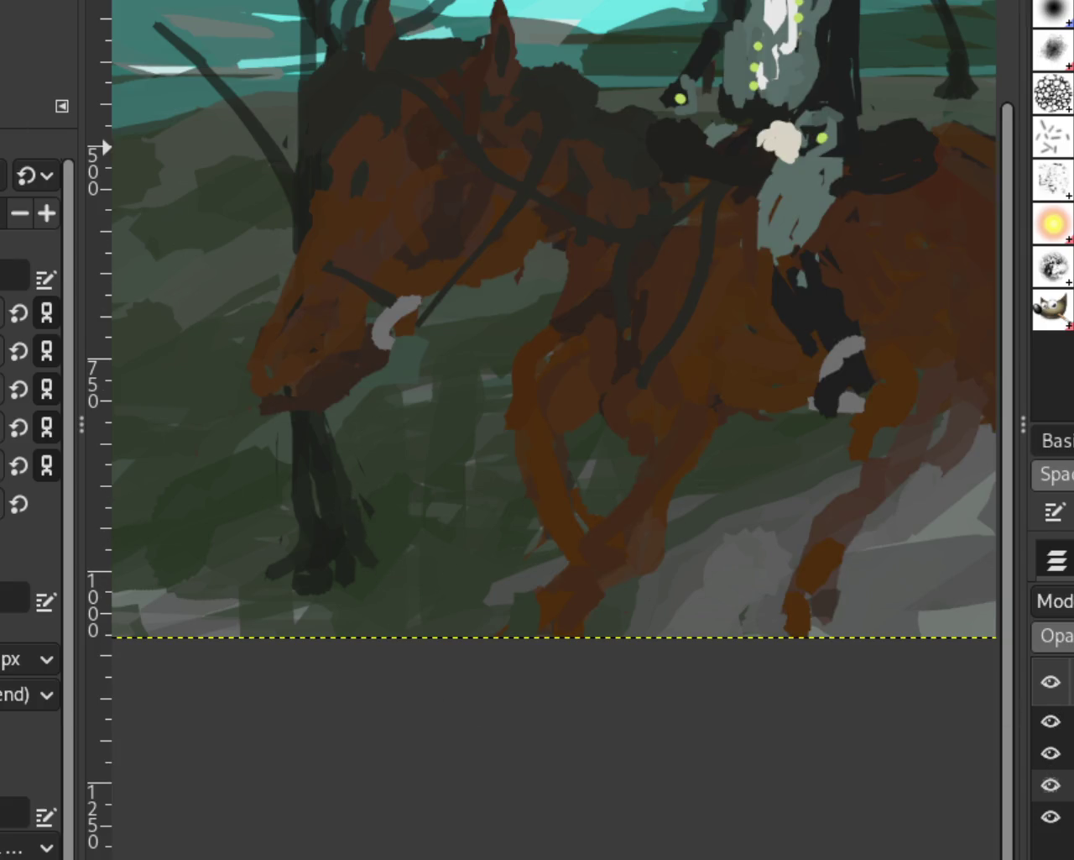
View the whole painting, then hide the horse-and-rider layers and the dog layer
scroll(391, 523, down, 1)
scroll(570, 398, down, 3)
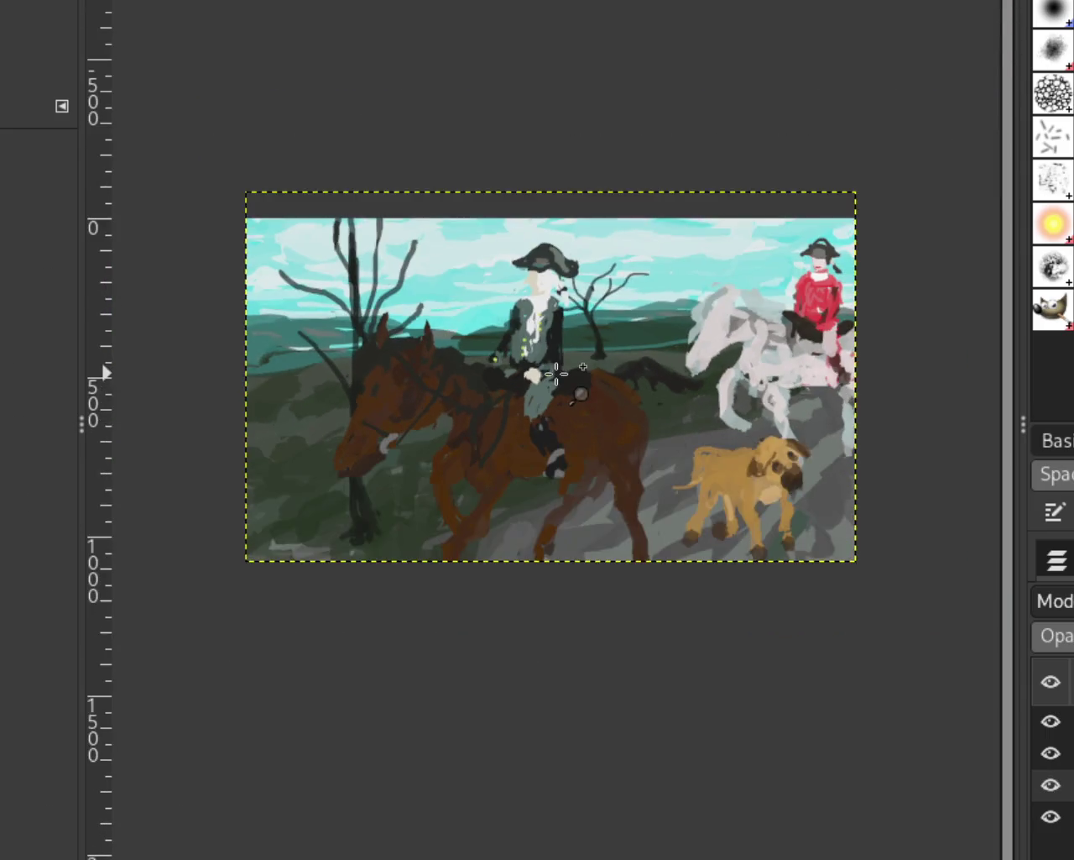
scroll(555, 374, up, 1)
scroll(588, 401, down, 1)
scroll(587, 412, up, 1)
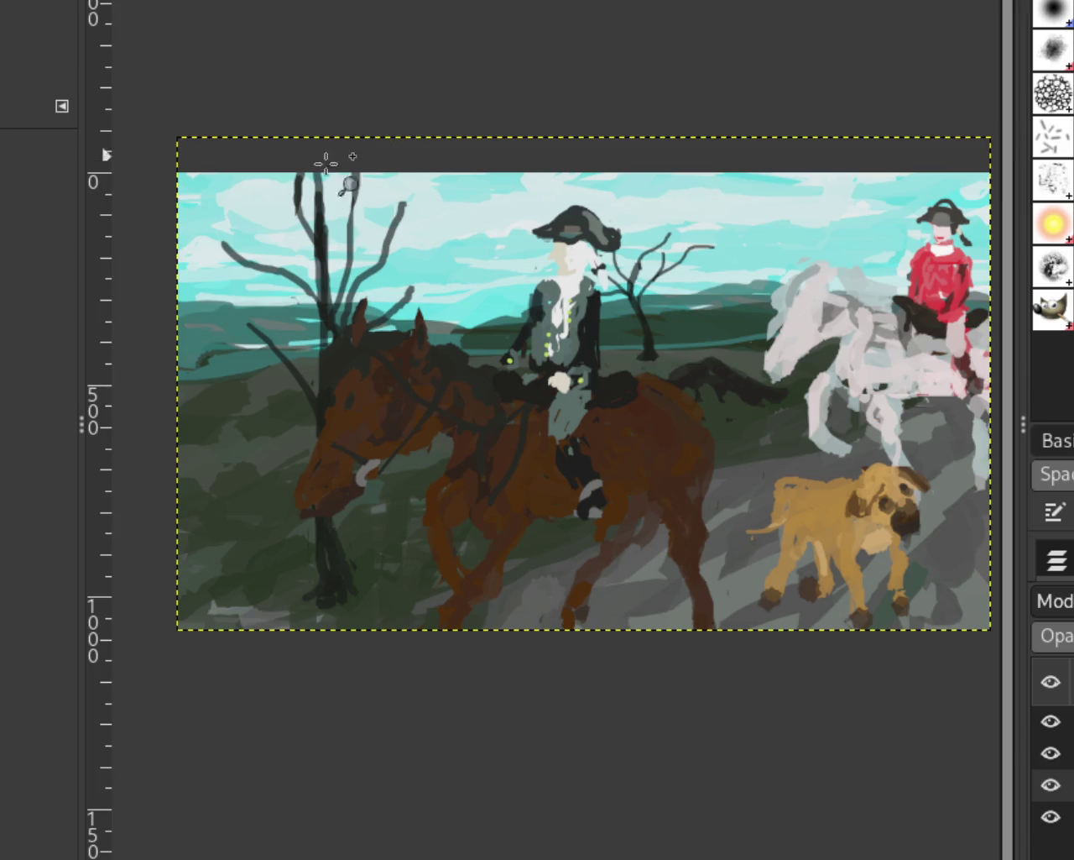
scroll(394, 202, down, 1)
click(594, 271)
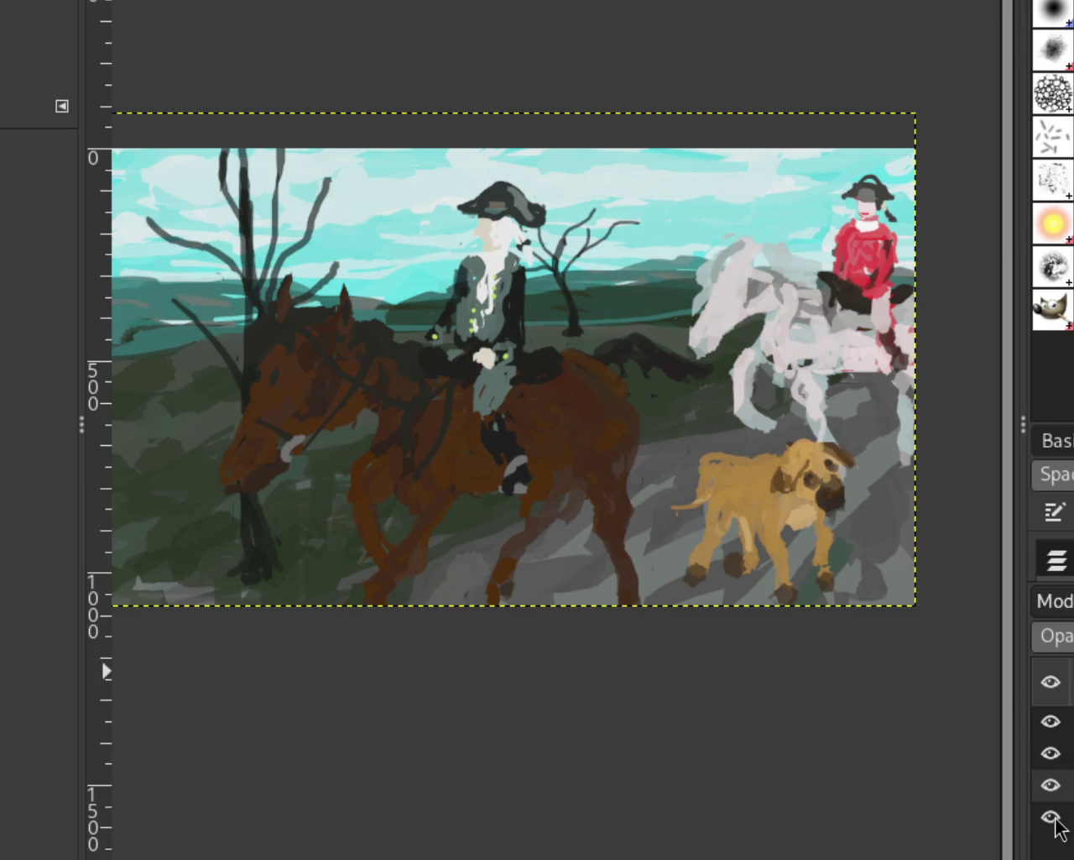
click(1050, 753)
click(1050, 721)
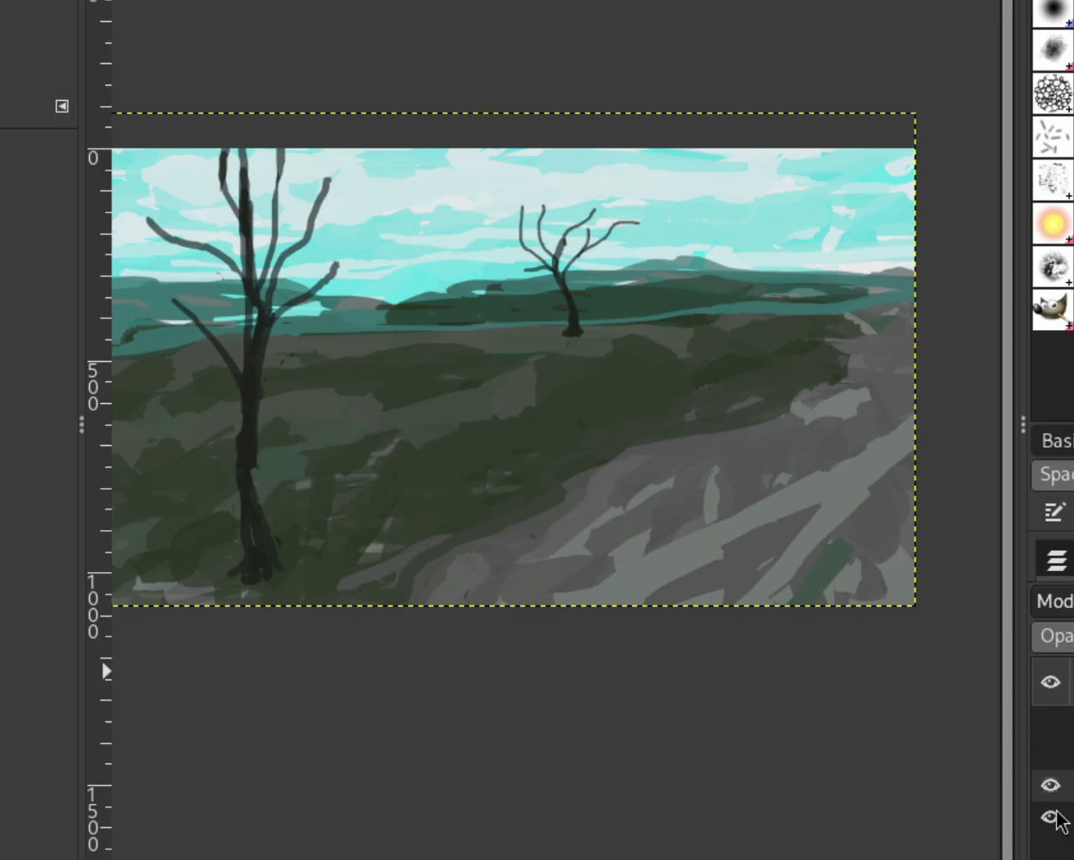
Paint a lighter stroke and a long dark stroke down the left tree trunk's right side
scroll(463, 487, down, 1)
scroll(324, 576, up, 1)
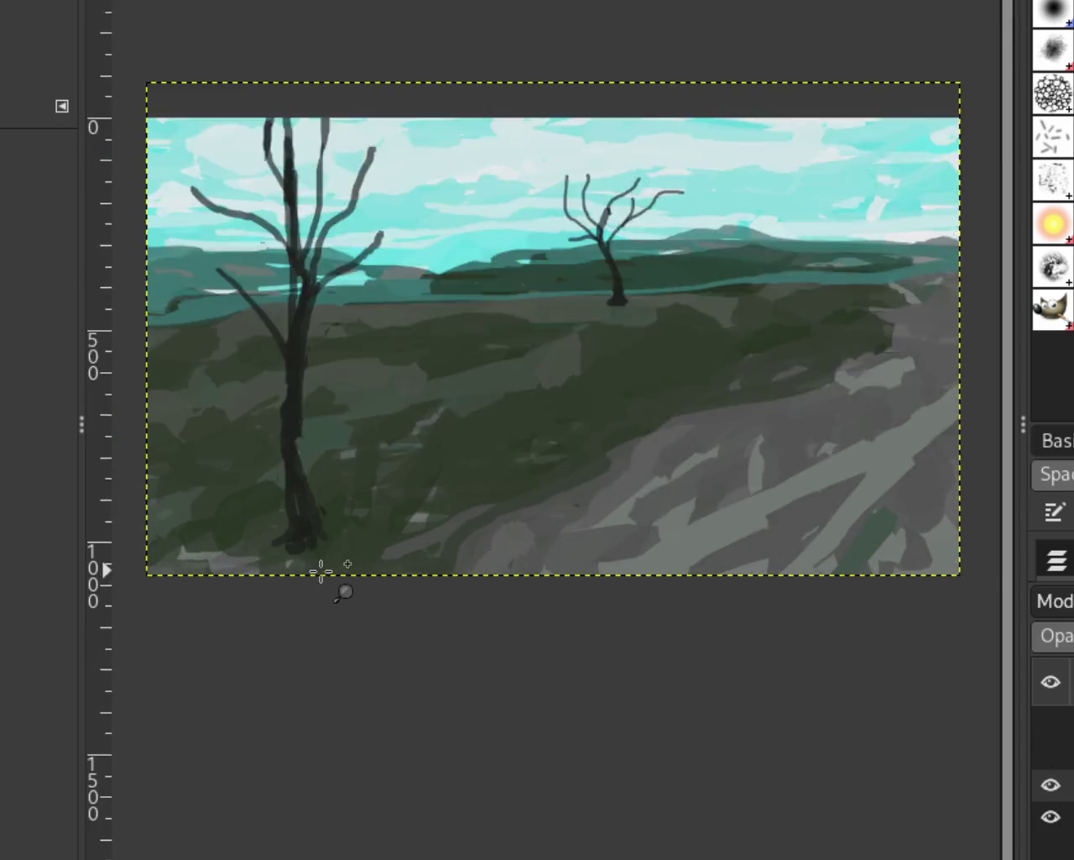
scroll(324, 576, up, 2)
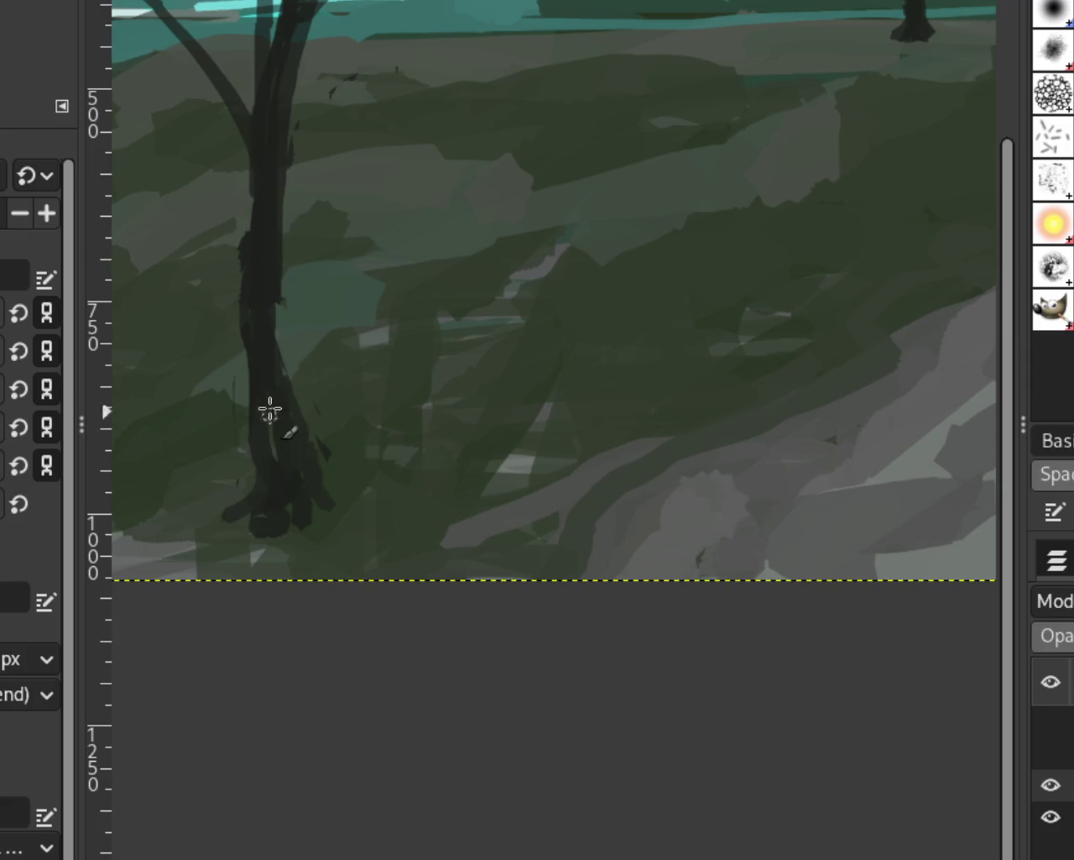
drag(275, 295, 288, 401)
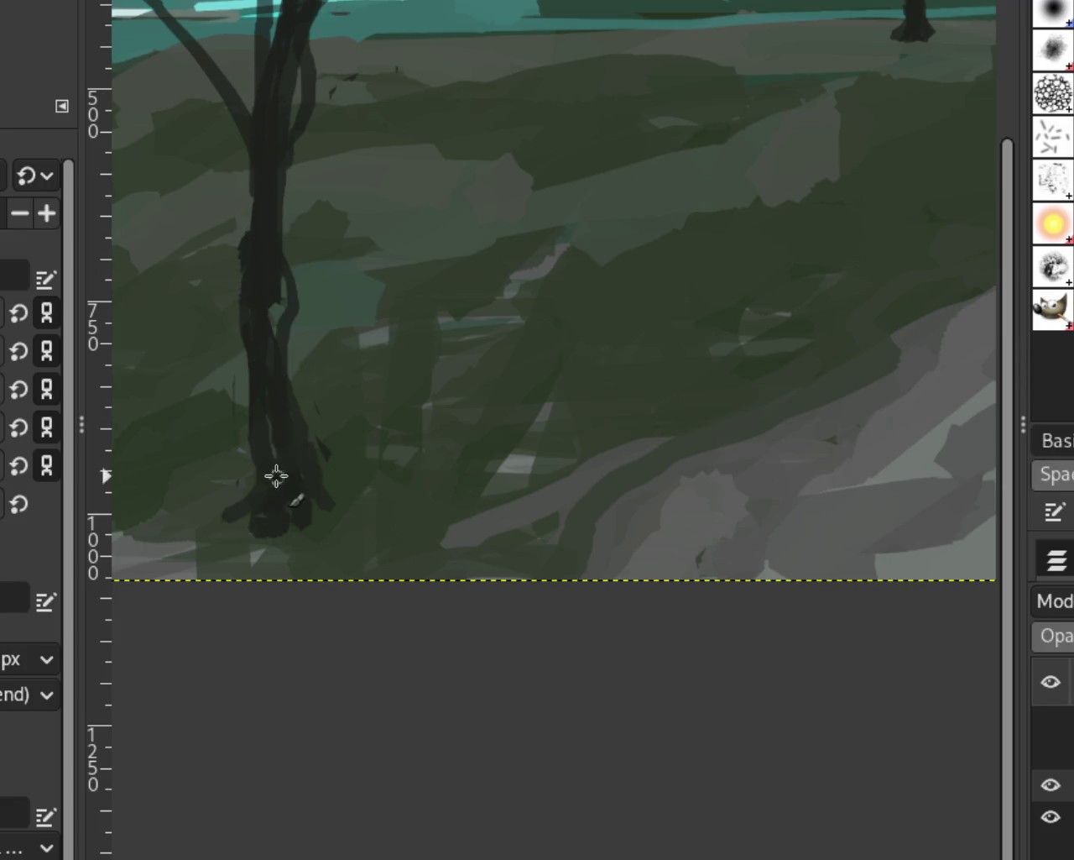
drag(296, 83, 305, 180)
key(ctrl+z)
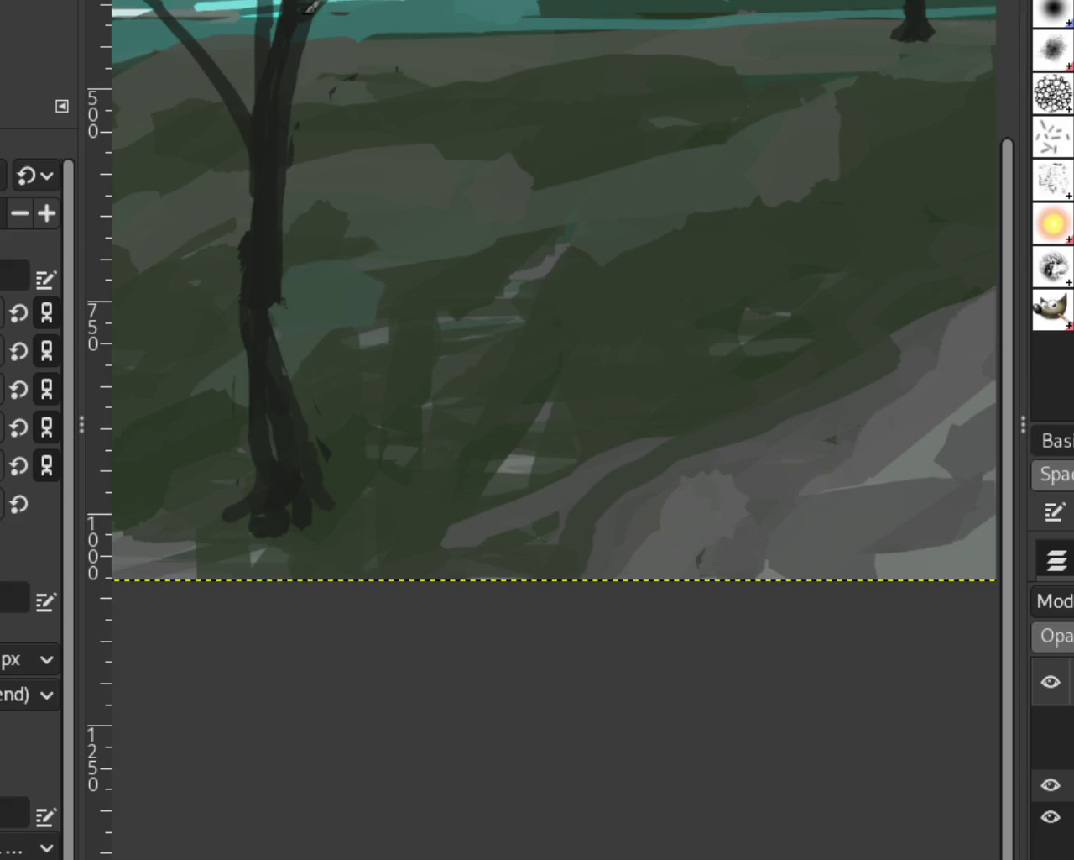
drag(296, 84, 310, 460)
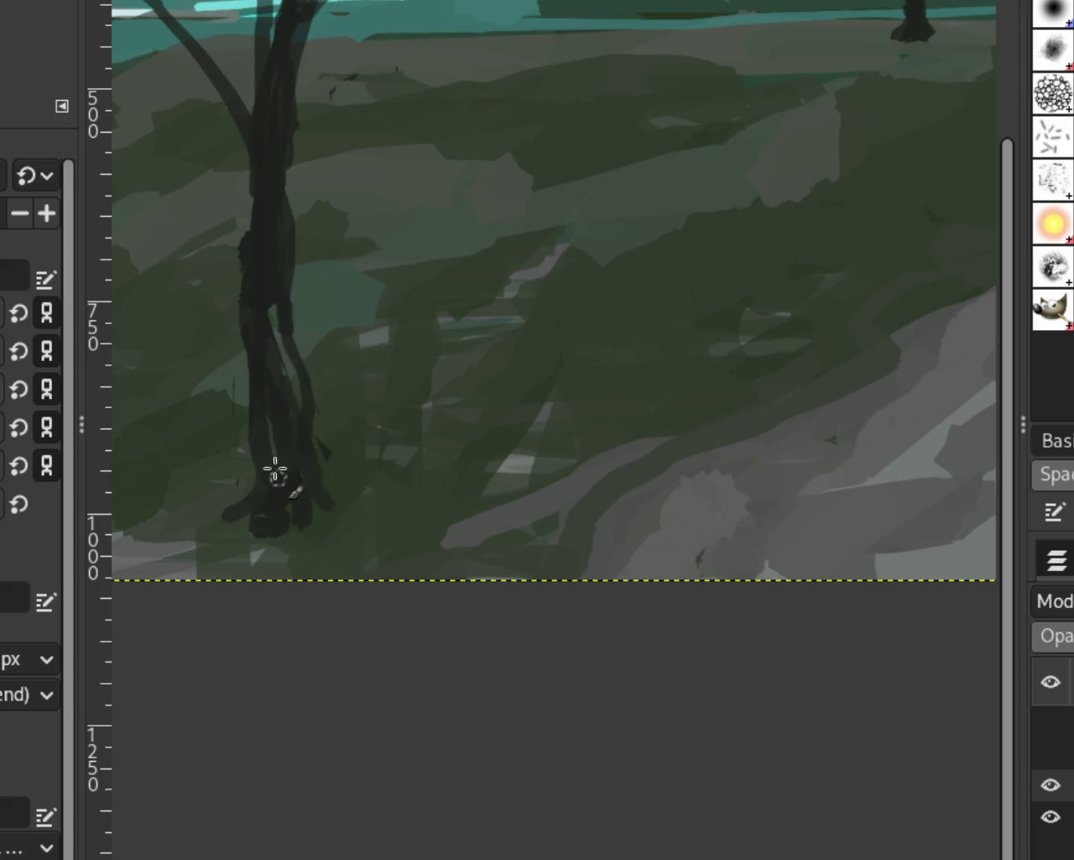
Darken the upper trunk with a small dab and a long dark stroke
scroll(410, 324, down, 1)
scroll(556, 199, down, 2)
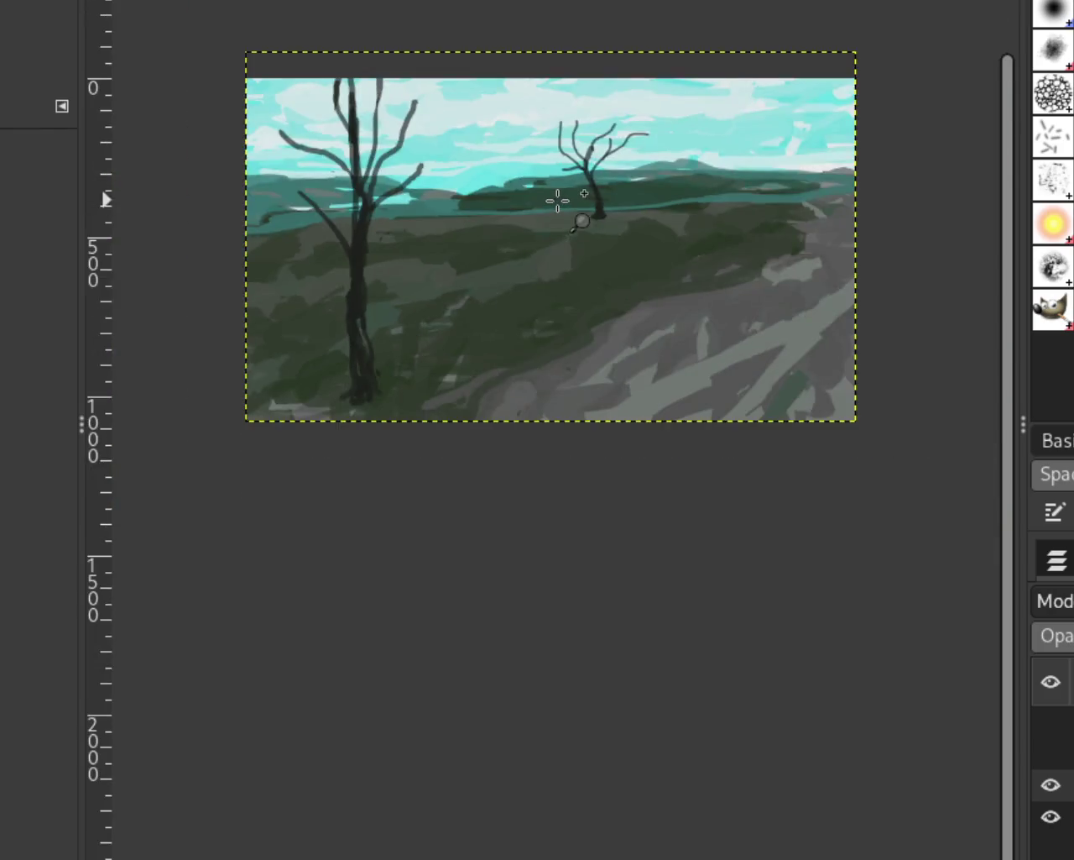
scroll(499, 283, up, 1)
scroll(604, 204, down, 1)
scroll(604, 205, up, 1)
scroll(278, 174, down, 1)
scroll(223, 178, down, 1)
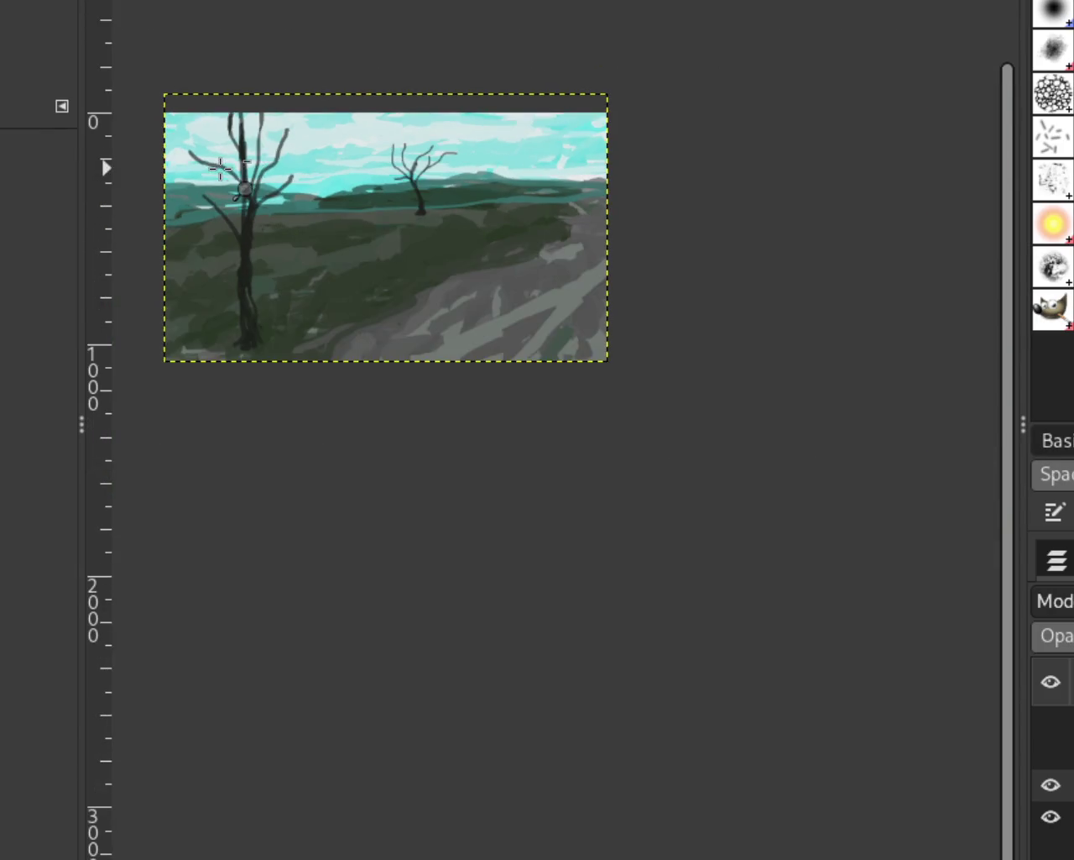
scroll(210, 173, up, 3)
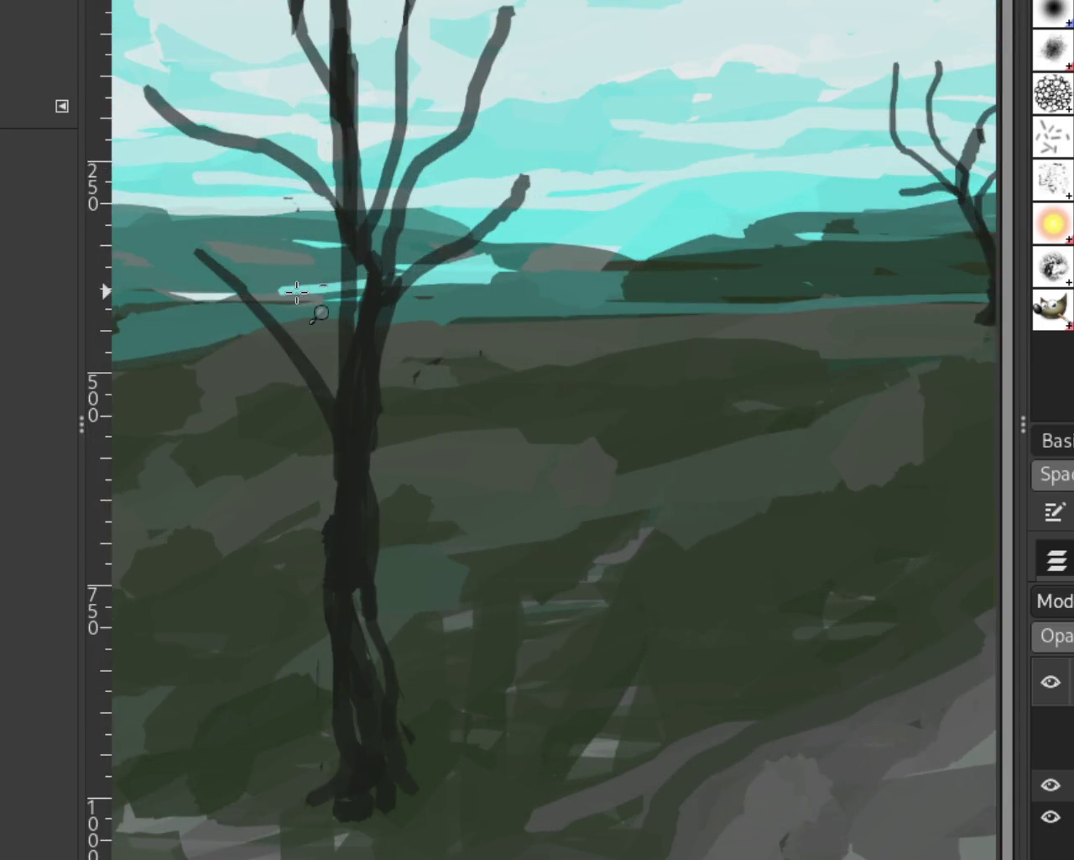
scroll(299, 299, up, 1)
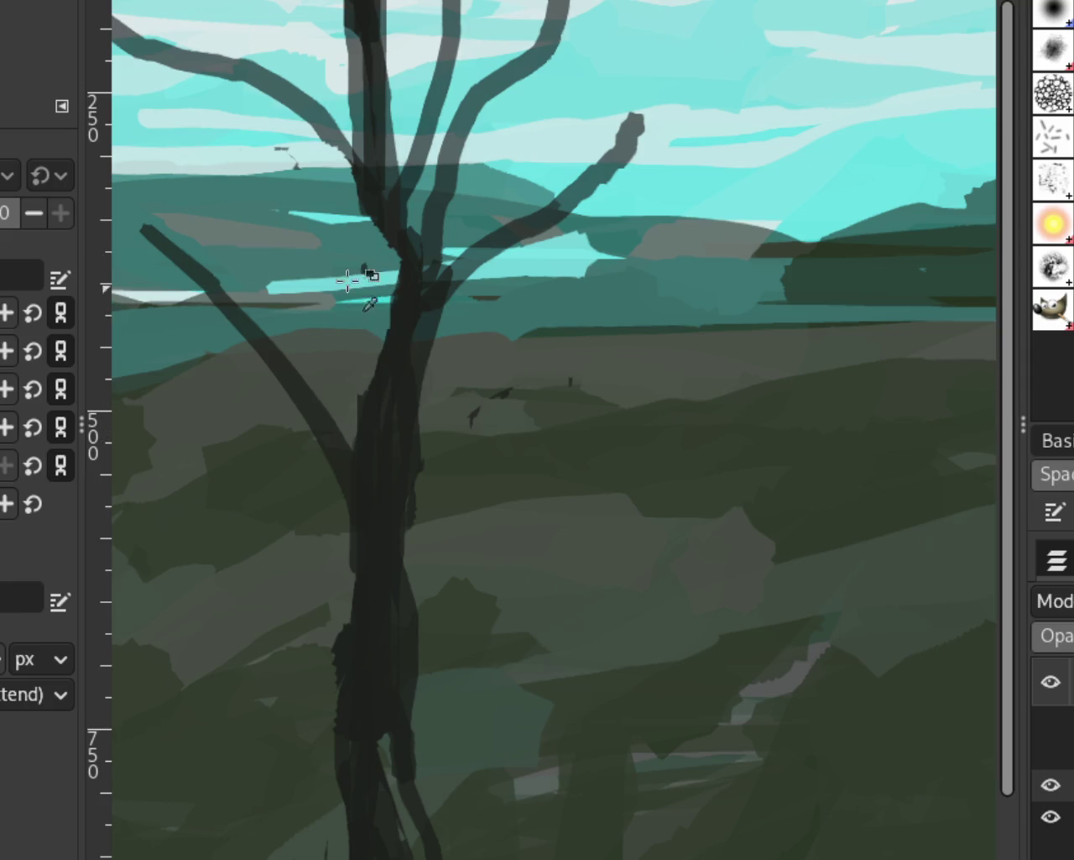
drag(363, 264, 364, 272)
drag(372, 51, 408, 386)
key(ctrl+z)
drag(370, 40, 398, 332)
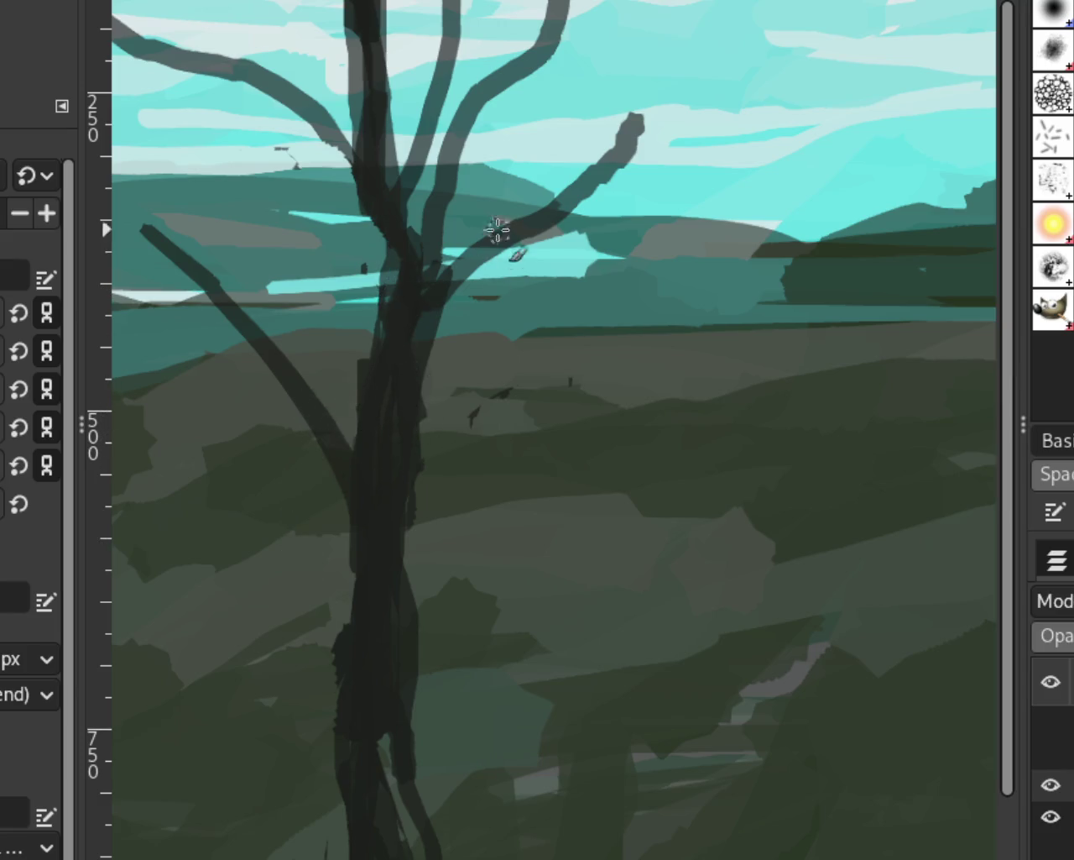
Extend the right branch tip with dark paint and zoom back out
drag(631, 128, 606, 172)
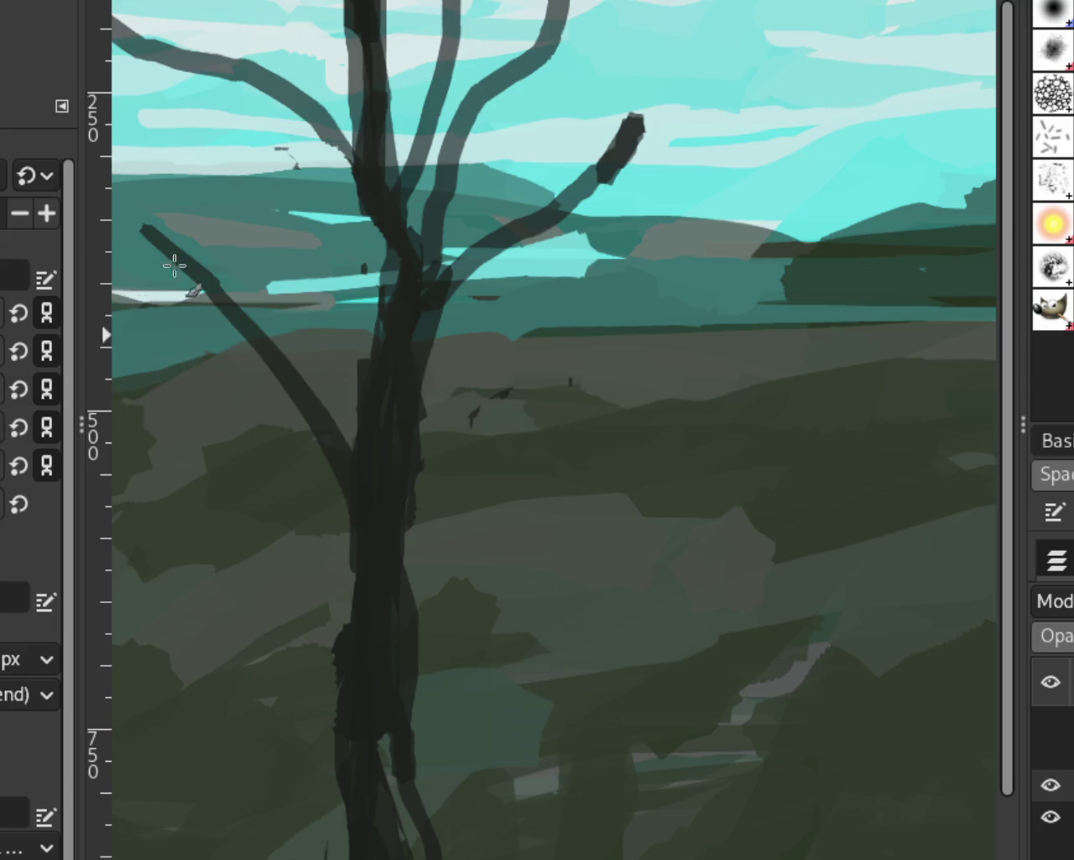
key(z)
ctrl+click(209, 220)
ctrl+click(439, 348)
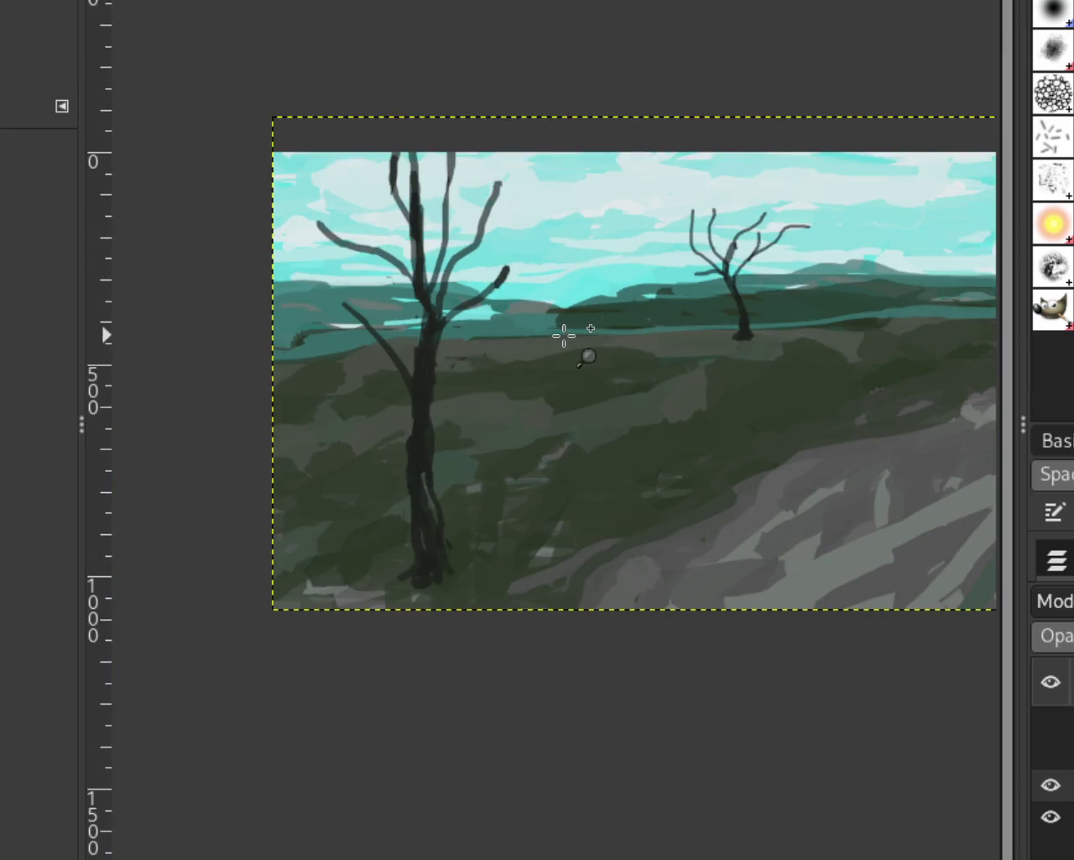
Darken the large tree's right branch tip and the top of its left diagonal branch
ctrl+click(415, 195)
click(416, 195)
click(418, 192)
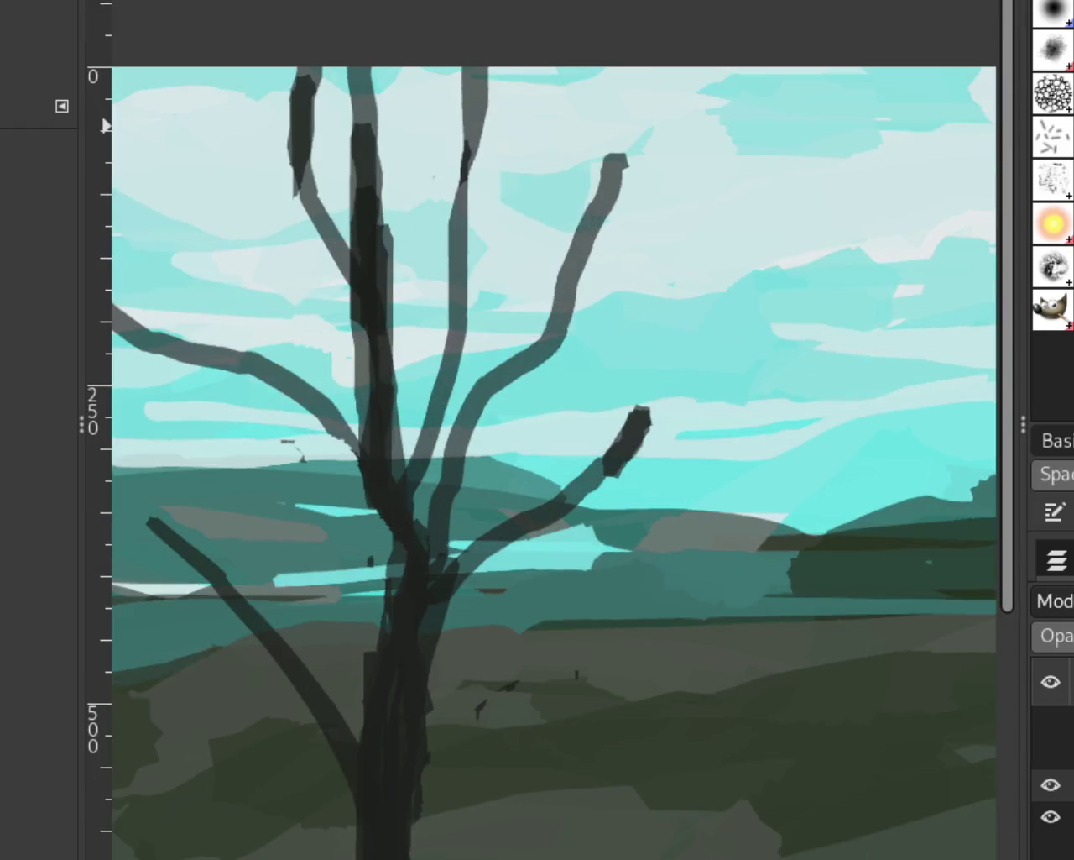
key(p)
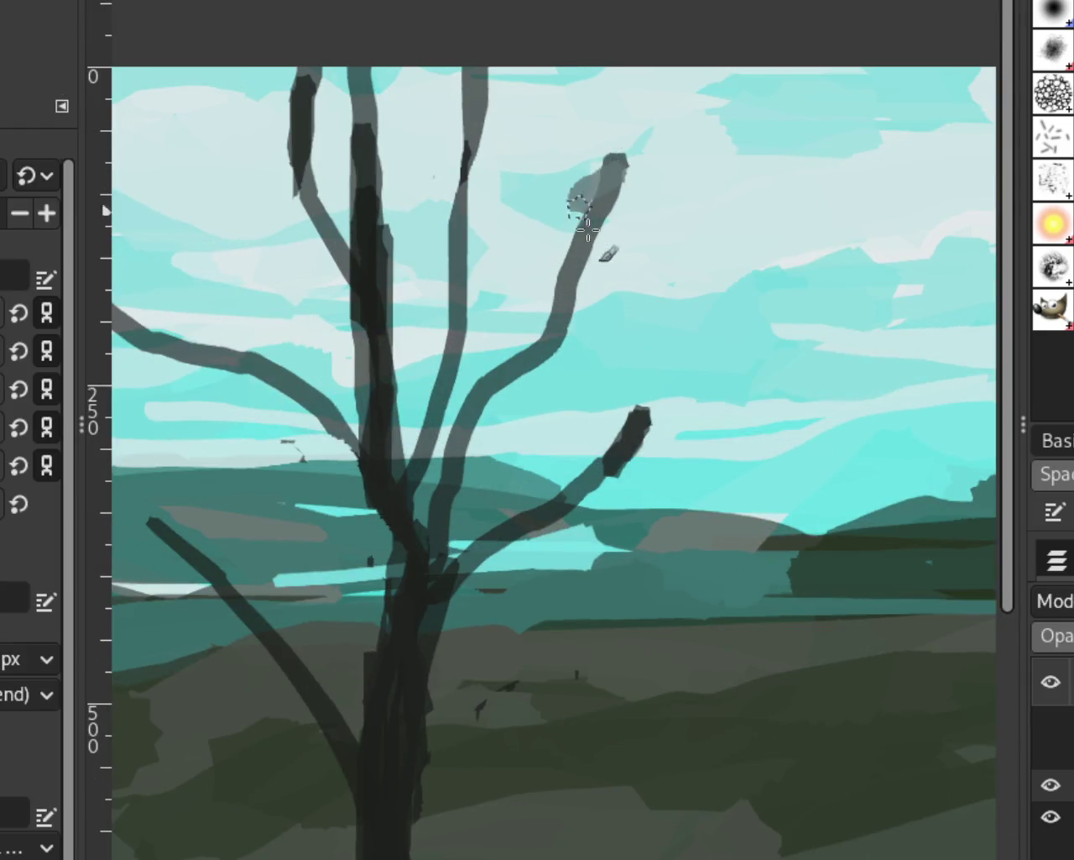
mouse_move(621, 180)
mouse_down()
mouse_move(612, 163)
mouse_move(581, 225)
mouse_up()
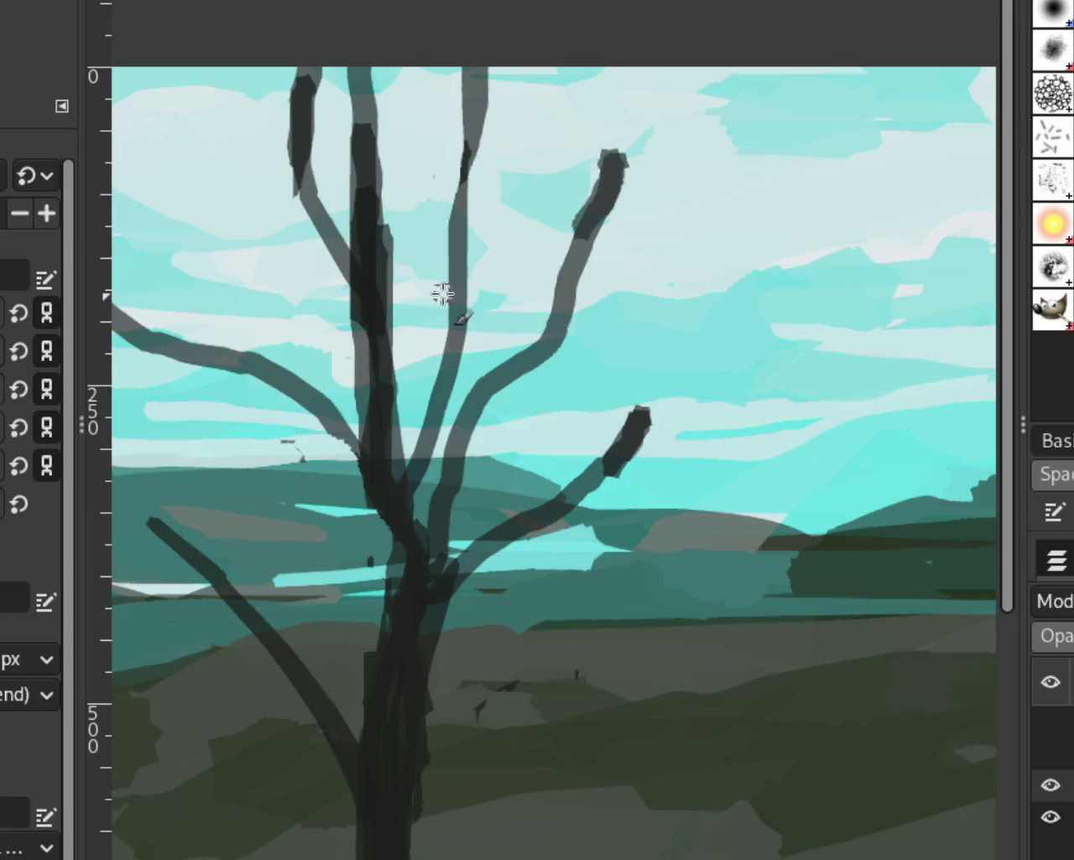
mouse_move(156, 522)
mouse_down()
mouse_move(208, 586)
mouse_move(112, 544)
mouse_up()
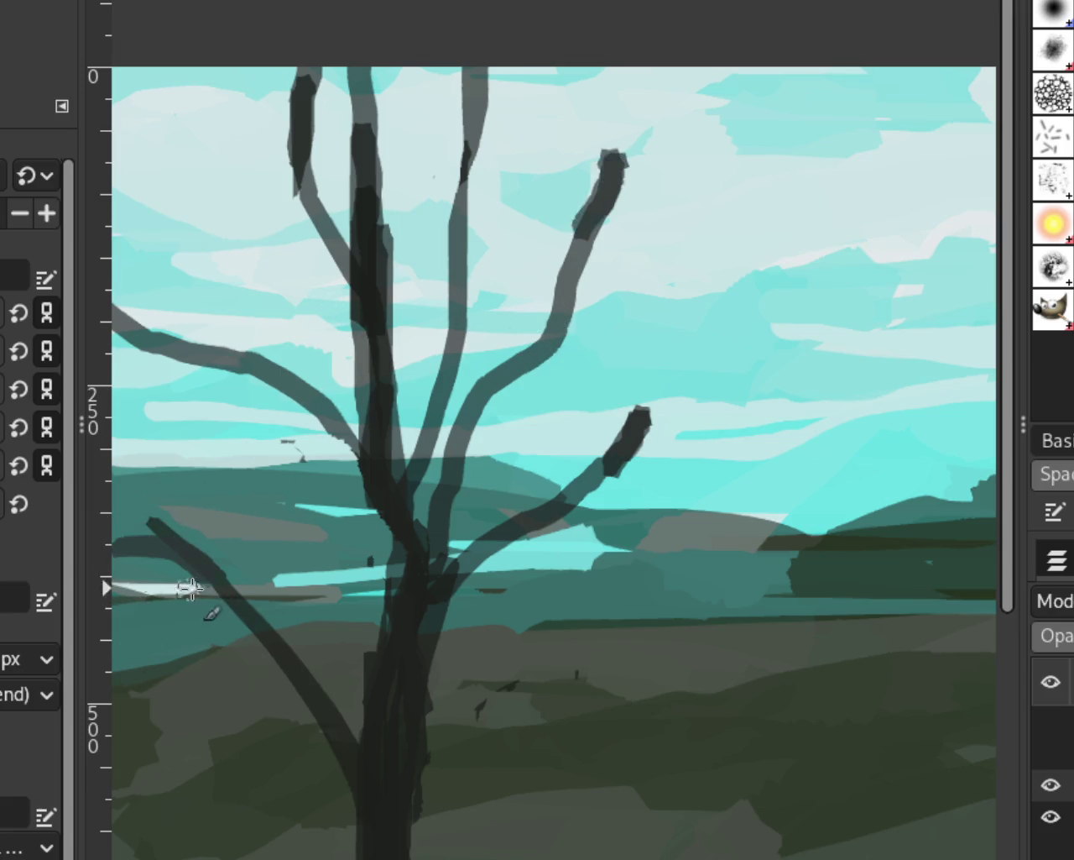
Darken the right side of the large tree's lower trunk
key(z)
scroll(369, 433, down, 2)
scroll(370, 432, down, 2)
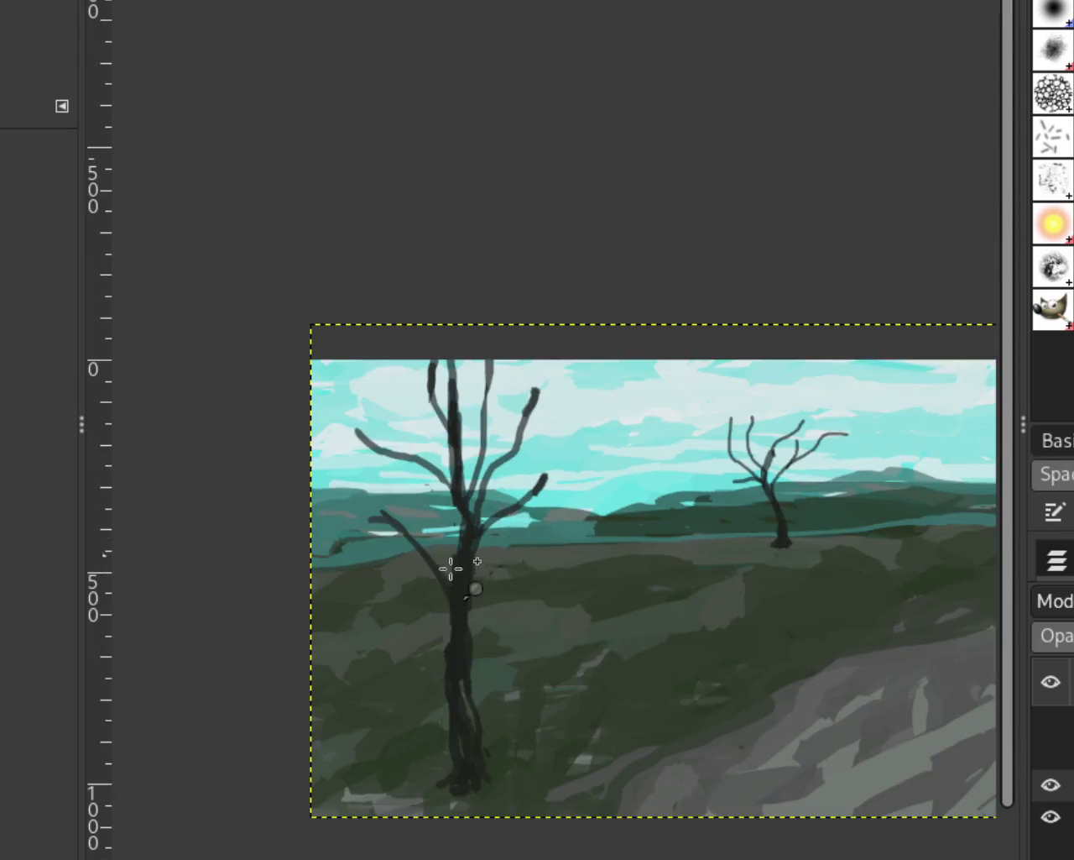
scroll(378, 481, down, 1)
scroll(420, 544, down, 1)
scroll(448, 587, down, 2)
scroll(449, 591, up, 2)
scroll(448, 593, up, 2)
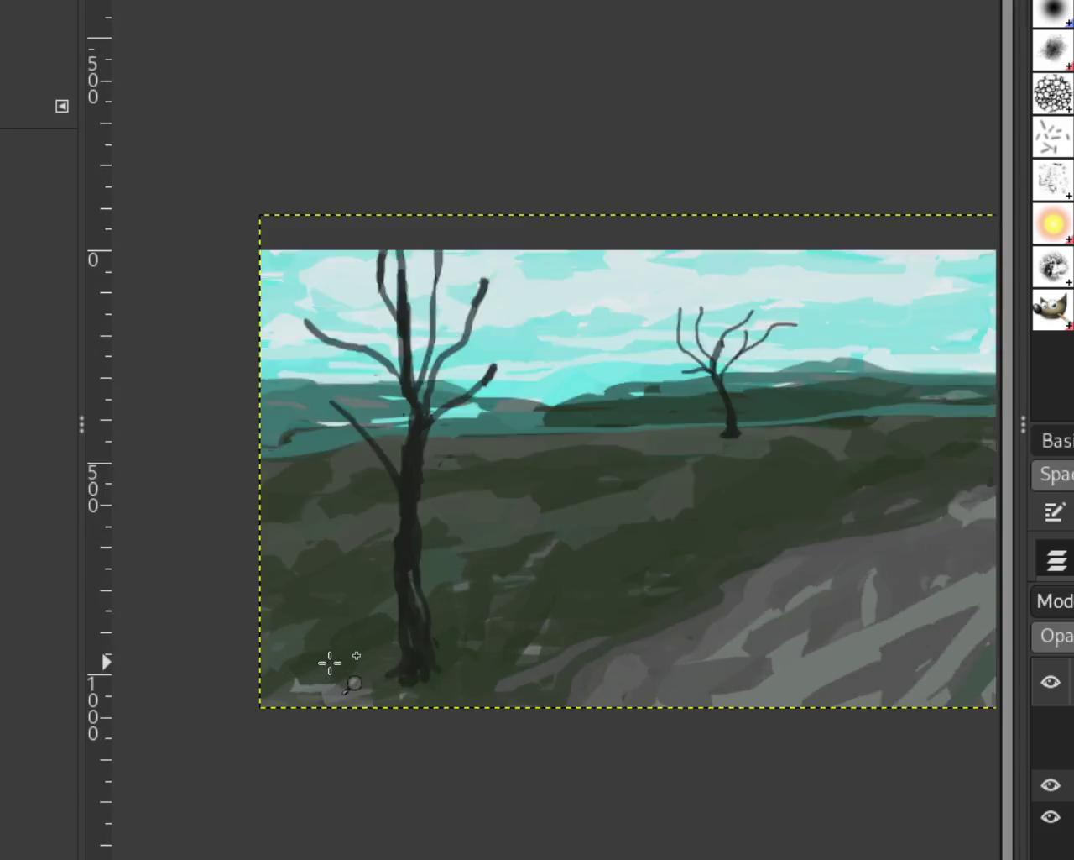
scroll(331, 660, up, 2)
key(p)
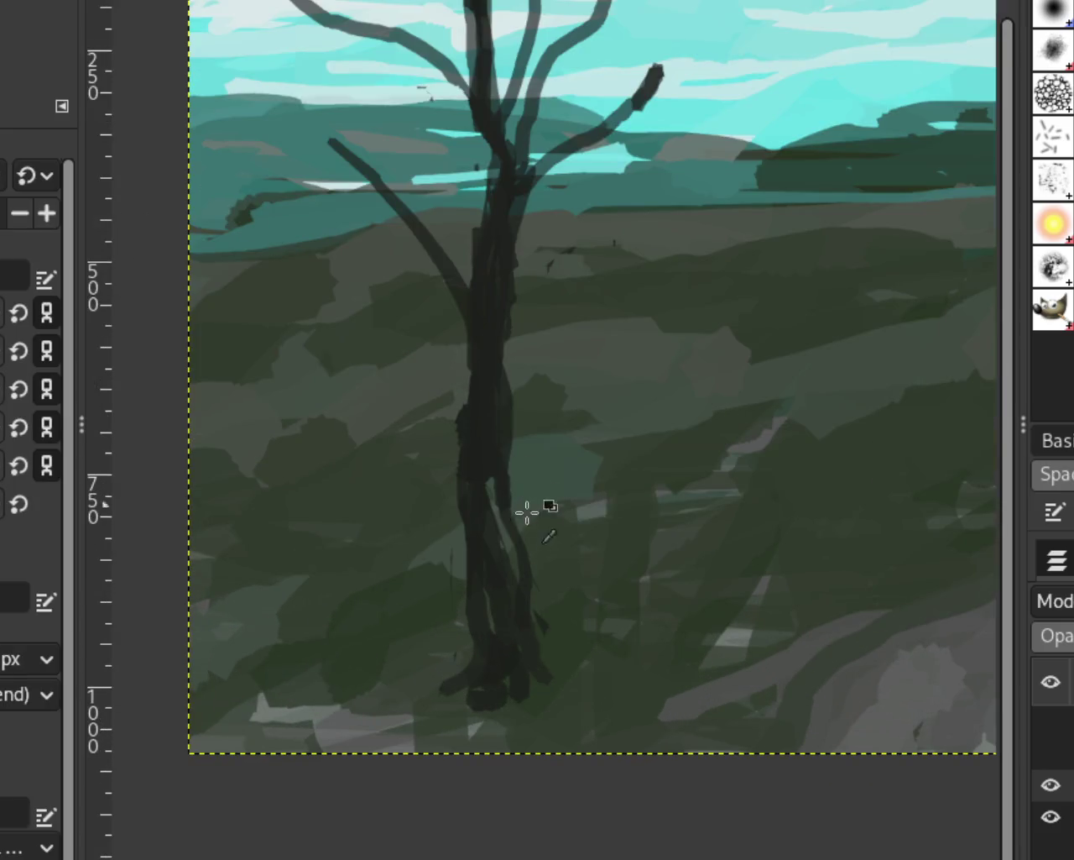
mouse_move(530, 583)
mouse_down()
mouse_move(549, 697)
mouse_move(544, 678)
mouse_up()
Erase the stray dark specks above the horizon and in the sky
key(shift+e)
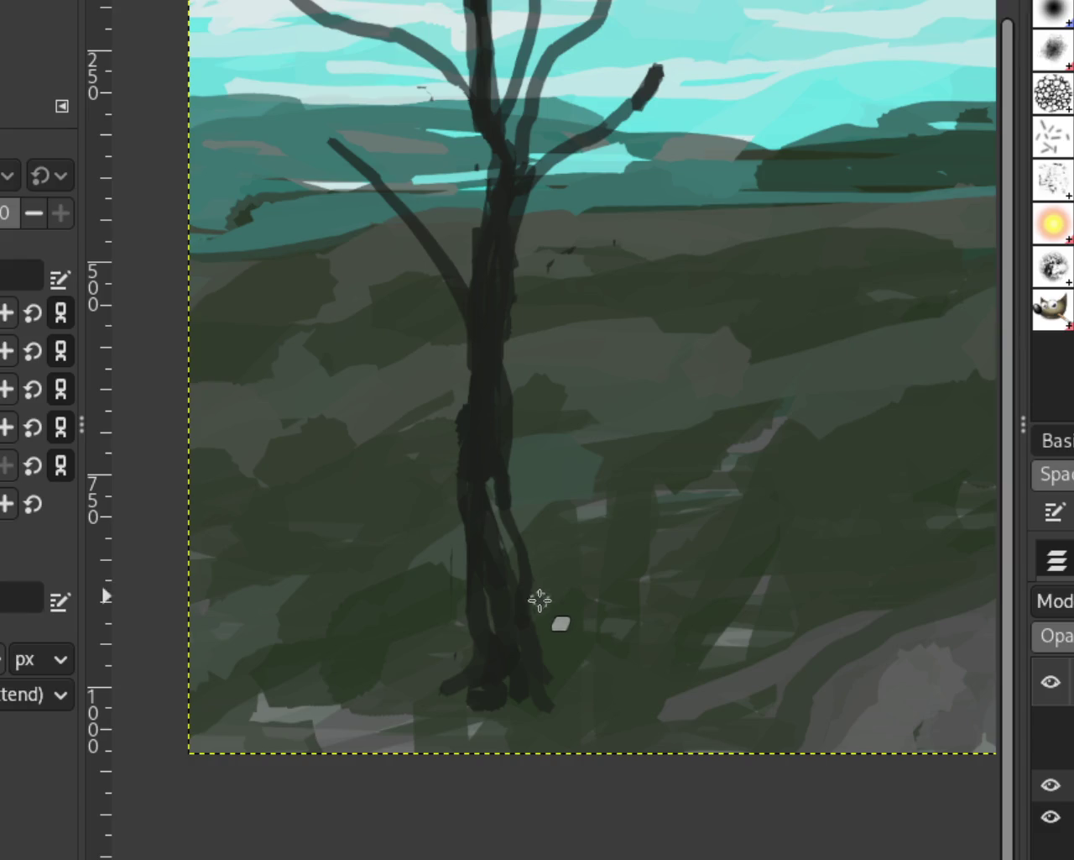
drag(510, 386, 567, 193)
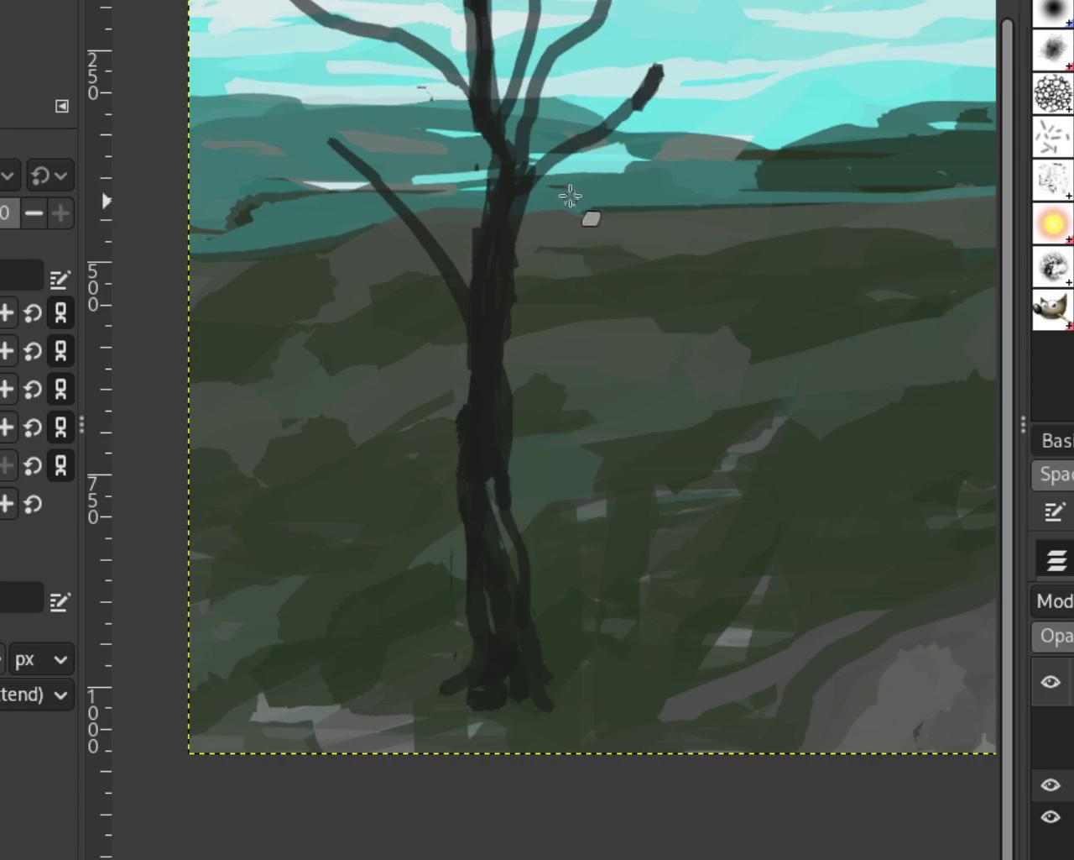
drag(442, 115, 396, 91)
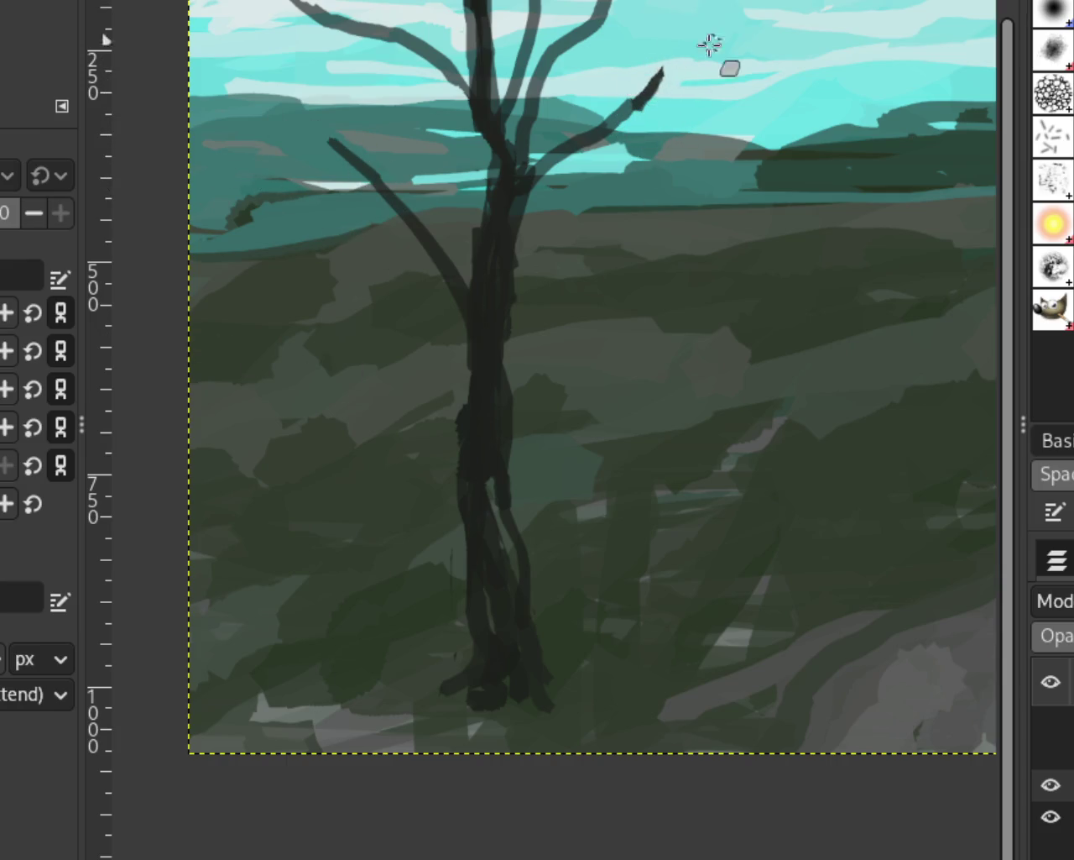
key(z)
ctrl+click(559, 391)
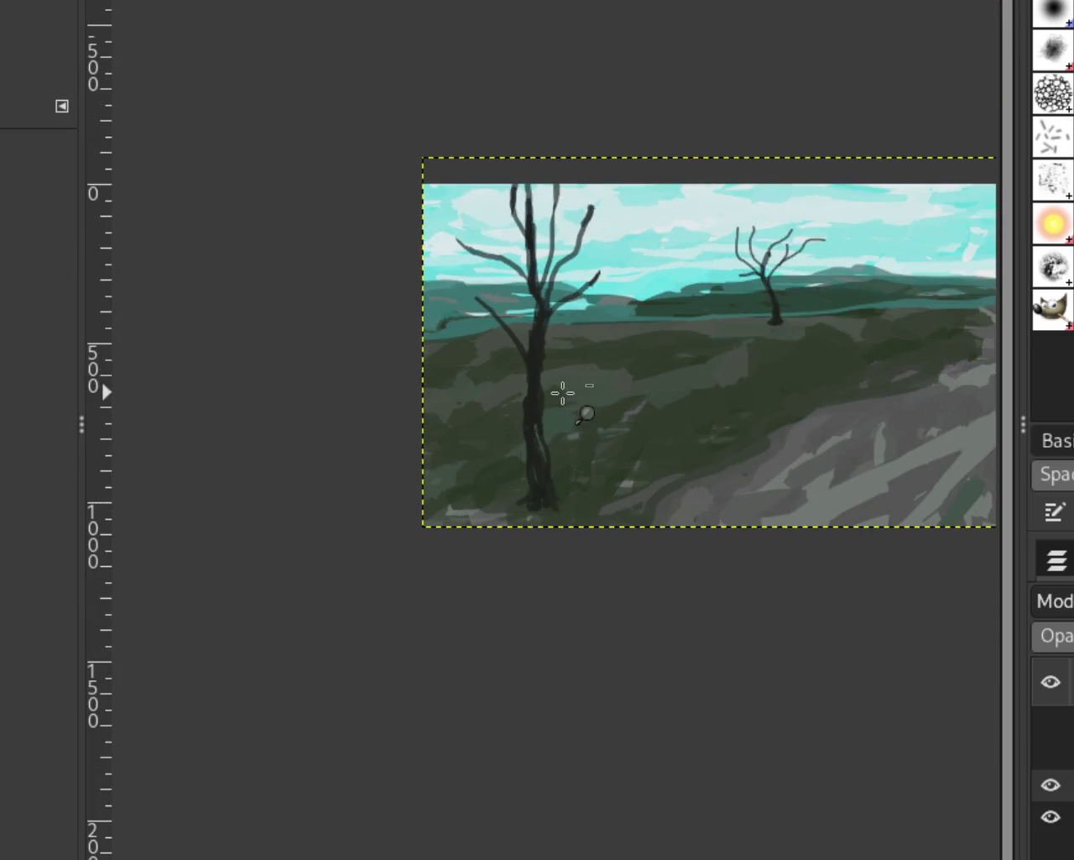
Undo the thick right branch tip and repaint it as a thinner dark stroke
click(590, 204)
click(593, 211)
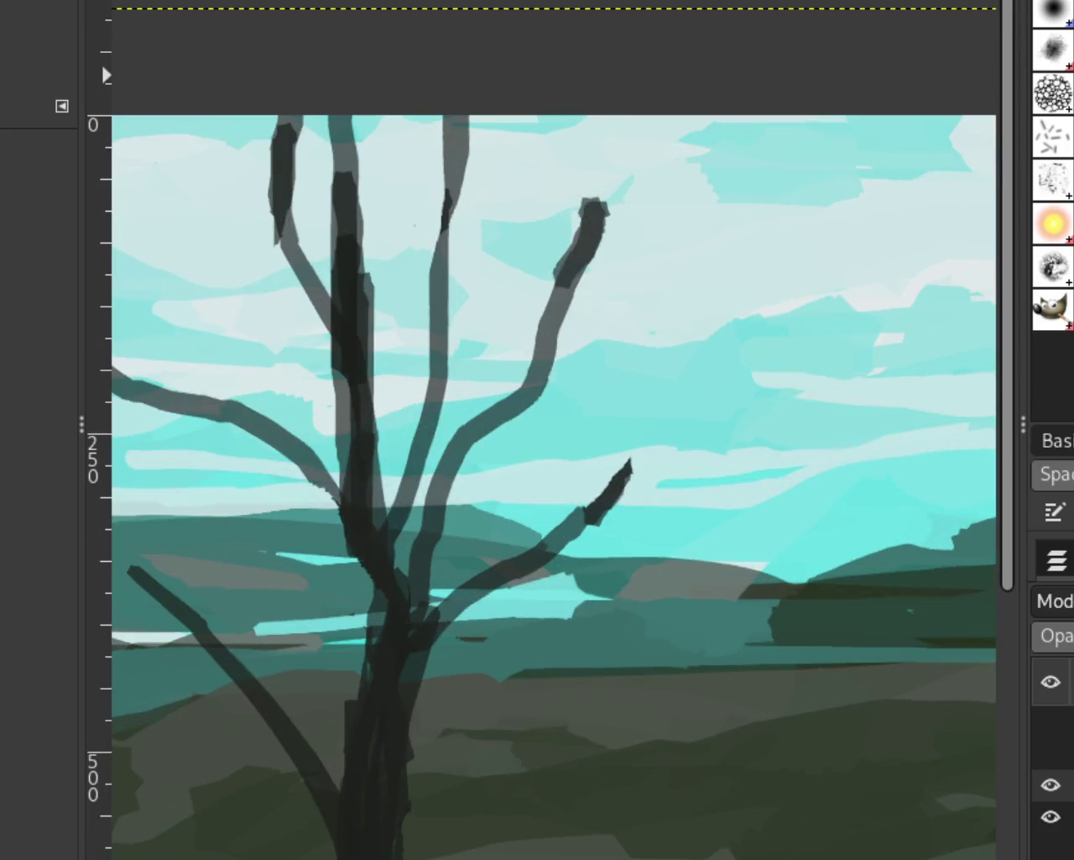
key(p)
key(ctrl+z)
drag(598, 204, 558, 281)
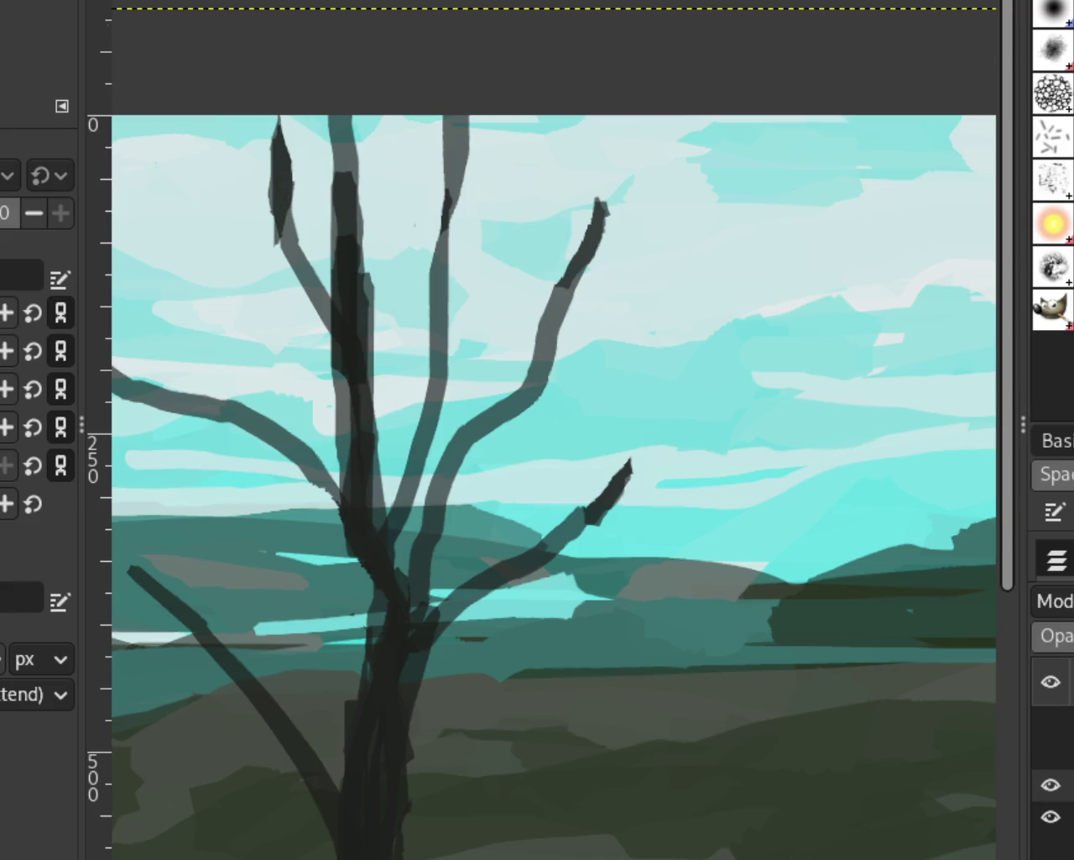
Touch up the large tree's upper-left branch with a dark stroke
drag(290, 122, 319, 214)
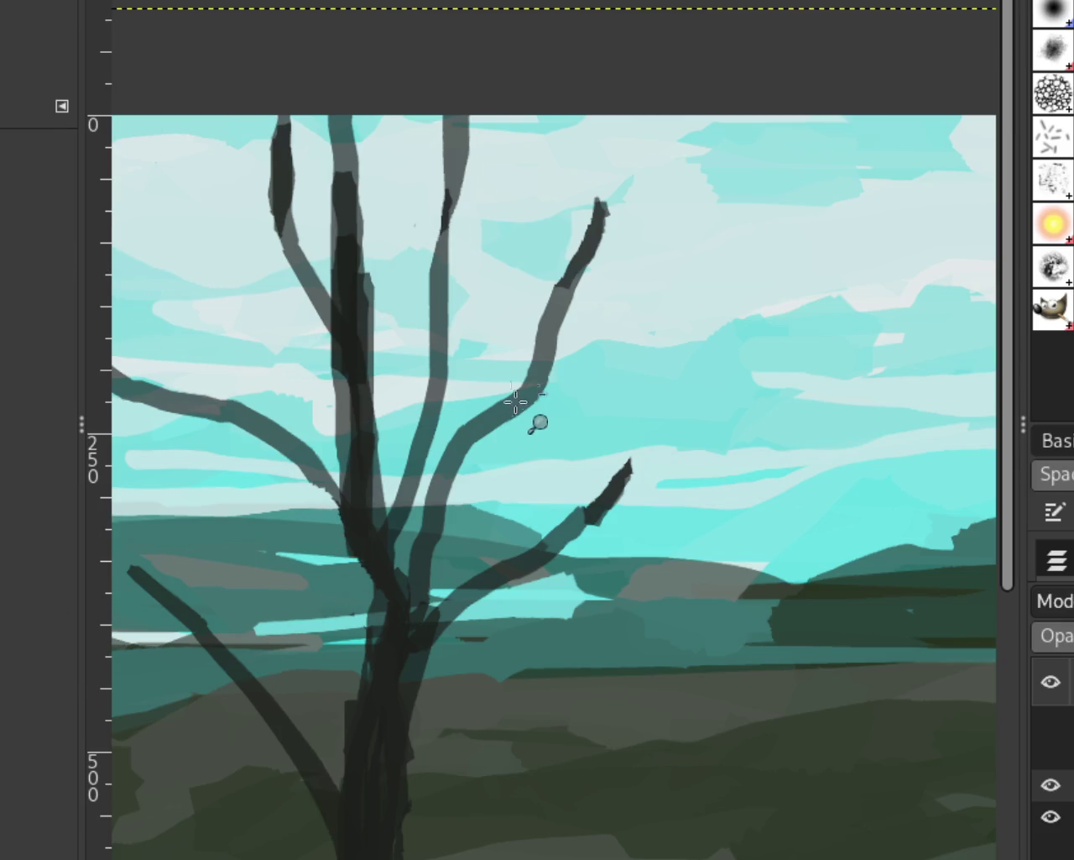
scroll(533, 430, down, 3)
scroll(532, 435, up, 1)
scroll(532, 438, down, 1)
scroll(532, 437, up, 1)
scroll(532, 437, down, 1)
scroll(529, 441, up, 1)
scroll(506, 456, down, 2)
scroll(505, 456, up, 1)
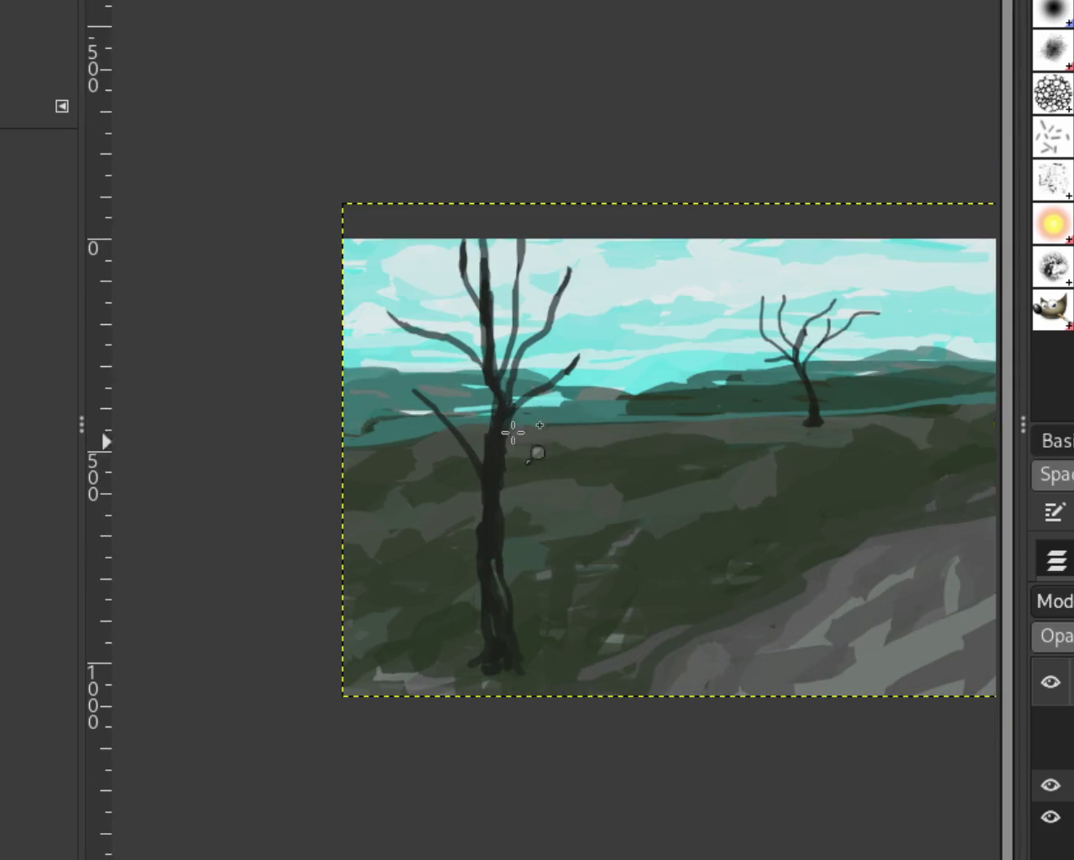
Try several strokes down the distant tree's trunk, undoing each one
scroll(513, 434, down, 1)
scroll(714, 378, up, 2)
scroll(793, 350, down, 1)
scroll(793, 350, up, 4)
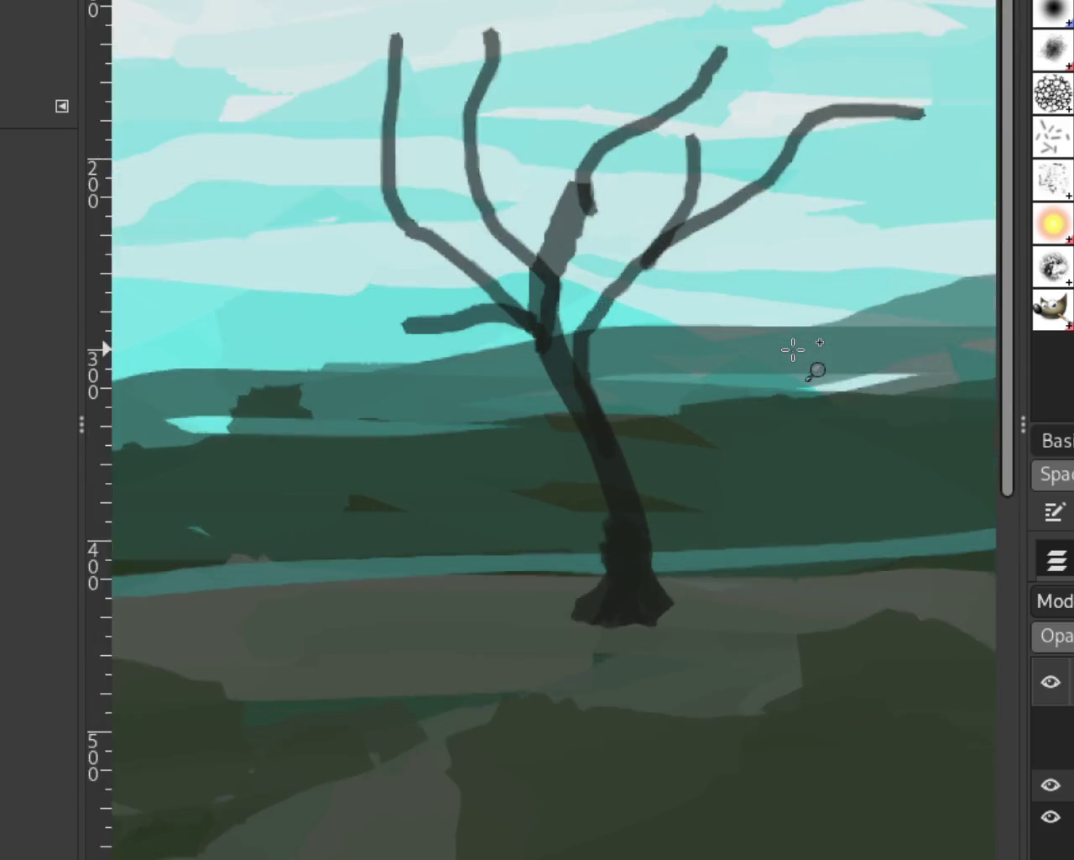
scroll(705, 420, up, 1)
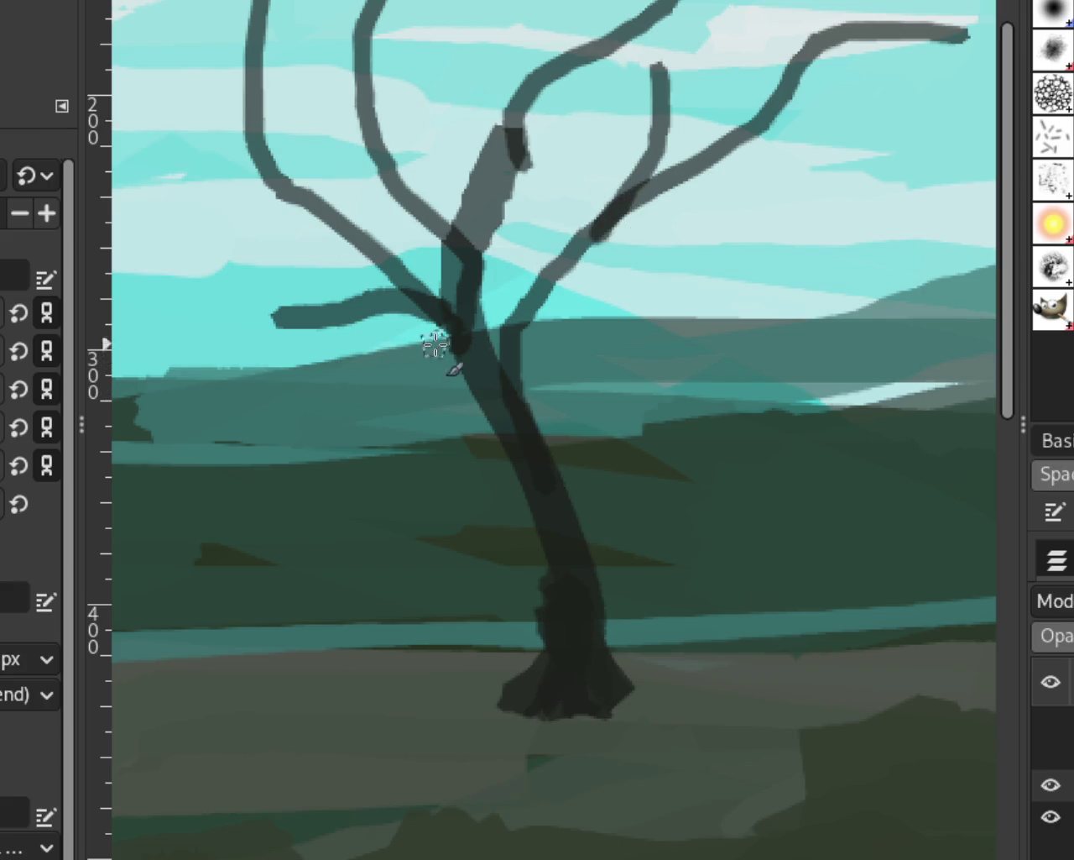
mouse_move(503, 374)
mouse_down()
mouse_move(542, 470)
mouse_move(596, 527)
mouse_up()
key(ctrl+z)
drag(500, 352, 576, 592)
key(ctrl+z)
drag(513, 424, 584, 579)
key(ctrl+z)
drag(437, 305, 548, 537)
key(ctrl+z)
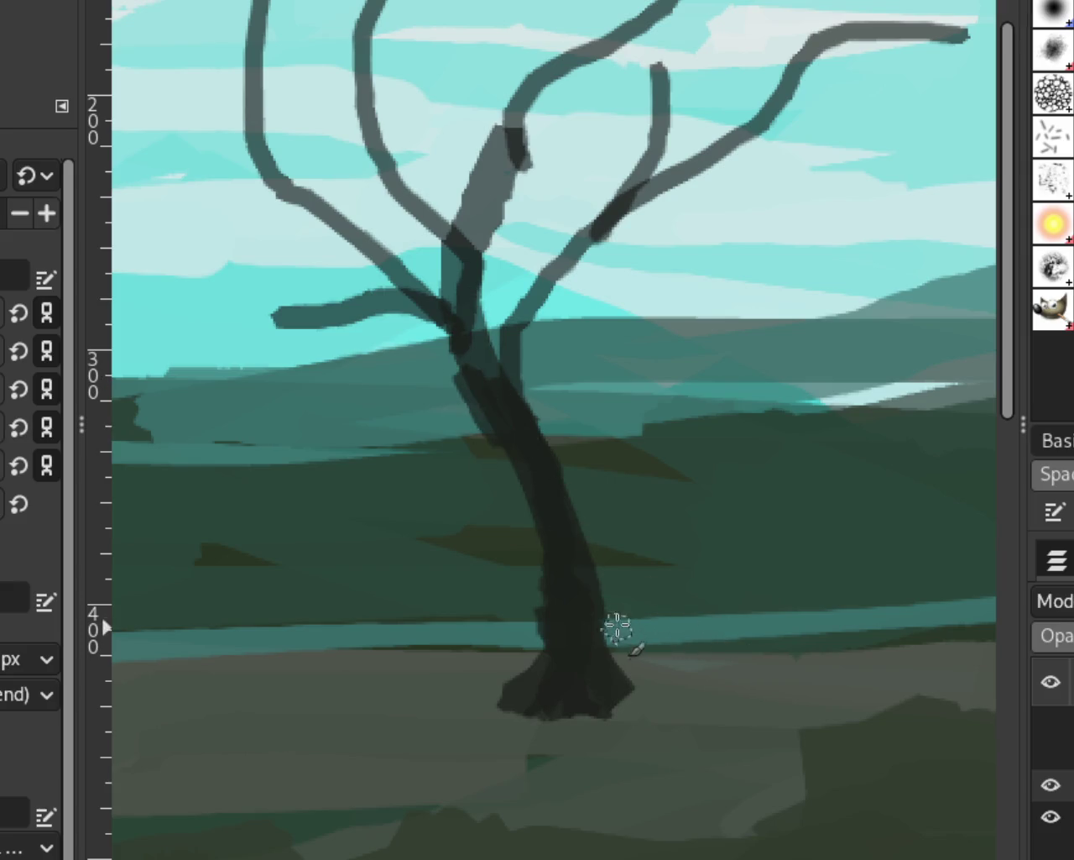
Extend the distant tree's upper-left branch with a dark stroke
scroll(501, 365, down, 3)
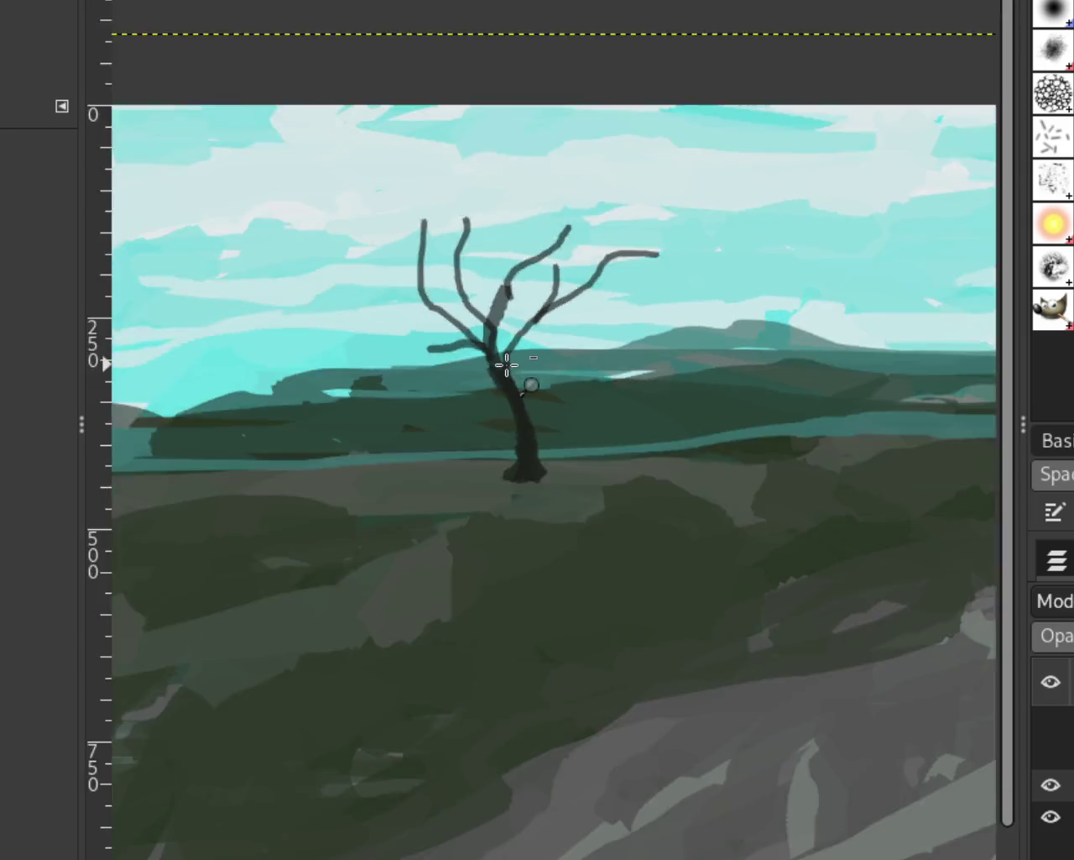
scroll(588, 387, down, 2)
scroll(588, 403, down, 1)
scroll(490, 394, up, 2)
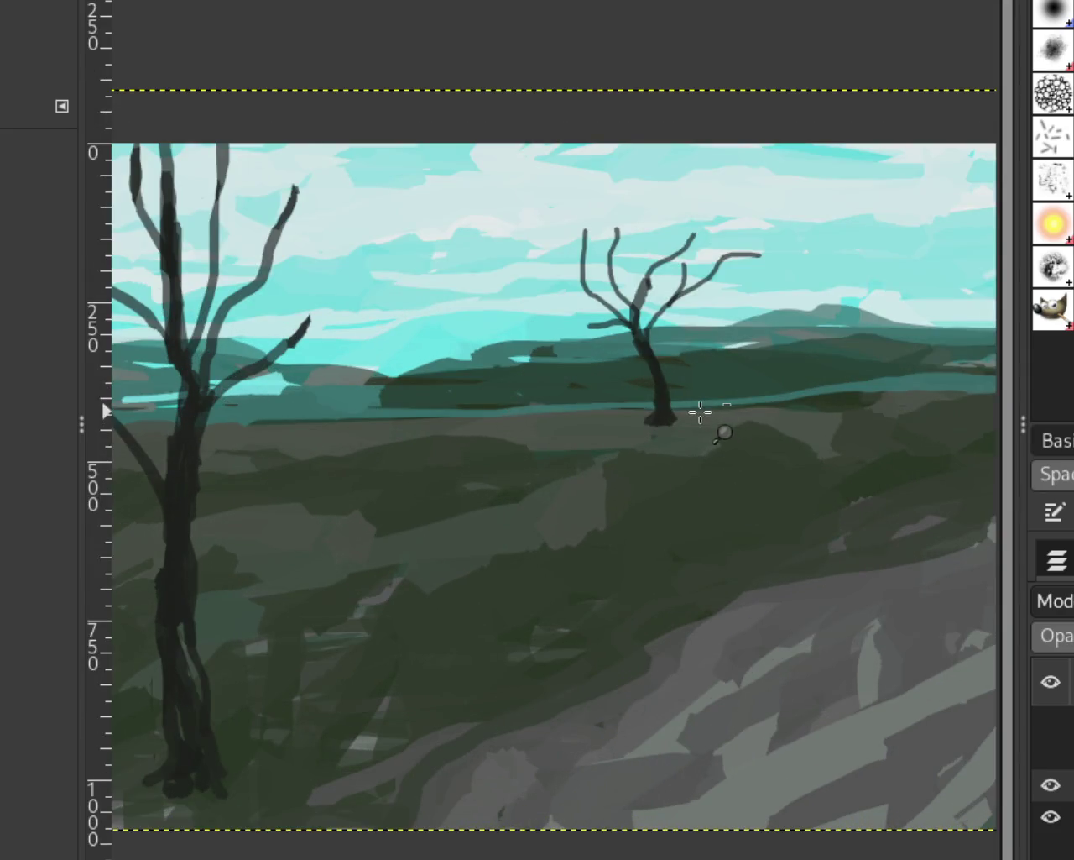
scroll(700, 415, down, 1)
scroll(652, 479, up, 1)
scroll(713, 420, down, 1)
scroll(719, 386, down, 1)
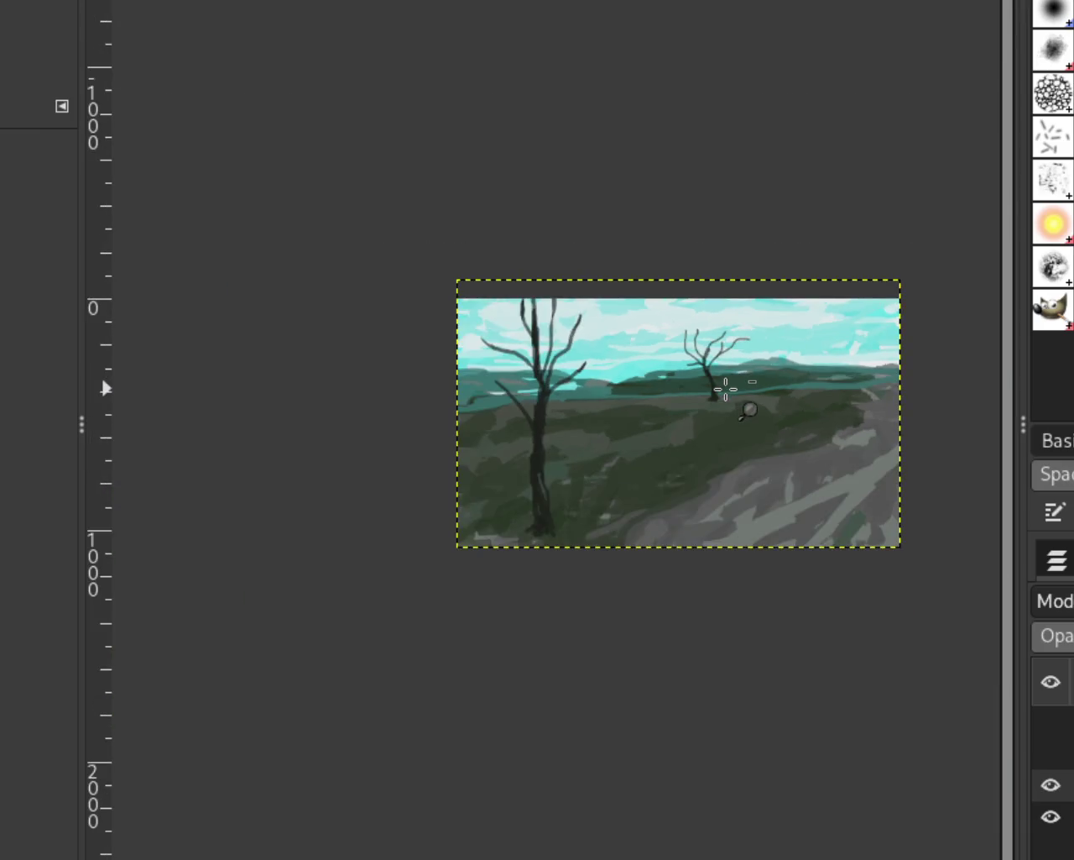
scroll(722, 386, up, 2)
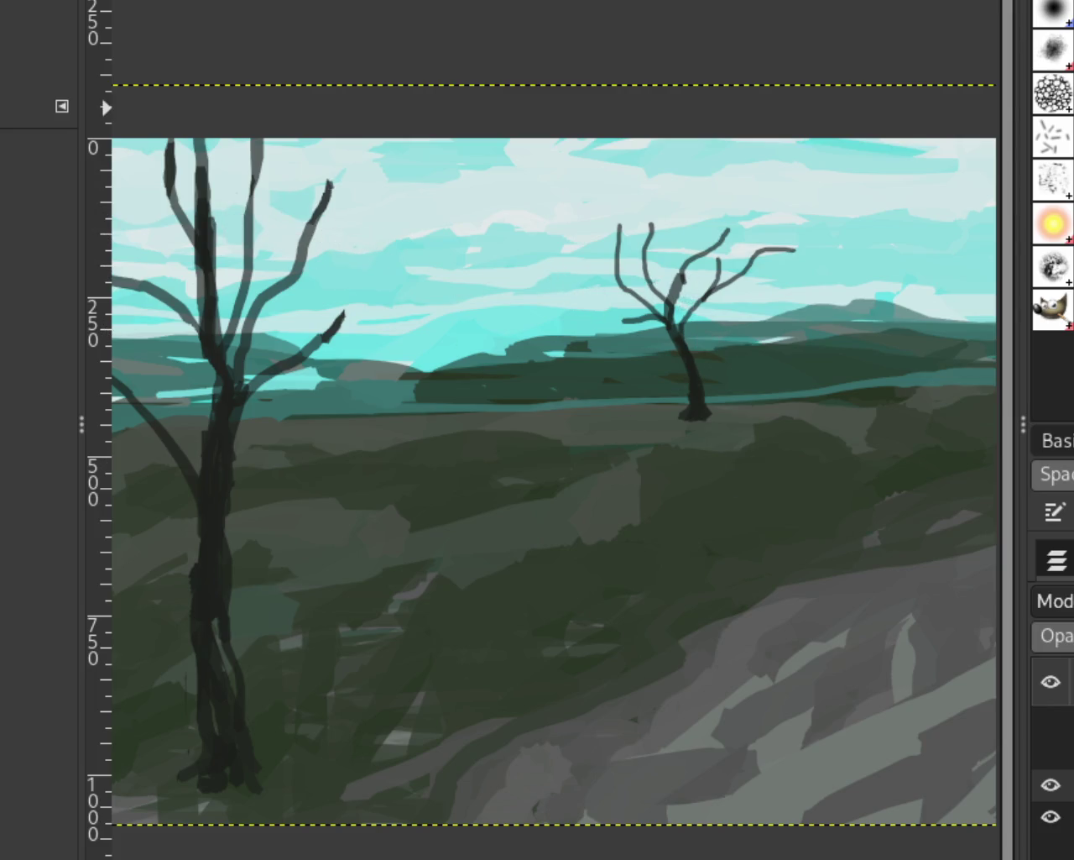
scroll(672, 331, down, 2)
scroll(671, 336, up, 4)
scroll(672, 336, up, 2)
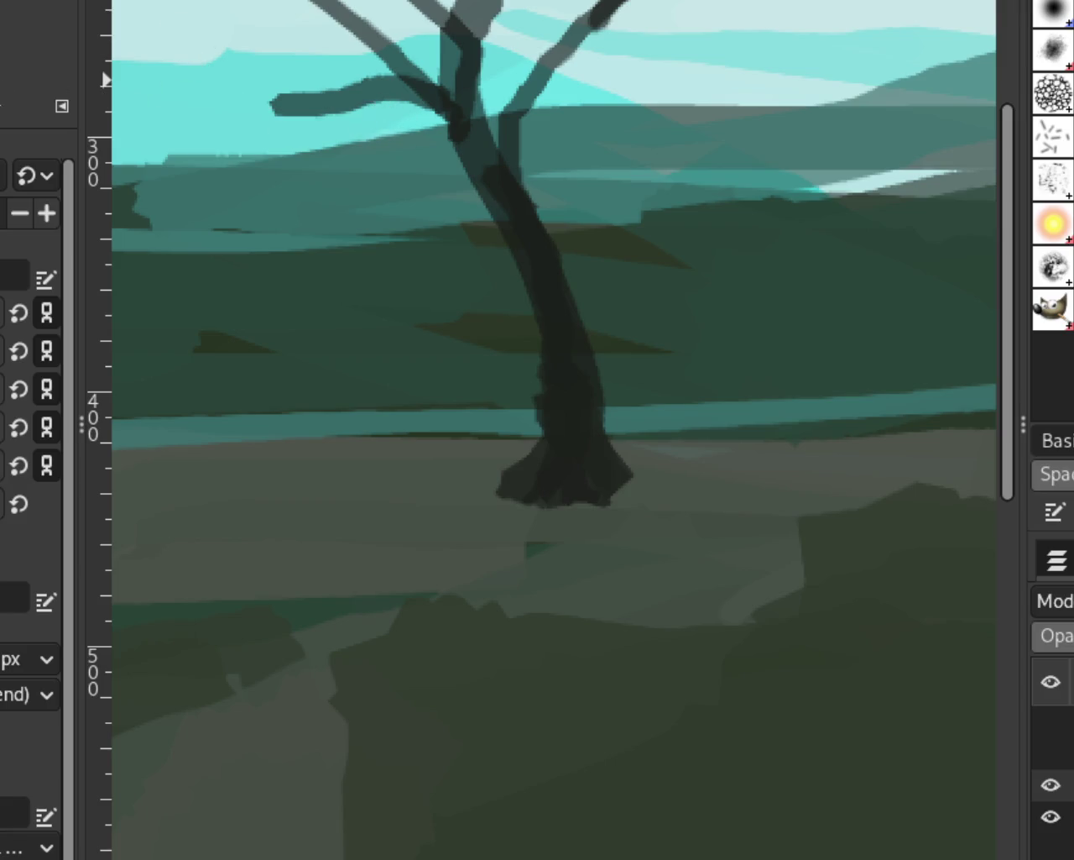
drag(217, 74, 336, 110)
Widen the distant tree's base with jagged dark paint on its right side
mouse_move(613, 474)
mouse_down()
mouse_move(643, 499)
mouse_move(506, 502)
mouse_up()
key(ctrl+z)
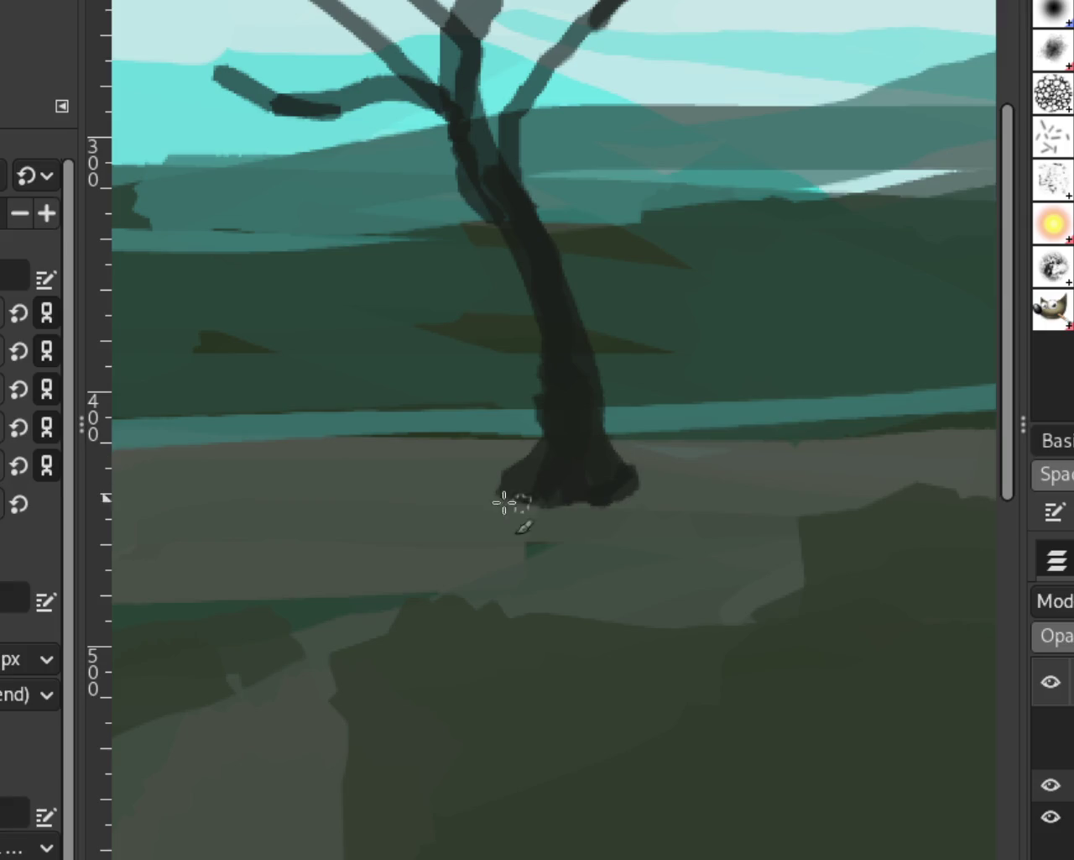
drag(642, 487, 612, 470)
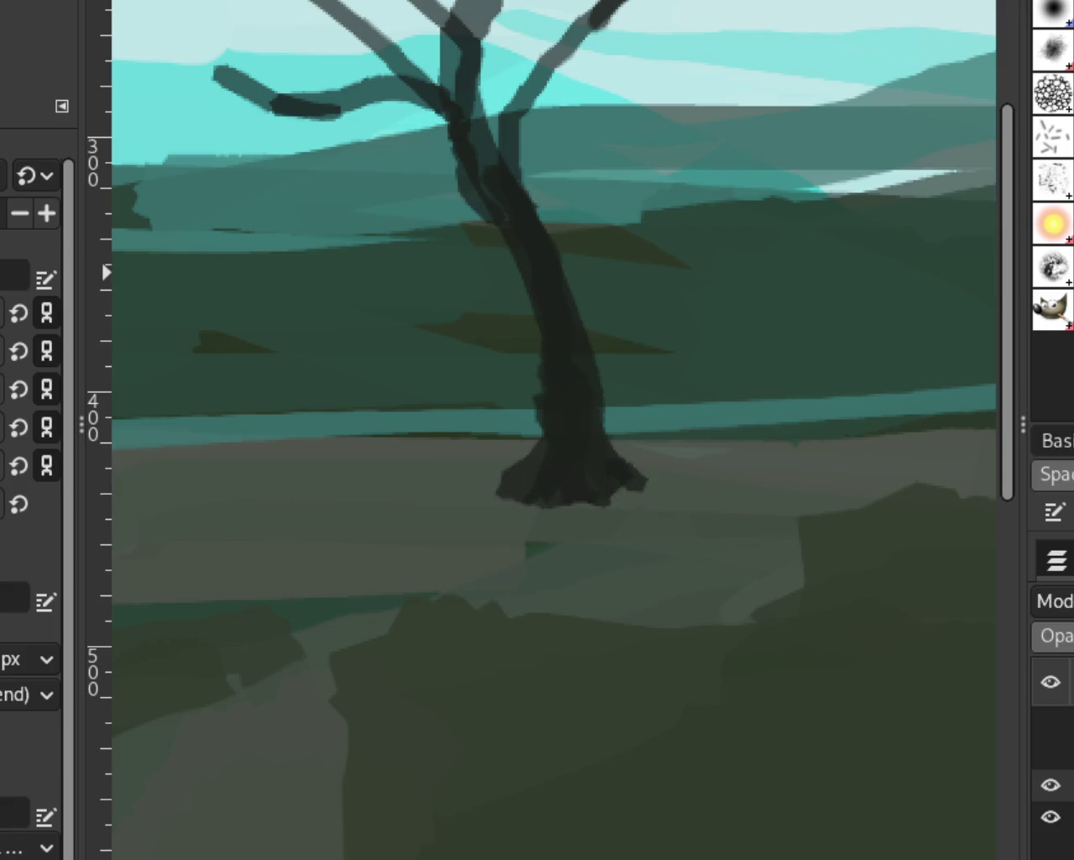
scroll(708, 412, down, 2)
scroll(698, 446, down, 2)
scroll(649, 505, up, 1)
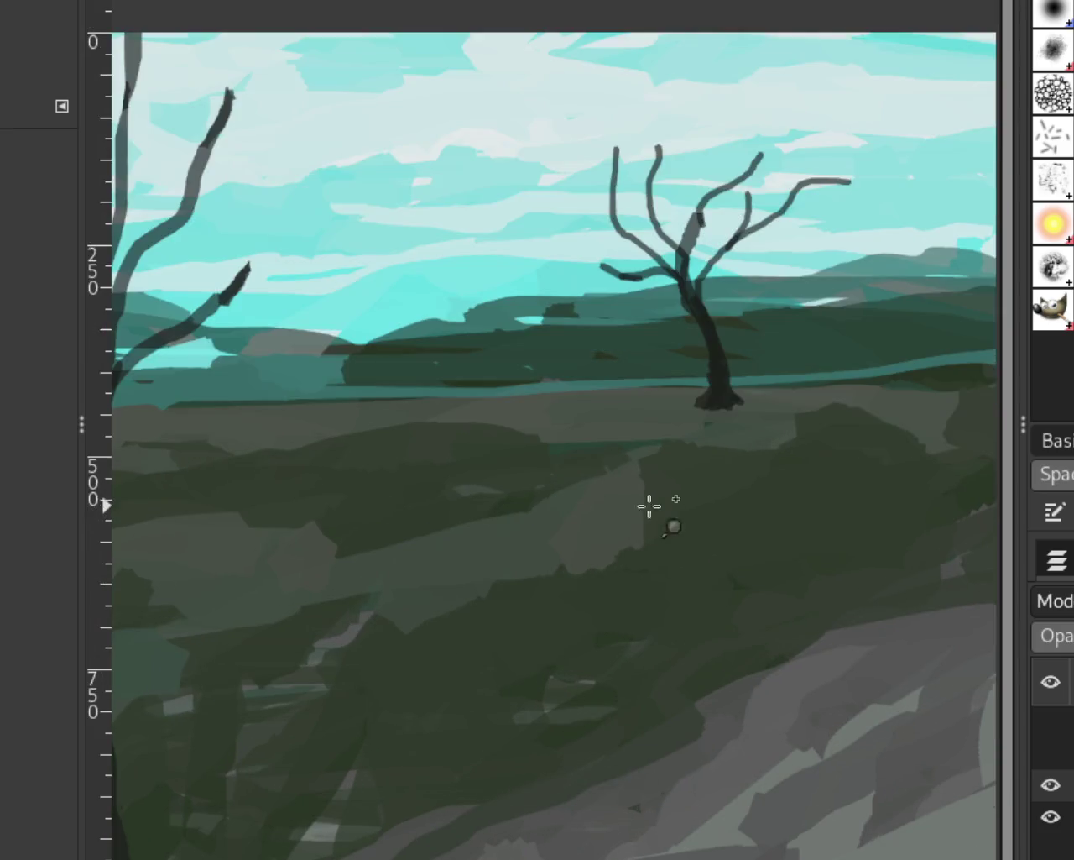
Paint thin dark branches on the left tree's left side, upper right, top and upper left
scroll(649, 505, down, 1)
scroll(803, 456, down, 1)
scroll(643, 537, up, 1)
scroll(669, 397, down, 1)
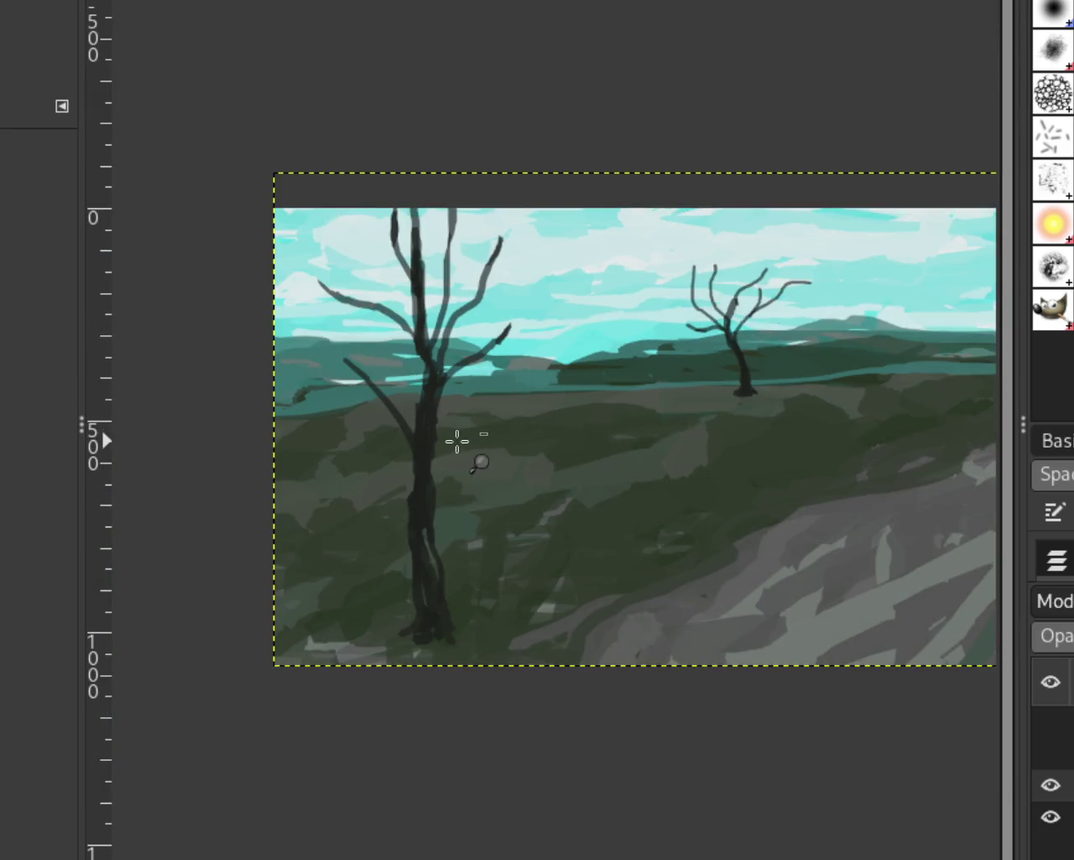
scroll(457, 441, down, 1)
scroll(355, 467, up, 3)
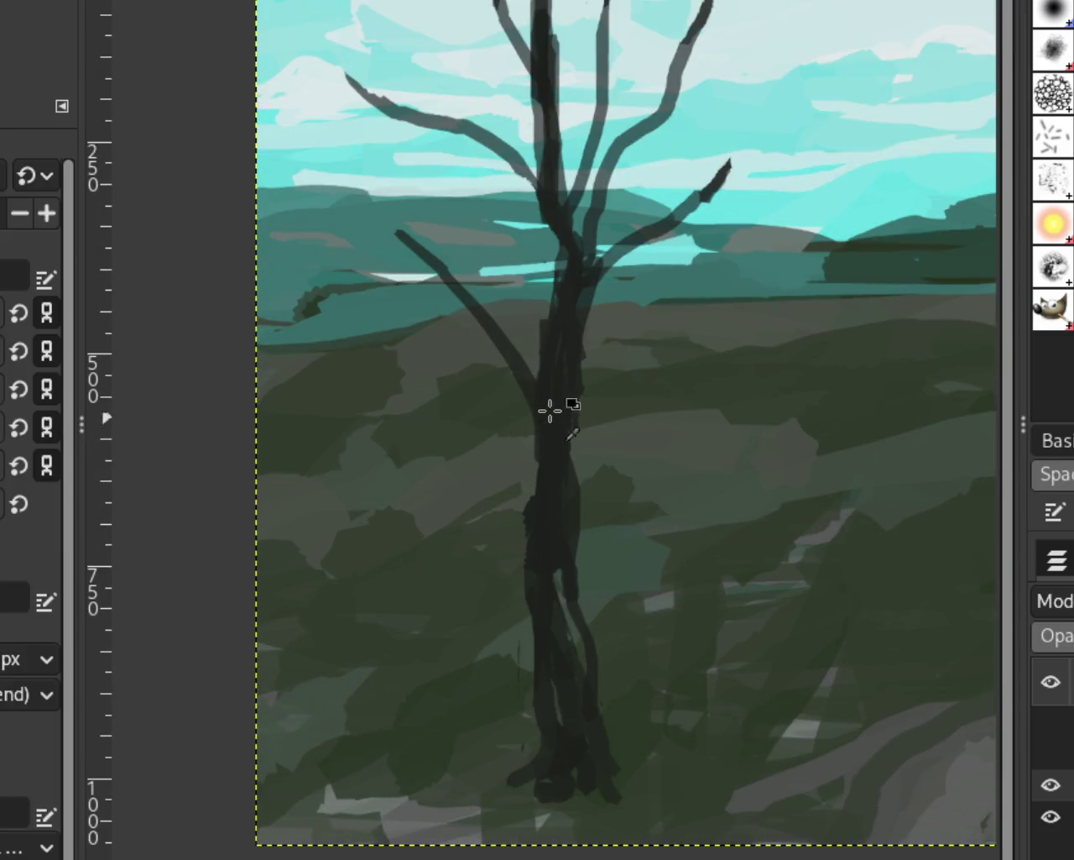
drag(439, 334, 340, 271)
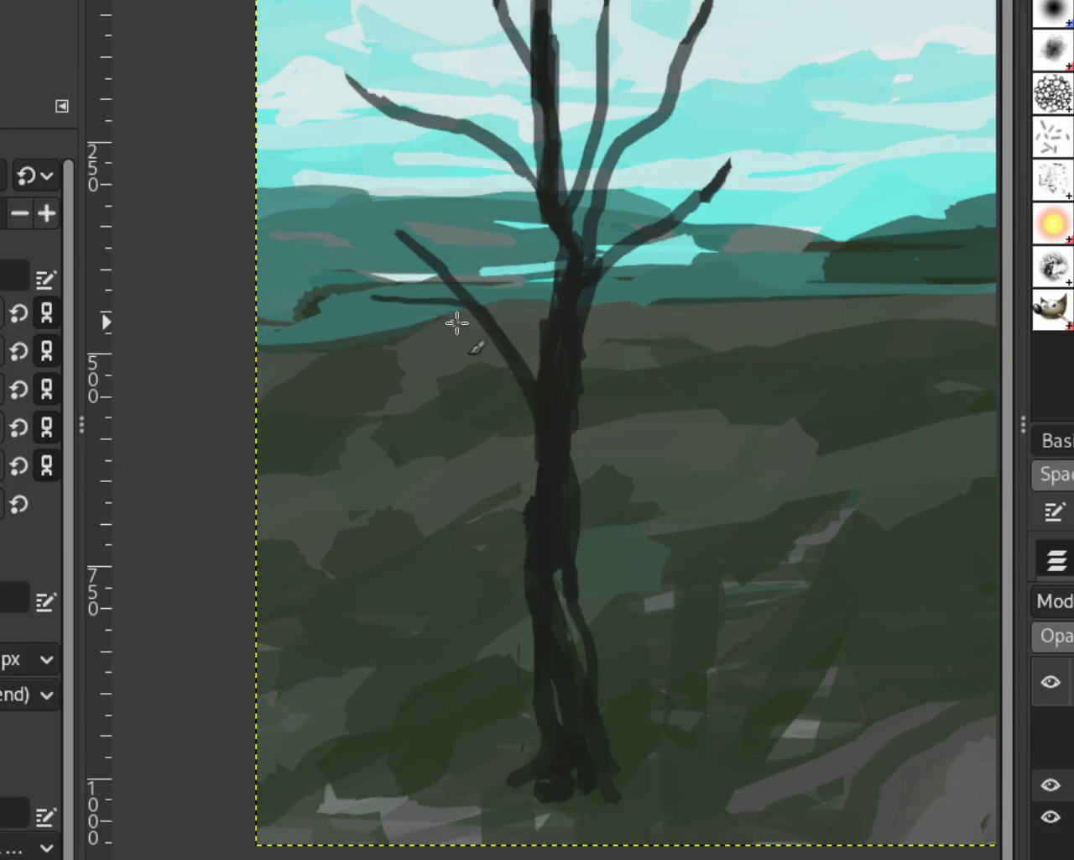
drag(710, 189, 737, 124)
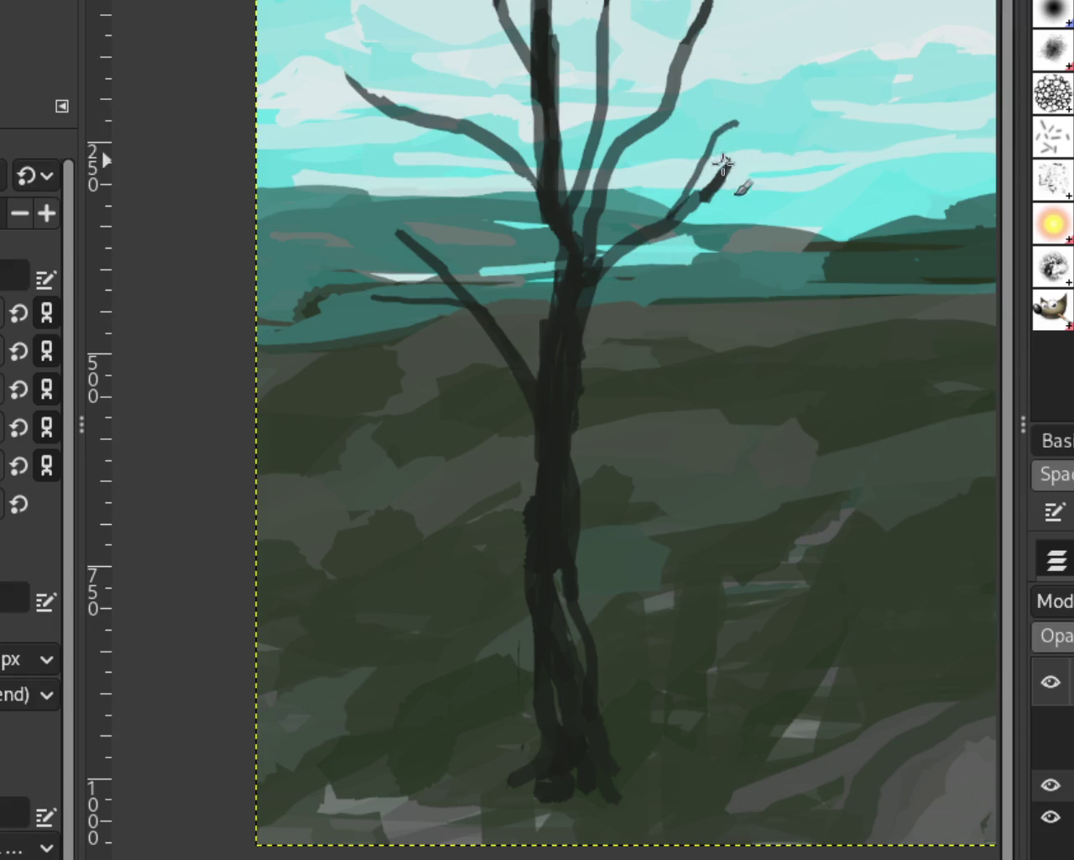
drag(678, 1, 666, 104)
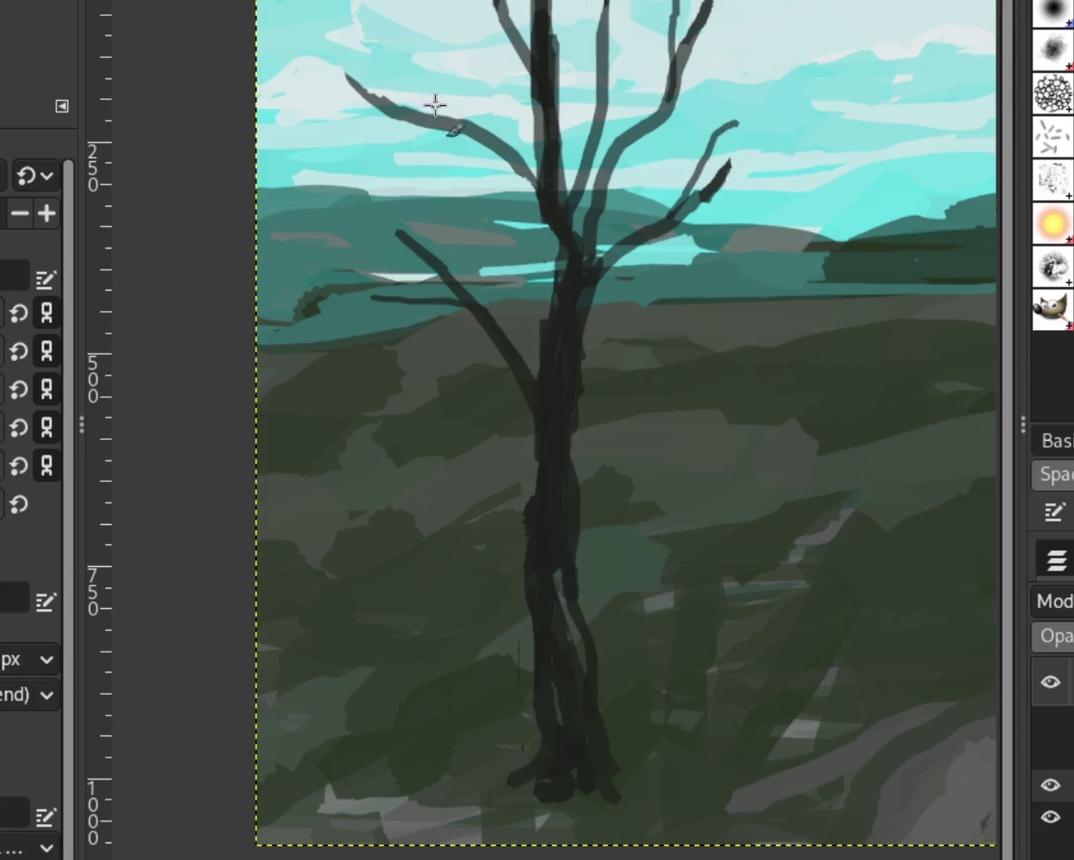
drag(362, 51, 472, 151)
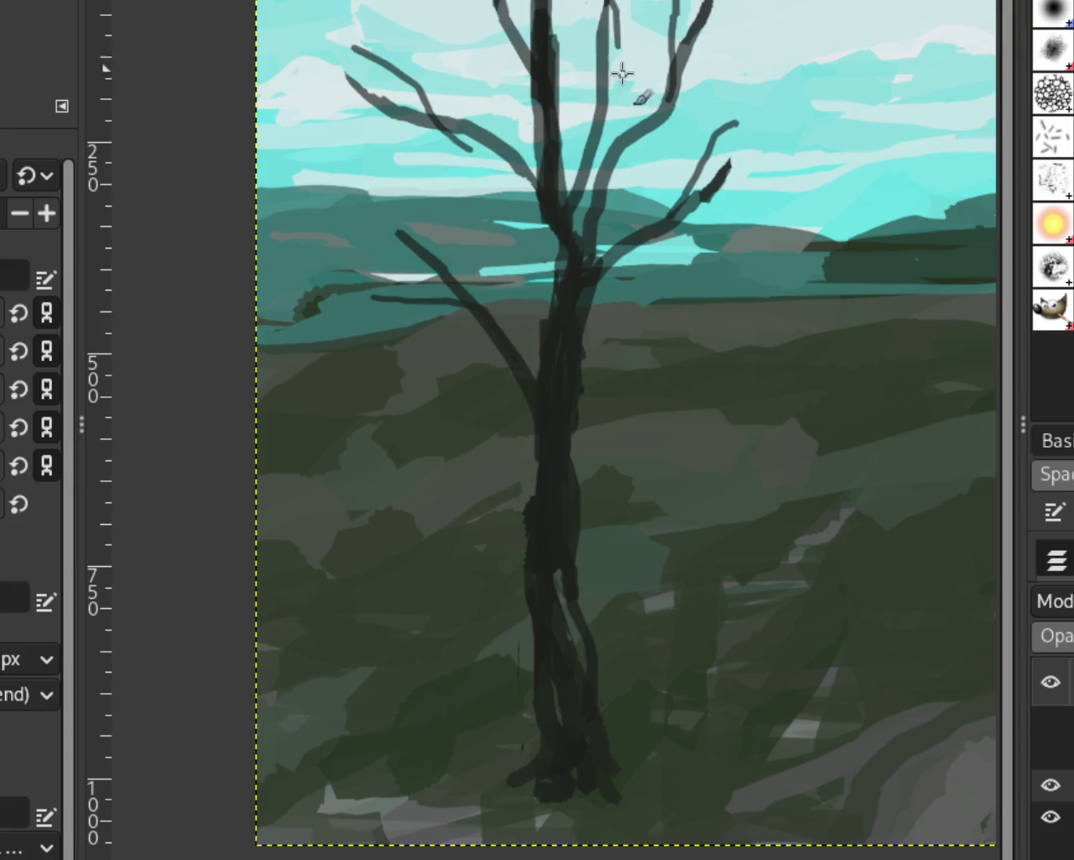
drag(445, 190, 443, 260)
key(ctrl+z)
key(ctrl+z)
key(ctrl+y)
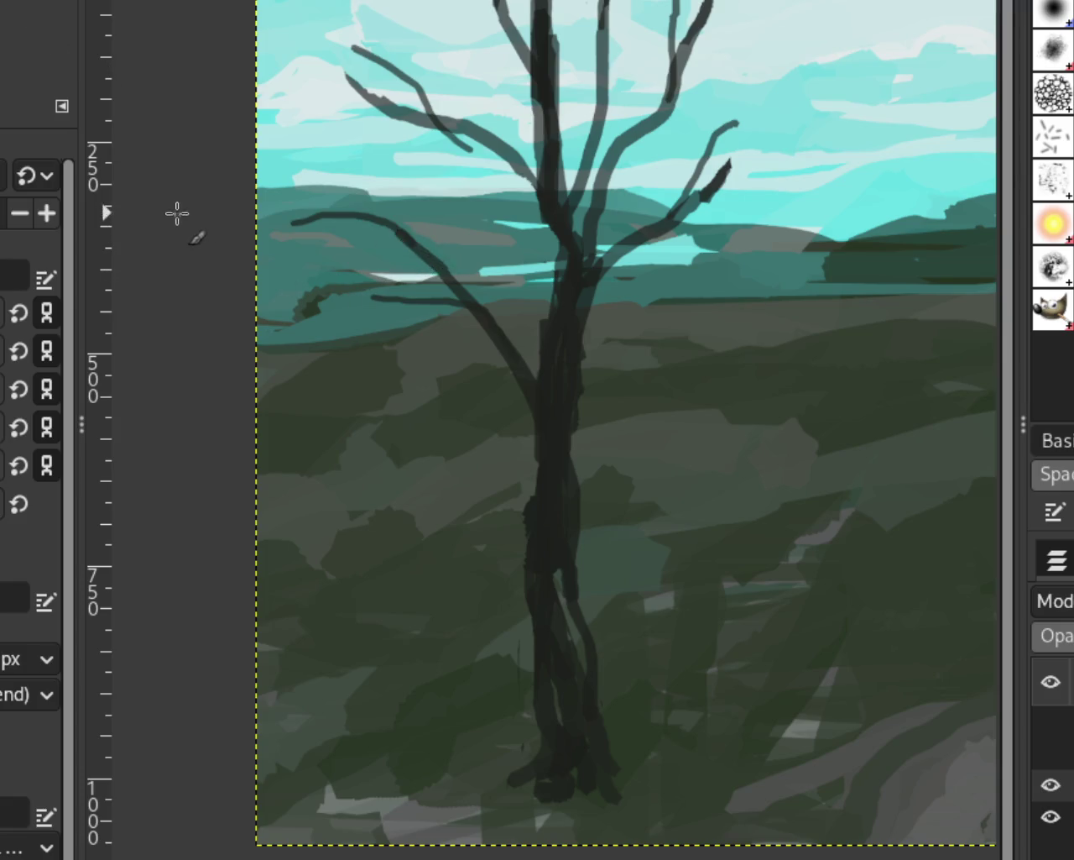
drag(361, 165, 395, 225)
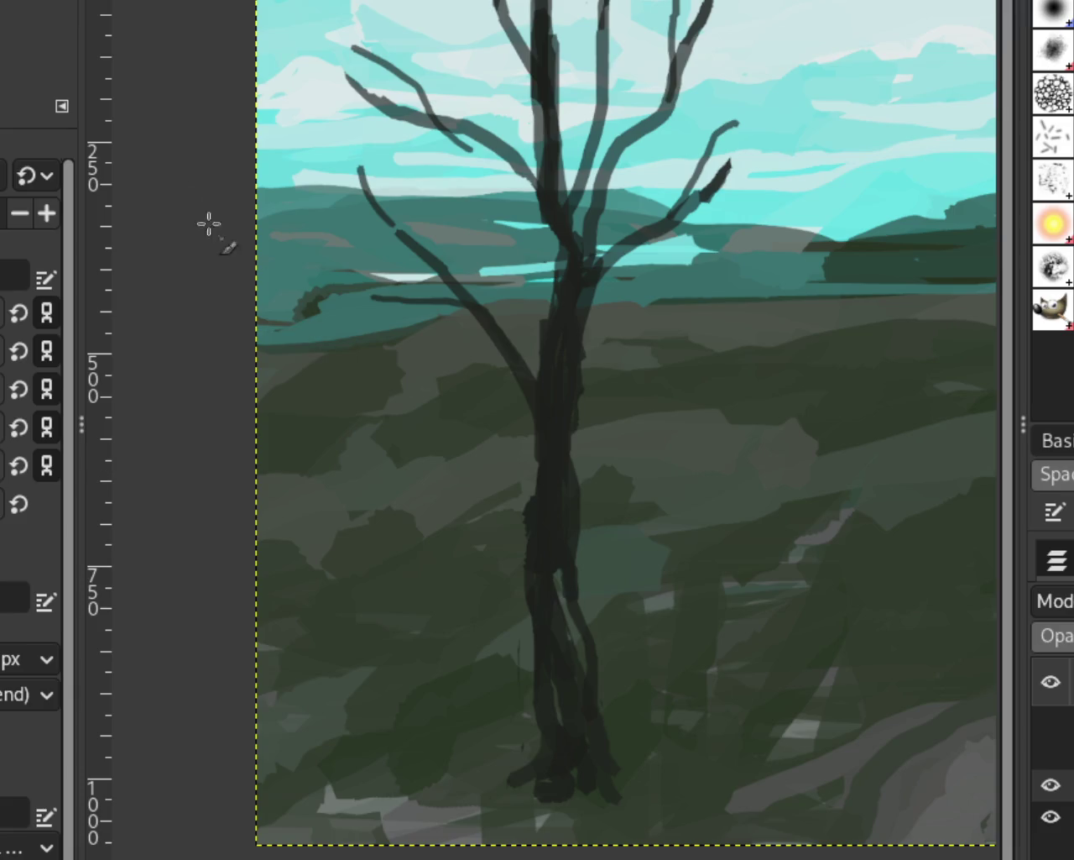
Add three more thin branches: one near the top and two reaching left and right from the trunk
scroll(541, 379, up, 1)
scroll(542, 379, down, 1)
scroll(541, 378, down, 2)
scroll(780, 343, down, 1)
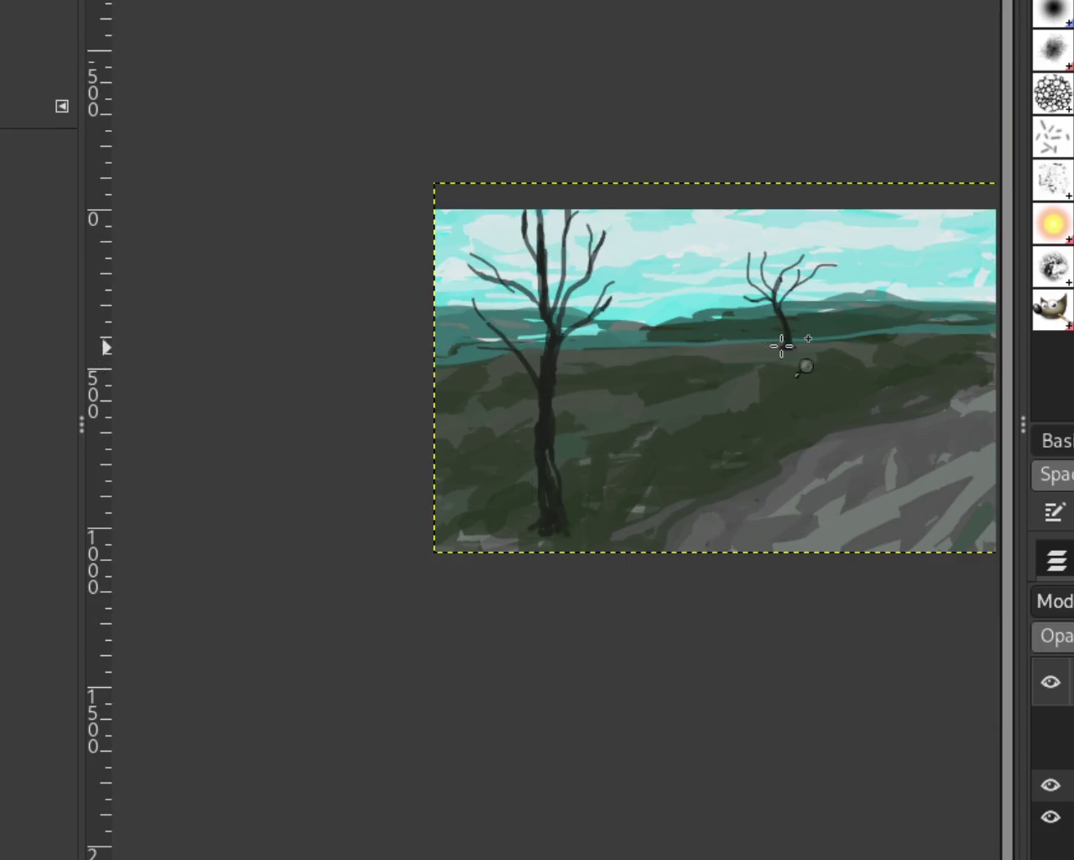
scroll(835, 331, down, 1)
scroll(835, 334, up, 2)
scroll(835, 334, down, 1)
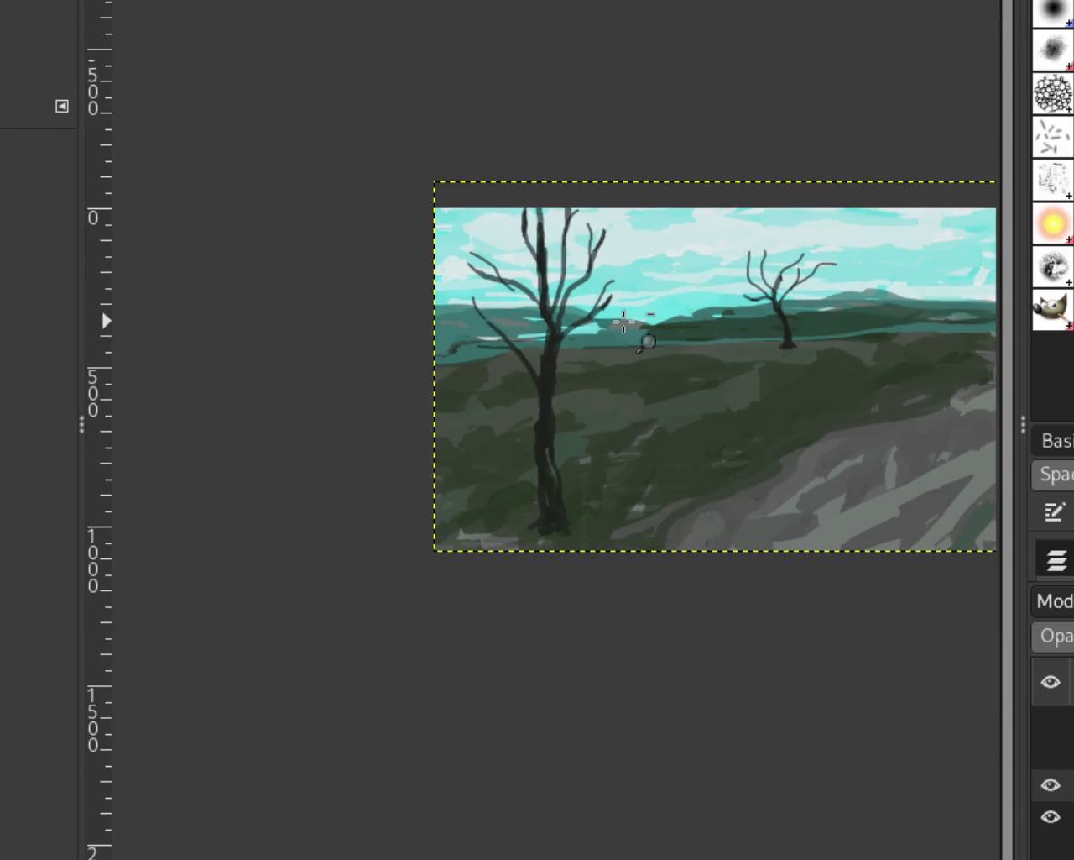
scroll(624, 320, down, 1)
scroll(568, 350, up, 1)
scroll(548, 336, up, 3)
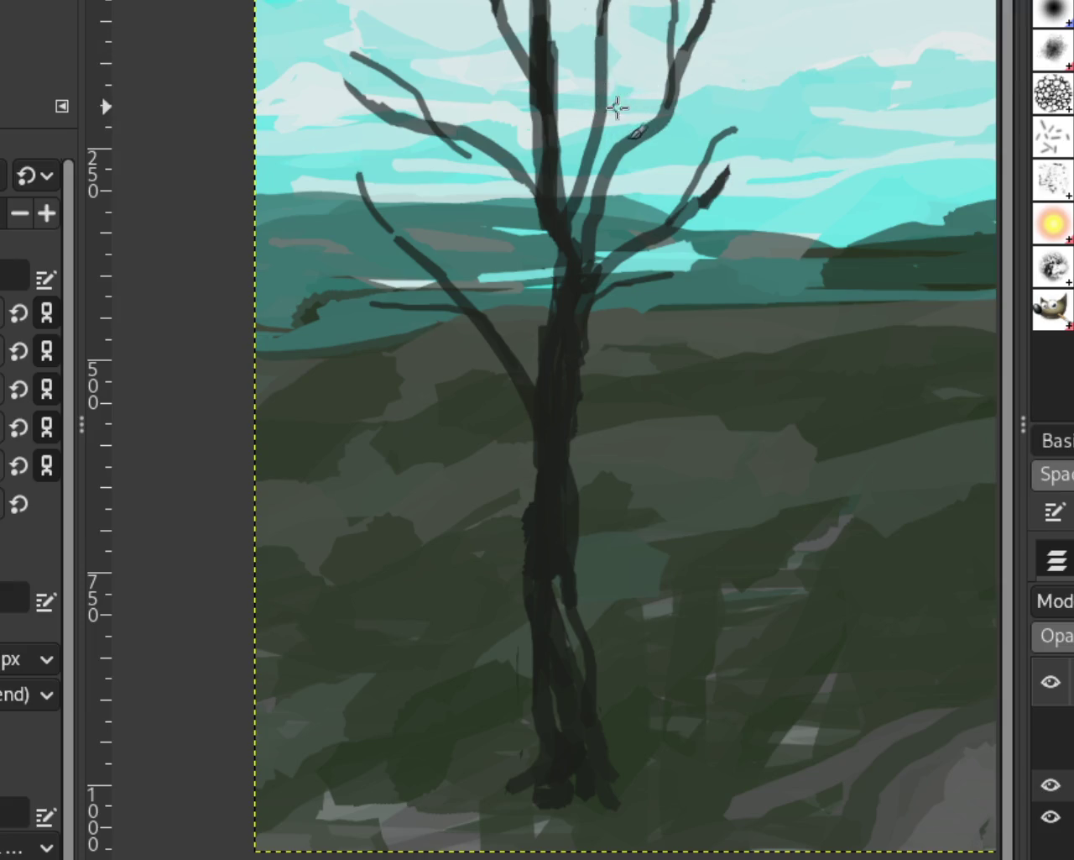
drag(605, 89, 649, 60)
drag(594, 311, 698, 296)
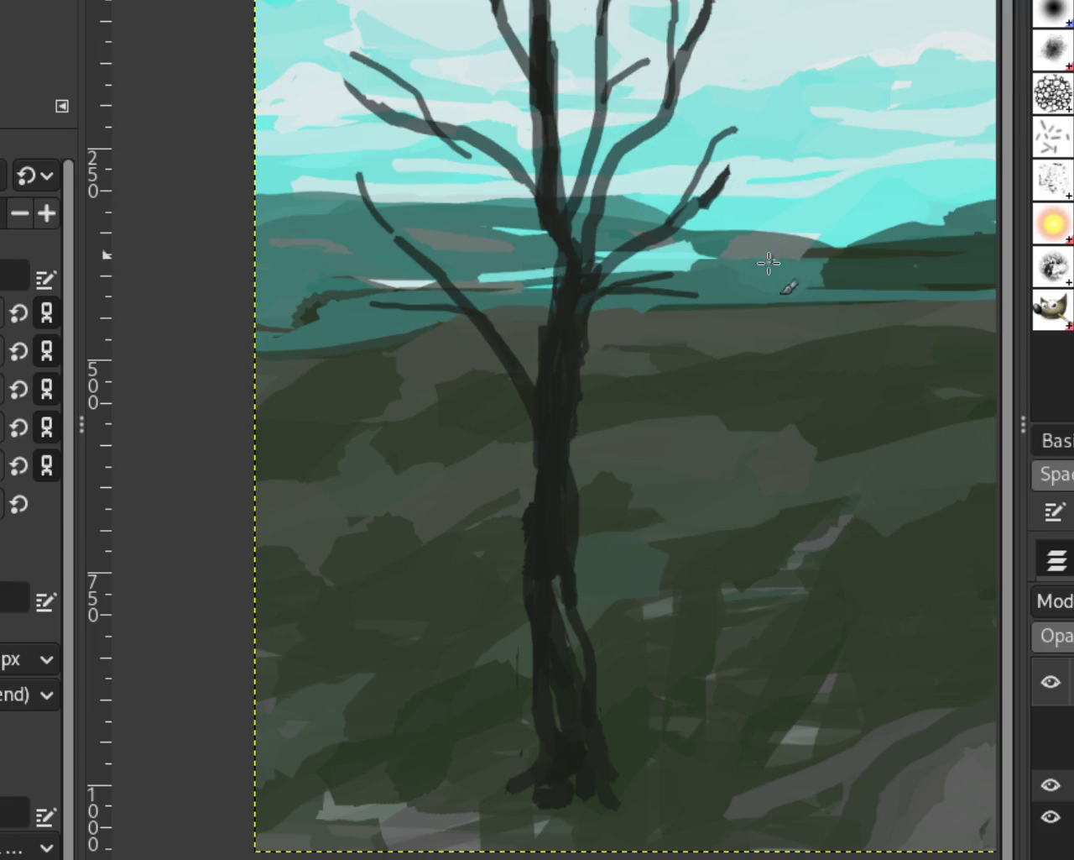
drag(559, 257, 467, 246)
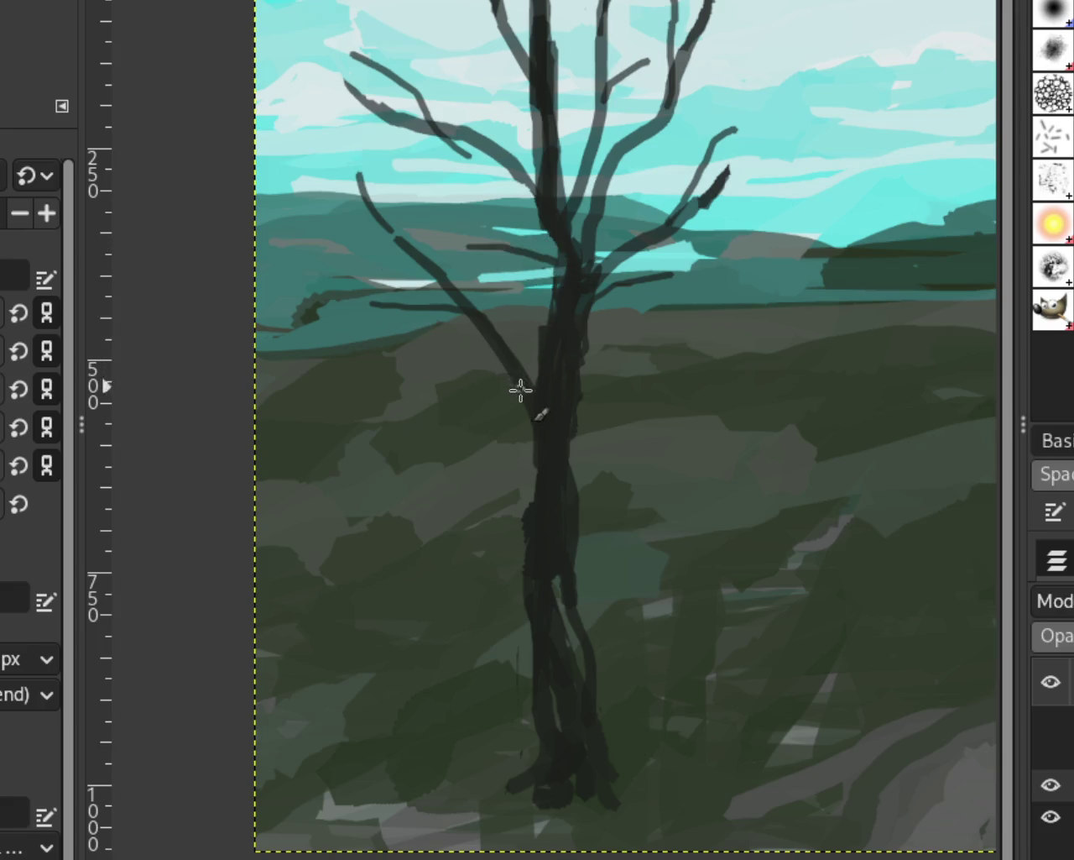
scroll(445, 340, down, 5)
scroll(616, 332, up, 1)
scroll(637, 301, down, 1)
scroll(637, 301, up, 2)
scroll(638, 308, down, 1)
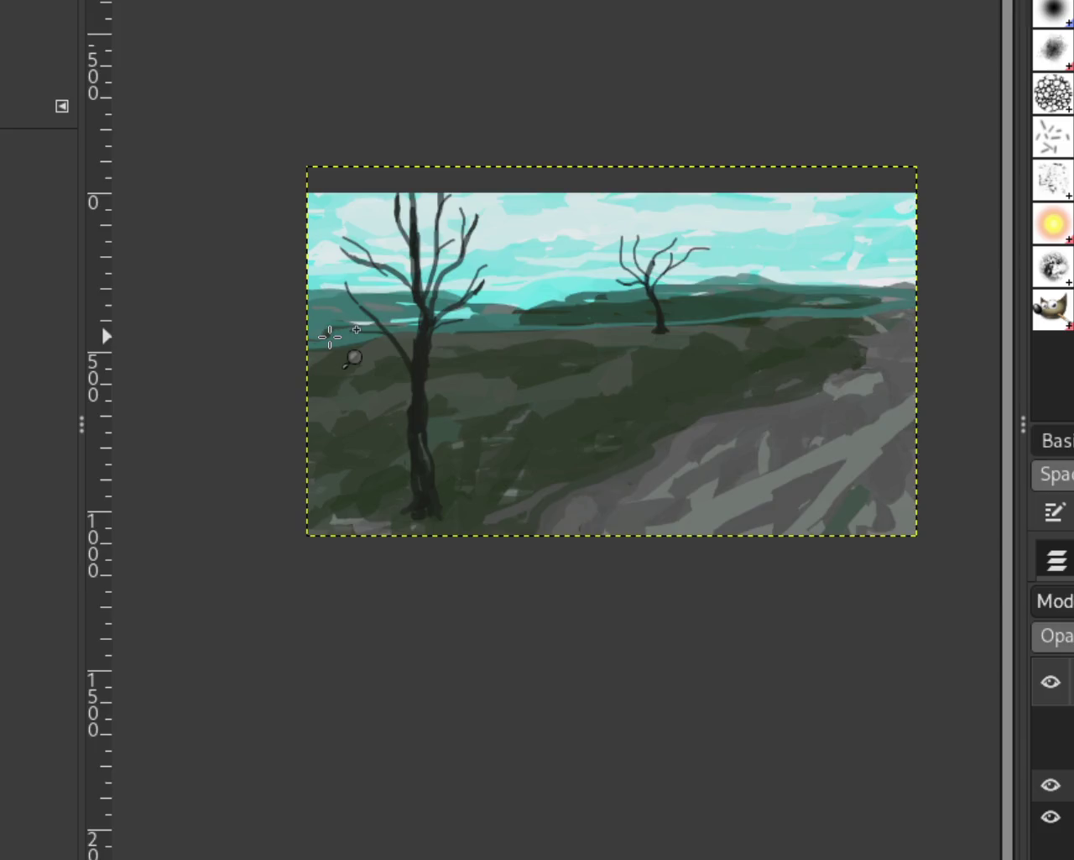
scroll(336, 350, up, 1)
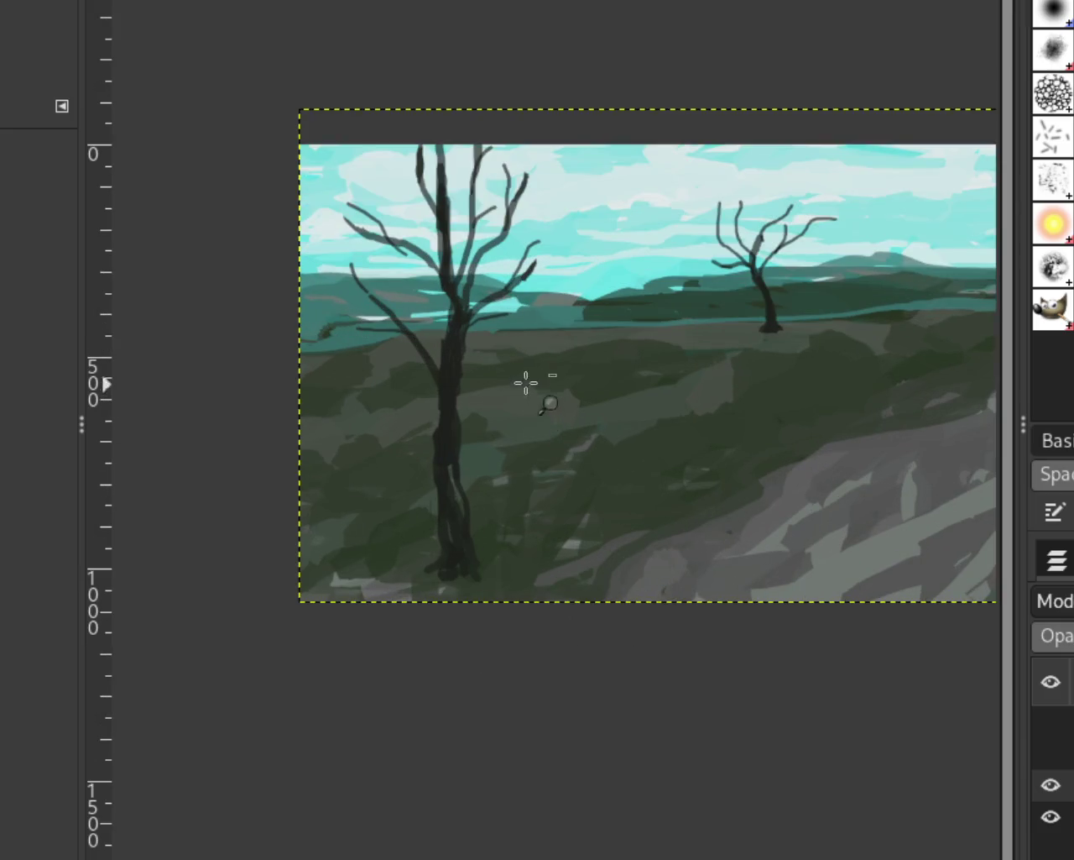
scroll(528, 384, down, 1)
scroll(638, 380, up, 1)
scroll(638, 402, down, 1)
scroll(547, 465, up, 1)
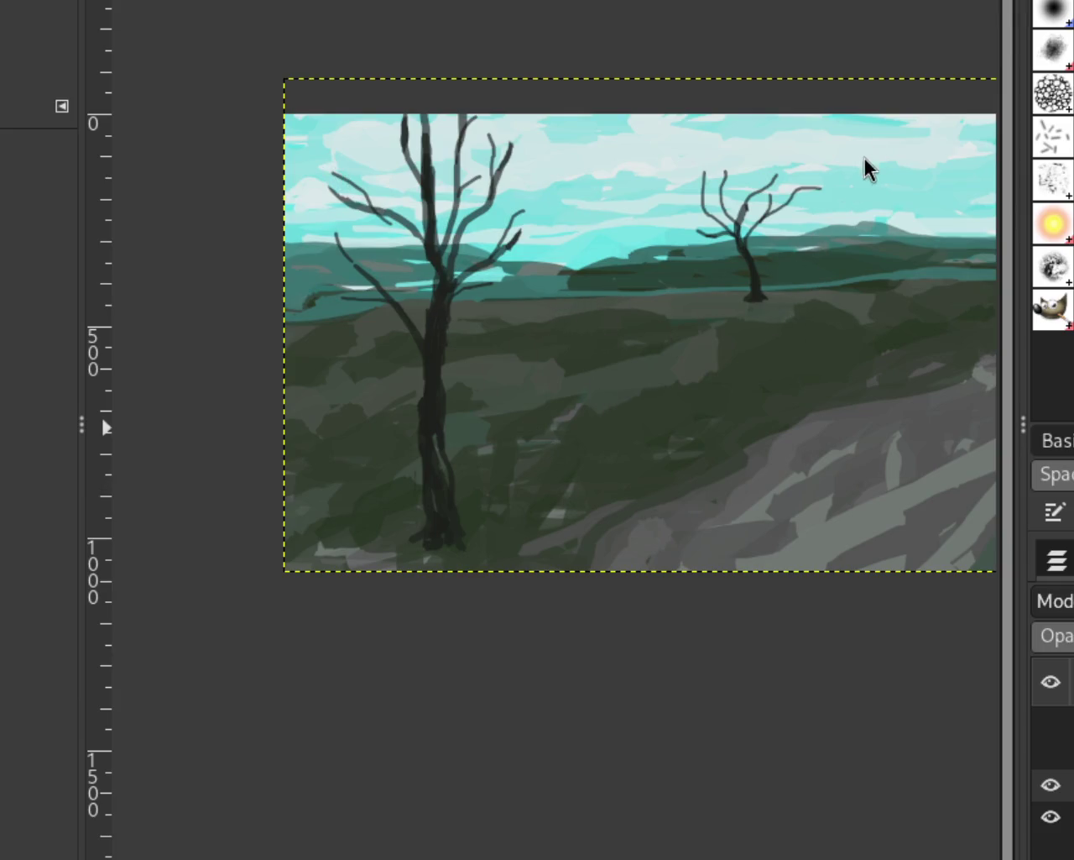
scroll(727, 347, down, 1)
scroll(688, 255, up, 1)
scroll(702, 254, up, 1)
scroll(462, 319, down, 1)
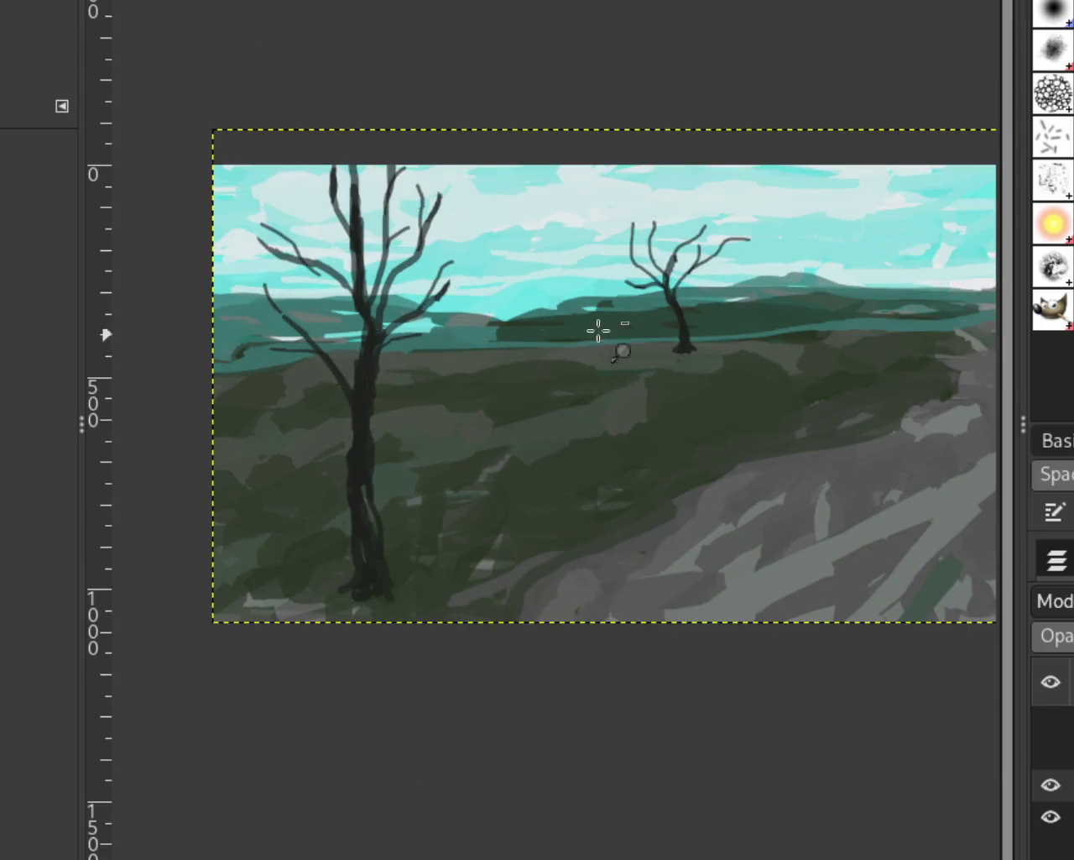
scroll(580, 307, down, 1)
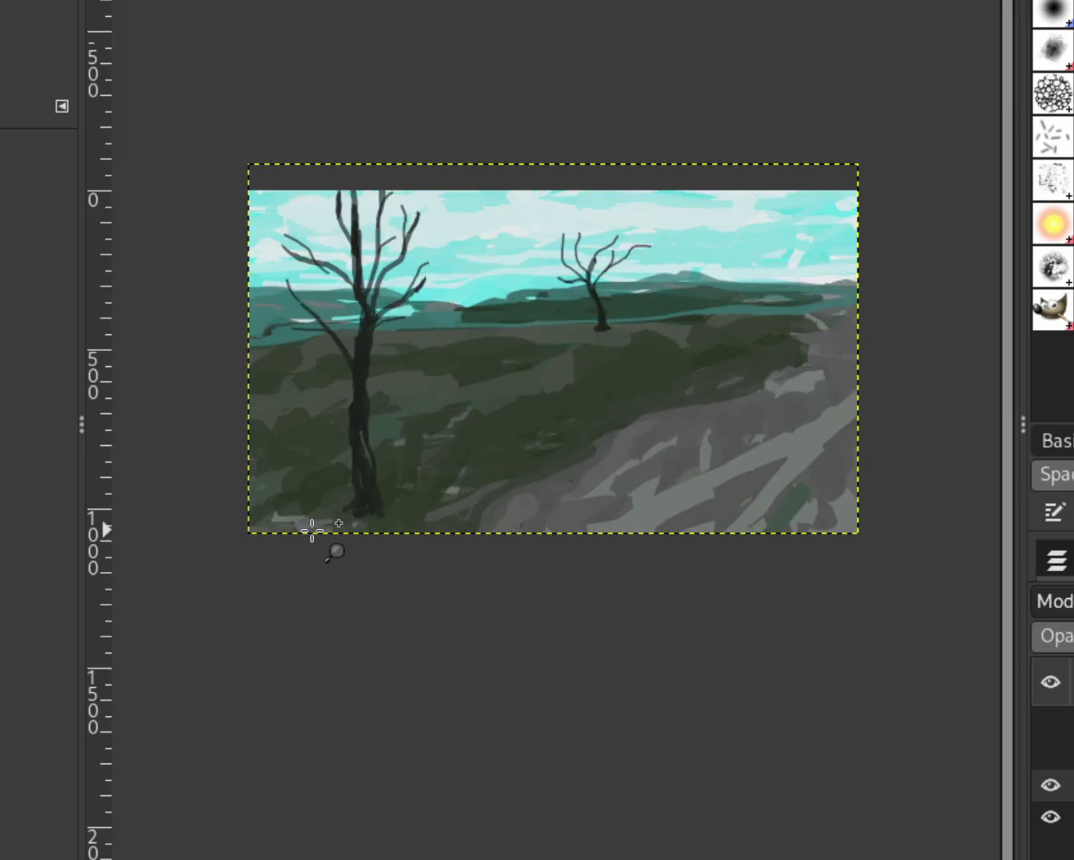
scroll(311, 524, up, 2)
scroll(369, 361, down, 1)
scroll(369, 361, up, 2)
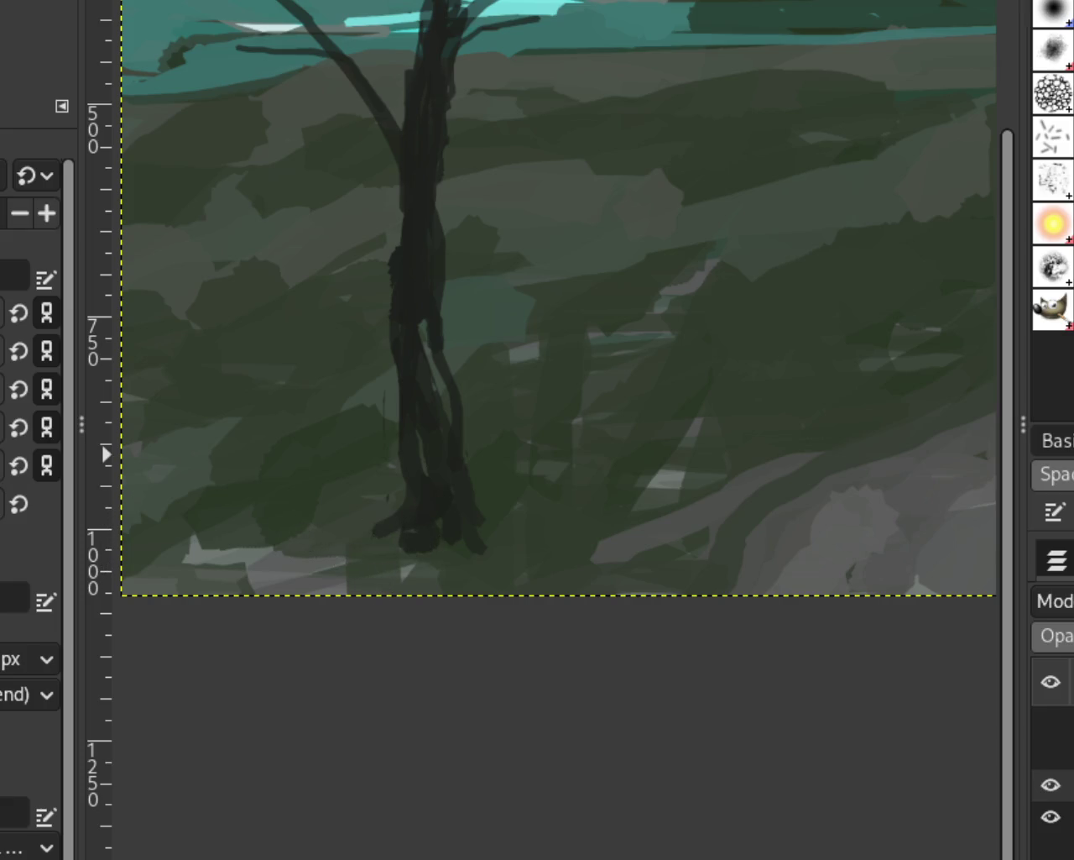
scroll(283, 324, down, 3)
scroll(521, 249, up, 2)
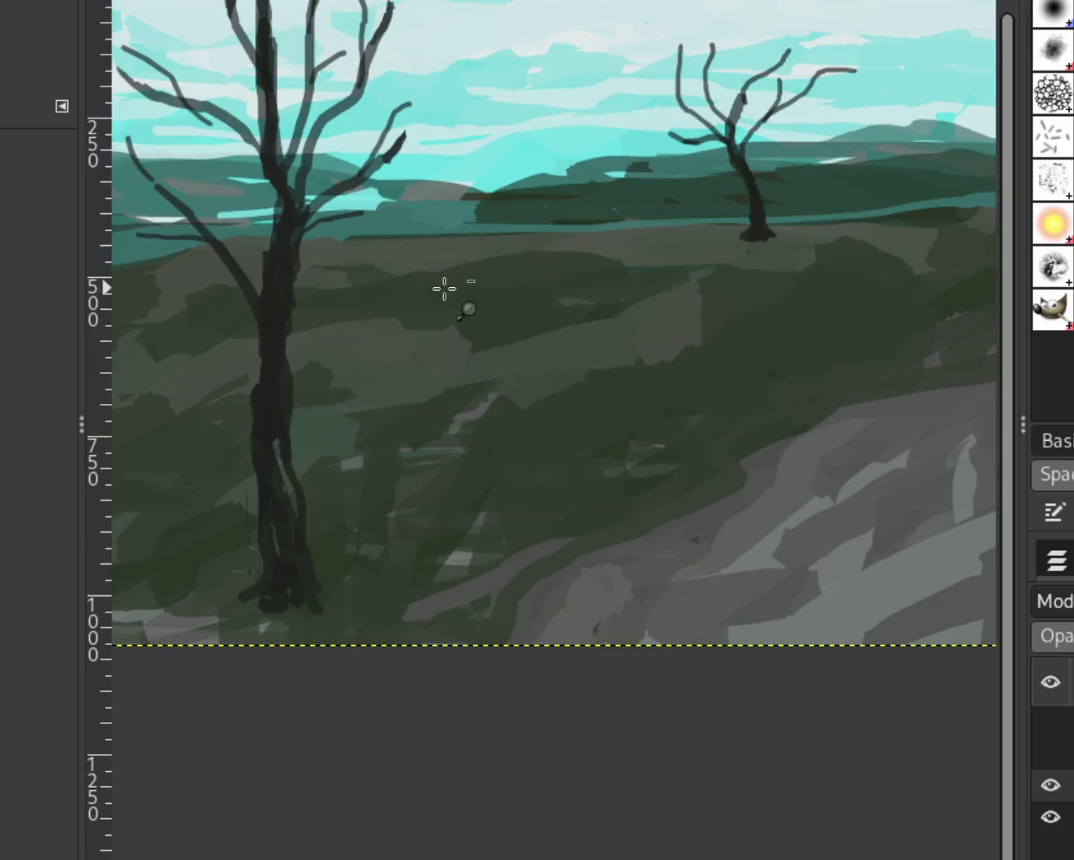
ctrl+click(444, 288)
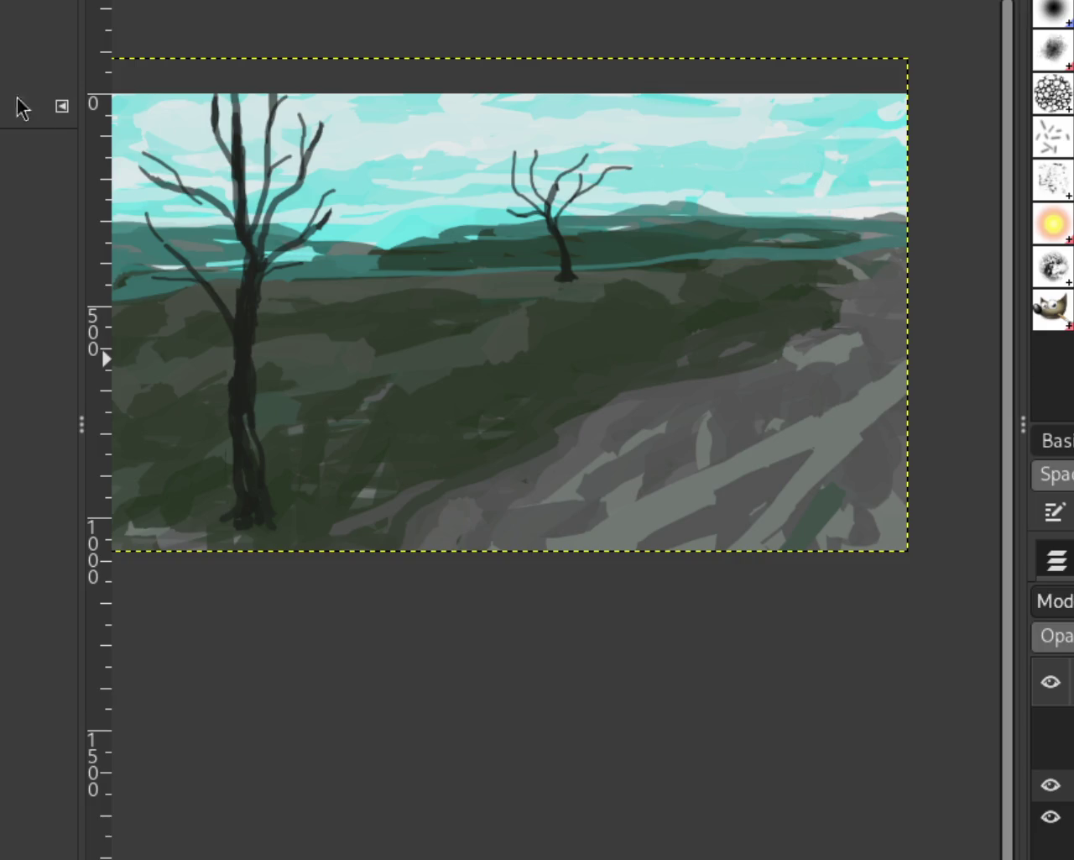
scroll(547, 360, down, 2)
scroll(523, 344, up, 2)
scroll(537, 401, down, 1)
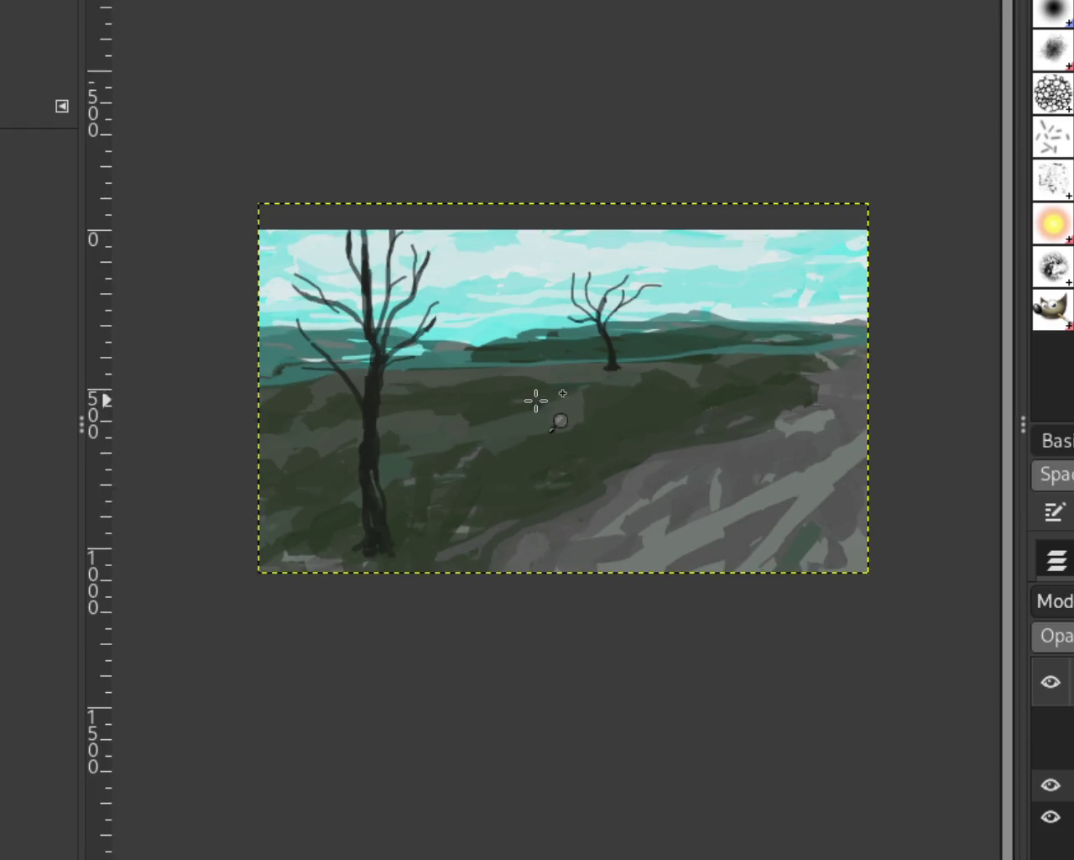
scroll(544, 440, up, 1)
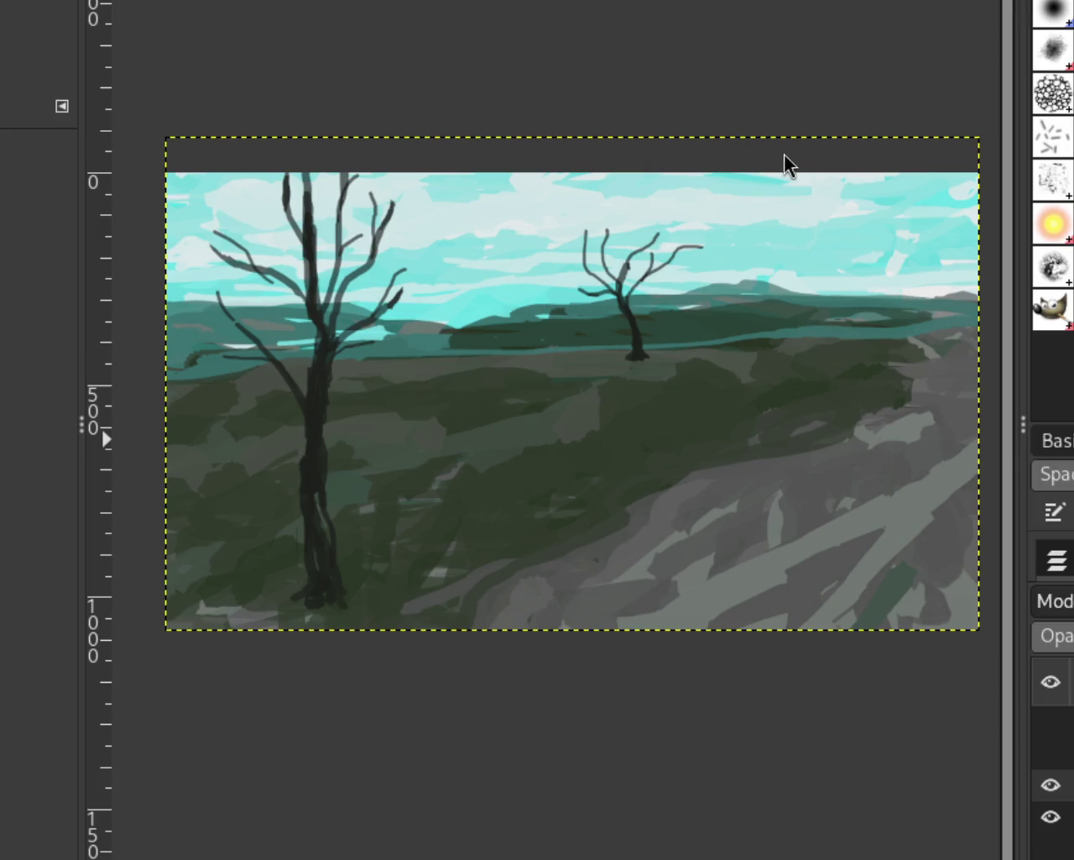
scroll(601, 297, down, 1)
scroll(638, 336, up, 3)
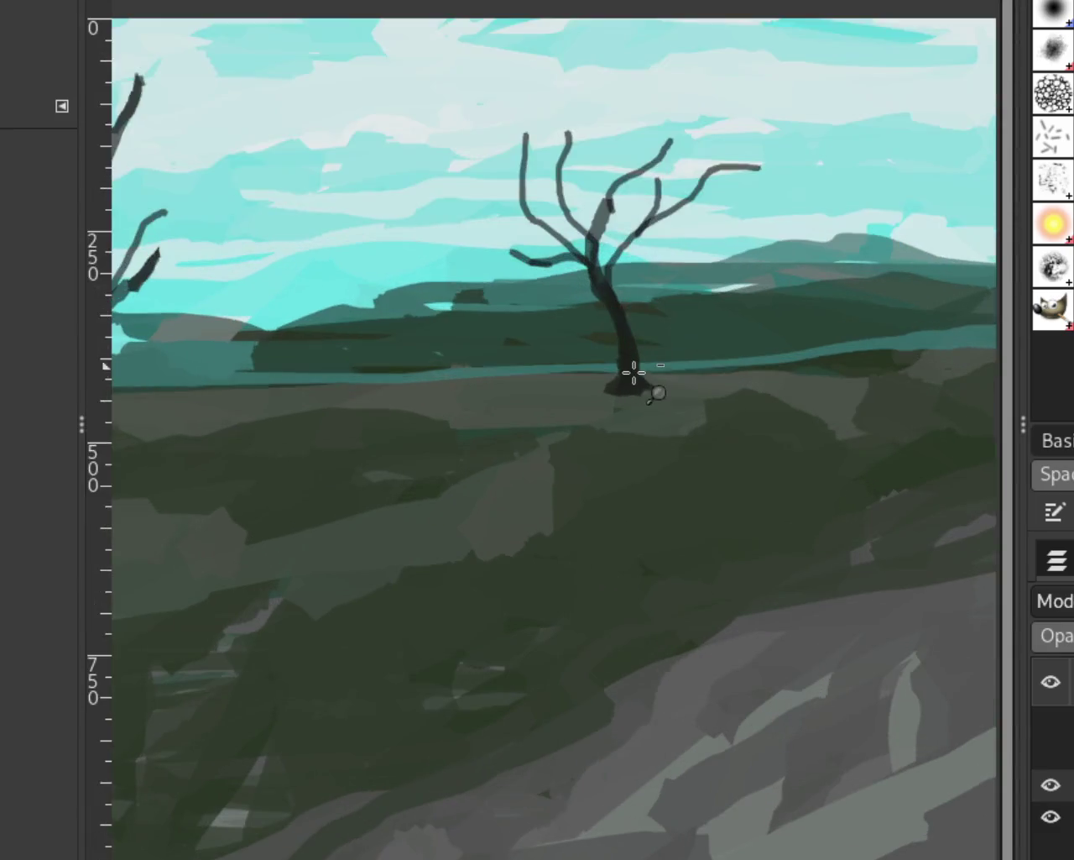
Paint one dark stroke up the small tree trunk's right side, comparing before and after with undo/redo
scroll(635, 373, up, 3)
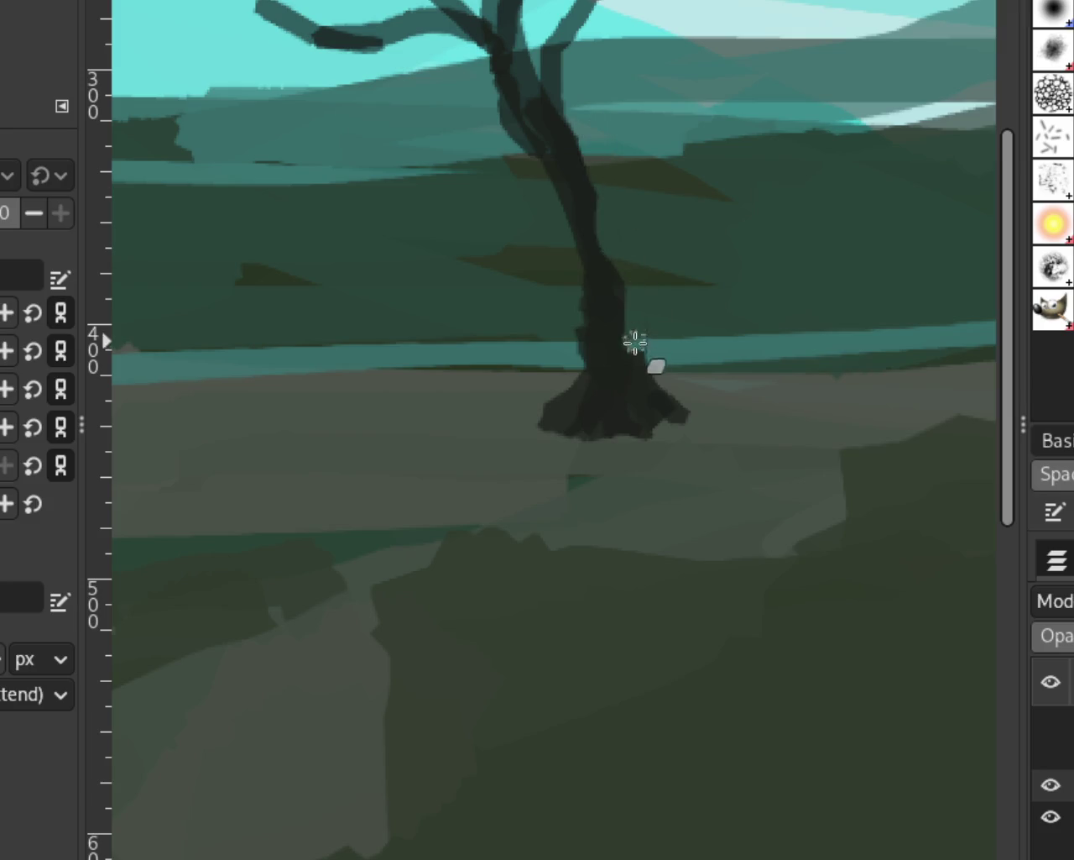
drag(636, 349, 587, 127)
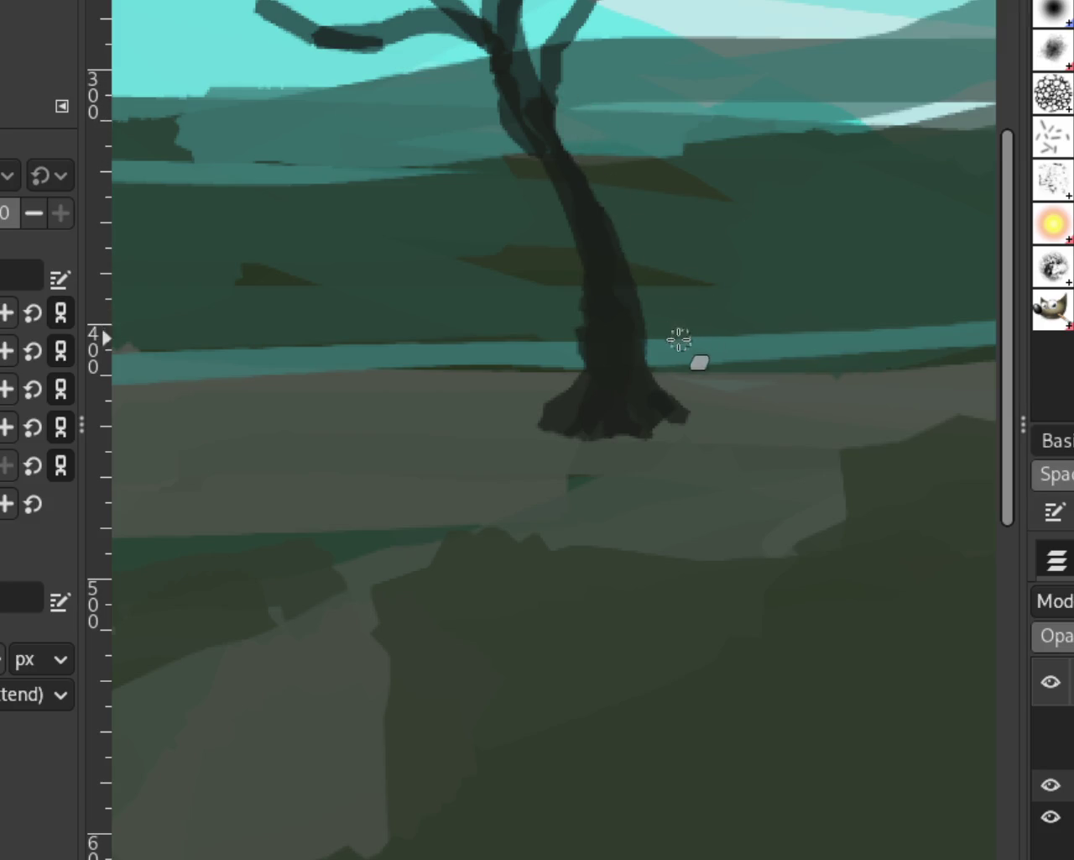
key(ctrl+z)
key(ctrl+y)
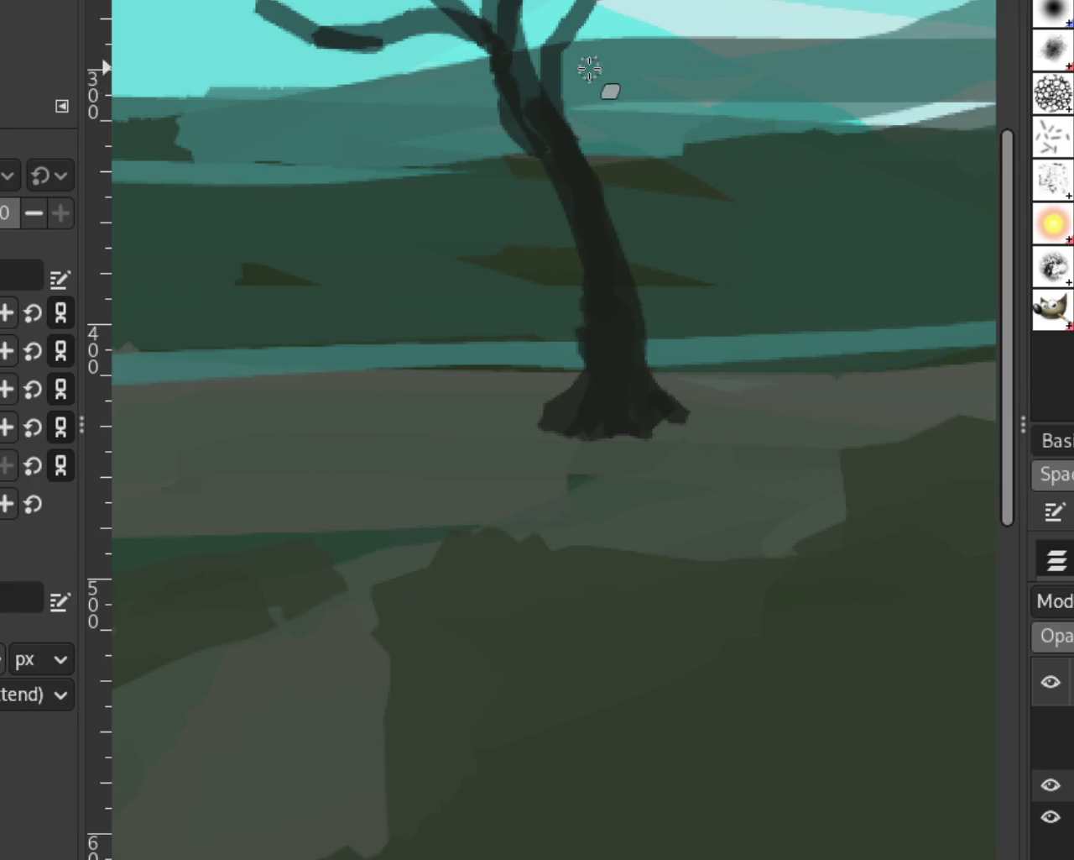
key(ctrl+z)
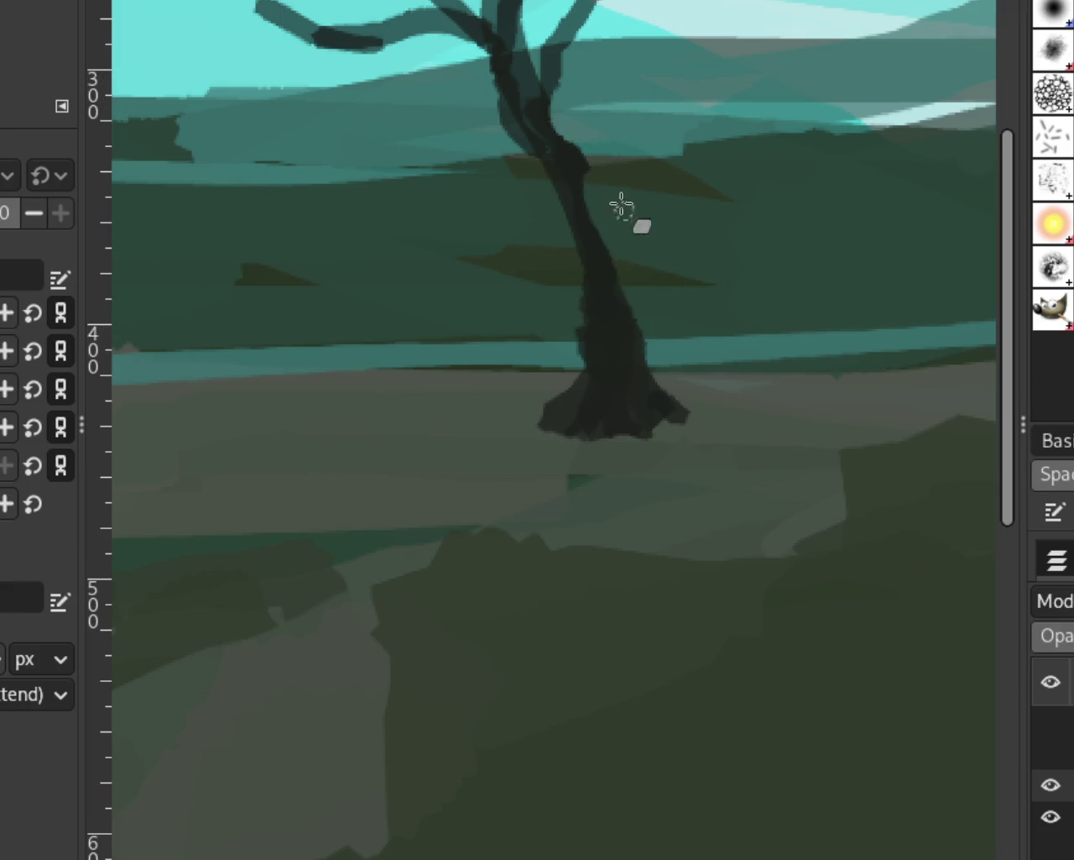
key(ctrl+y)
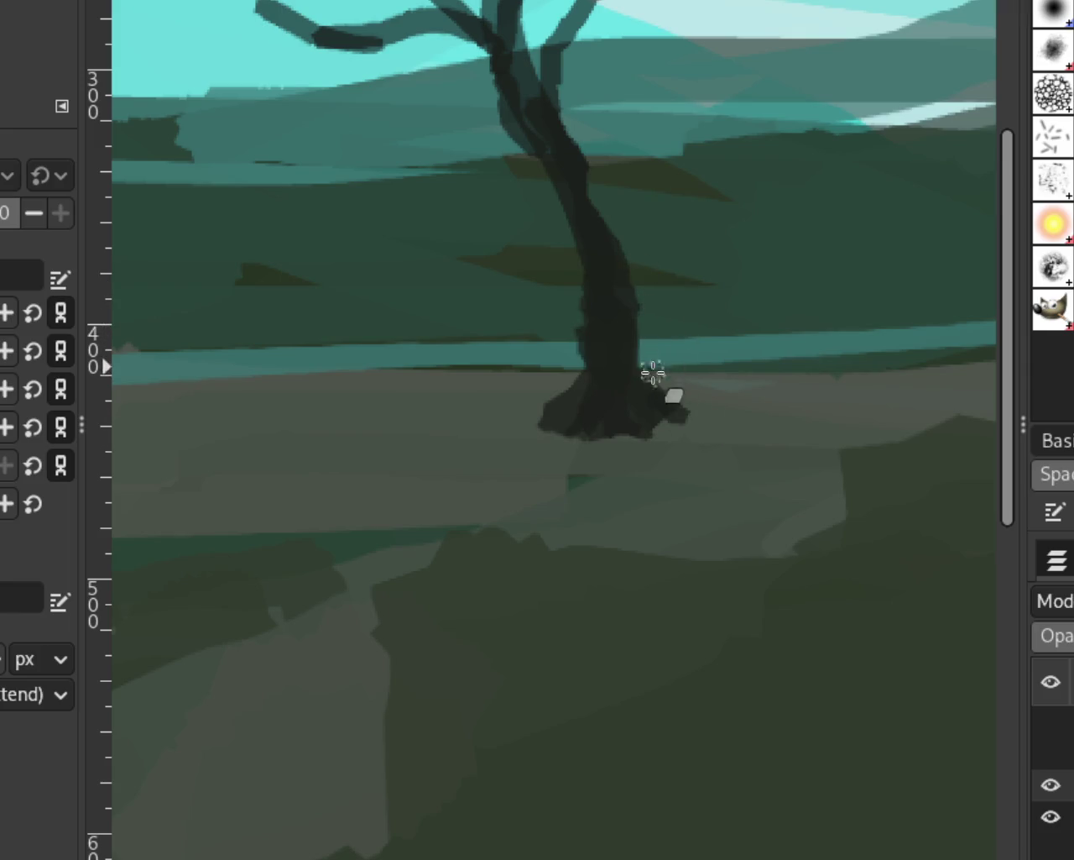
key(ctrl+y)
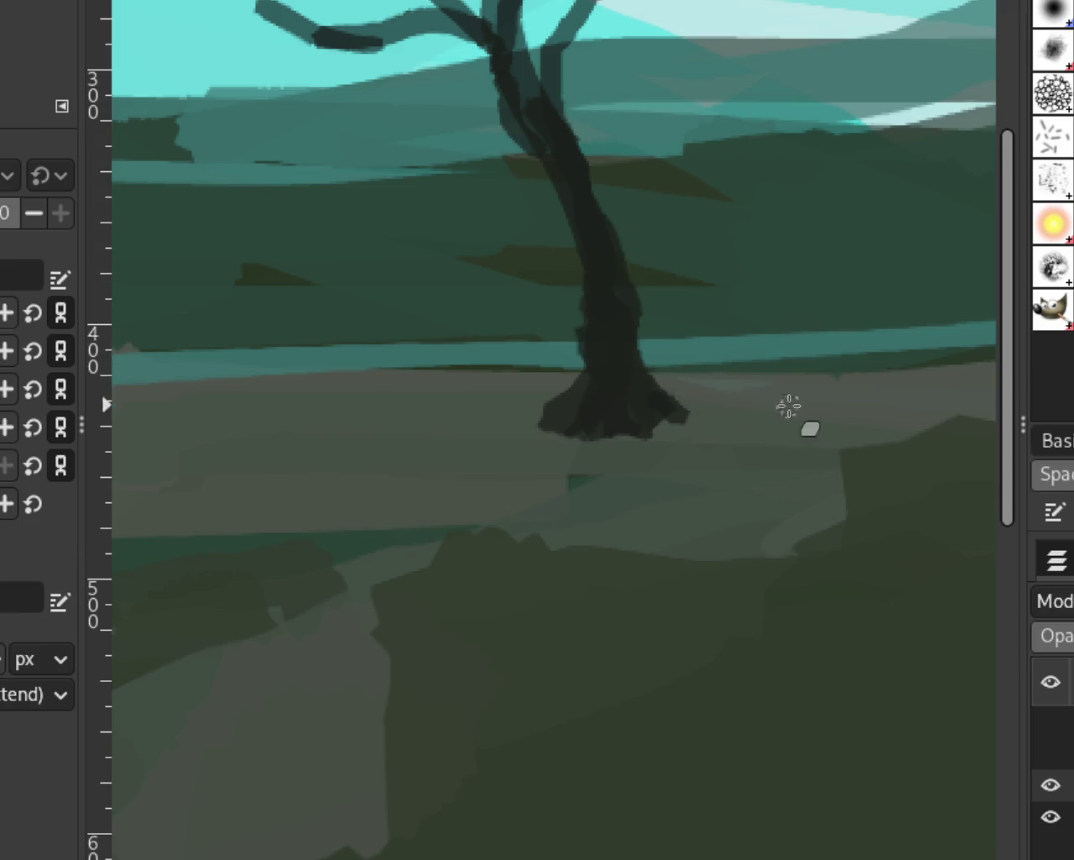
key(ctrl+y)
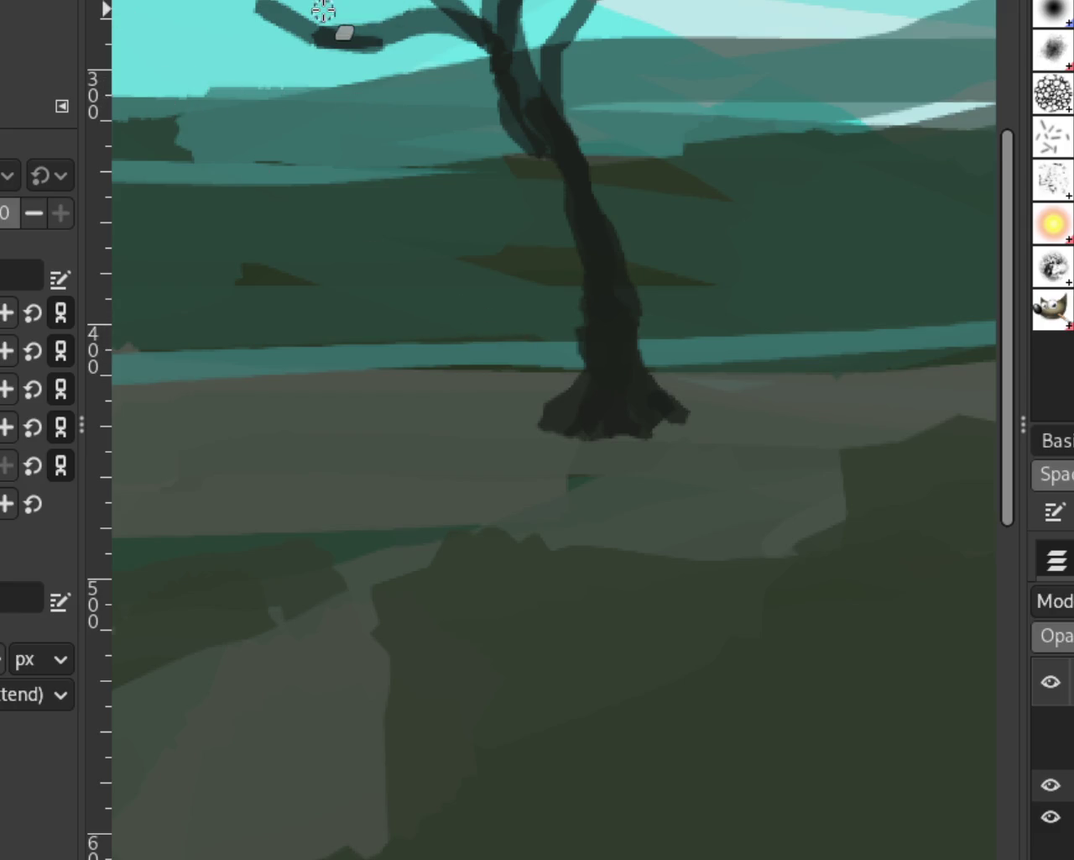
scroll(635, 391, down, 1)
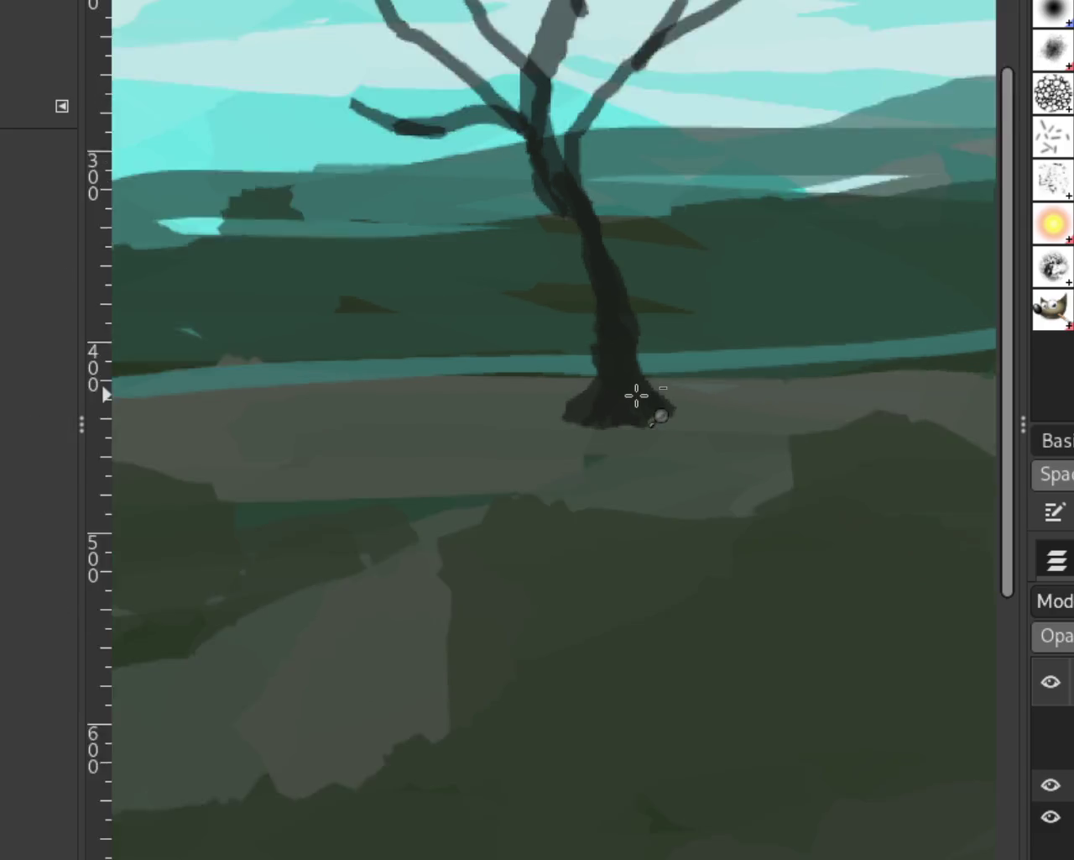
Zoom in on the small tree and erase its right branch tip and upper branch top into tapers
scroll(635, 391, down, 2)
scroll(679, 398, up, 1)
scroll(716, 397, down, 1)
scroll(716, 397, down, 1)
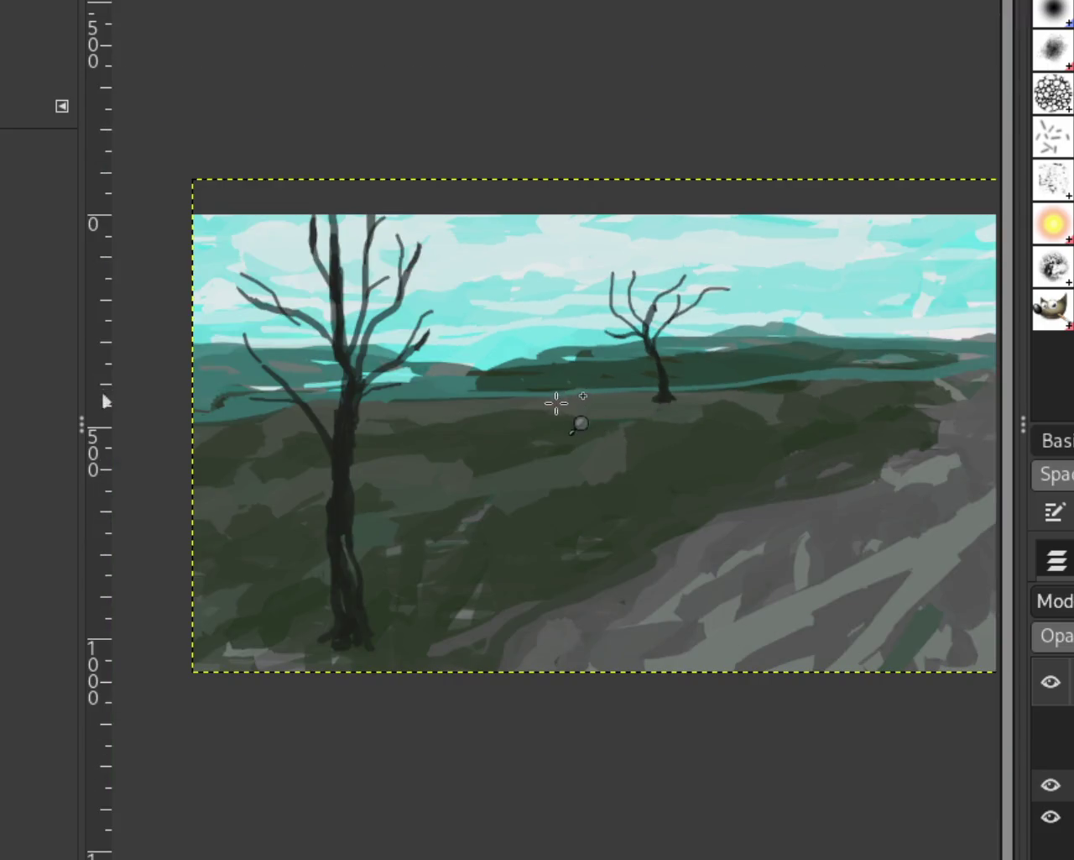
scroll(725, 336, down, 1)
scroll(710, 292, up, 3)
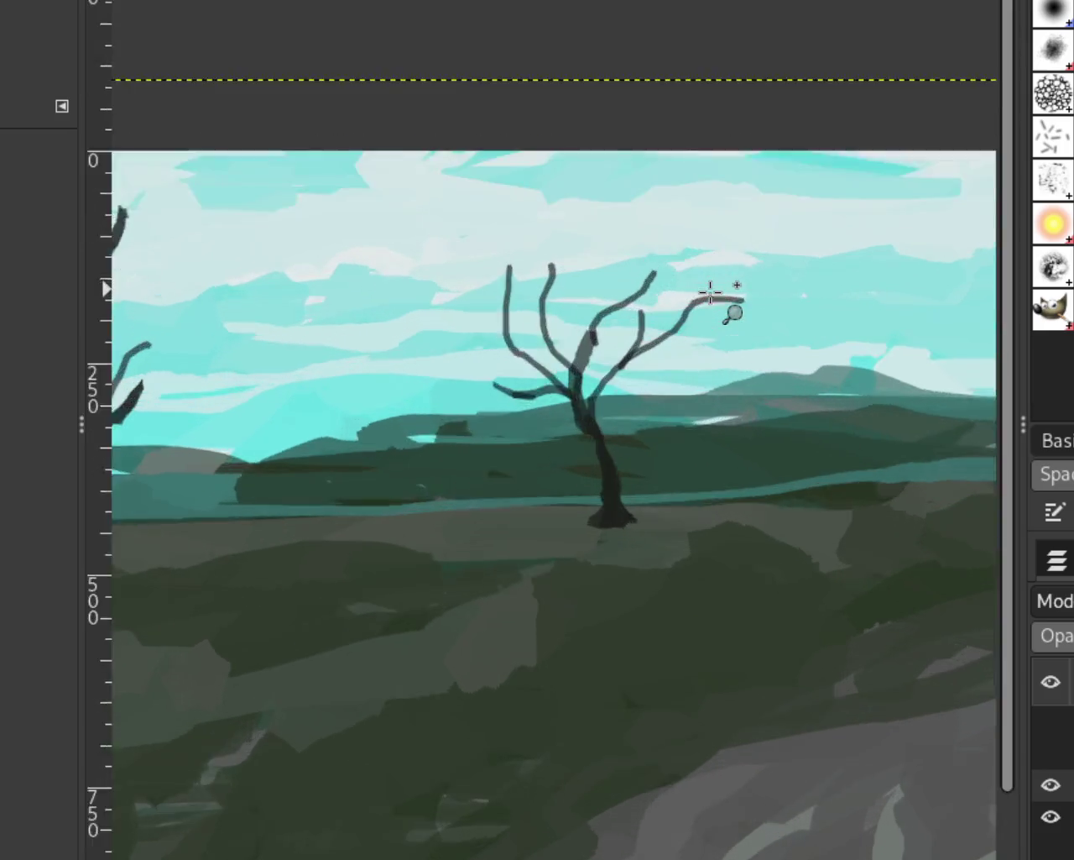
scroll(712, 298, up, 2)
key(shift+e)
mouse_move(813, 312)
mouse_down()
mouse_move(730, 306)
mouse_move(698, 324)
mouse_up()
drag(616, 412, 817, 314)
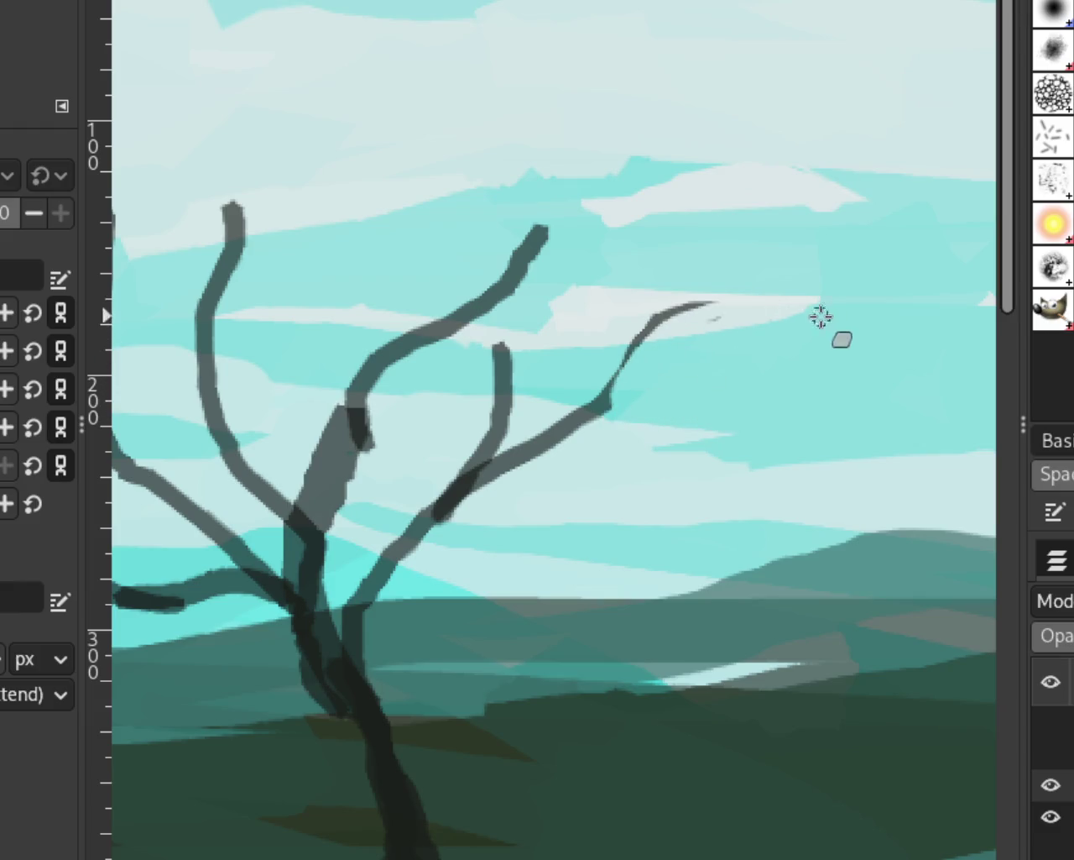
key(ctrl+z)
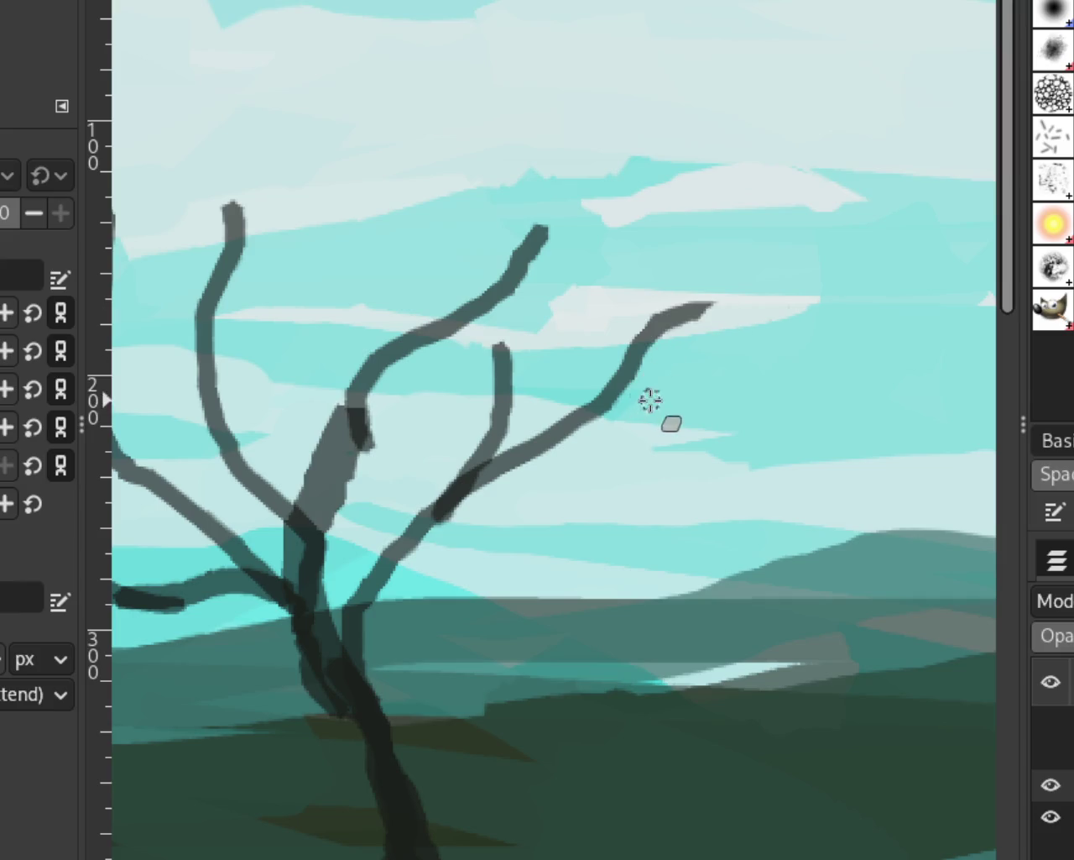
drag(553, 217, 513, 289)
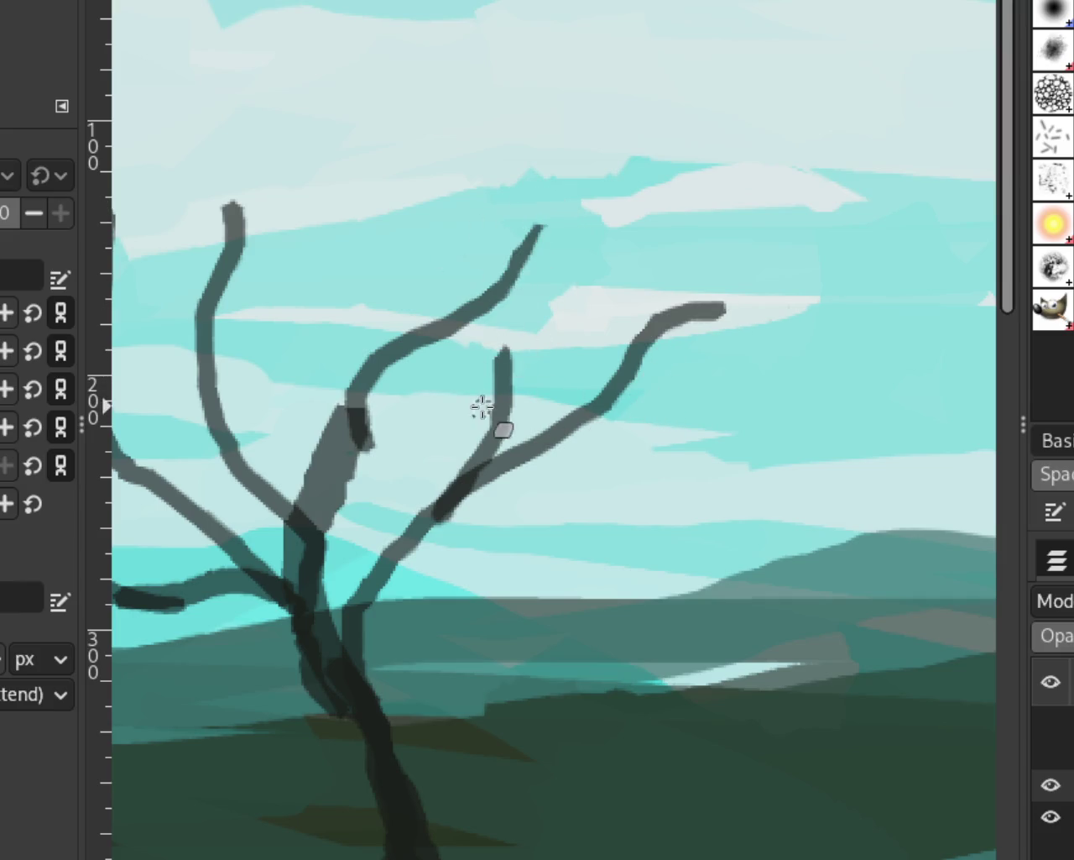
drag(307, 561, 372, 403)
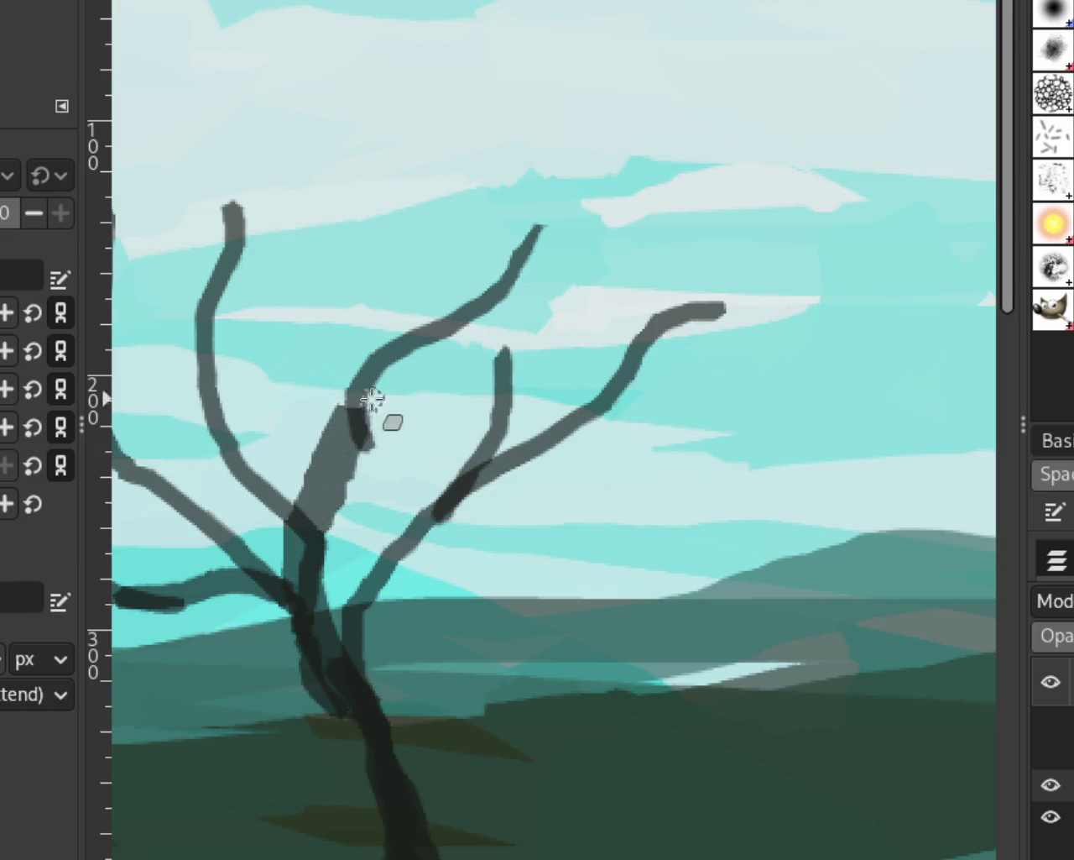
Erase the left branch's blunt top into a slant, taper the right branch tip, then zoom out
scroll(628, 343, down, 1)
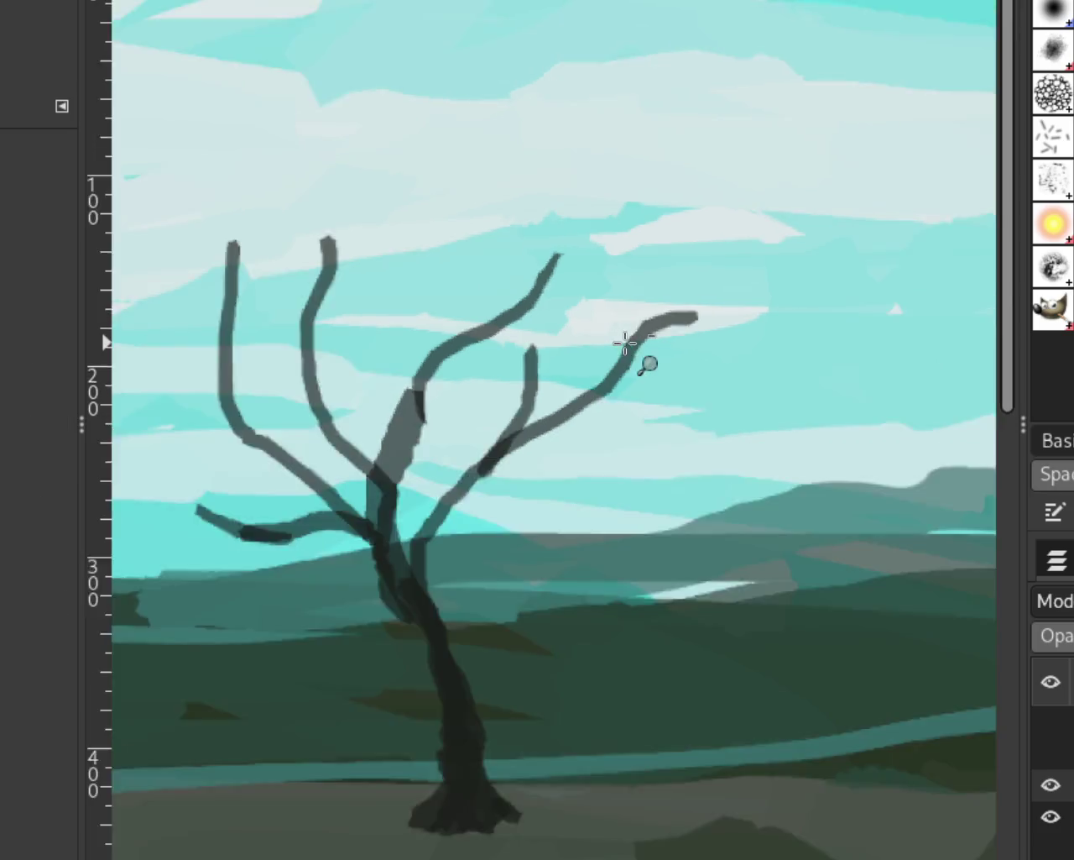
scroll(571, 456, down, 3)
scroll(679, 305, up, 1)
scroll(549, 364, down, 1)
scroll(550, 363, up, 1)
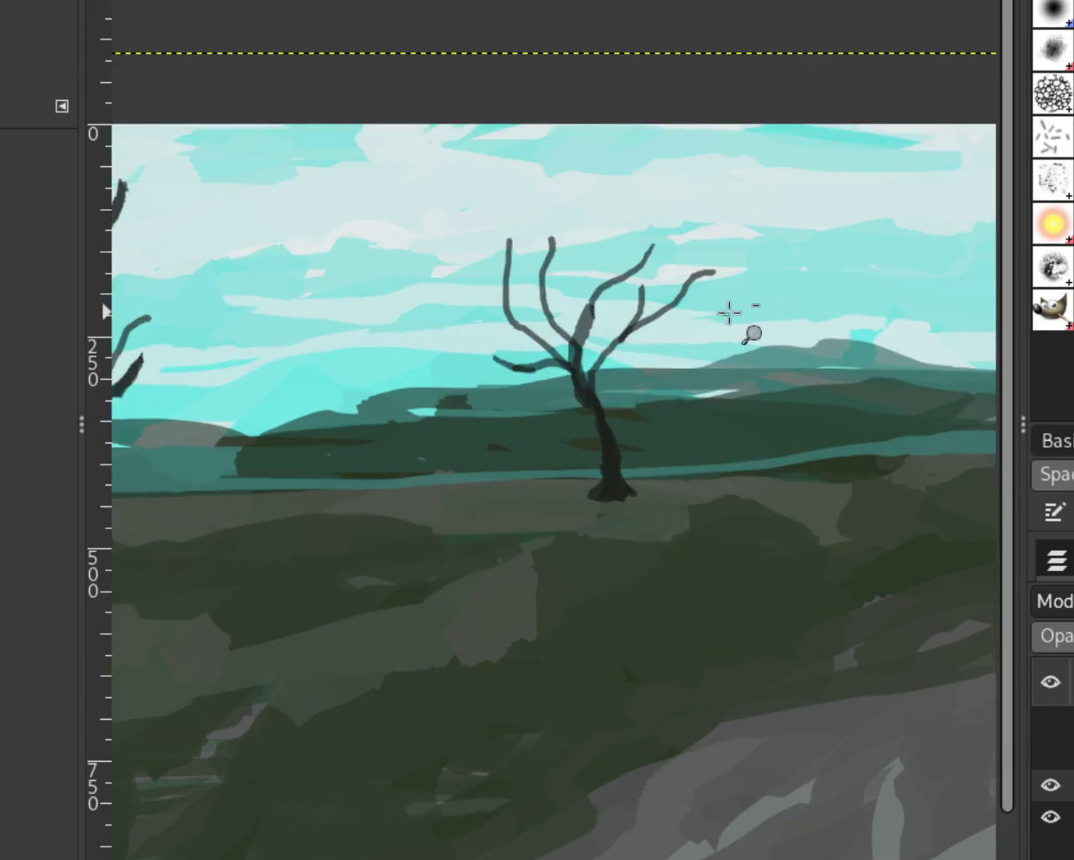
scroll(681, 336, down, 1)
scroll(687, 358, down, 1)
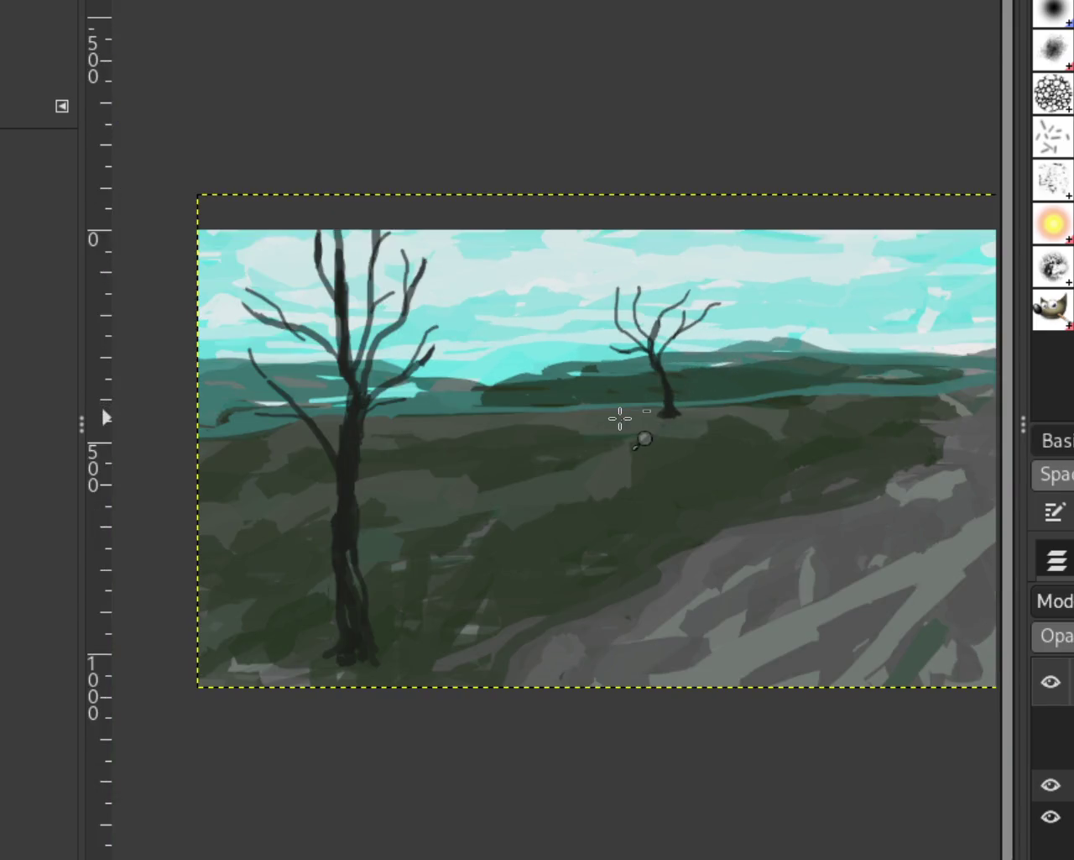
scroll(618, 420, up, 1)
scroll(619, 377, up, 1)
scroll(619, 343, up, 2)
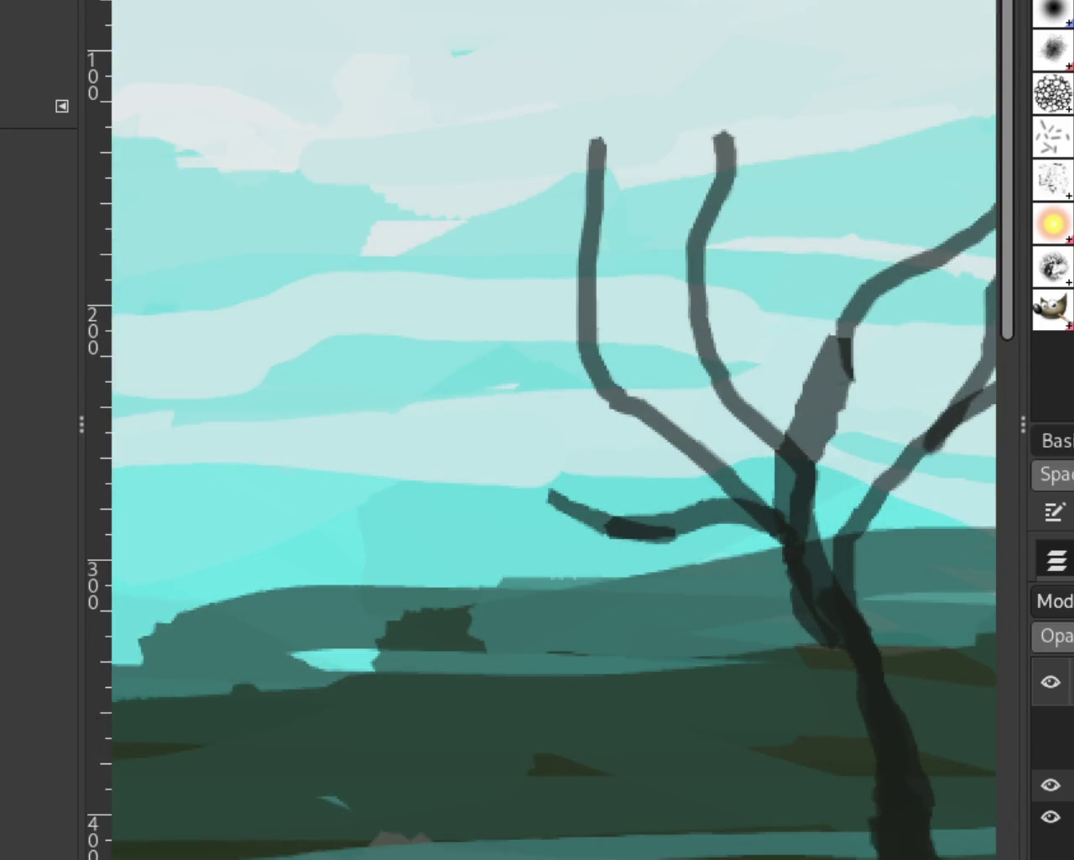
key(shift+e)
drag(598, 141, 602, 209)
drag(629, 261, 590, 112)
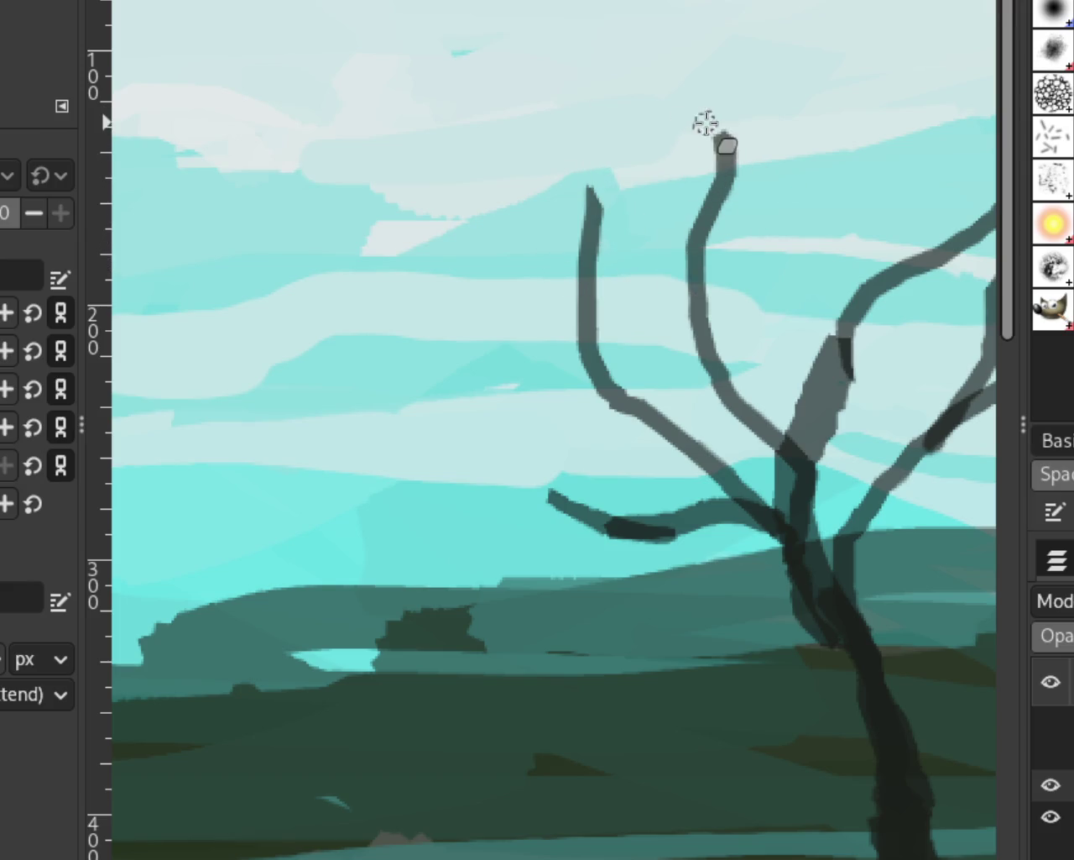
drag(719, 122, 704, 175)
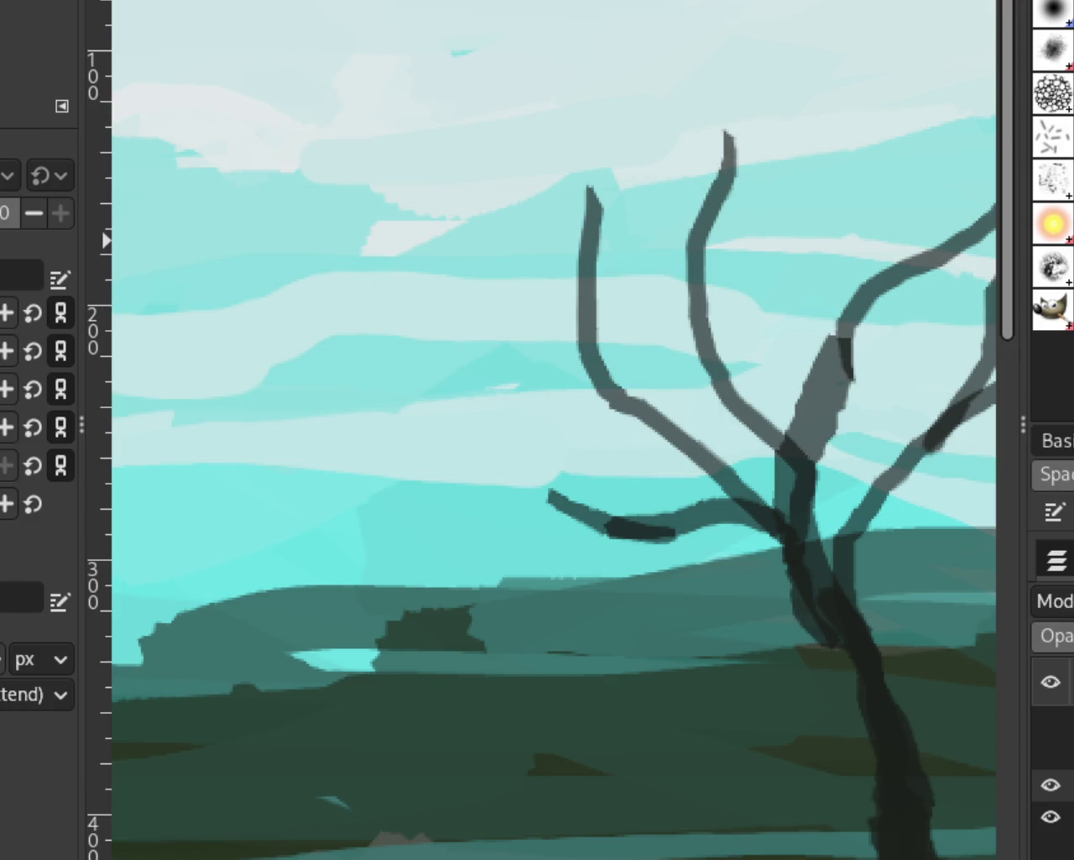
key(z)
scroll(776, 271, down, 2)
scroll(777, 271, down, 3)
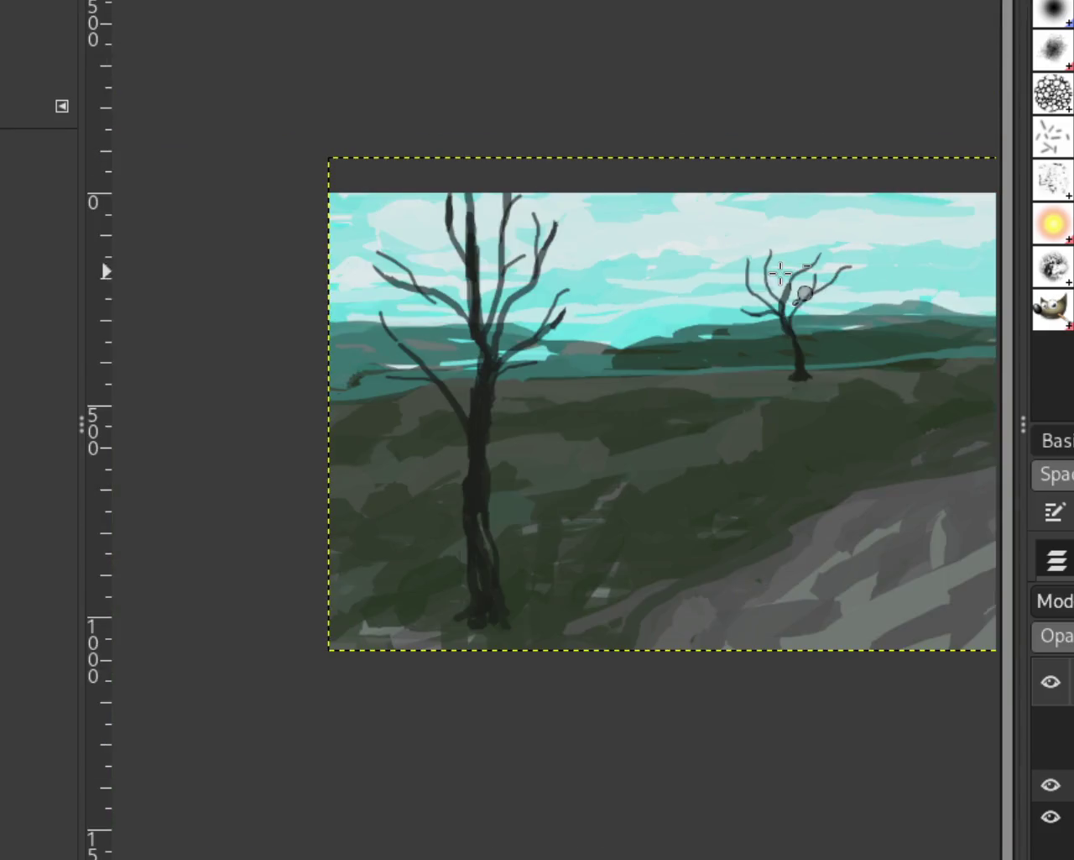
Zoom out so the whole painting fits in the window
click(601, 304)
ctrl+click(601, 303)
click(612, 324)
ctrl+click(546, 360)
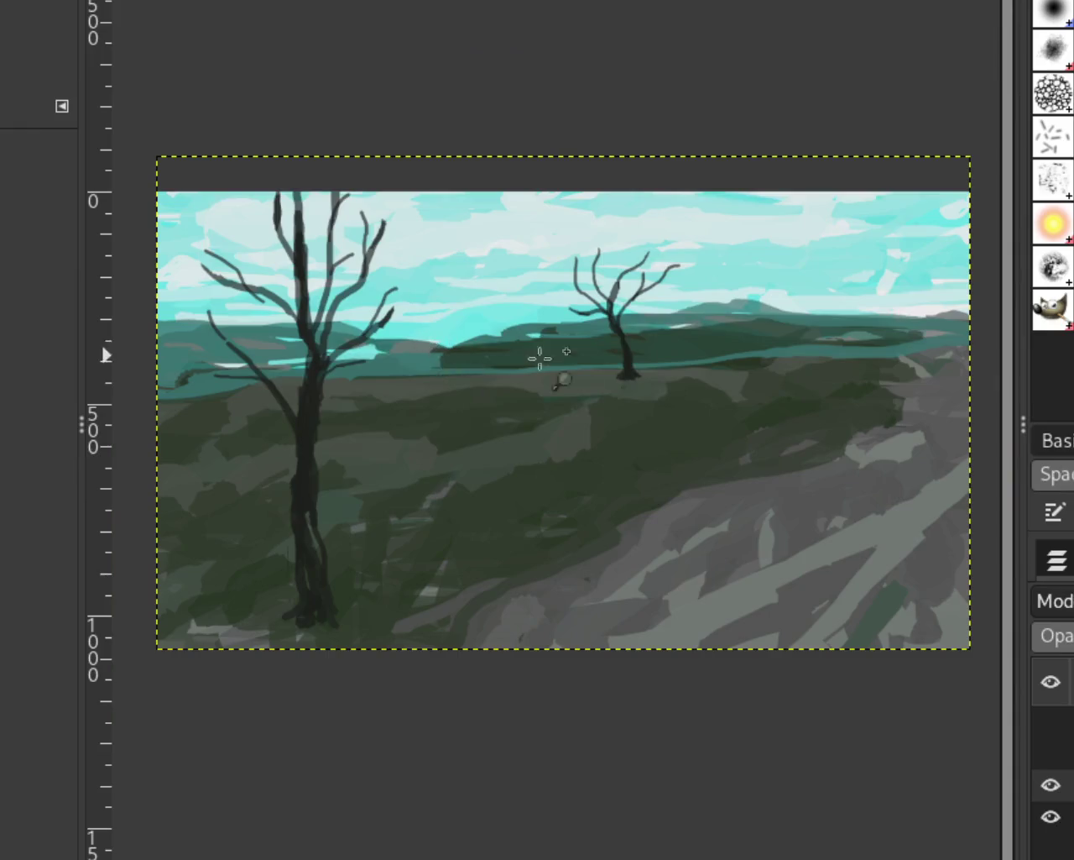
click(606, 331)
ctrl+click(606, 331)
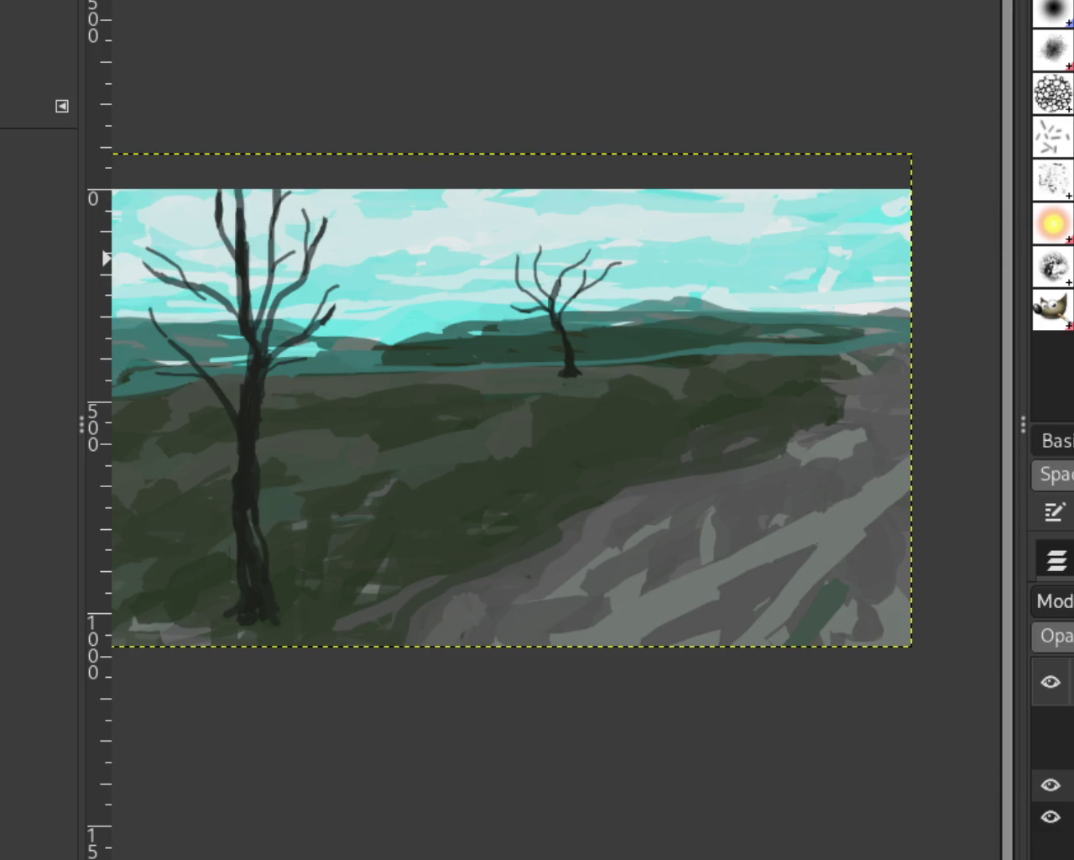
Turn on the horses-and-riders and dog layers
click(1051, 752)
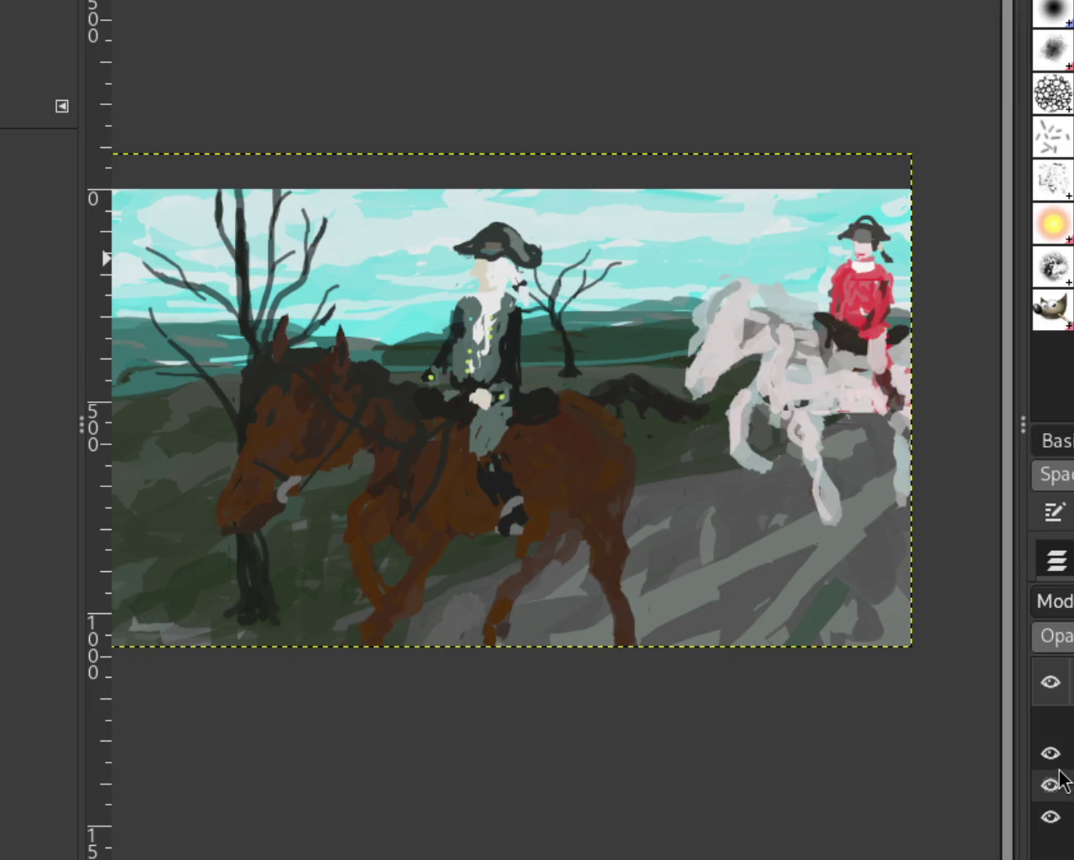
click(1050, 721)
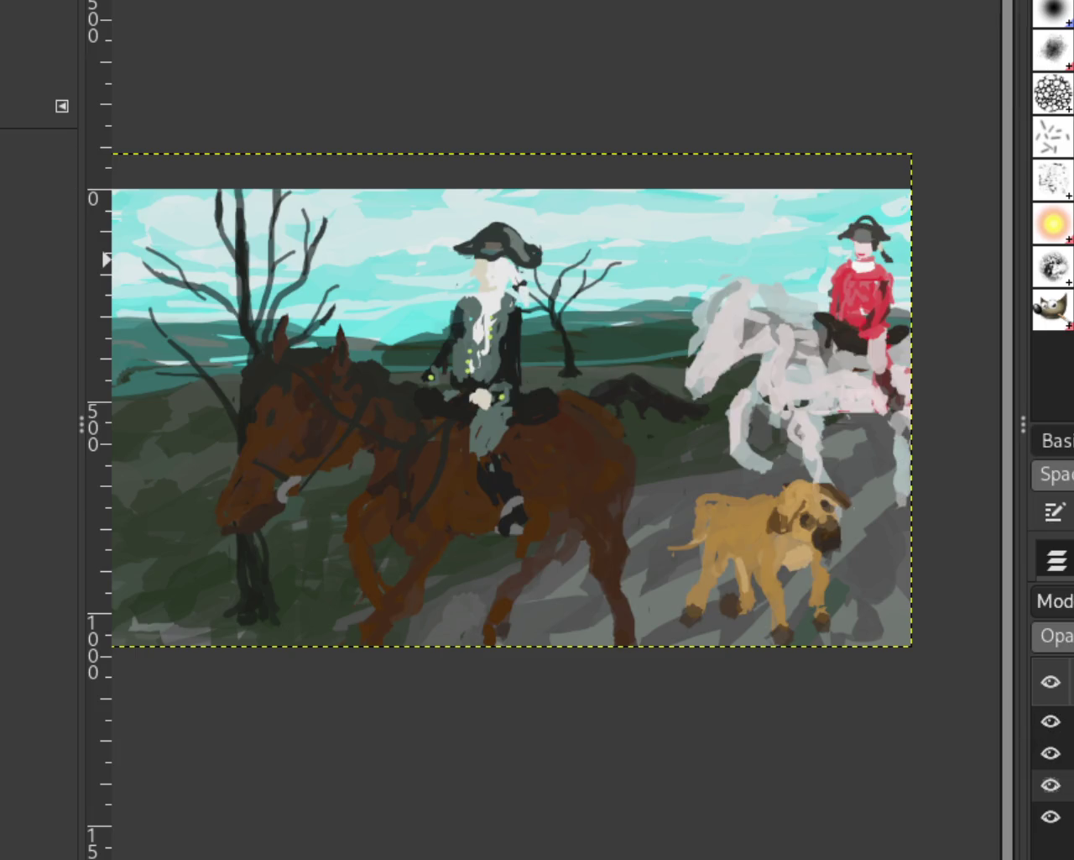
scroll(601, 443, up, 1)
scroll(533, 433, down, 2)
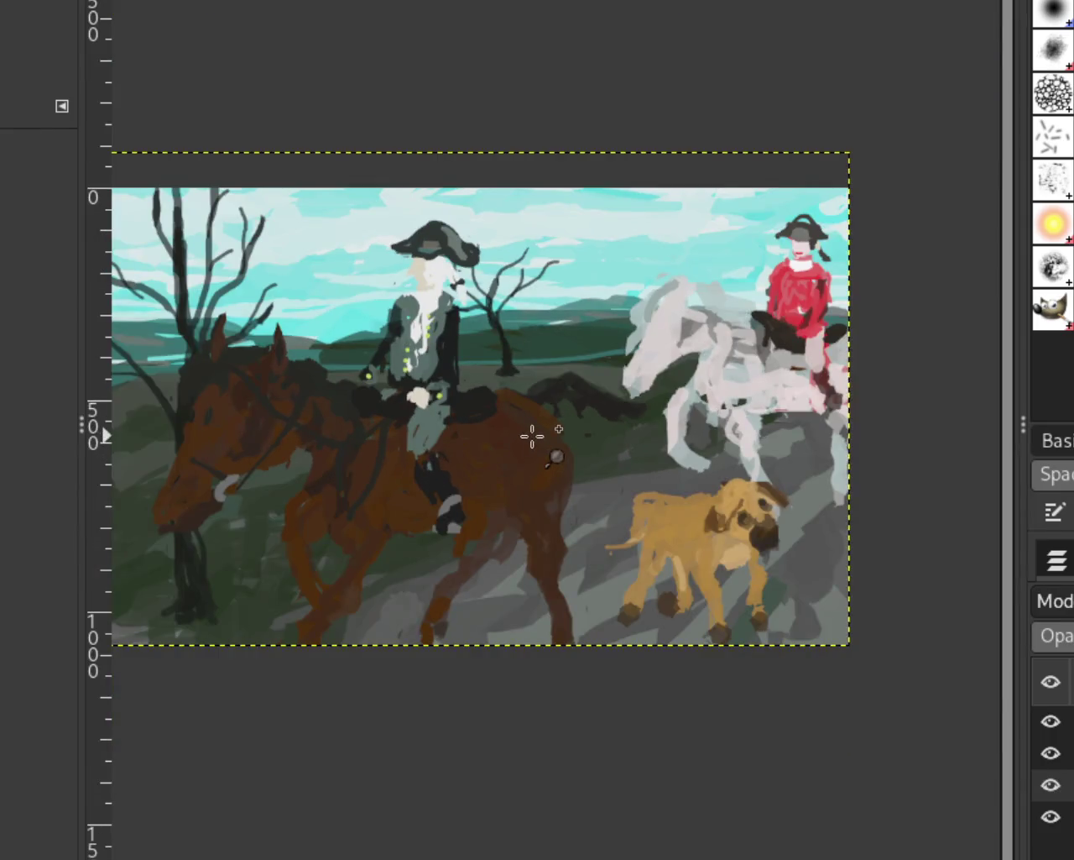
scroll(396, 458, down, 1)
scroll(396, 457, up, 1)
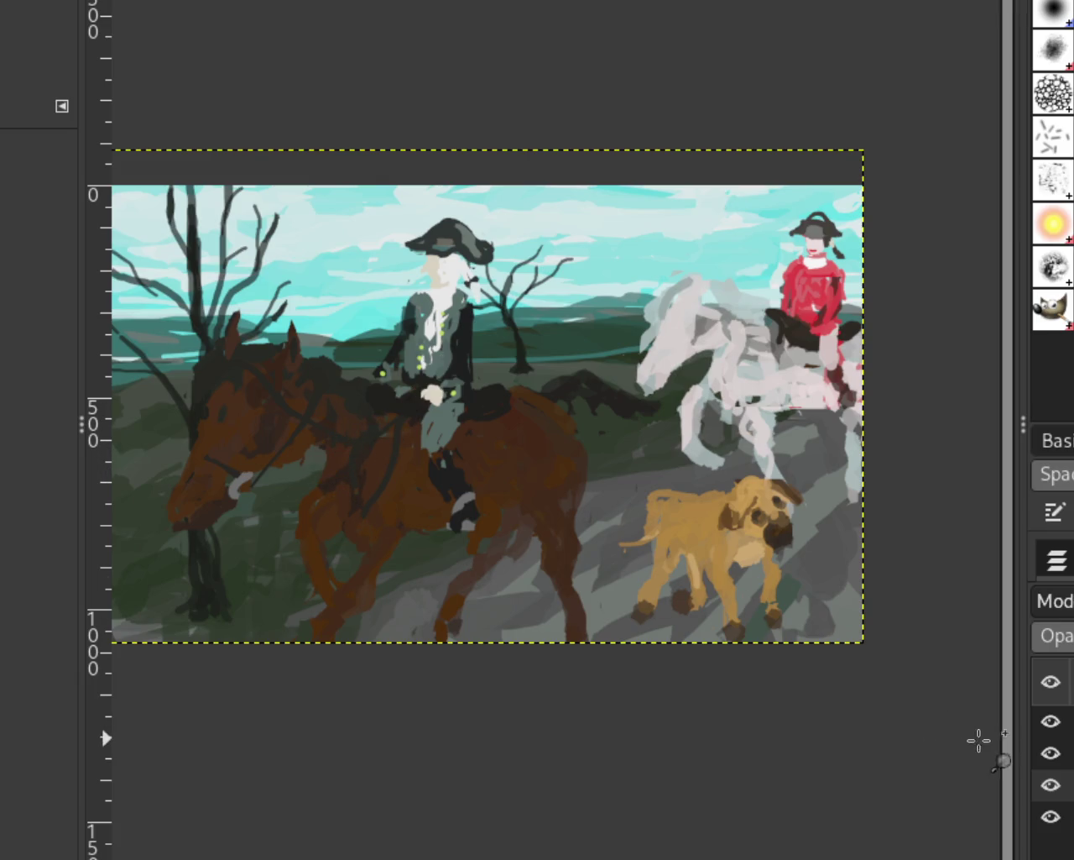
Toggle layer visibility, ending with background, bare trees and horses-and-riders shown and the dog hidden
click(1050, 723)
drag(1050, 749, 1050, 844)
click(1050, 721)
click(1050, 720)
click(1050, 785)
click(1050, 784)
click(1050, 815)
click(1051, 787)
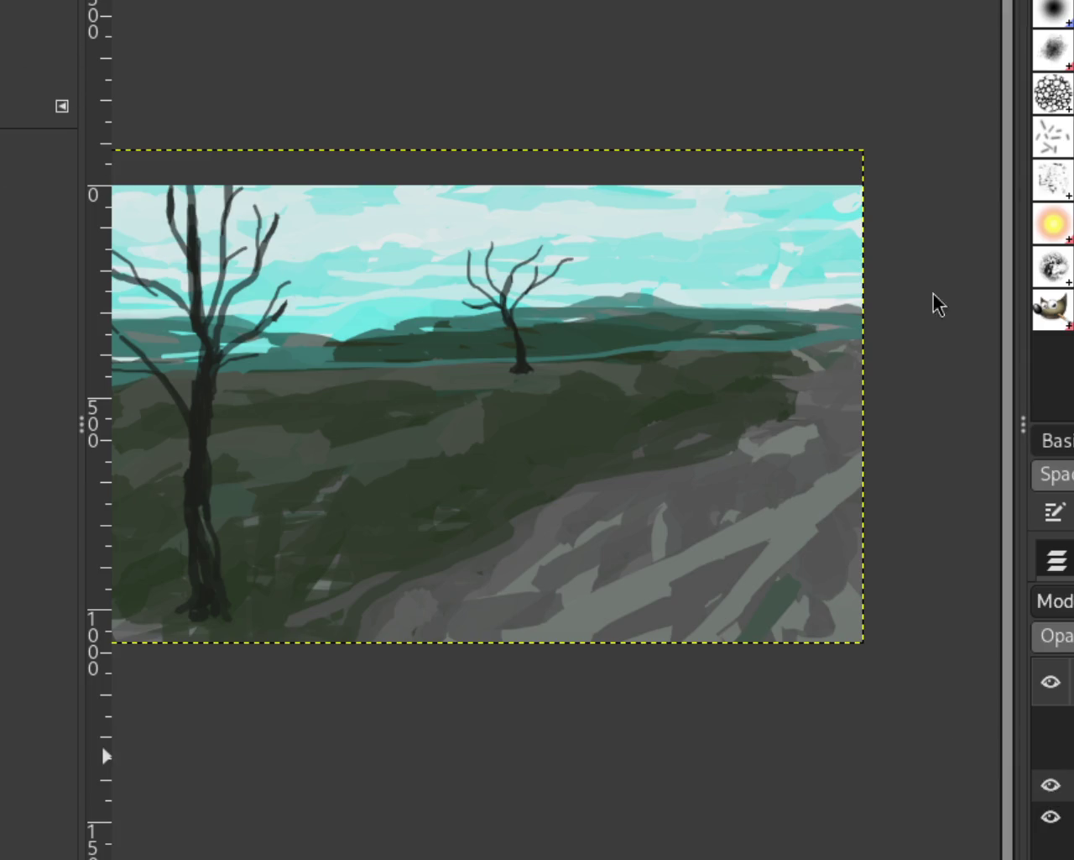
click(1050, 750)
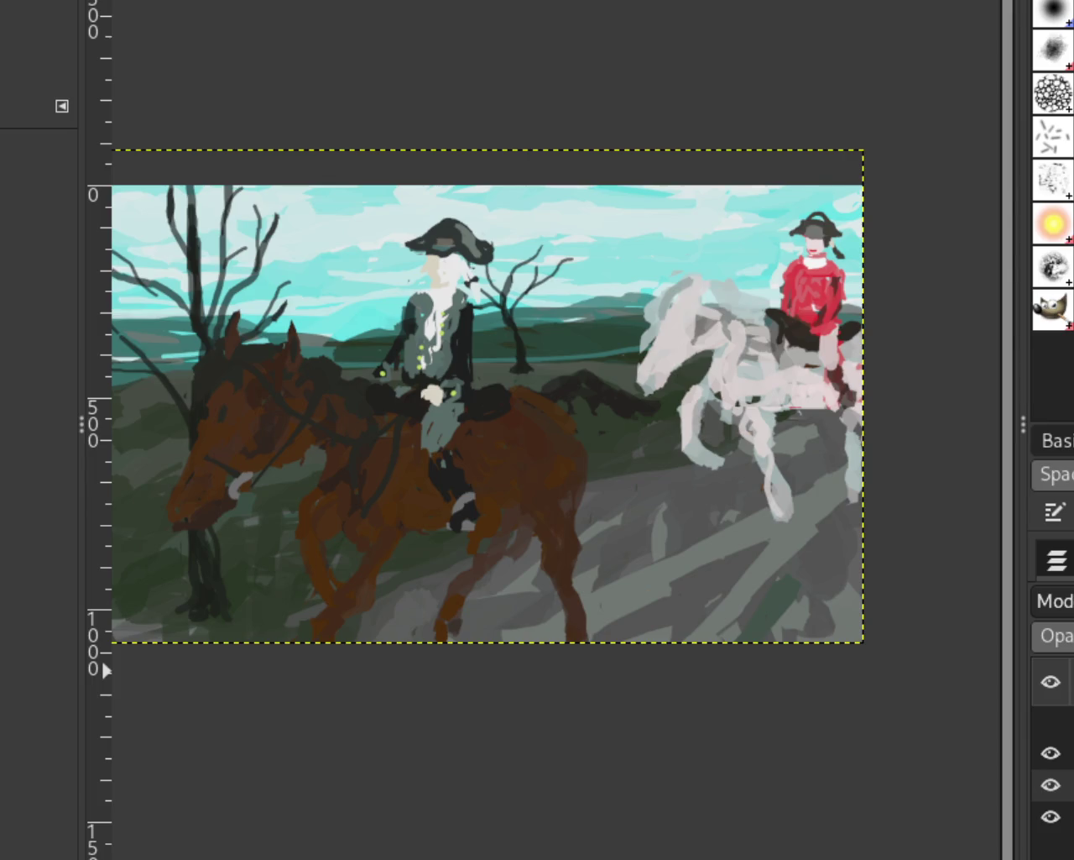
click(1050, 721)
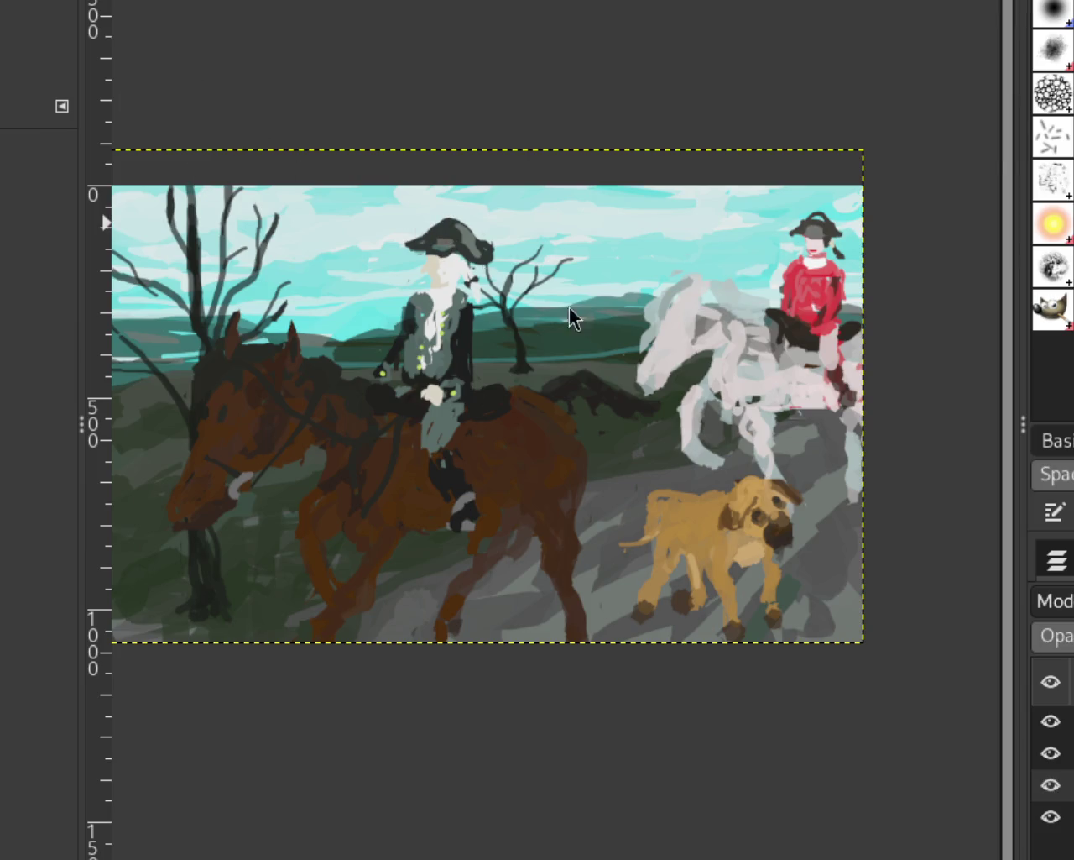
click(1050, 723)
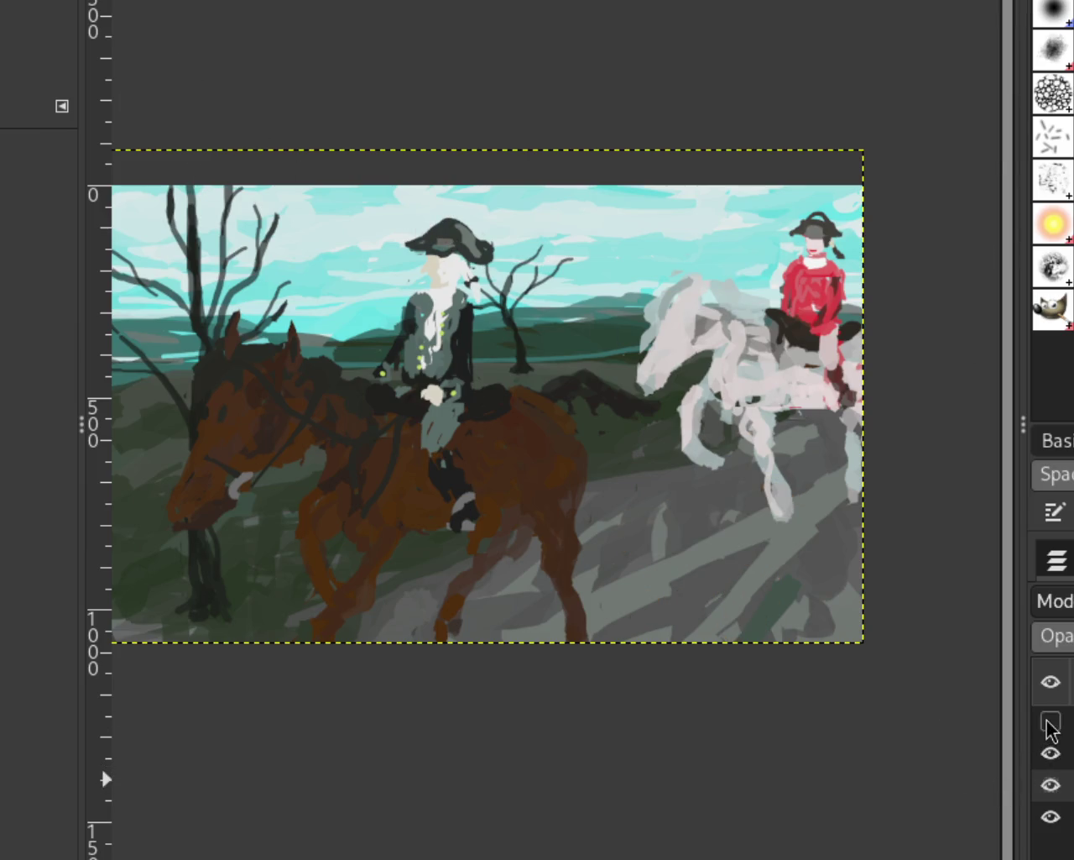
Toggle the horses-and-riders, trees and background layers, leaving trees and background visible
click(1050, 753)
click(1050, 785)
click(1050, 816)
click(1050, 753)
click(1050, 785)
click(1050, 753)
click(1051, 785)
click(1050, 785)
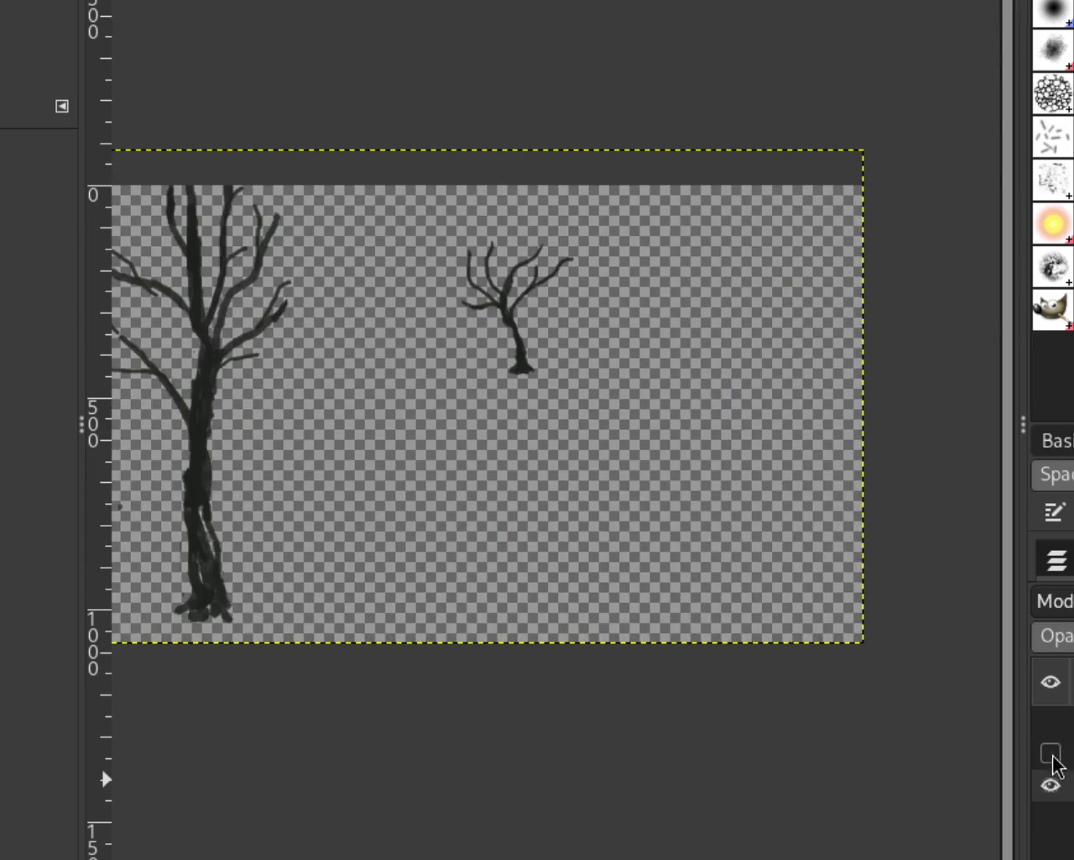
click(1050, 816)
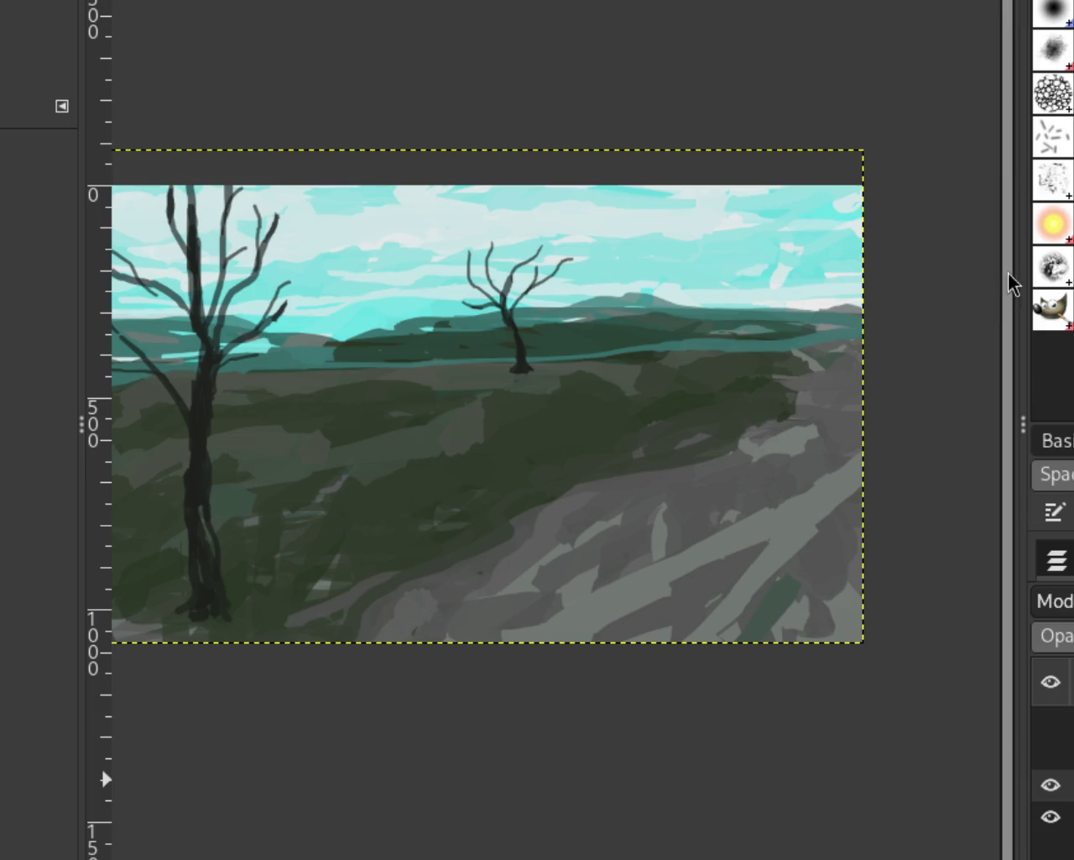
Preview riders and dog once more, hide both with the trees kept visible, and zoom in on the left tree
click(1049, 753)
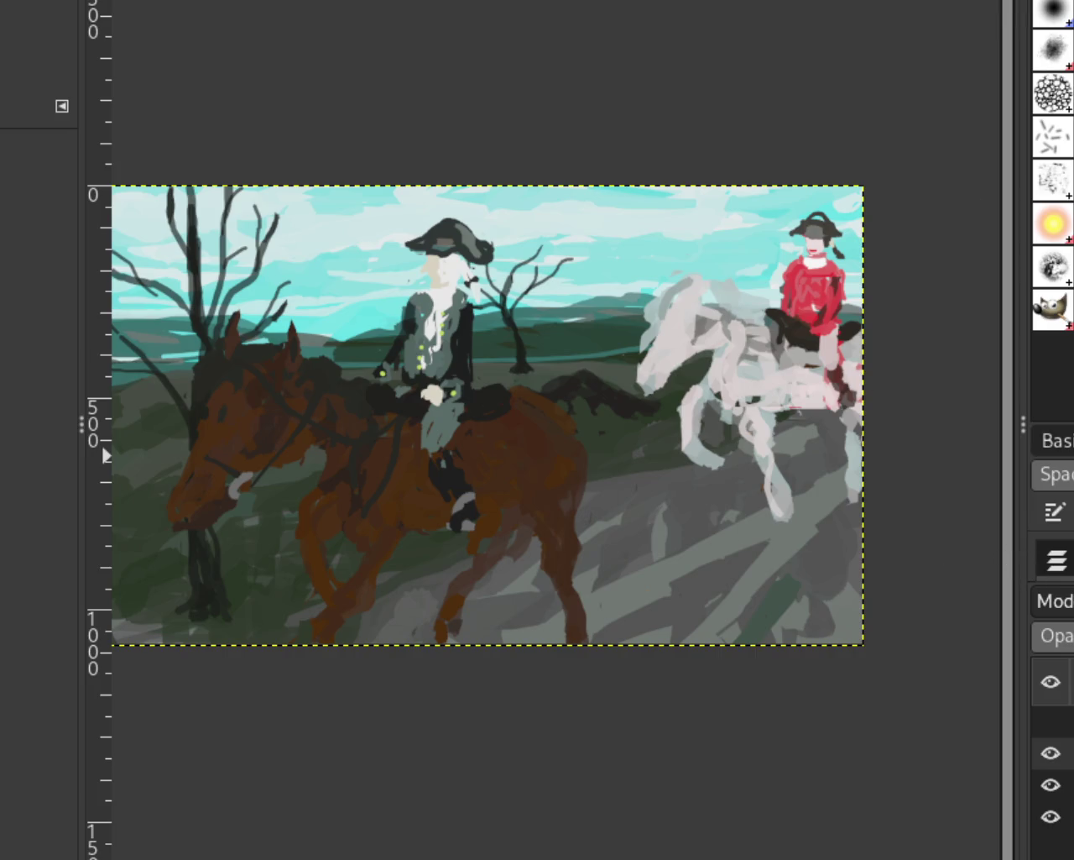
click(1040, 723)
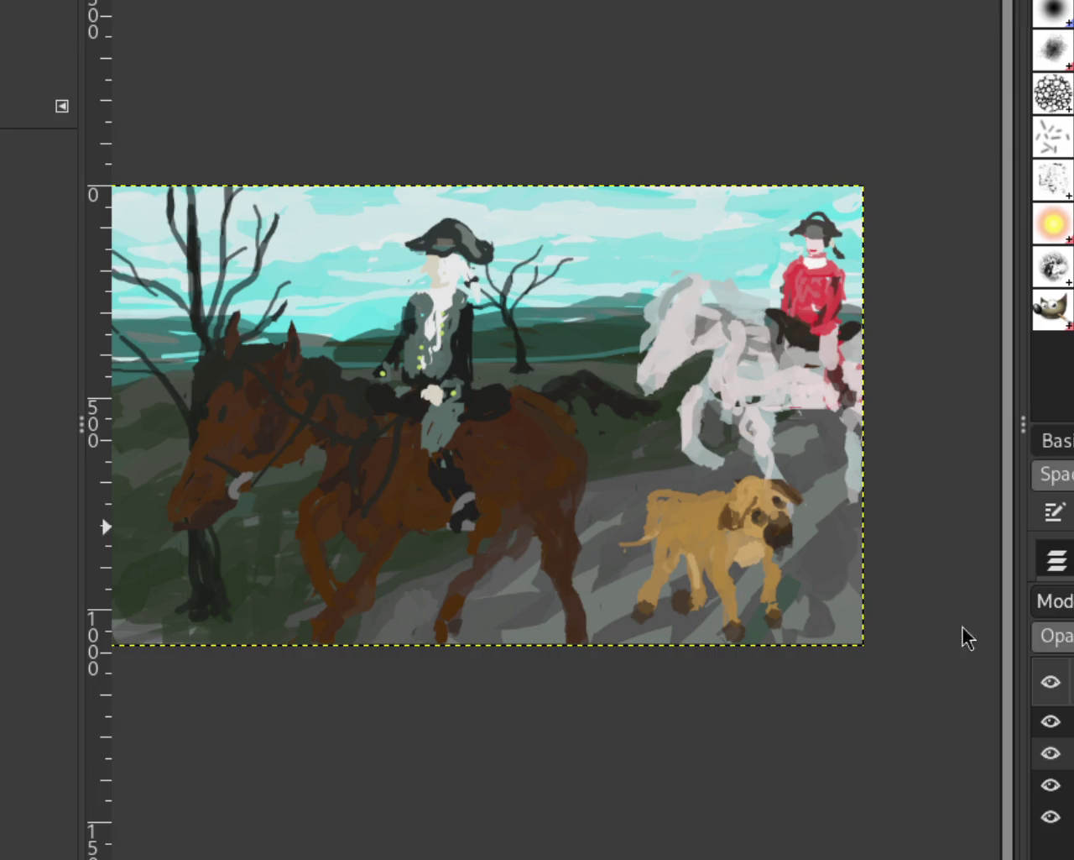
click(1051, 721)
click(1051, 753)
click(1051, 785)
click(1051, 785)
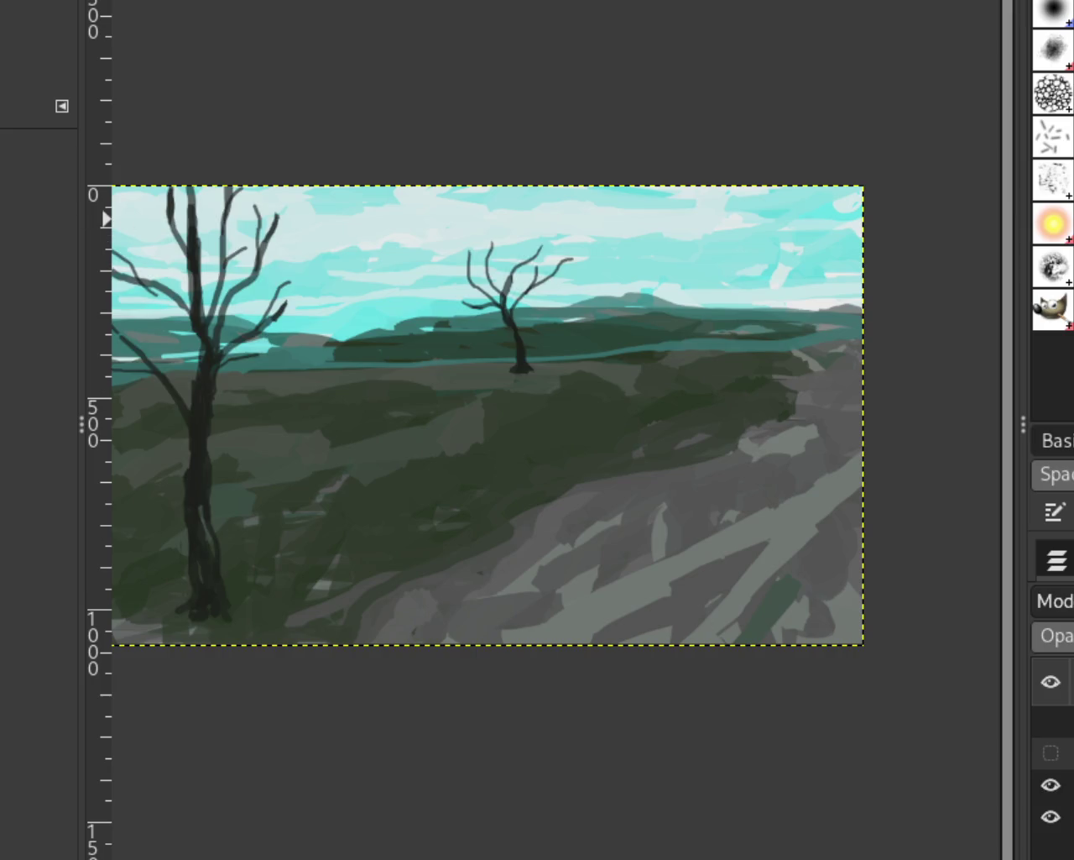
click(177, 298)
ctrl+click(177, 298)
click(151, 299)
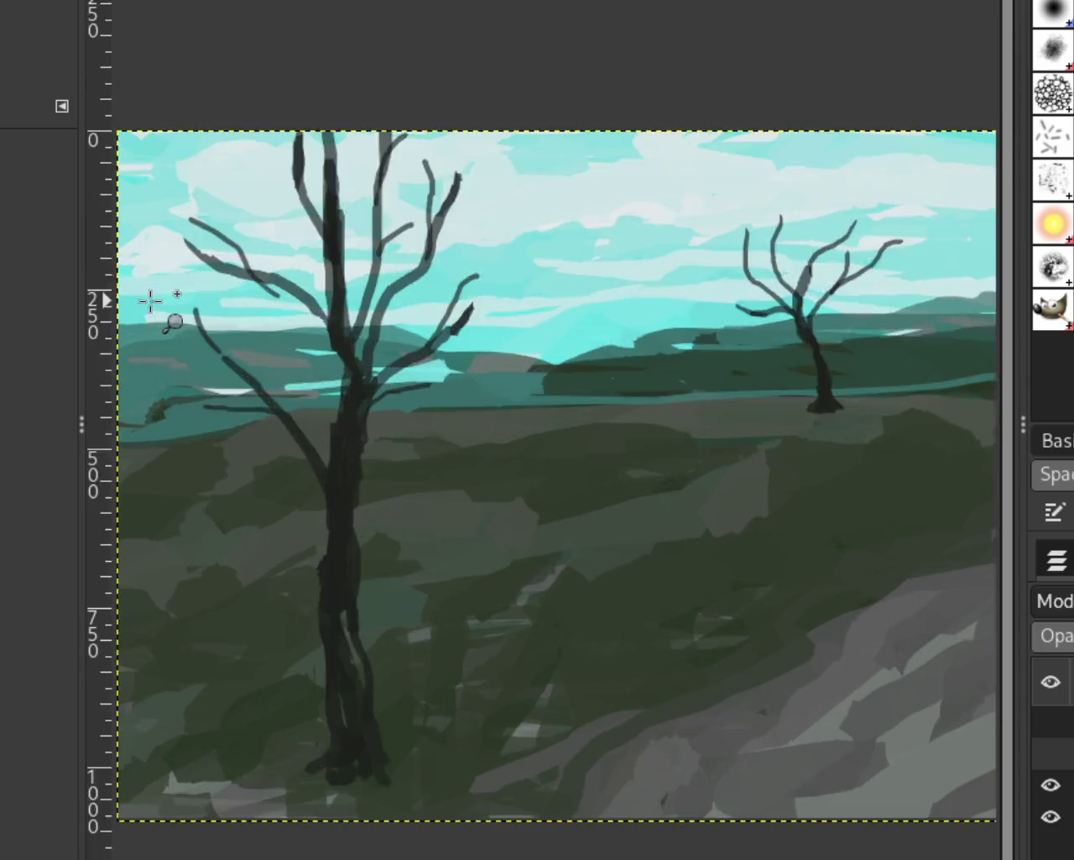
Extend the left tree's short upper branch down-right into the trunk, retrying until the stroke fits
click(401, 259)
click(402, 258)
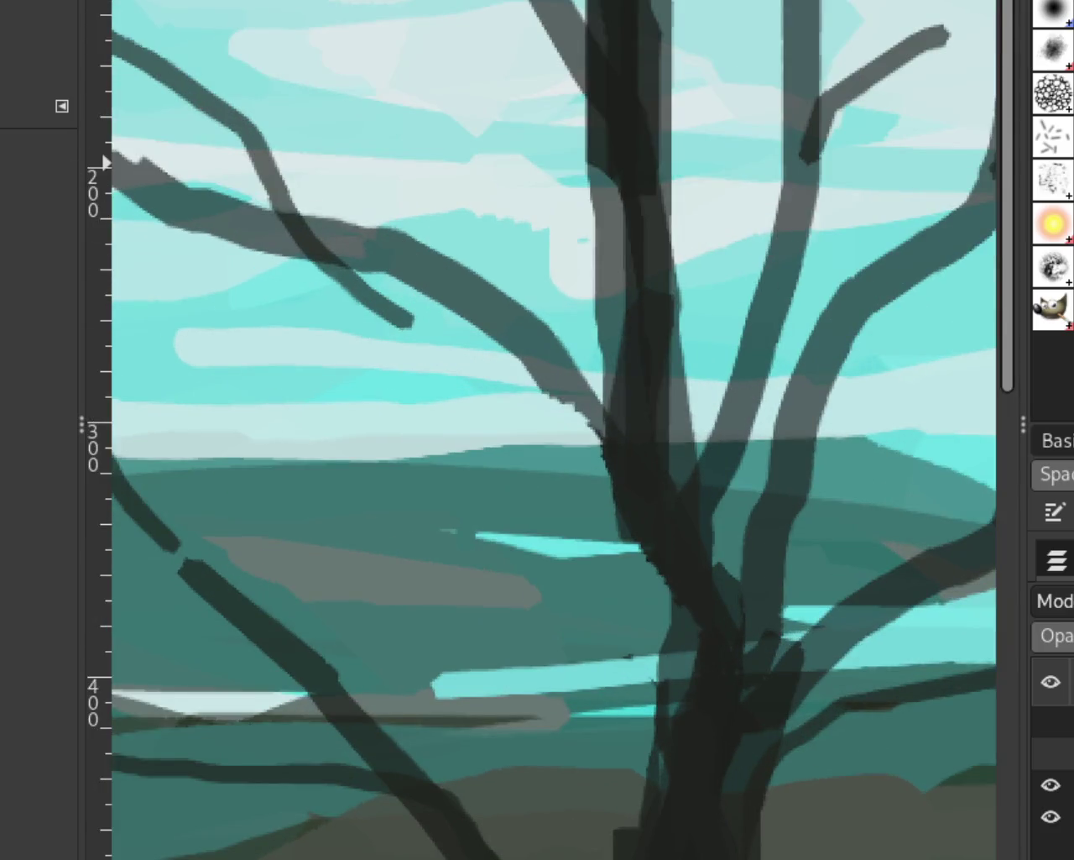
key(p)
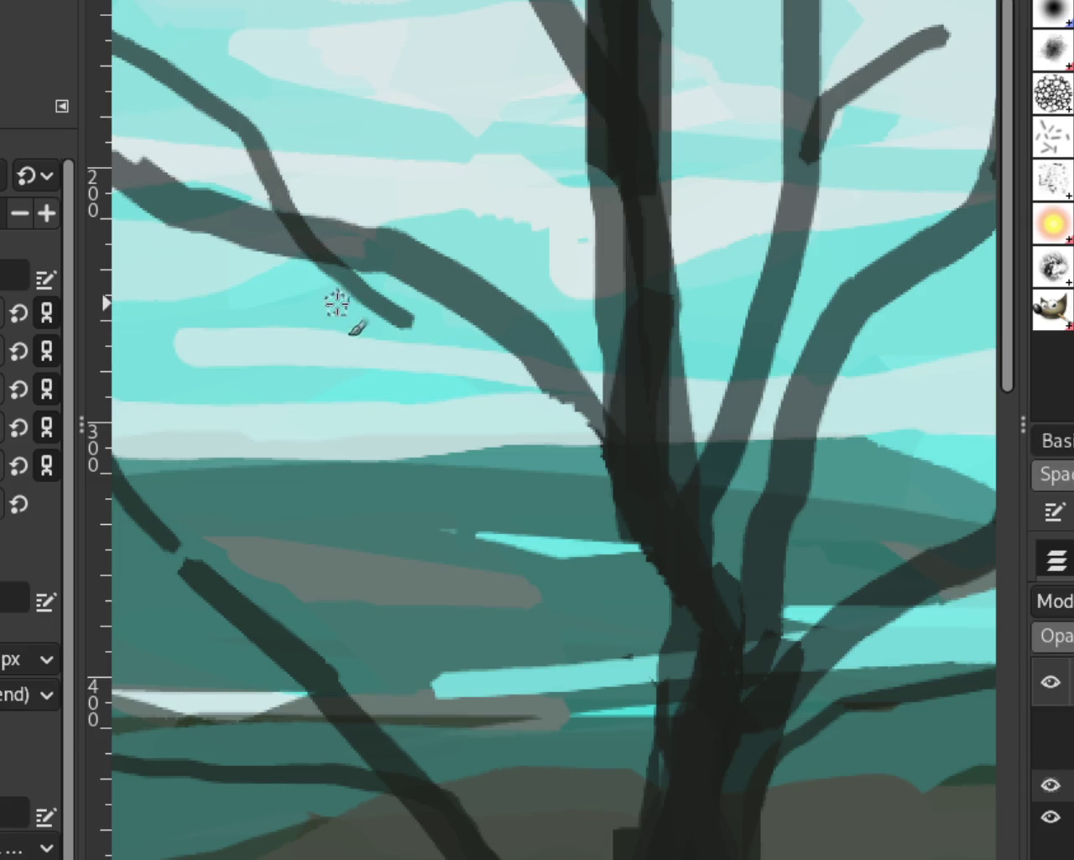
drag(361, 285, 684, 435)
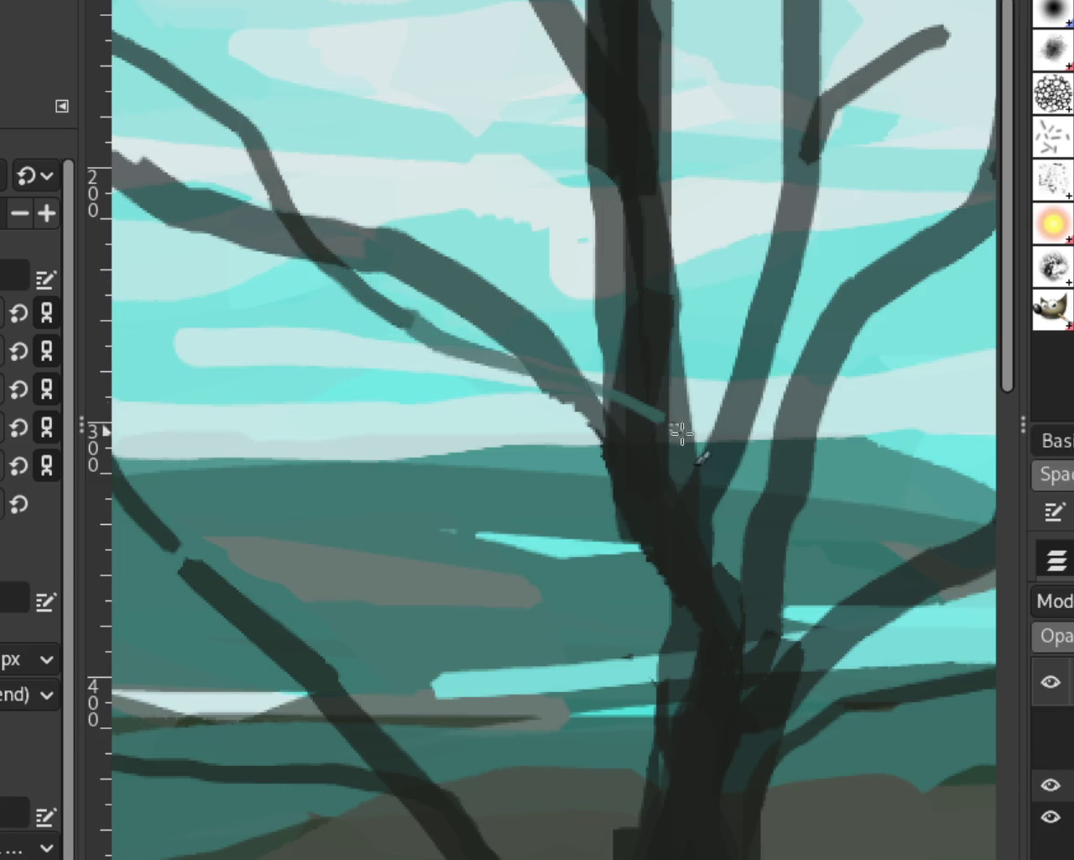
key(ctrl+z)
drag(395, 300, 638, 439)
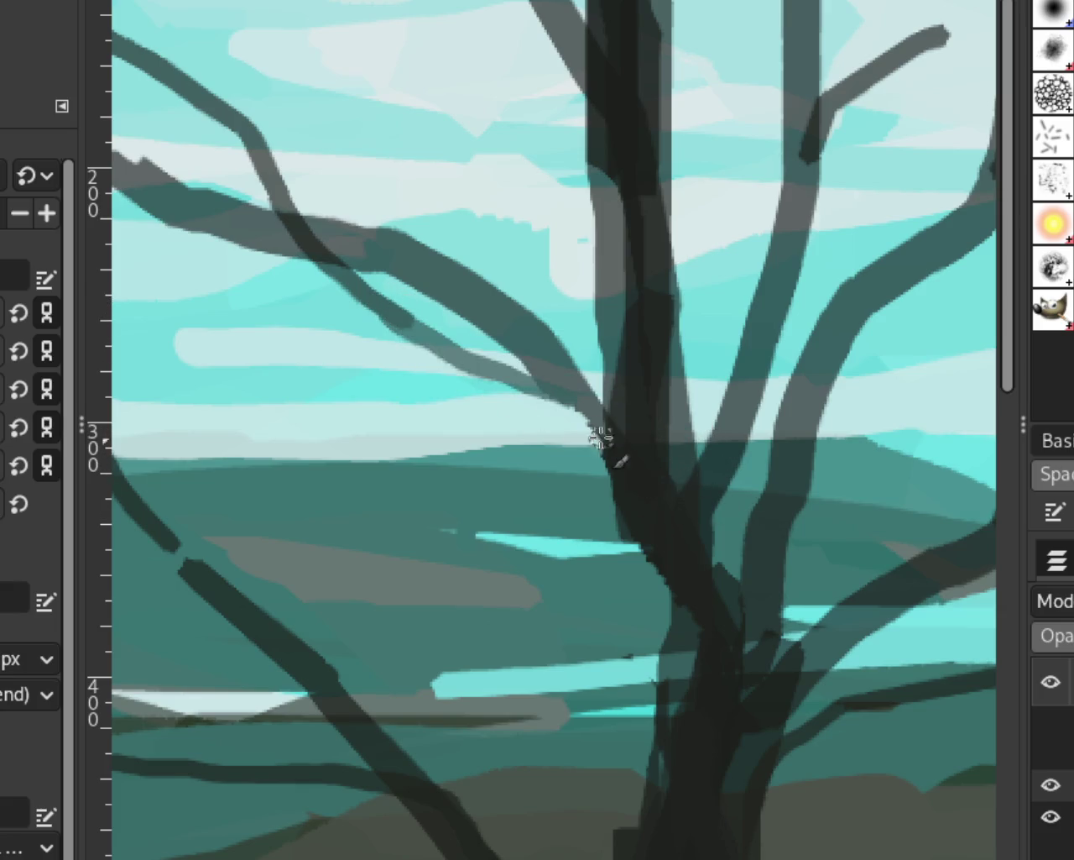
key(ctrl+z)
drag(378, 311, 621, 569)
key(ctrl+z)
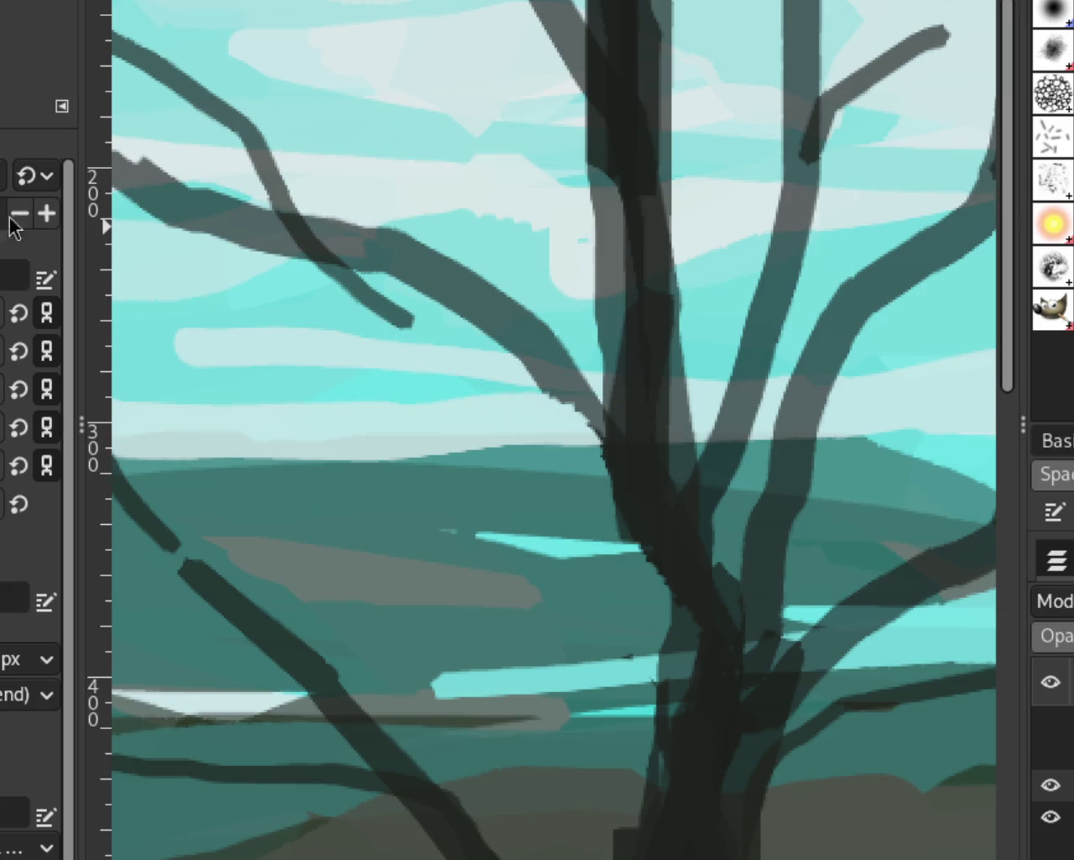
drag(408, 299, 587, 402)
key(ctrl+z)
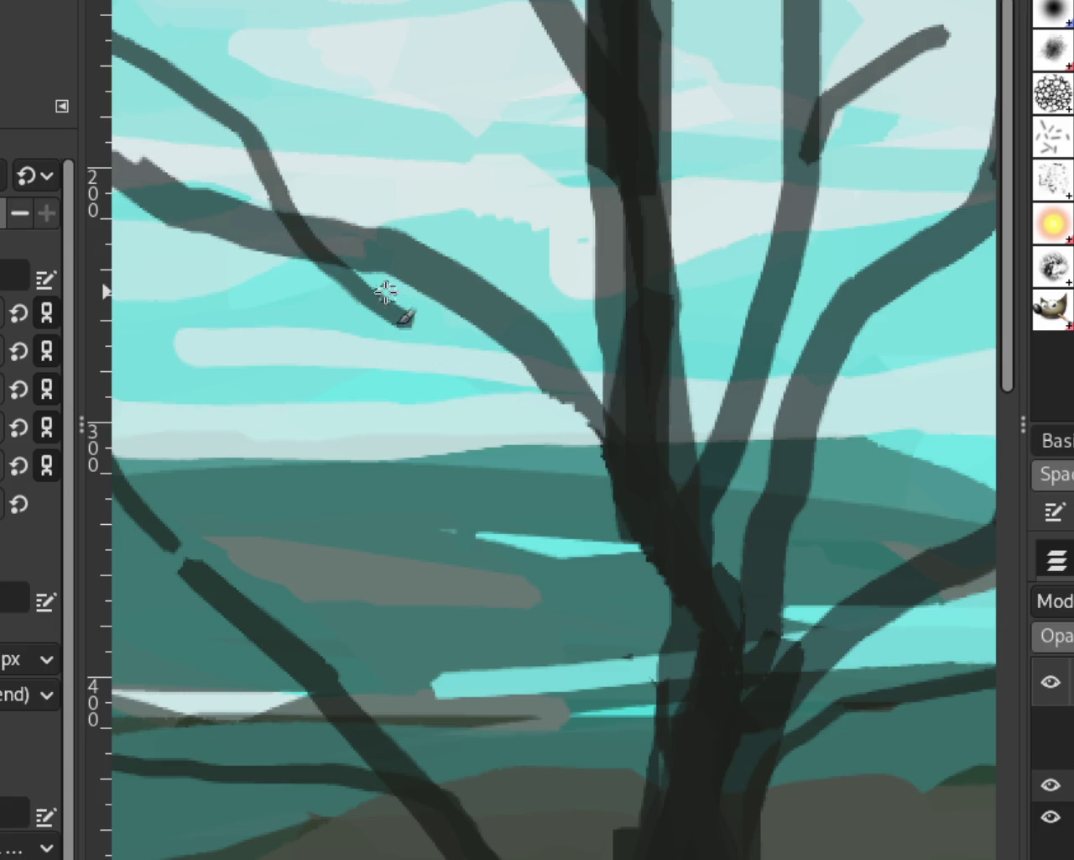
drag(401, 310, 583, 442)
key(ctrl+z)
drag(403, 309, 618, 382)
key(ctrl+z)
drag(401, 313, 535, 380)
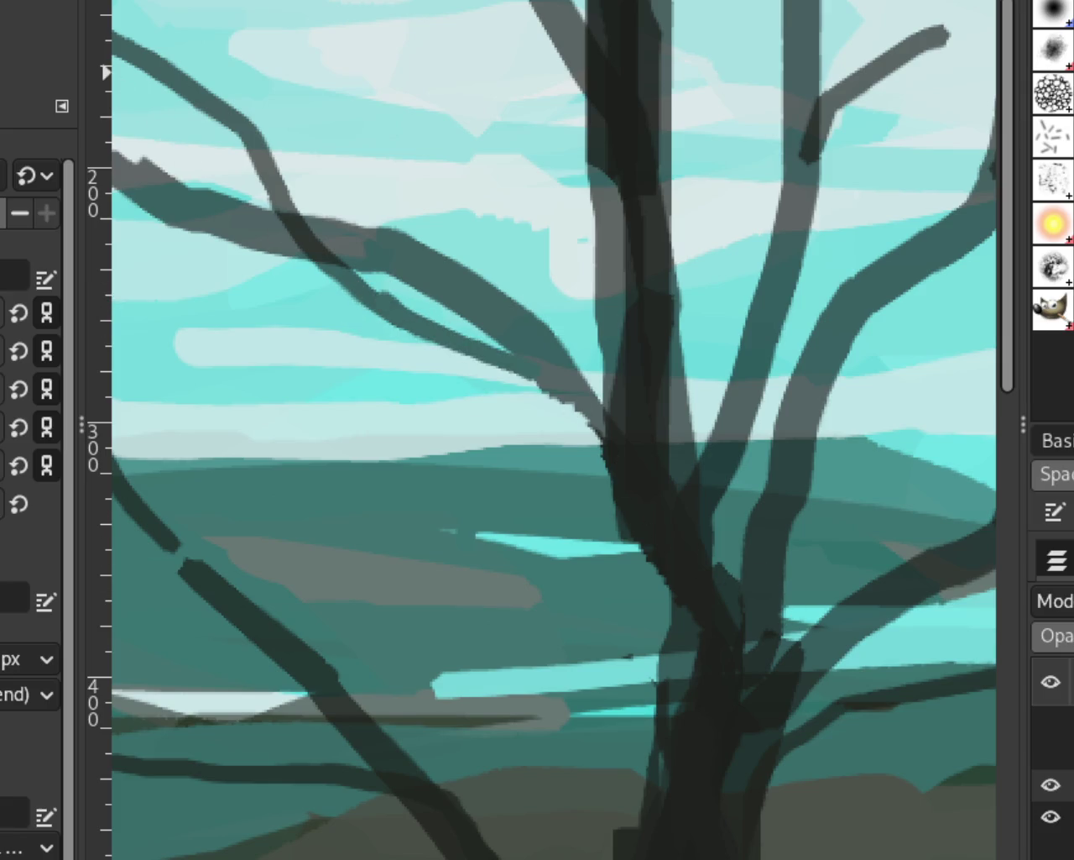
Zoom out and back in to frame the left tree's upper branches
key(z)
ctrl+click(557, 403)
ctrl+click(587, 433)
ctrl+click(665, 480)
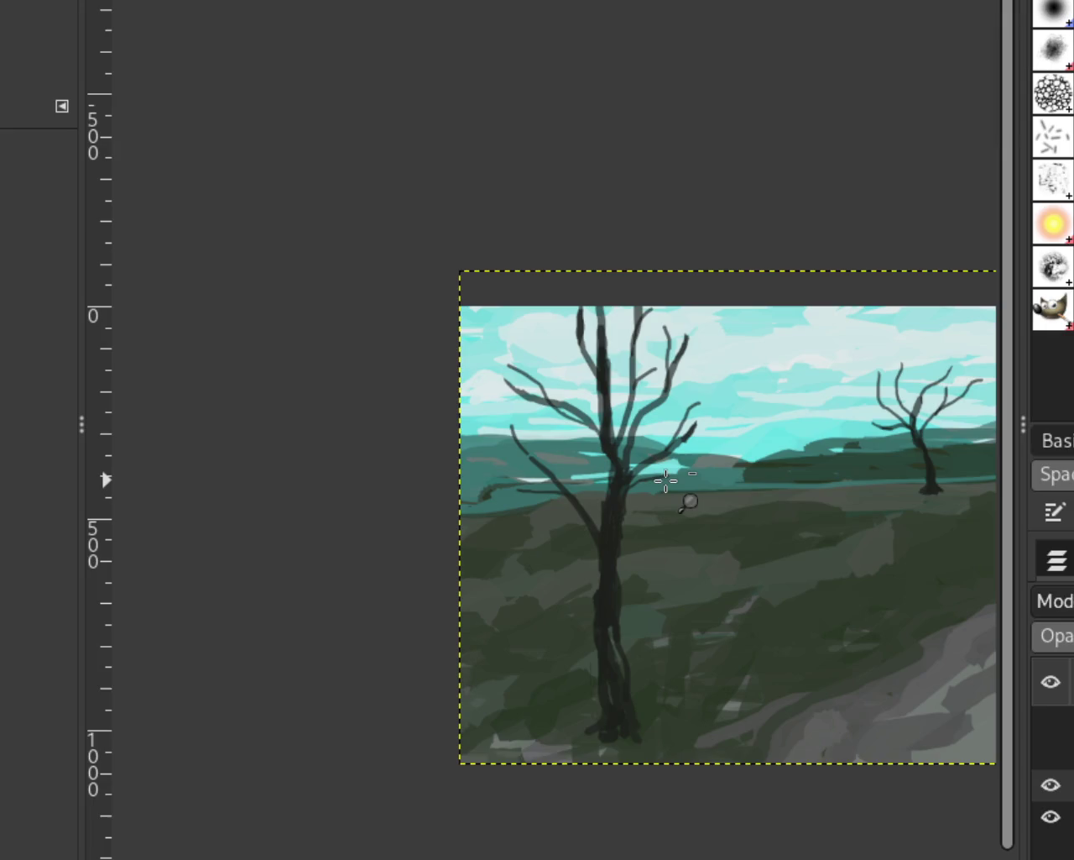
ctrl+click(666, 480)
ctrl+click(793, 487)
double_click(795, 487)
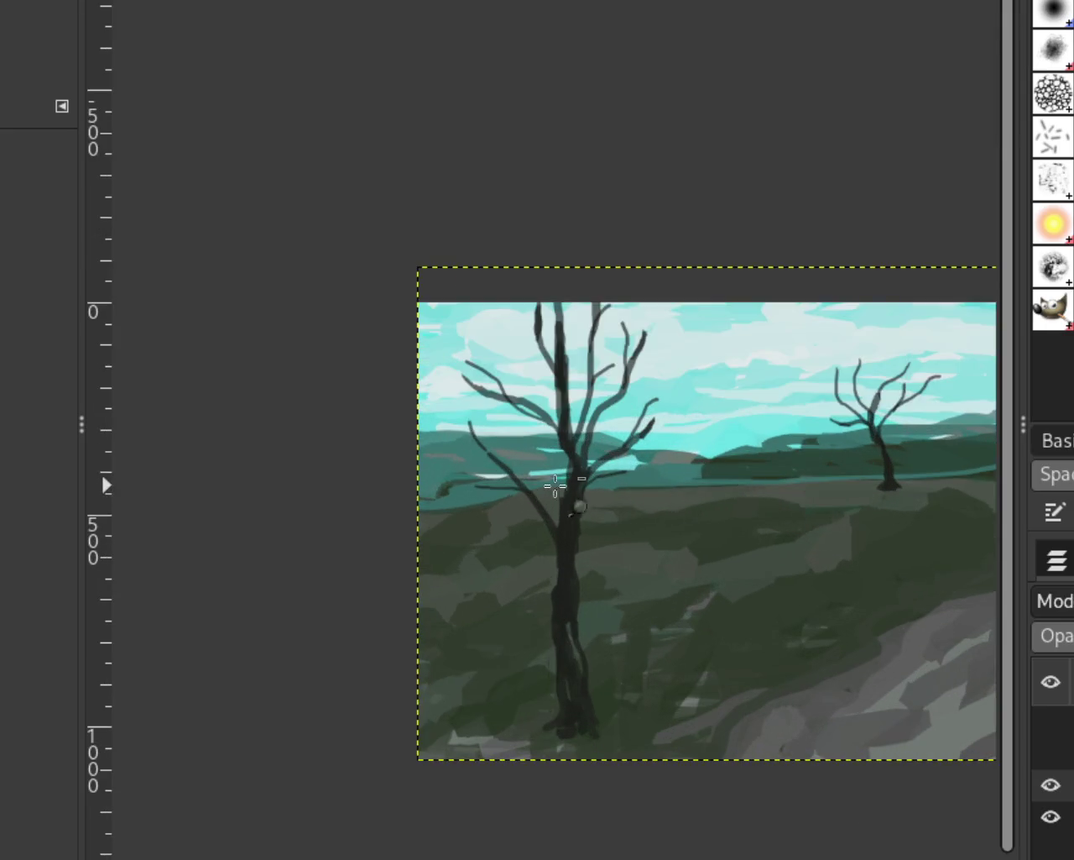
ctrl+click(546, 491)
double_click(520, 493)
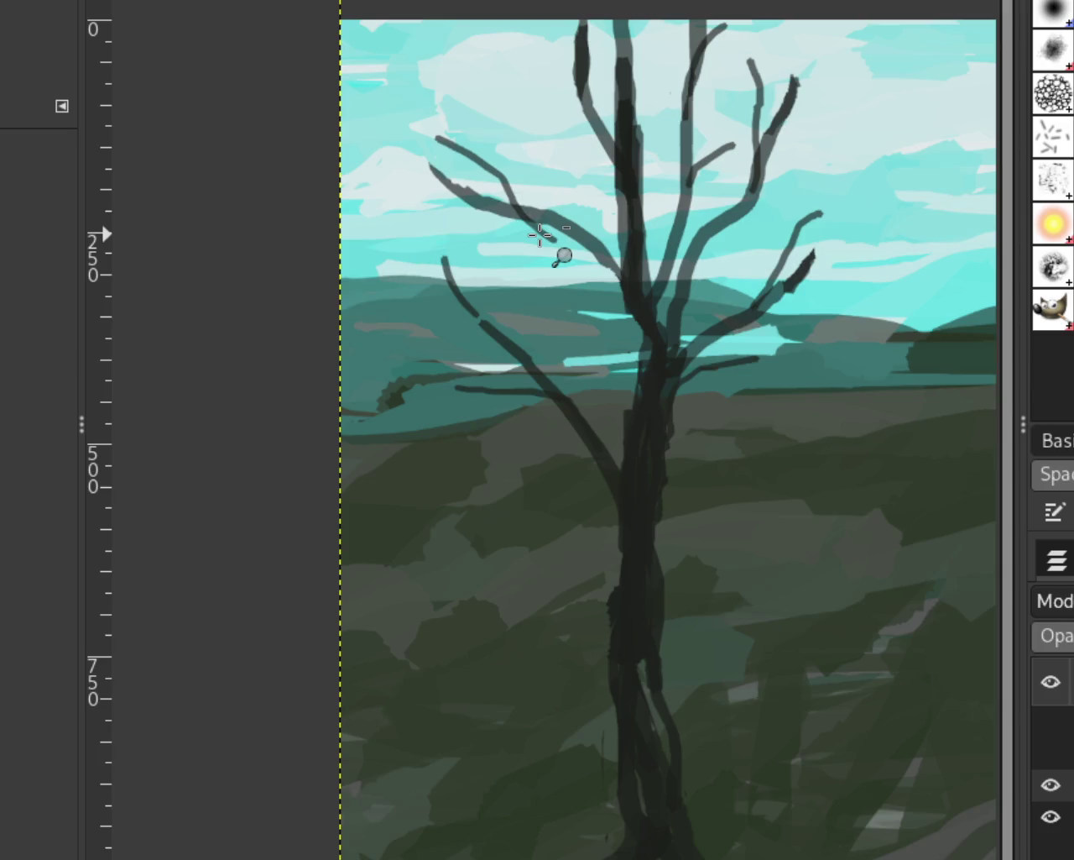
ctrl+click(561, 245)
ctrl+click(561, 245)
double_click(558, 234)
ctrl+click(558, 238)
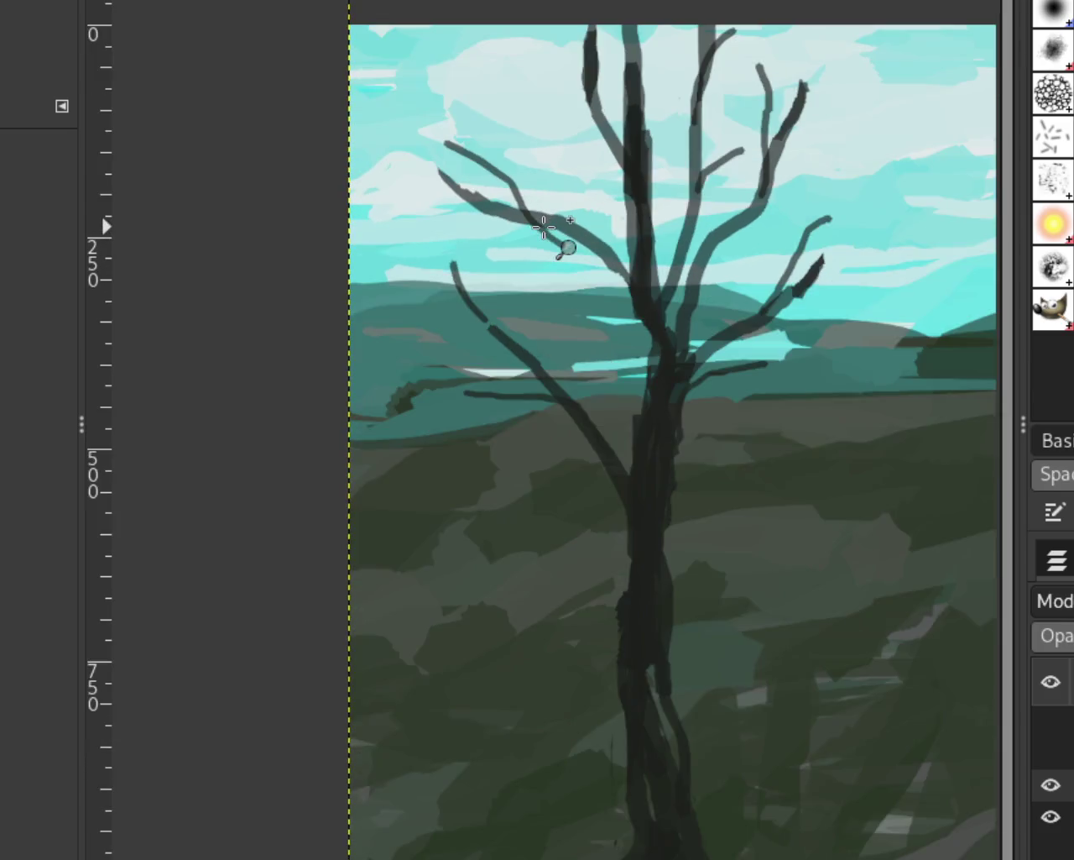
double_click(528, 239)
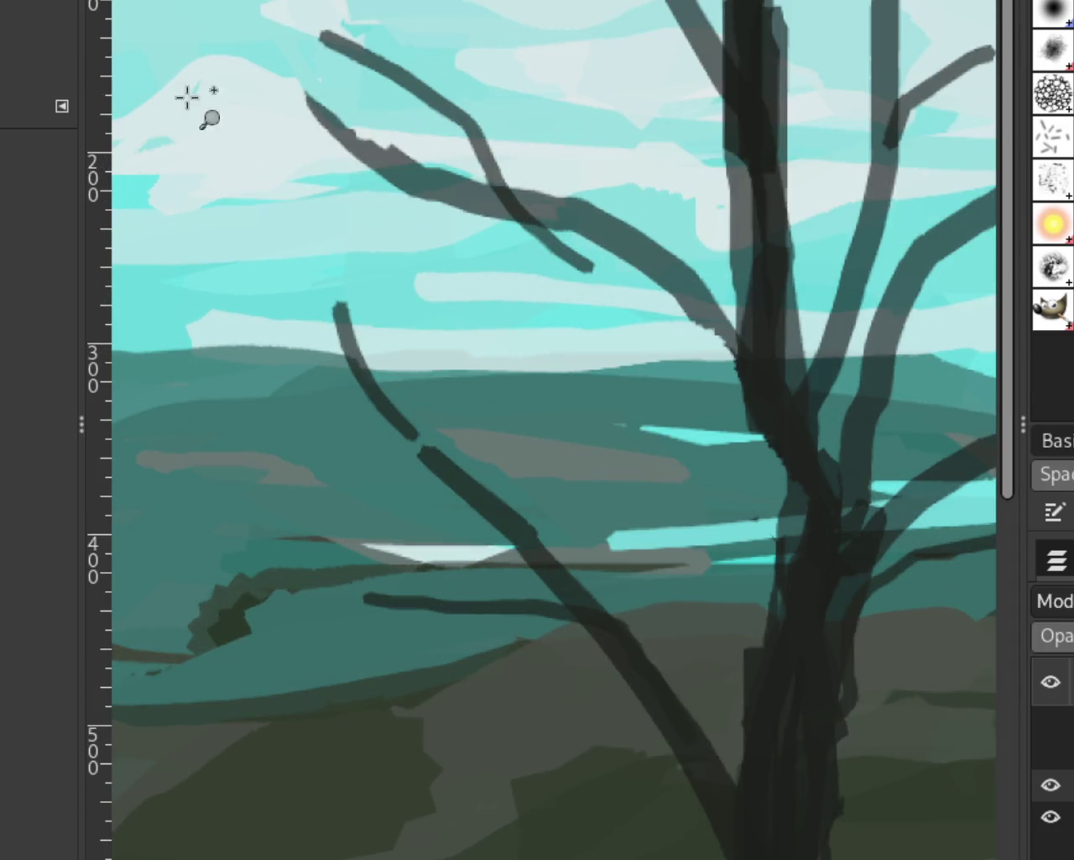
ctrl+click(574, 251)
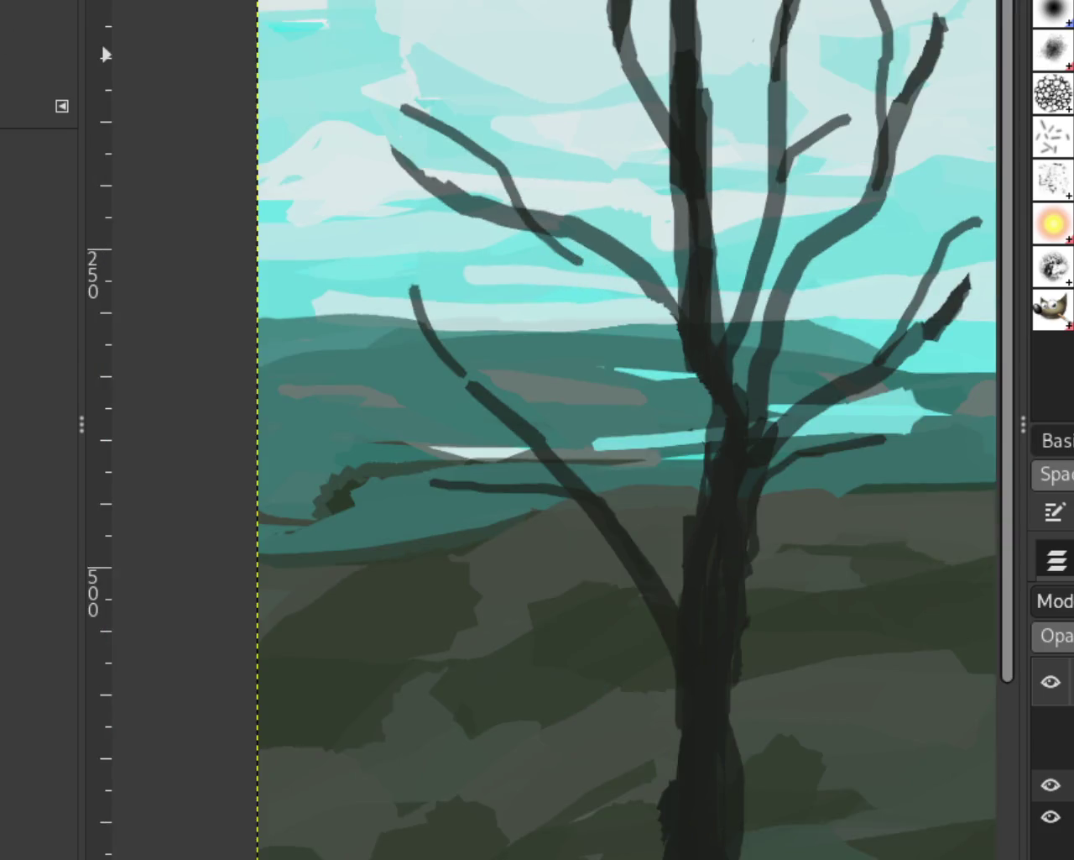
Paint a grey branch joining the trunk and fill the gap in the thin dark branch
key(p)
drag(588, 252, 741, 294)
key(ctrl+z)
drag(588, 265, 735, 361)
key(ctrl+z)
drag(560, 255, 703, 283)
key(ctrl+z)
drag(587, 248, 691, 283)
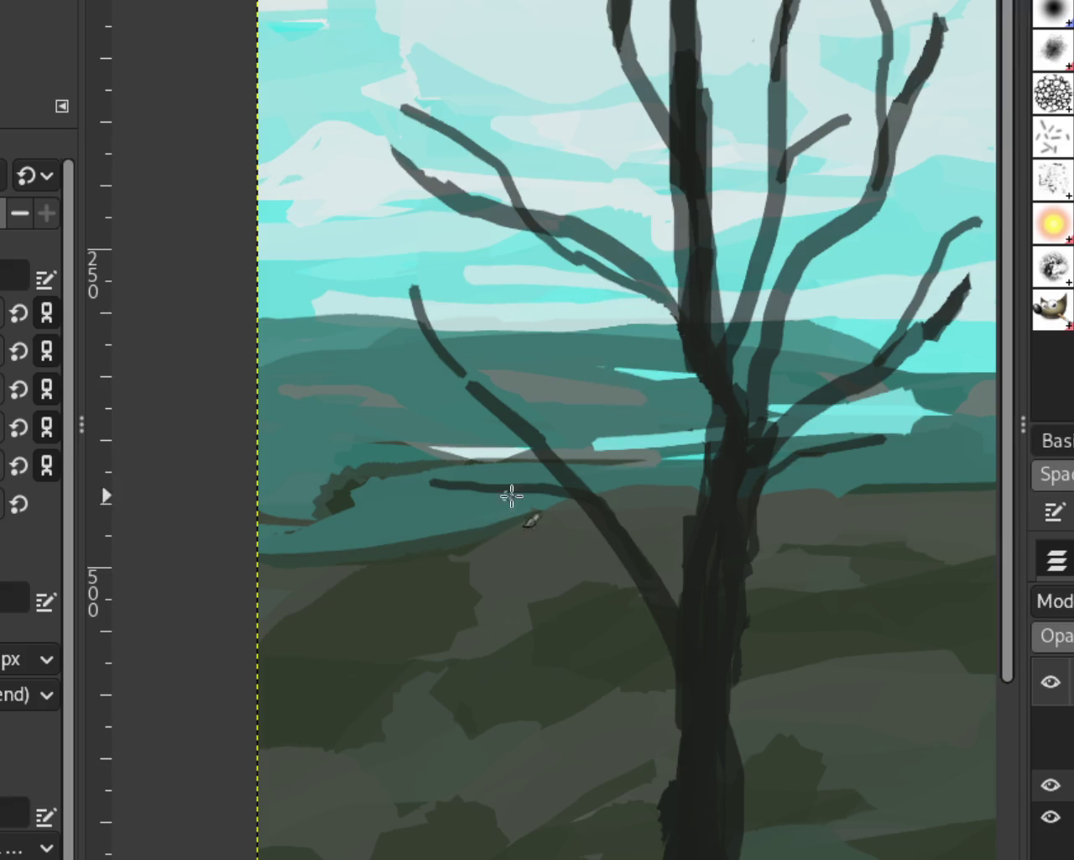
drag(460, 367, 474, 388)
scroll(434, 288, down, 3)
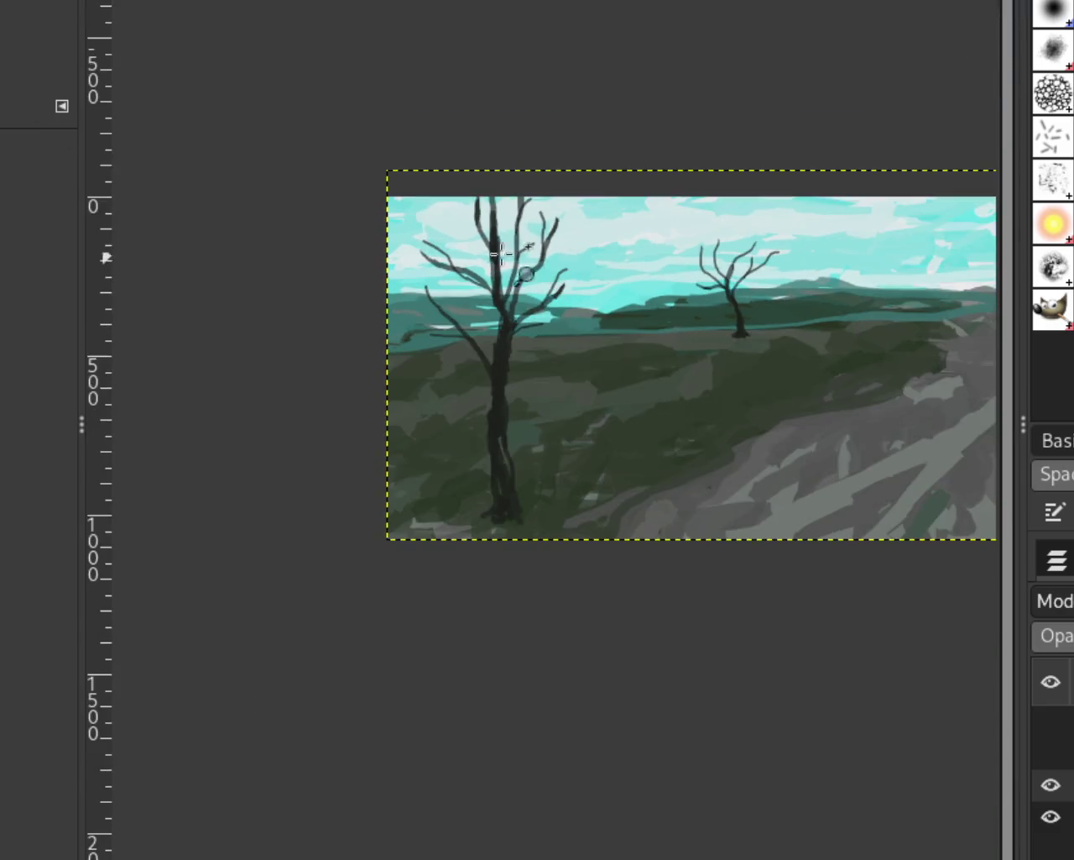
Paint a new thin dark branch at the top of the left tree running into the trunk
scroll(543, 233, up, 3)
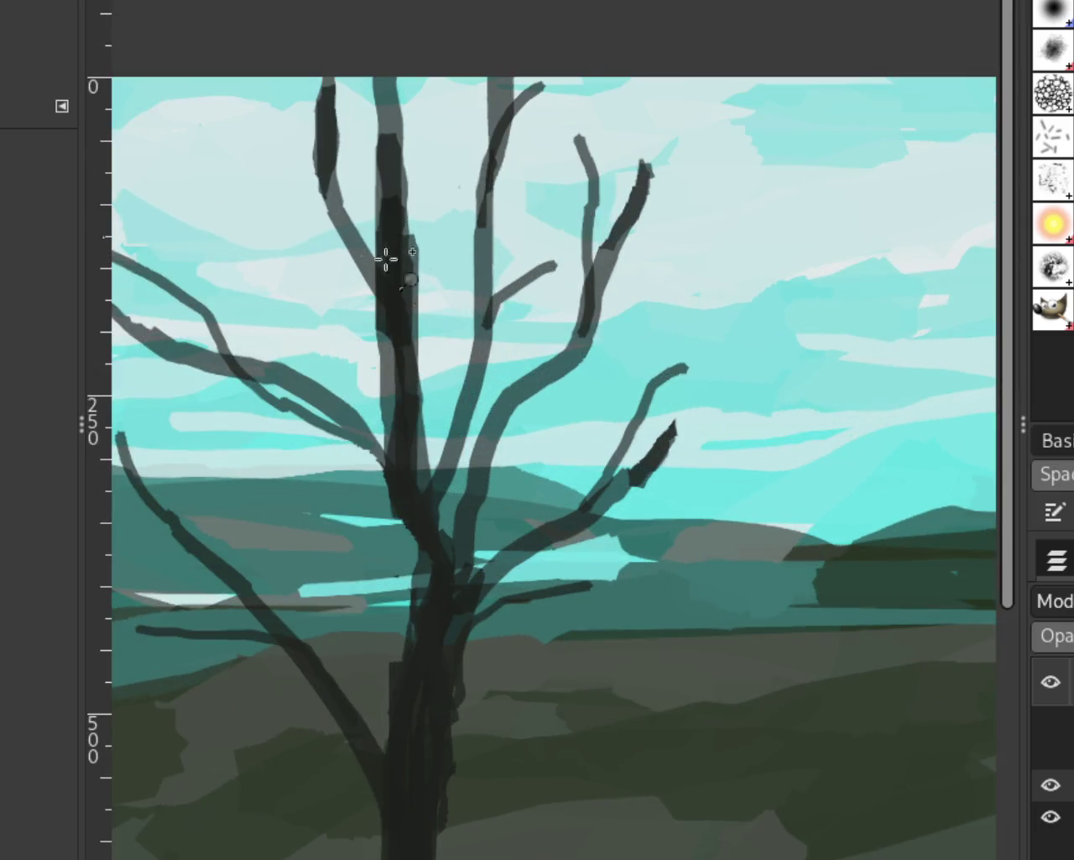
scroll(722, 348, down, 3)
scroll(789, 329, up, 1)
scroll(671, 361, down, 1)
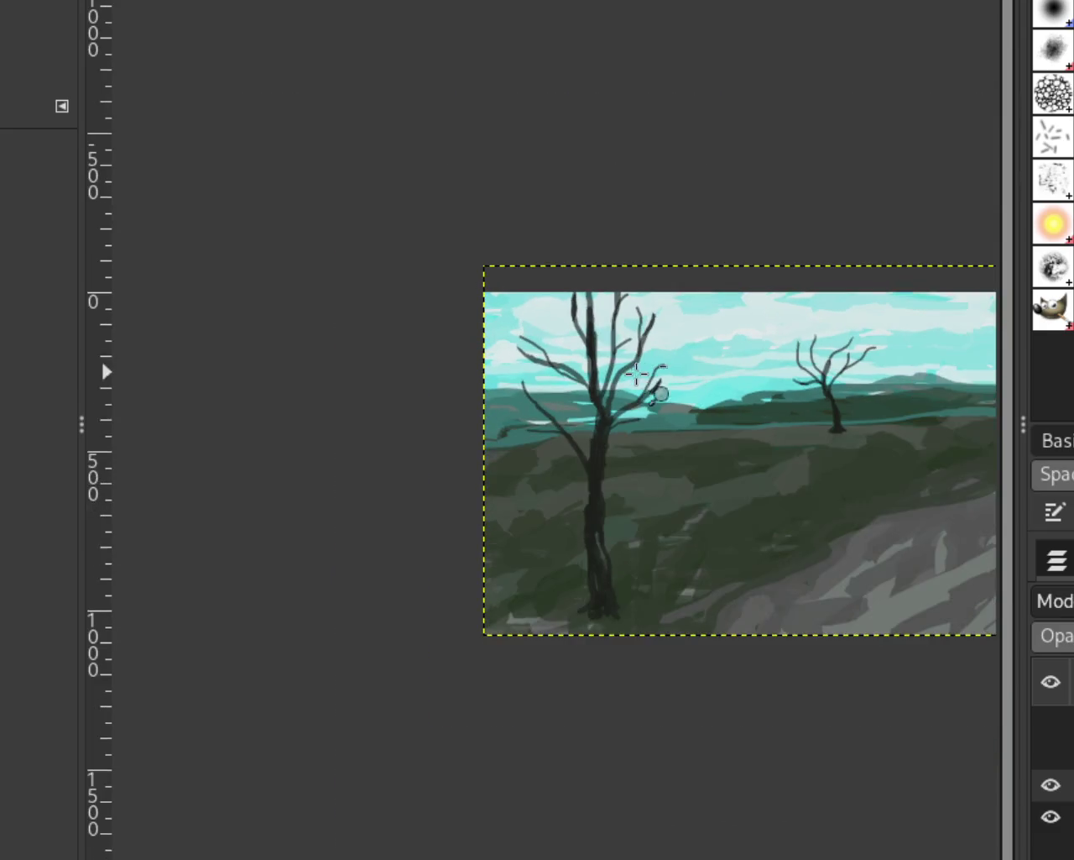
scroll(646, 361, up, 1)
scroll(554, 294, down, 1)
scroll(537, 285, up, 3)
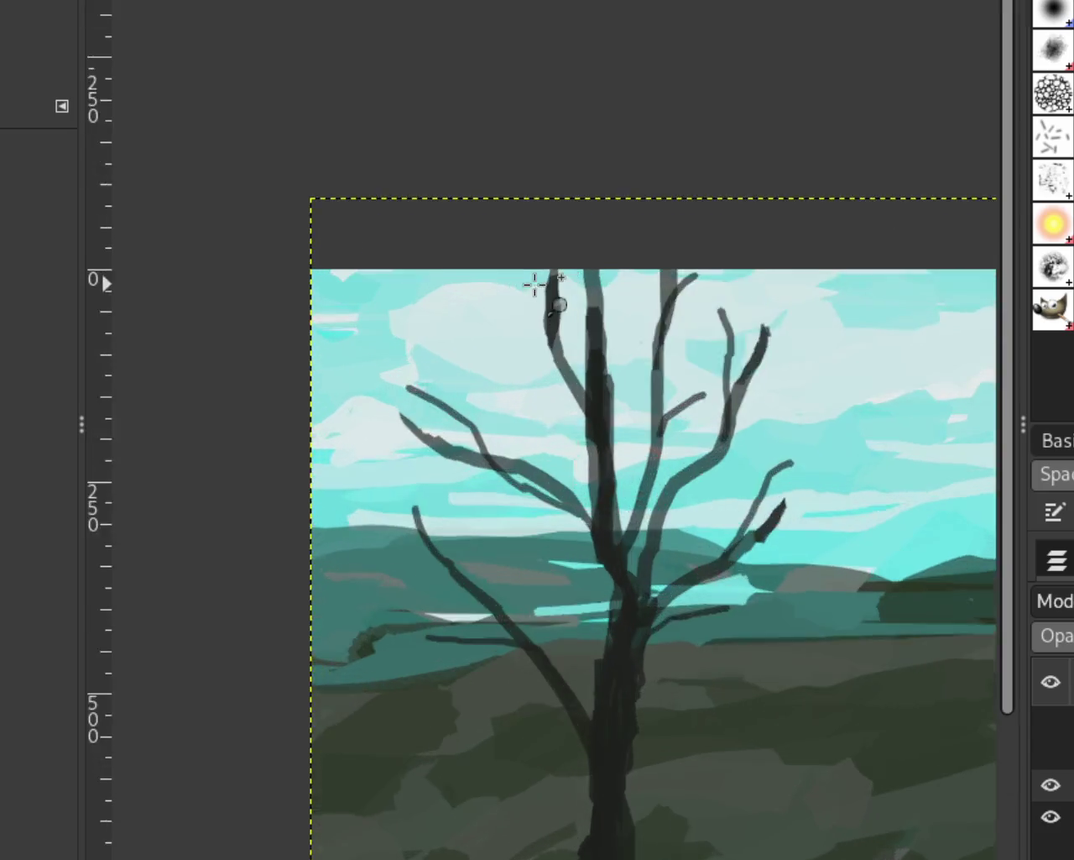
scroll(535, 286, up, 1)
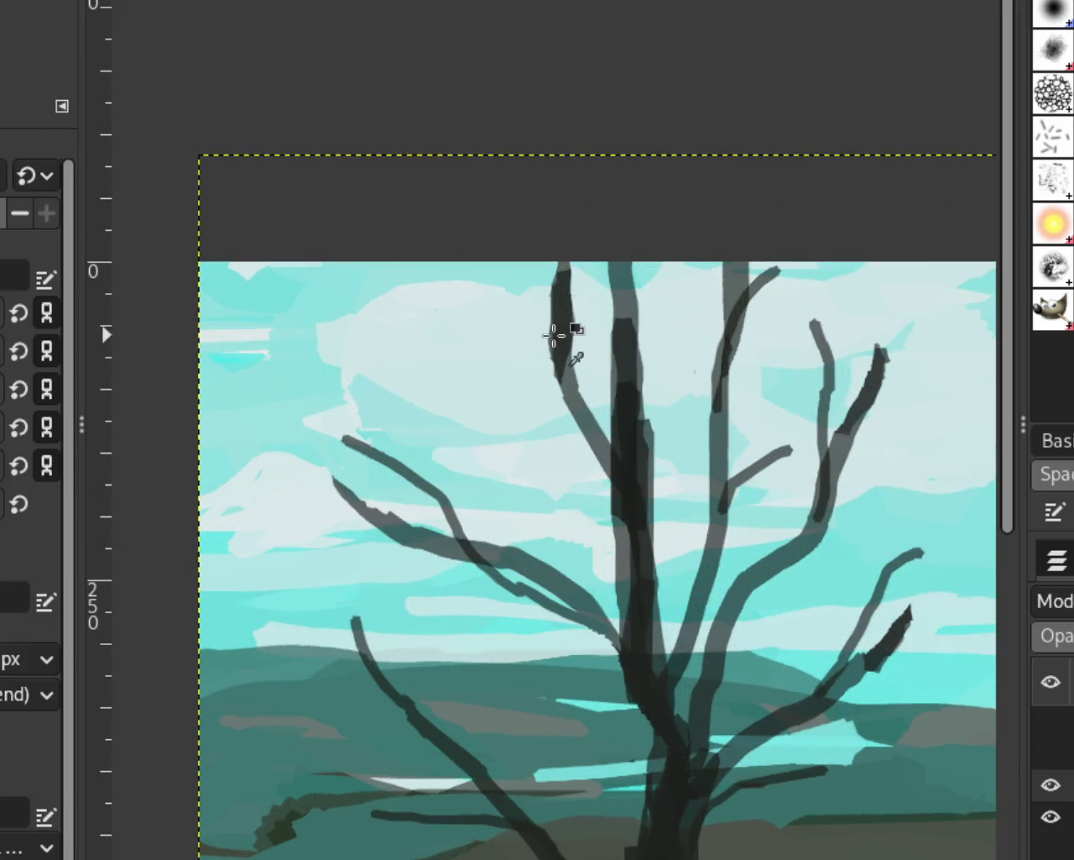
drag(453, 265, 554, 342)
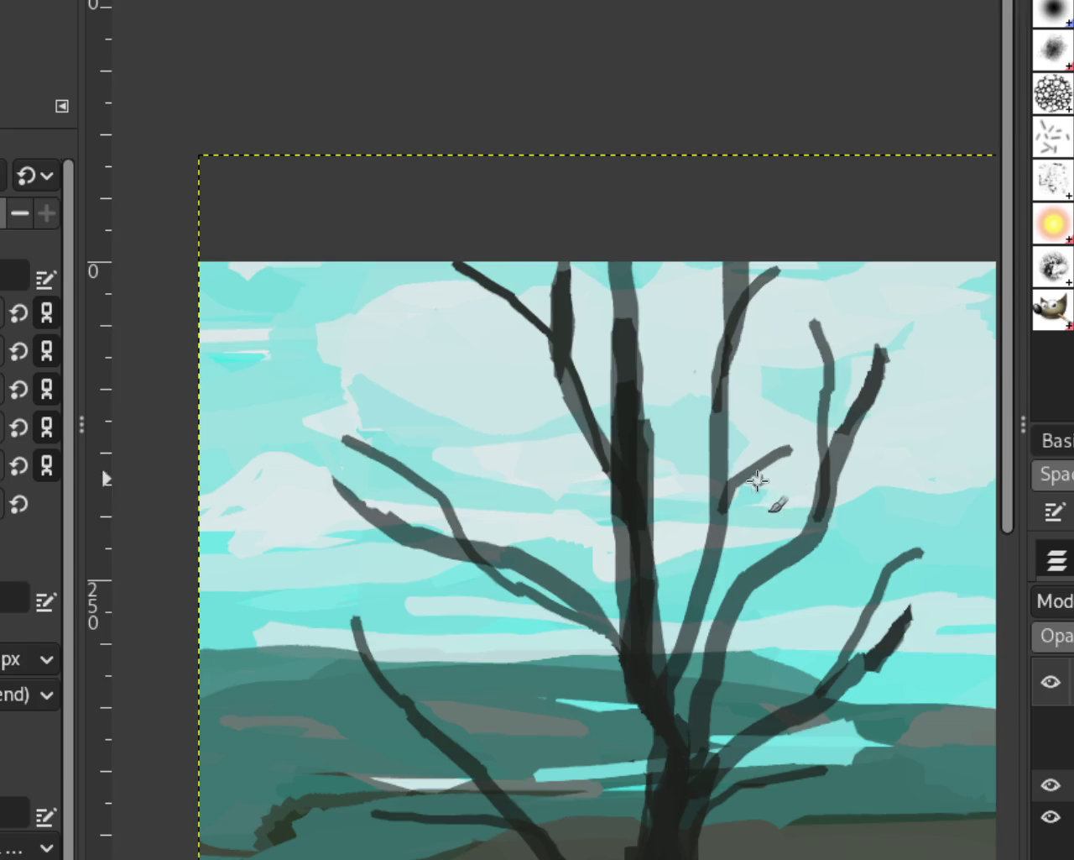
Darken the left tree's right-hand branches with several vertical and short strokes
drag(737, 286, 727, 342)
drag(720, 433, 732, 280)
drag(731, 408, 727, 280)
drag(839, 430, 850, 466)
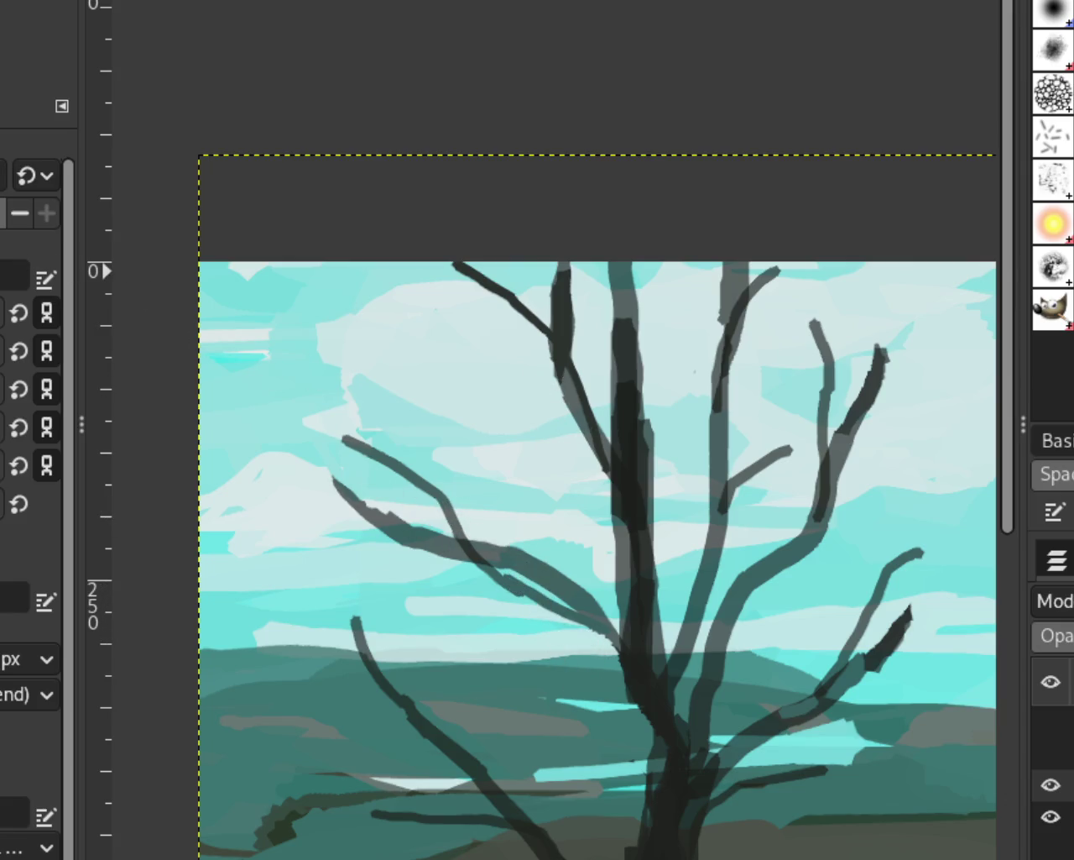
scroll(569, 408, down, 2)
Thicken the crossing branches' lower edge in dark, discarding a sky-coloured trial stroke
scroll(655, 499, down, 2)
scroll(621, 559, up, 1)
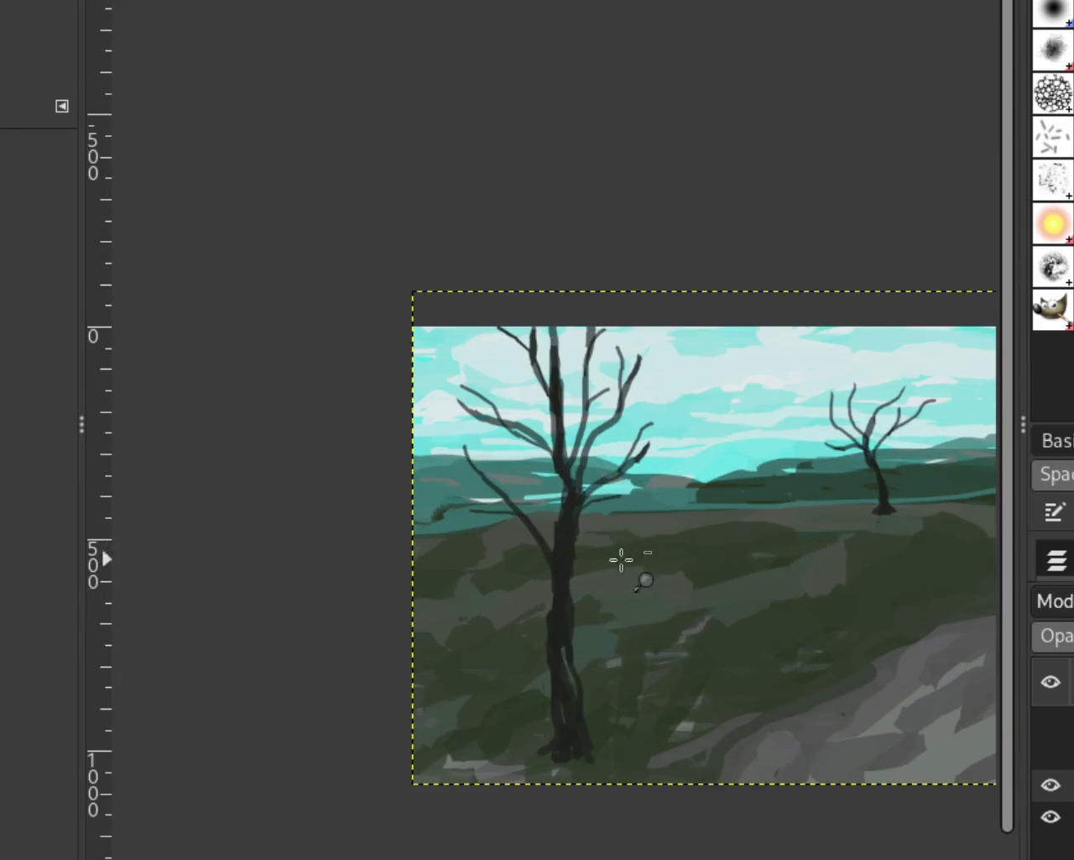
scroll(505, 607, down, 1)
scroll(505, 606, up, 1)
scroll(498, 535, down, 1)
scroll(712, 549, down, 5)
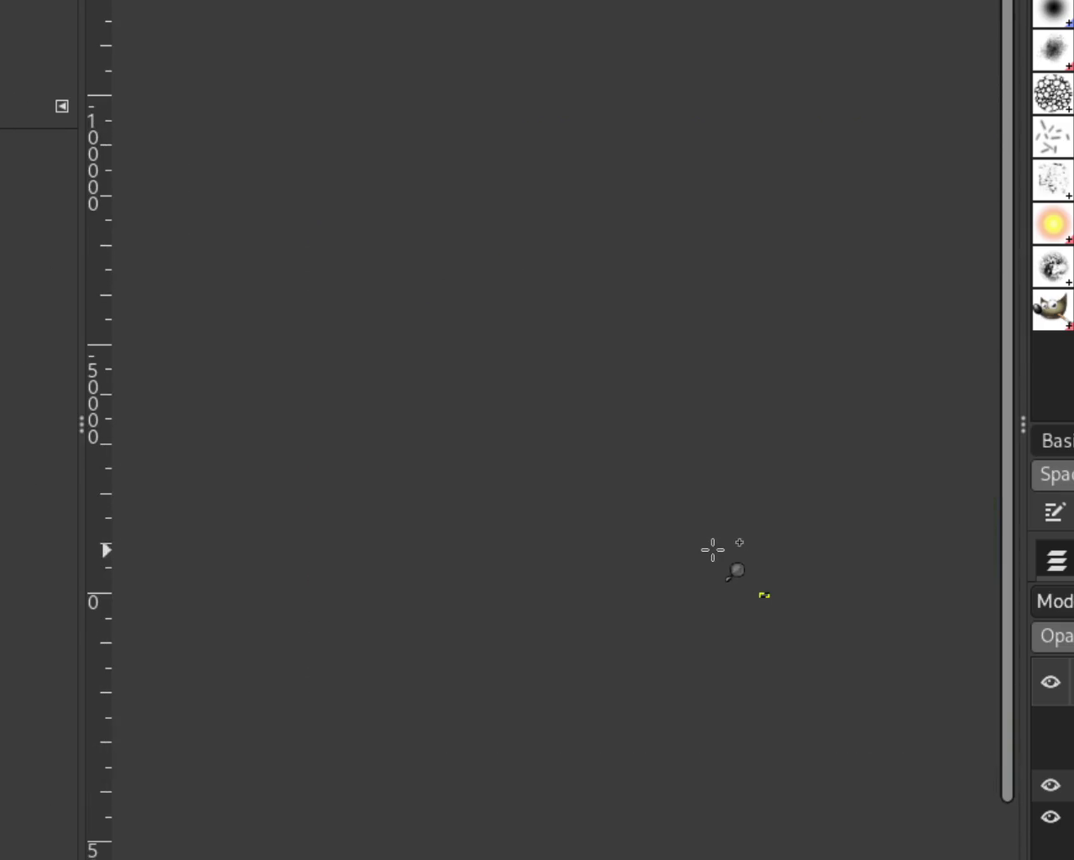
scroll(839, 646, up, 2)
scroll(840, 647, up, 1)
scroll(839, 638, up, 1)
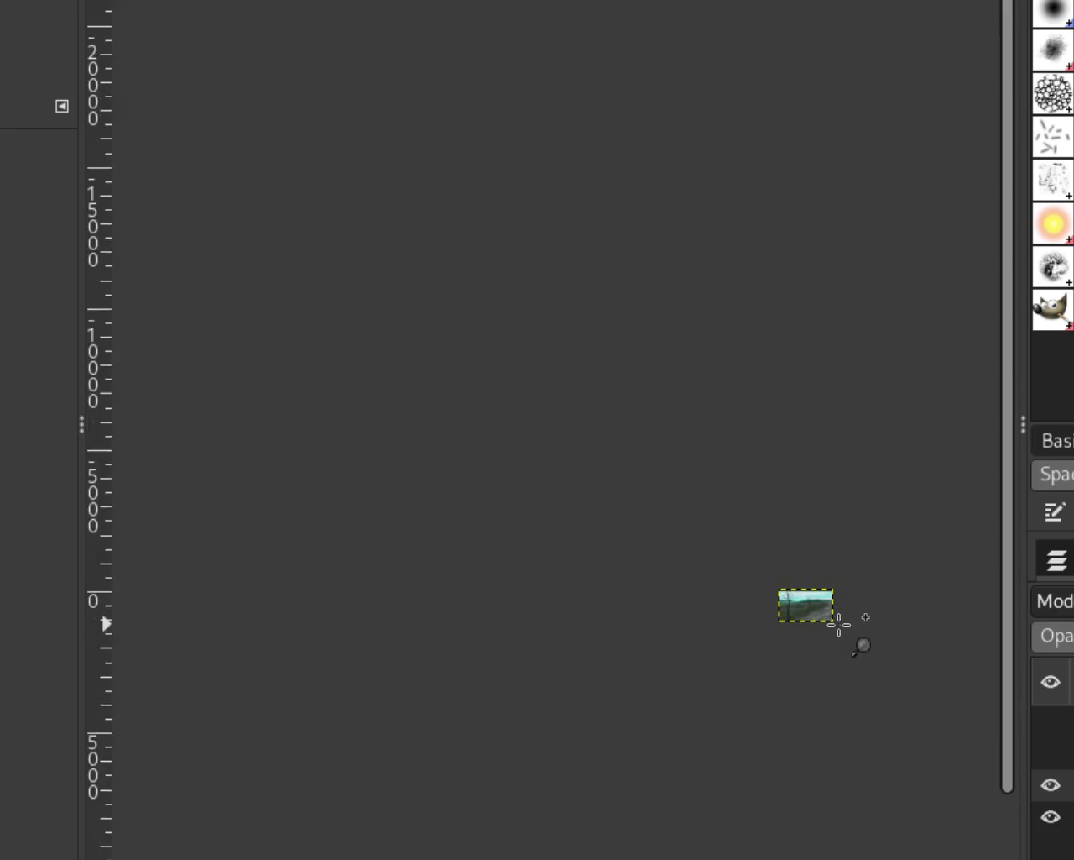
scroll(839, 624, up, 1)
scroll(837, 622, up, 3)
scroll(827, 613, down, 1)
scroll(377, 386, up, 1)
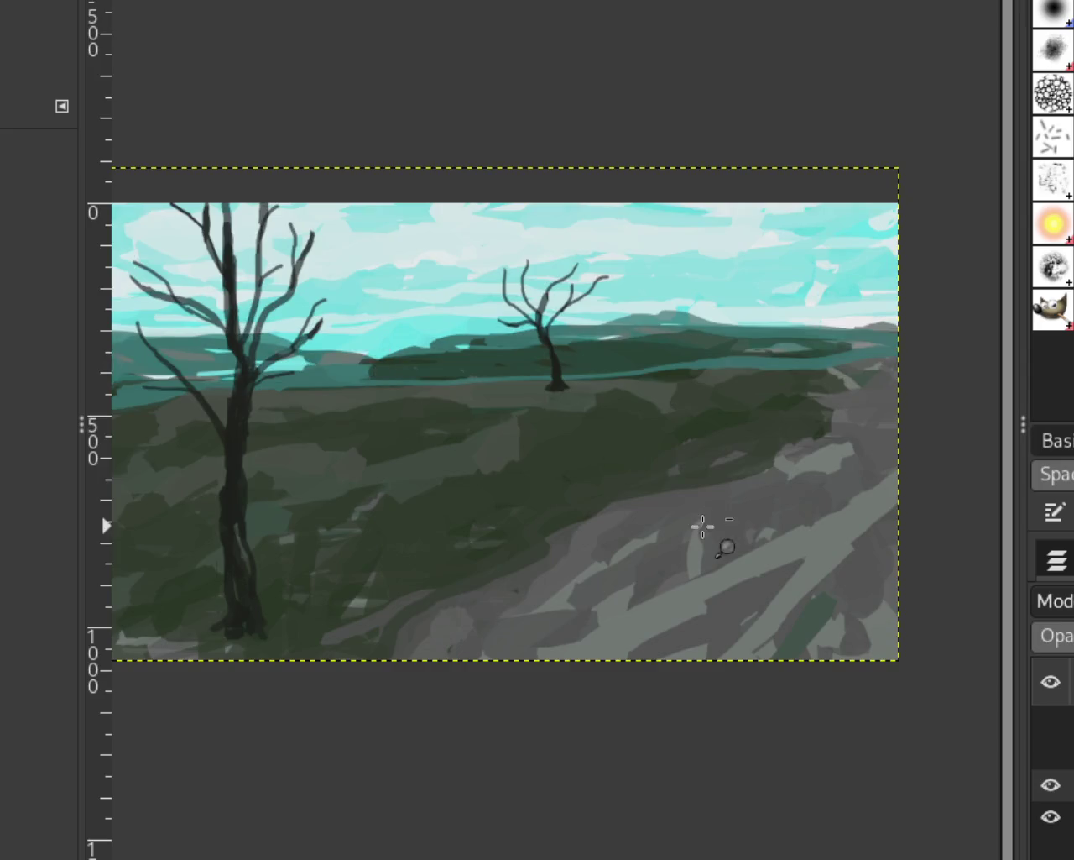
scroll(401, 351, up, 1)
scroll(260, 331, down, 1)
scroll(243, 319, up, 2)
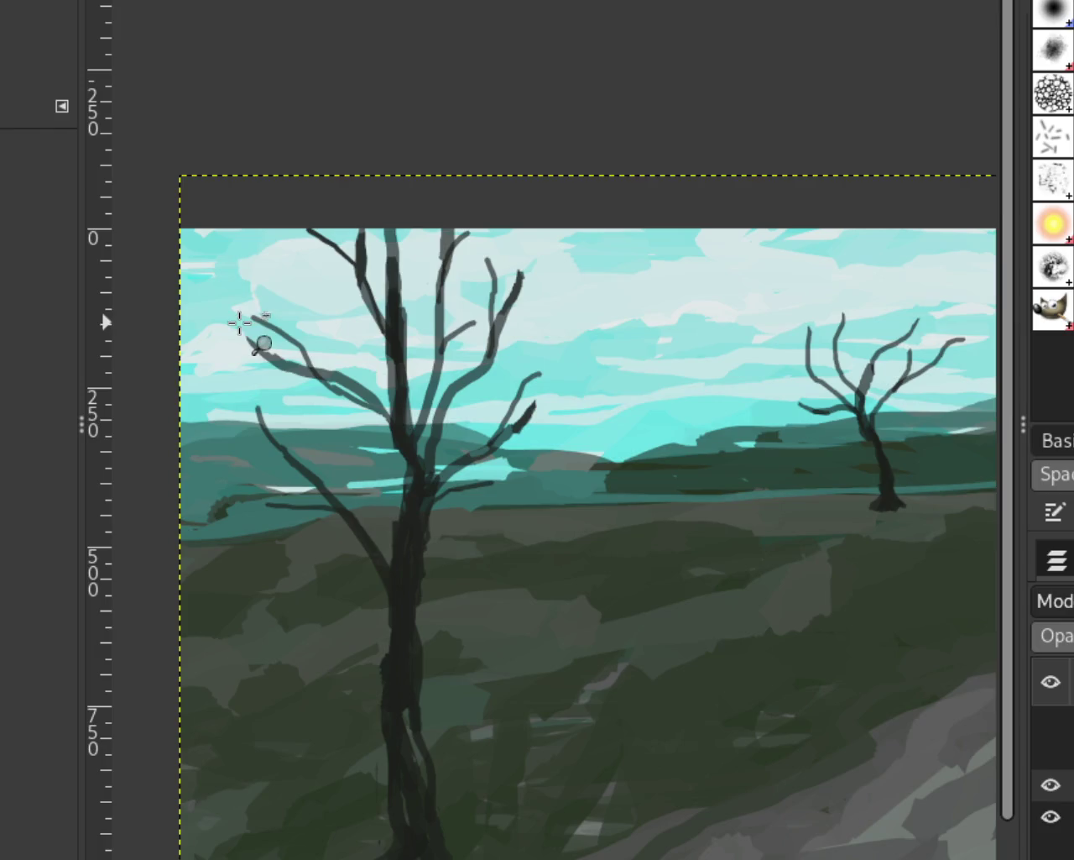
scroll(244, 338, down, 1)
scroll(244, 338, up, 2)
scroll(252, 327, up, 3)
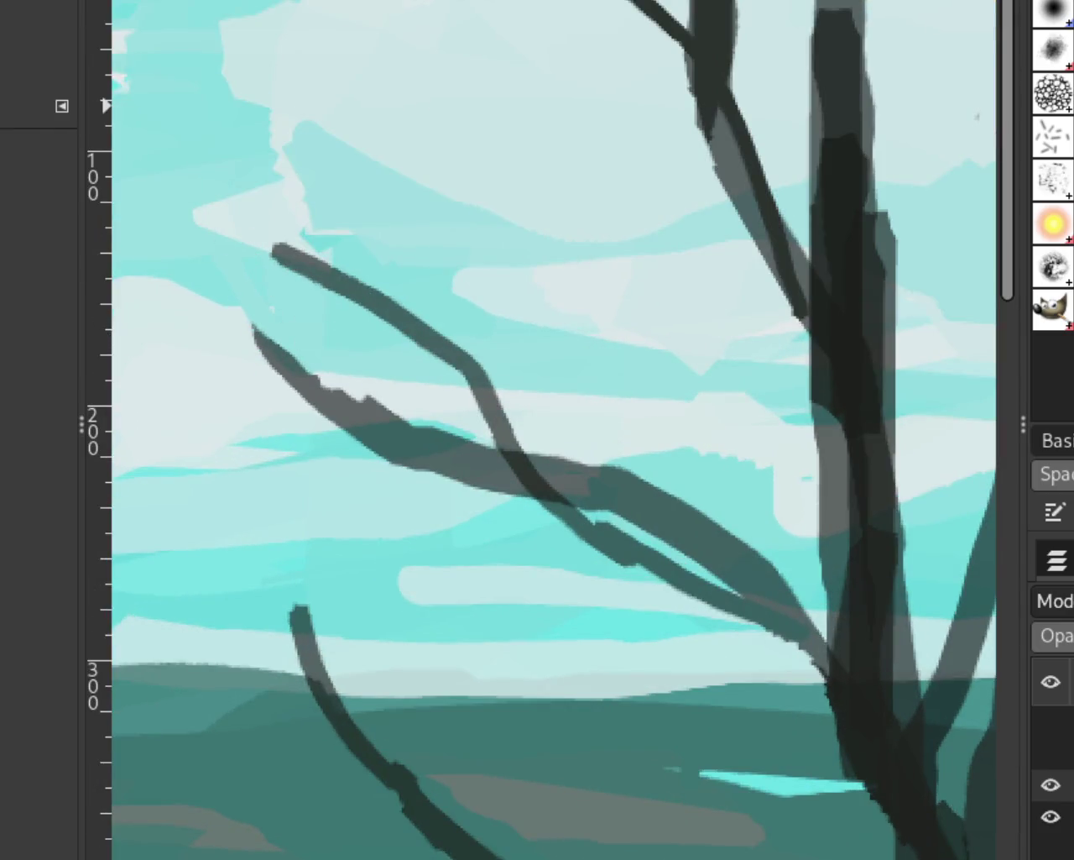
drag(600, 517, 652, 557)
key(ctrl+z)
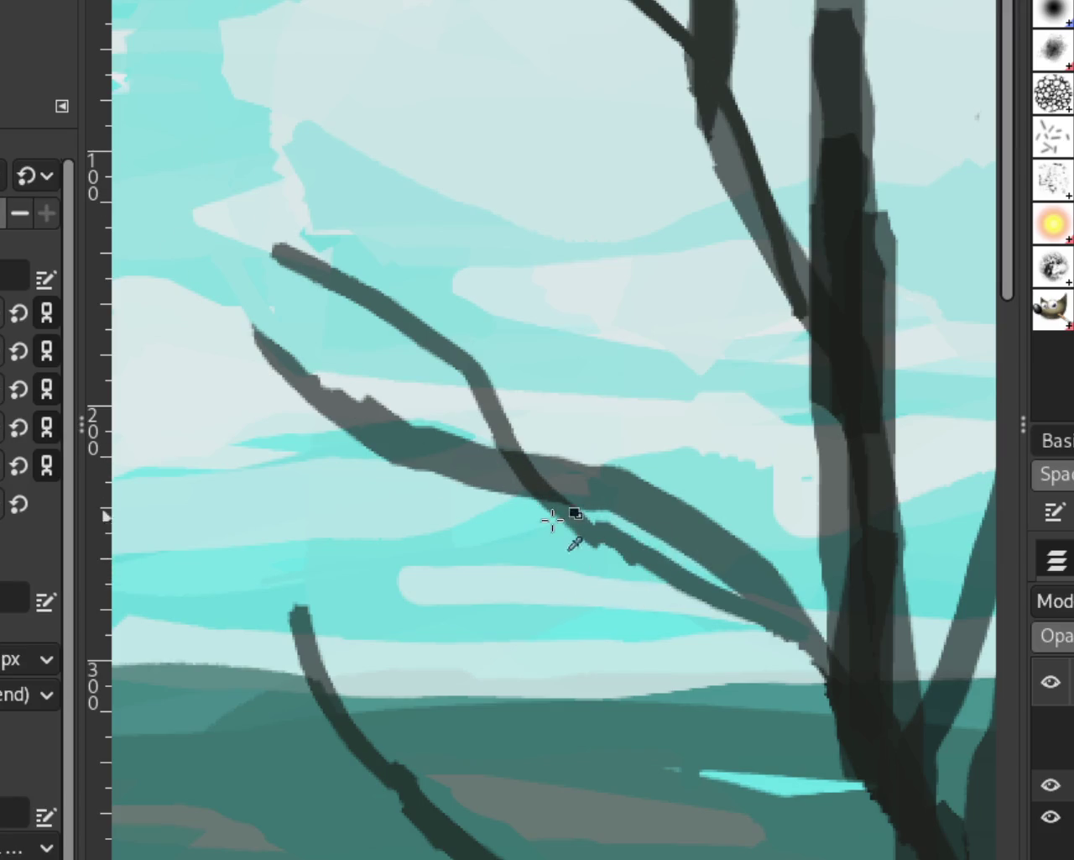
shift+click(680, 588)
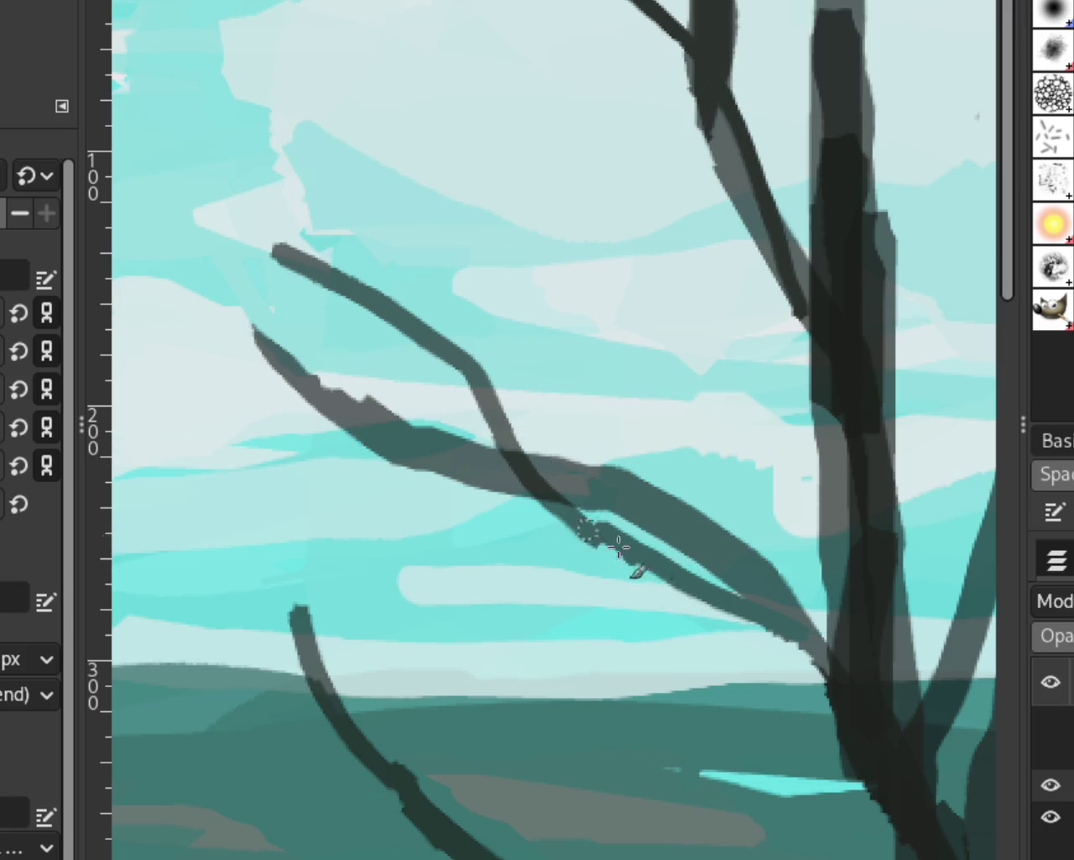
drag(591, 538, 727, 613)
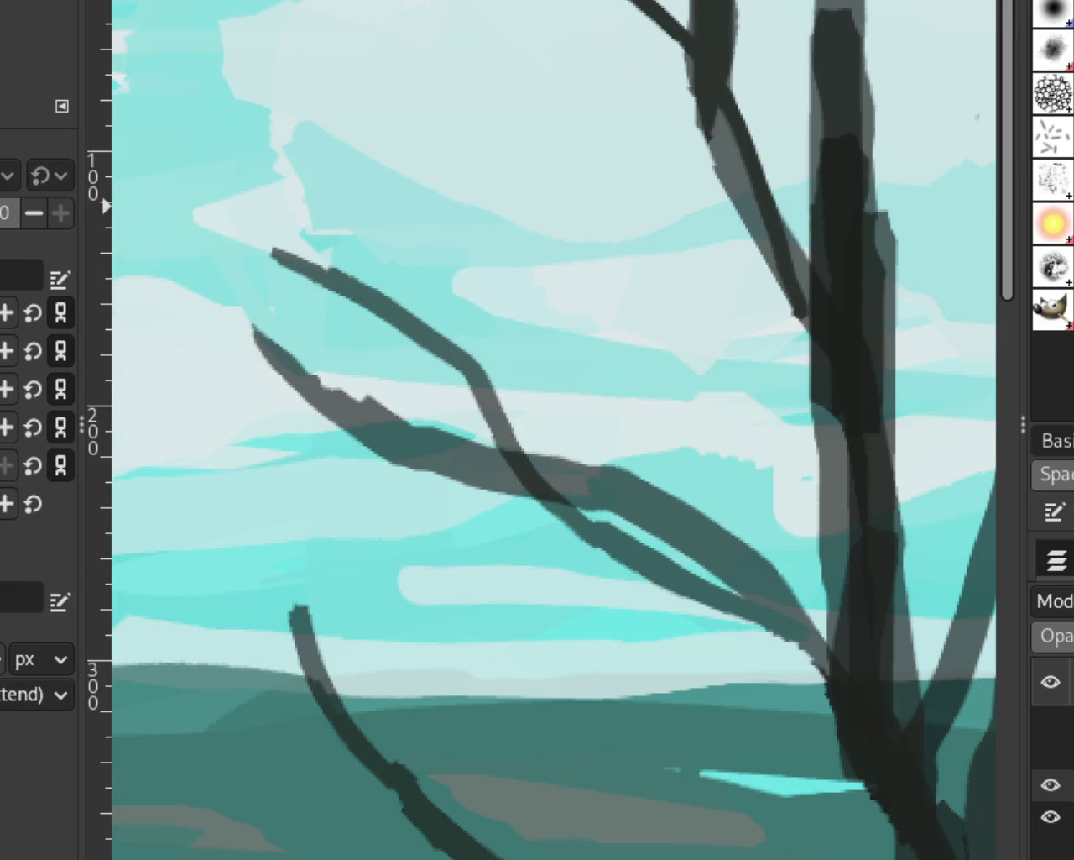
Slim an upper branch tip by painting over it in sky colour
ctrl+click(344, 327)
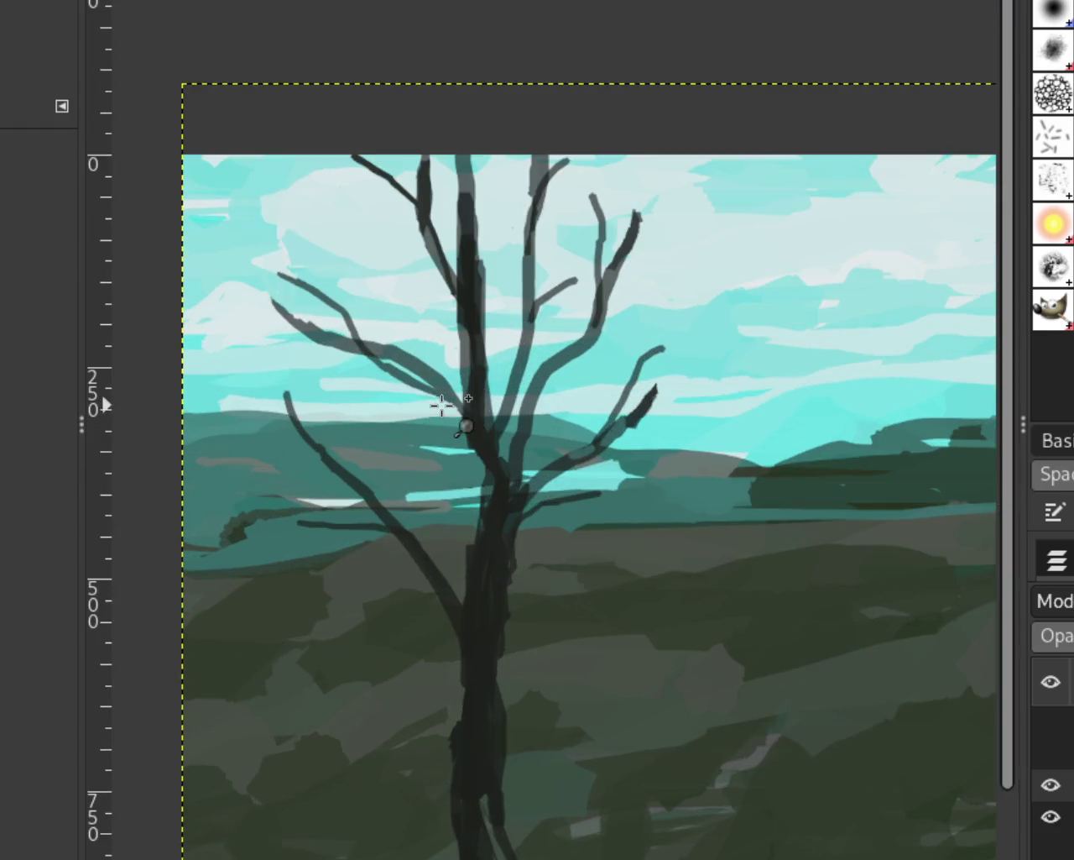
ctrl+click(439, 403)
click(516, 319)
ctrl+click(516, 276)
click(515, 276)
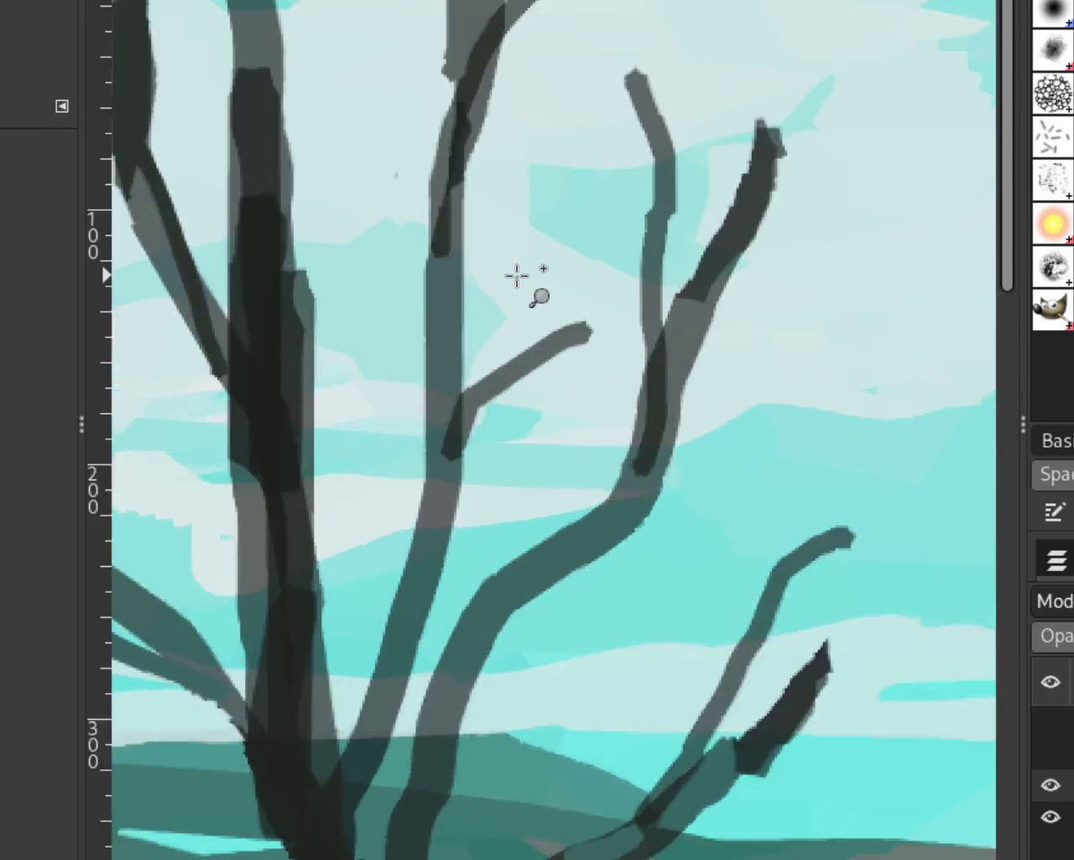
click(515, 276)
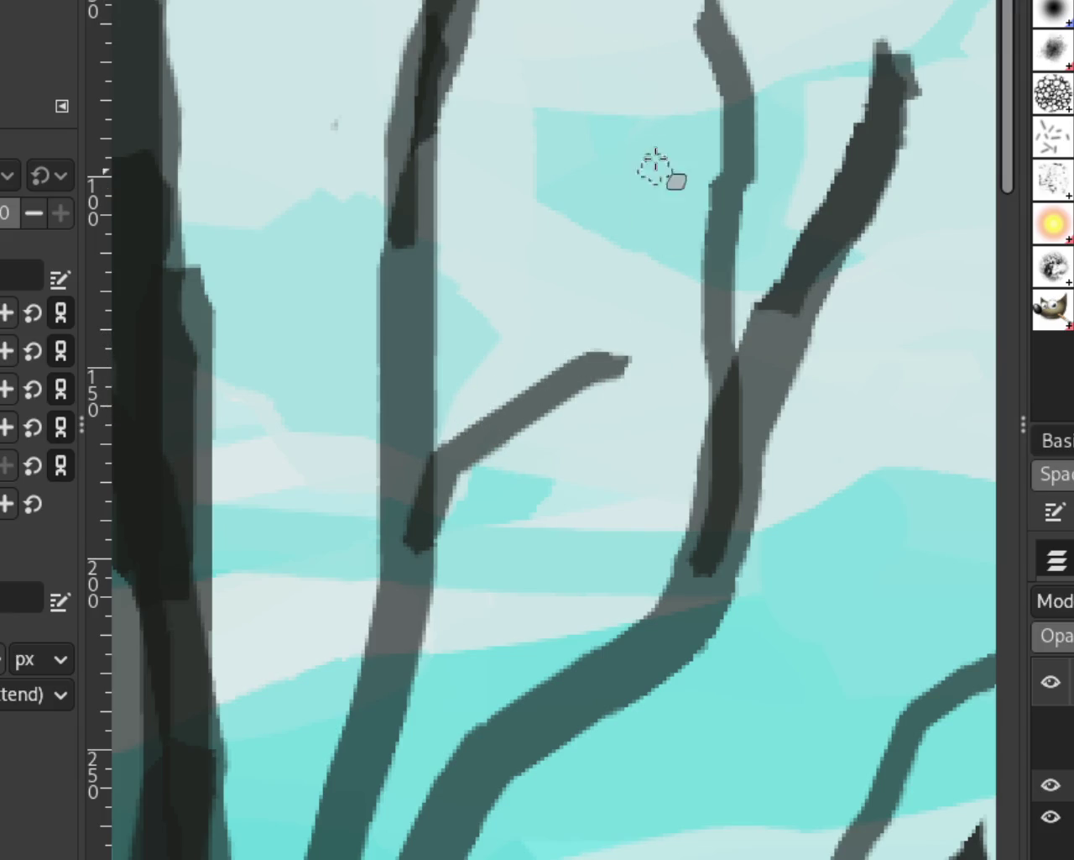
drag(915, 51, 911, 176)
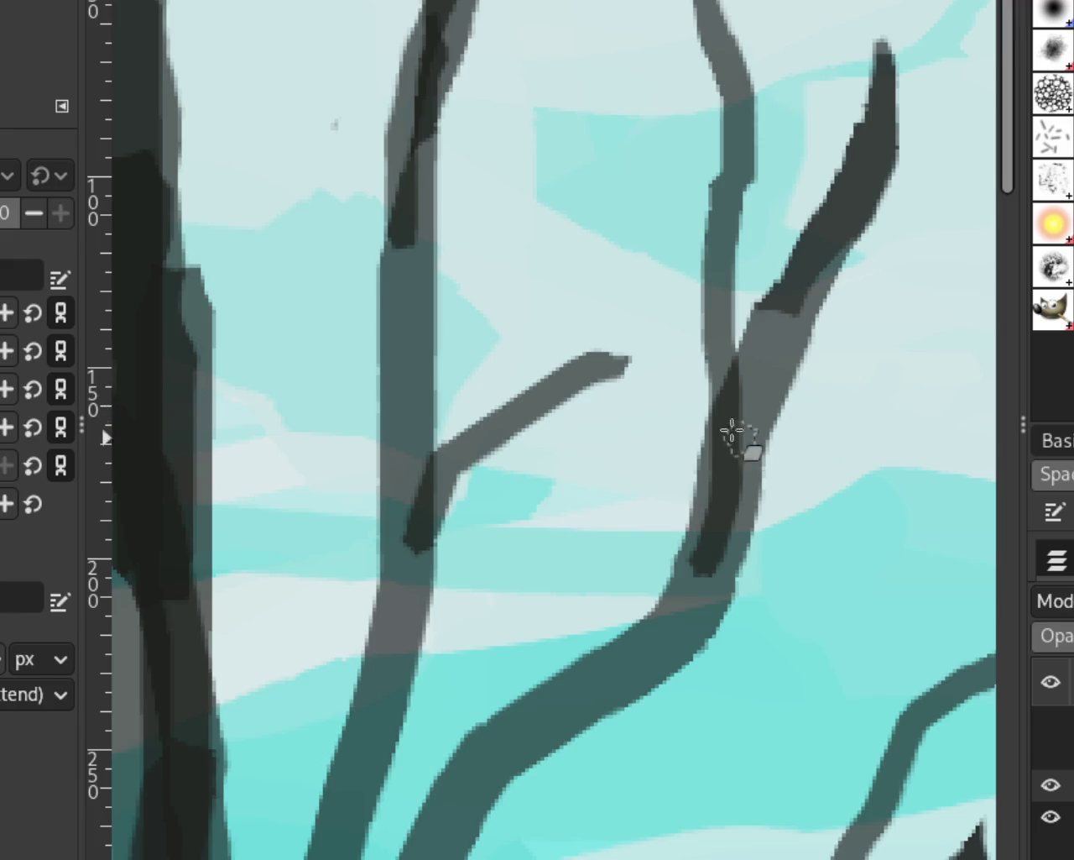
Zoom out to view the whole painting
scroll(607, 274, down, 2)
scroll(607, 272, down, 2)
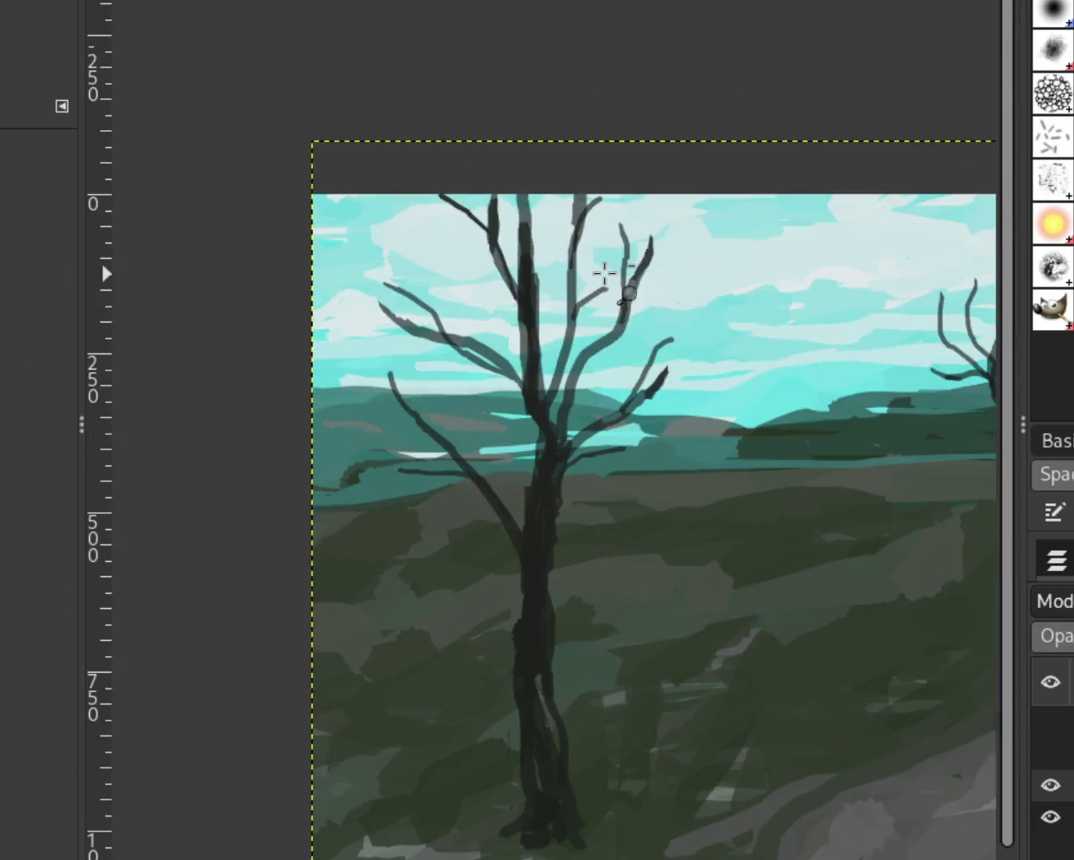
scroll(614, 511, down, 2)
scroll(613, 511, down, 1)
scroll(614, 512, up, 1)
scroll(613, 512, down, 1)
scroll(613, 511, up, 2)
scroll(614, 511, down, 1)
scroll(748, 470, down, 1)
scroll(789, 433, up, 1)
scroll(789, 432, down, 1)
scroll(789, 433, up, 2)
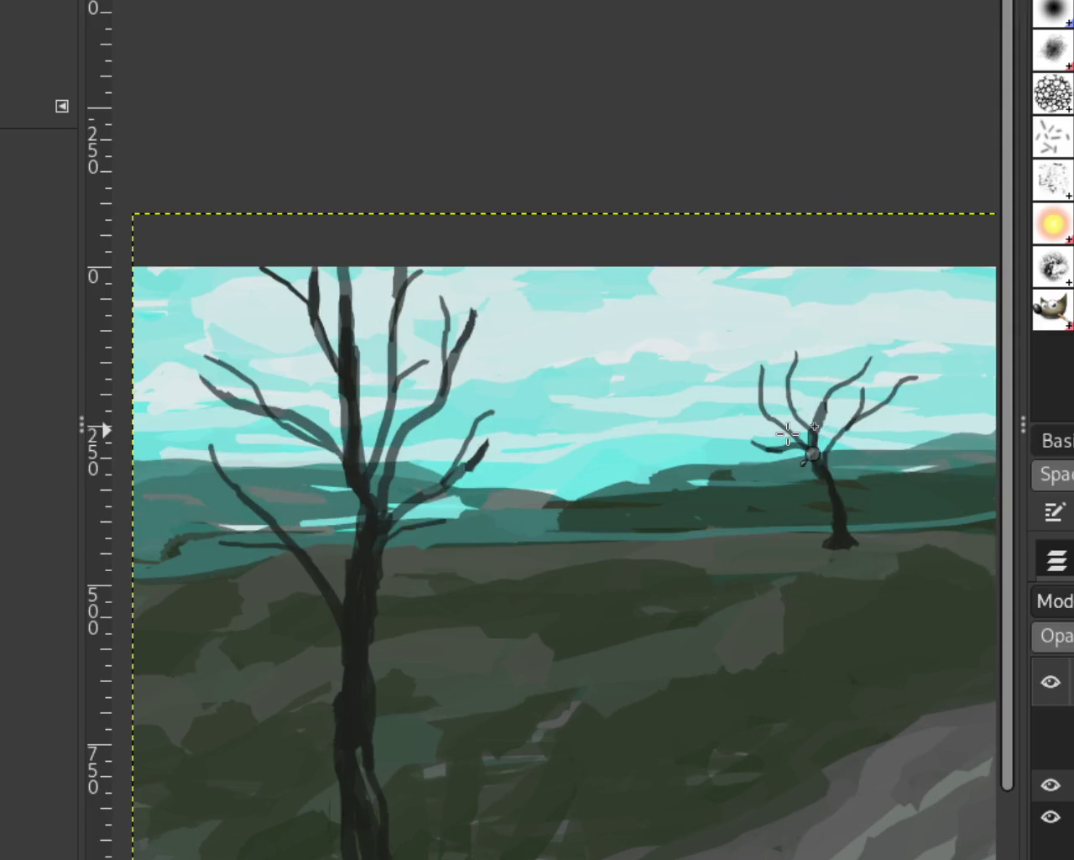
scroll(563, 443, down, 1)
scroll(561, 441, up, 1)
scroll(568, 444, down, 1)
scroll(569, 444, up, 1)
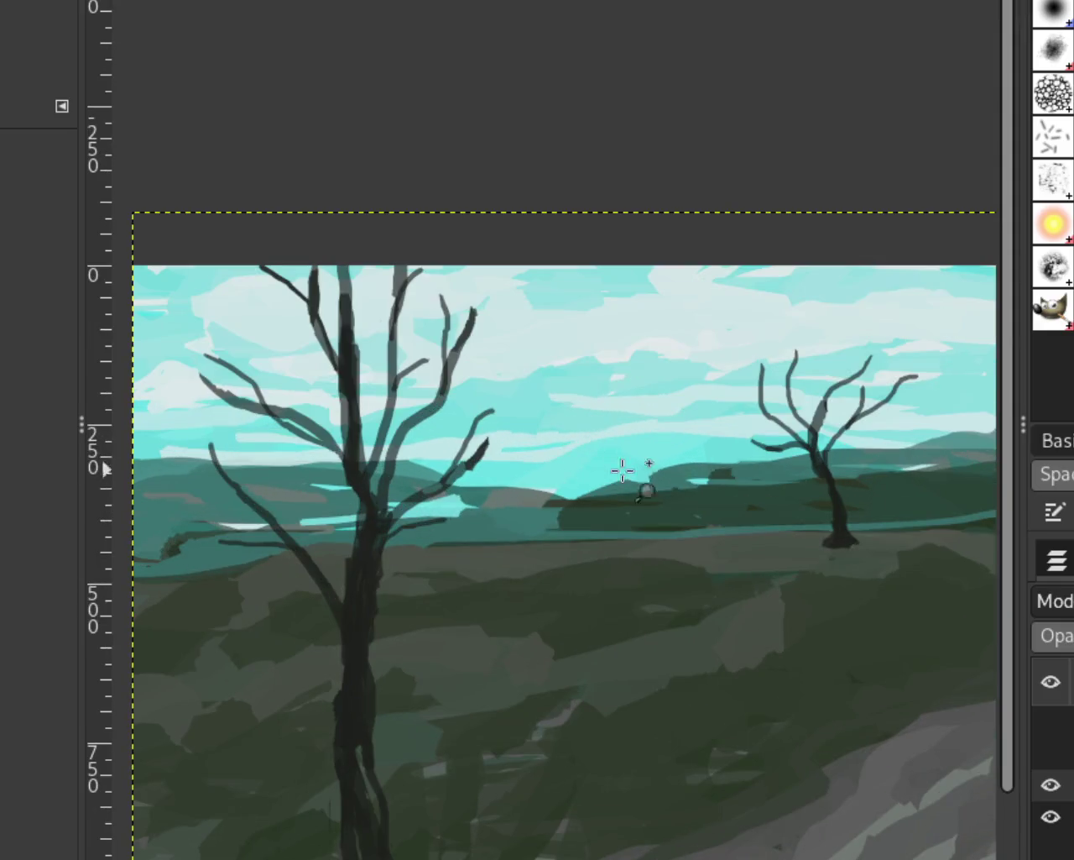
scroll(621, 472, down, 1)
scroll(566, 477, up, 1)
scroll(522, 502, down, 1)
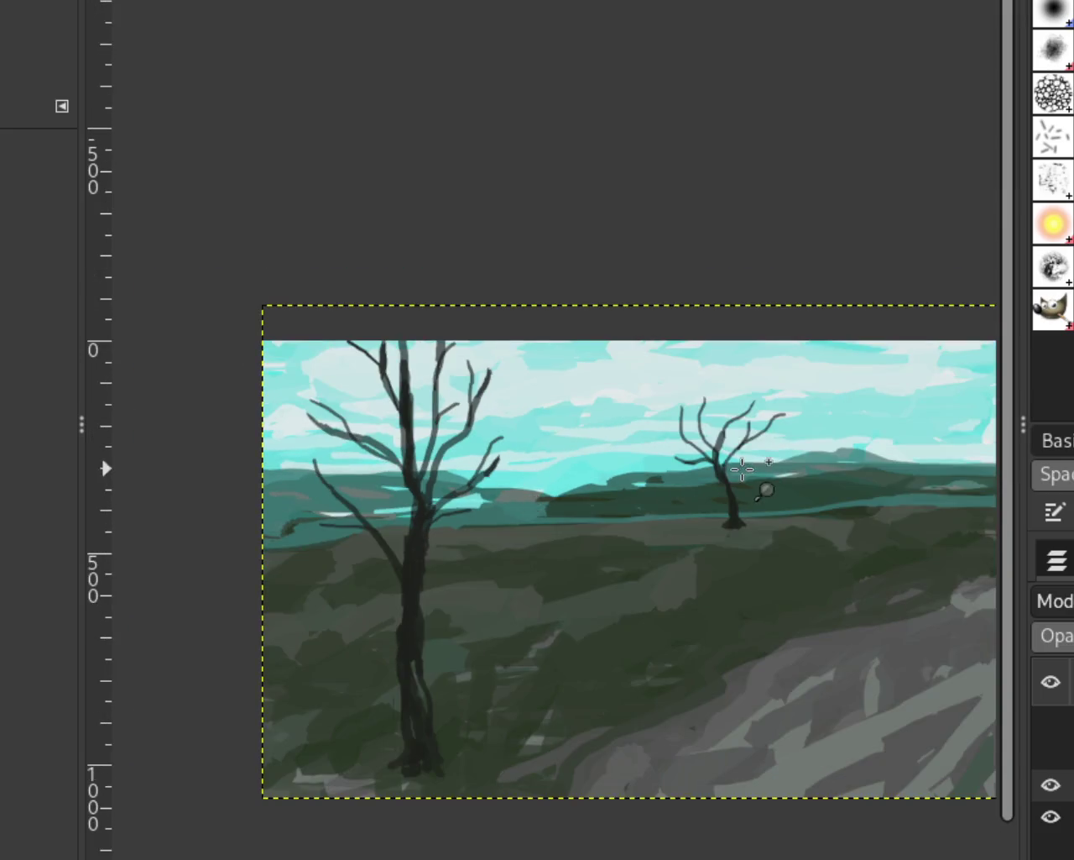
scroll(763, 491, up, 1)
scroll(775, 562, down, 1)
scroll(784, 578, up, 1)
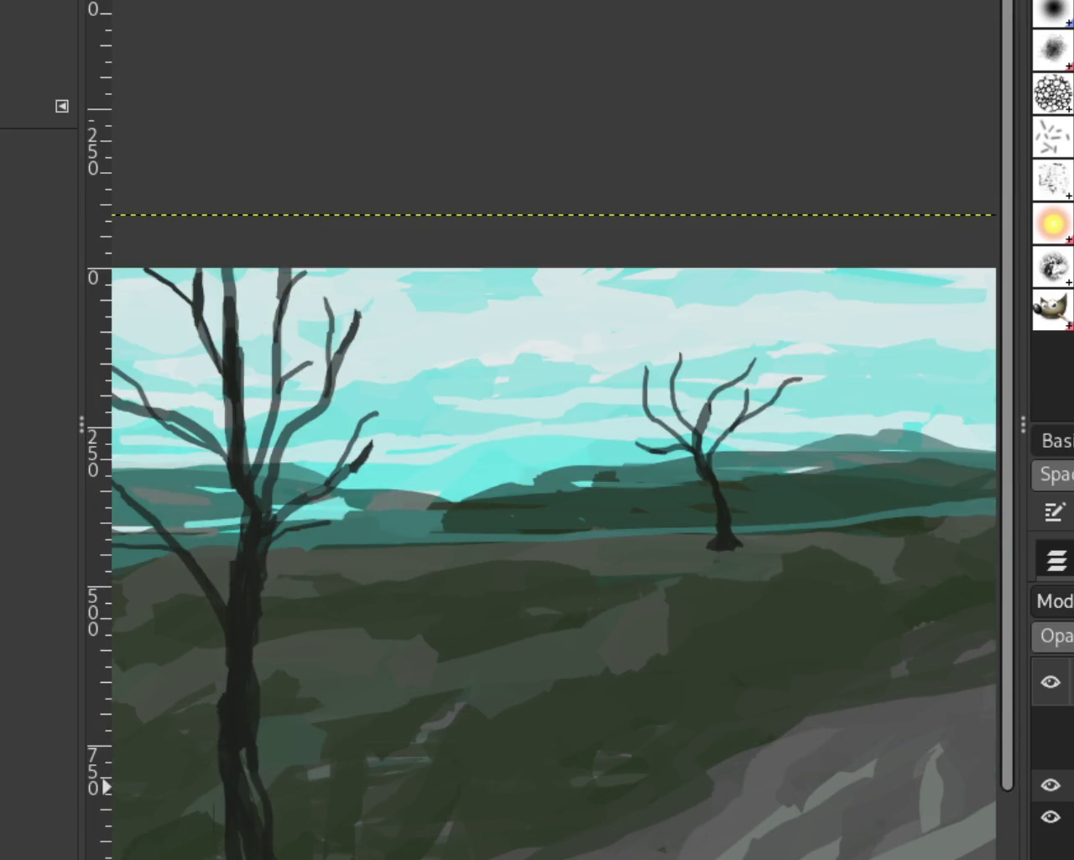
Hide the trees layer, make the landscape layer active, then show the trees again
click(1059, 784)
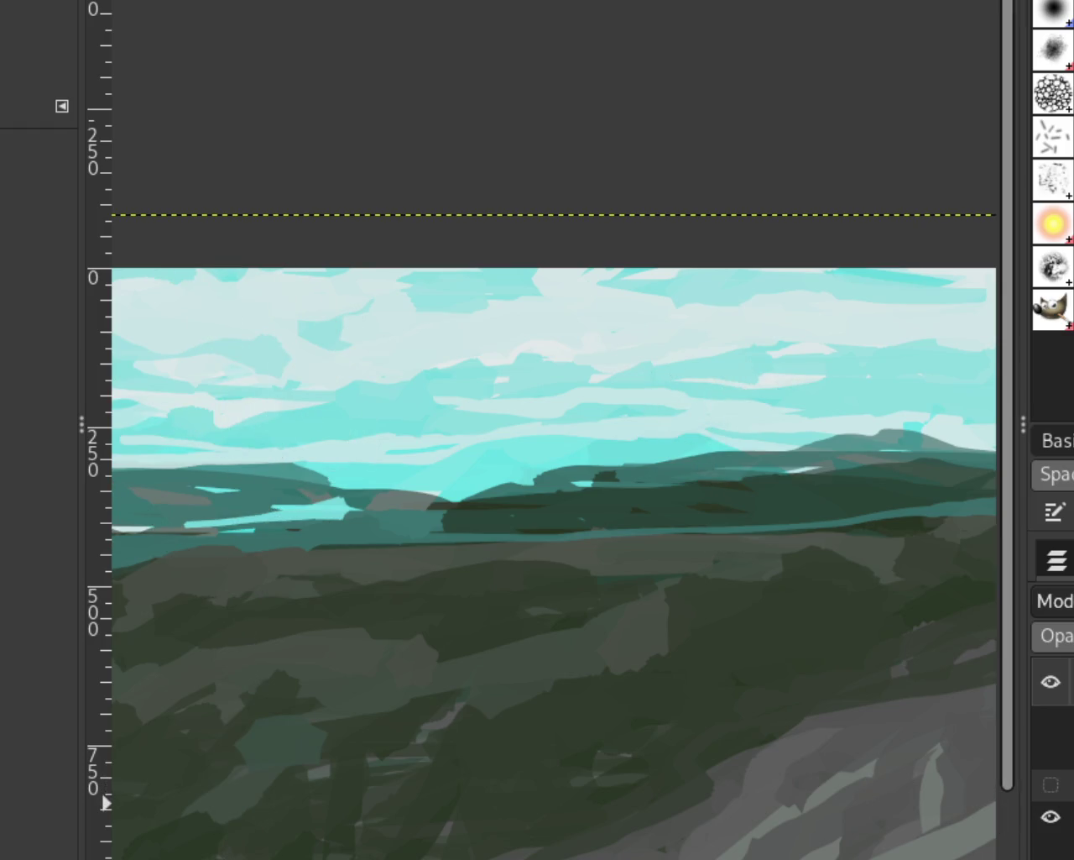
click(949, 739)
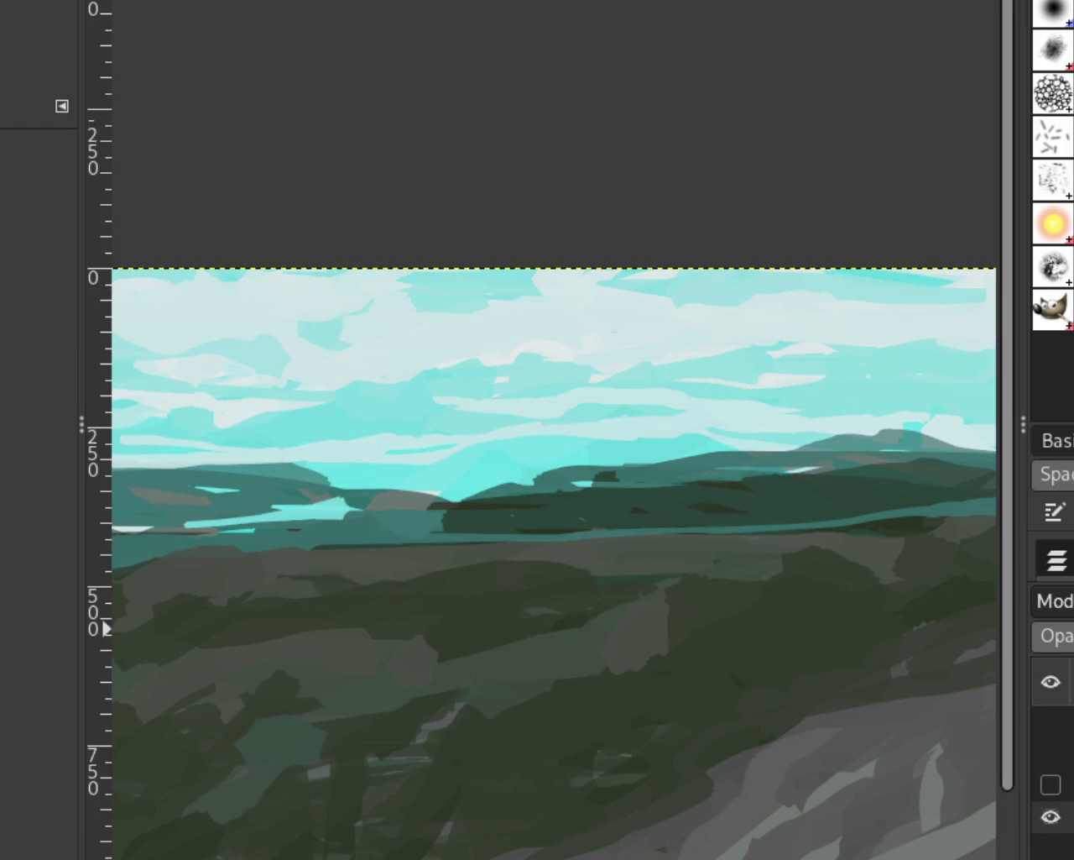
click(1050, 785)
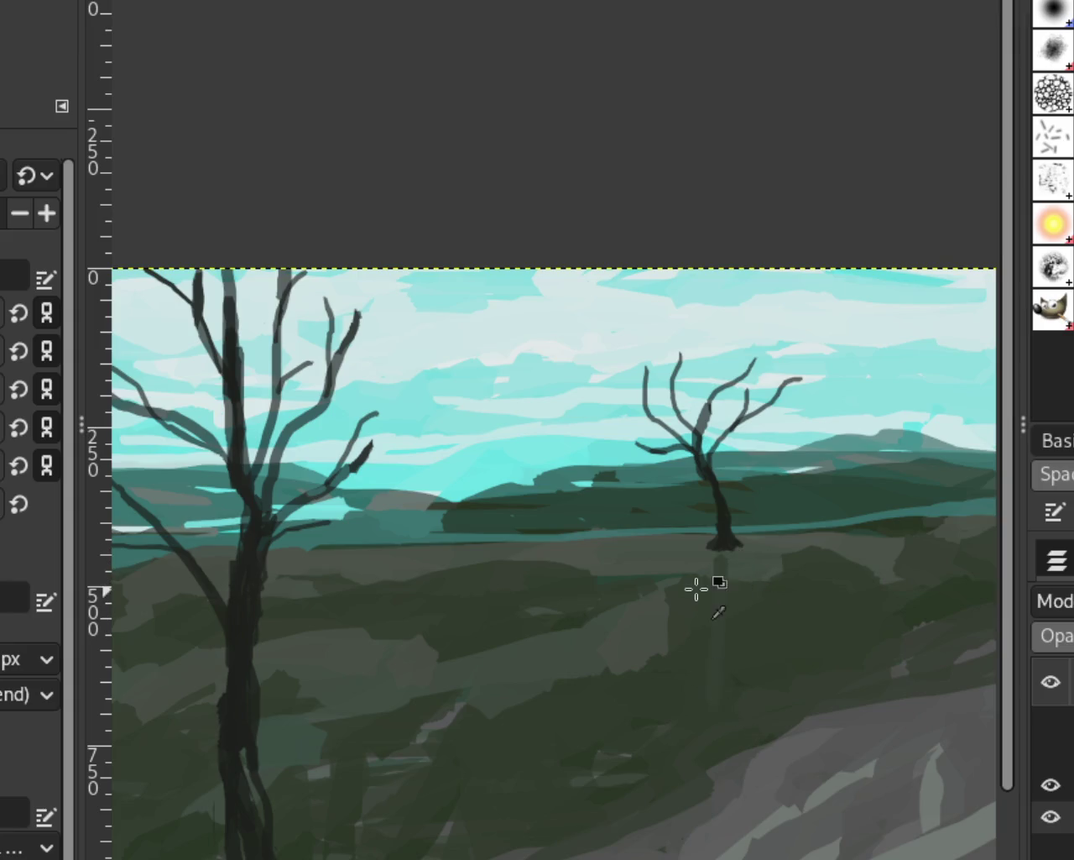
Paint dark green strokes around the smaller tree's trunk shadow, covering the pale strip below it
drag(714, 560, 682, 705)
mouse_move(737, 581)
mouse_down()
mouse_move(739, 666)
mouse_move(755, 569)
mouse_move(714, 652)
mouse_move(710, 599)
mouse_move(693, 617)
mouse_move(587, 569)
mouse_move(688, 566)
mouse_move(674, 559)
mouse_move(664, 592)
mouse_up()
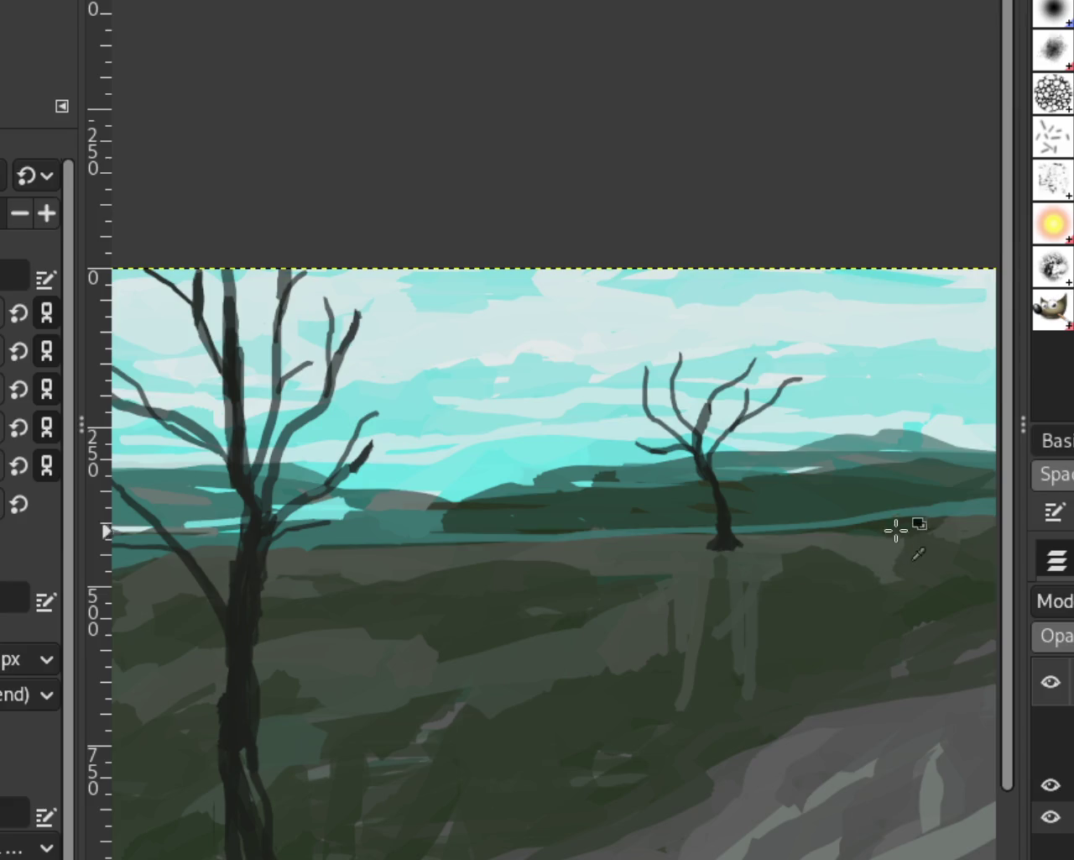
drag(738, 638, 720, 576)
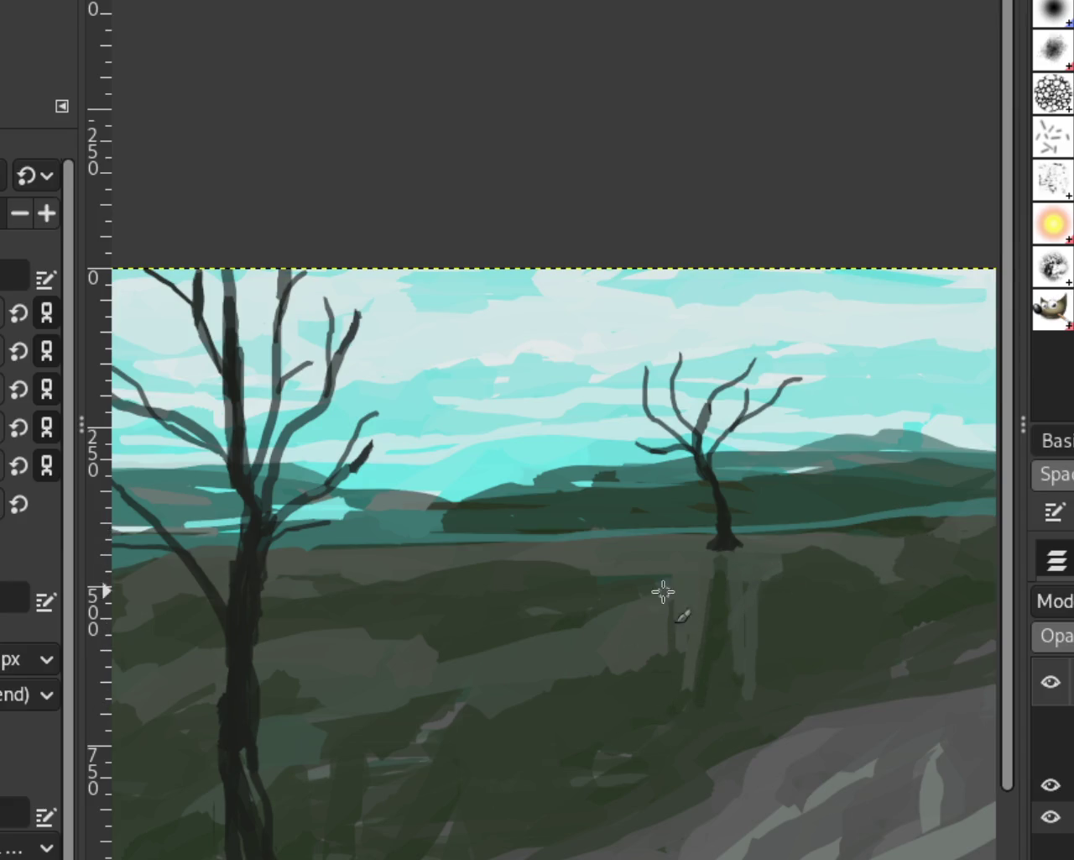
drag(591, 571, 689, 569)
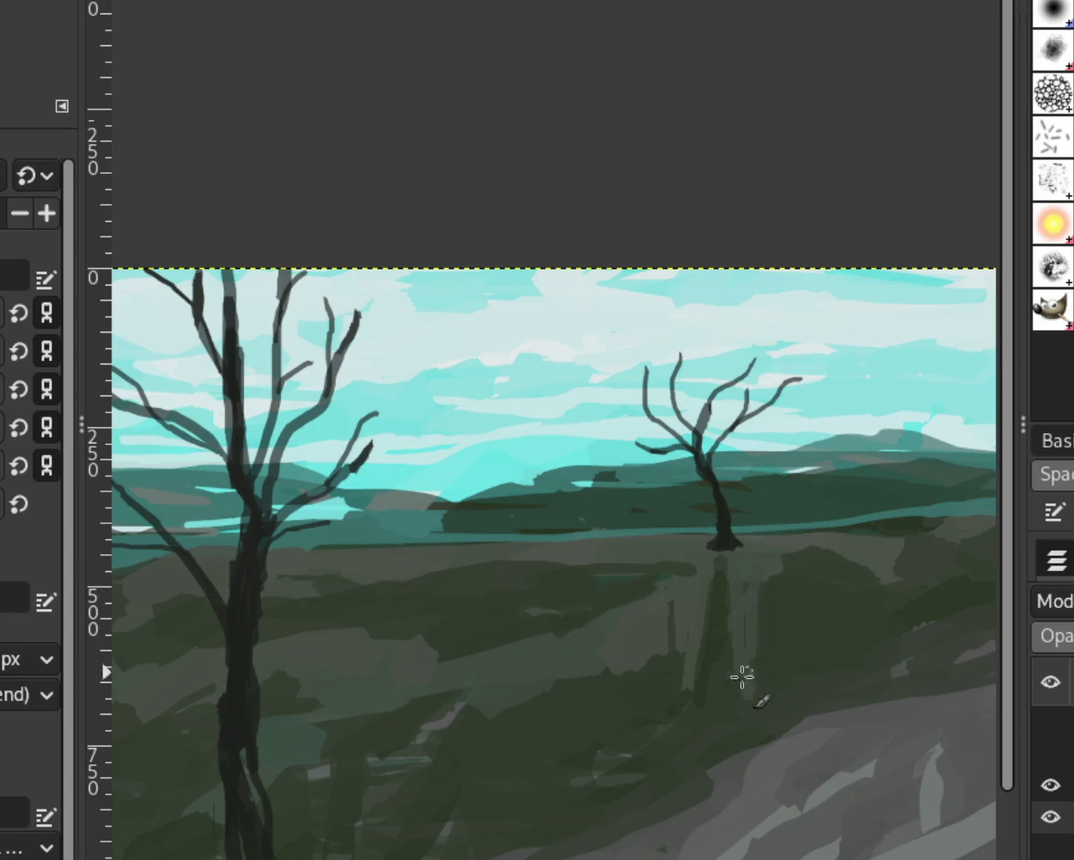
drag(703, 576, 594, 709)
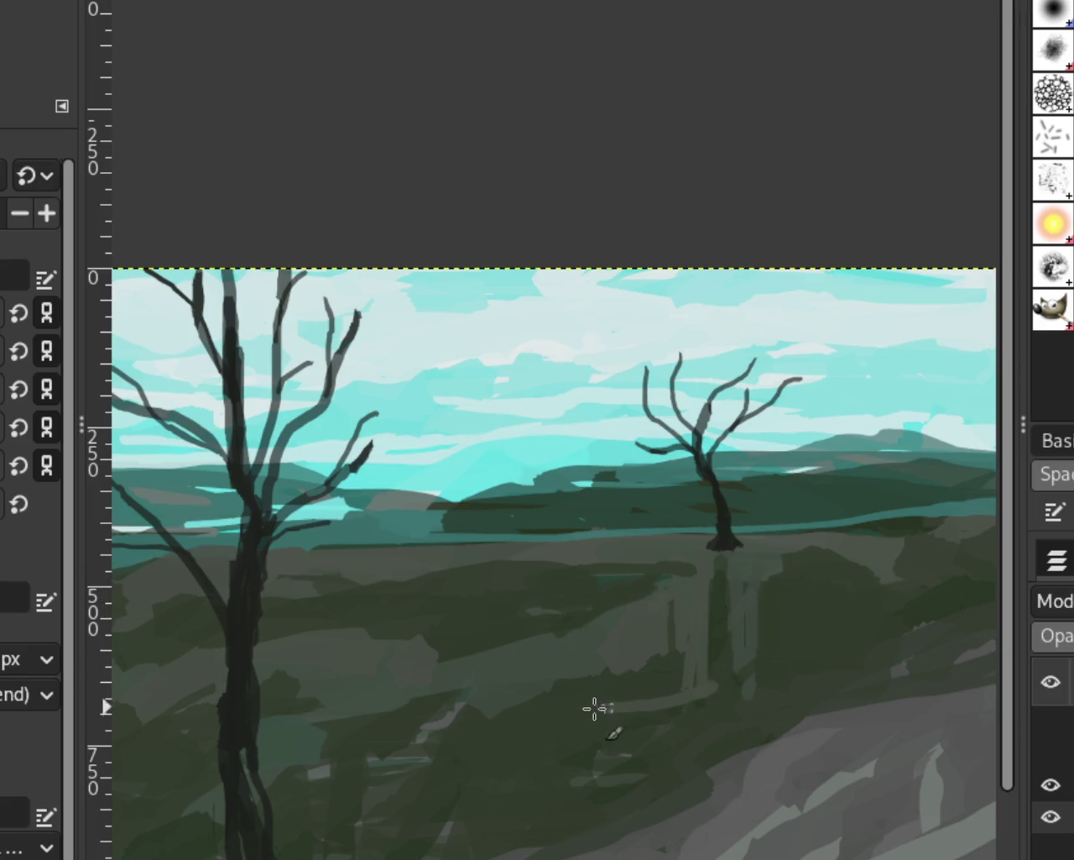
drag(638, 663, 695, 617)
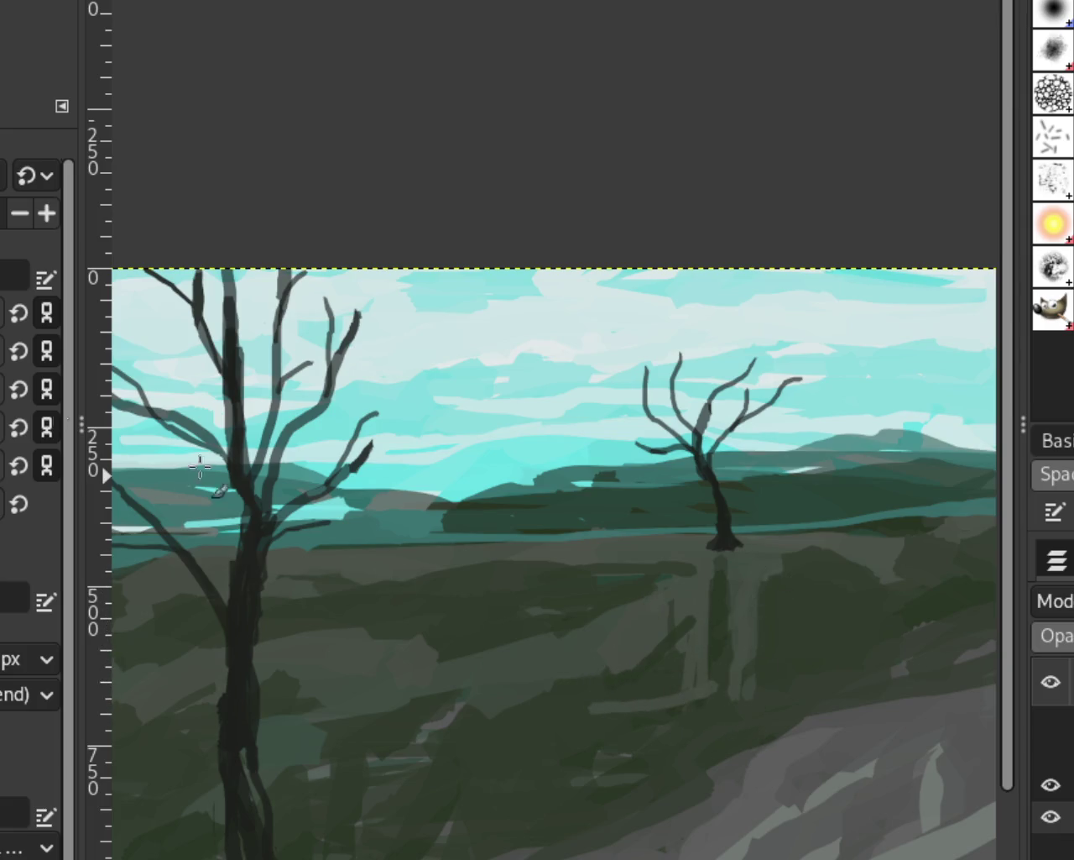
mouse_move(614, 703)
mouse_down()
mouse_move(657, 640)
mouse_move(632, 604)
mouse_move(580, 682)
mouse_up()
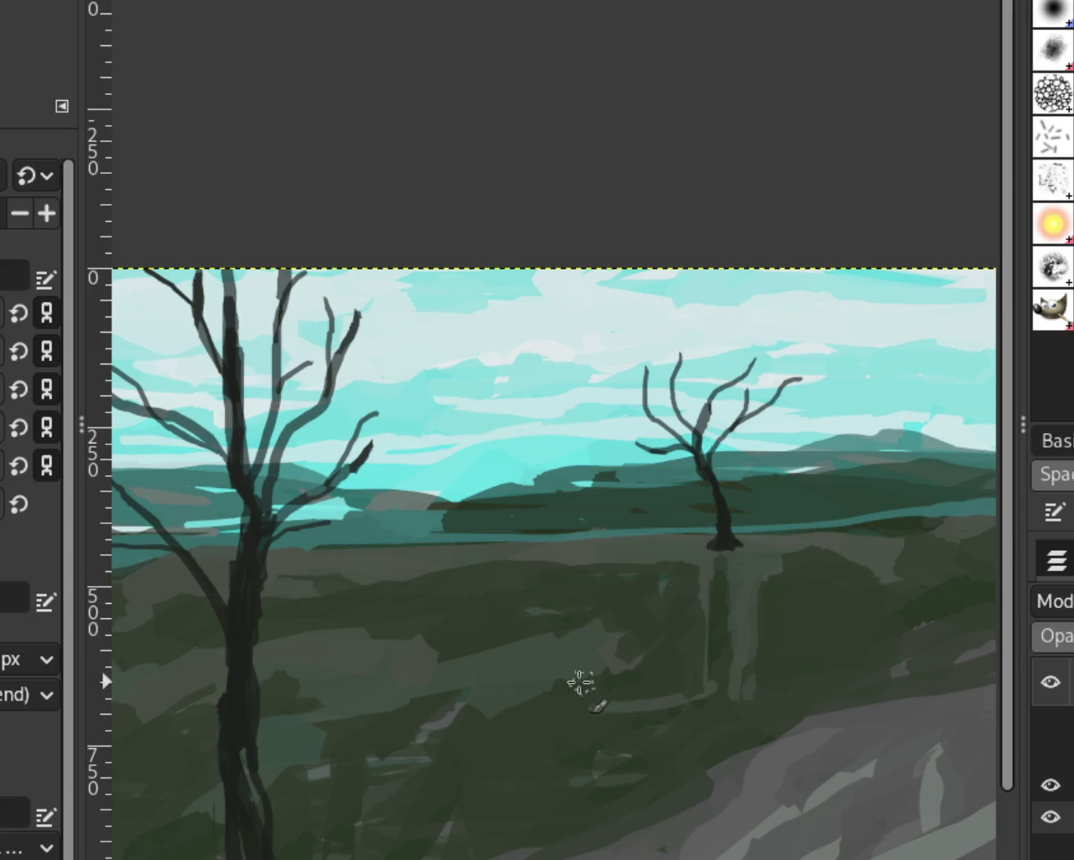
drag(731, 595, 772, 600)
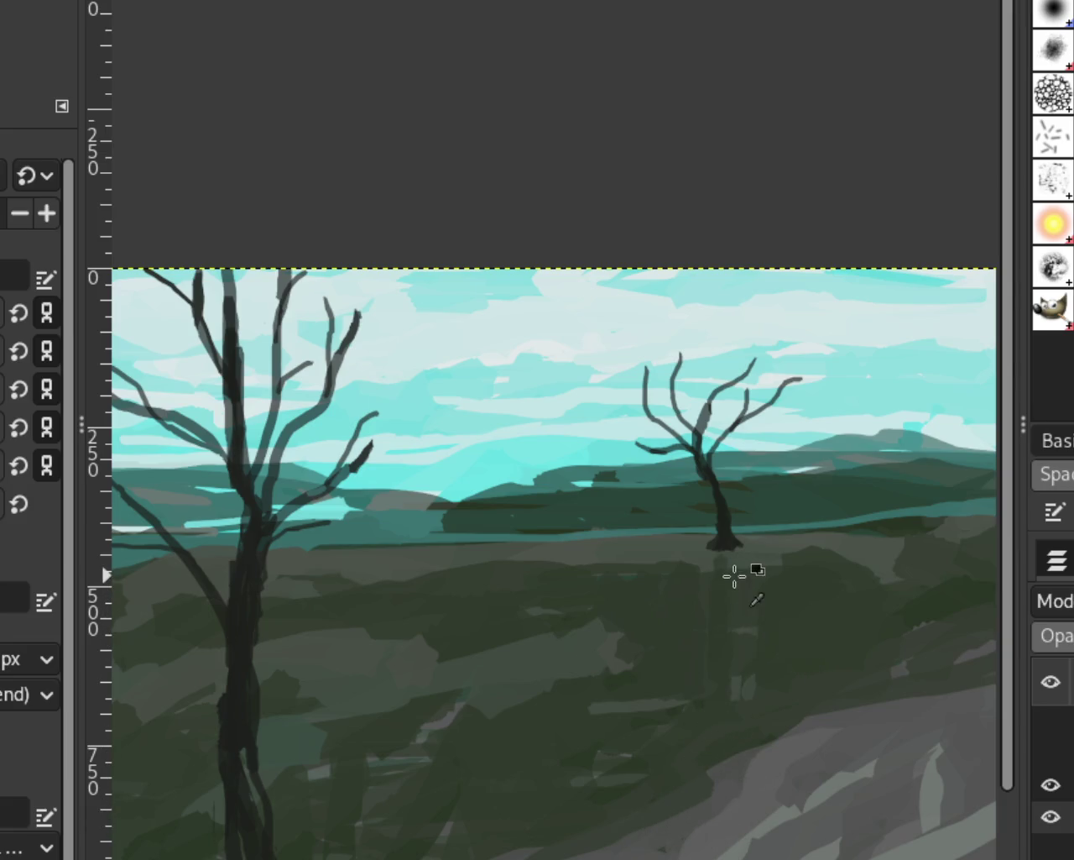
drag(714, 576, 716, 613)
scroll(967, 456, left, 3)
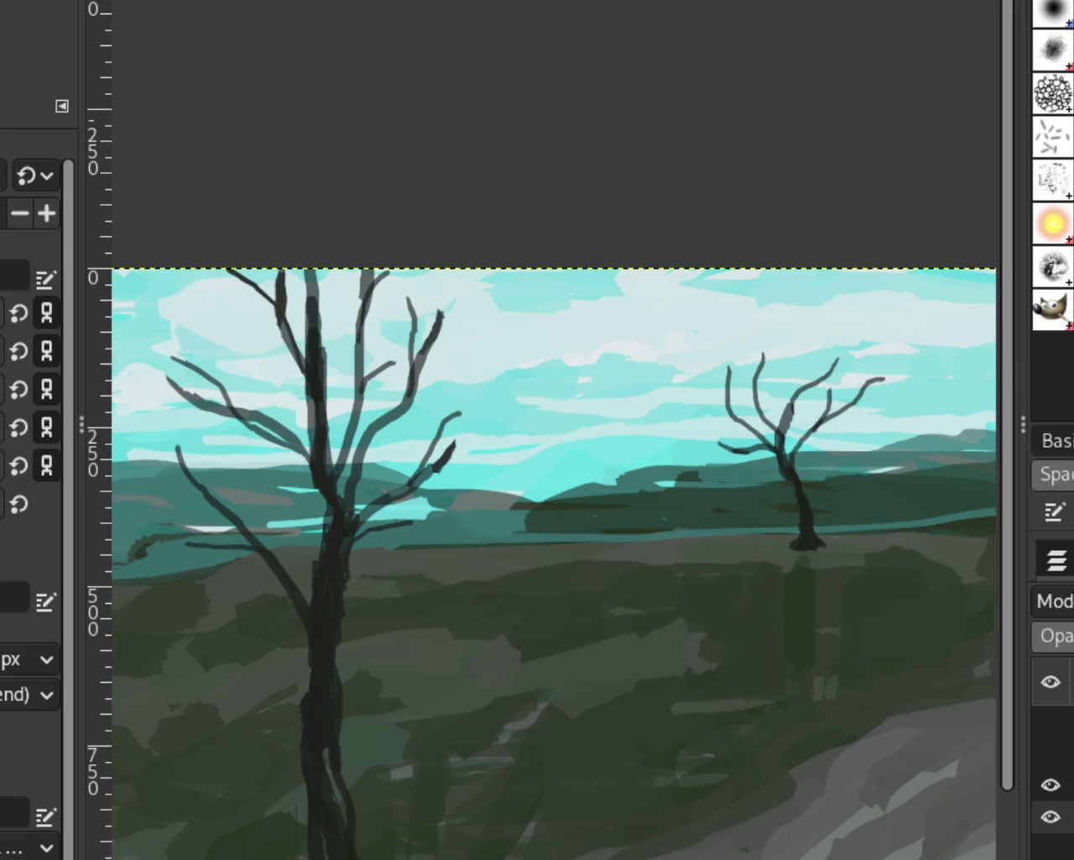
Replace the vertical dark stroke under the right tree with a diagonal one
scroll(967, 456, left, 1)
key(ctrl+z)
drag(836, 560, 791, 640)
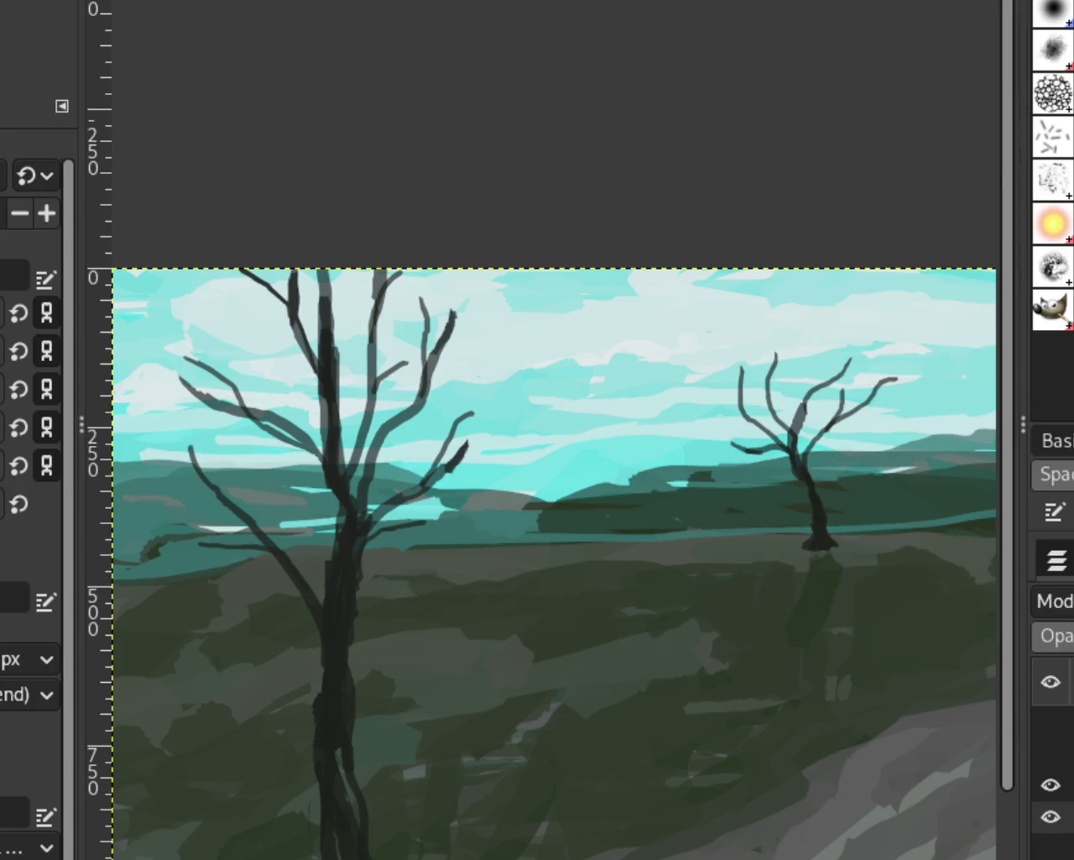
Zoom out to check the whole painting, then zoom until the image fills the view
key(z)
ctrl+click(616, 497)
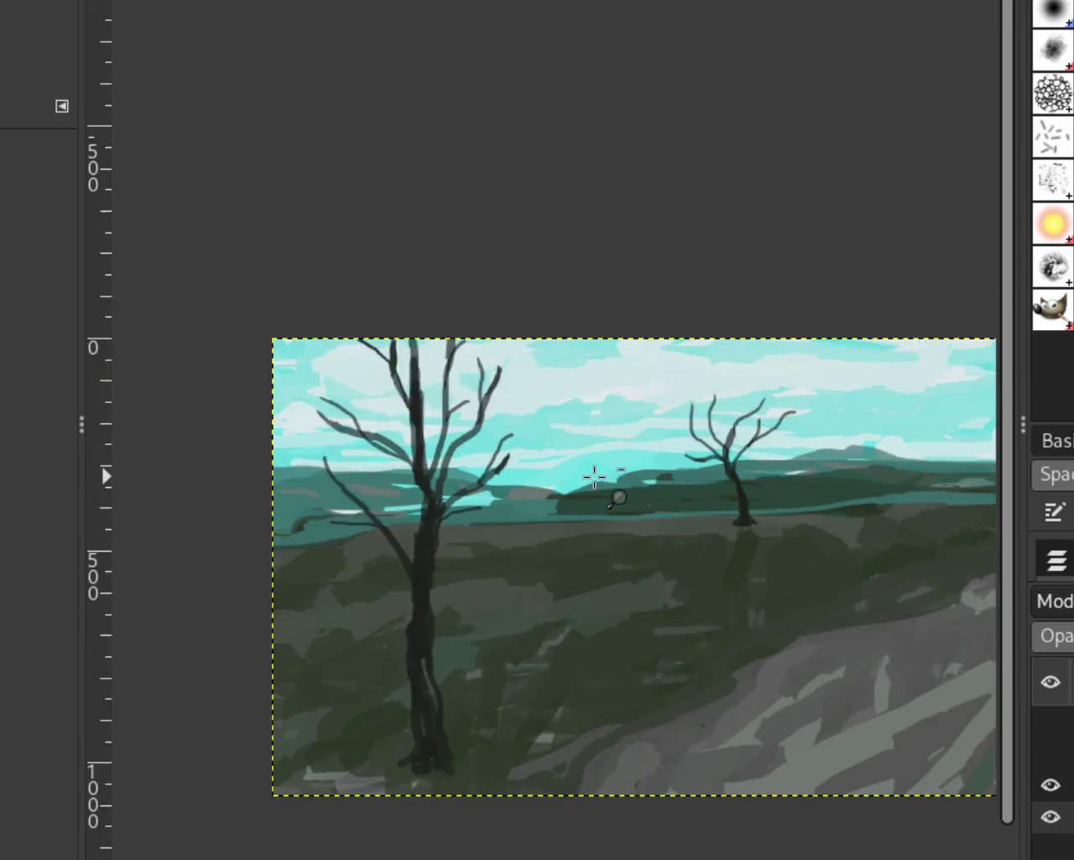
ctrl+click(613, 571)
click(574, 559)
ctrl+click(623, 534)
ctrl+click(623, 533)
click(626, 532)
ctrl+click(627, 532)
ctrl+click(628, 532)
click(628, 531)
click(629, 530)
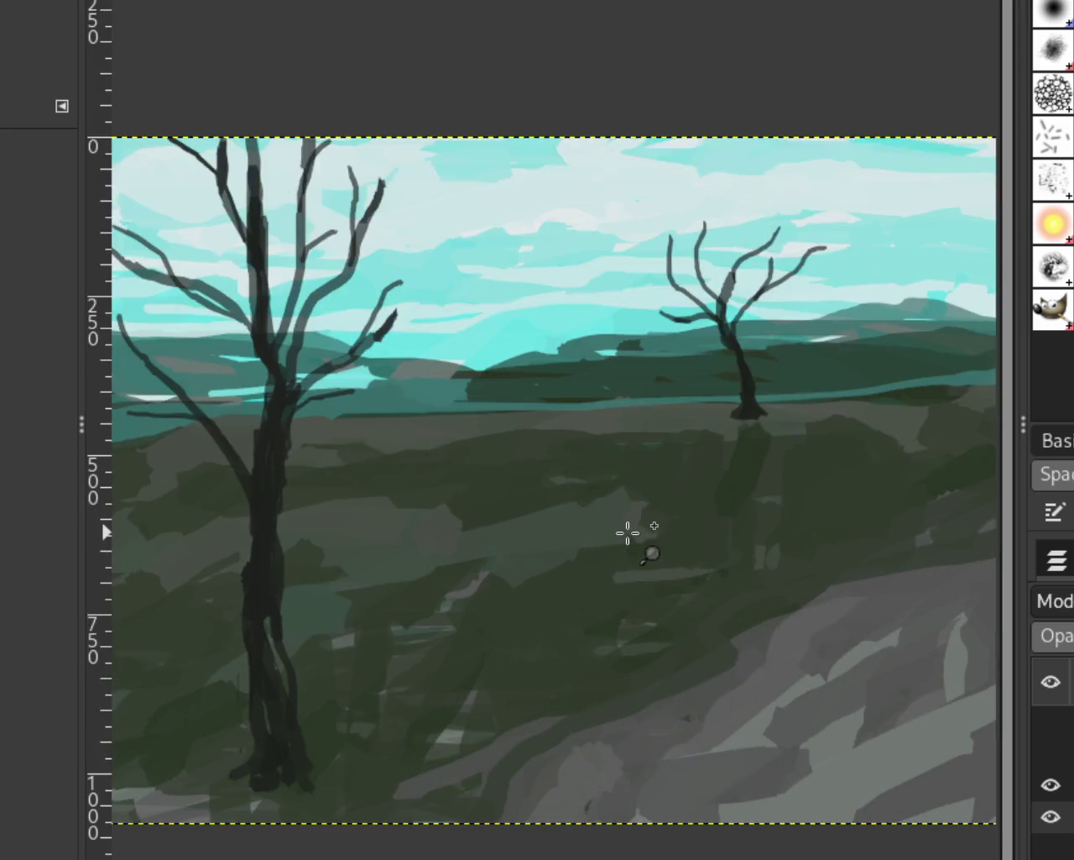
ctrl+click(633, 527)
ctrl+click(639, 524)
click(646, 516)
click(651, 507)
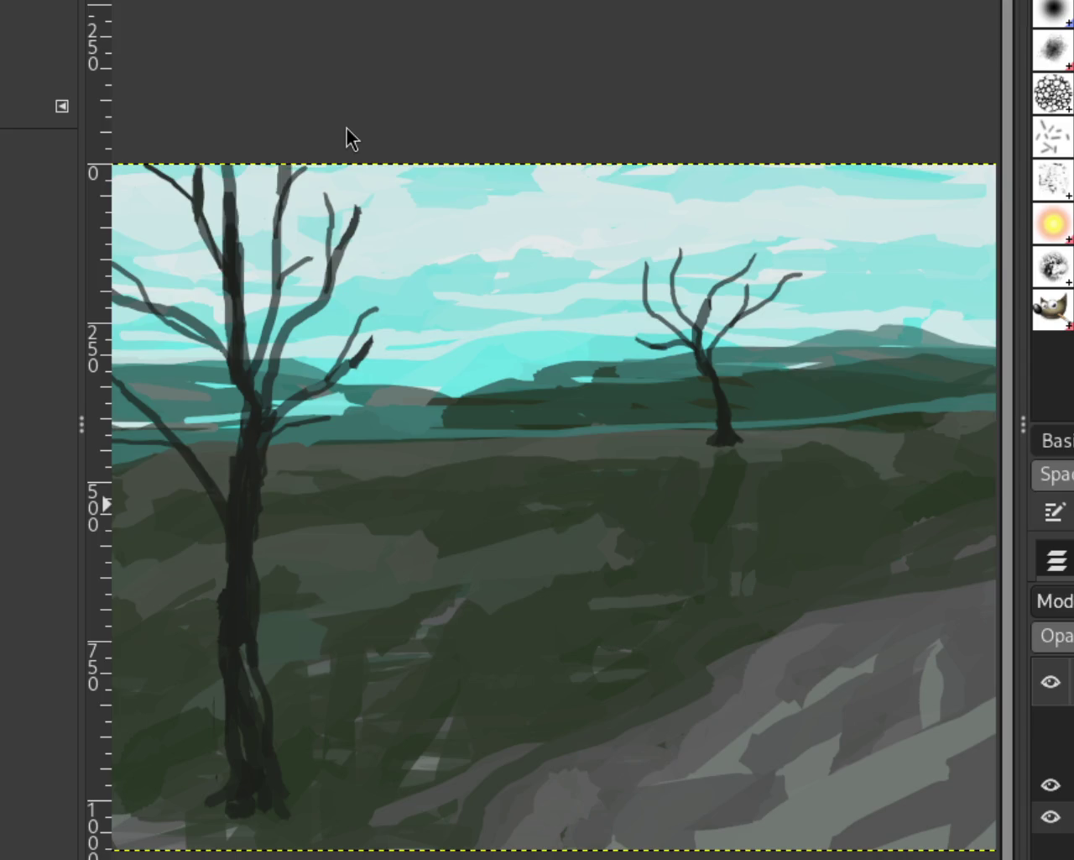
Make the horse-and-rider and dog layers visible to preview the figures over the scene
click(1051, 753)
click(1051, 721)
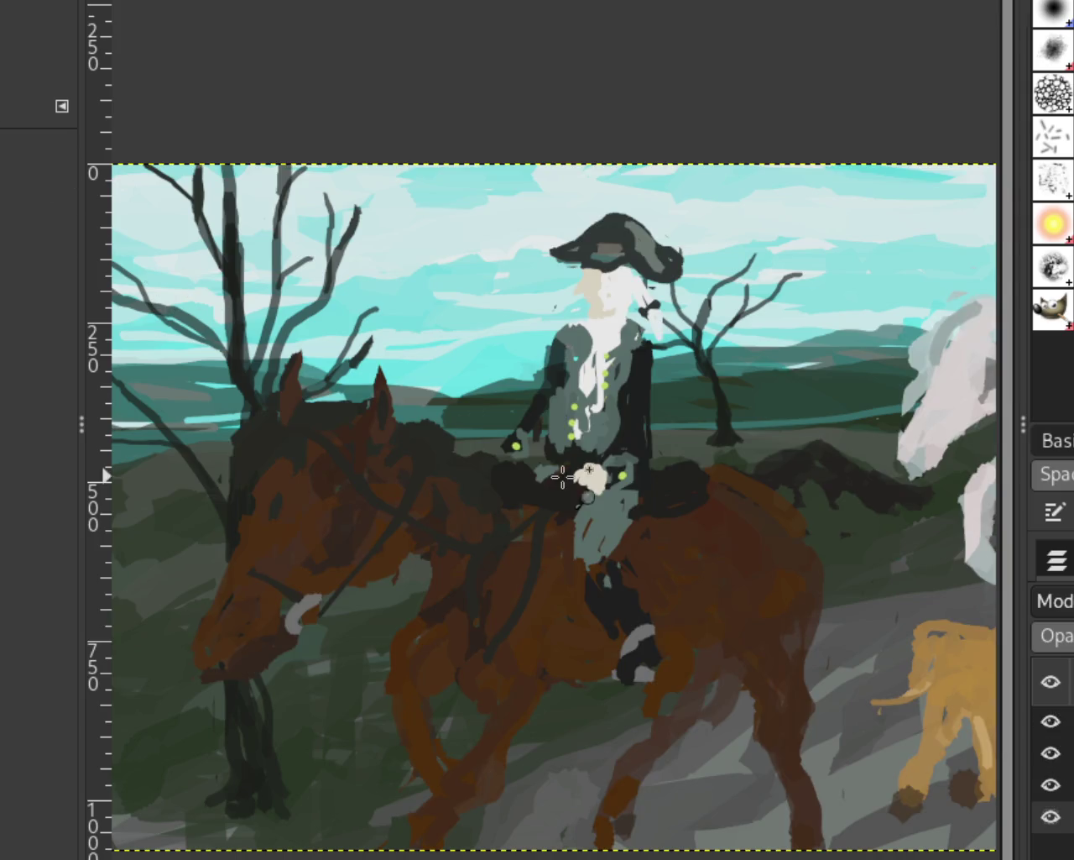
scroll(563, 477, down, 3)
scroll(587, 487, up, 2)
scroll(590, 486, down, 1)
scroll(590, 486, up, 1)
scroll(590, 487, down, 1)
scroll(604, 492, up, 1)
scroll(647, 475, down, 6)
scroll(608, 454, down, 1)
scroll(611, 449, up, 3)
scroll(617, 441, up, 2)
scroll(619, 436, up, 3)
scroll(620, 435, down, 1)
scroll(620, 435, up, 2)
scroll(629, 425, down, 2)
scroll(655, 428, up, 1)
scroll(692, 458, up, 1)
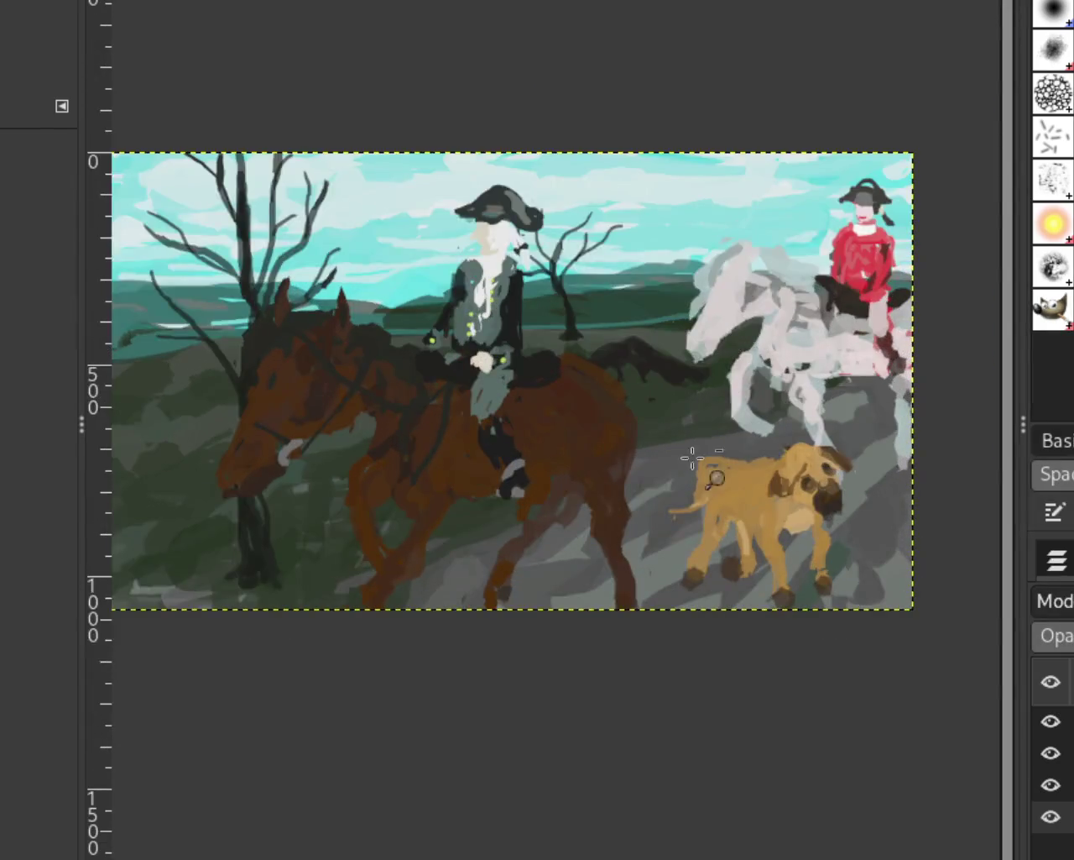
scroll(693, 458, down, 1)
scroll(577, 454, up, 1)
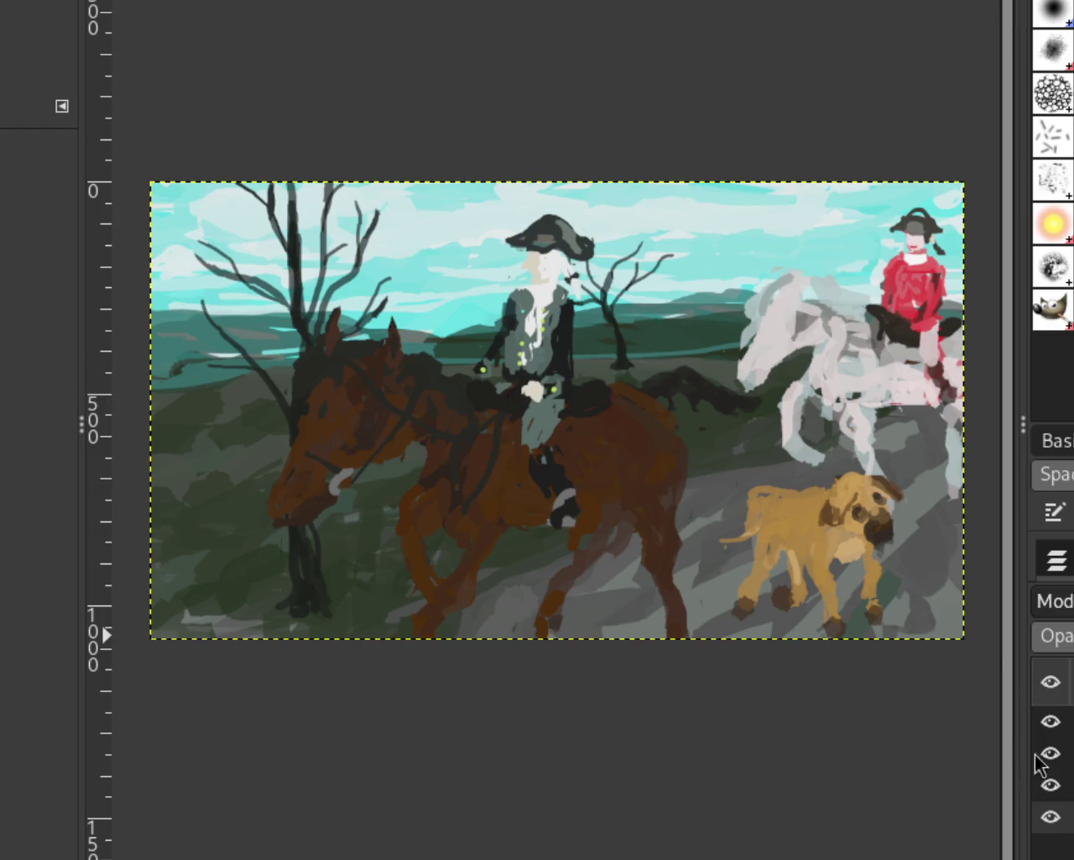
Hide the dog, rider and bare-tree layers, leaving only the landscape layer visible
click(1049, 721)
click(1050, 753)
click(1049, 753)
click(1049, 785)
click(1049, 753)
click(1051, 818)
click(1051, 818)
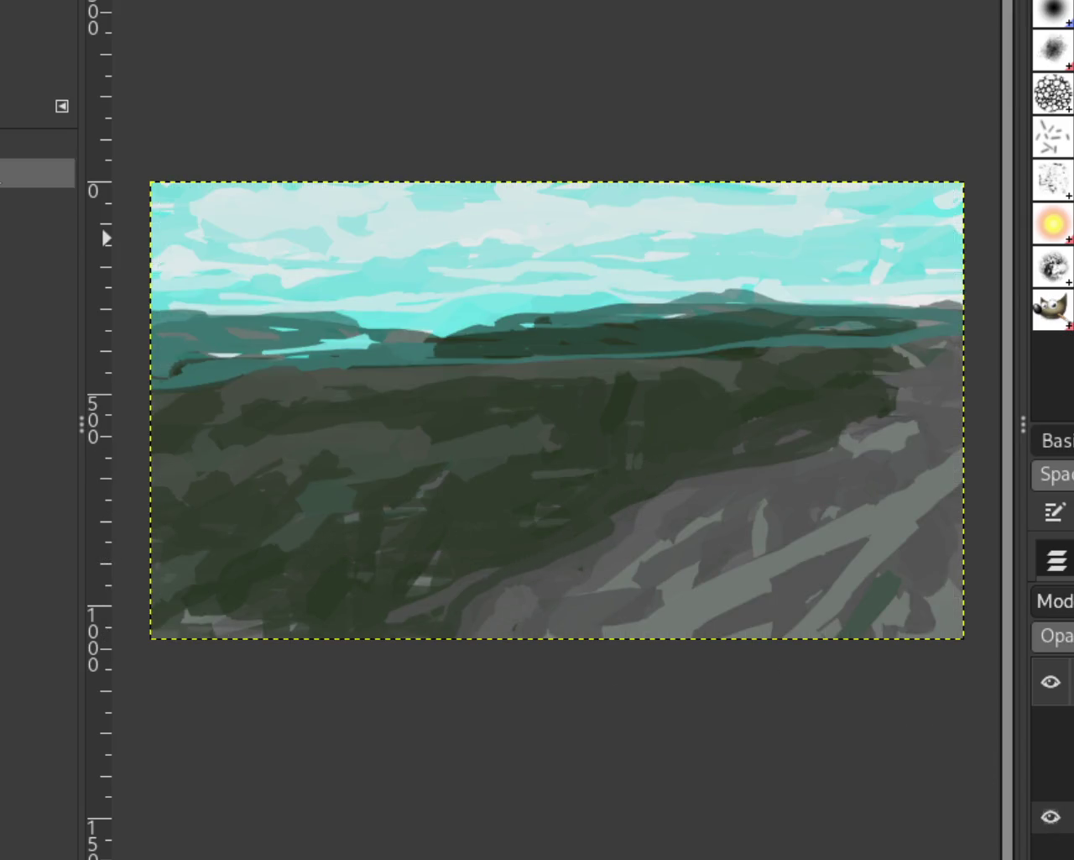
Repaint the left distant hill edge in dark green out to the image's left edge
key(p)
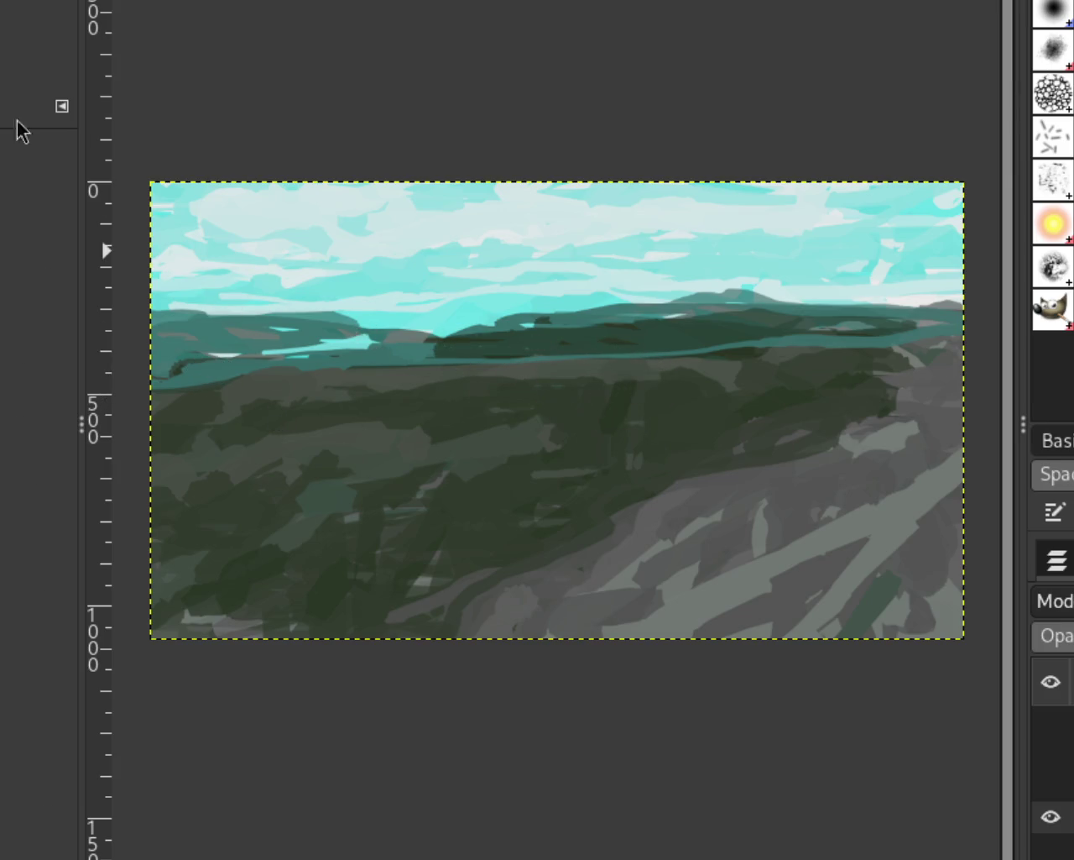
scroll(515, 355, down, 1)
scroll(492, 335, up, 3)
scroll(516, 358, up, 1)
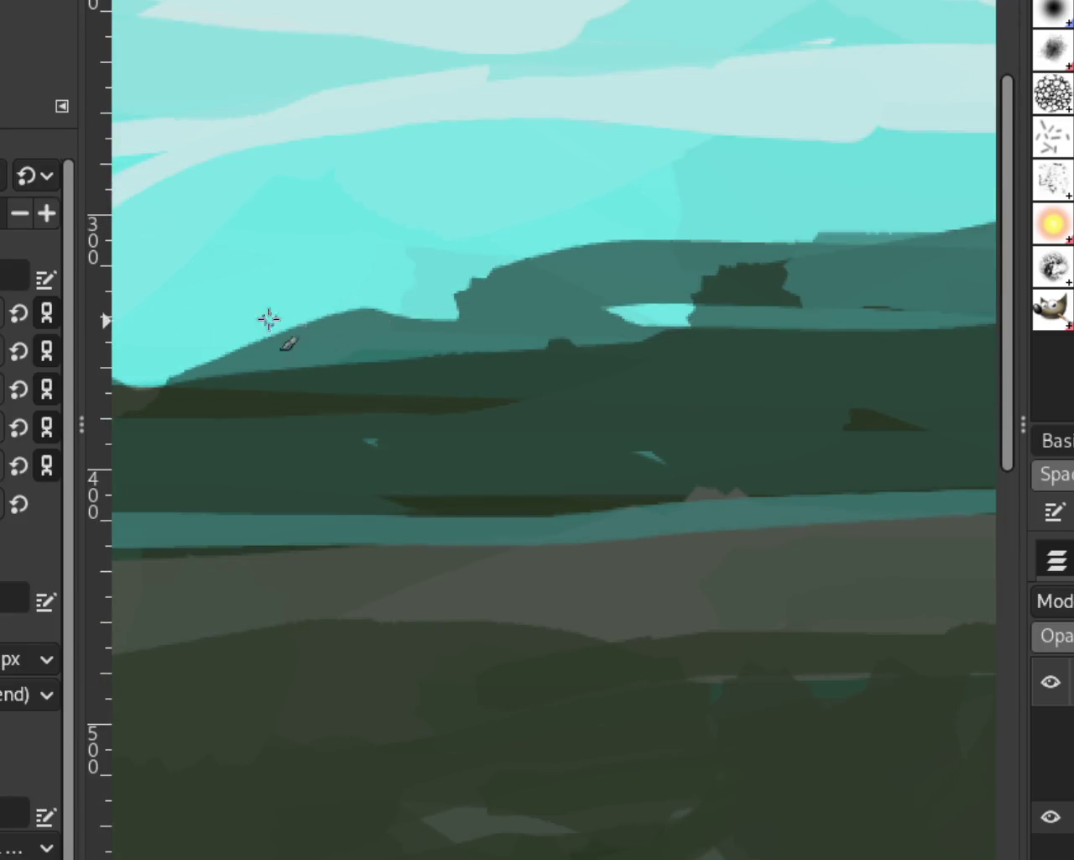
drag(377, 324, 140, 376)
key(ctrl+z)
drag(369, 336, 103, 406)
Round out the hill edge in dark teal and reshape the light cyan gap
drag(481, 286, 460, 298)
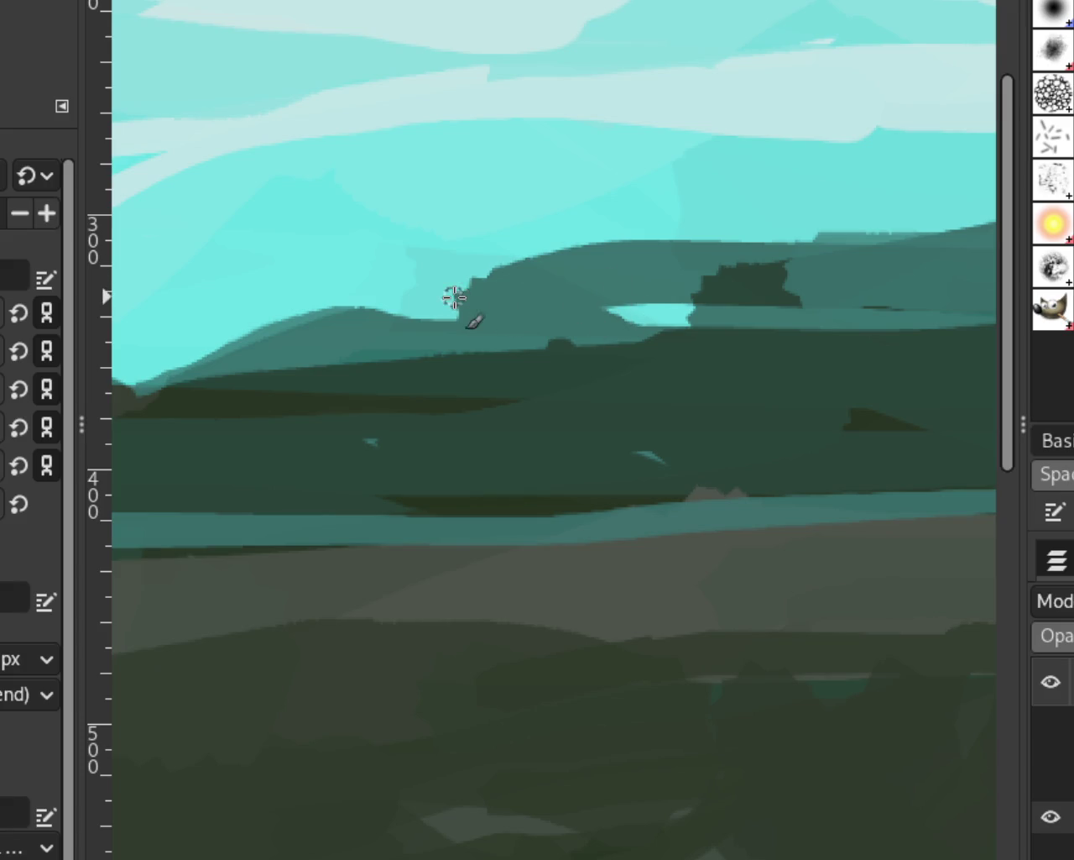
drag(463, 300, 586, 297)
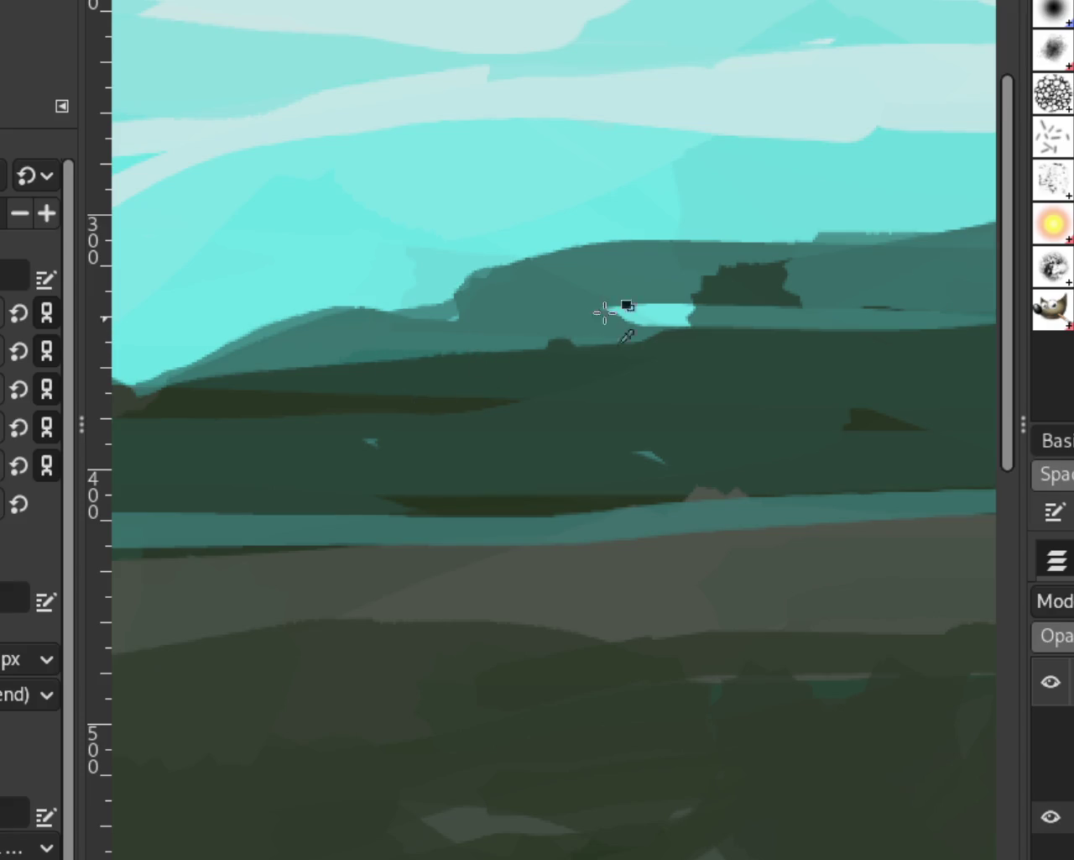
drag(610, 314, 639, 304)
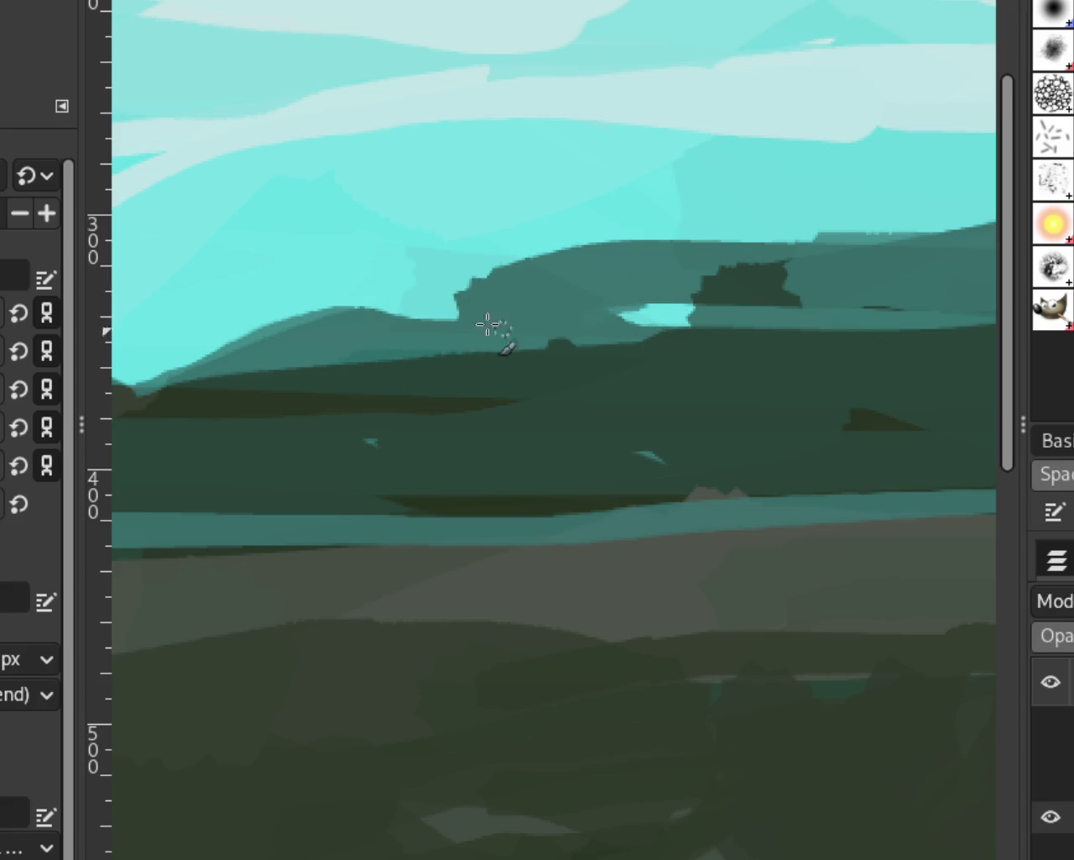
Paint a dark green hill bump rising into the sky along the left hill top
key(z)
ctrl+click(432, 307)
ctrl+click(431, 307)
ctrl+click(431, 308)
ctrl+click(501, 387)
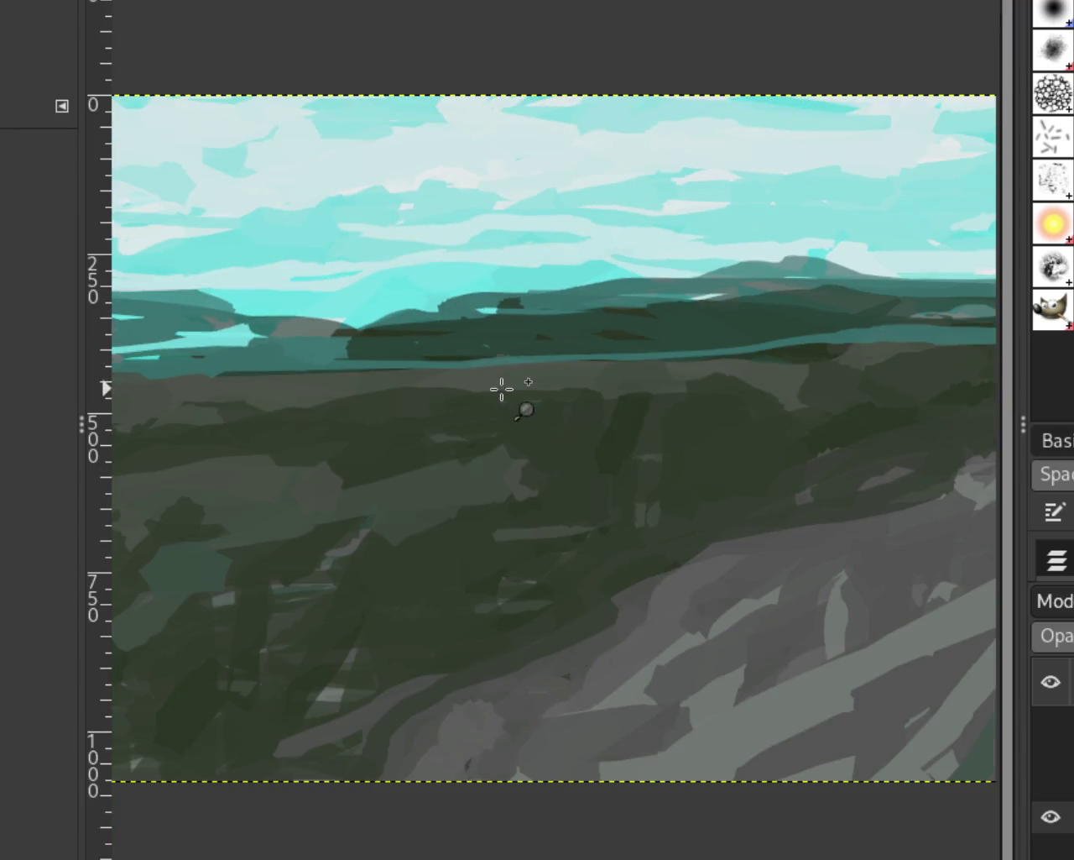
ctrl+click(385, 330)
click(335, 331)
ctrl+click(314, 319)
click(328, 335)
click(329, 336)
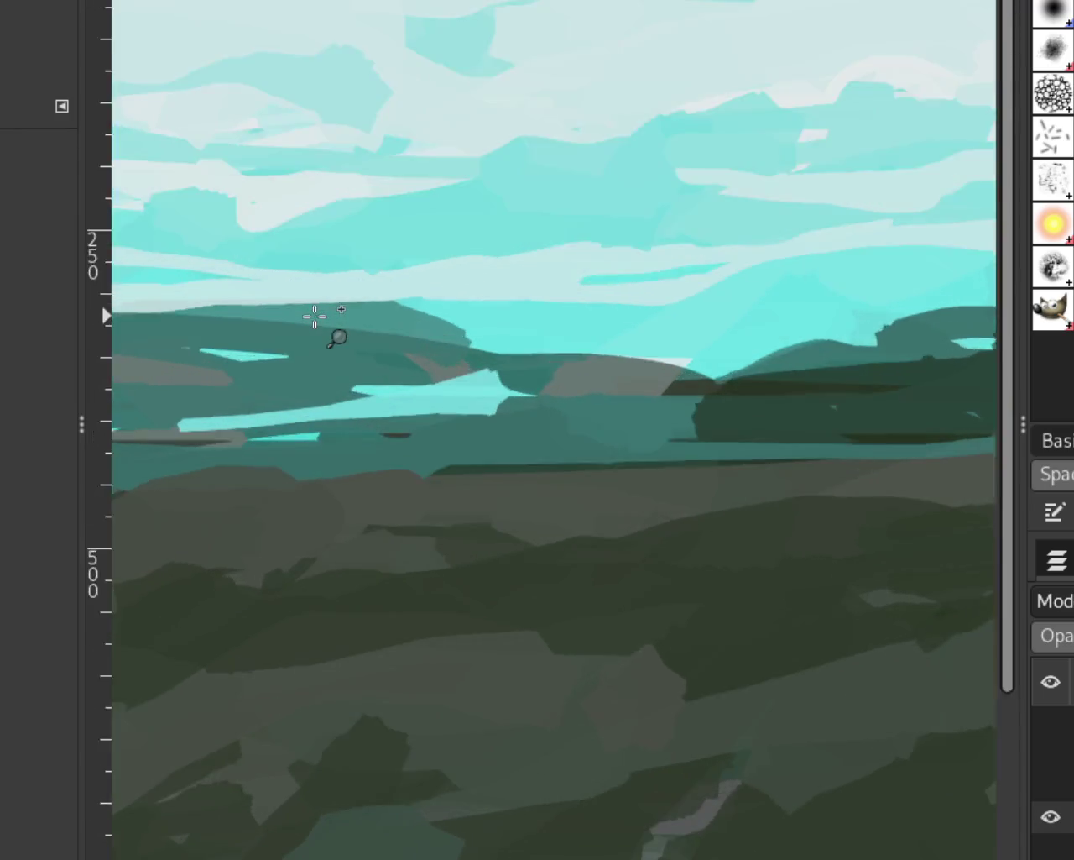
click(328, 336)
click(328, 336)
key(p)
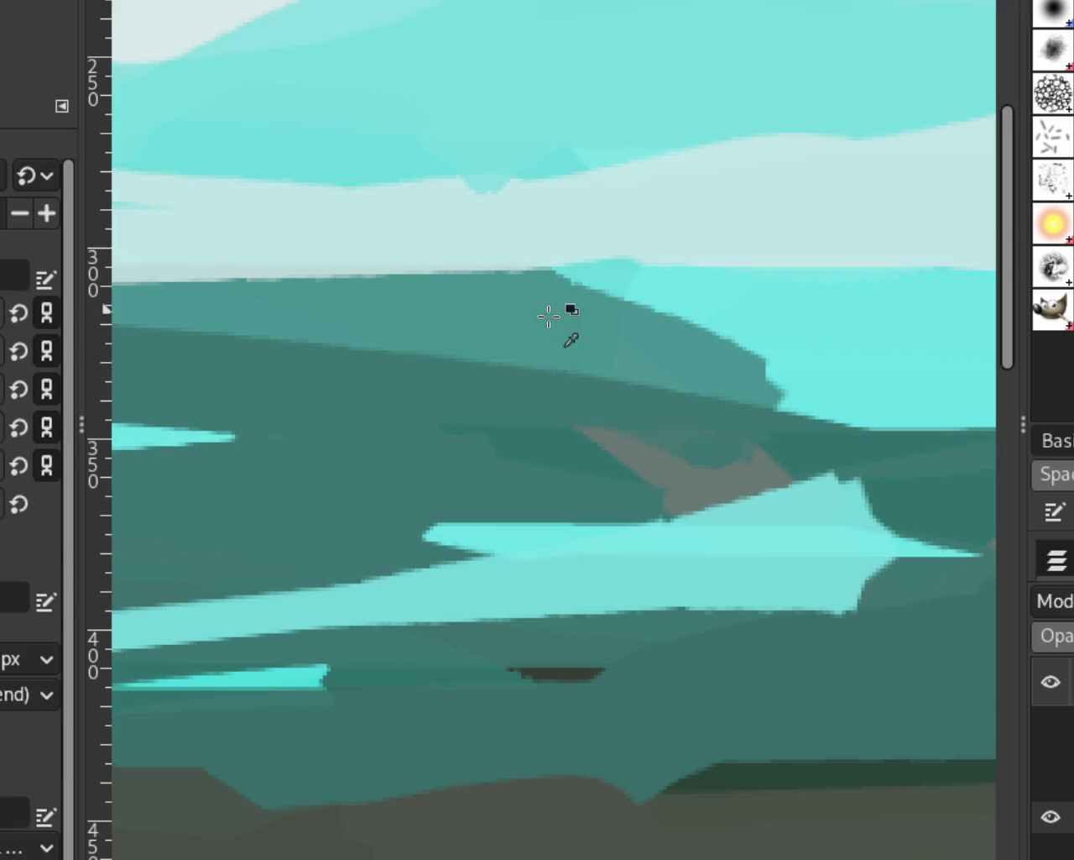
drag(537, 266, 159, 269)
key(ctrl+z)
drag(538, 267, 168, 279)
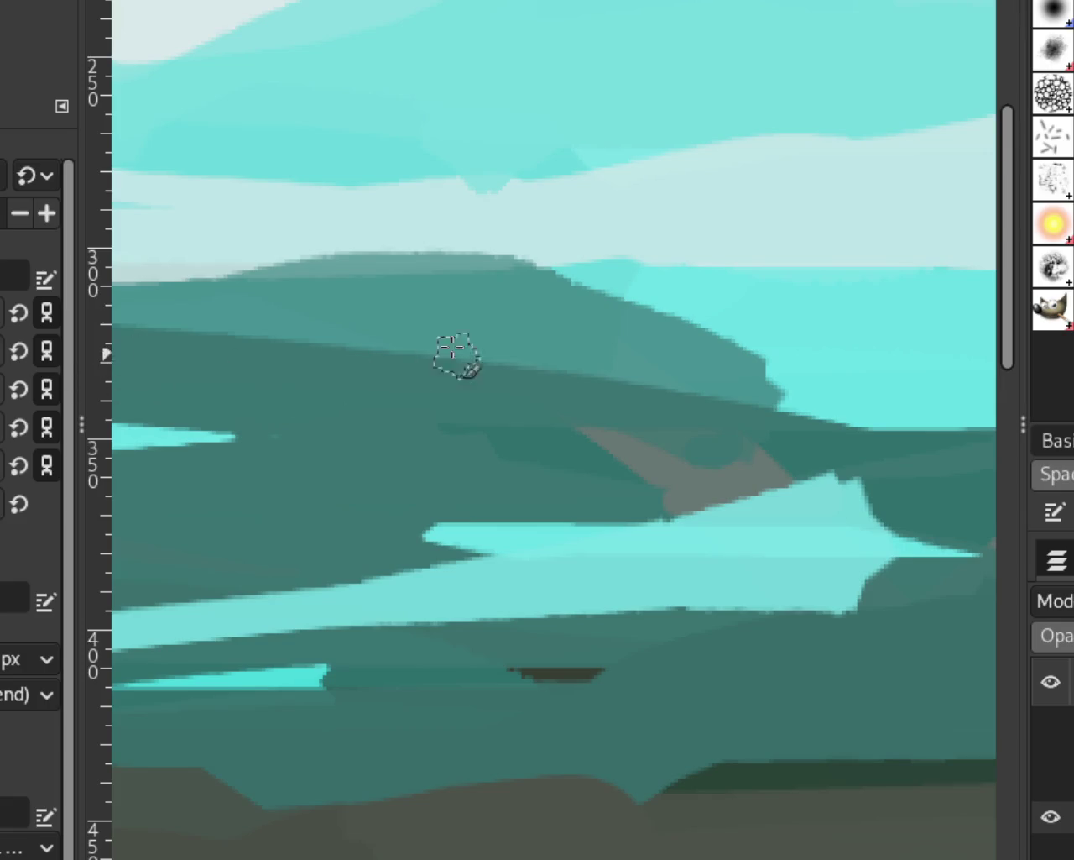
Zoom out and back in to review the sky and hills in the full painting
key(z)
ctrl+click(355, 244)
ctrl+click(599, 364)
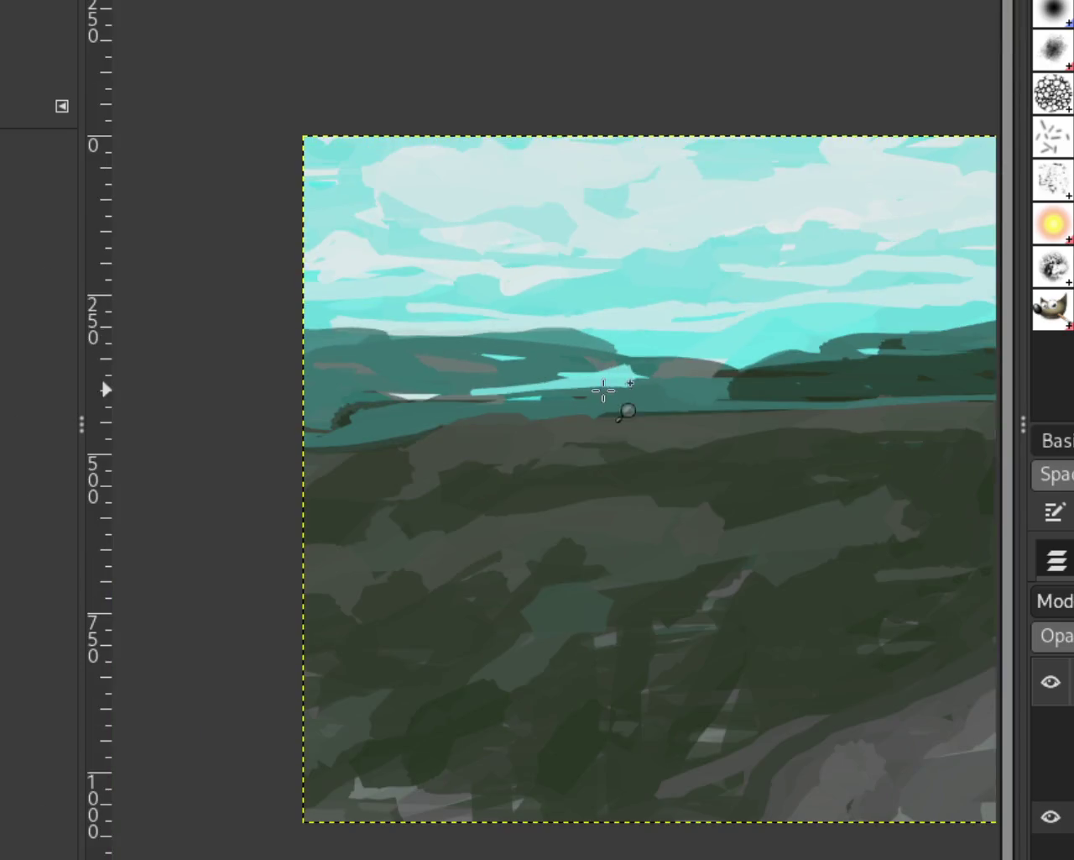
ctrl+click(515, 364)
click(809, 355)
click(759, 366)
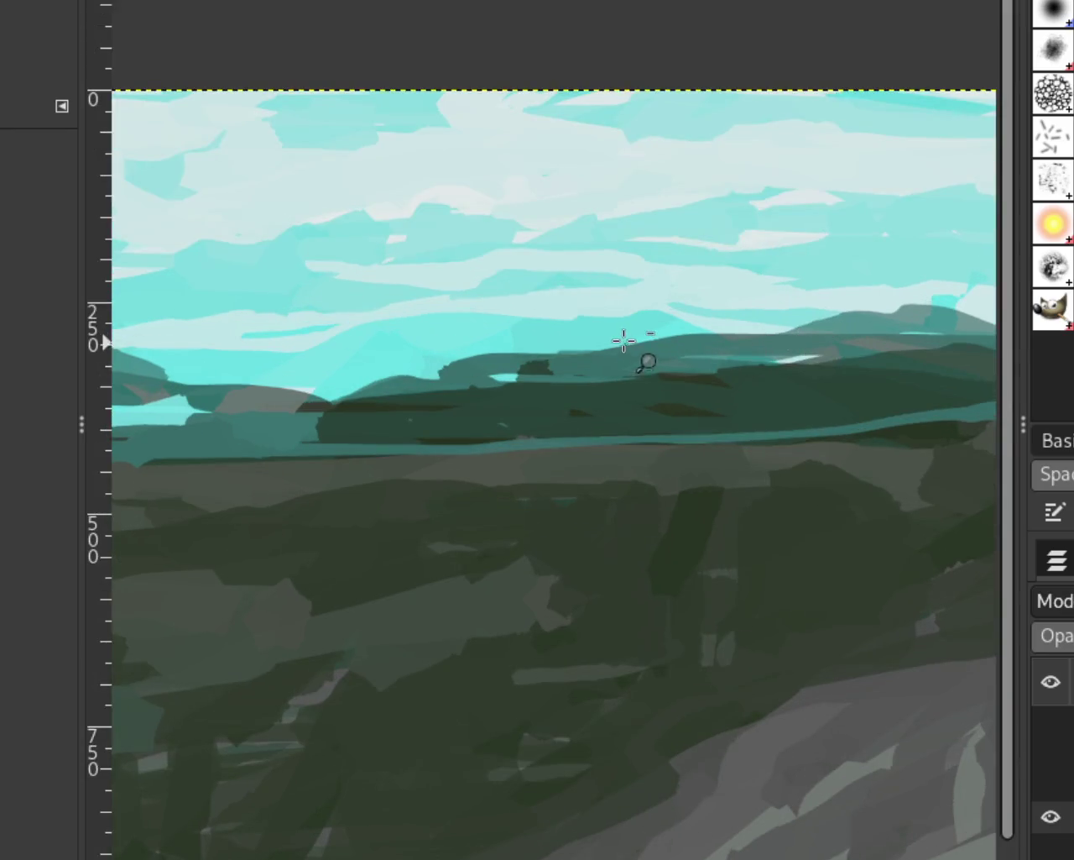
click(635, 355)
click(564, 359)
click(565, 358)
ctrl+click(844, 297)
click(672, 297)
ctrl+click(677, 299)
ctrl+click(721, 260)
click(722, 260)
ctrl+click(722, 260)
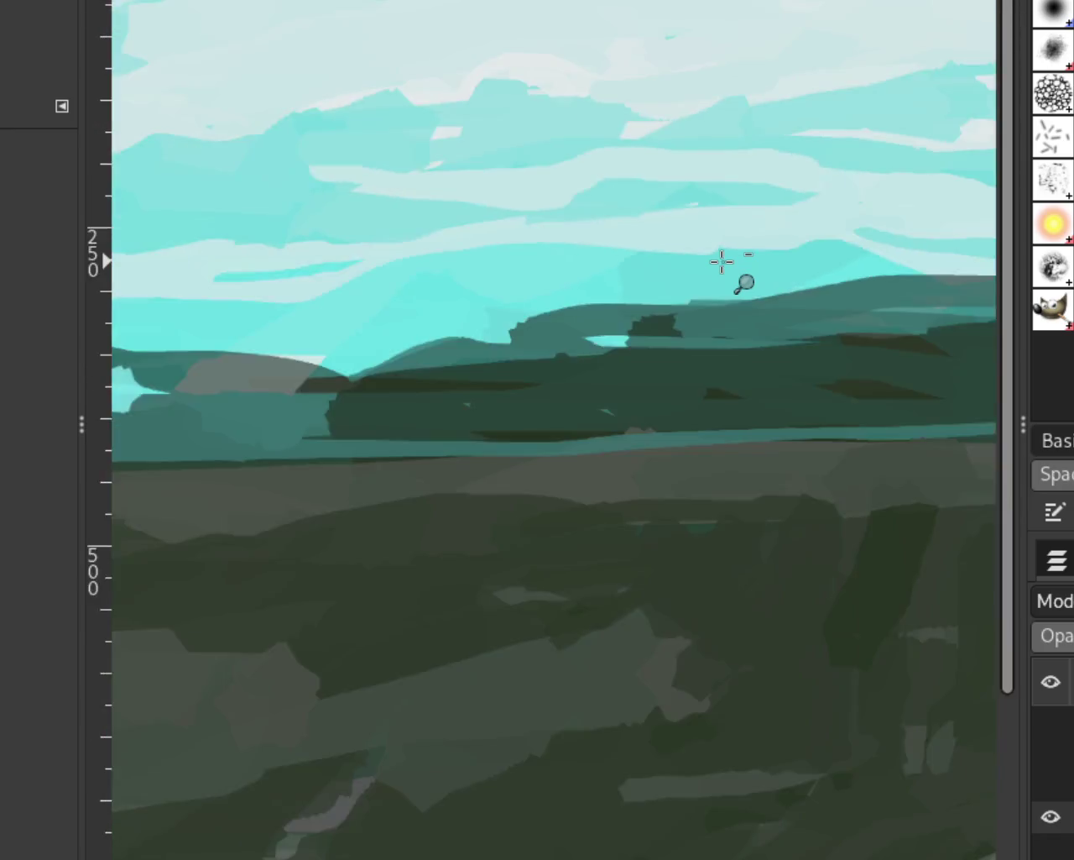
ctrl+click(722, 261)
click(448, 211)
click(448, 210)
click(448, 211)
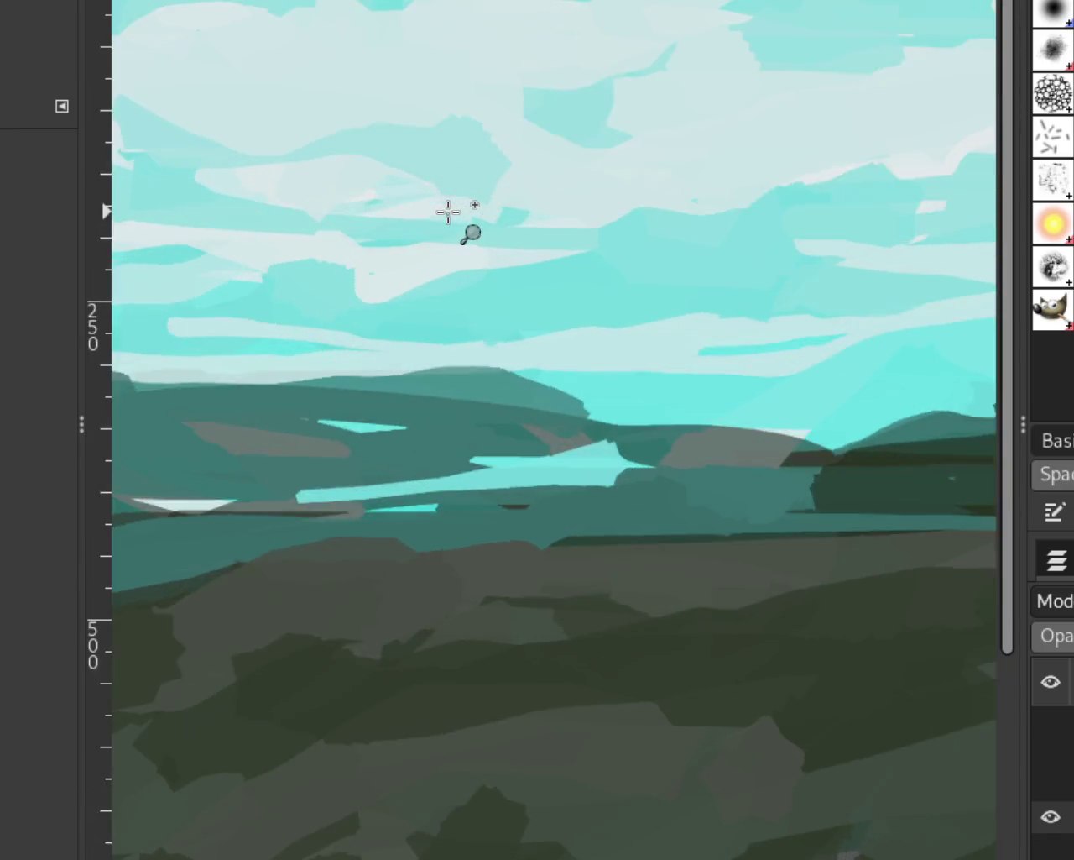
click(449, 211)
scroll(829, 283, down, 8)
scroll(664, 257, down, 1)
scroll(846, 284, up, 1)
scroll(796, 264, up, 2)
scroll(768, 271, up, 3)
scroll(691, 264, up, 2)
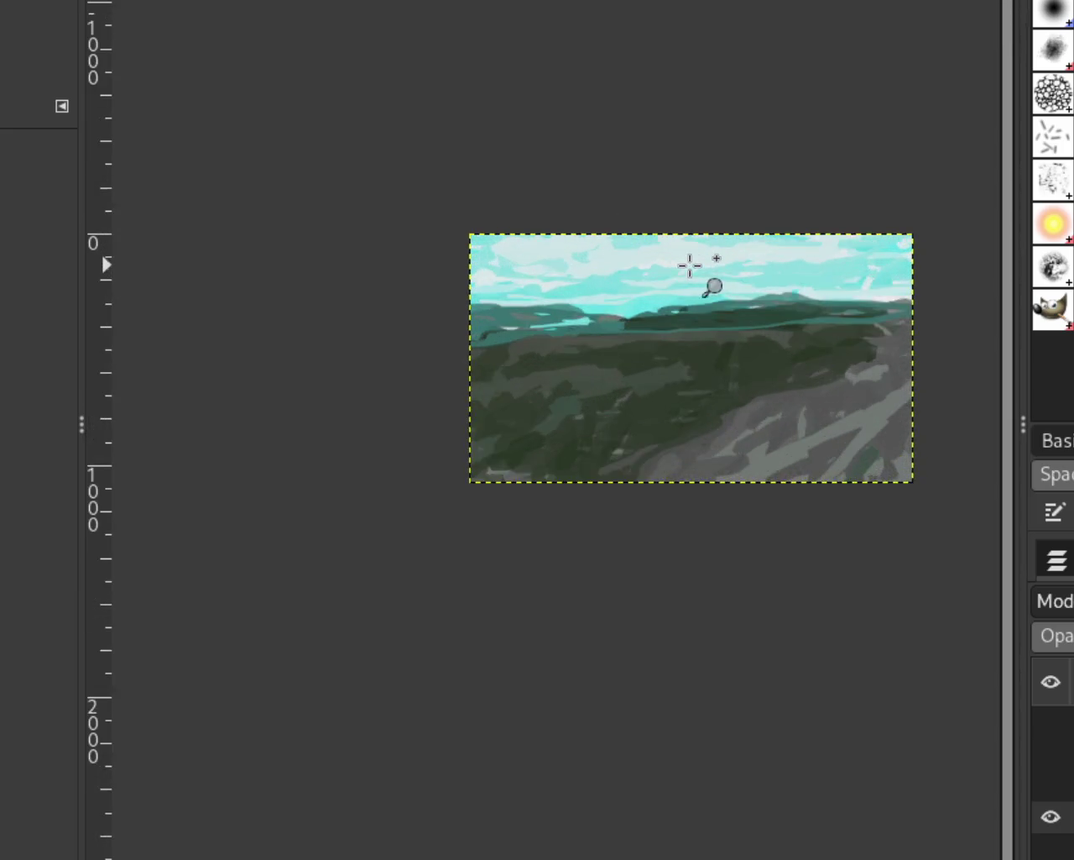
scroll(504, 299, up, 1)
scroll(643, 285, up, 2)
scroll(484, 274, up, 1)
scroll(204, 151, up, 3)
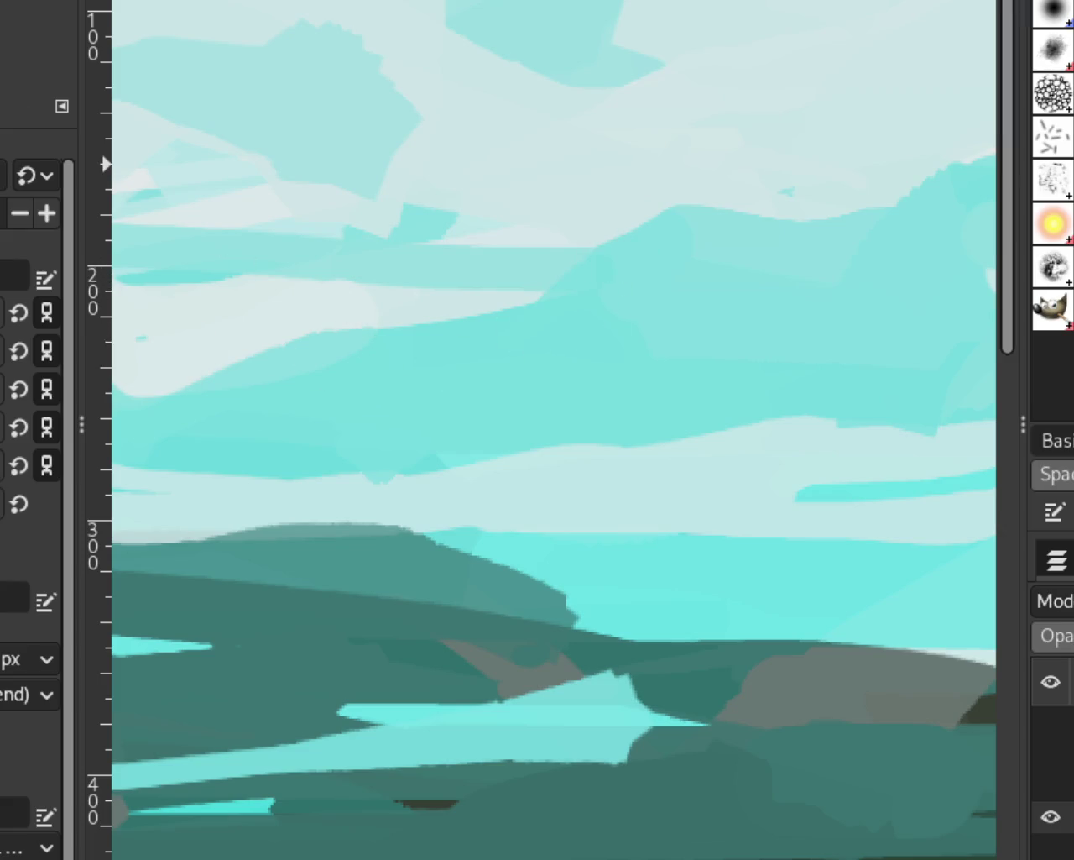
ctrl+click(461, 329)
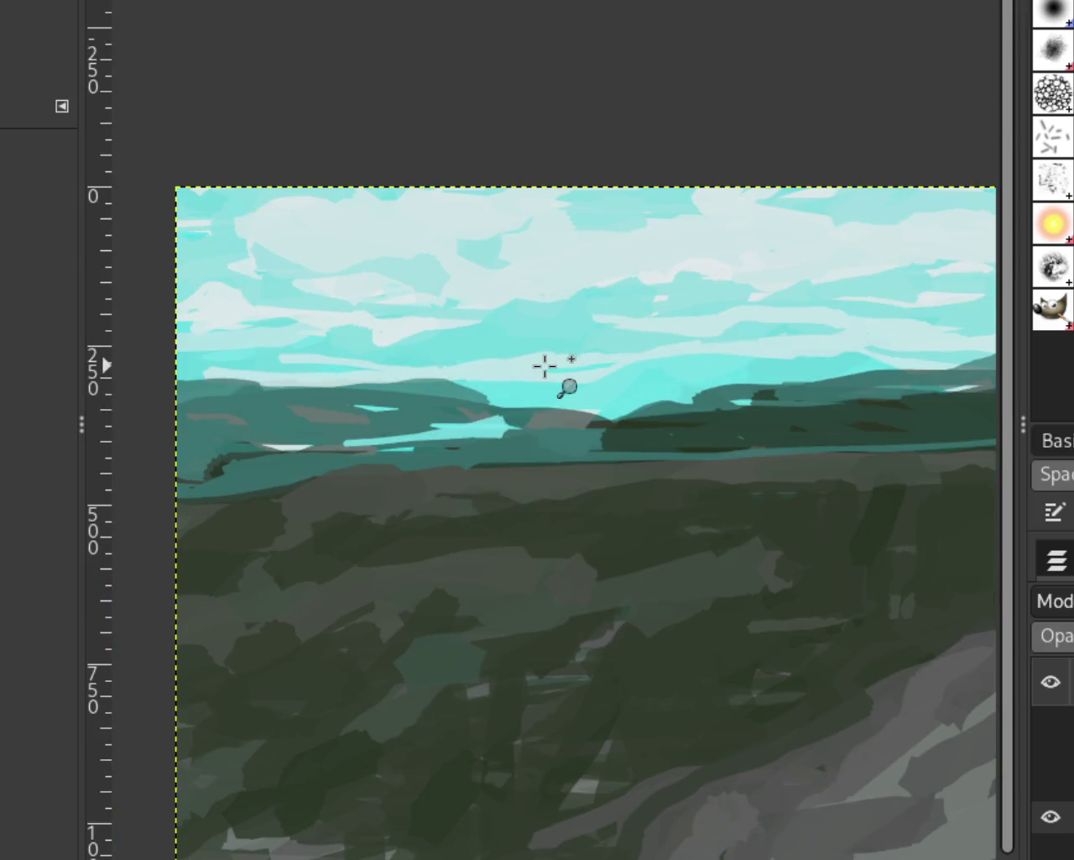
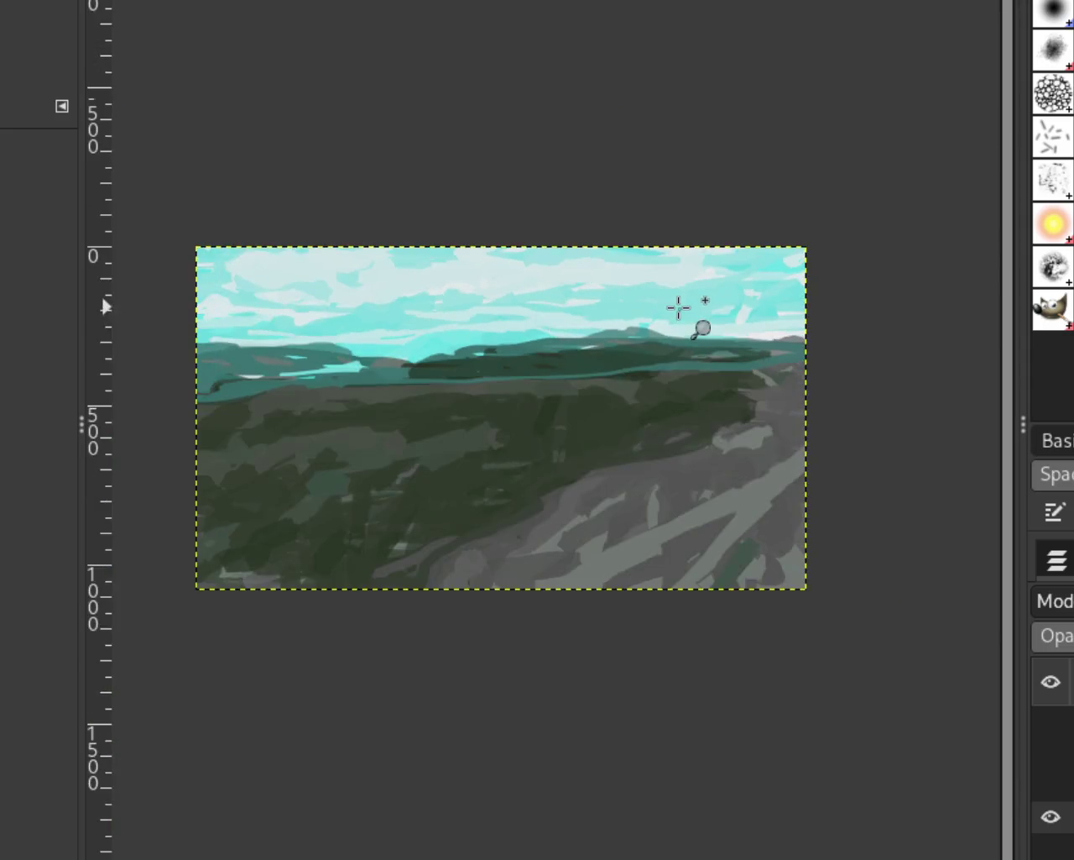
Paint teal strokes over the brown band below the distant hills, covering its left part
click(679, 304)
ctrl+click(848, 281)
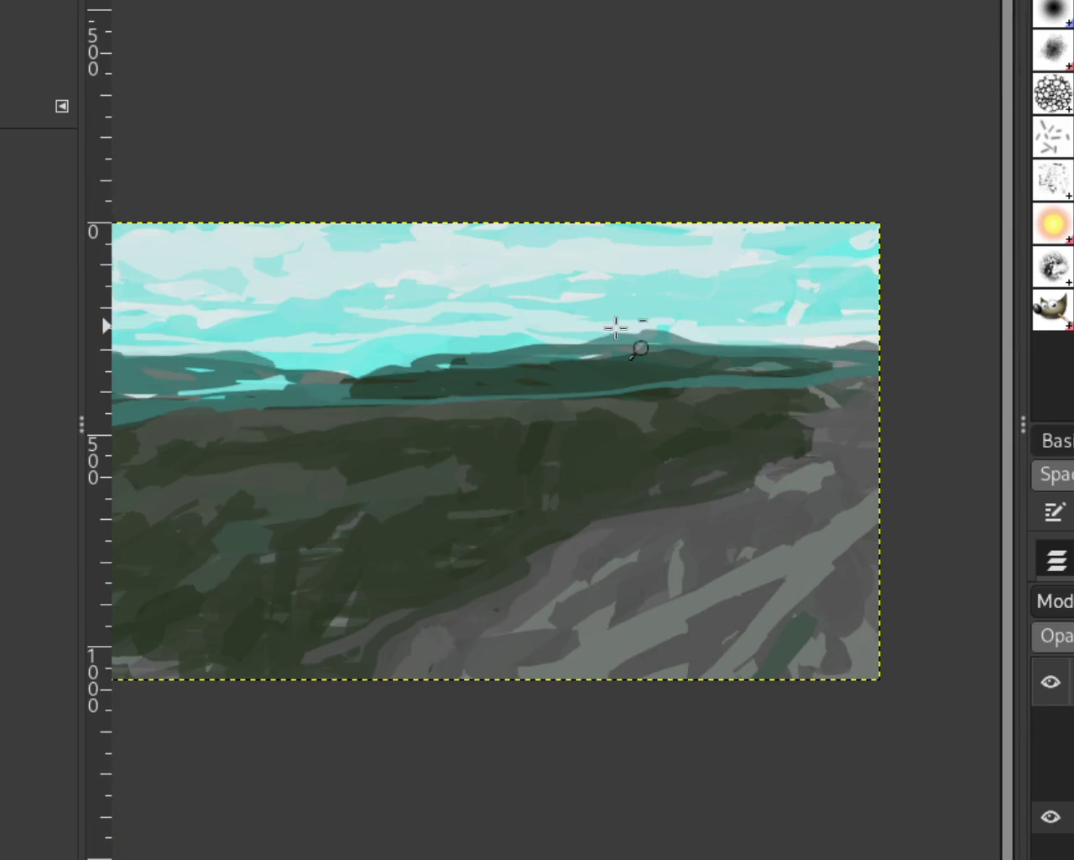
ctrl+click(618, 325)
click(781, 291)
click(782, 290)
click(737, 302)
click(737, 302)
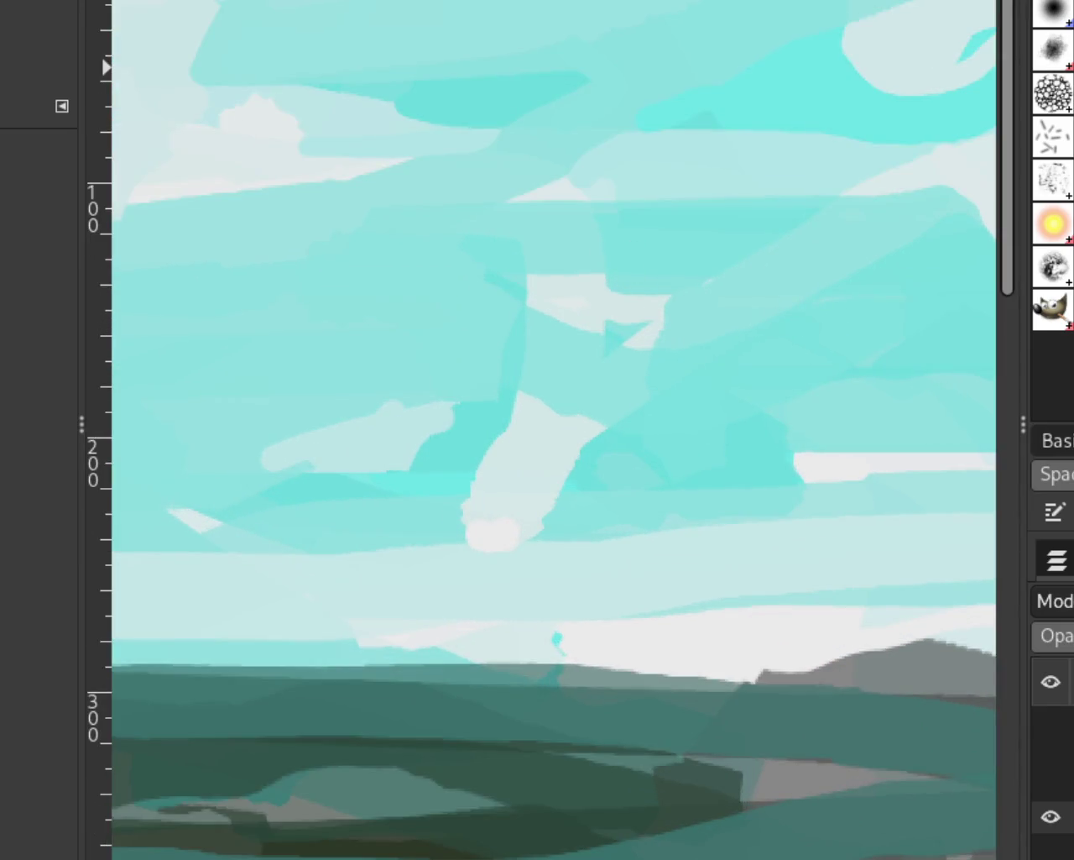
key(p)
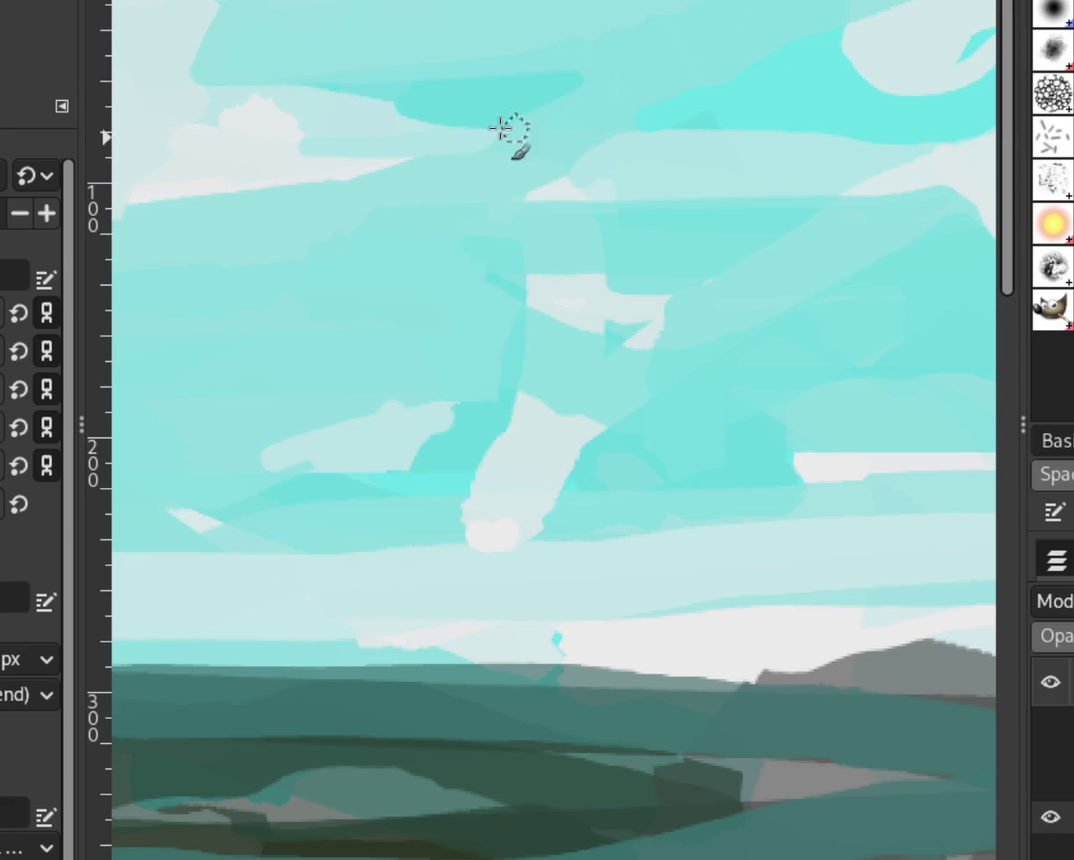
key(z)
ctrl+click(614, 235)
ctrl+click(613, 235)
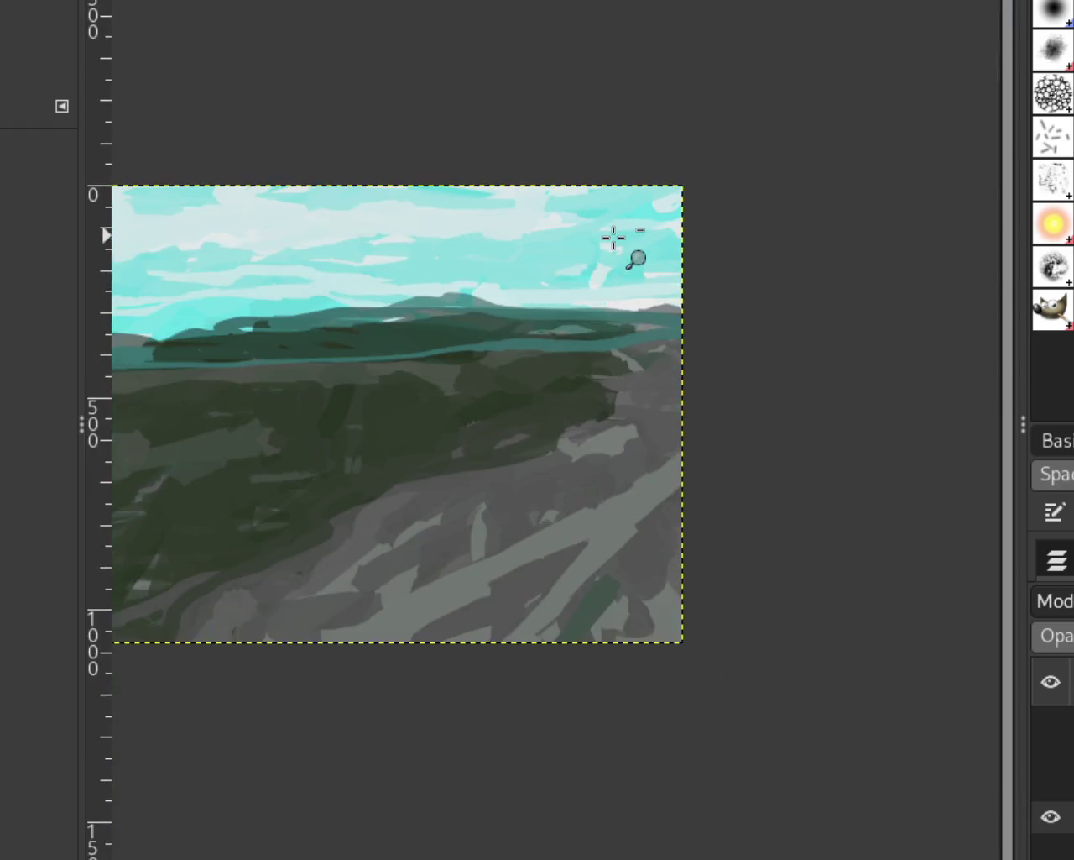
ctrl+click(614, 235)
click(463, 314)
ctrl+click(509, 312)
click(509, 311)
ctrl+click(691, 345)
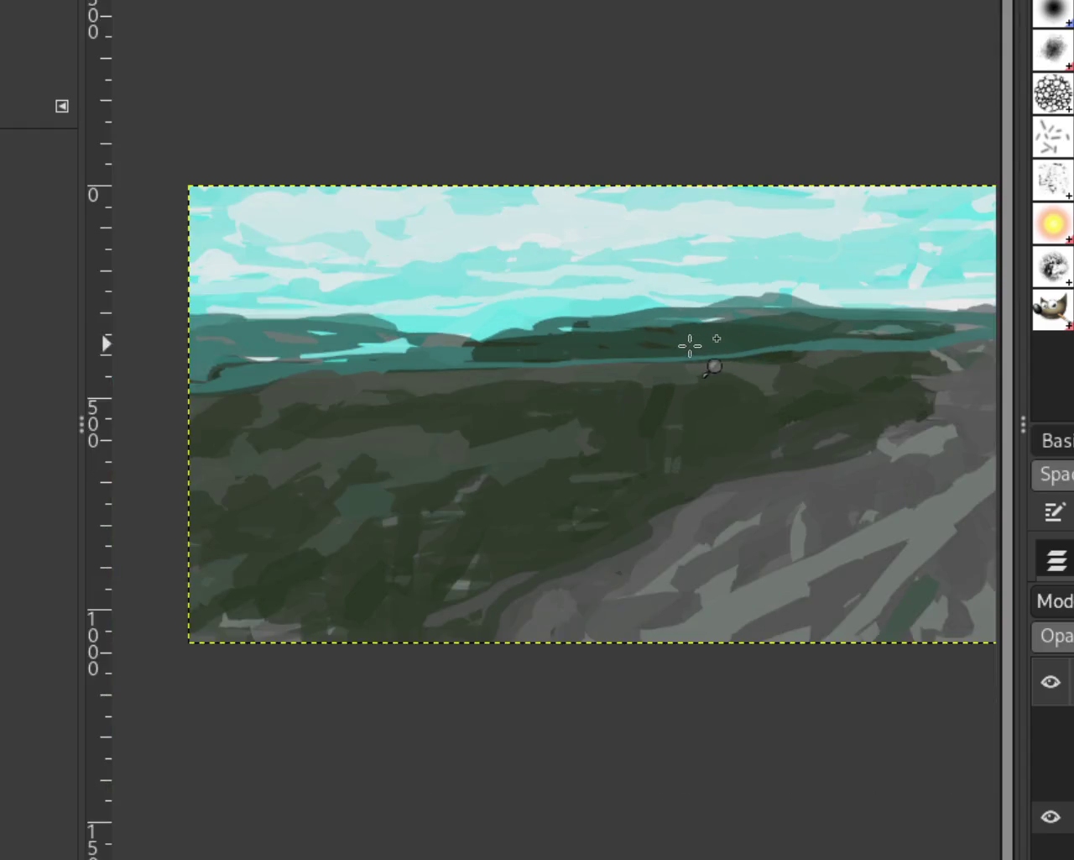
click(679, 341)
ctrl+click(622, 394)
ctrl+click(623, 395)
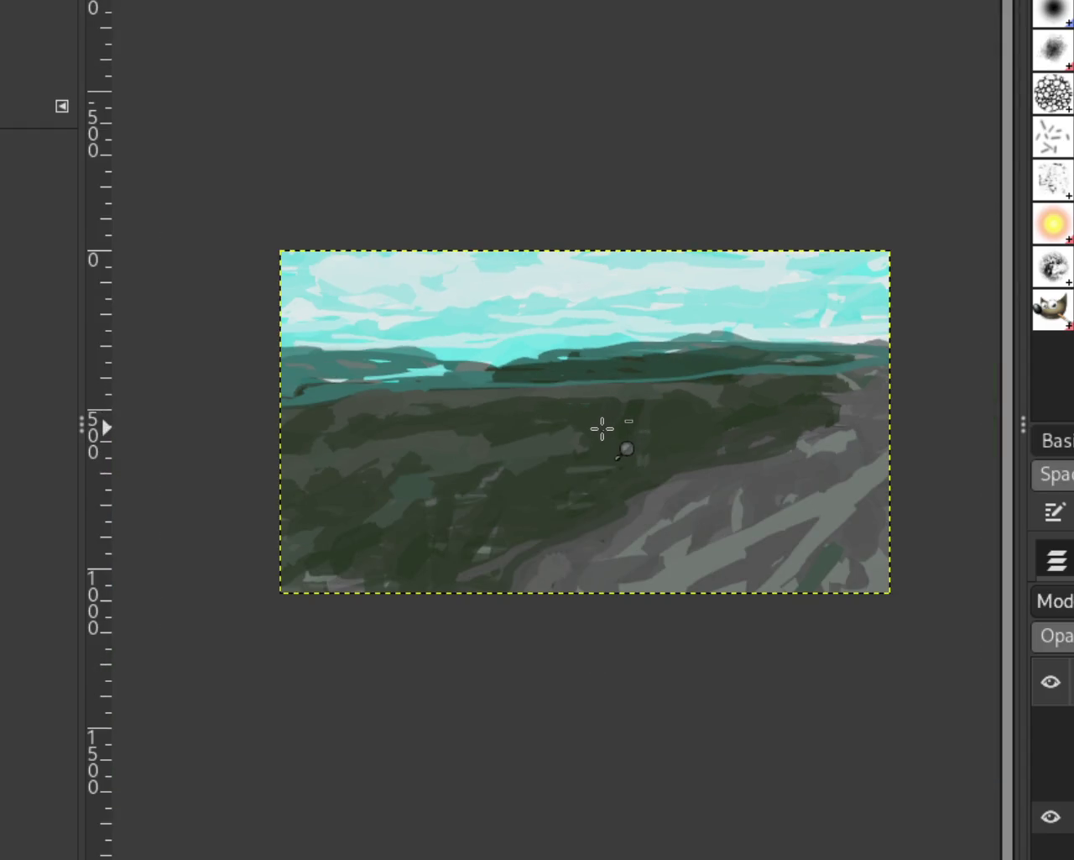
ctrl+click(604, 432)
ctrl+click(490, 417)
ctrl+click(465, 458)
click(377, 467)
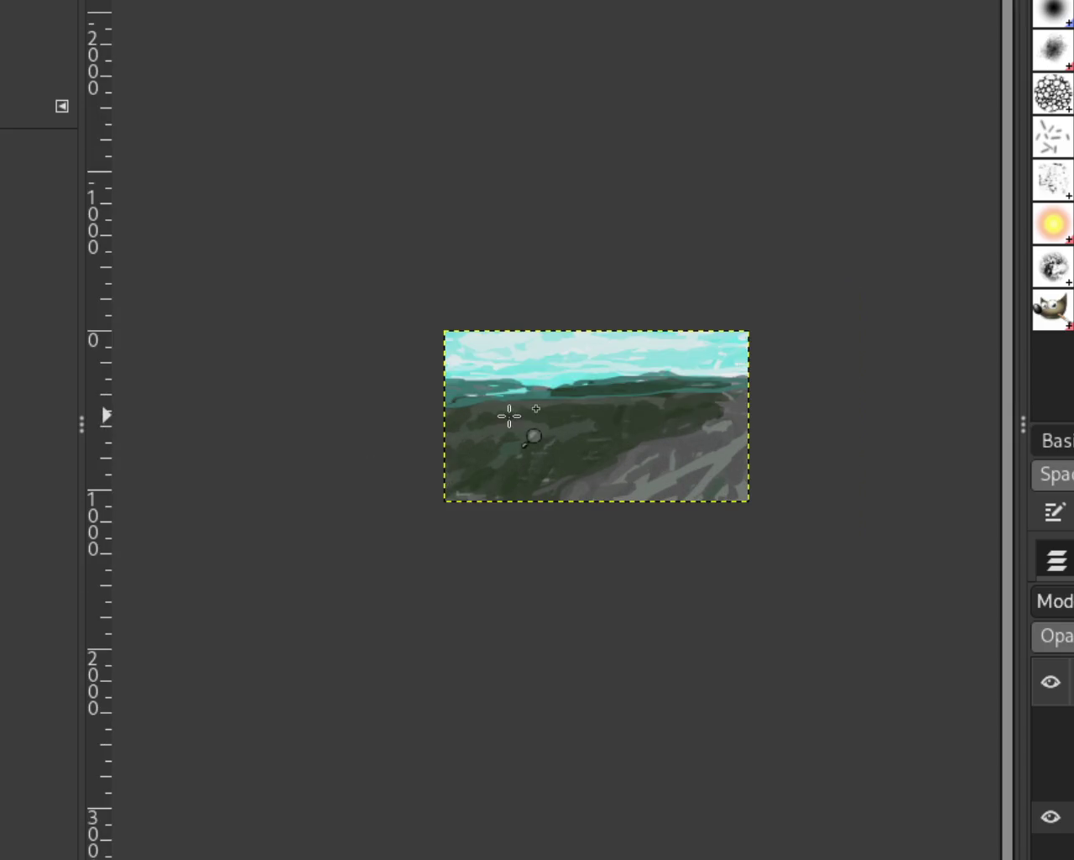
click(507, 413)
click(507, 413)
click(506, 413)
key(o)
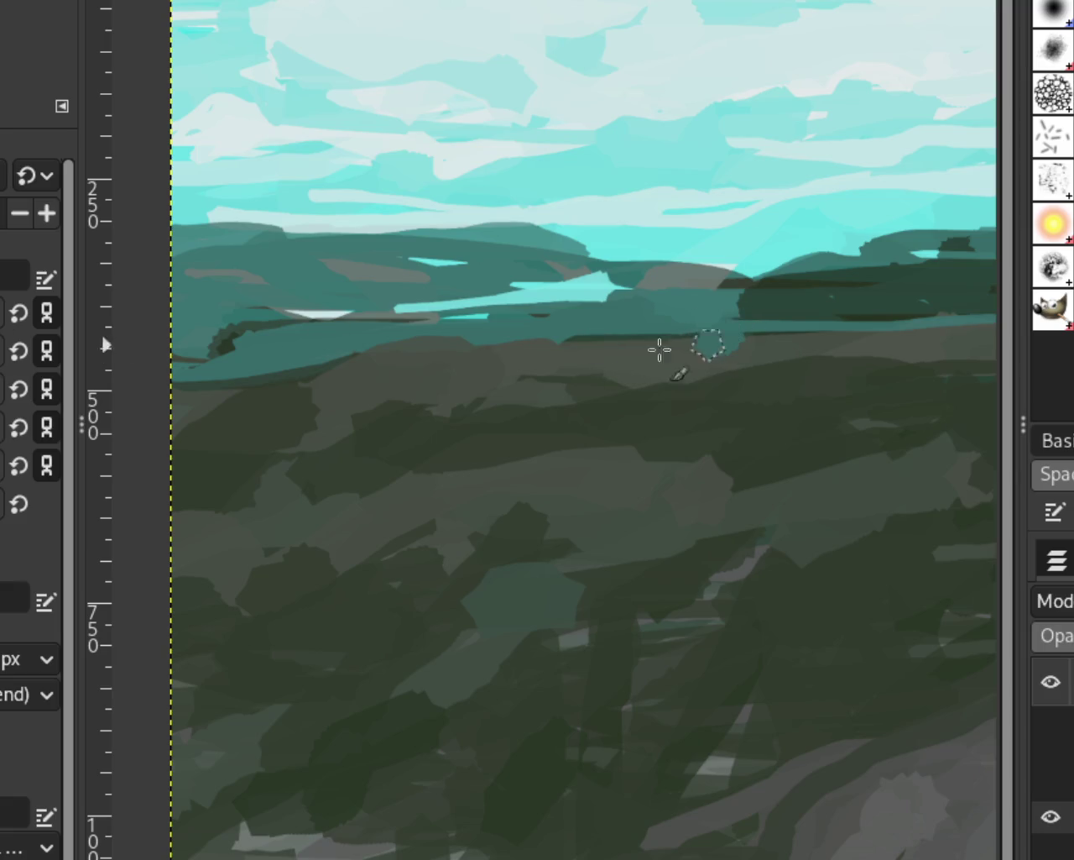
drag(660, 350, 281, 357)
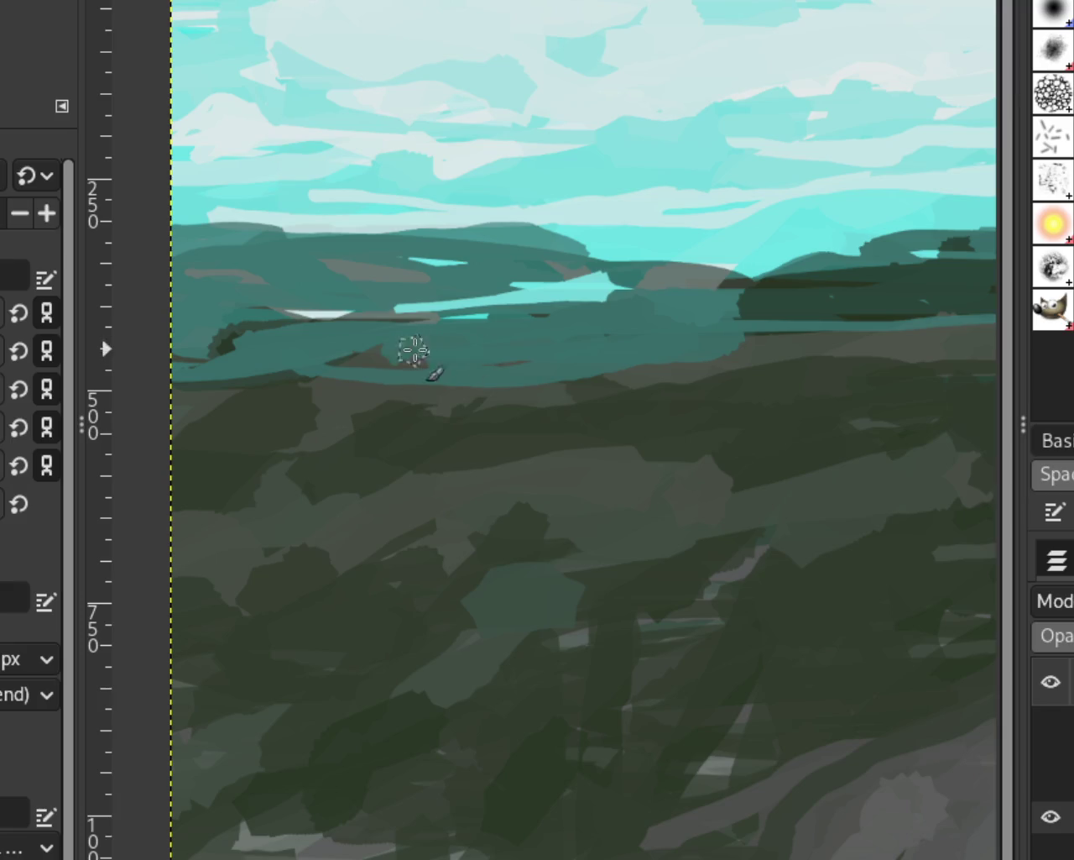
drag(451, 348, 576, 361)
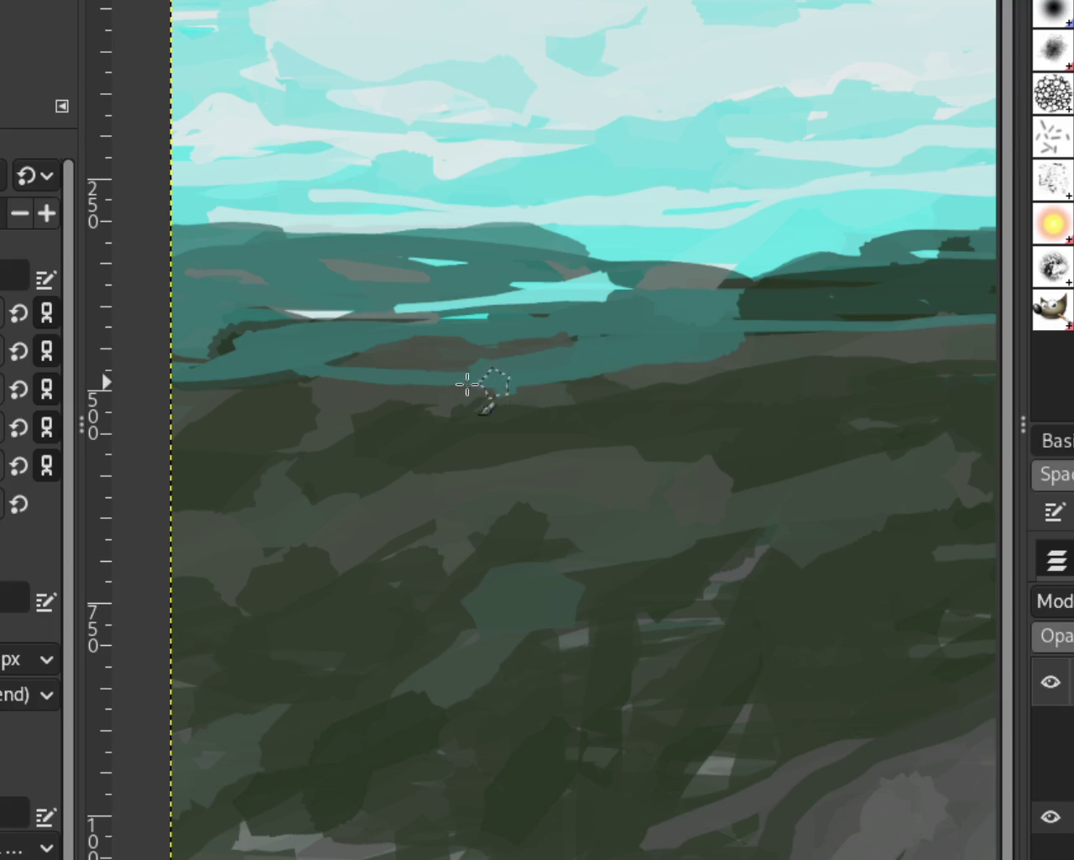
mouse_move(460, 389)
mouse_down()
mouse_move(115, 391)
mouse_move(311, 353)
mouse_move(157, 408)
mouse_up()
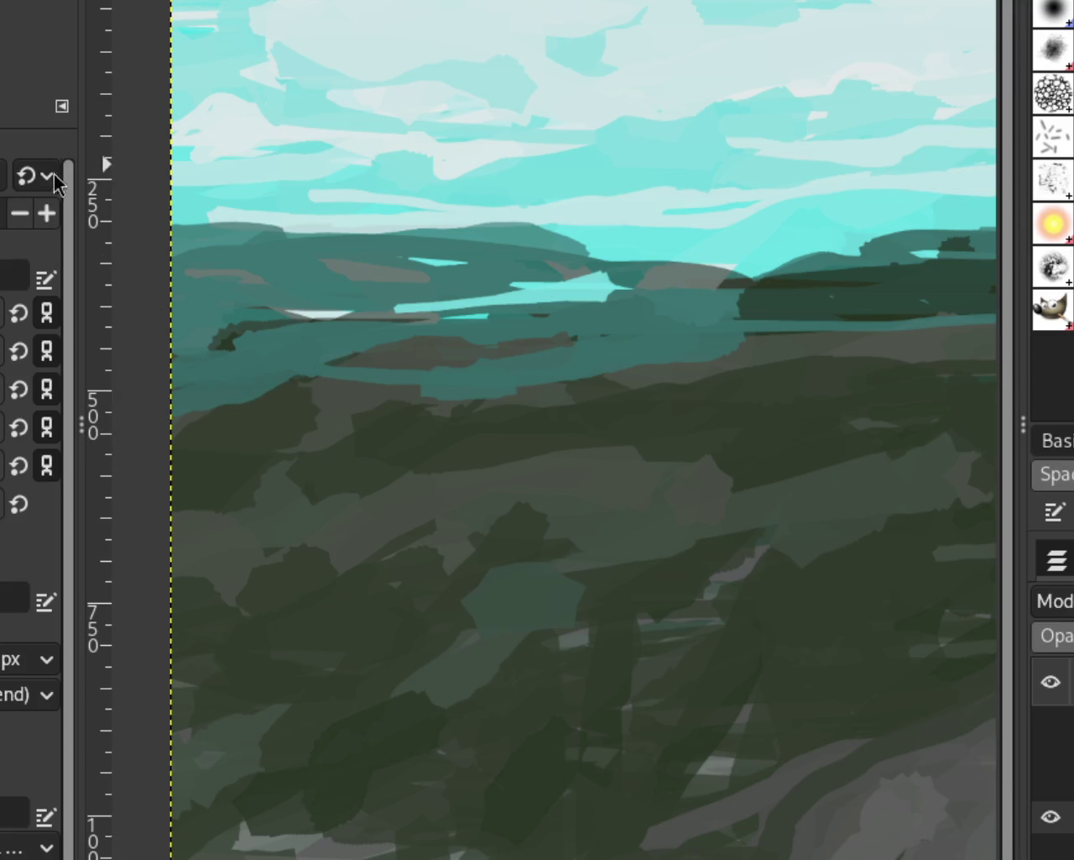
drag(433, 377, 191, 437)
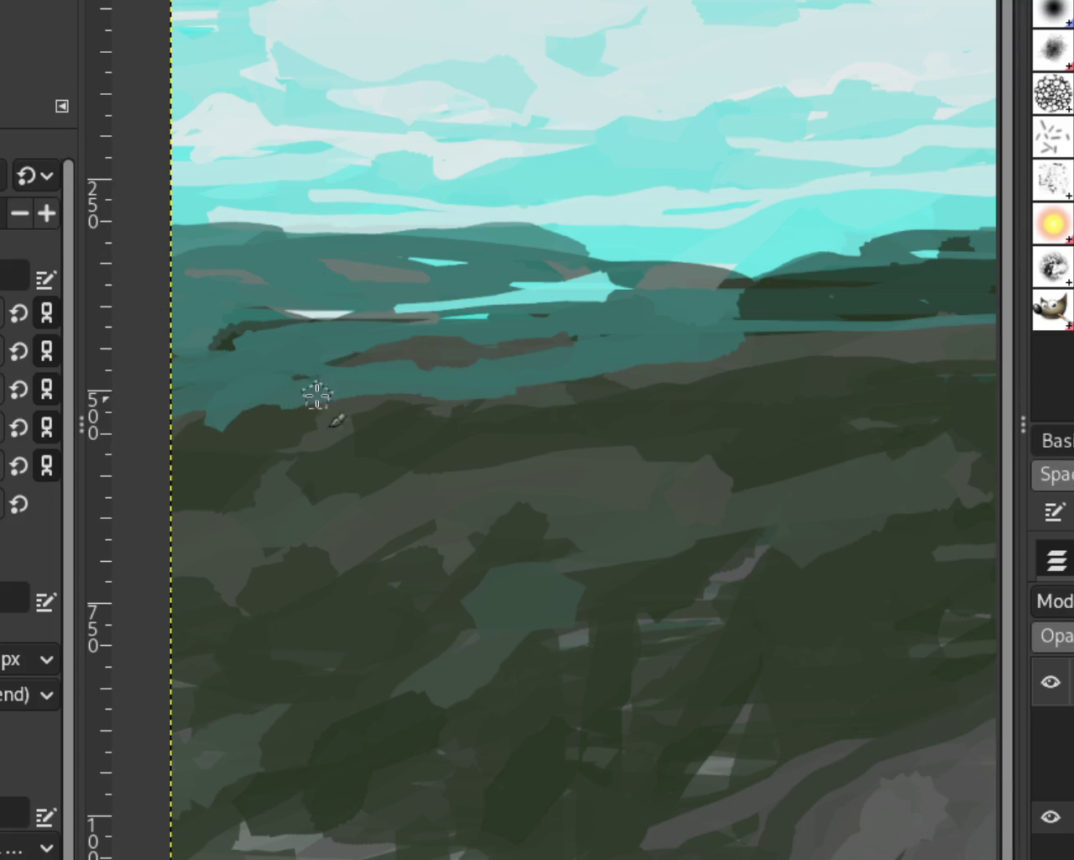
Undo trial dark strokes on the mid-band and repaint the mid-left band with teal
key(ctrl+z)
drag(224, 342, 448, 350)
key(ctrl+z)
mouse_move(231, 344)
mouse_down()
mouse_move(353, 337)
mouse_move(273, 337)
mouse_up()
key(ctrl+z)
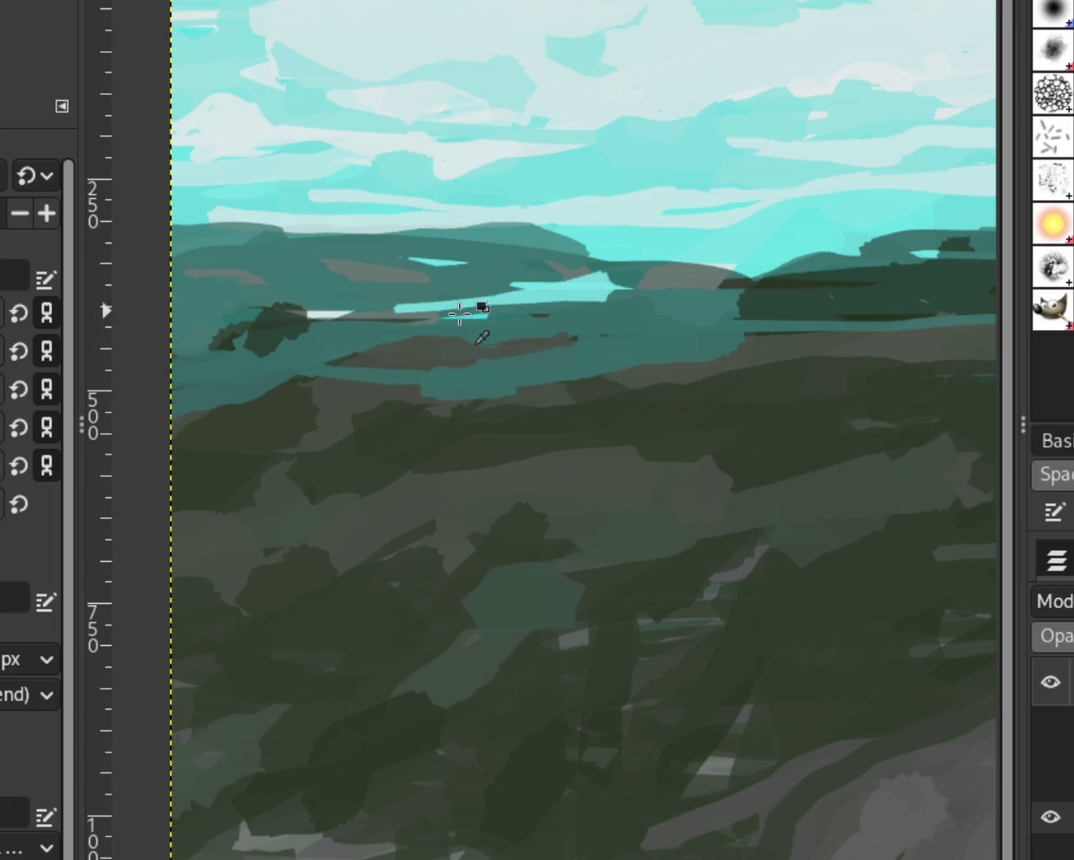
key(ctrl+z)
drag(445, 318, 240, 344)
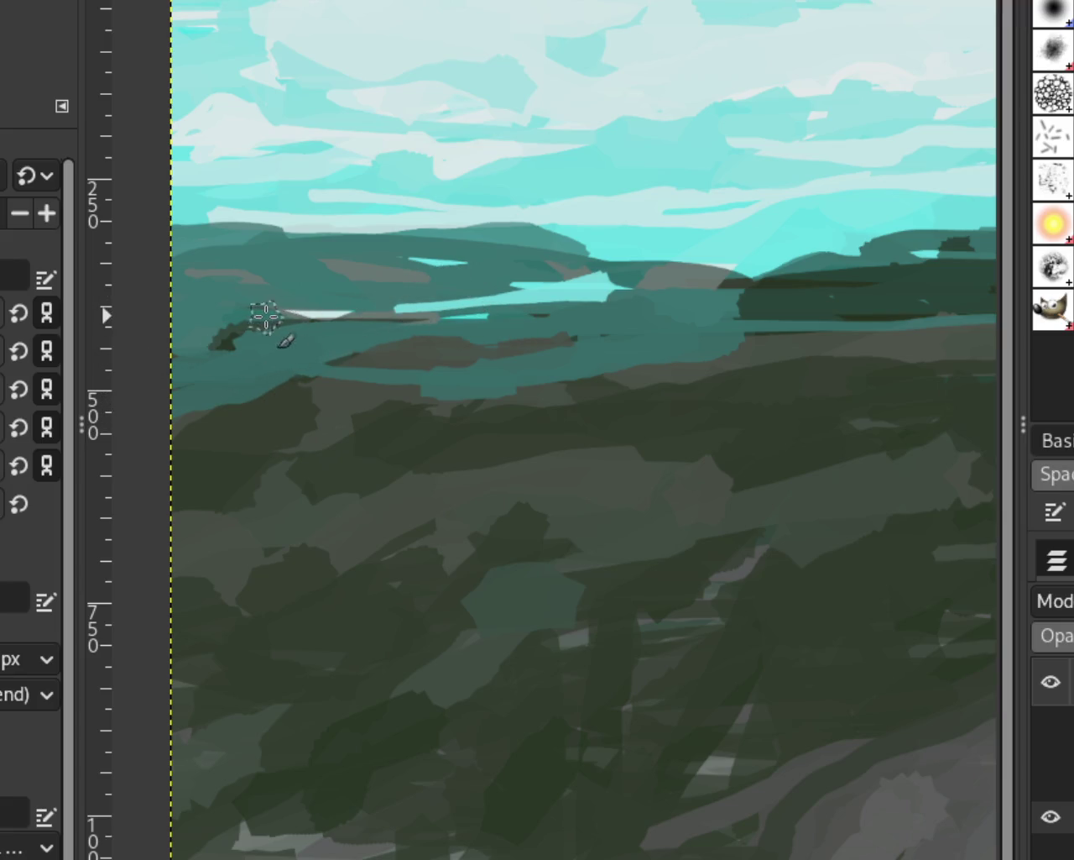
key(ctrl+z)
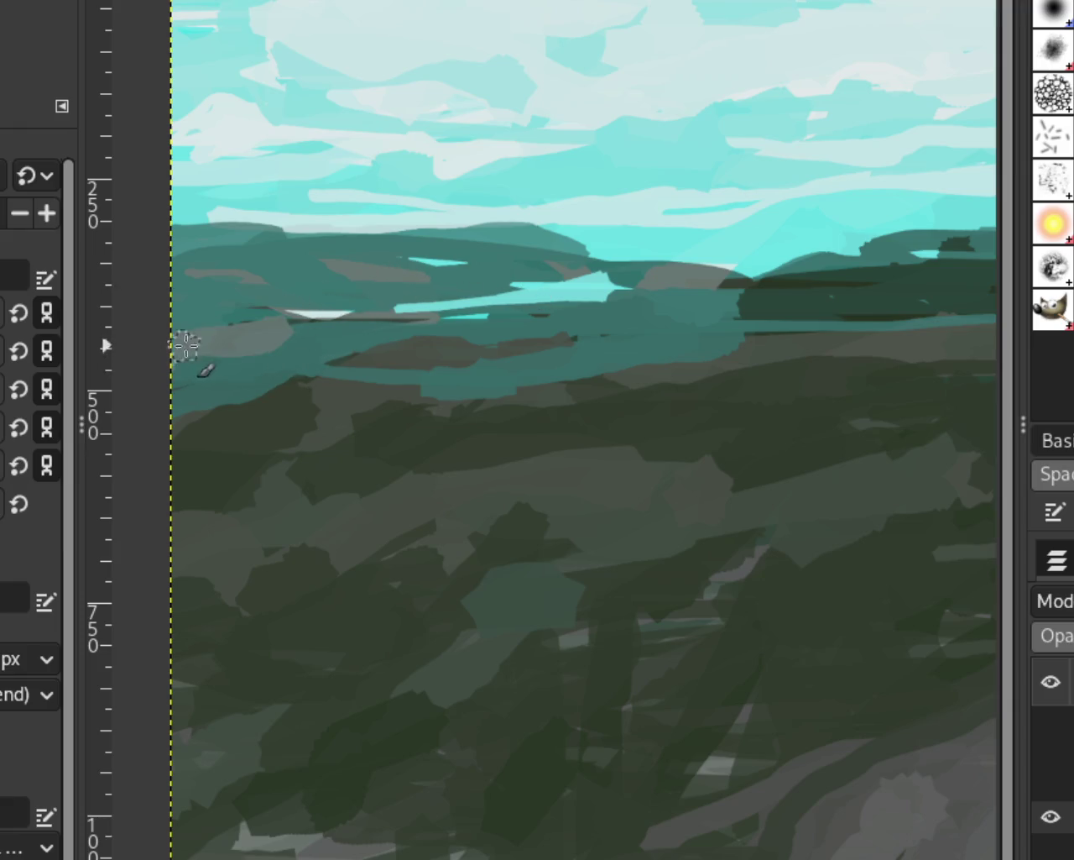
scroll(695, 319, down, 5)
scroll(664, 365, up, 1)
scroll(694, 353, down, 1)
scroll(604, 355, down, 1)
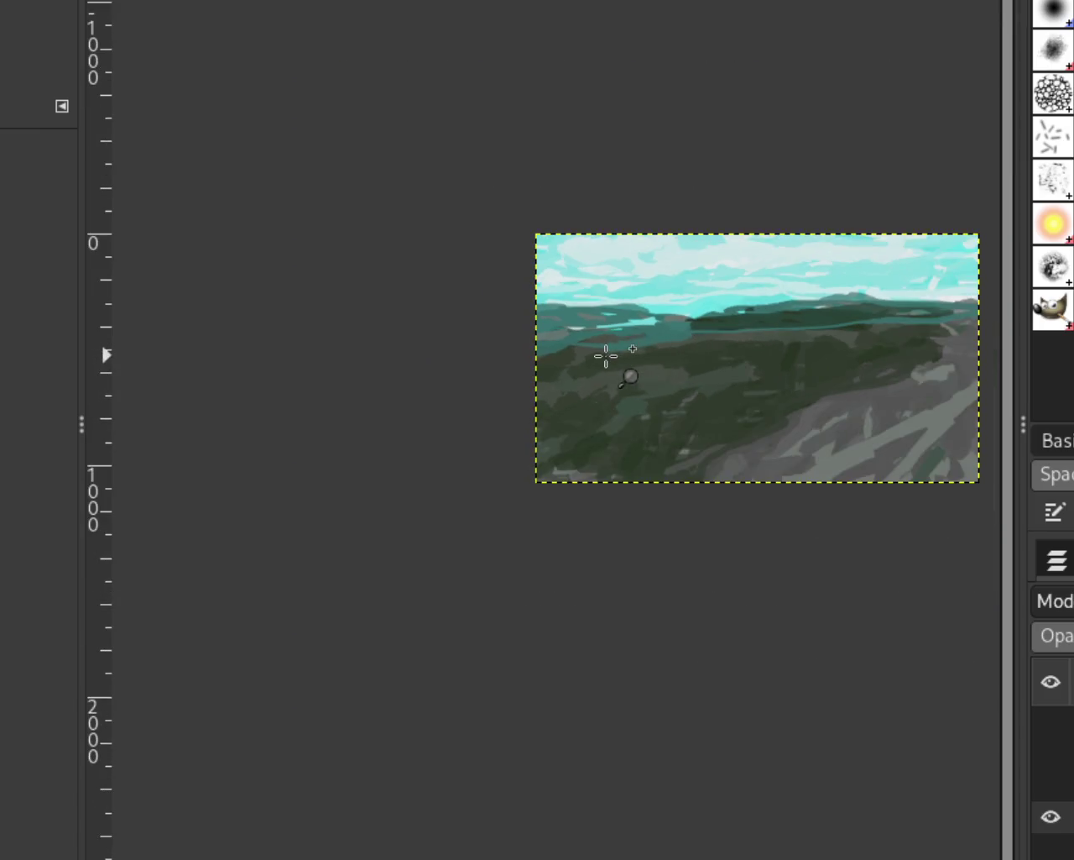
scroll(530, 336, up, 3)
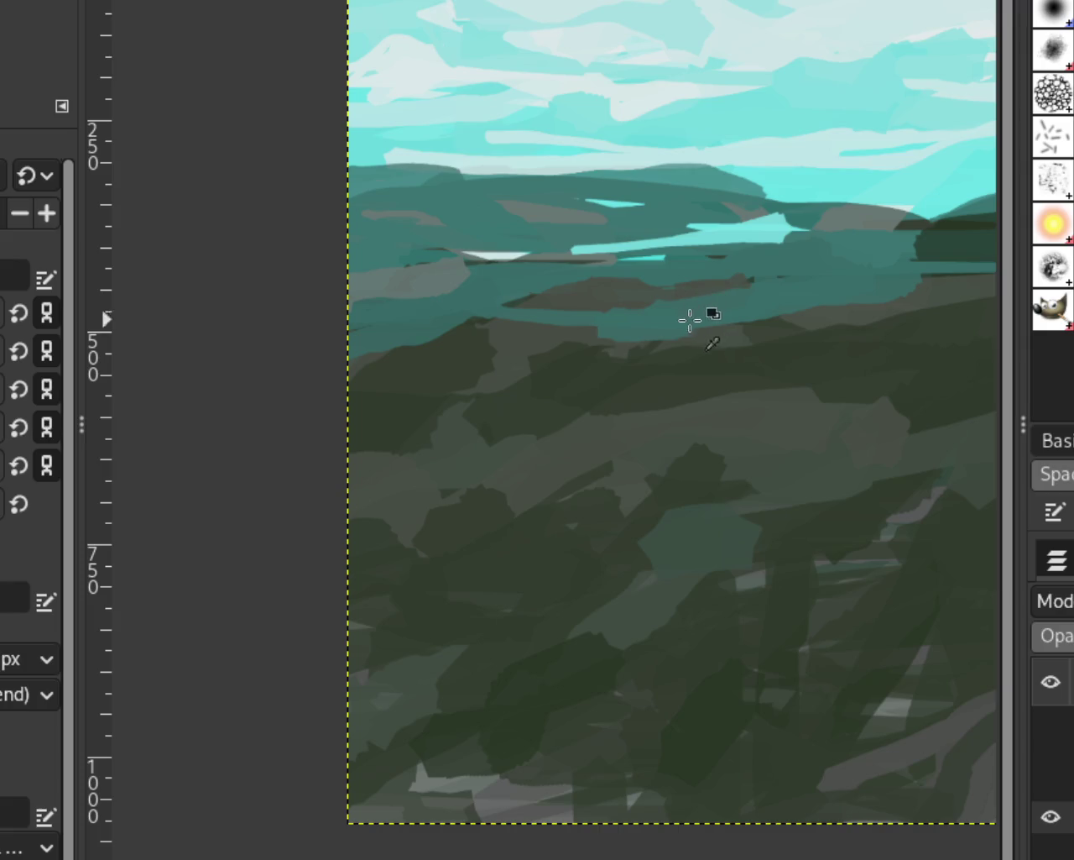
drag(622, 323, 115, 392)
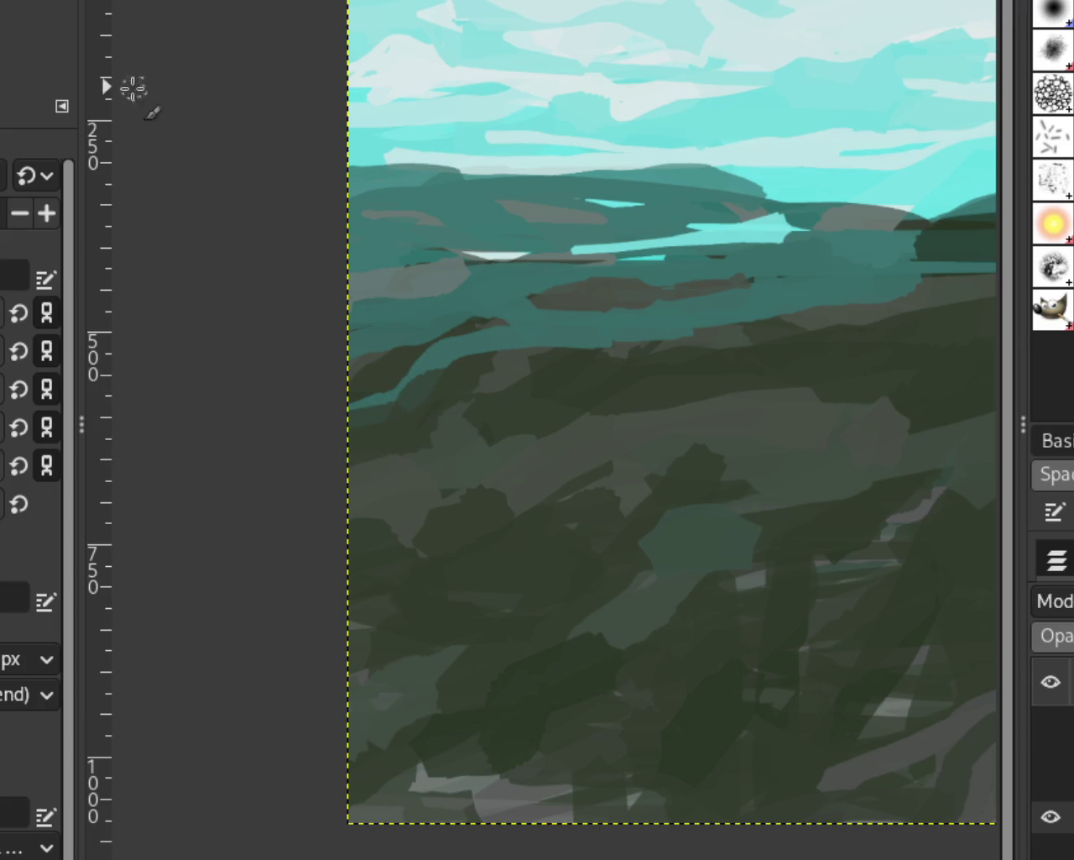
Extend the teal band across to the right edge of the painting
key(z)
scroll(579, 431, down, 5)
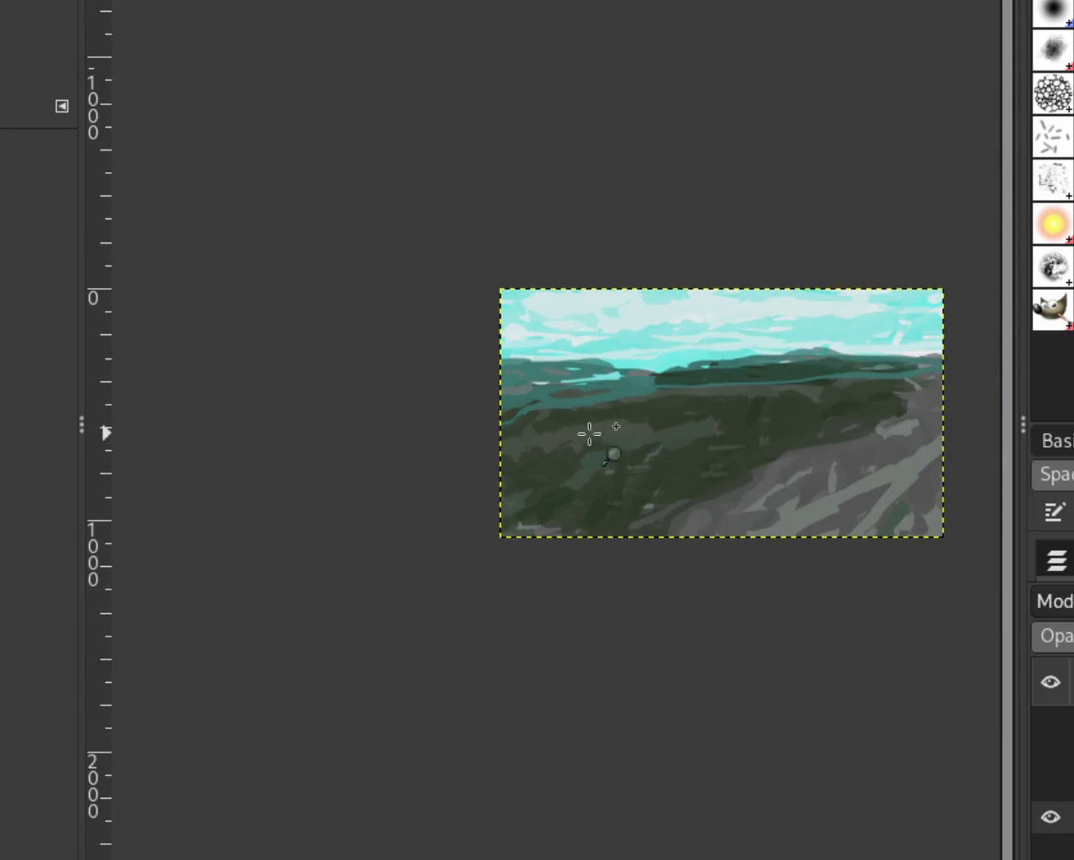
scroll(748, 427, up, 2)
scroll(613, 419, down, 1)
scroll(613, 420, up, 3)
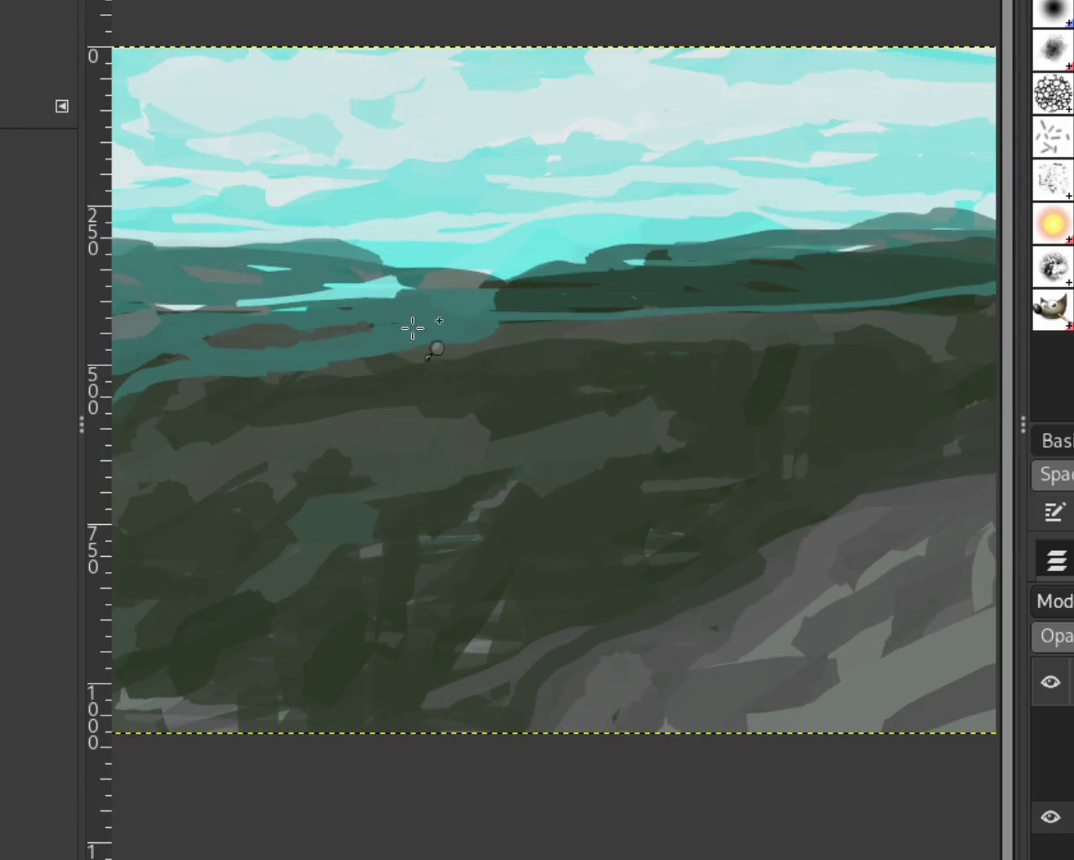
key(p)
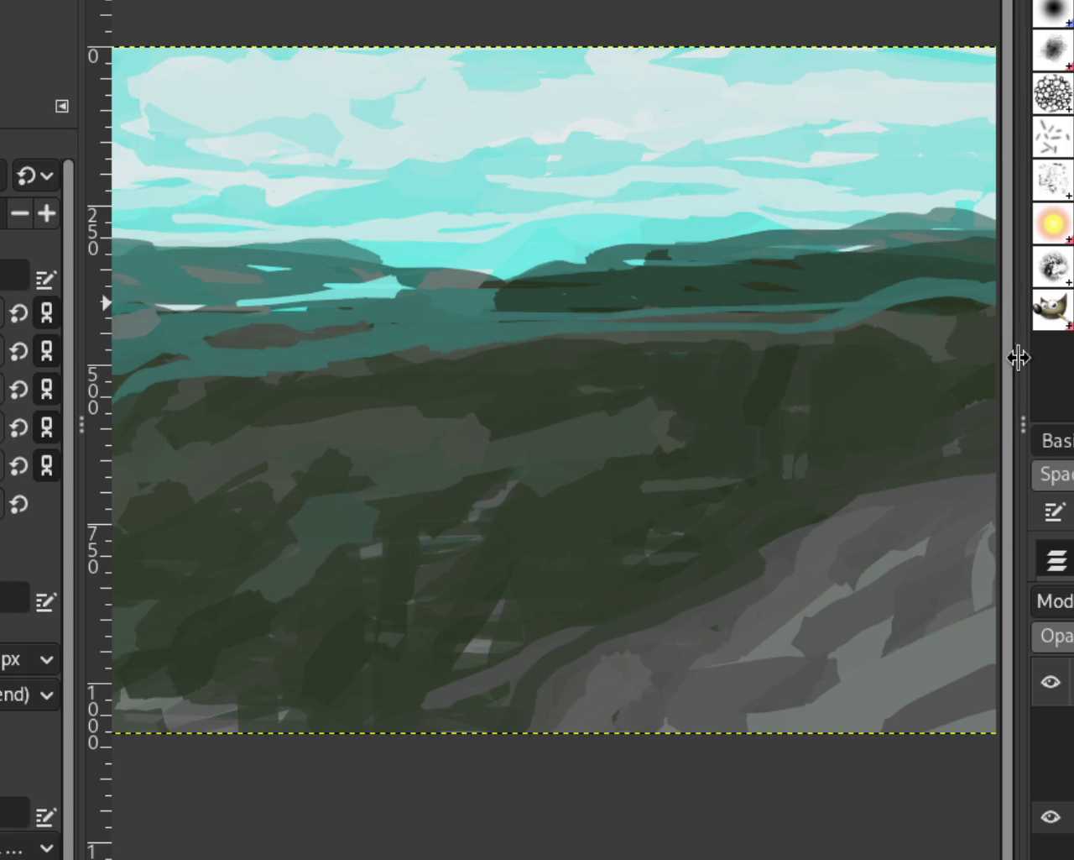
mouse_move(440, 345)
mouse_down()
mouse_move(986, 311)
mouse_move(908, 339)
mouse_up()
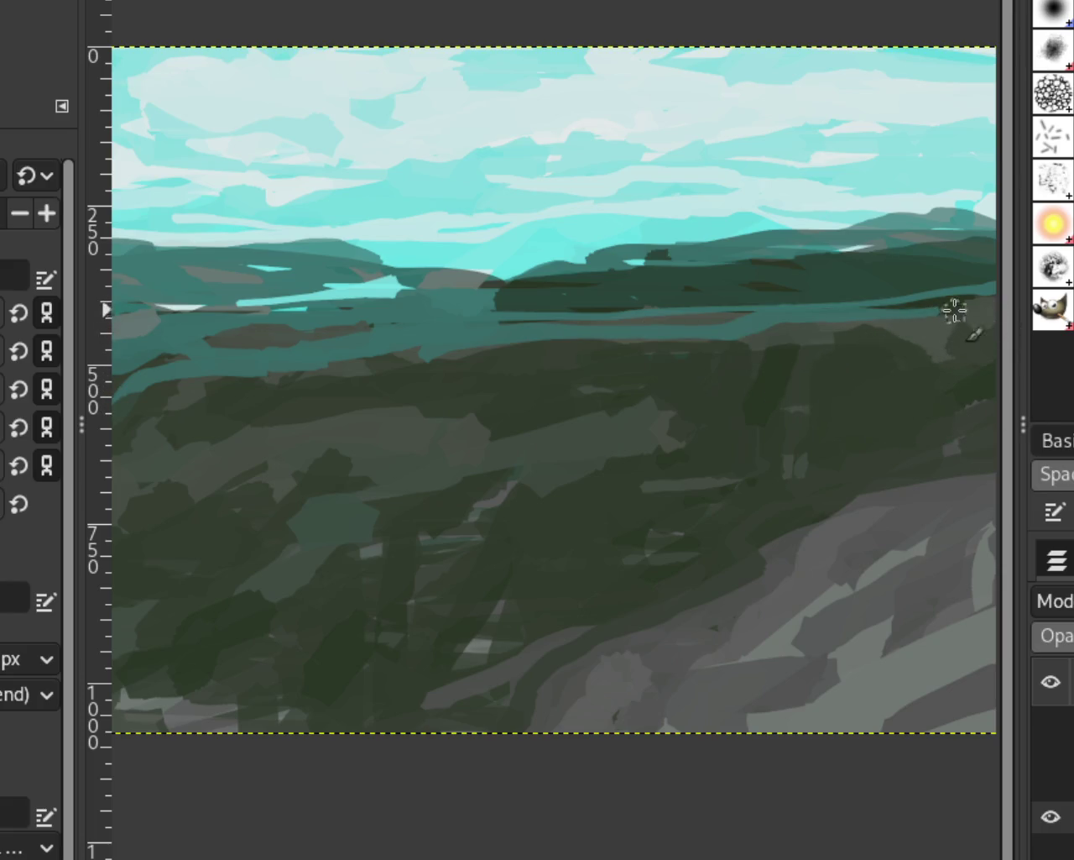
Add a dark green stroke over the right end of the teal band
drag(935, 299, 839, 309)
key(ctrl+z)
drag(959, 307, 877, 312)
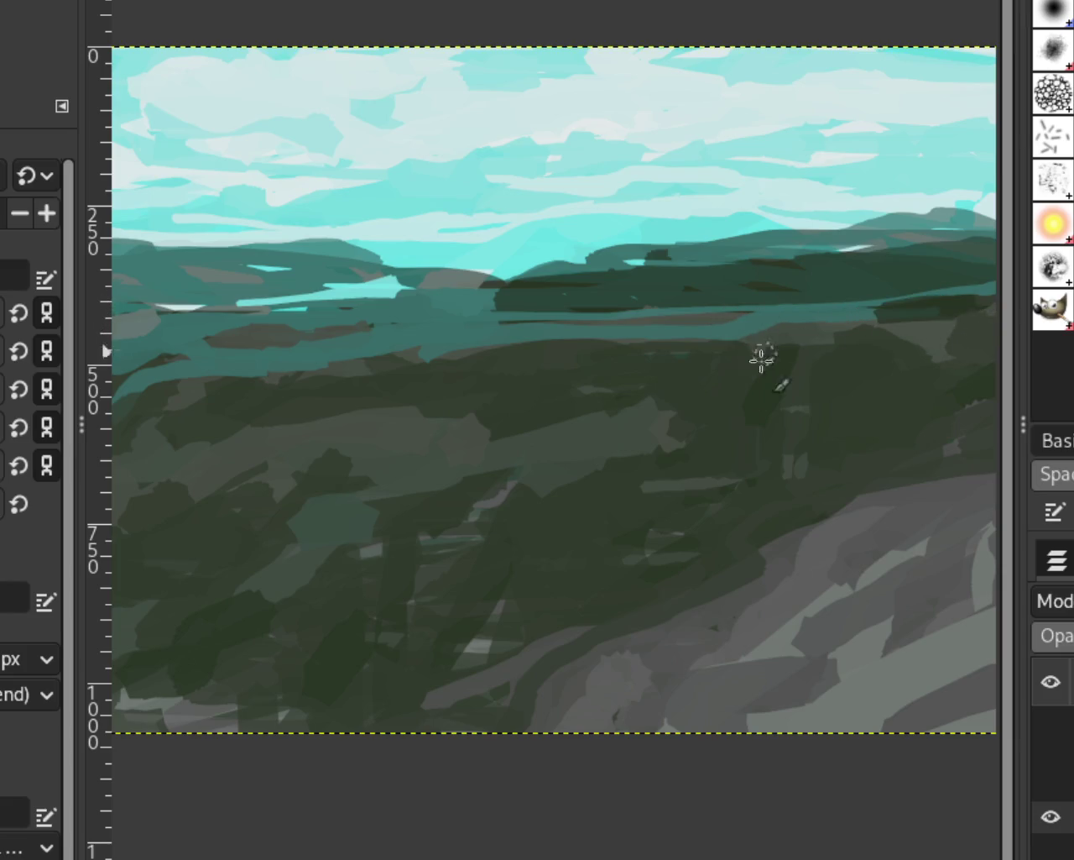
key(z)
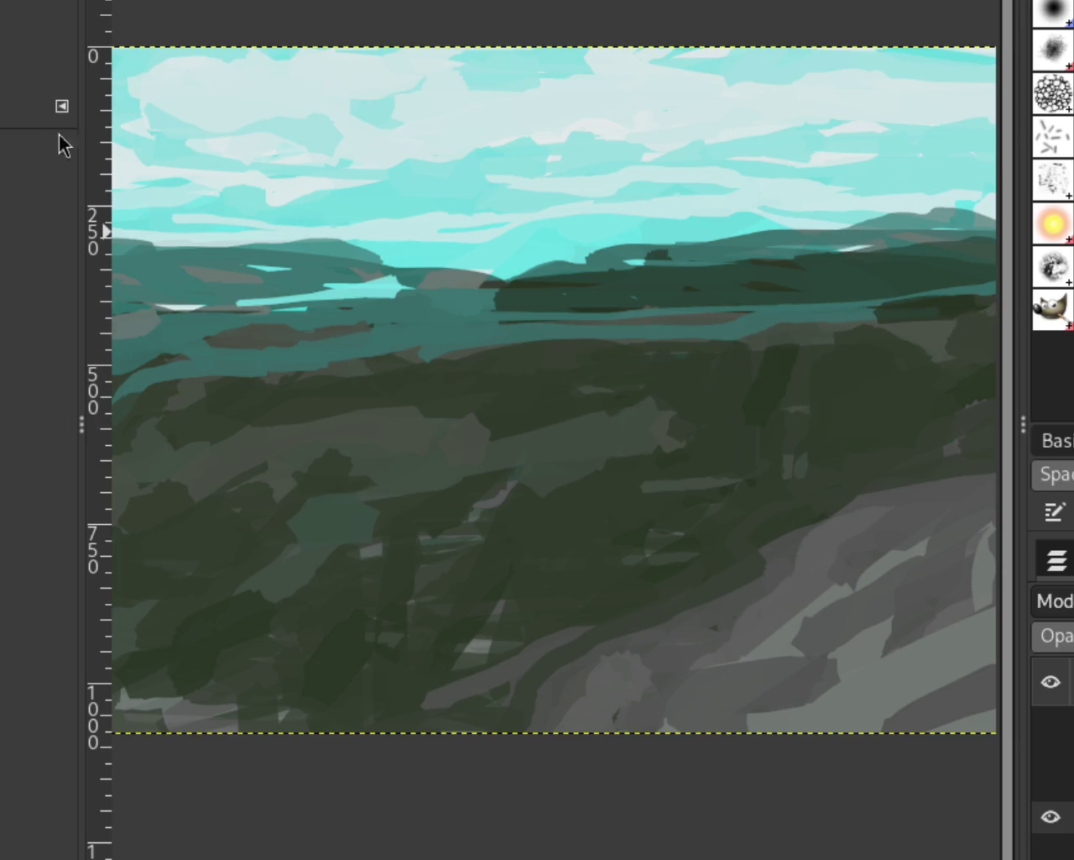
ctrl+click(474, 327)
ctrl+click(534, 366)
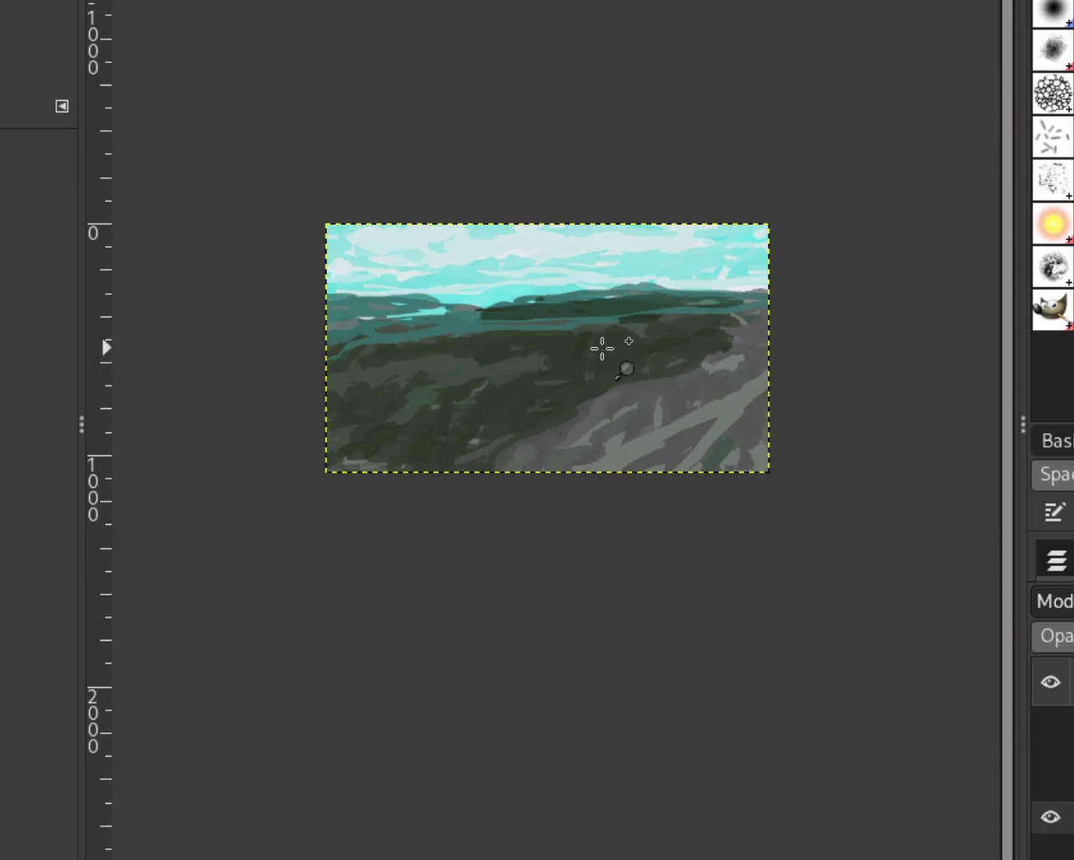
Paint a dark stroke along the far hills and cover a stray dark blob with teal
click(602, 347)
ctrl+click(604, 352)
ctrl+click(408, 307)
click(408, 307)
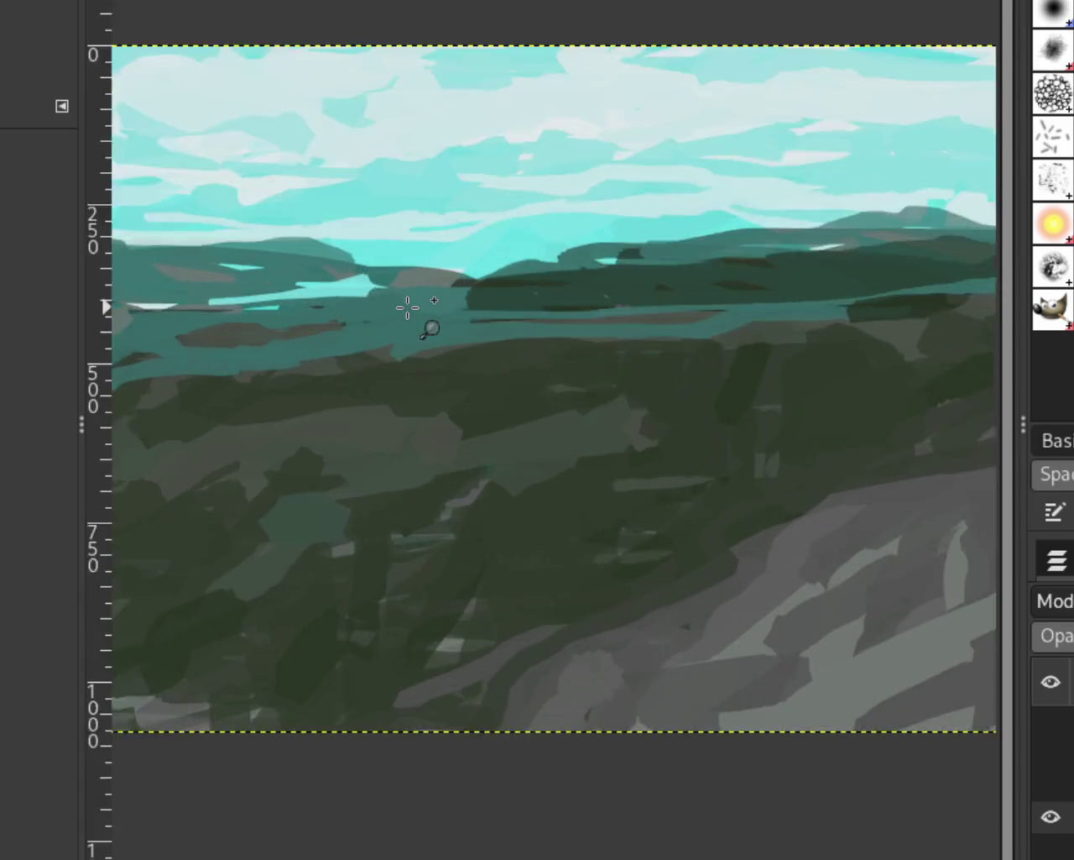
click(408, 307)
key(p)
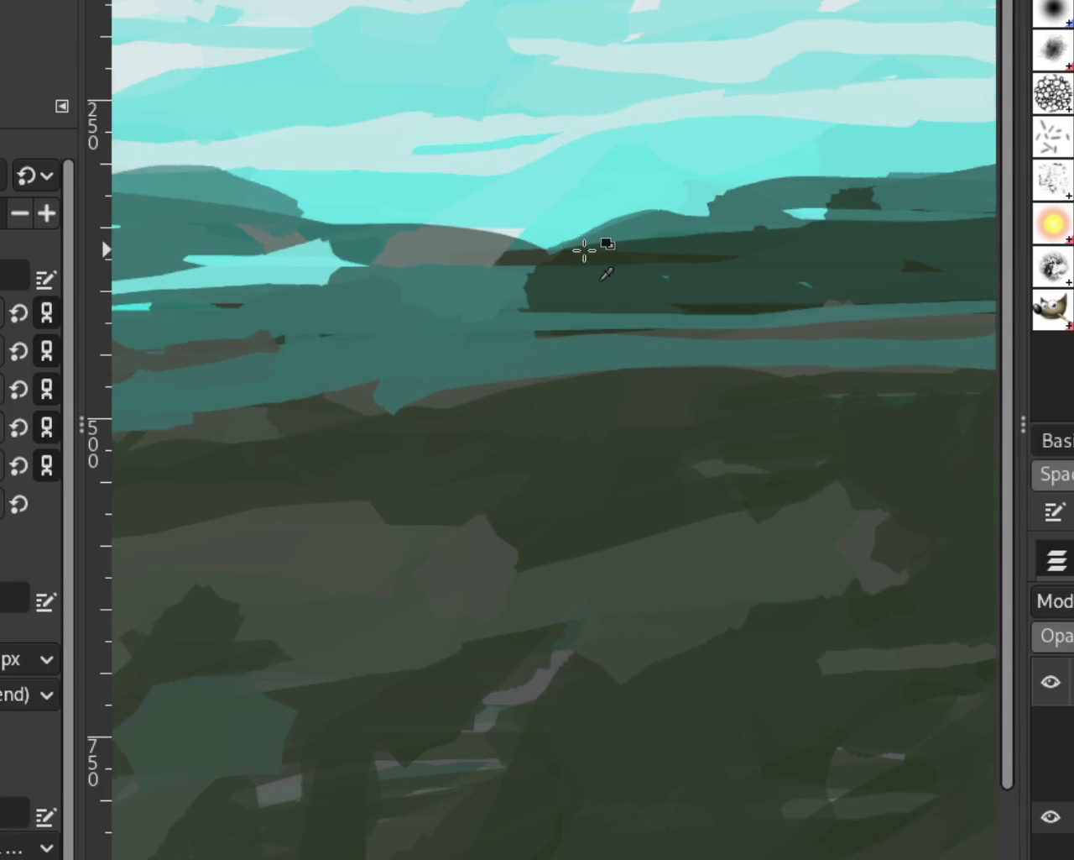
drag(594, 260, 473, 319)
key(ctrl+z)
mouse_move(624, 263)
mouse_down()
mouse_move(576, 293)
mouse_move(455, 306)
mouse_up()
key(ctrl+z)
drag(576, 276, 851, 299)
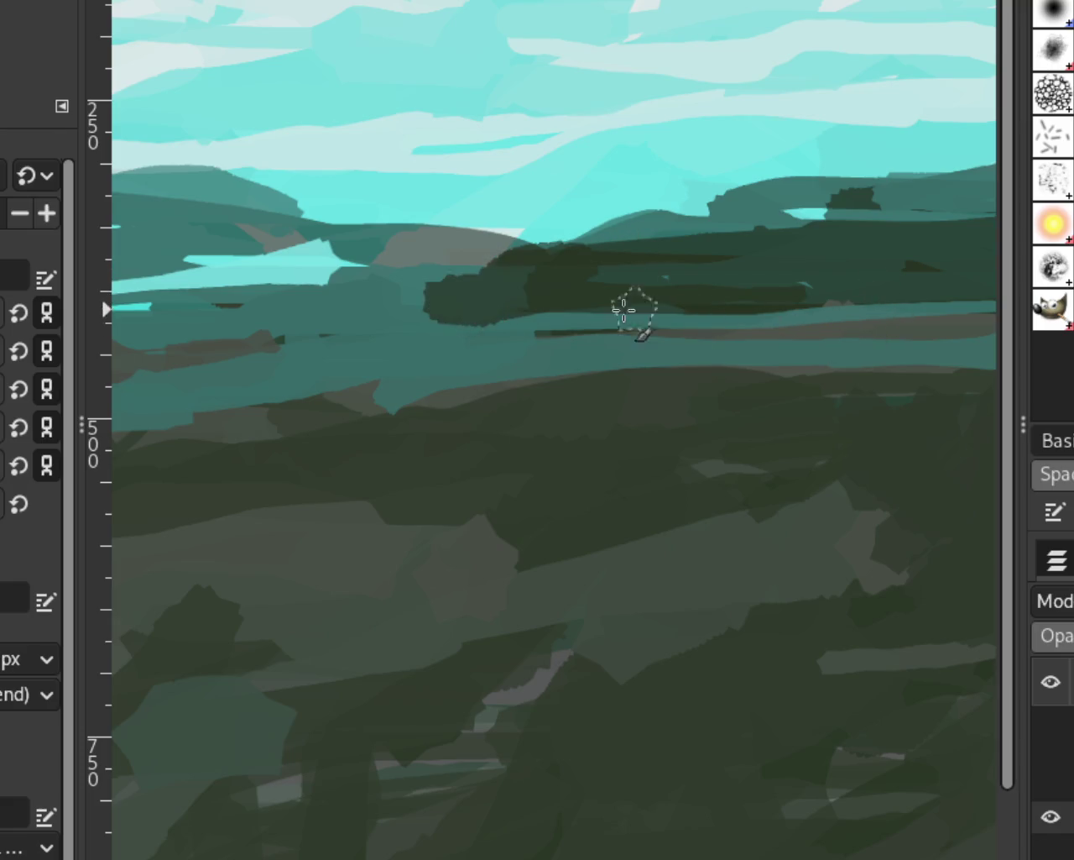
key(ctrl+z)
click(518, 291)
key(ctrl+z)
mouse_move(588, 294)
mouse_down()
mouse_move(471, 291)
mouse_move(756, 256)
mouse_up()
mouse_move(420, 285)
mouse_down()
mouse_move(443, 276)
mouse_move(503, 327)
mouse_move(665, 323)
mouse_move(392, 319)
mouse_up()
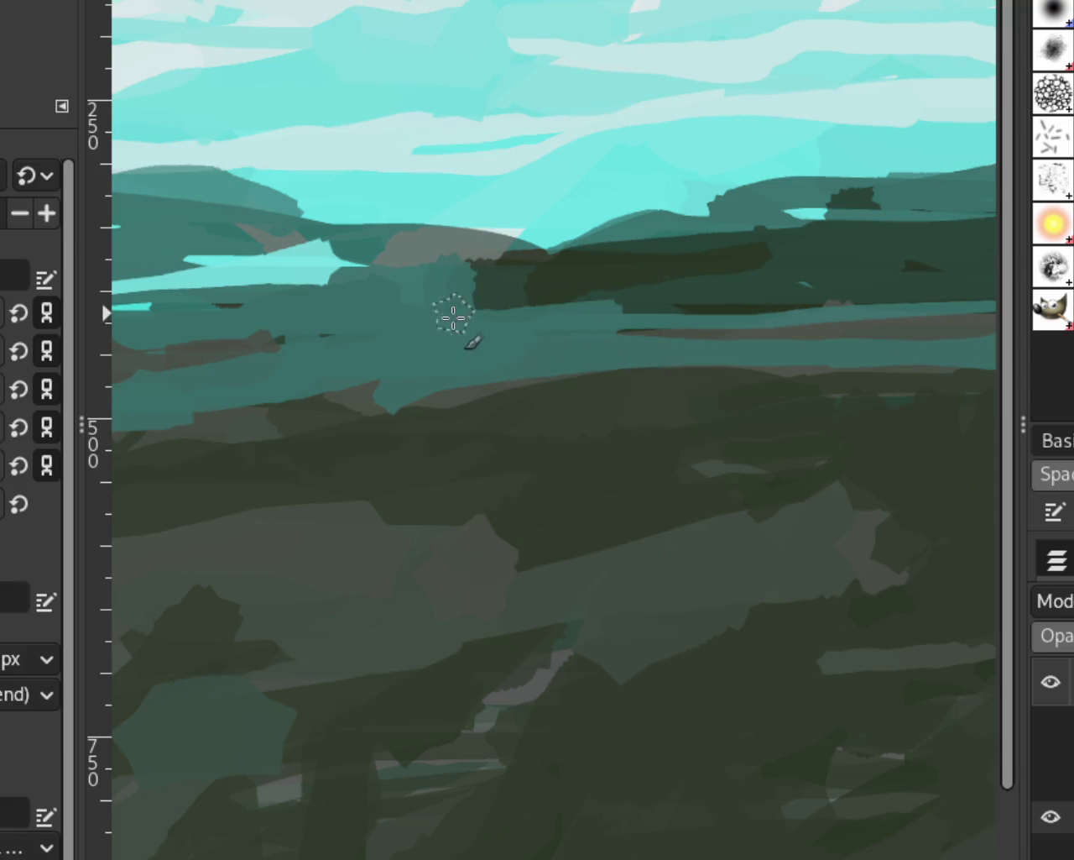
Paint a small dark tree clump in the distance and a grey-brown band across the middle ground
drag(621, 331, 552, 319)
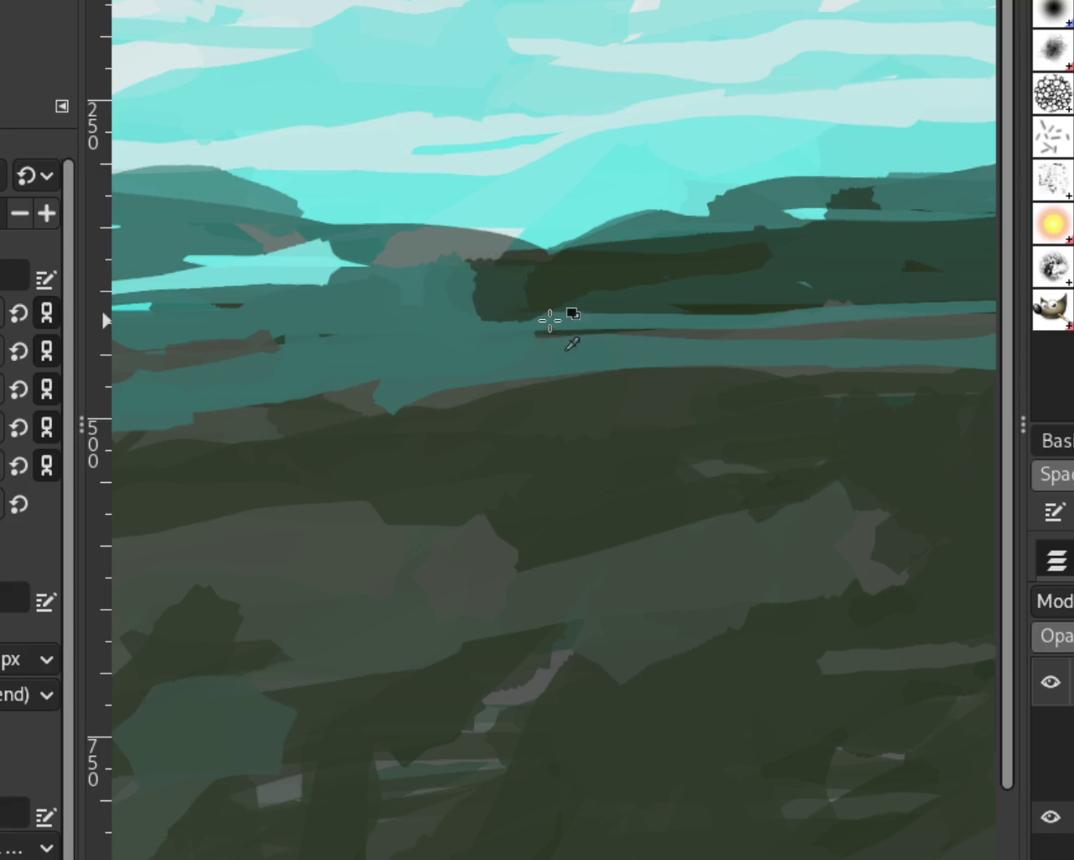
drag(470, 285, 578, 329)
mouse_move(495, 338)
mouse_down()
mouse_move(408, 324)
mouse_move(570, 319)
mouse_move(419, 300)
mouse_move(452, 384)
mouse_up()
drag(460, 284, 478, 296)
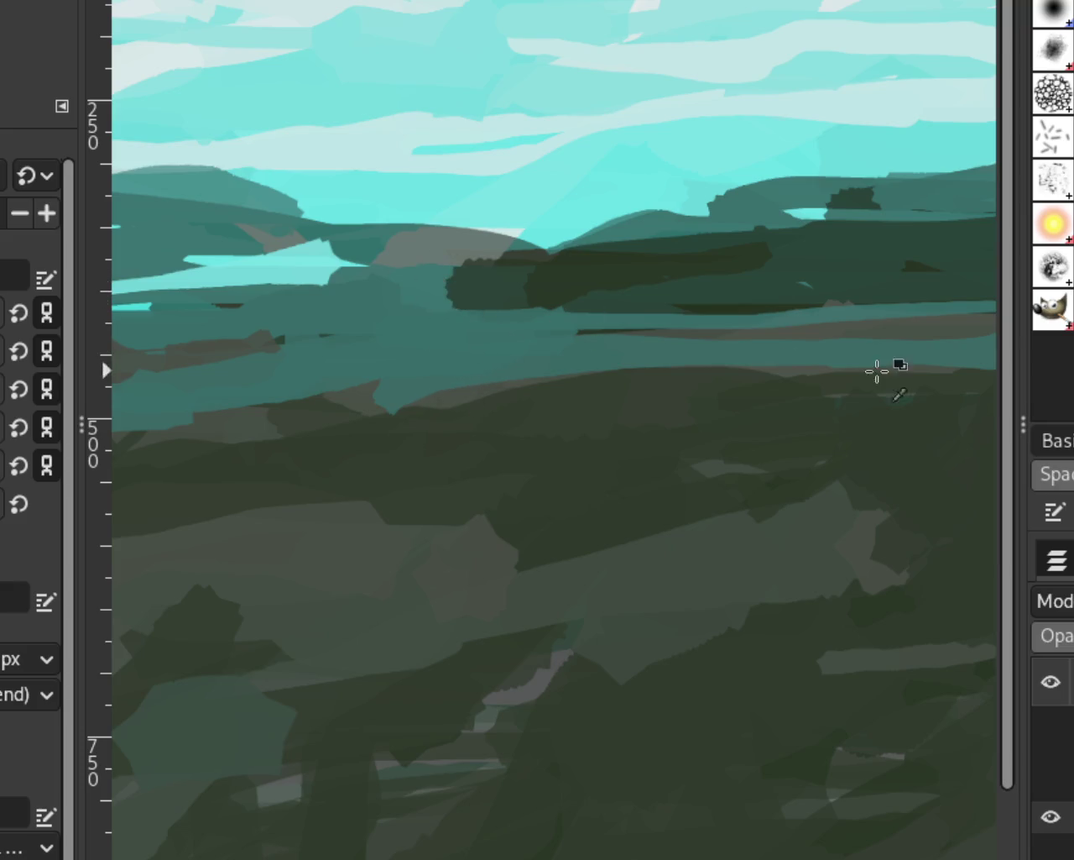
ctrl+click(854, 336)
drag(652, 346, 287, 365)
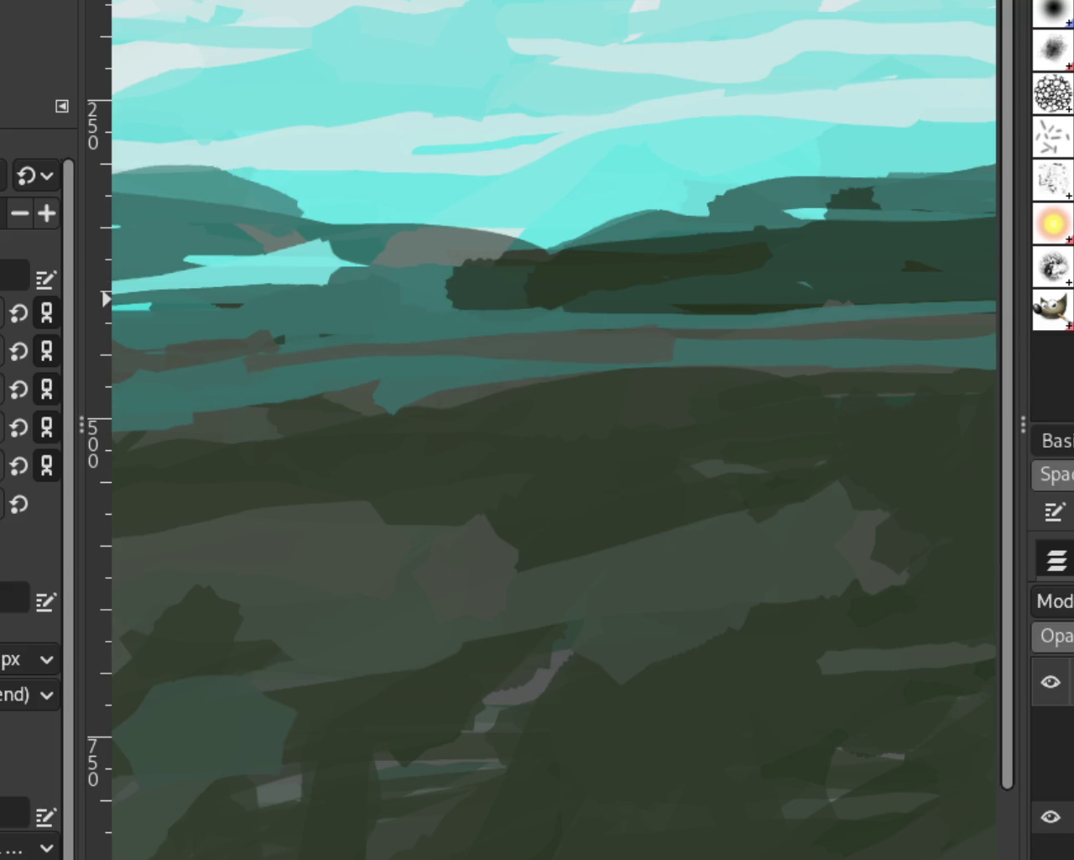
Paint teal over the brownish streak along the distant hills
key(z)
ctrl+click(377, 280)
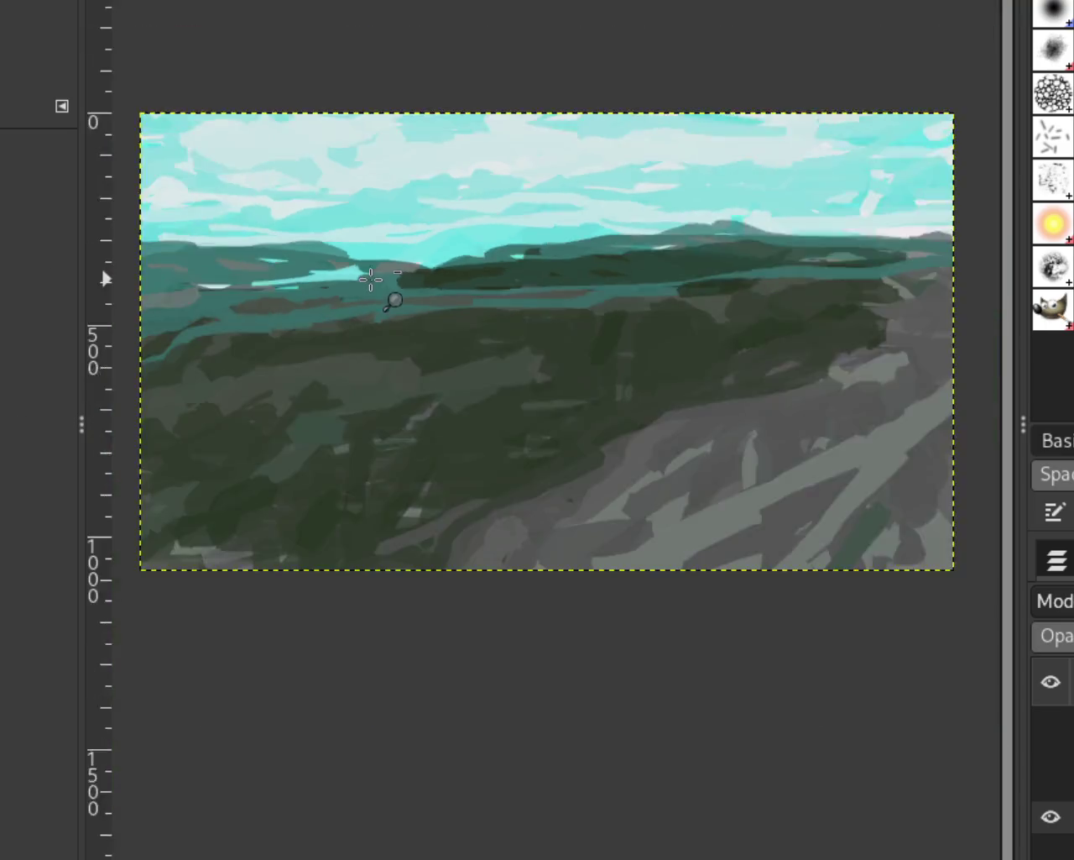
ctrl+click(293, 336)
click(294, 335)
click(294, 336)
key(p)
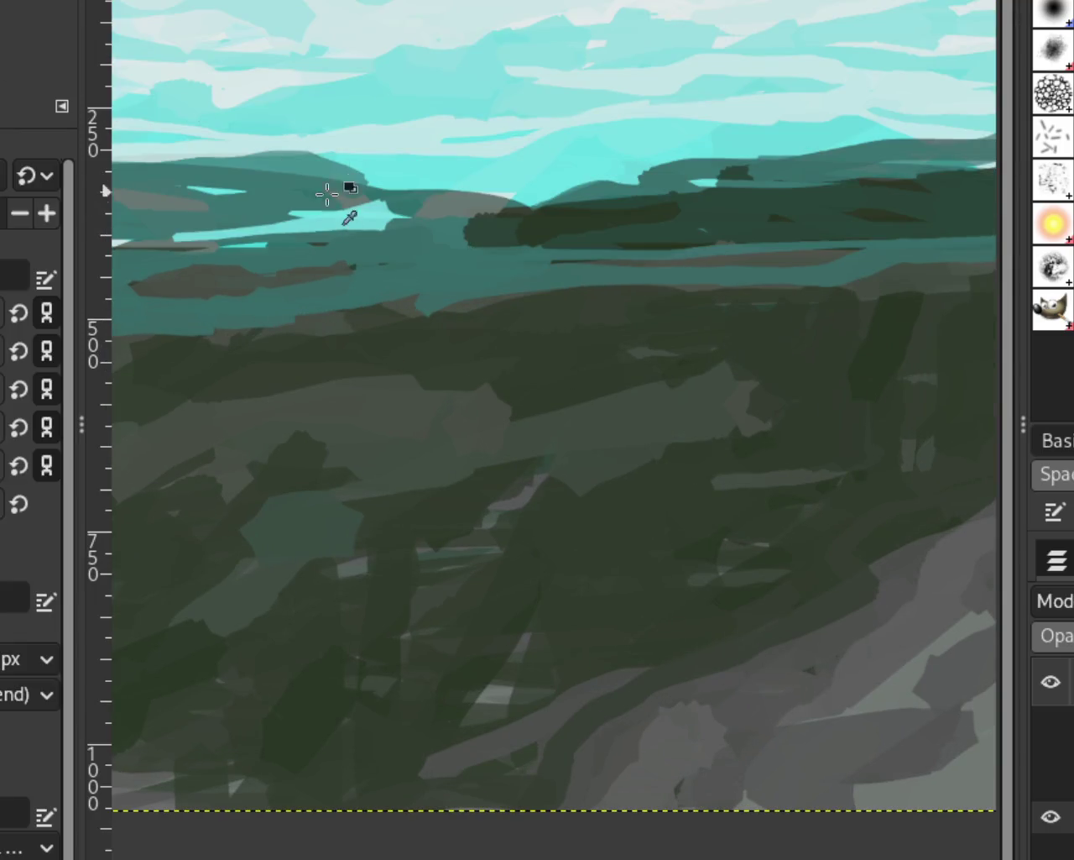
drag(528, 262, 714, 256)
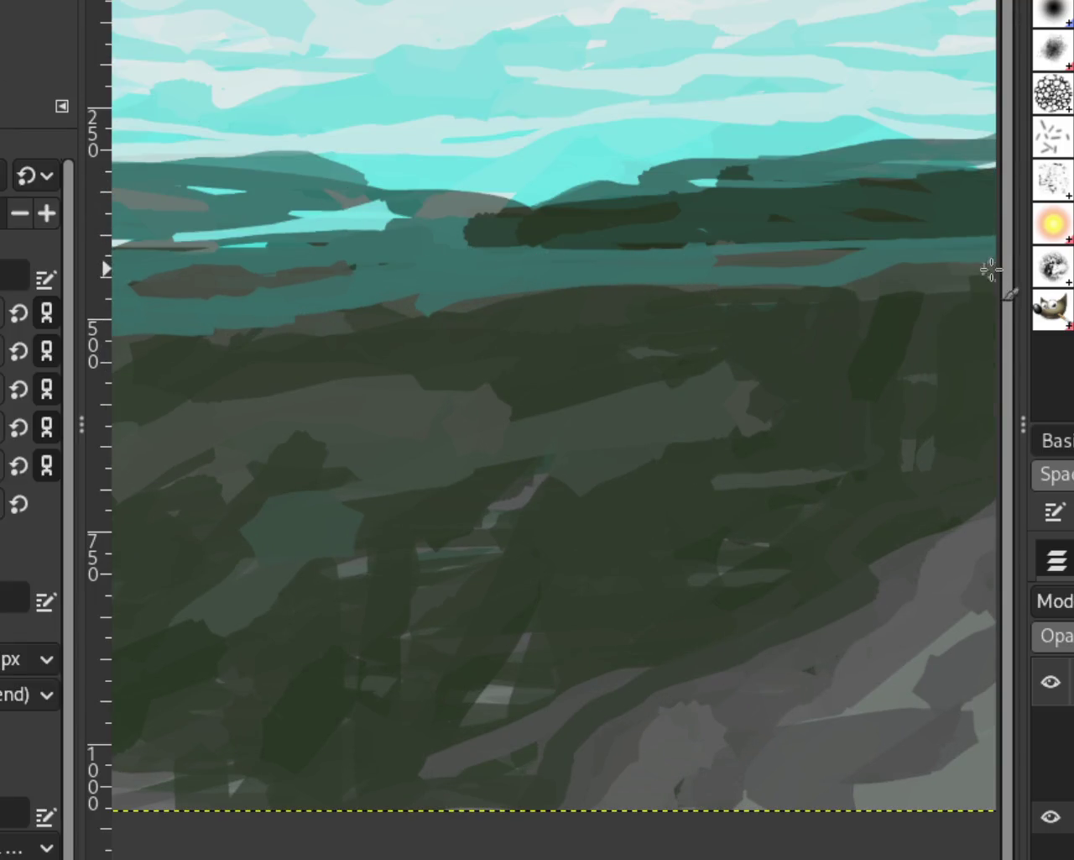
drag(852, 257, 726, 259)
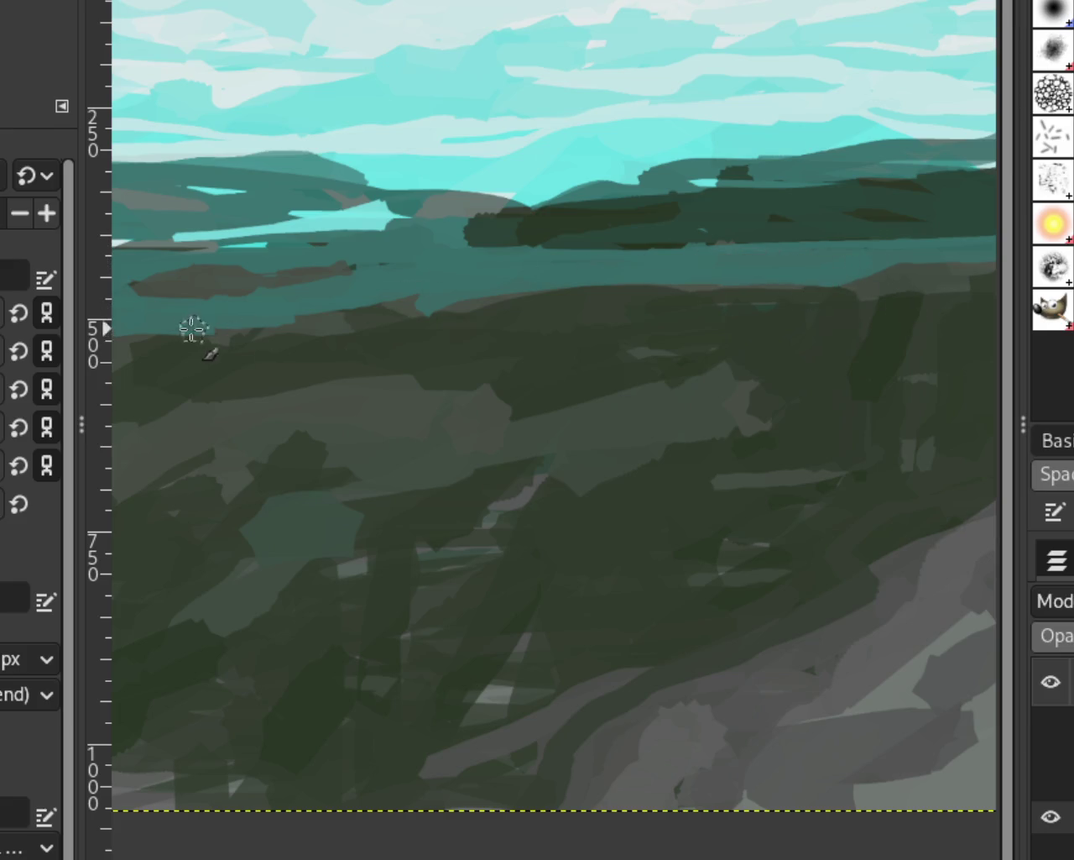
key(z)
ctrl+click(456, 276)
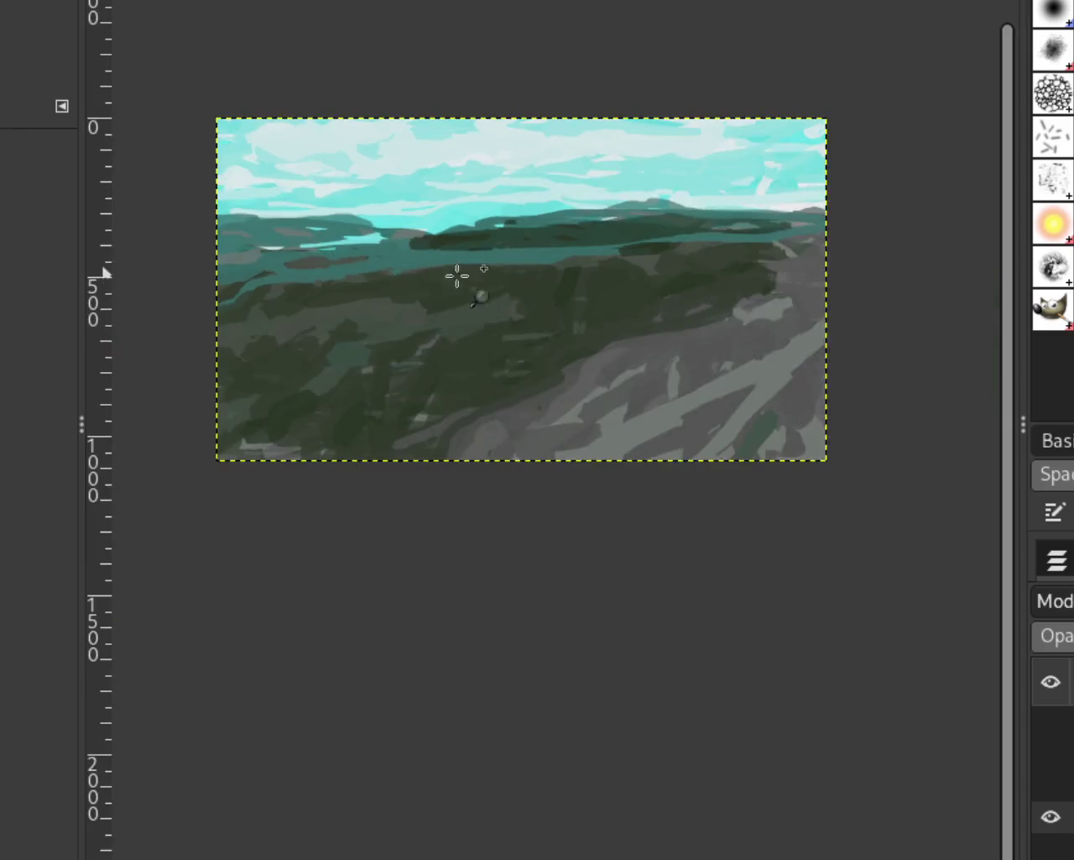
click(504, 288)
ctrl+click(676, 283)
click(690, 270)
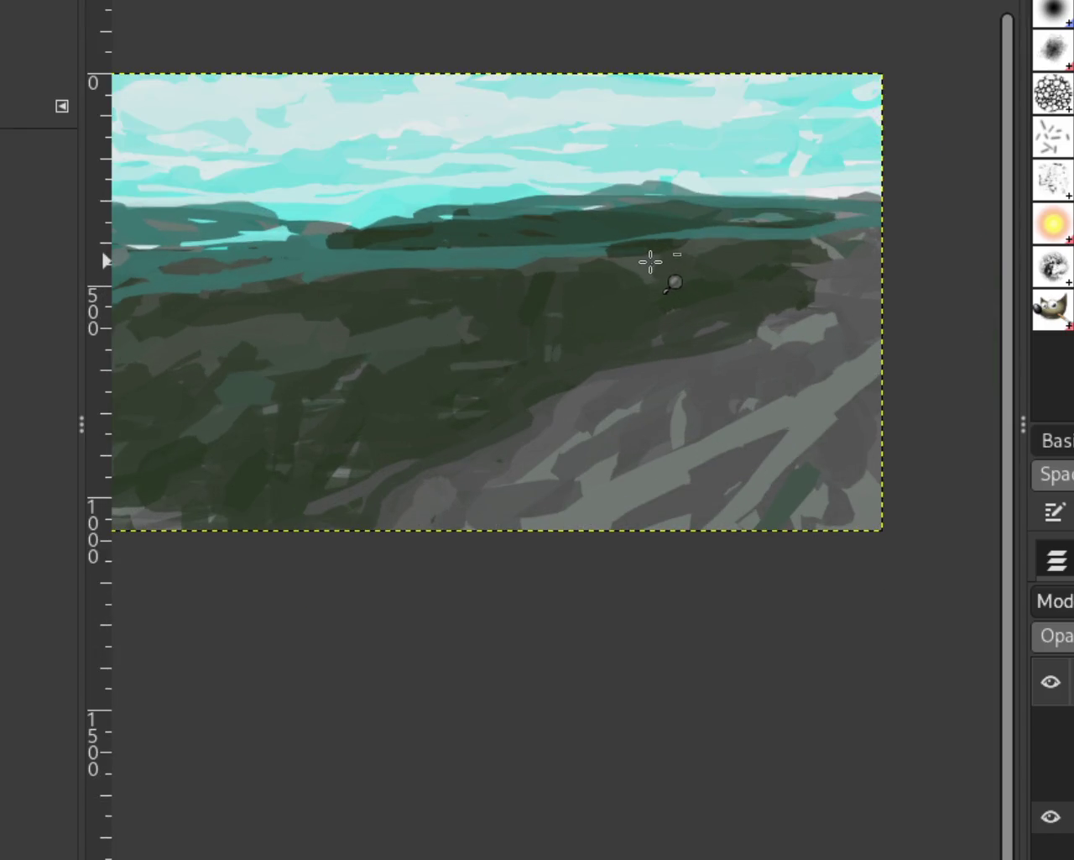
ctrl+click(651, 263)
click(349, 278)
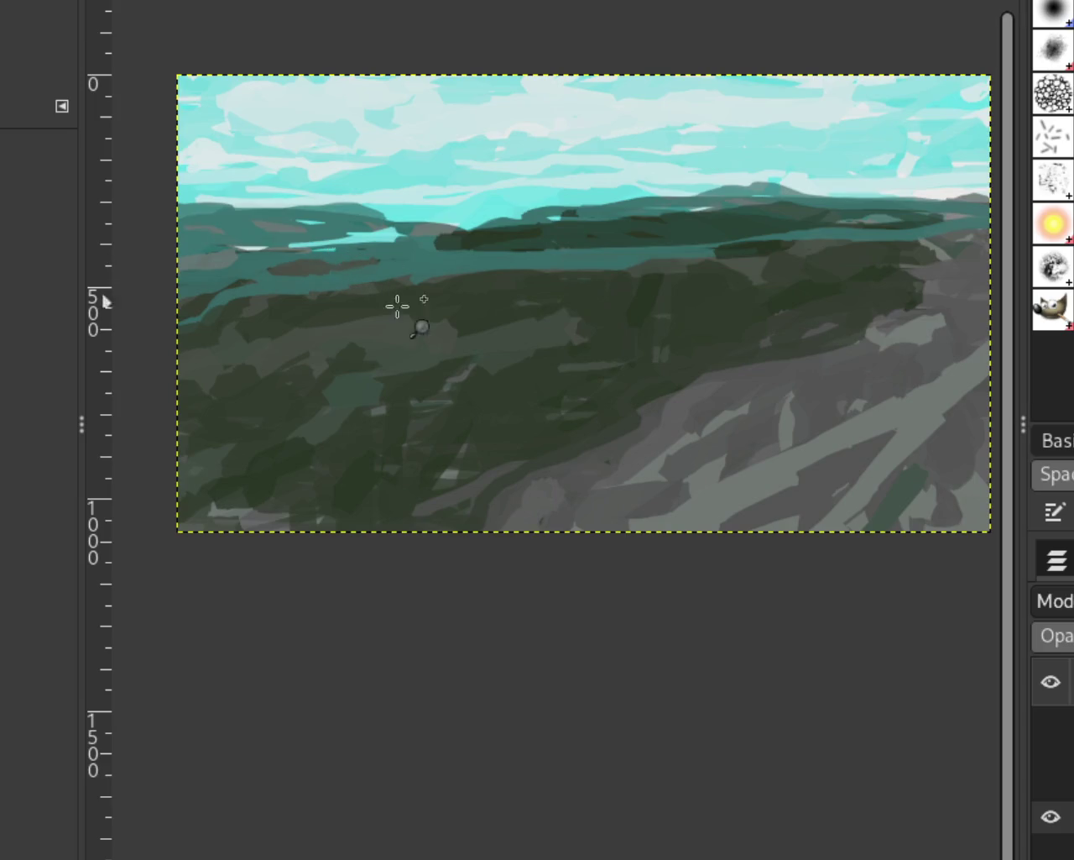
Extend the dark green forest edge leftward toward the left border with two strokes
ctrl+click(479, 311)
click(446, 313)
ctrl+click(658, 315)
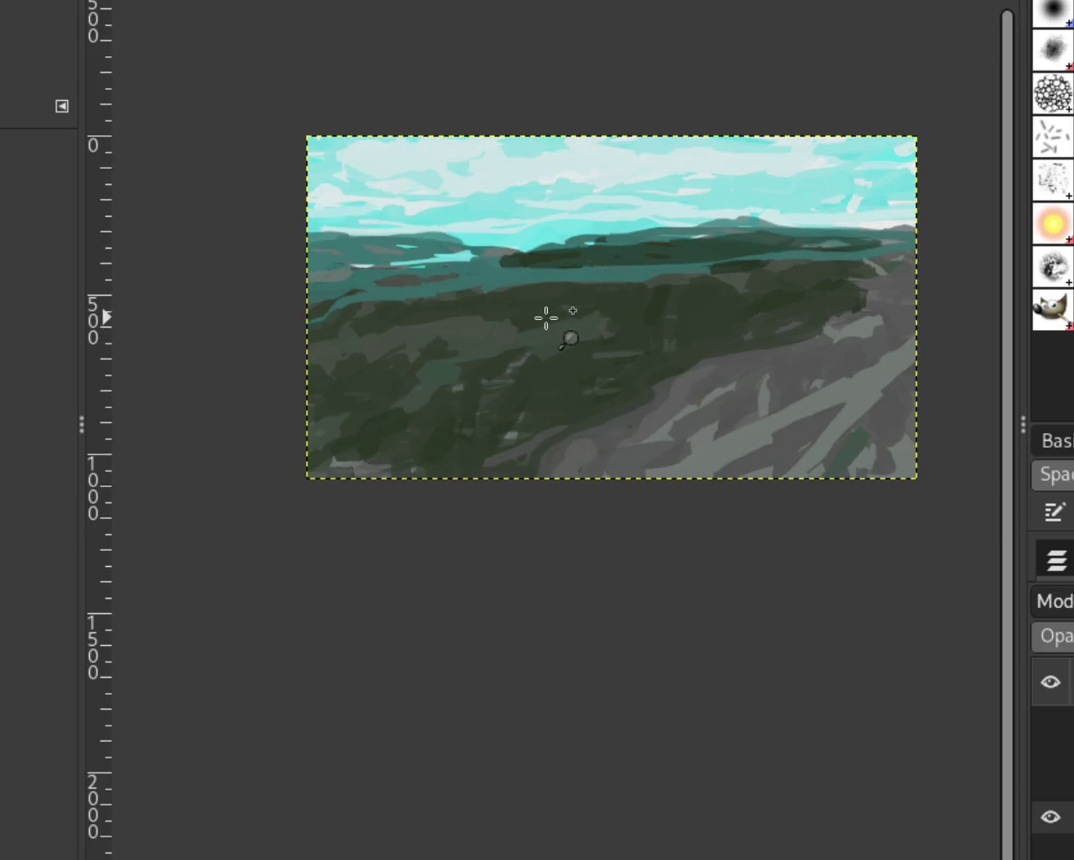
ctrl+click(406, 336)
click(392, 341)
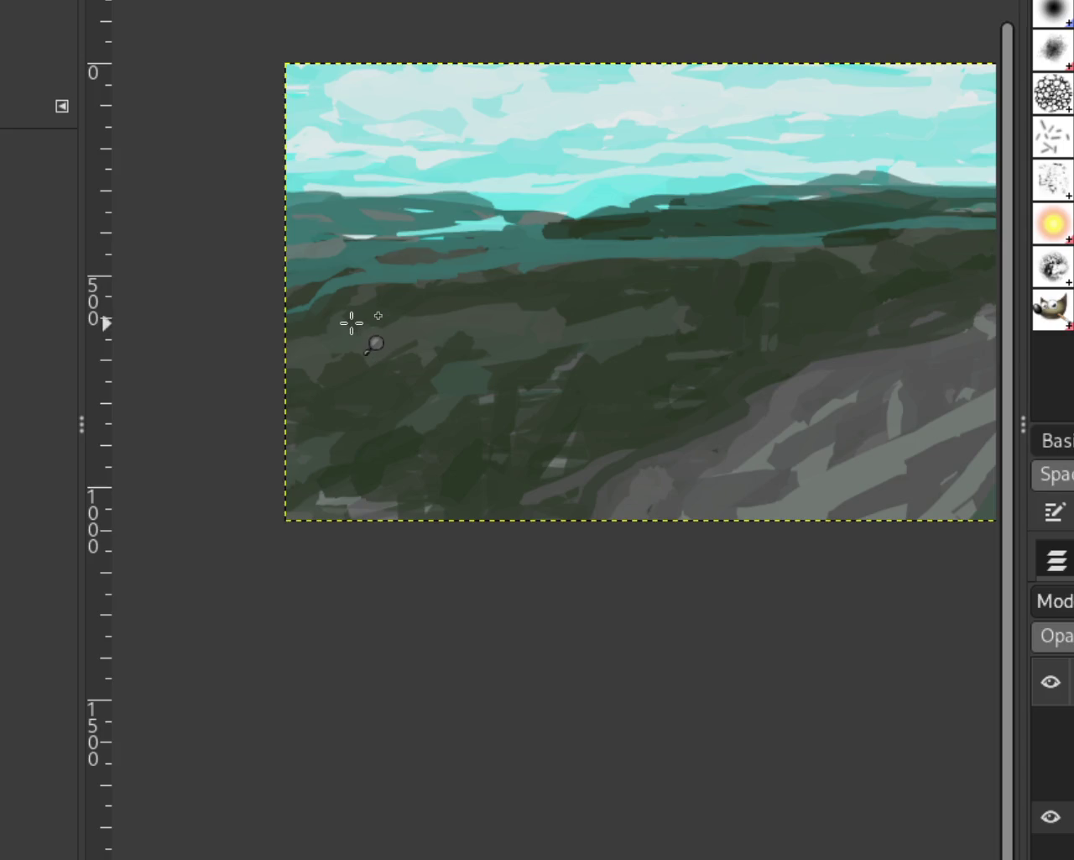
key(o)
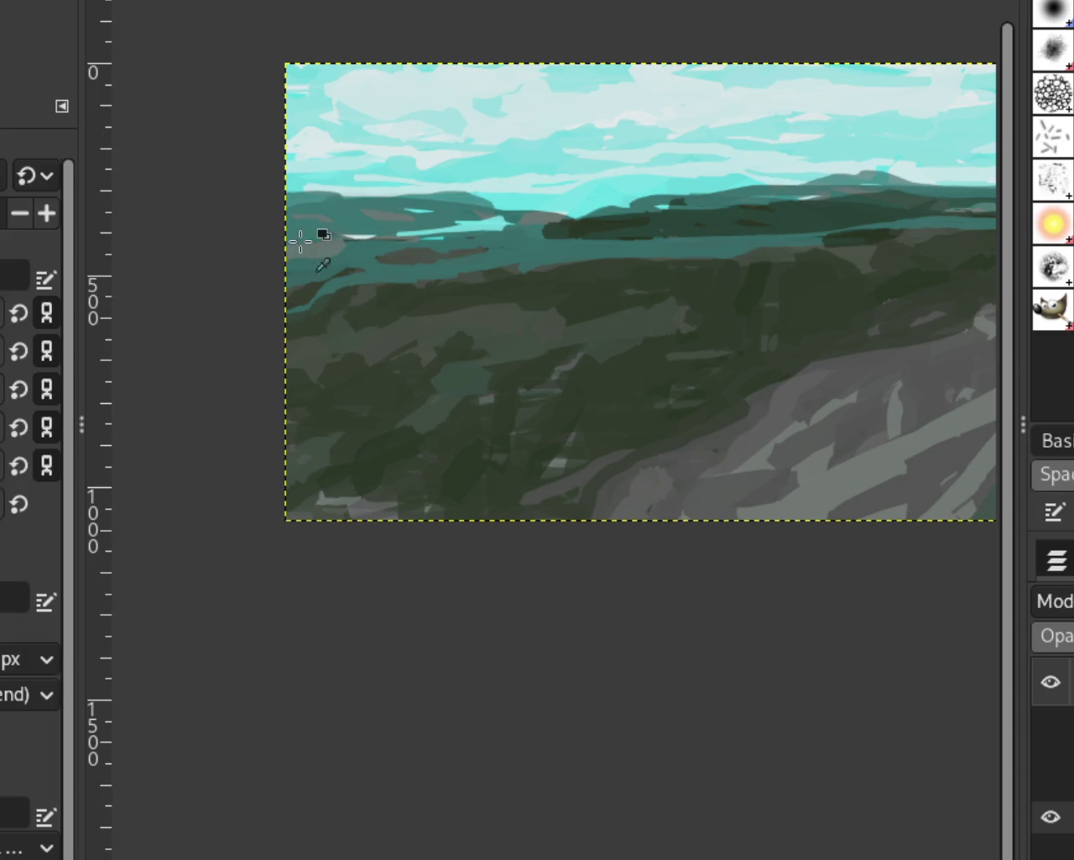
drag(363, 273, 271, 330)
drag(353, 272, 232, 343)
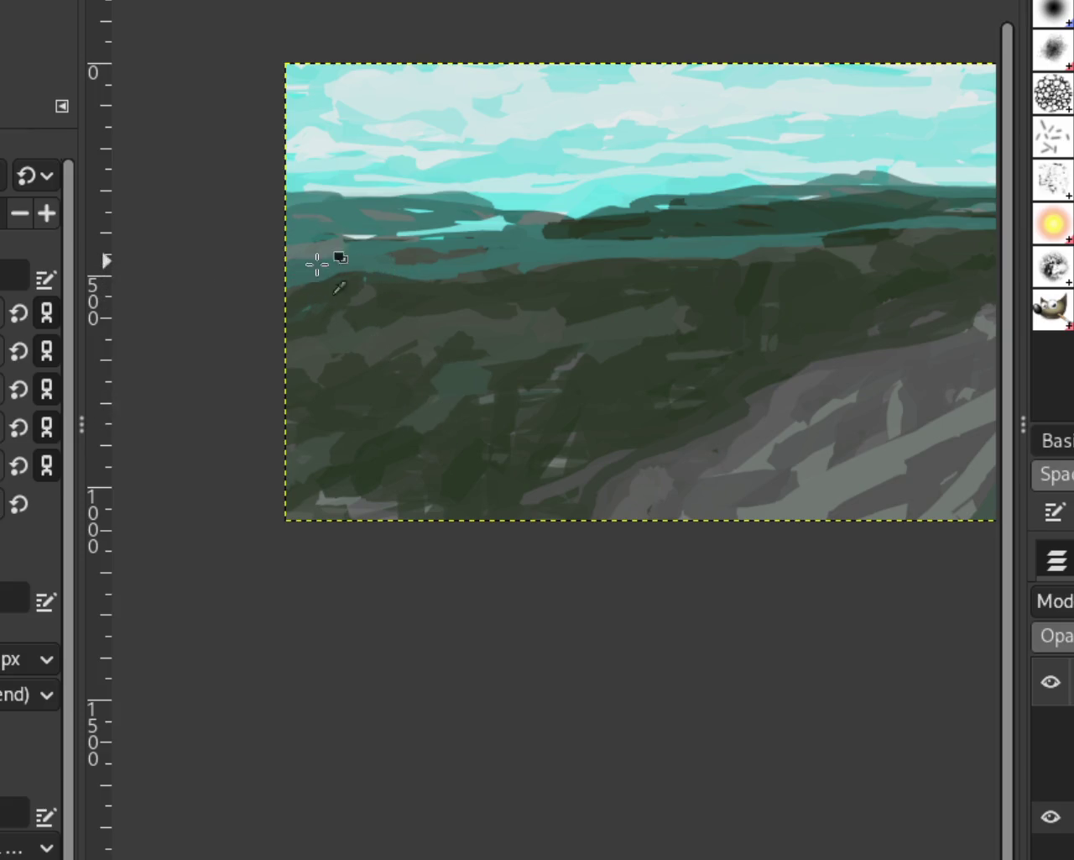
Undo a stray light teal stroke and darken the forest edge toward the left border
drag(421, 277, 70, 311)
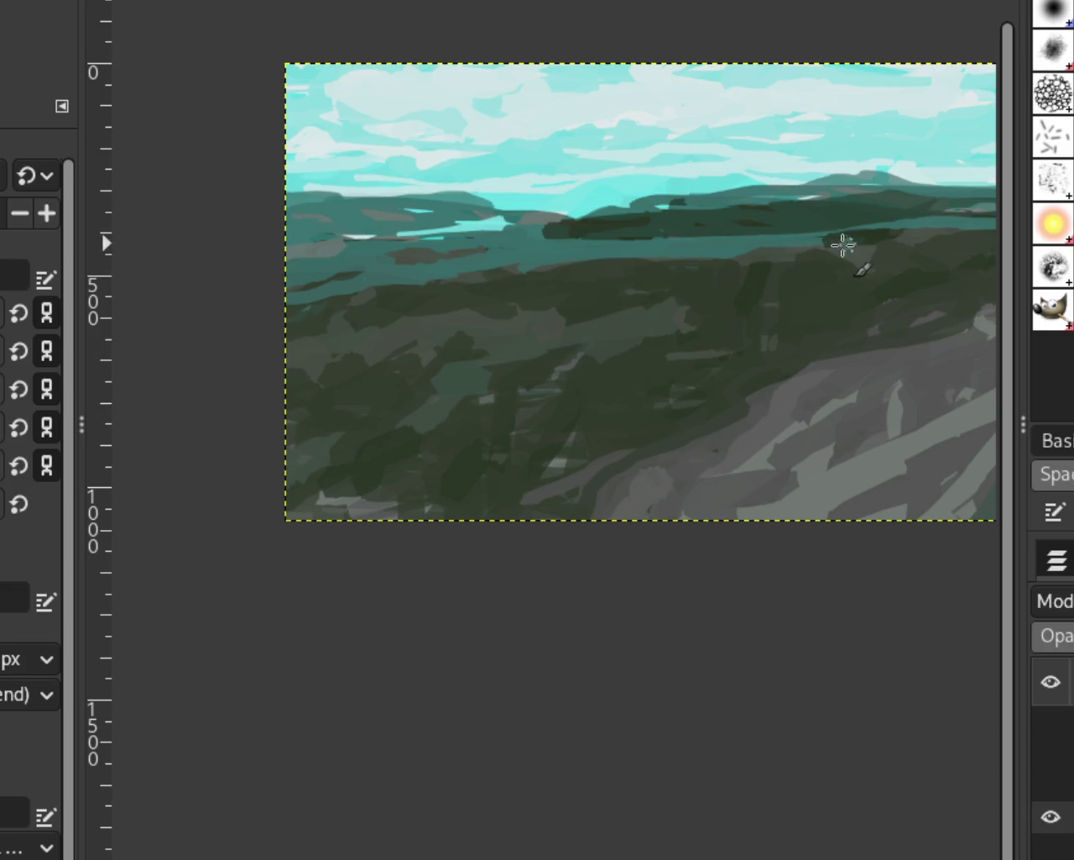
key(ctrl+z)
key(ctrl+z)
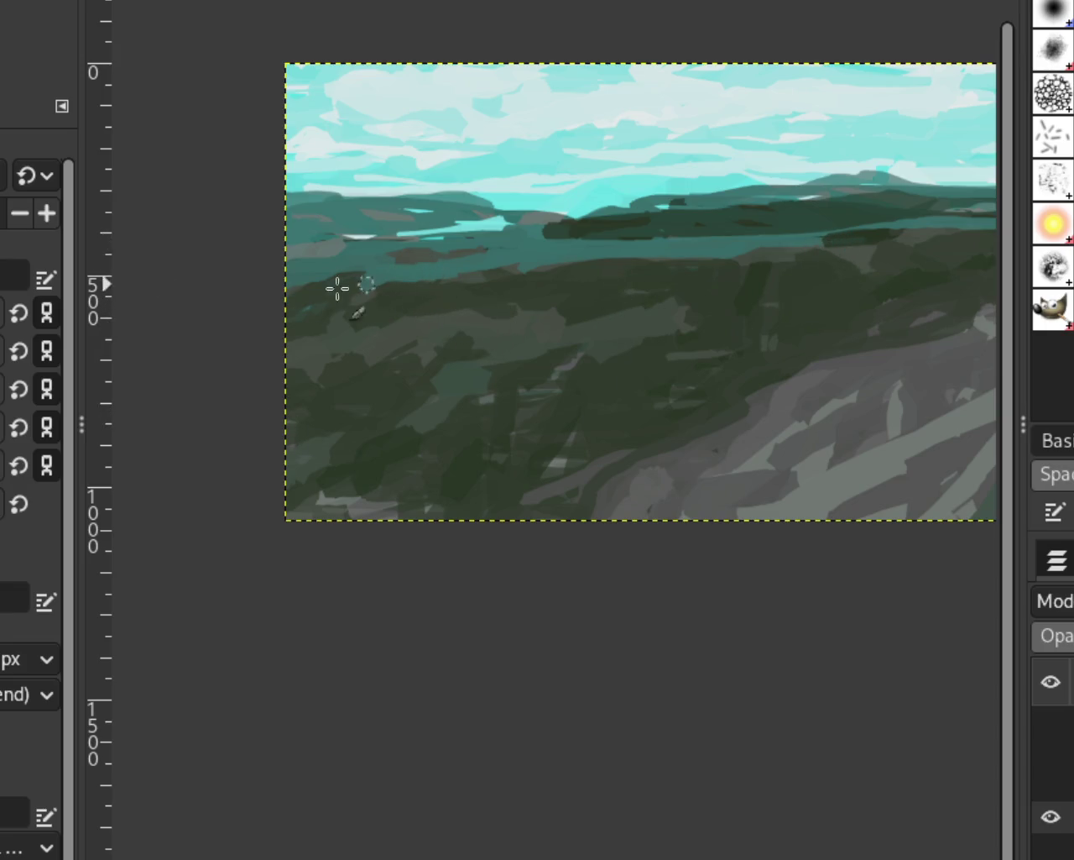
drag(420, 294, 173, 324)
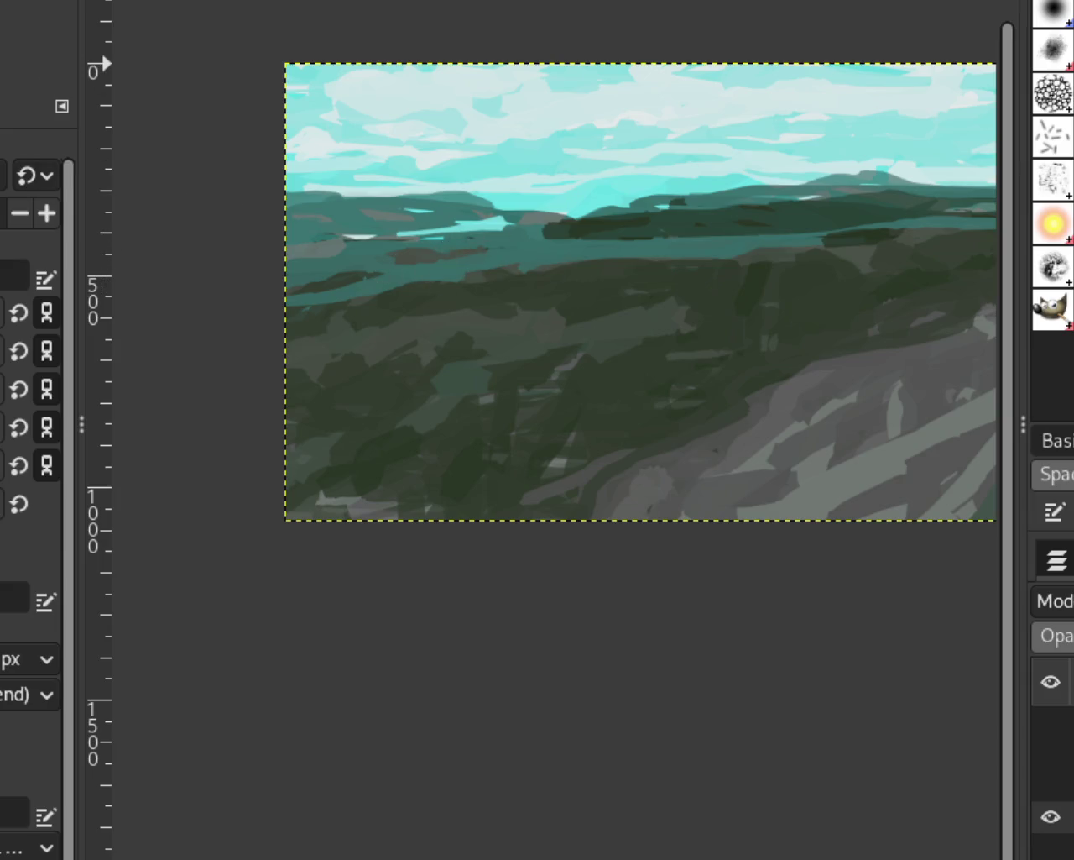
key(z)
ctrl+click(385, 269)
click(615, 268)
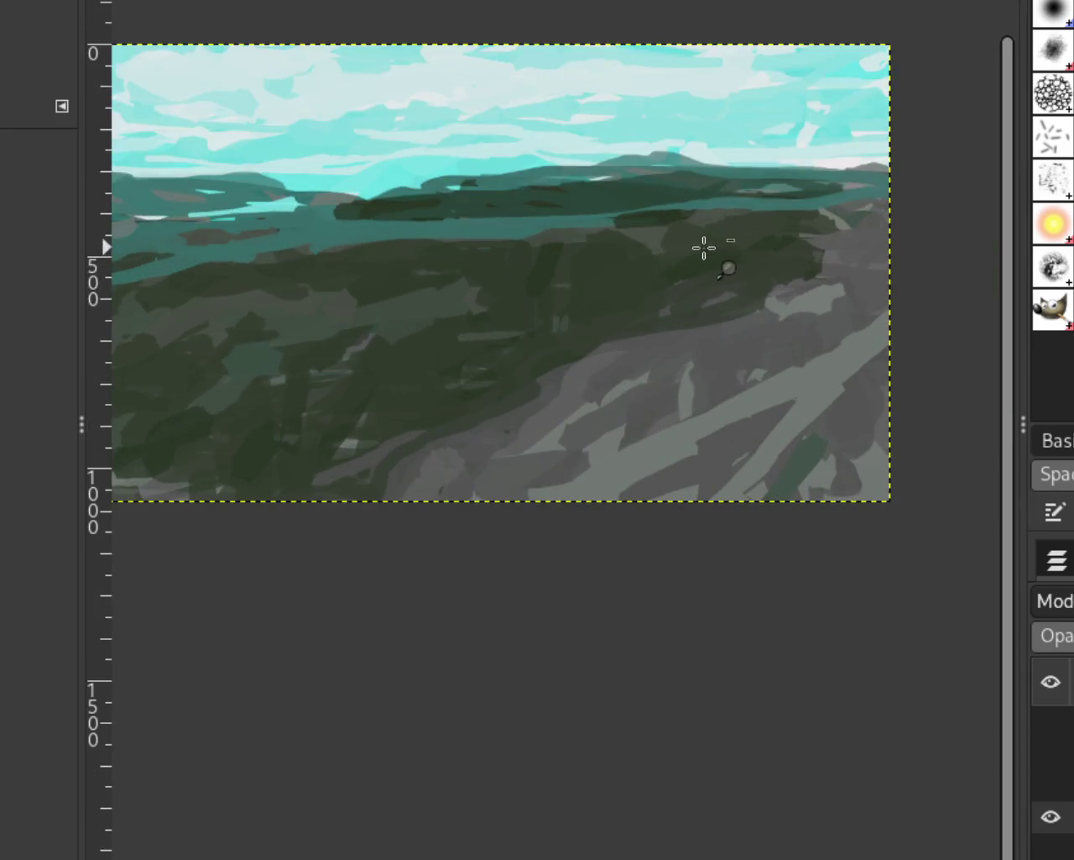
click(704, 247)
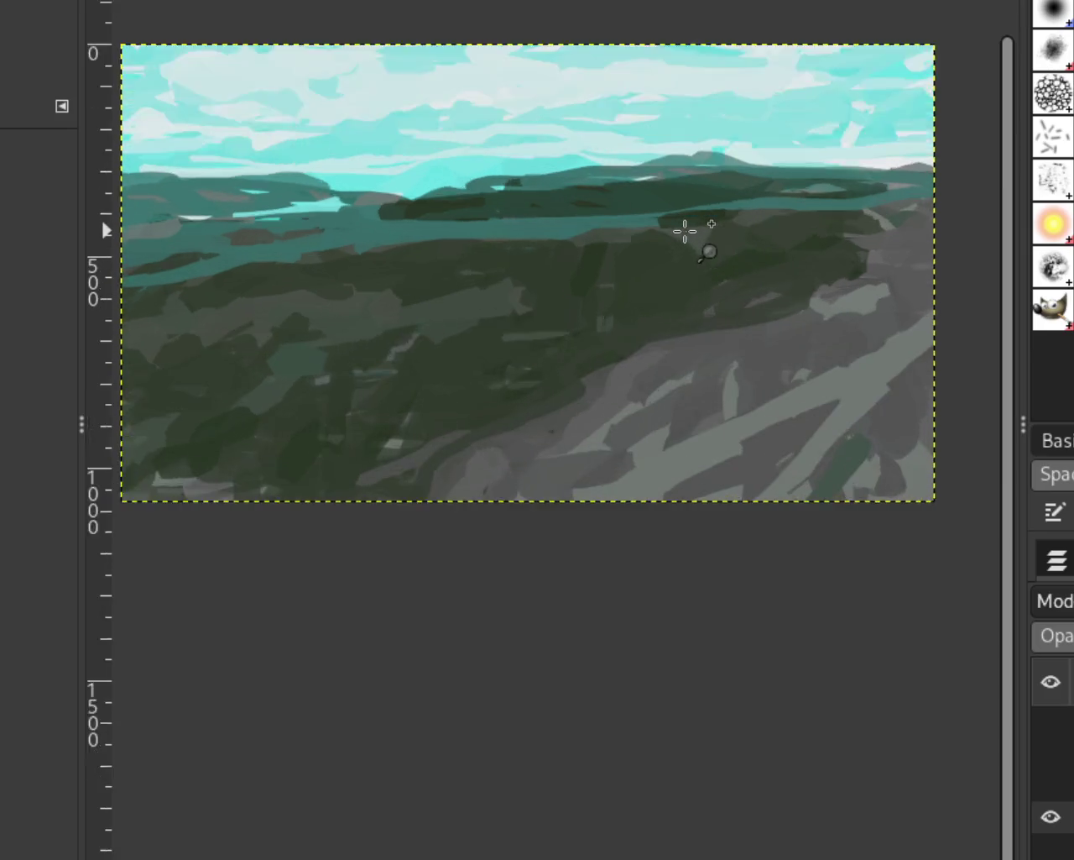
click(688, 231)
Lighten part of the dark forest with grey, discarding trial dark dabs
key(p)
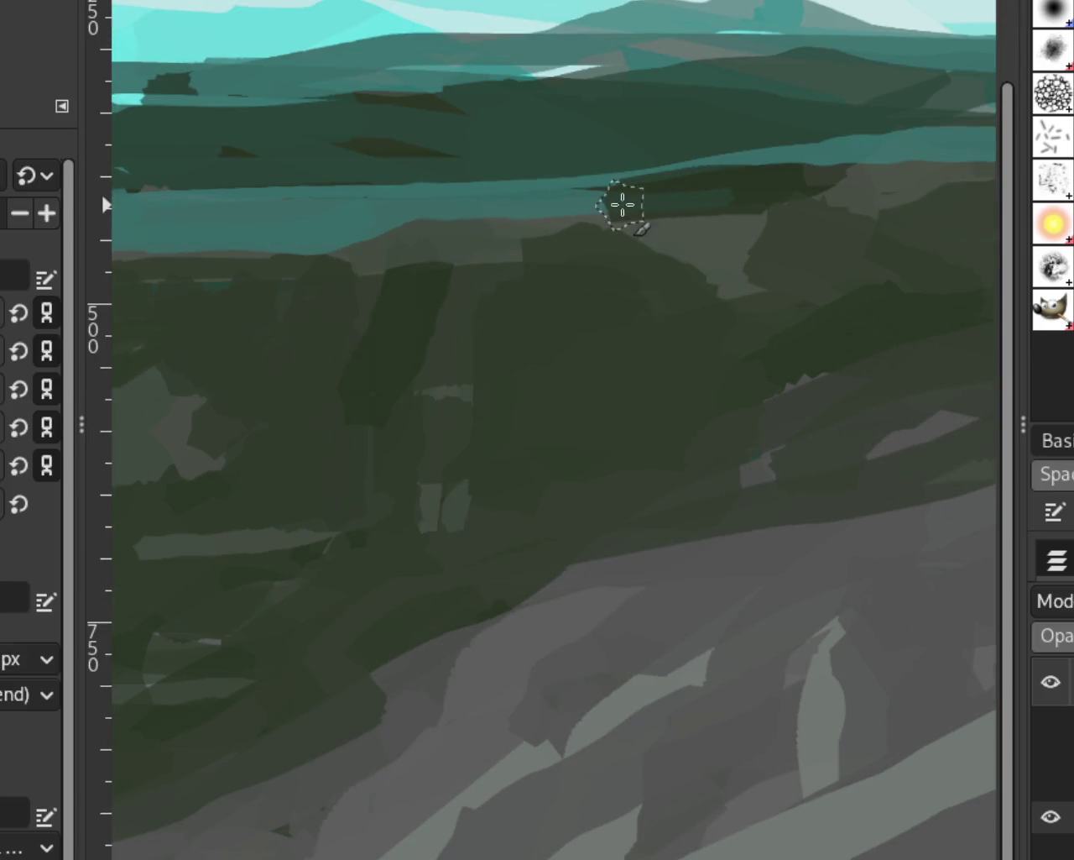
ctrl+click(763, 192)
mouse_move(604, 210)
mouse_down()
mouse_move(620, 222)
mouse_move(811, 216)
mouse_up()
key(ctrl+z)
drag(790, 310, 739, 324)
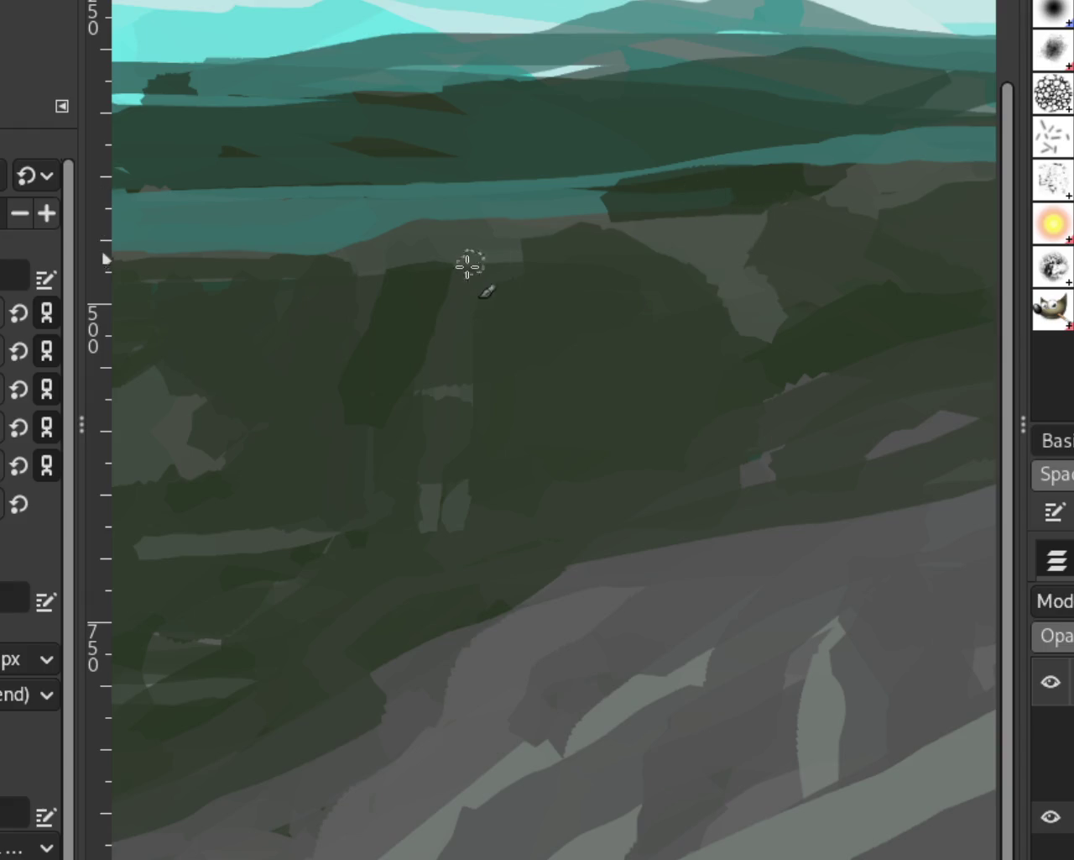
drag(469, 265, 372, 288)
key(ctrl+z)
Paint looping dark green tree crowns in the forest centre and on the right
mouse_move(432, 248)
mouse_down()
mouse_move(327, 328)
mouse_move(501, 329)
mouse_move(331, 386)
mouse_up()
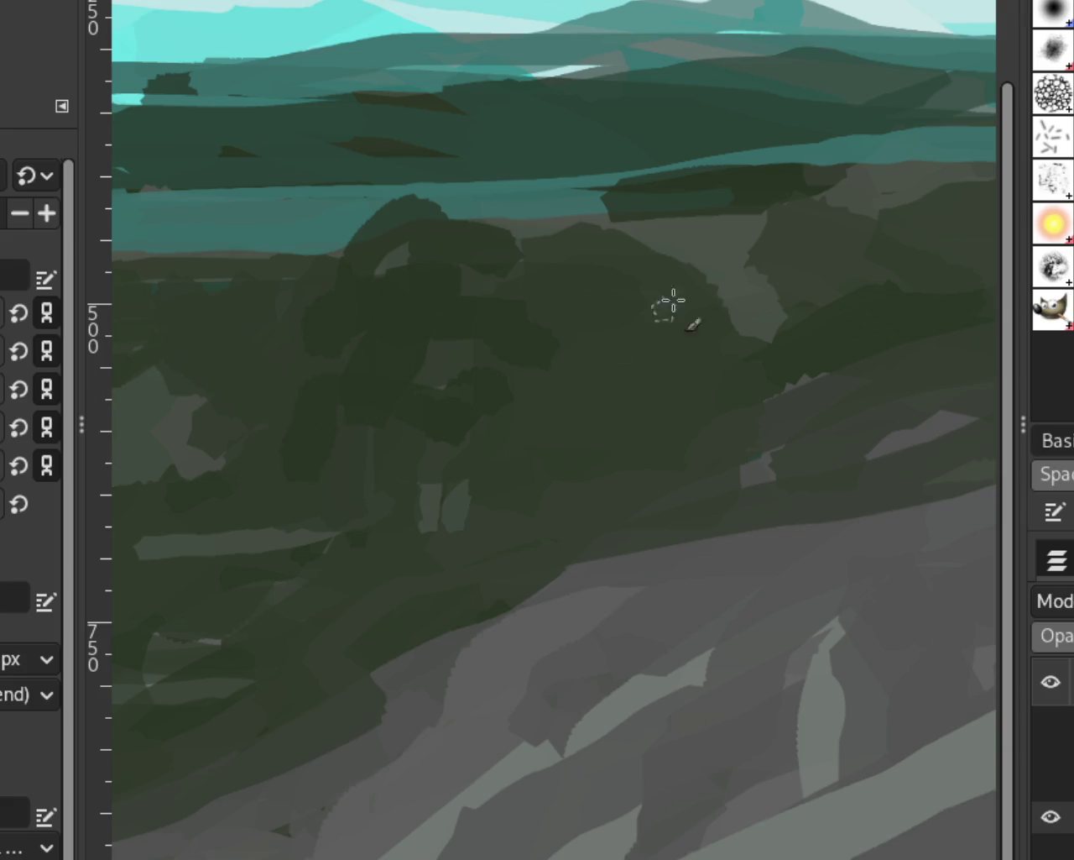
mouse_move(878, 243)
mouse_down()
mouse_move(968, 243)
mouse_move(914, 244)
mouse_move(907, 328)
mouse_up()
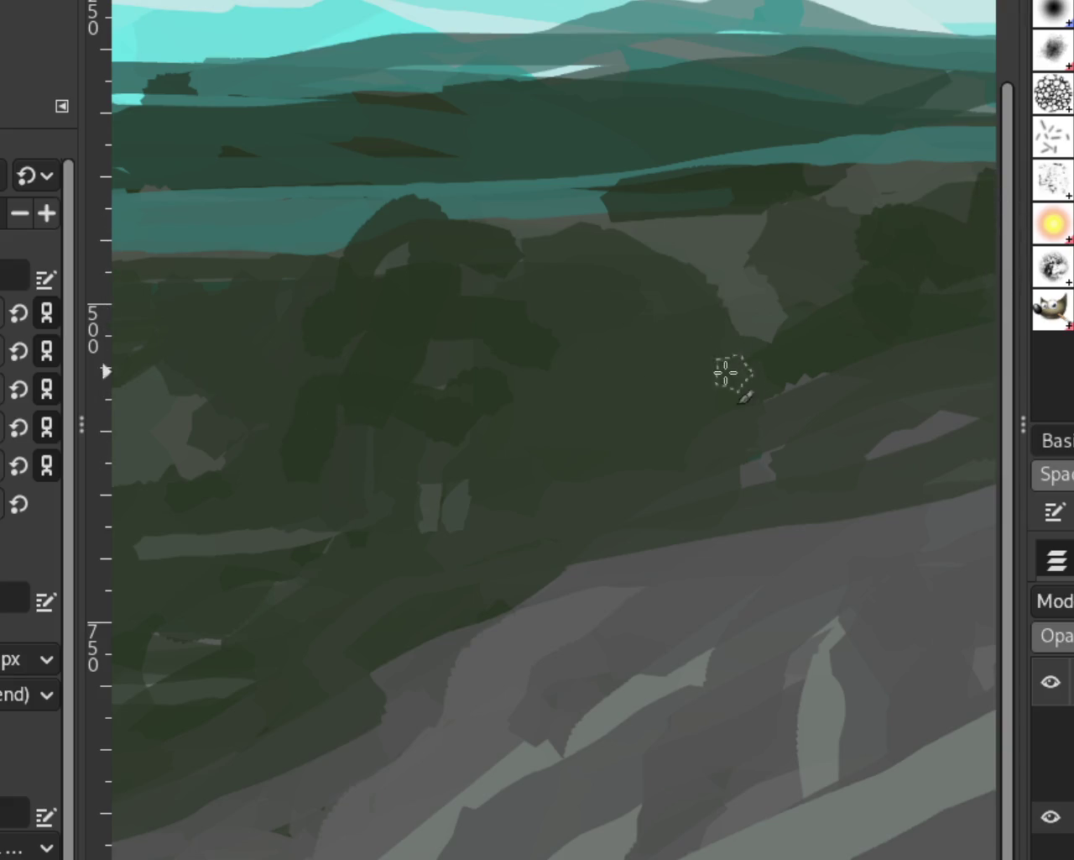
scroll(371, 211, down, 2)
scroll(280, 263, down, 2)
scroll(280, 263, up, 1)
scroll(281, 263, down, 1)
scroll(280, 262, down, 1)
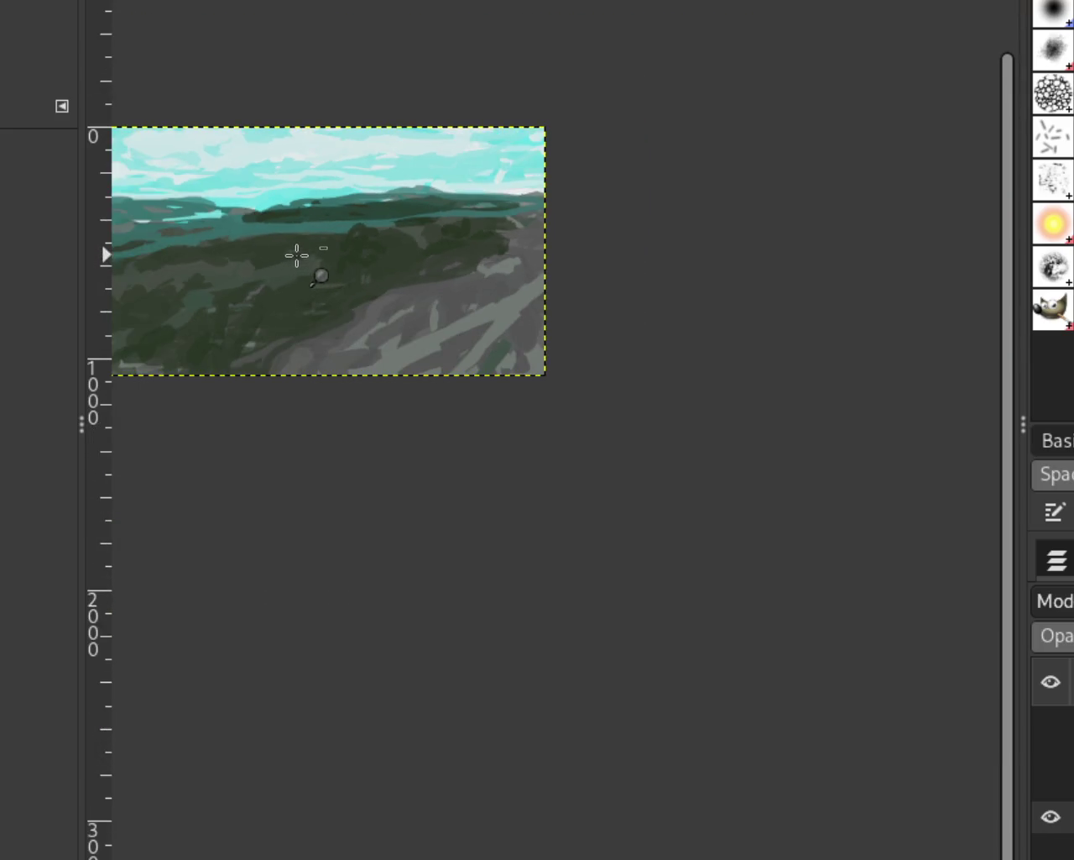
scroll(297, 255, down, 2)
scroll(297, 255, up, 3)
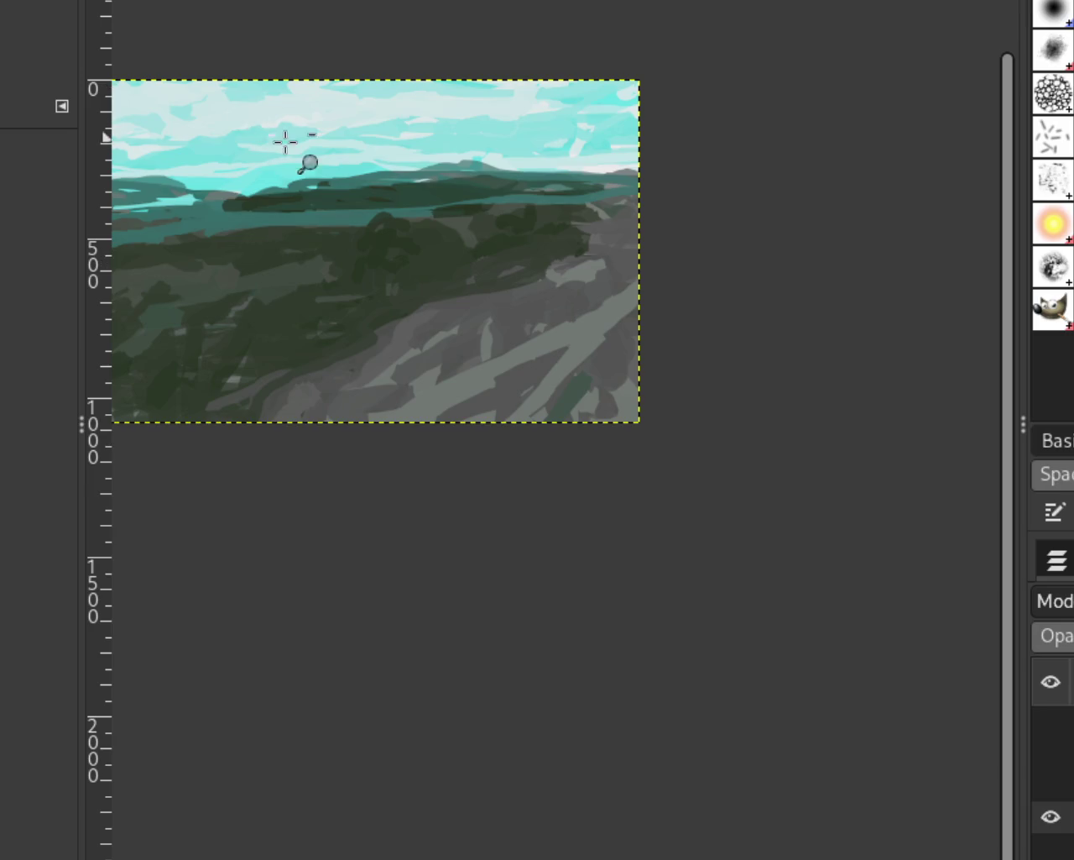
scroll(285, 142, down, 1)
scroll(283, 211, up, 1)
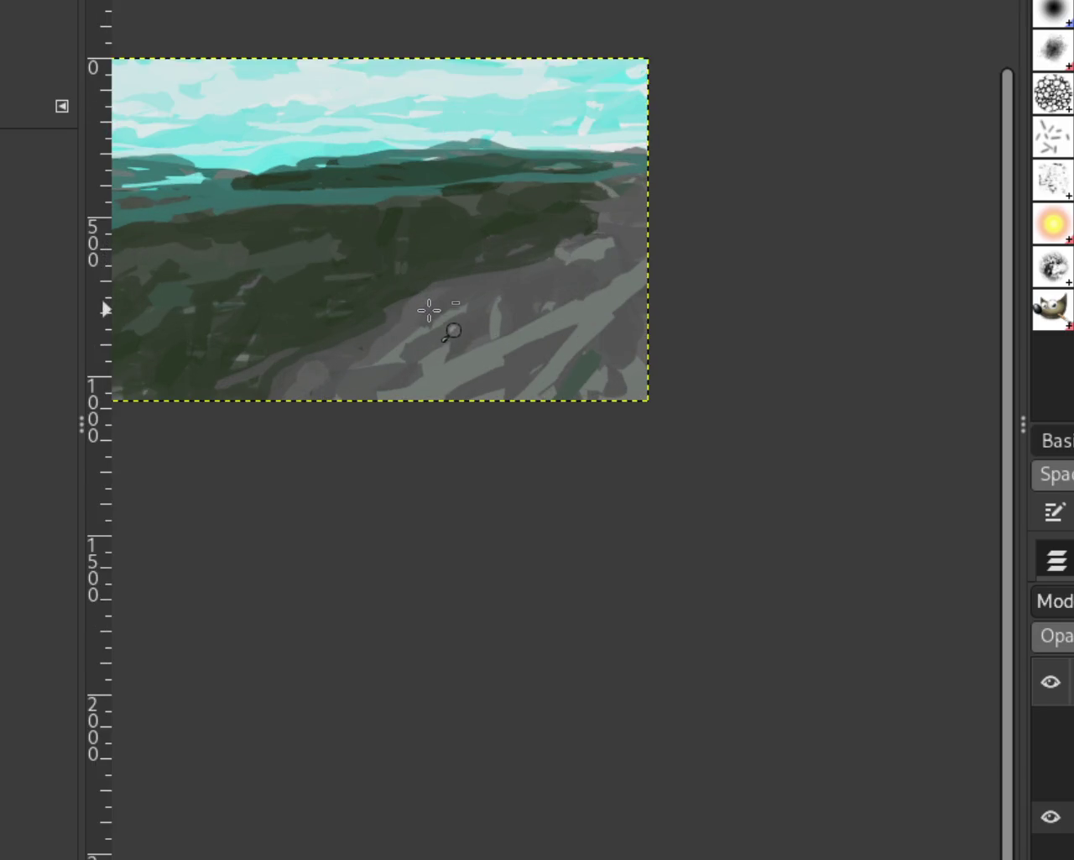
Toggle the dog and rider layer eye icons, ending with all figure layers hidden
click(1051, 720)
click(1050, 753)
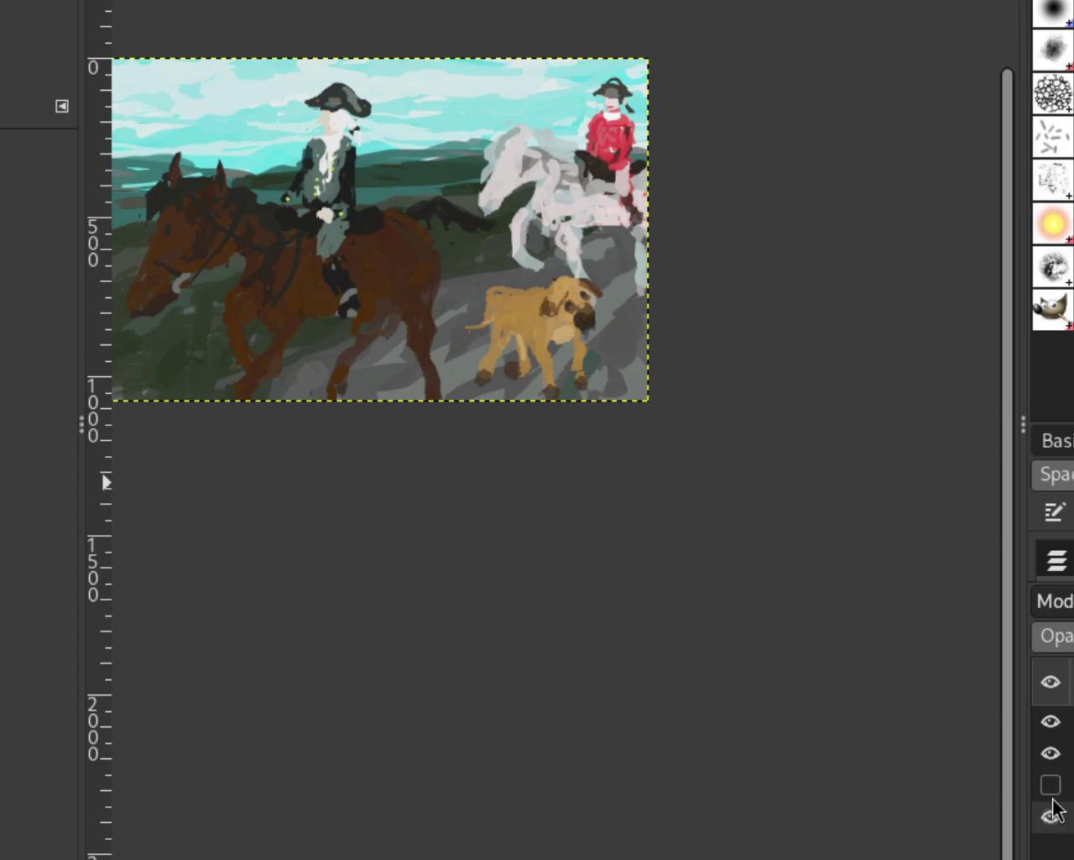
scroll(393, 297, down, 1)
scroll(549, 345, up, 1)
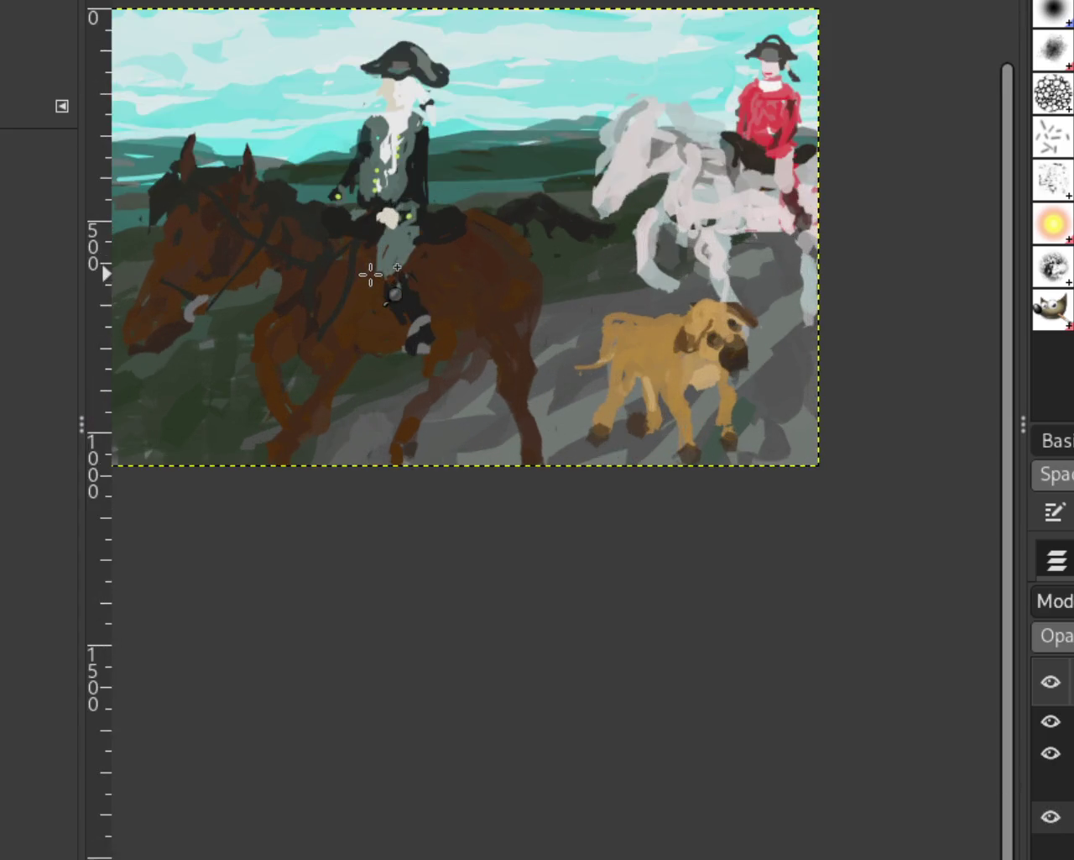
scroll(638, 403, down, 1)
scroll(718, 491, up, 1)
scroll(718, 491, down, 1)
scroll(604, 408, up, 1)
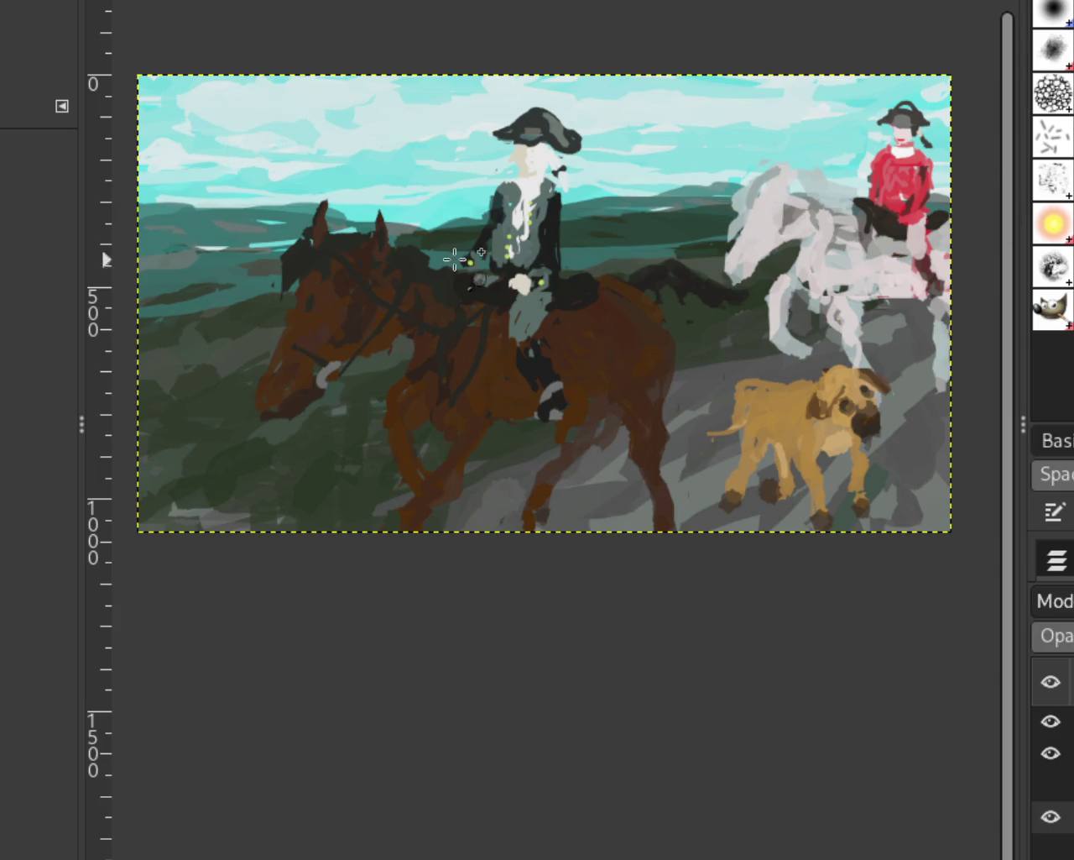
drag(1068, 760, 1067, 789)
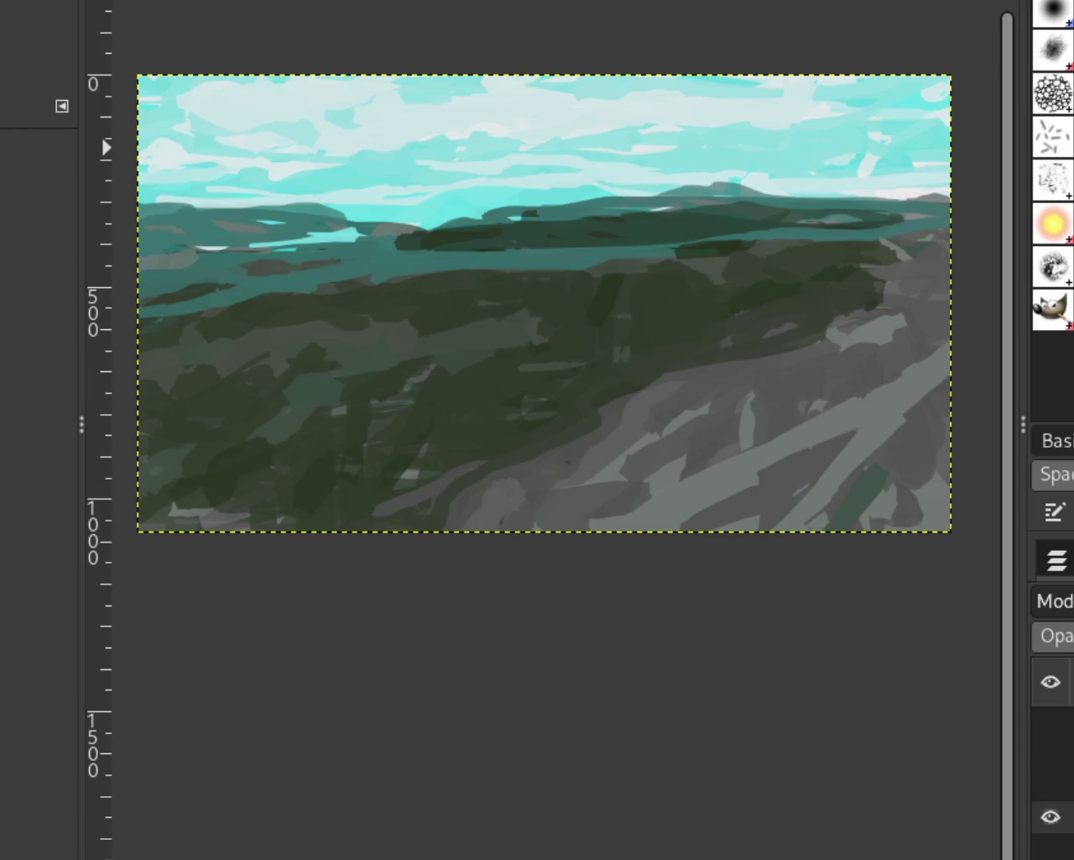
Paint a grey road curving from the upper right to the lower-left edge, retrying strokes with undo
key(p)
drag(892, 275, 605, 436)
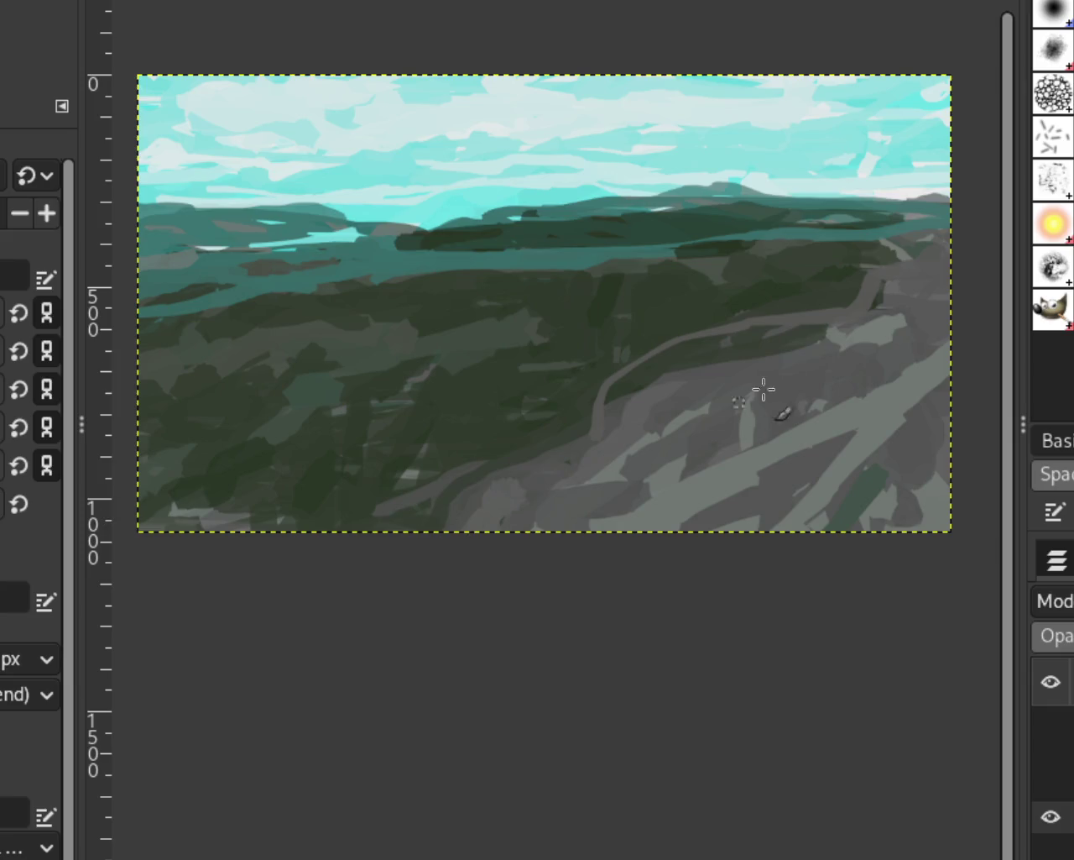
key(ctrl+z)
drag(883, 282, 251, 524)
key(ctrl+z)
drag(881, 262, 401, 597)
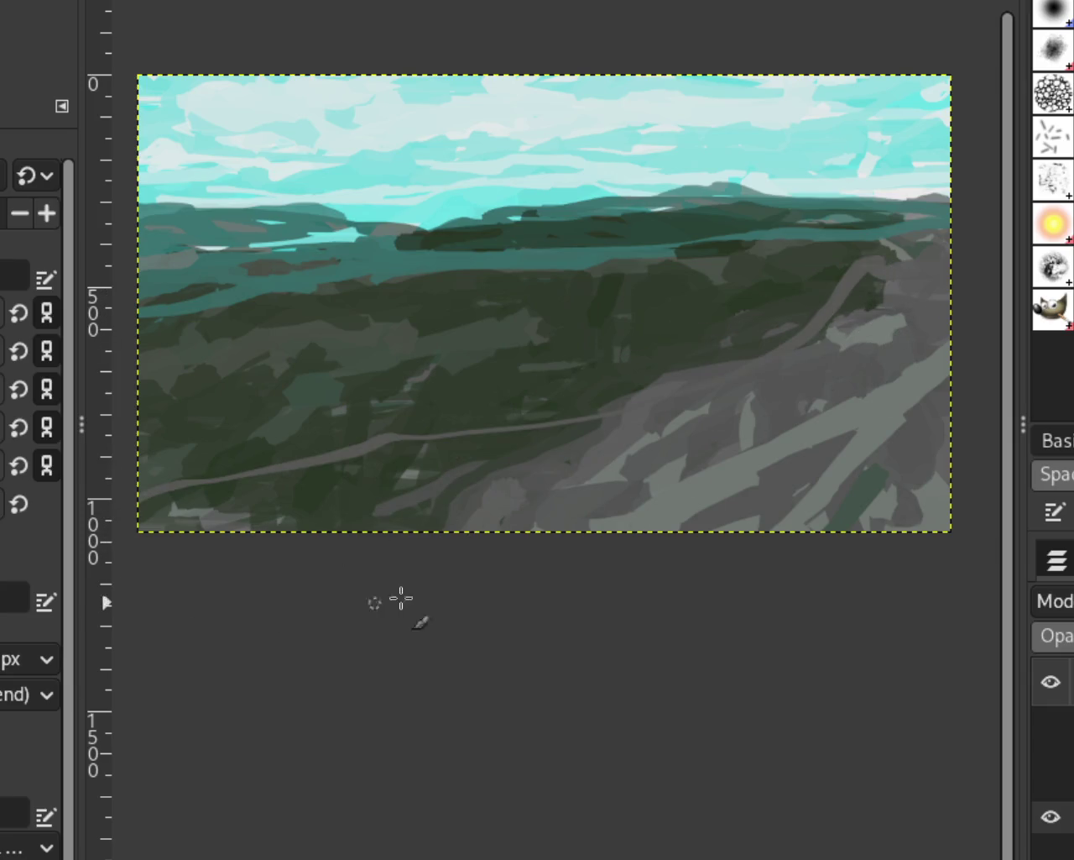
key(ctrl+z)
drag(882, 267, 569, 507)
key(ctrl+z)
drag(923, 272, 296, 612)
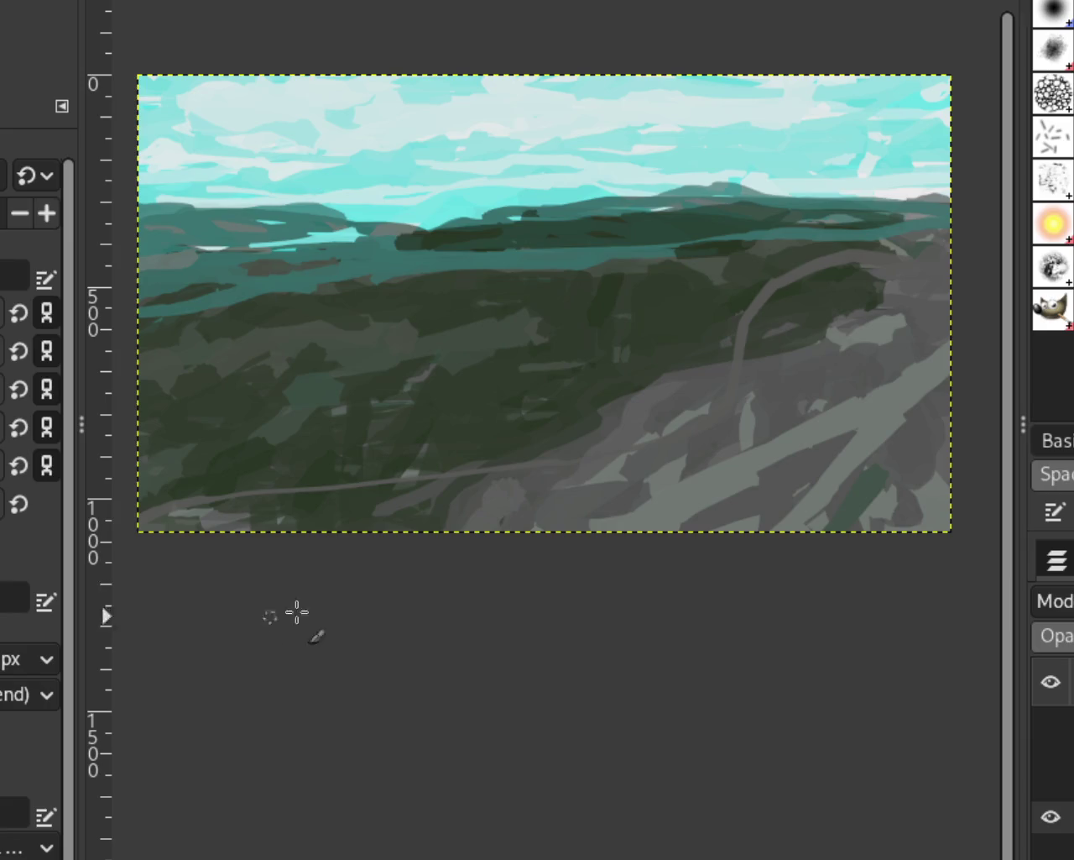
key(ctrl+z)
drag(923, 276, 243, 520)
key(ctrl+z)
drag(882, 267, 142, 463)
key(ctrl+z)
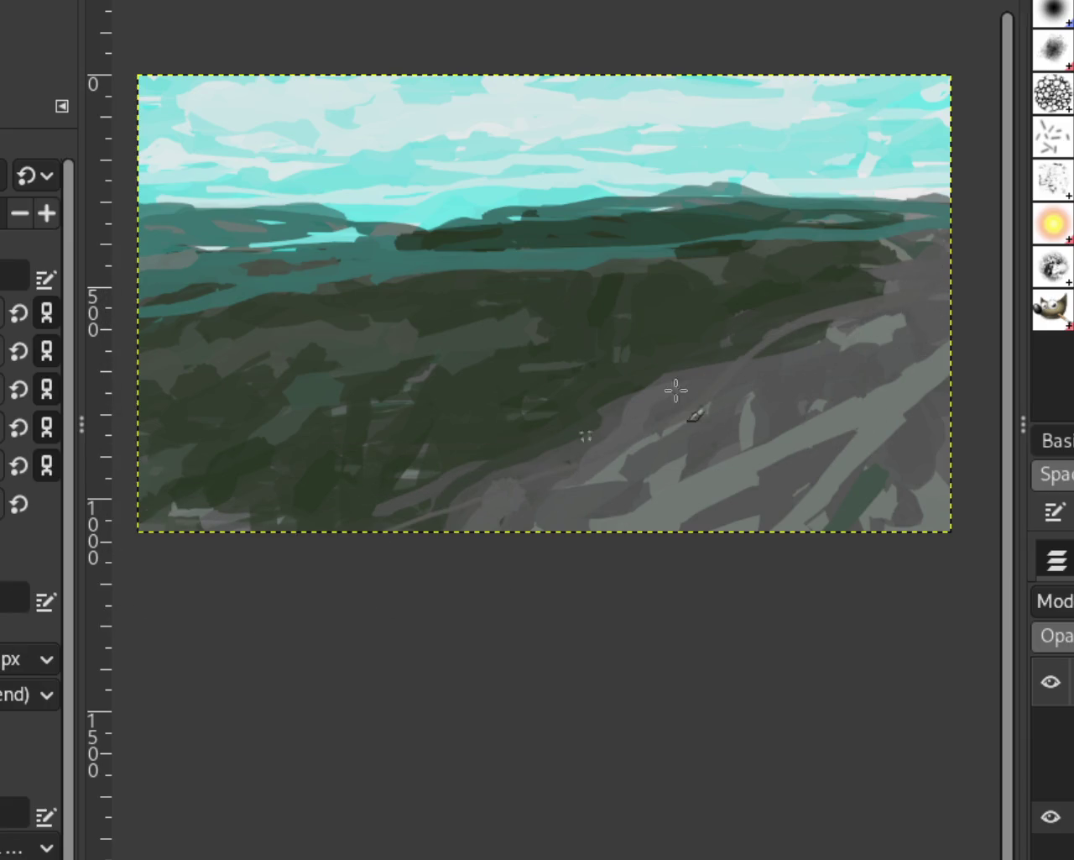
mouse_move(882, 269)
mouse_down()
mouse_move(765, 390)
mouse_move(139, 508)
mouse_up()
key(ctrl+z)
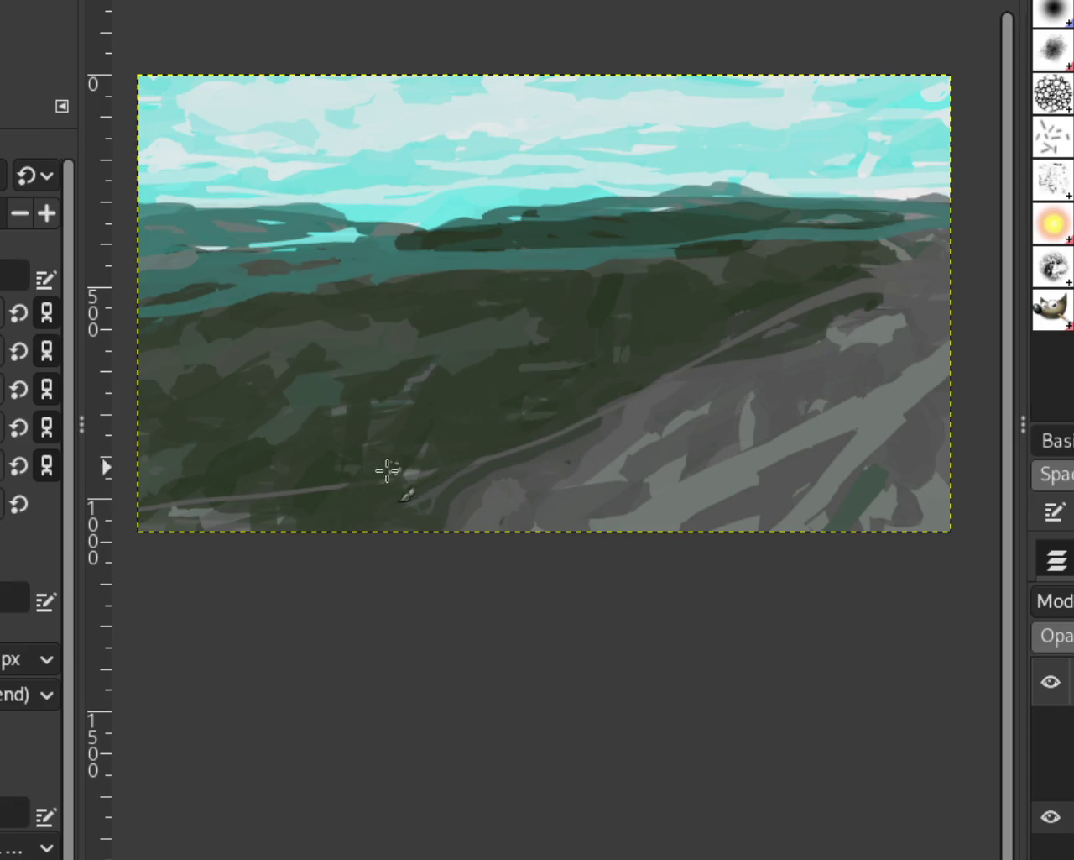
Add grey and light-grey strokes across the bottom band of the landscape
drag(387, 470, 157, 506)
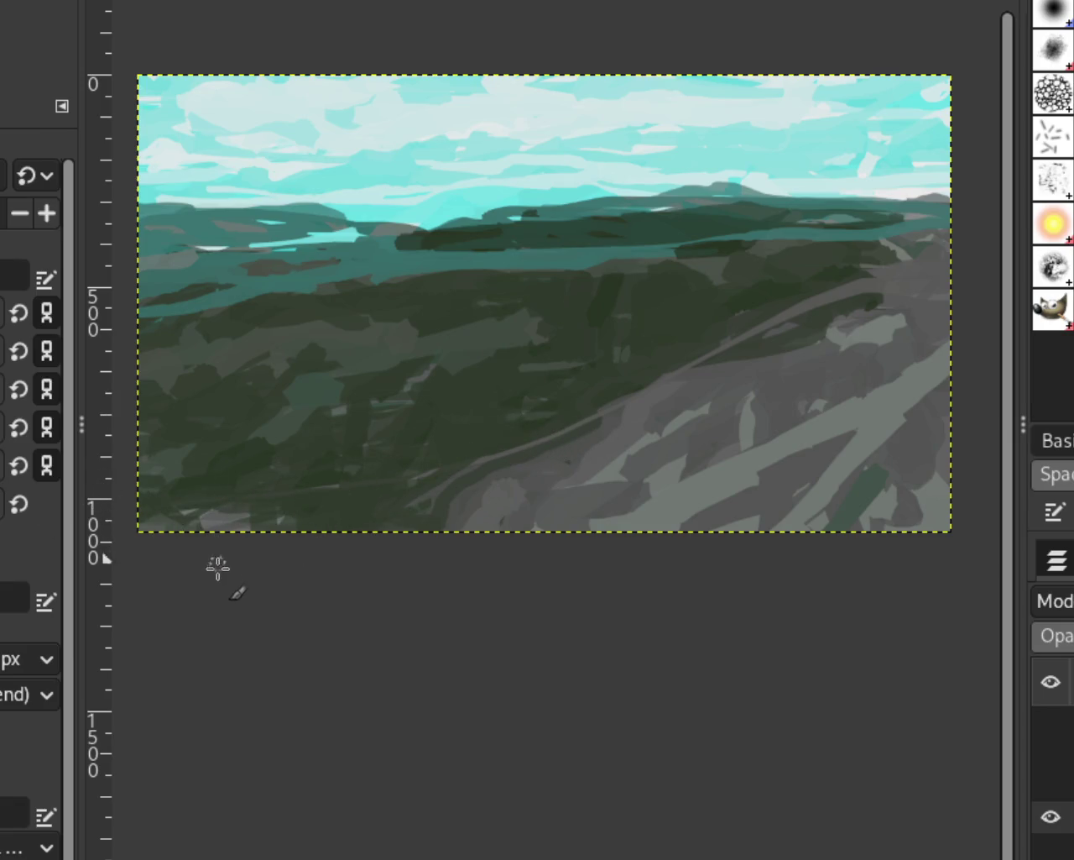
key(ctrl+z)
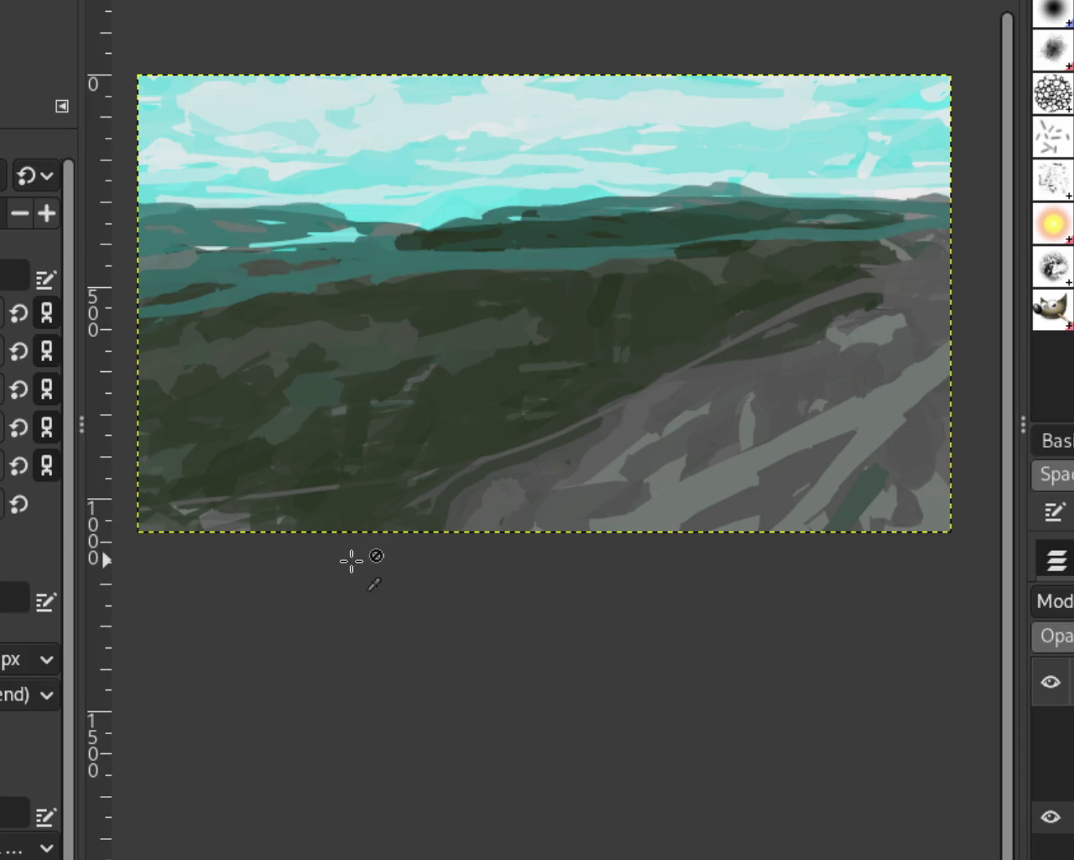
key(ctrl+z)
mouse_move(567, 446)
mouse_down()
mouse_move(144, 511)
mouse_move(228, 494)
mouse_move(588, 516)
mouse_move(303, 491)
mouse_up()
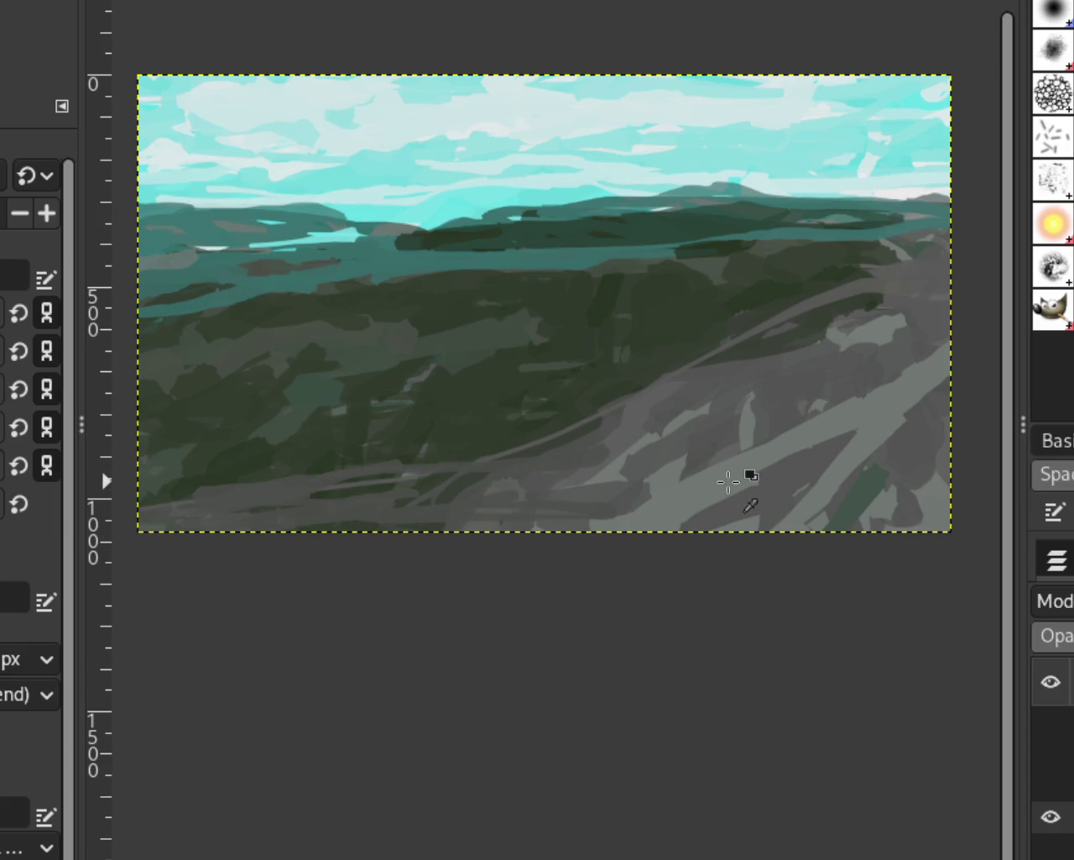
drag(748, 470, 263, 496)
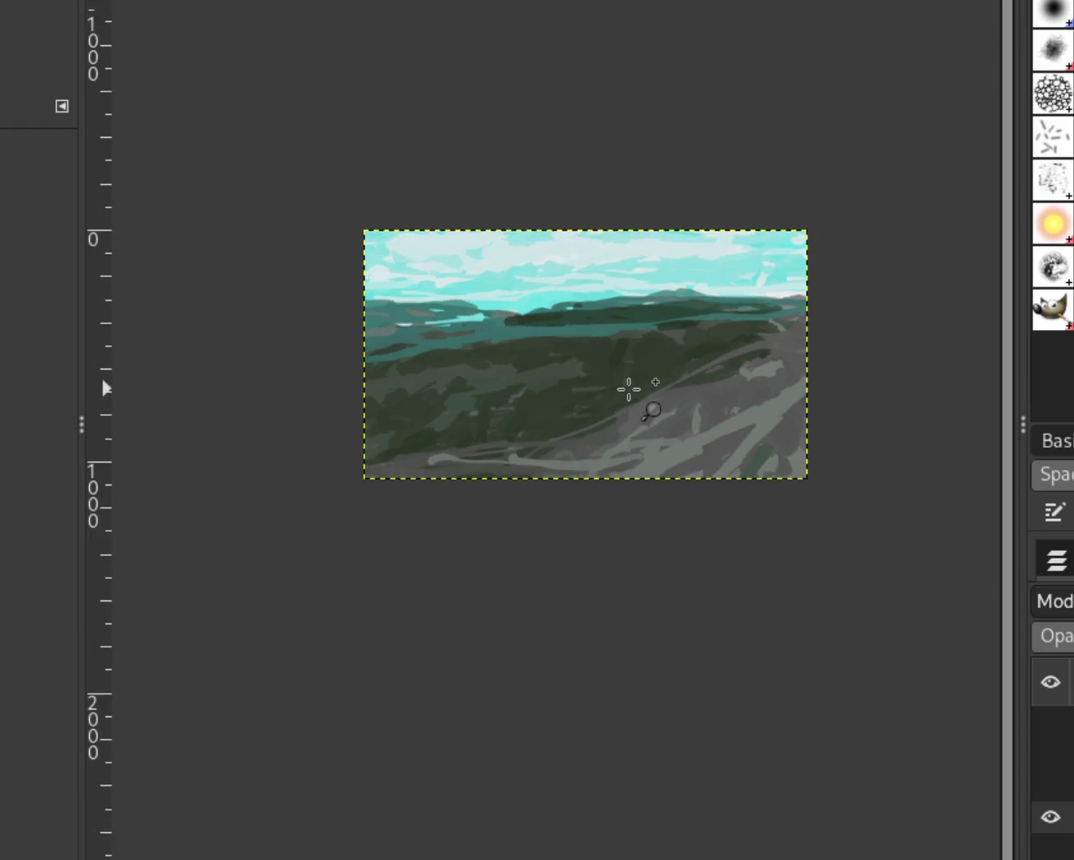
click(1051, 753)
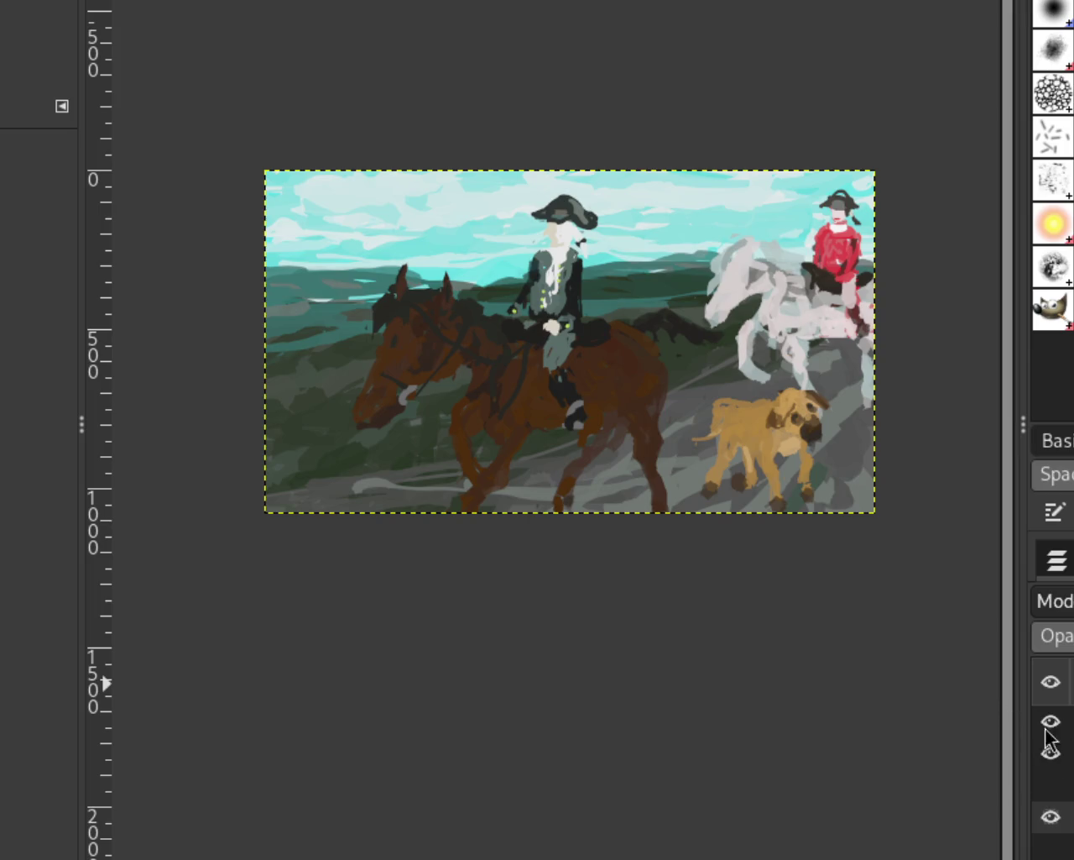
click(1053, 753)
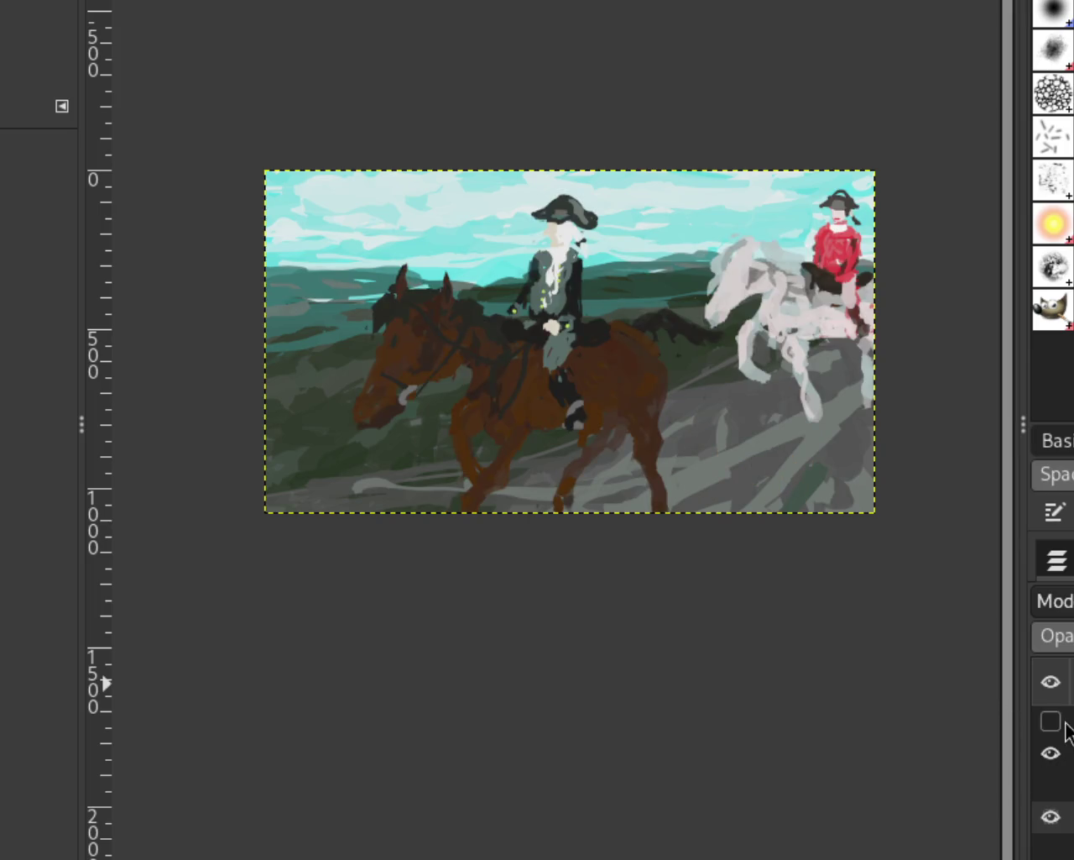
click(1060, 727)
click(1064, 783)
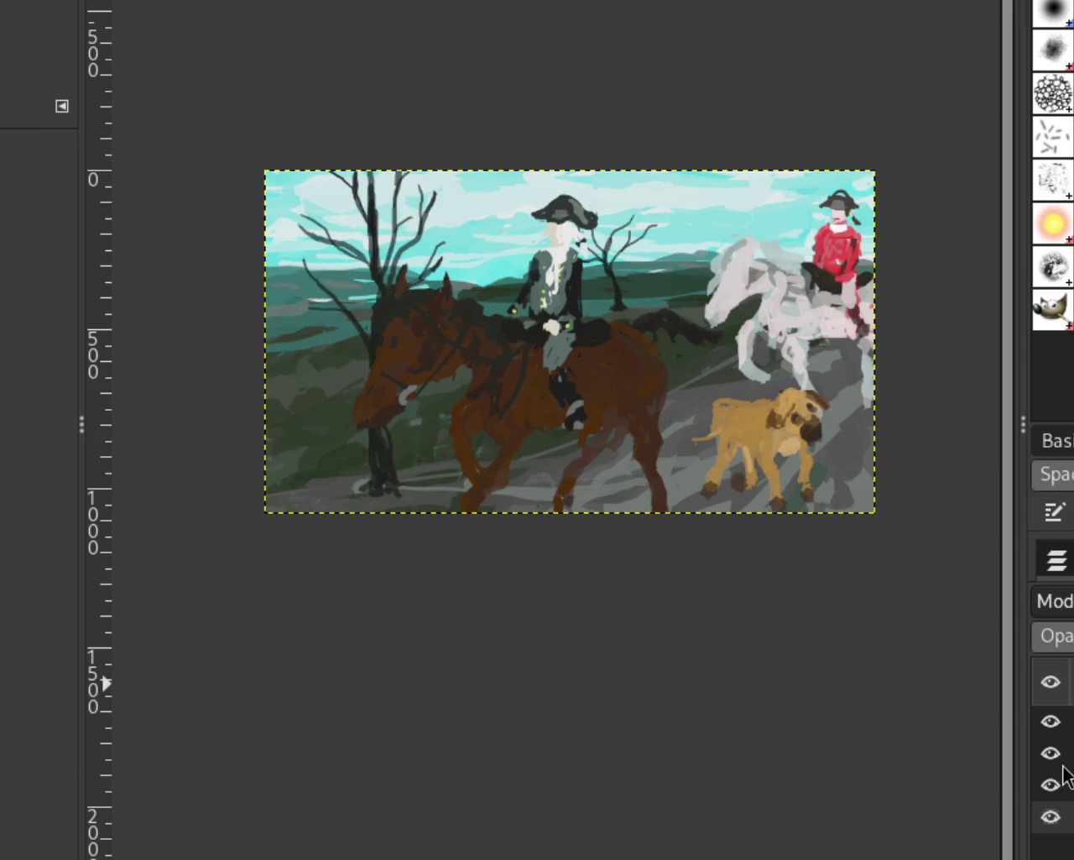
click(1053, 753)
click(1051, 721)
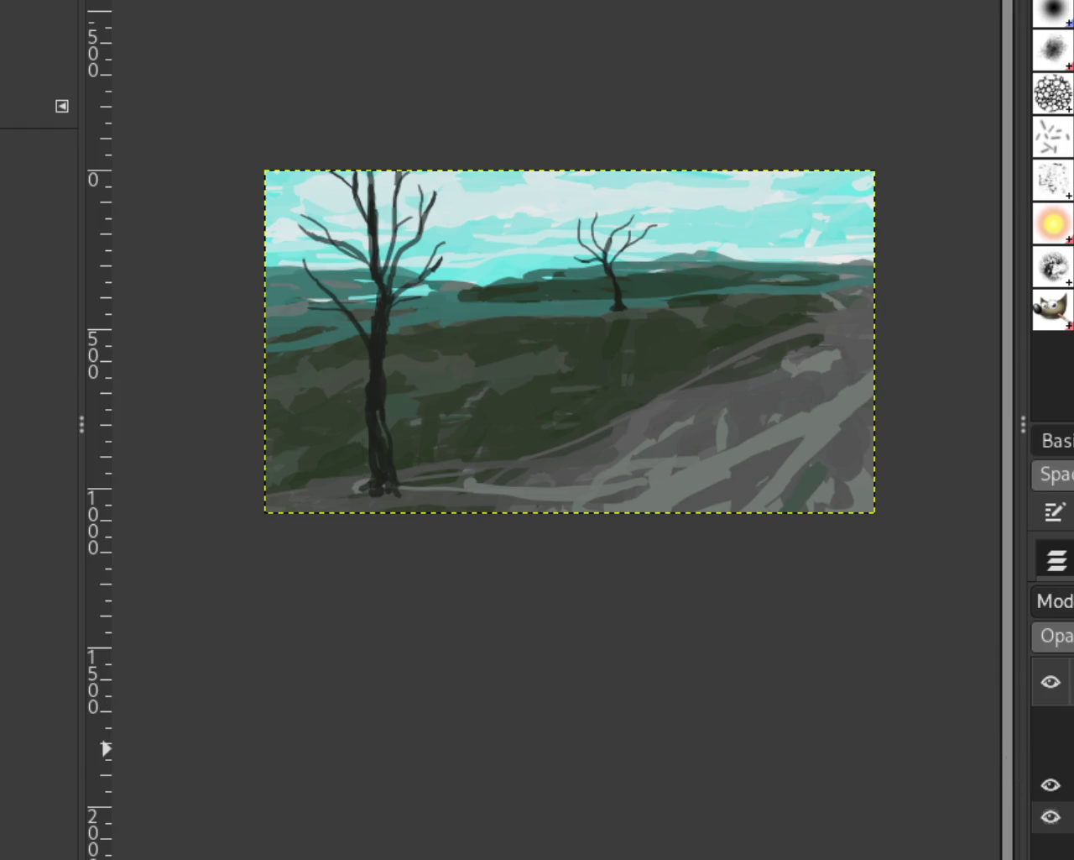
key(p)
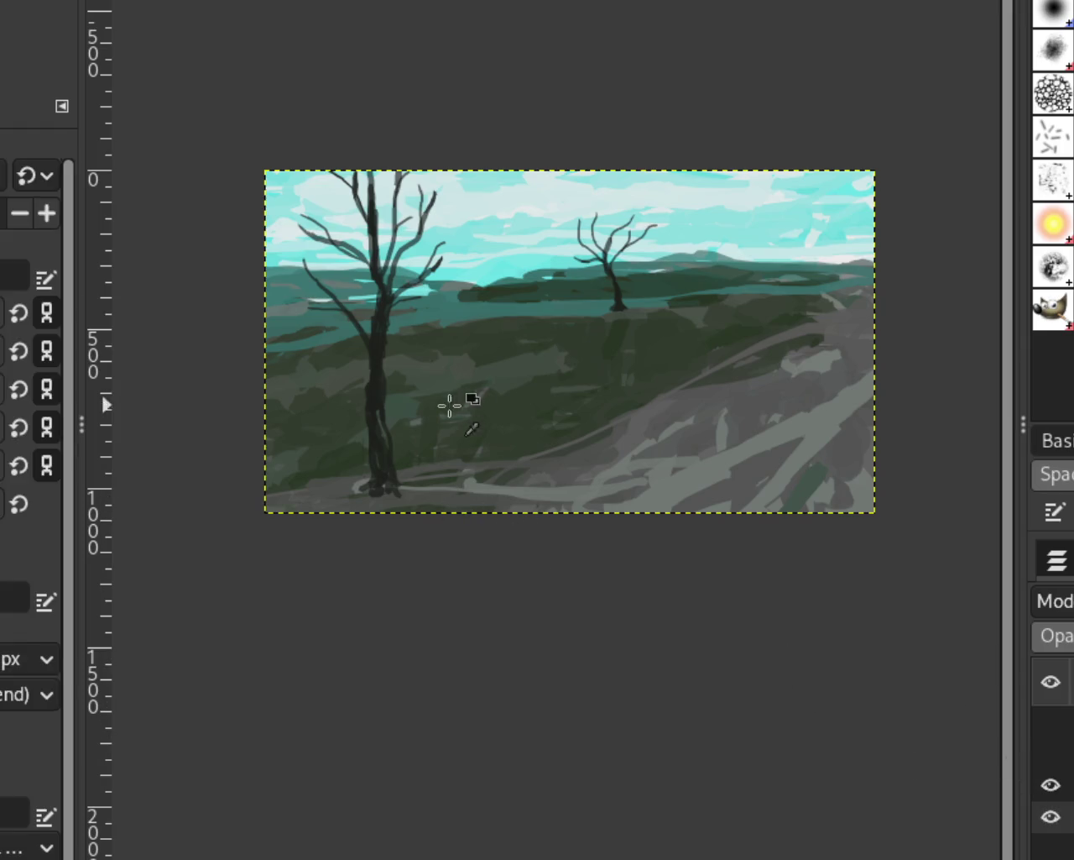
click(1051, 785)
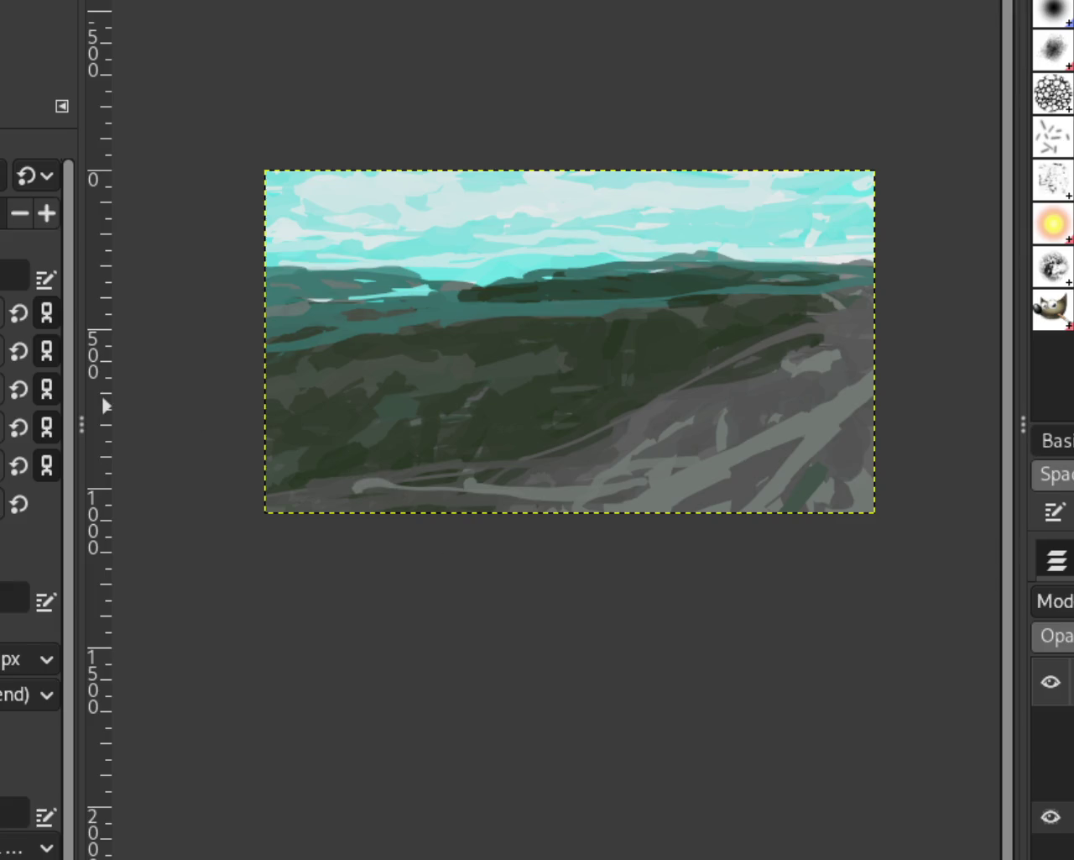
Cover the bottom-left grey streaks with dark green and dab grey along the lower-middle edge
mouse_move(241, 554)
mouse_down()
mouse_move(403, 527)
mouse_move(328, 465)
mouse_move(338, 563)
mouse_up()
key(ctrl+z)
mouse_move(281, 523)
mouse_down()
mouse_move(268, 446)
mouse_move(313, 467)
mouse_move(240, 515)
mouse_up()
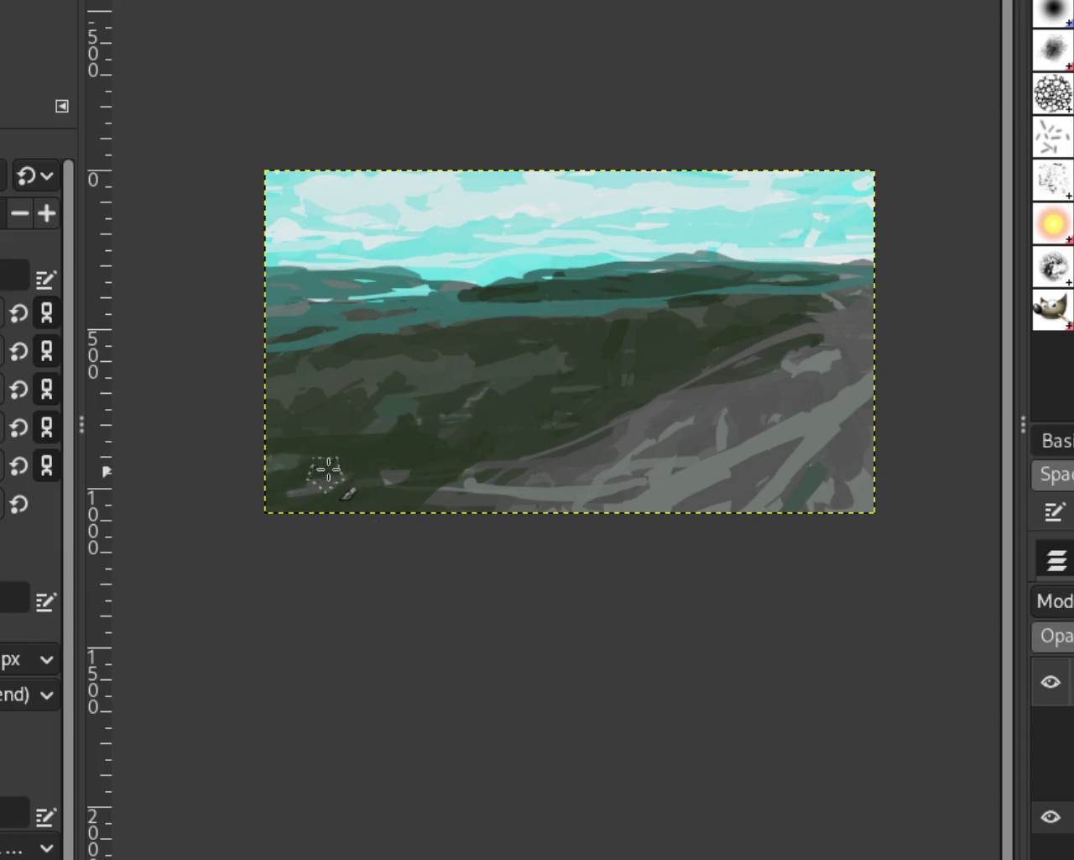
ctrl+click(564, 464)
mouse_move(377, 547)
mouse_down()
mouse_move(456, 527)
mouse_move(439, 520)
mouse_move(305, 584)
mouse_up()
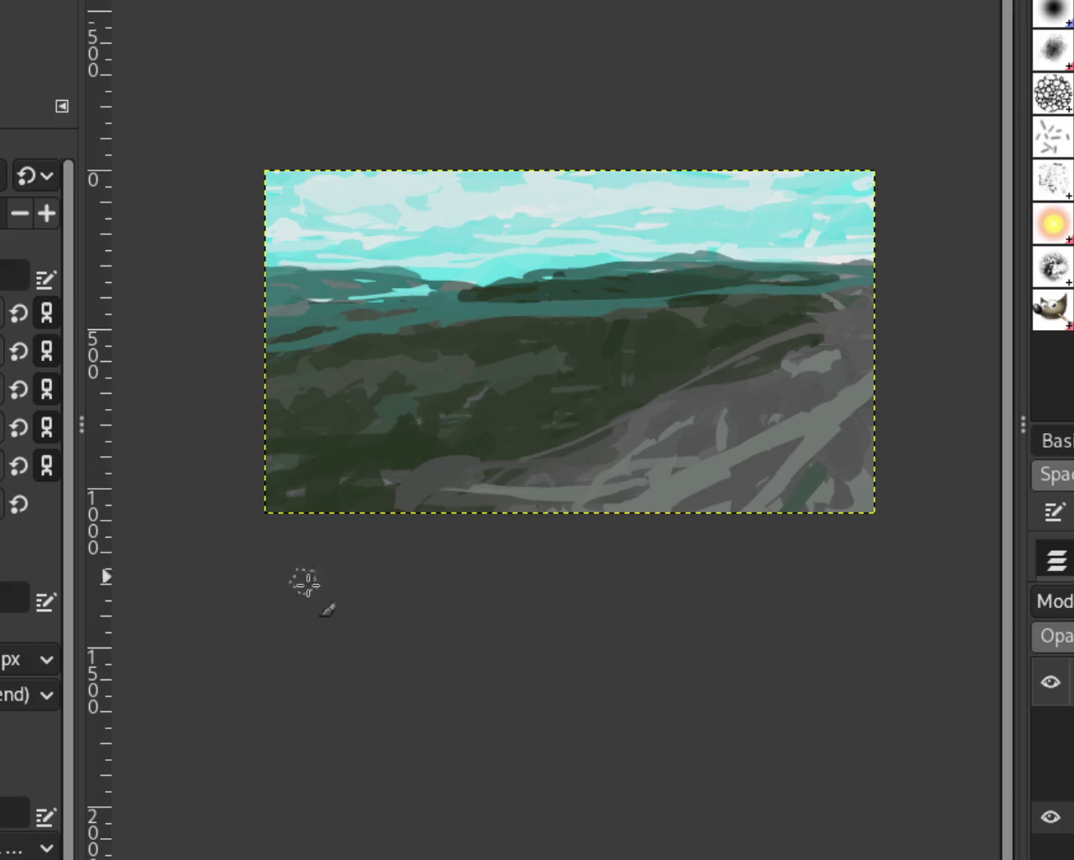
mouse_move(1063, 772)
mouse_down()
mouse_move(1048, 768)
mouse_move(1060, 730)
mouse_move(1055, 786)
mouse_up()
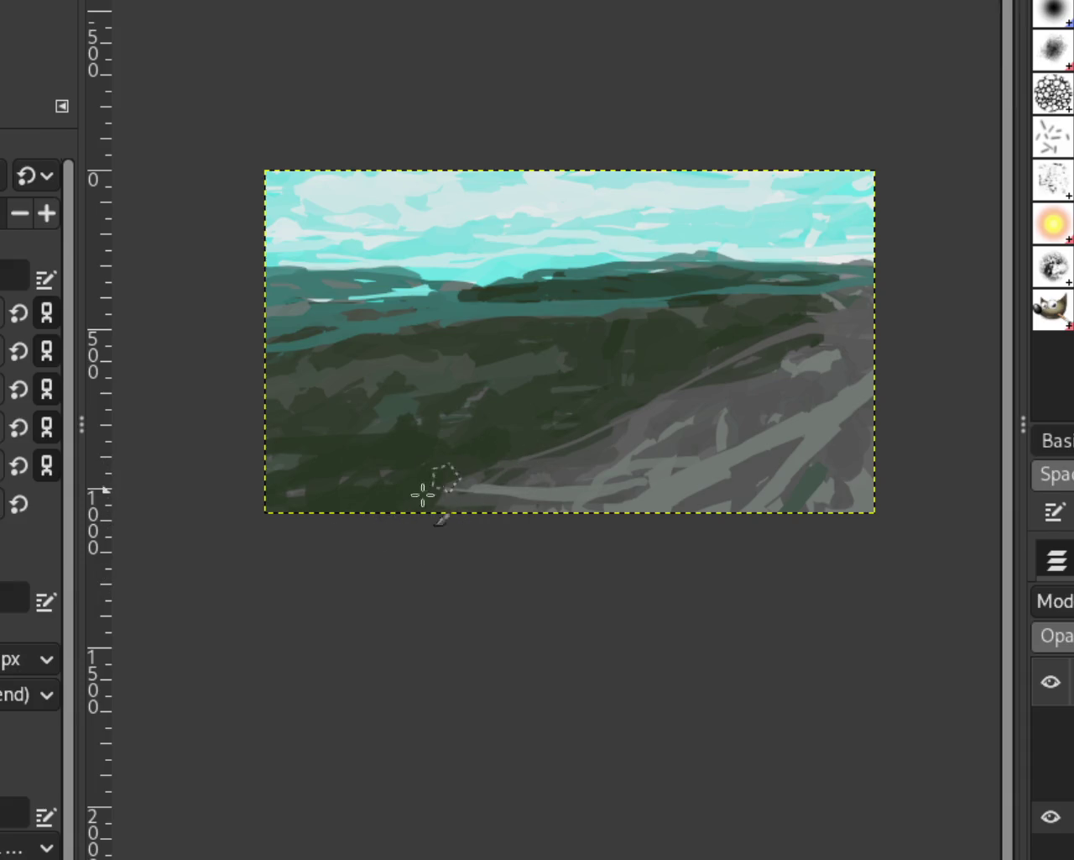
Try light-grey strokes and a small light patch on the dark right slope
drag(592, 428, 528, 436)
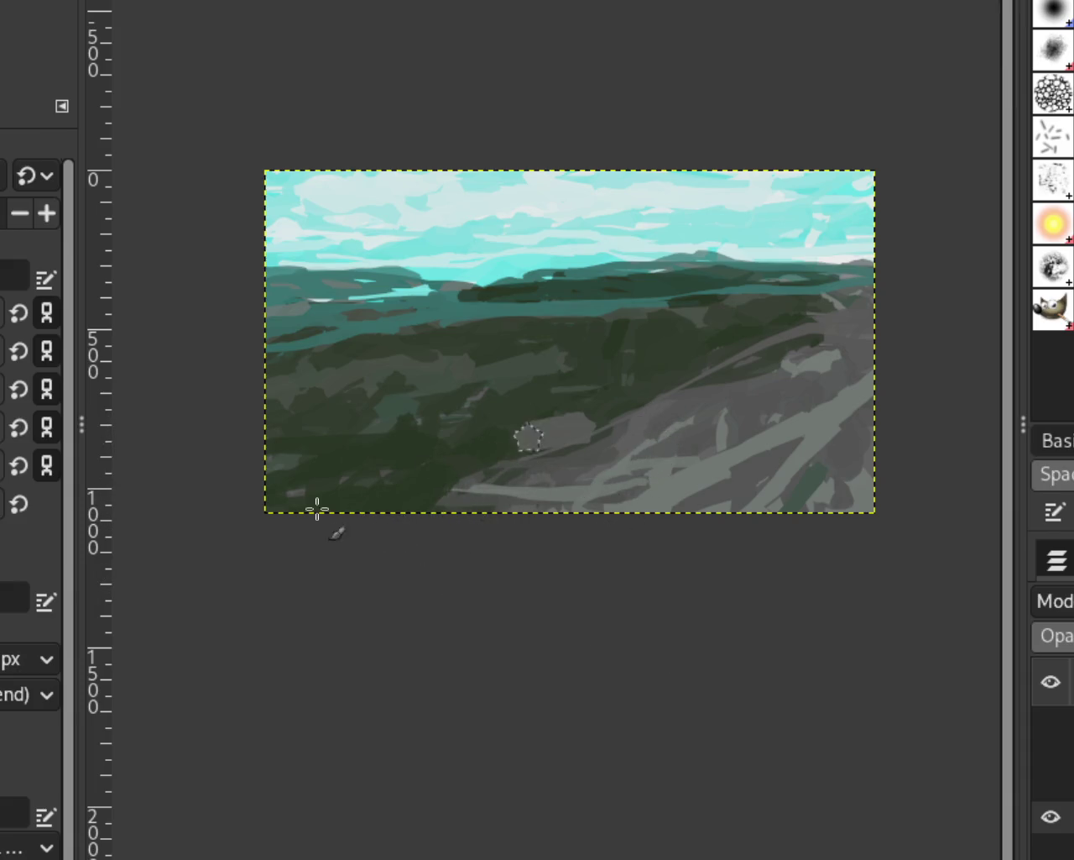
key(ctrl+z)
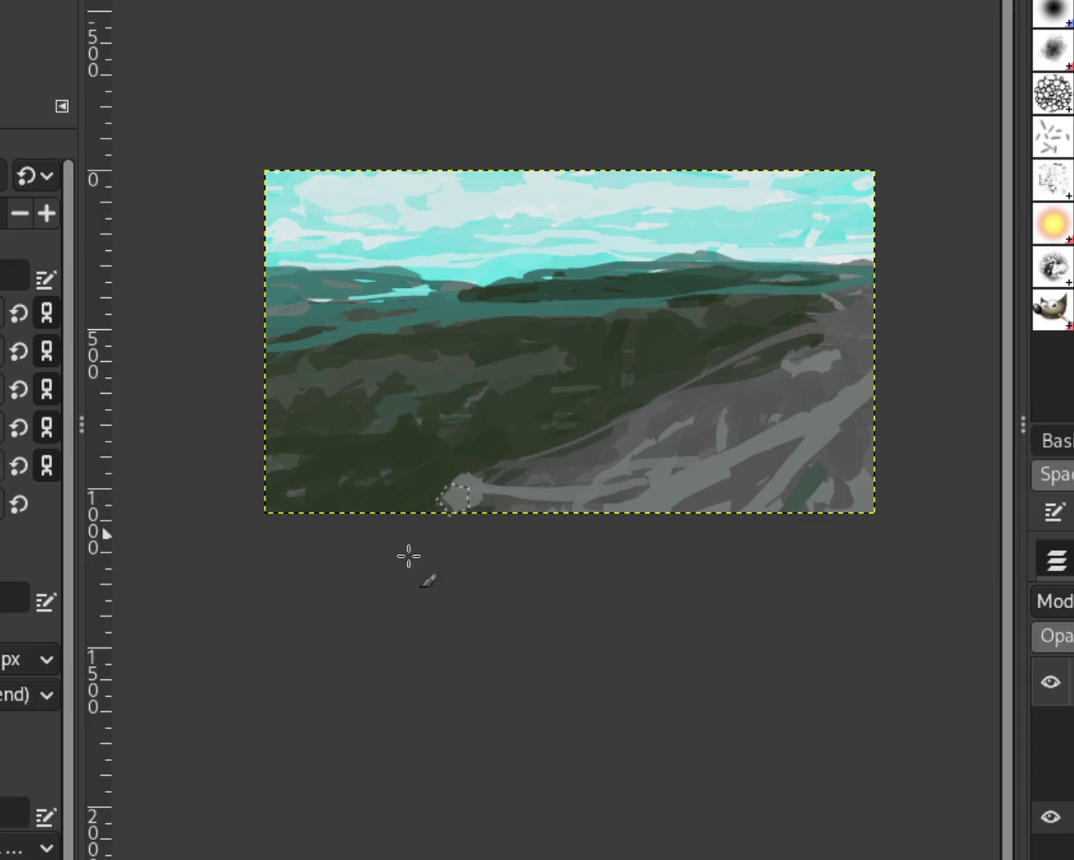
mouse_move(729, 436)
mouse_down()
mouse_move(797, 369)
mouse_move(680, 479)
mouse_up()
key(ctrl+z)
key(ctrl+z)
drag(775, 364, 826, 373)
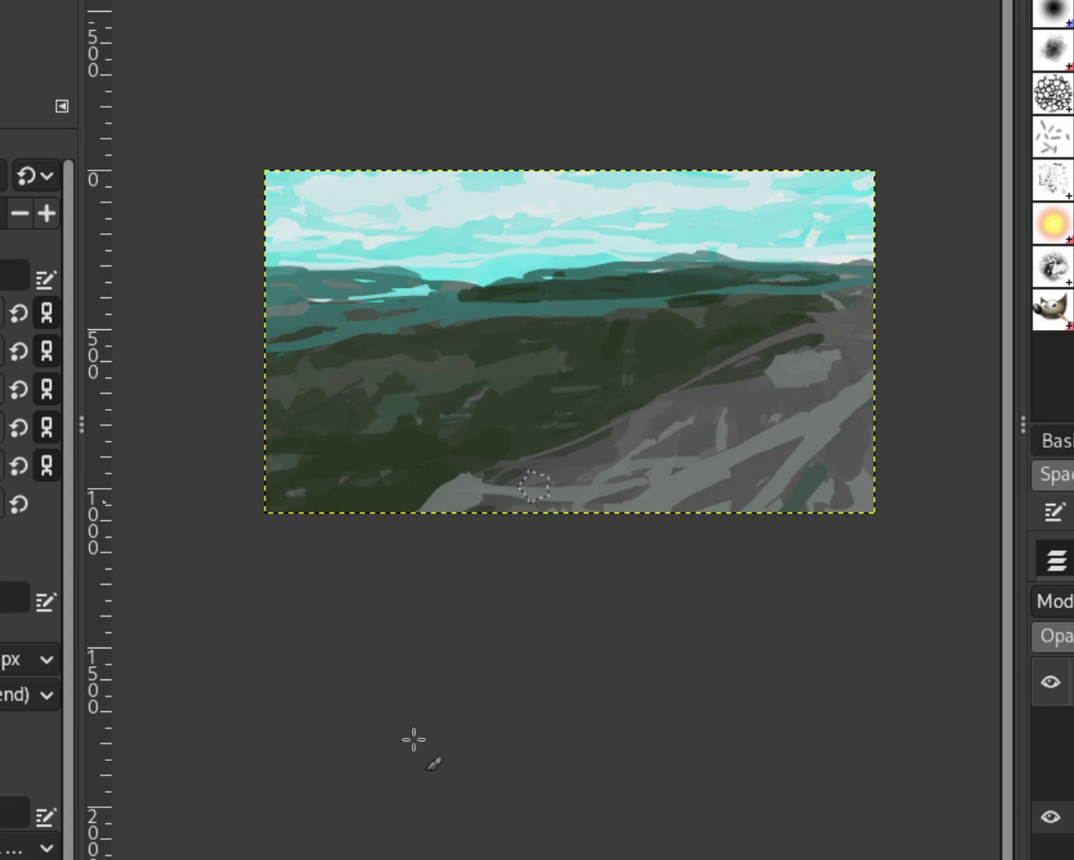
key(ctrl+y)
key(ctrl+z)
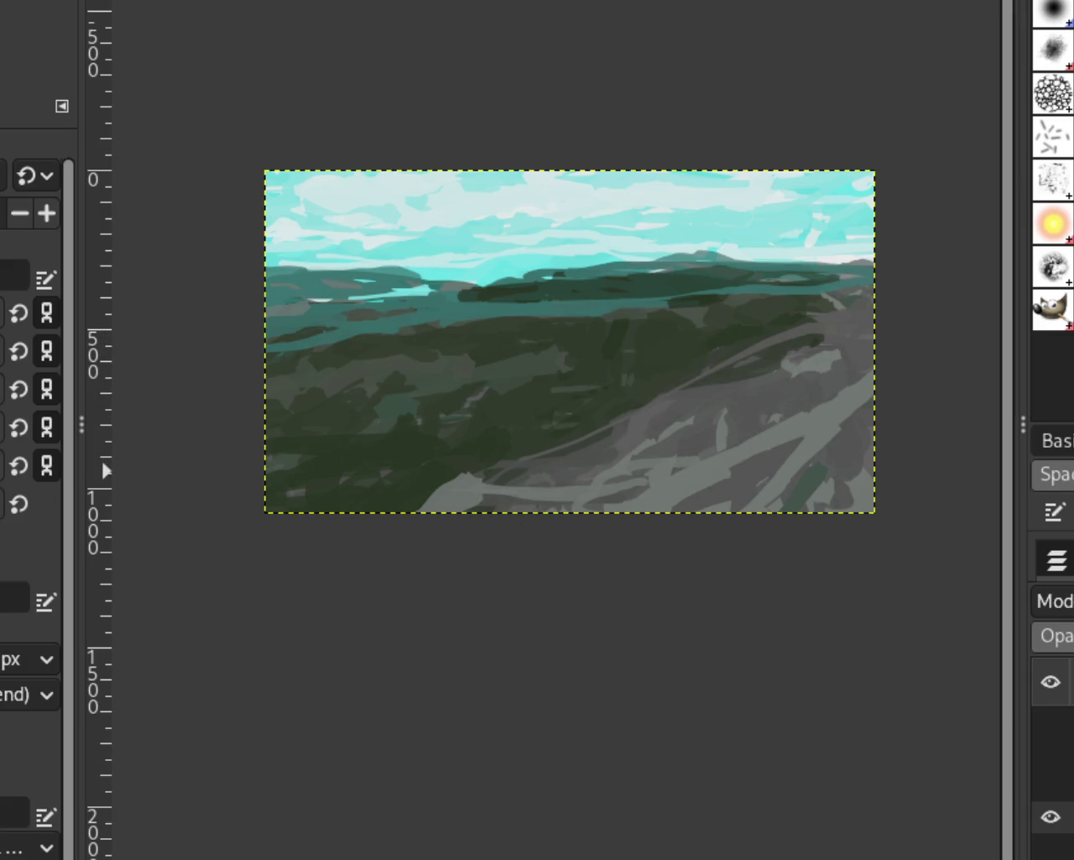
key(ctrl+y)
key(ctrl+z)
Paint light-grey strokes near the bottom edge and down the lower-right slope
mouse_move(820, 367)
mouse_down()
mouse_move(667, 473)
mouse_move(844, 372)
mouse_move(585, 488)
mouse_up()
key(ctrl+z)
key(ctrl+z)
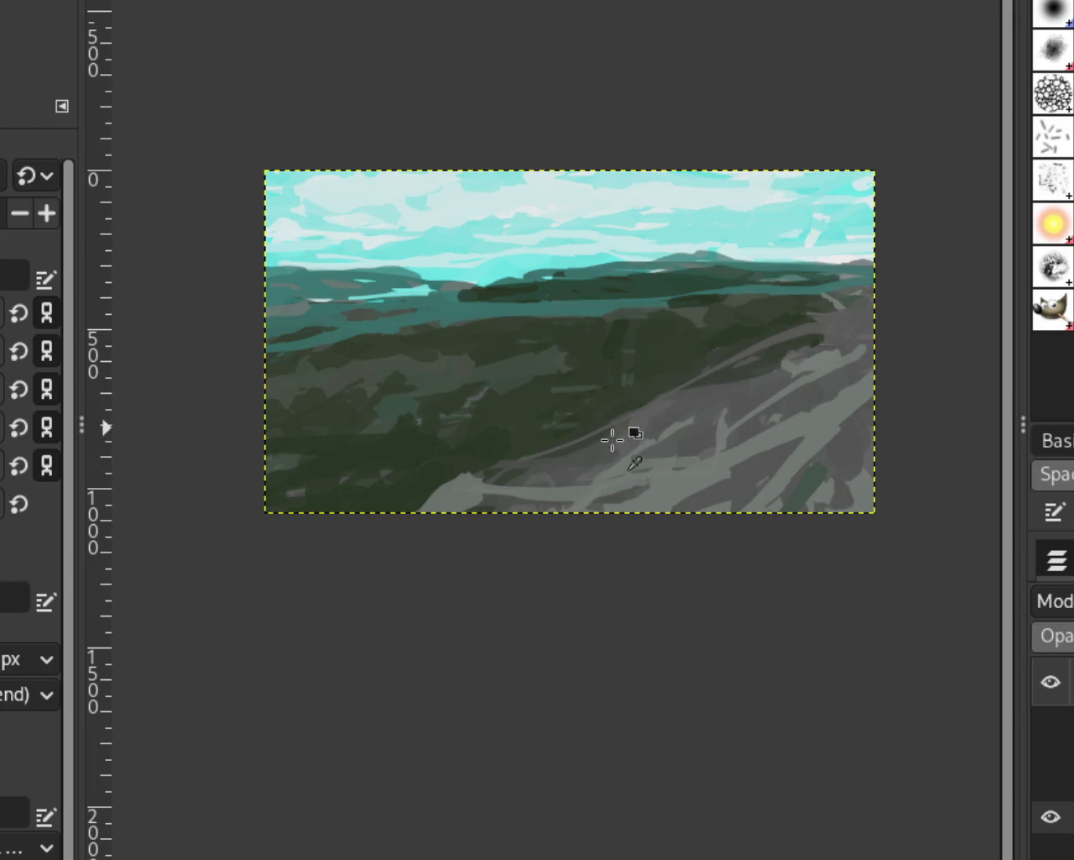
drag(449, 510, 496, 496)
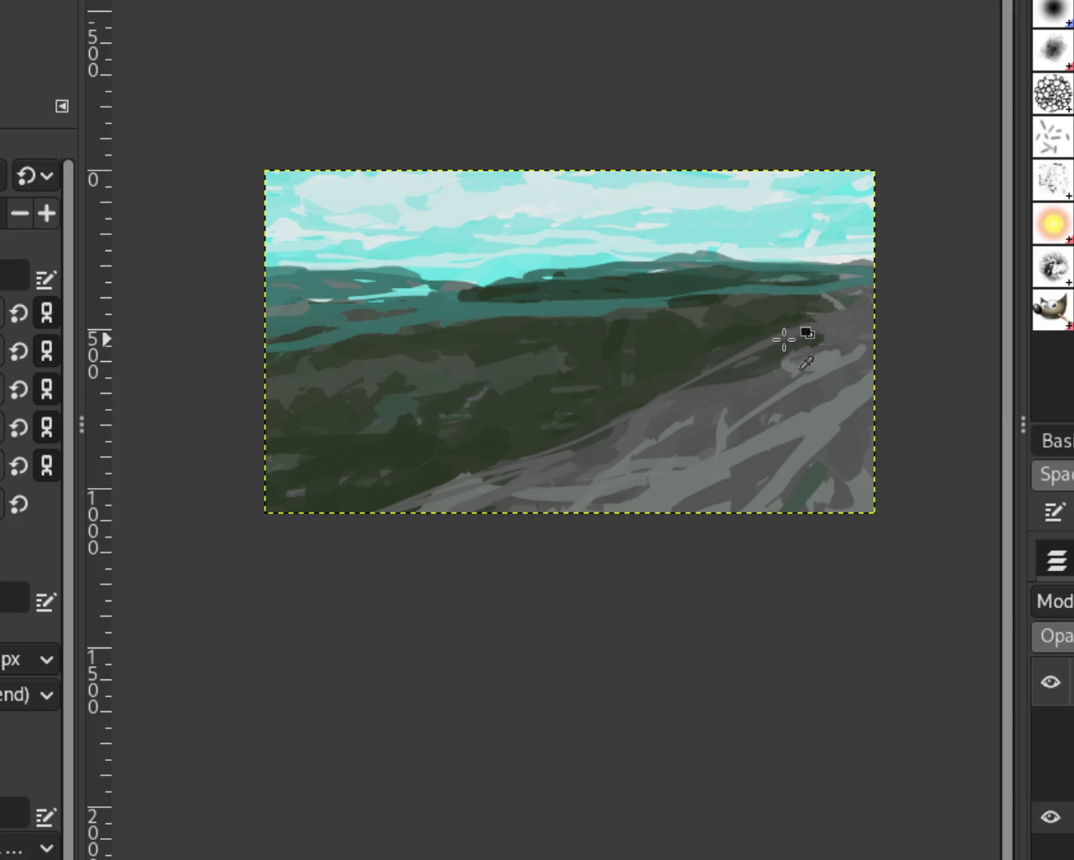
drag(697, 386, 523, 475)
key(ctrl+z)
drag(683, 384, 335, 522)
key(ctrl+z)
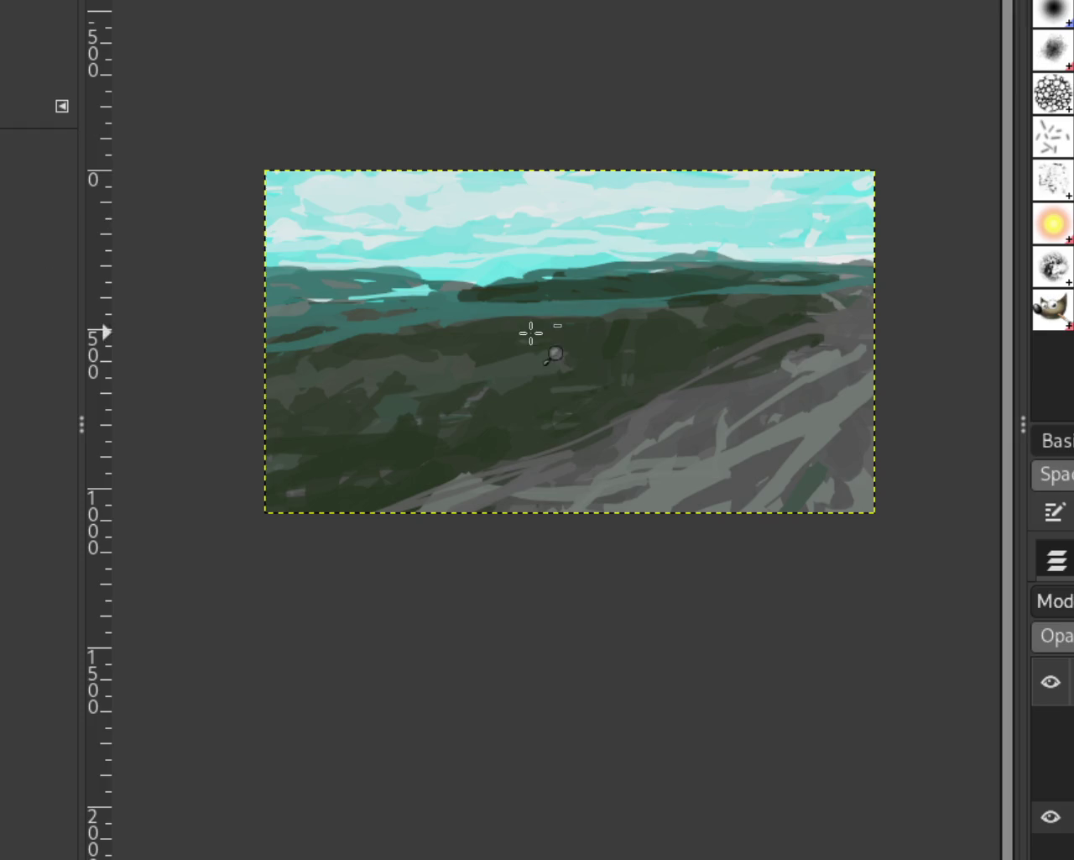
Toggle the horses-and-riders and bare-tree layers to compare the composition
scroll(529, 331, down, 3)
scroll(694, 370, up, 1)
scroll(496, 360, down, 1)
scroll(430, 359, up, 3)
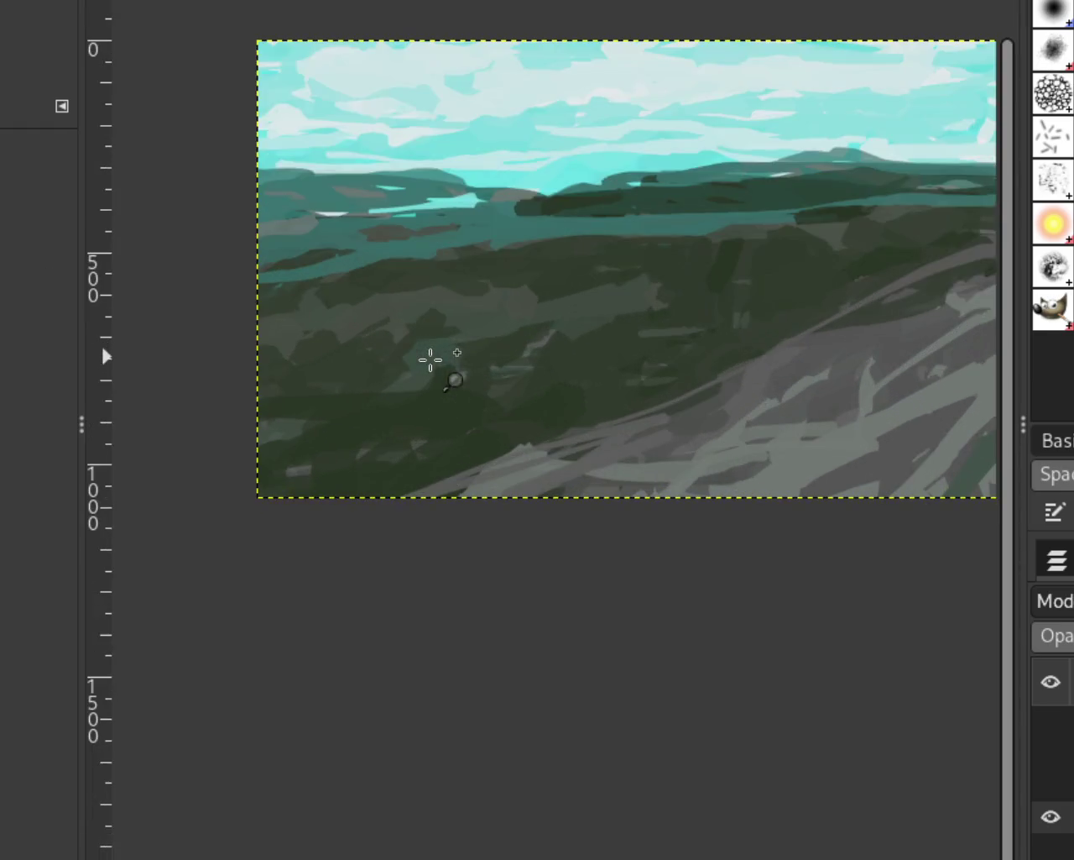
scroll(643, 350, down, 1)
scroll(683, 353, up, 1)
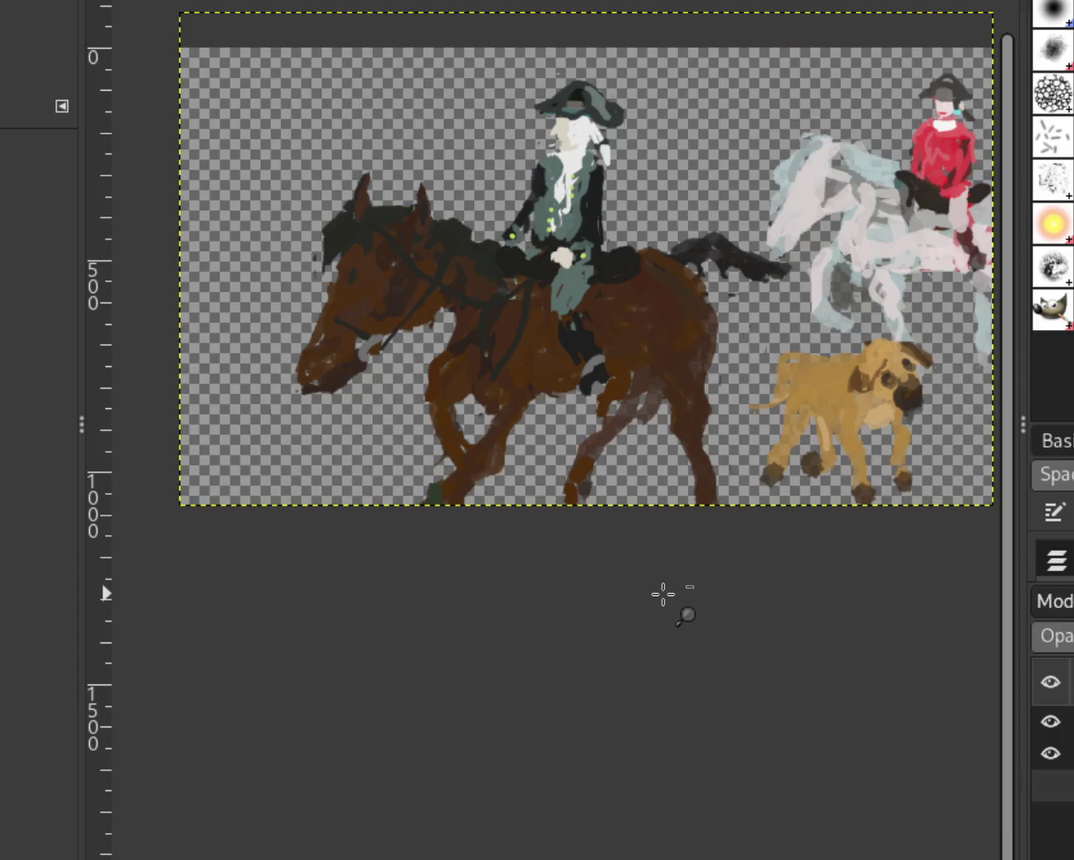
click(1051, 753)
click(1051, 784)
click(1051, 784)
click(1051, 753)
click(1063, 779)
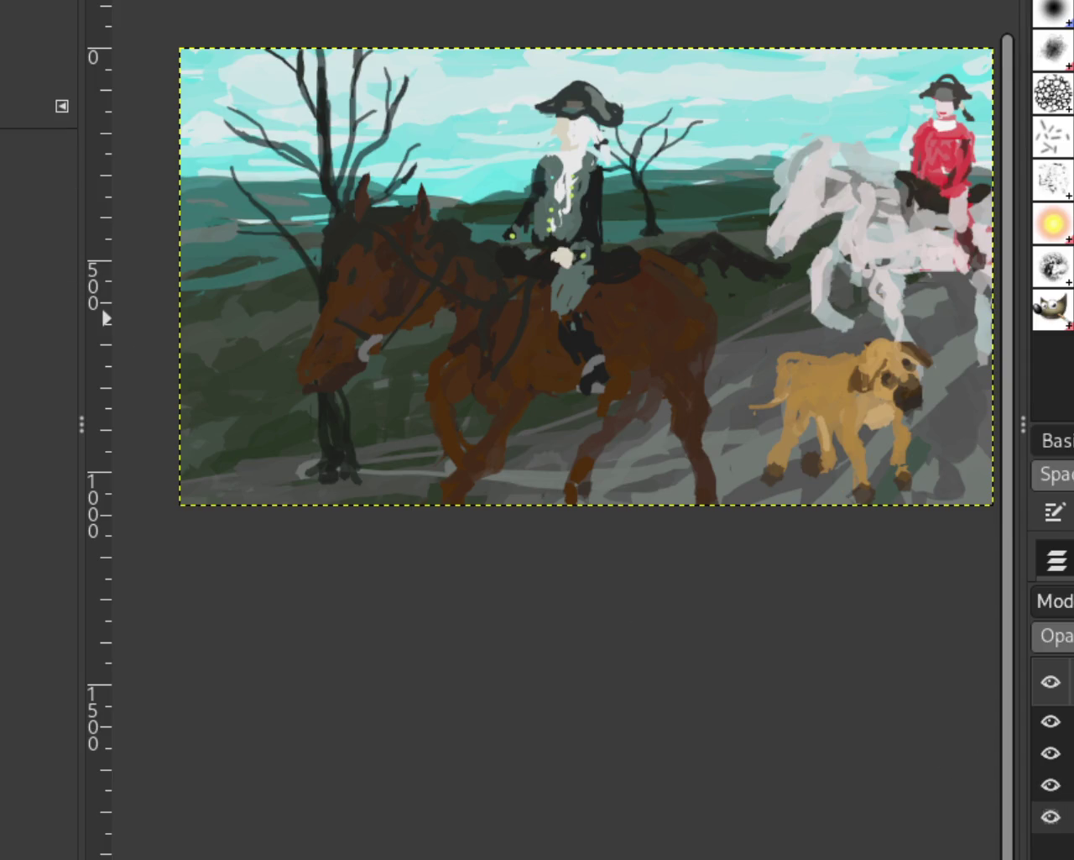
Zoom out and back in to view the whole painting
ctrl+click(267, 366)
click(324, 377)
ctrl+click(325, 385)
click(325, 385)
ctrl+click(325, 385)
click(325, 386)
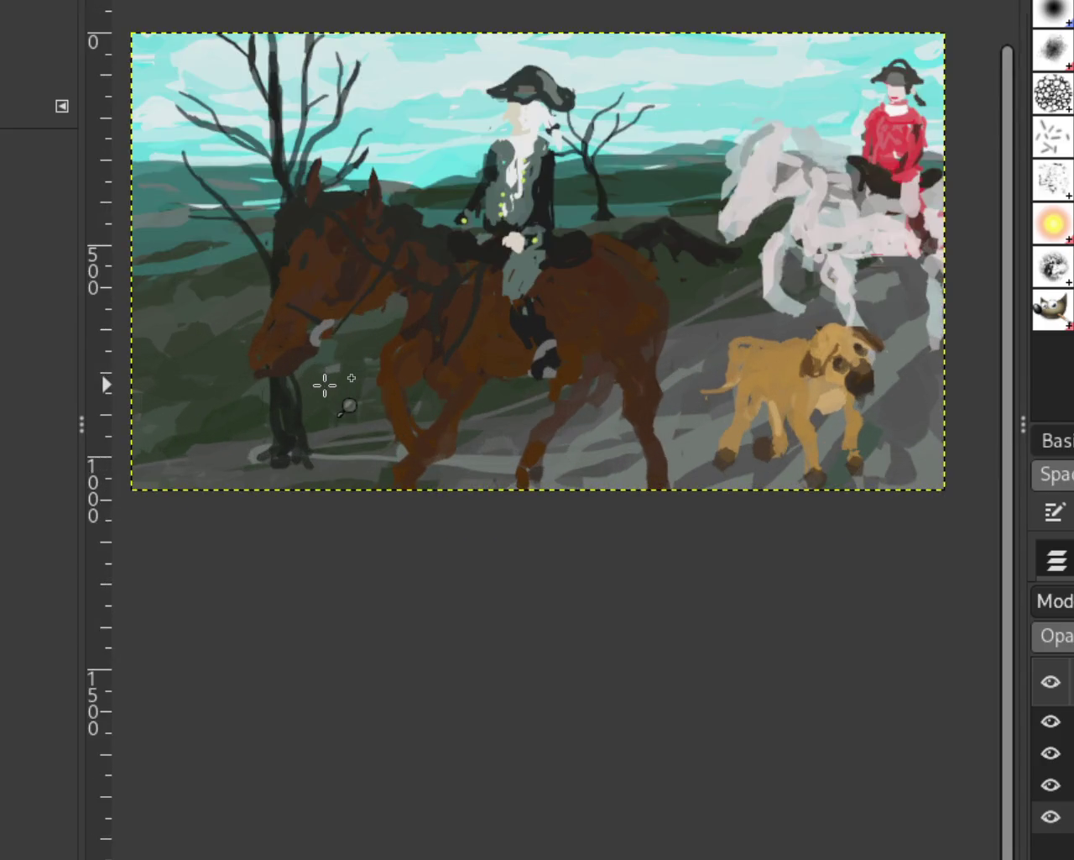
ctrl+click(325, 385)
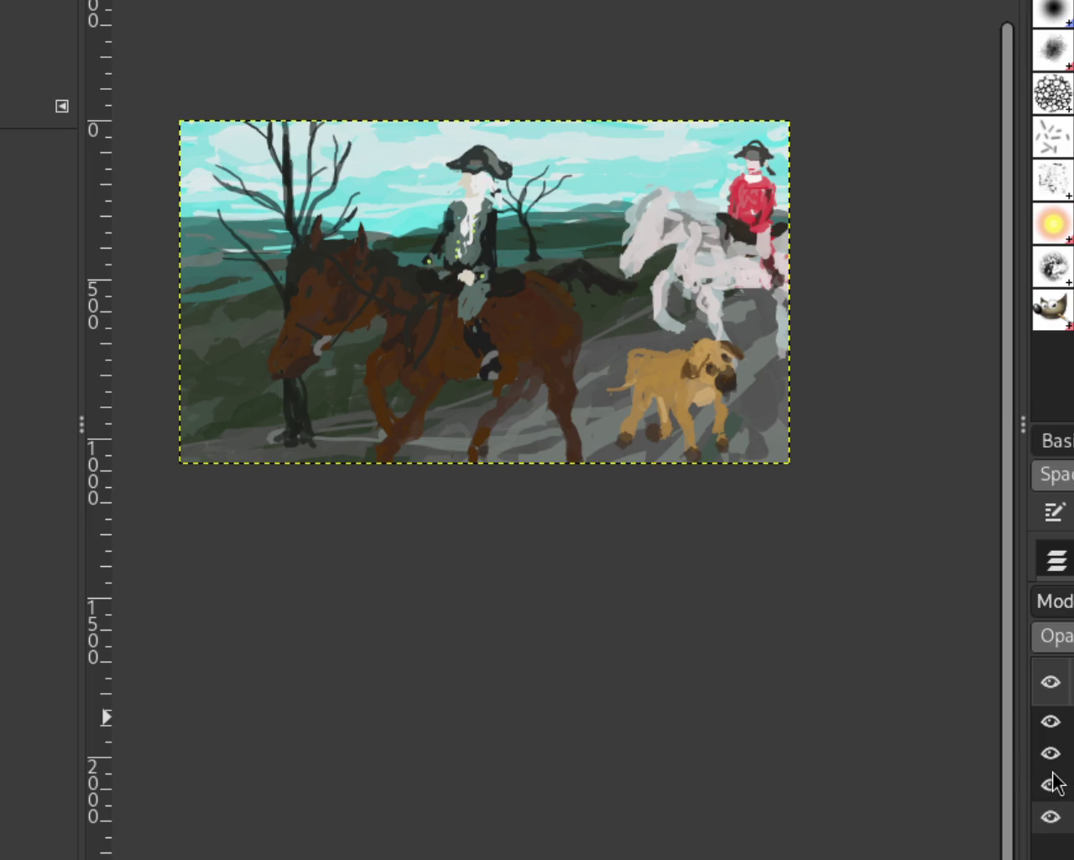
Hide the riders, horses and dog layers, keeping the bare trees and landscape visible
click(1051, 784)
click(1051, 752)
click(1051, 753)
click(1051, 721)
click(1051, 753)
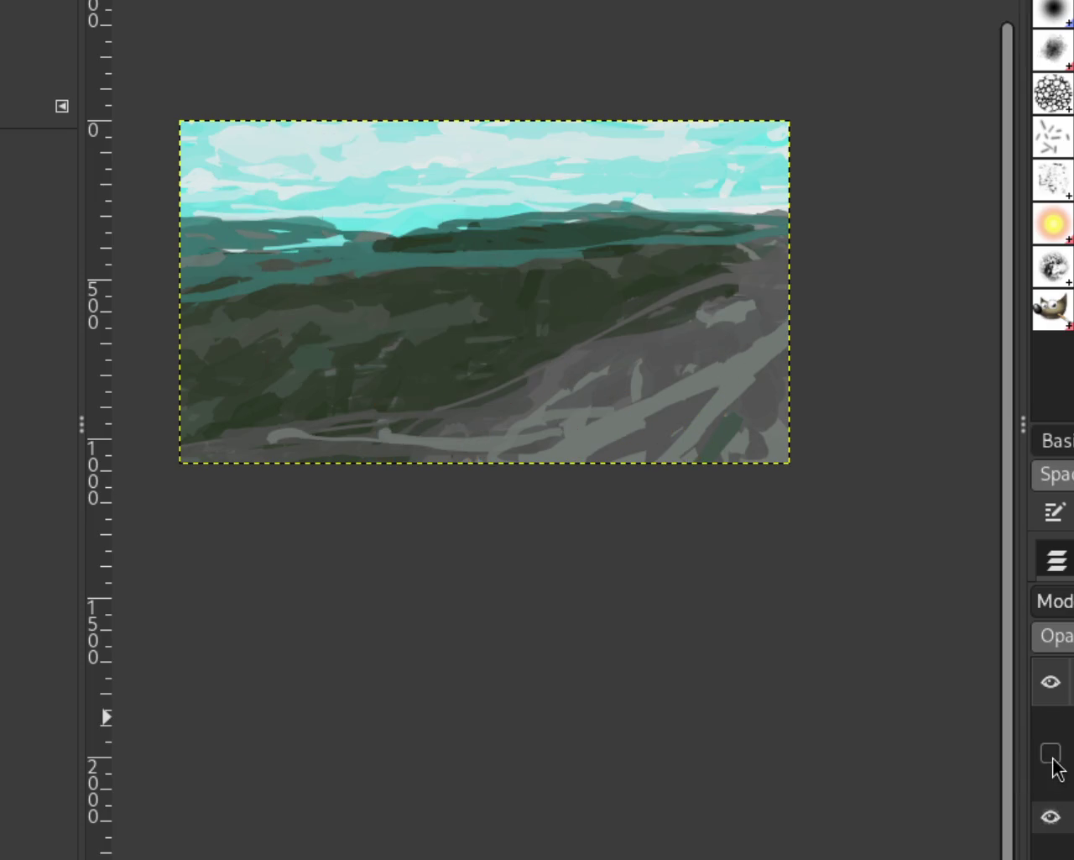
click(1051, 784)
click(1051, 816)
click(1051, 816)
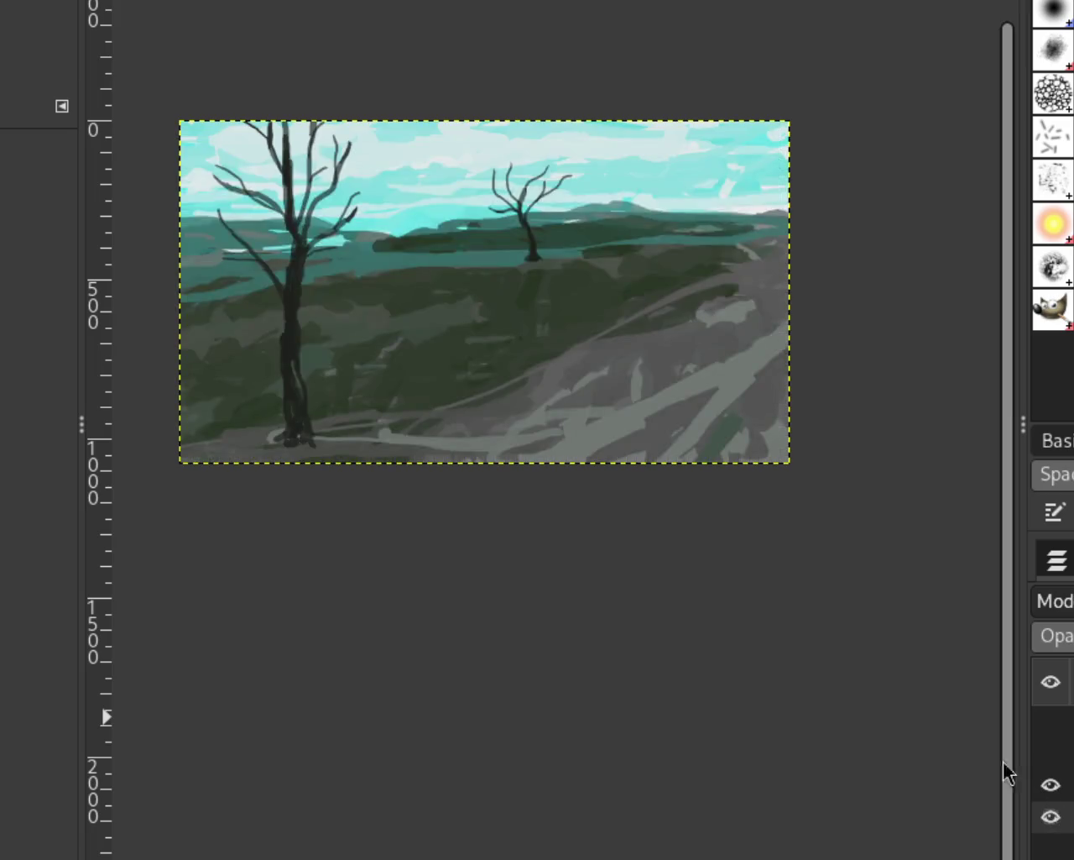
Scroll over the landscape and toggle the bare-tree layer to inspect the middle hills
scroll(588, 243, down, 1)
scroll(588, 243, up, 2)
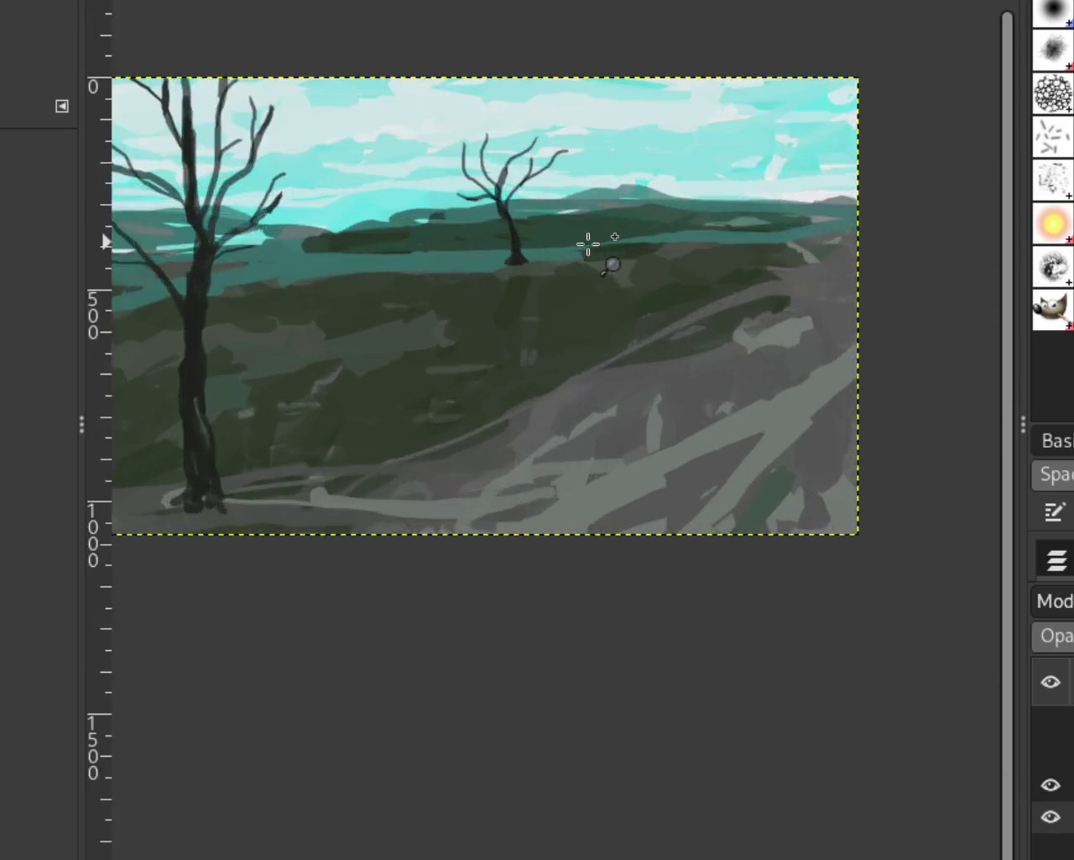
scroll(588, 243, up, 2)
scroll(407, 299, down, 10)
scroll(576, 310, up, 1)
scroll(569, 312, up, 2)
scroll(792, 307, down, 2)
scroll(769, 309, down, 2)
scroll(769, 309, up, 2)
scroll(769, 309, down, 2)
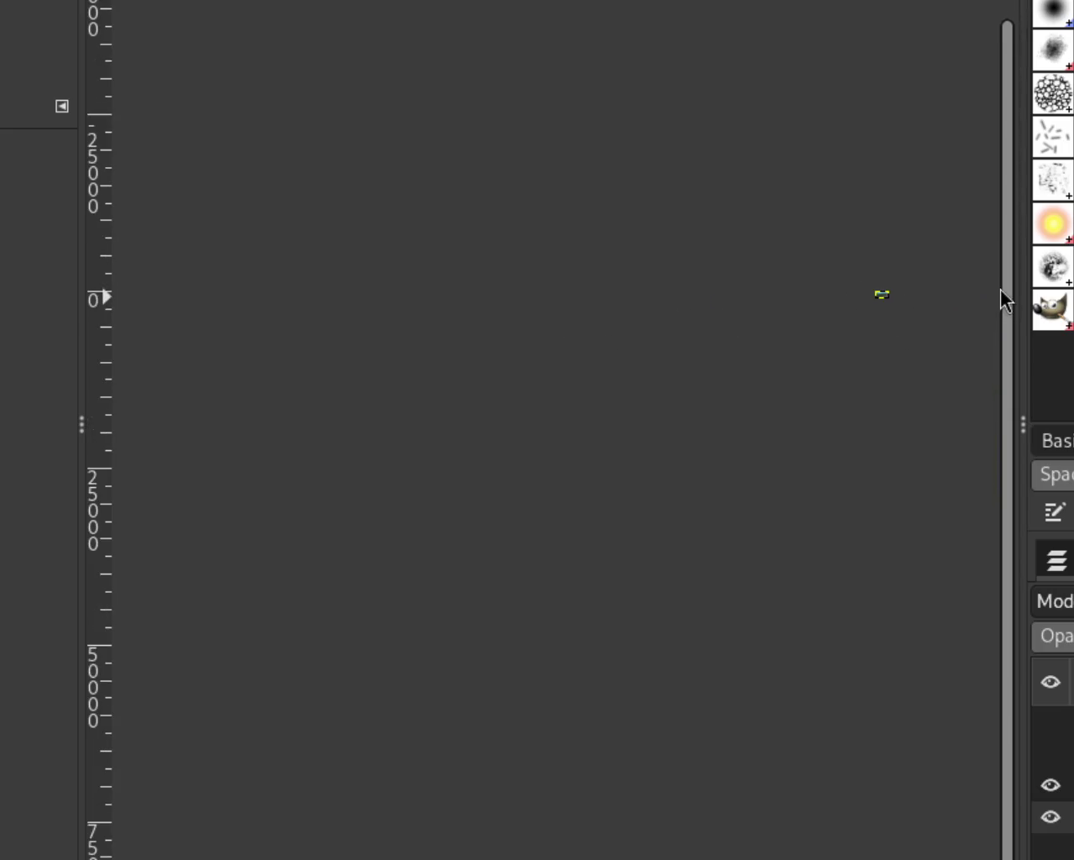
scroll(929, 296, up, 2)
scroll(677, 276, up, 2)
scroll(605, 273, up, 1)
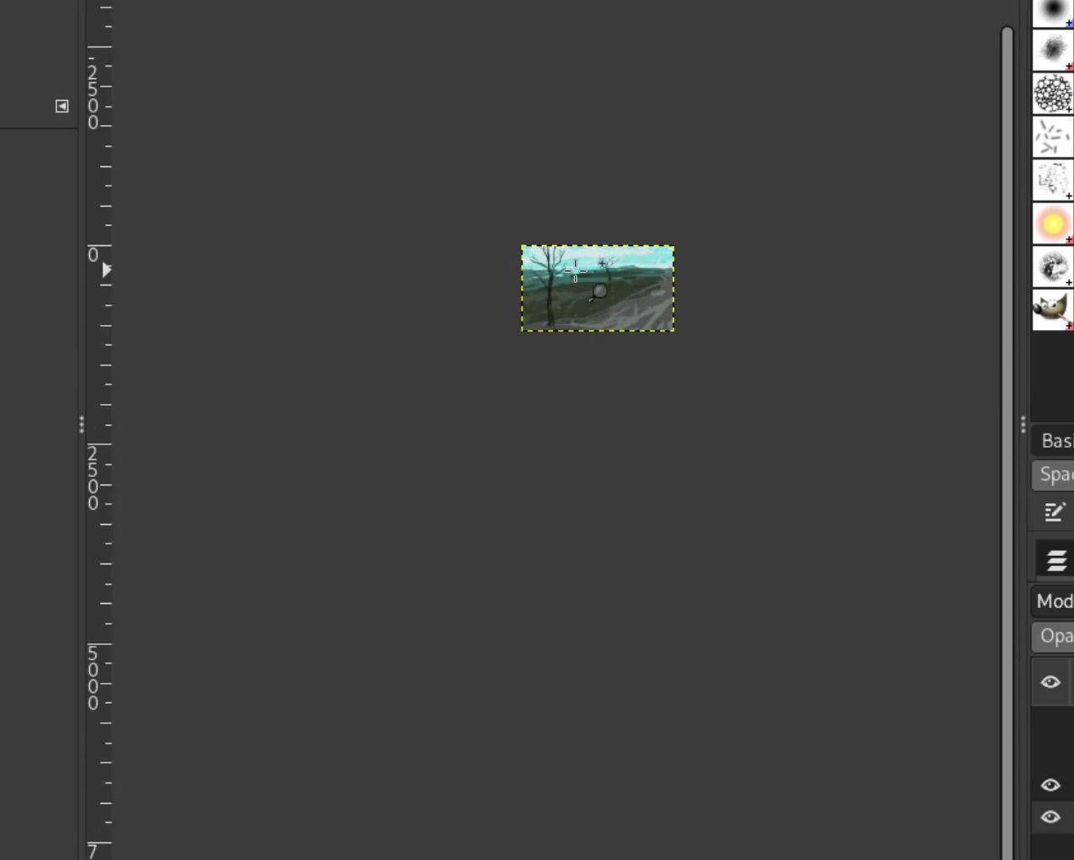
scroll(596, 268, up, 2)
scroll(596, 269, up, 3)
scroll(595, 280, up, 1)
scroll(590, 280, down, 1)
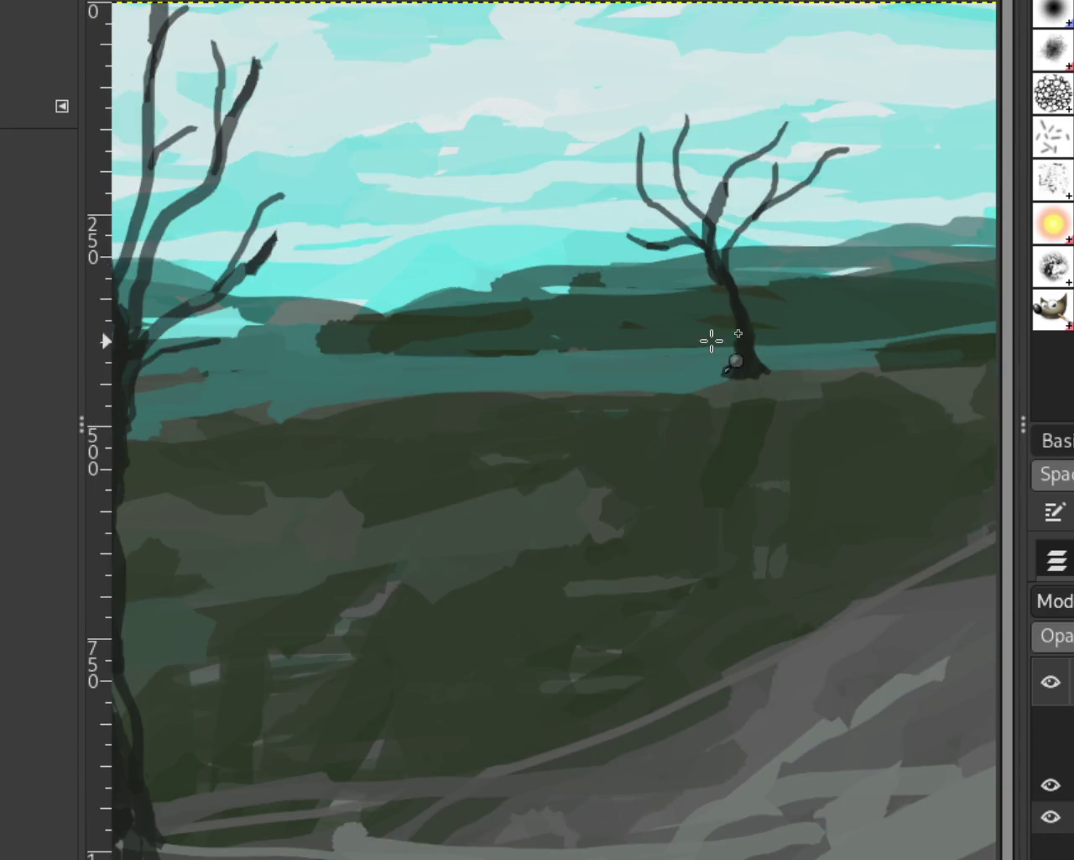
scroll(712, 338, up, 1)
click(1051, 786)
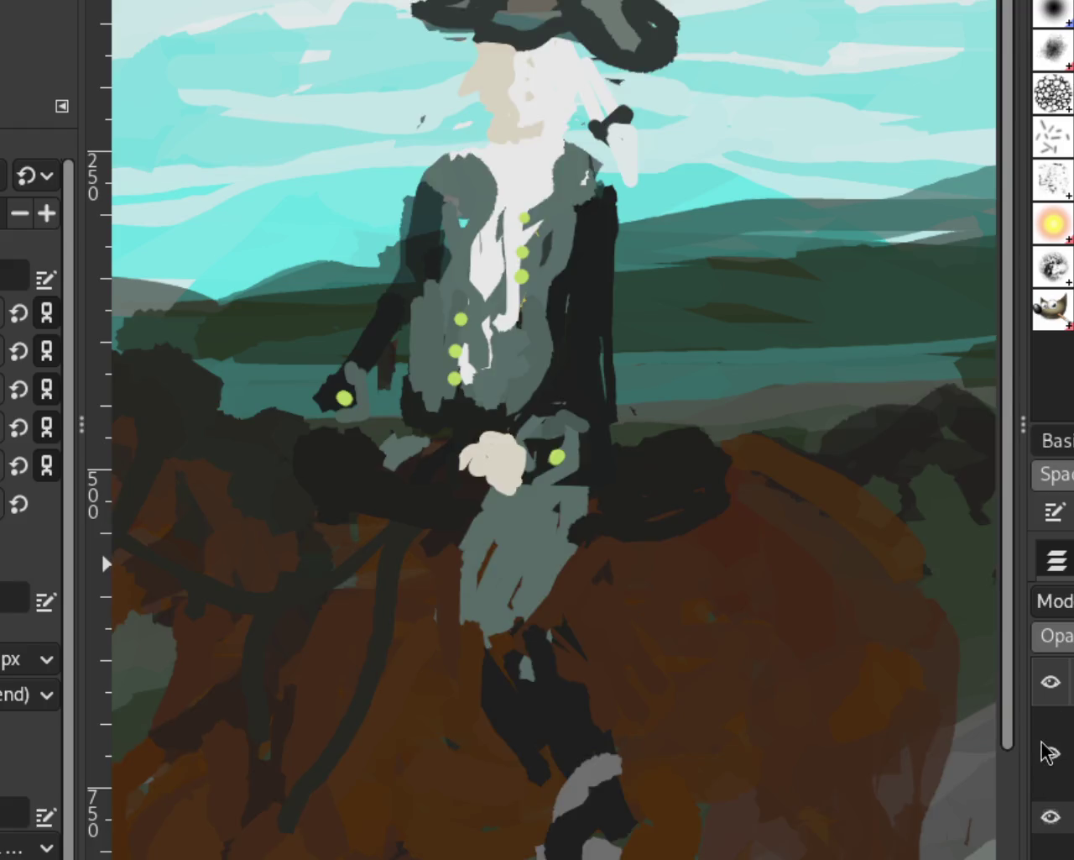
click(1040, 782)
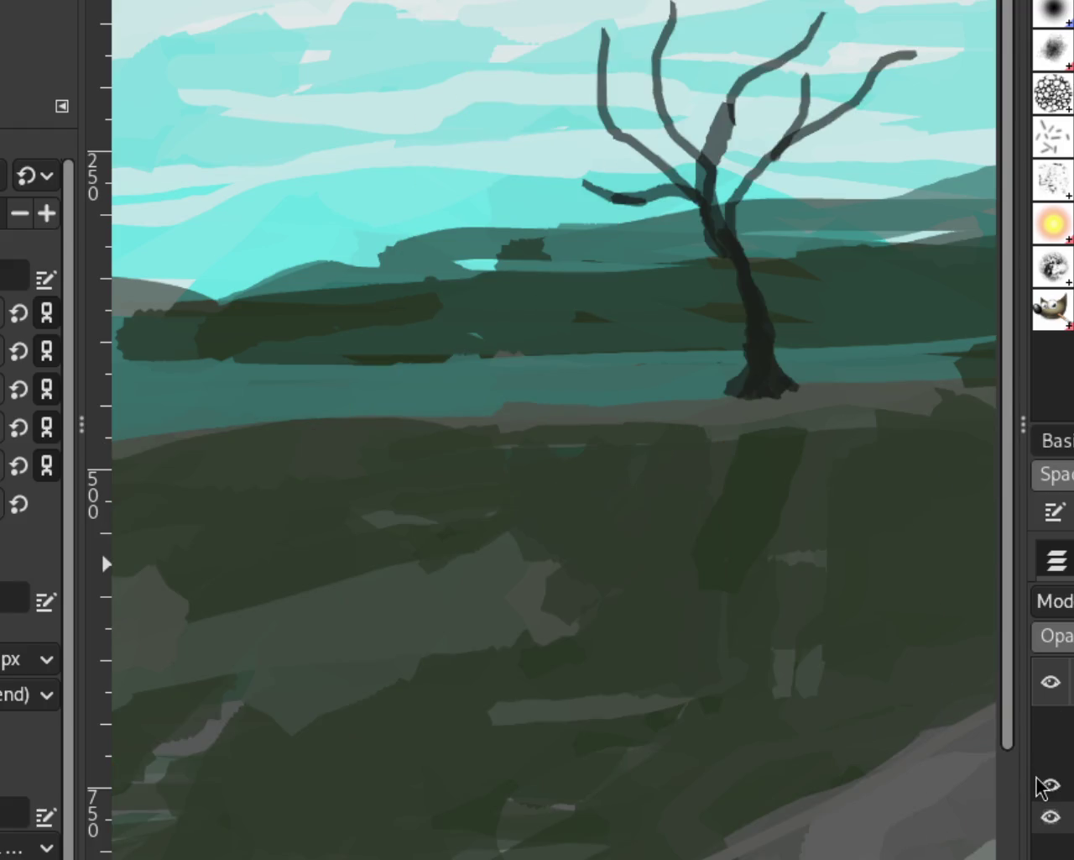
With the bare tree hidden, paint a dark stroke across the middle hills
click(1042, 782)
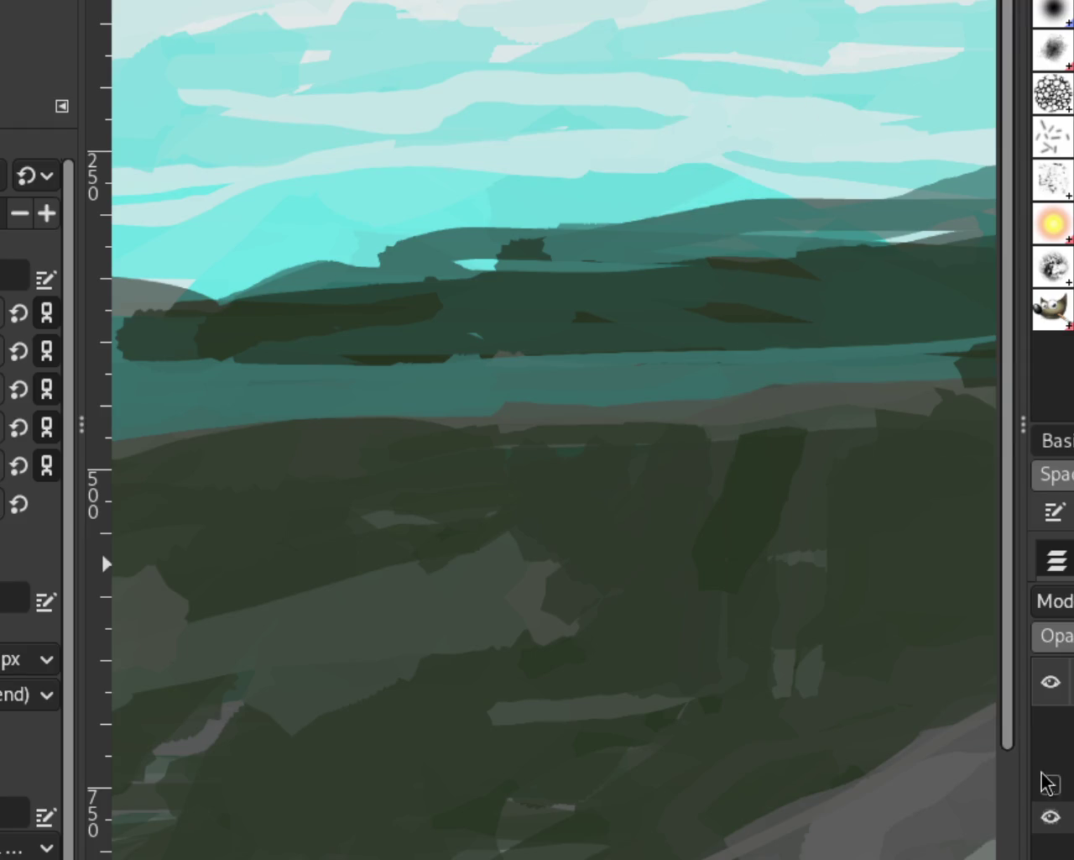
drag(930, 370, 570, 427)
key(ctrl+z)
drag(935, 383, 520, 424)
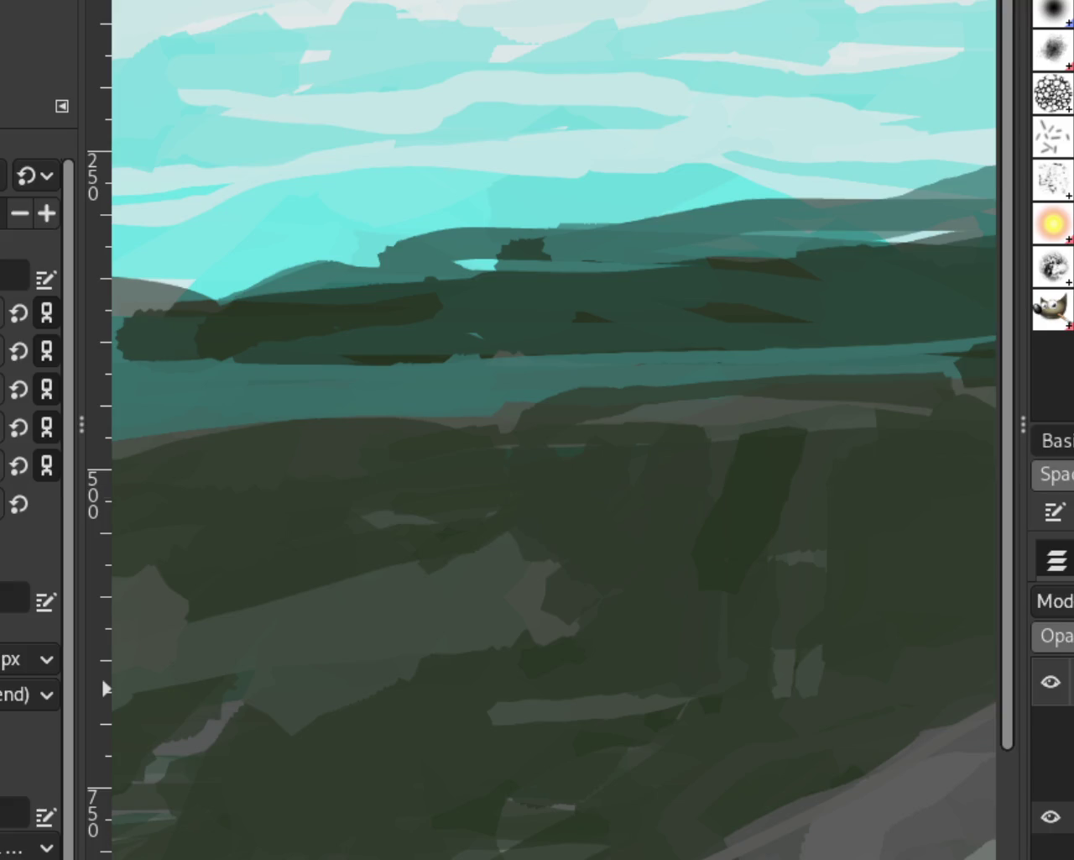
Show the bare tree again, fit the image to the window, and zoom in on the small tree
click(1047, 790)
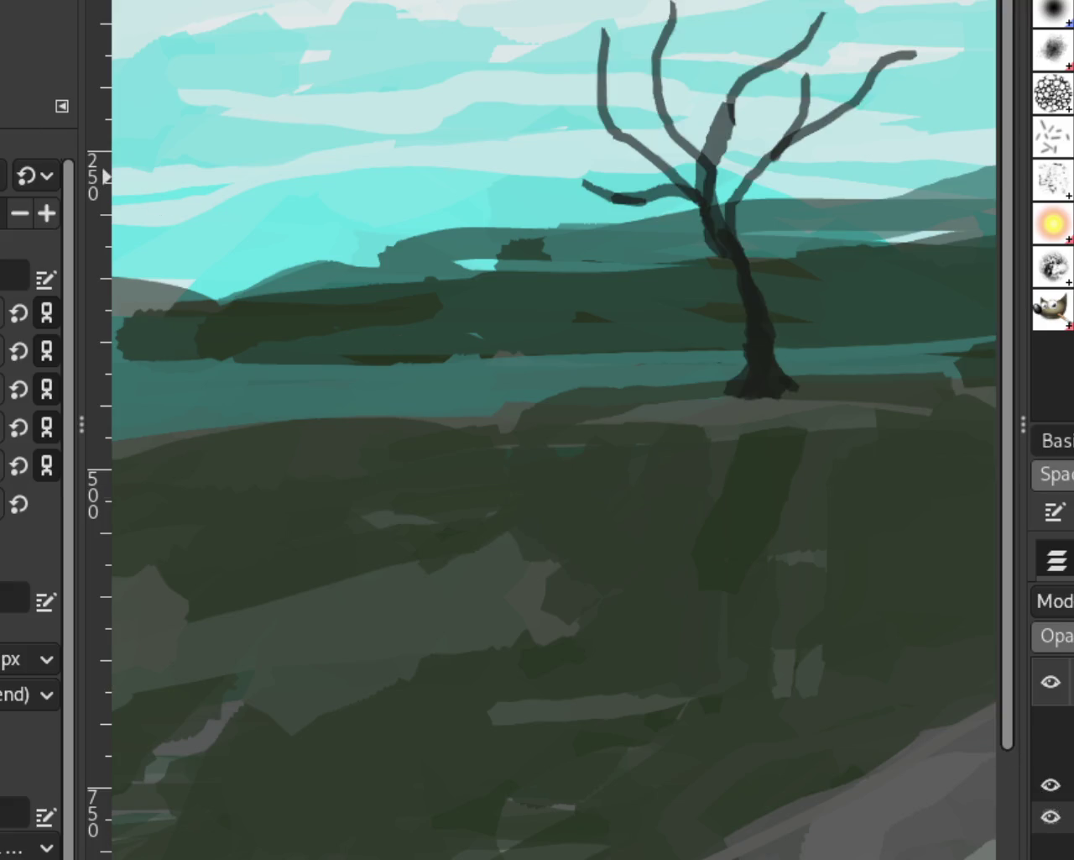
key(shift+ctrl+j)
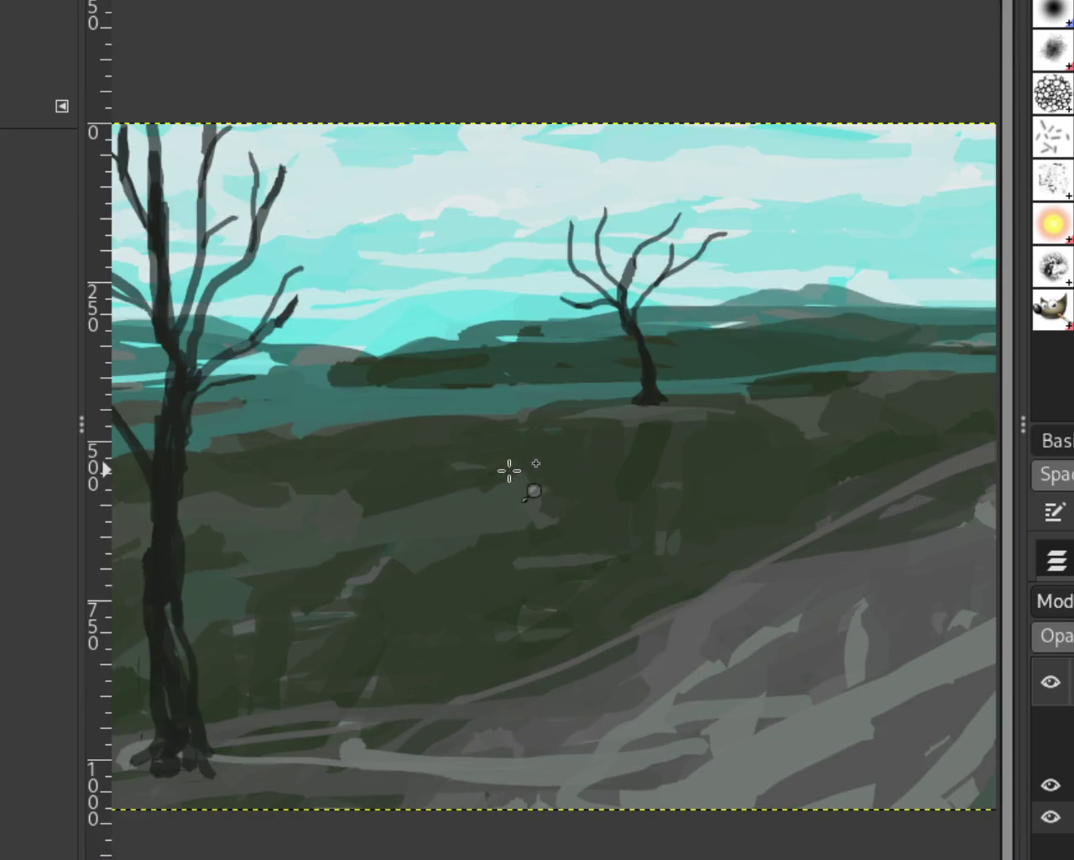
ctrl+click(681, 476)
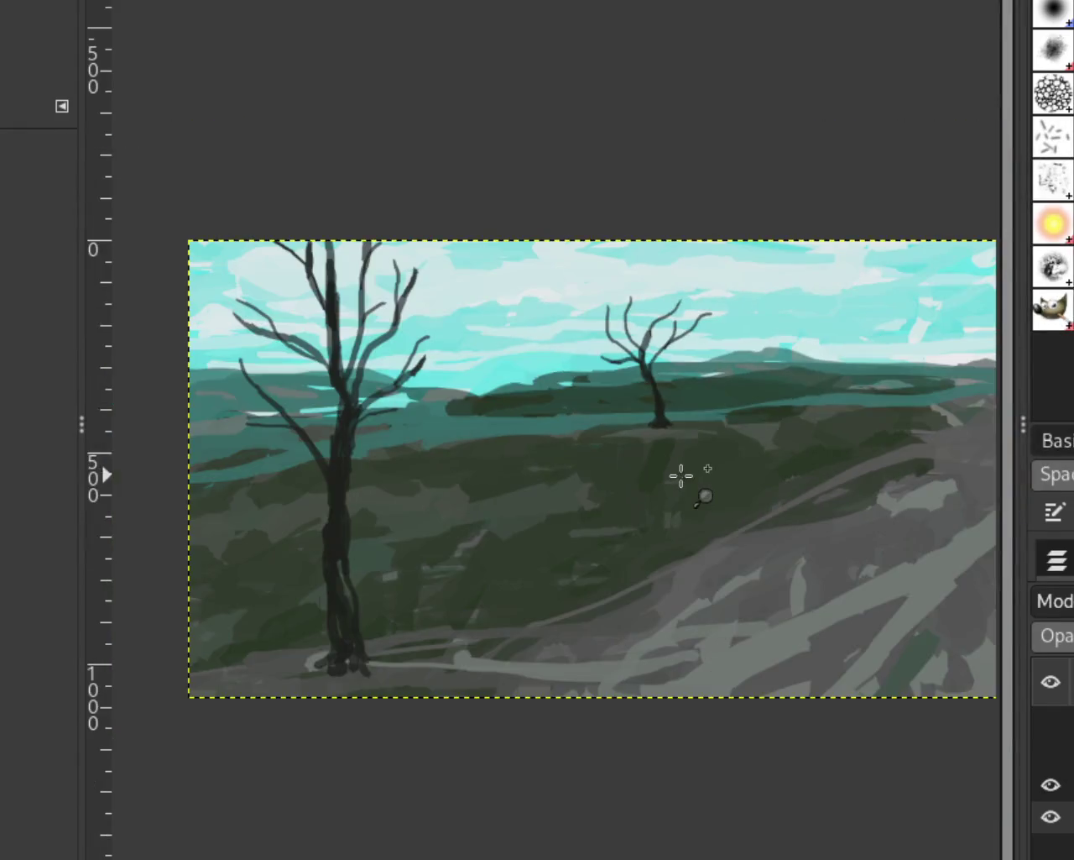
click(842, 371)
ctrl+click(836, 409)
click(846, 426)
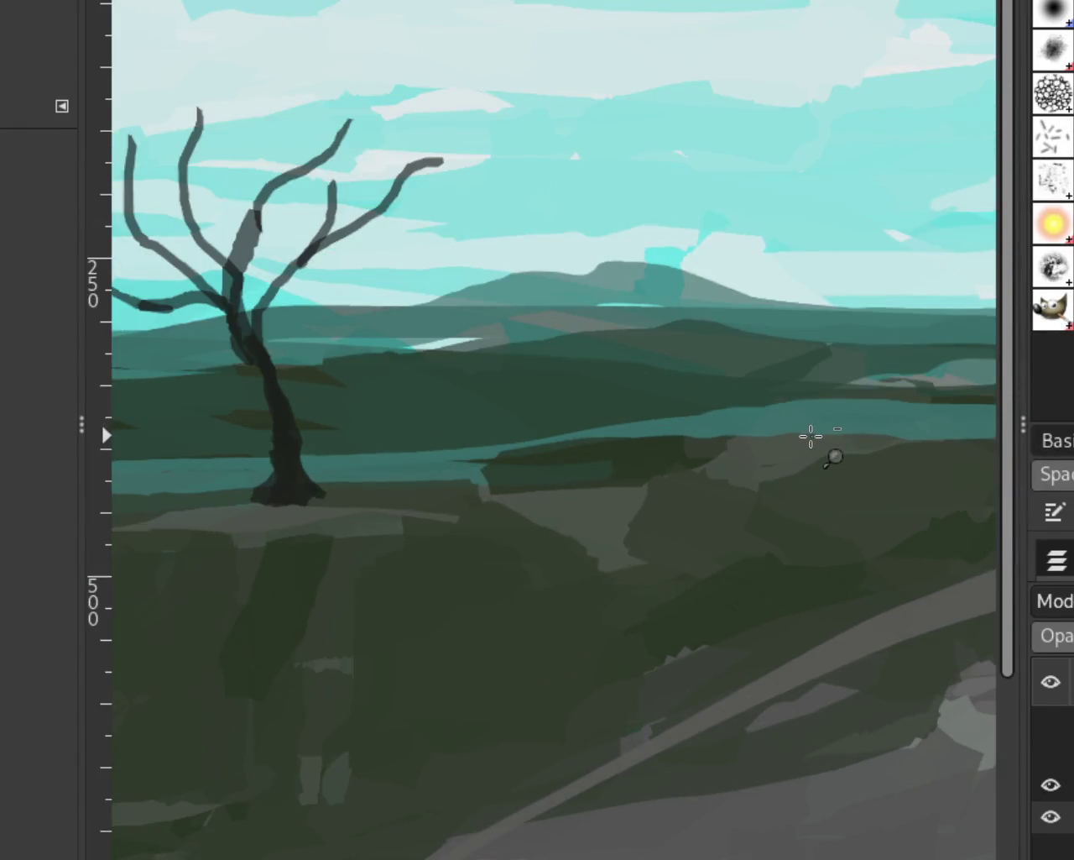
key(p)
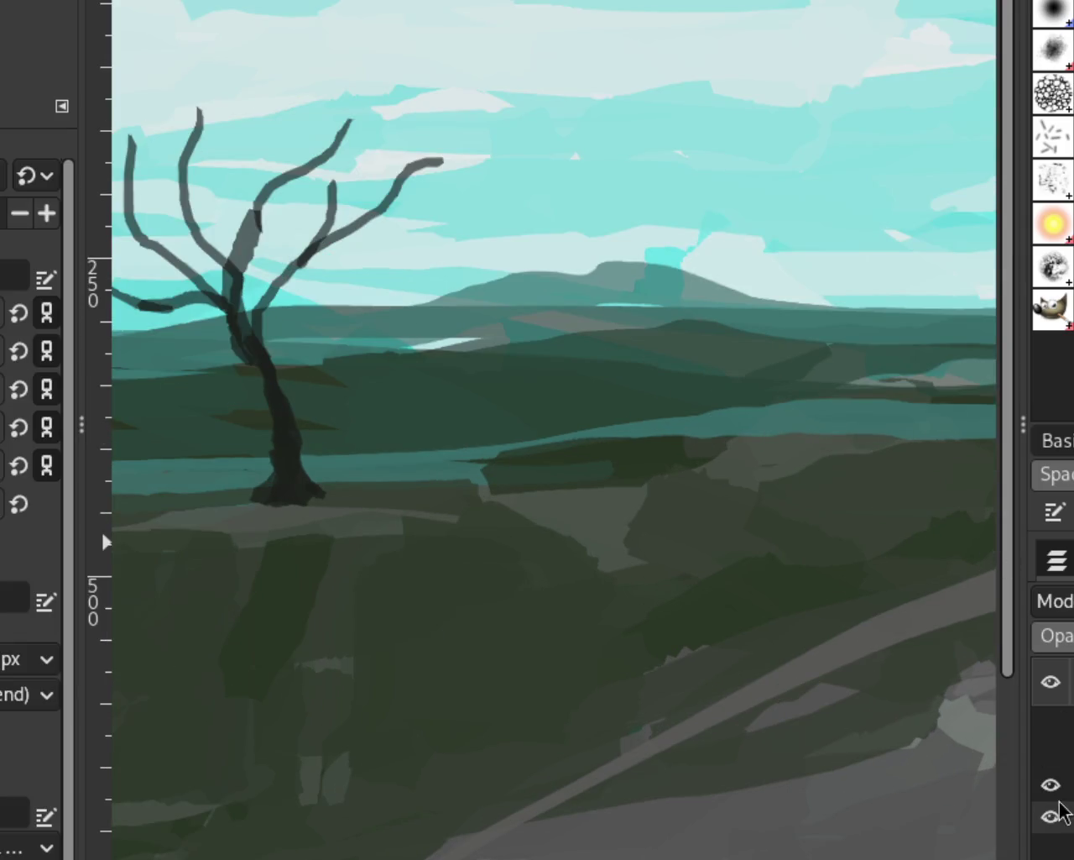
click(1051, 784)
Try teal Paintbrush strokes across the middle band, undoing each attempt with Ctrl+Z
drag(775, 420, 451, 463)
key(ctrl+z)
mouse_move(731, 431)
mouse_down()
mouse_move(657, 448)
mouse_move(558, 430)
mouse_up()
key(ctrl+z)
key(ctrl+z)
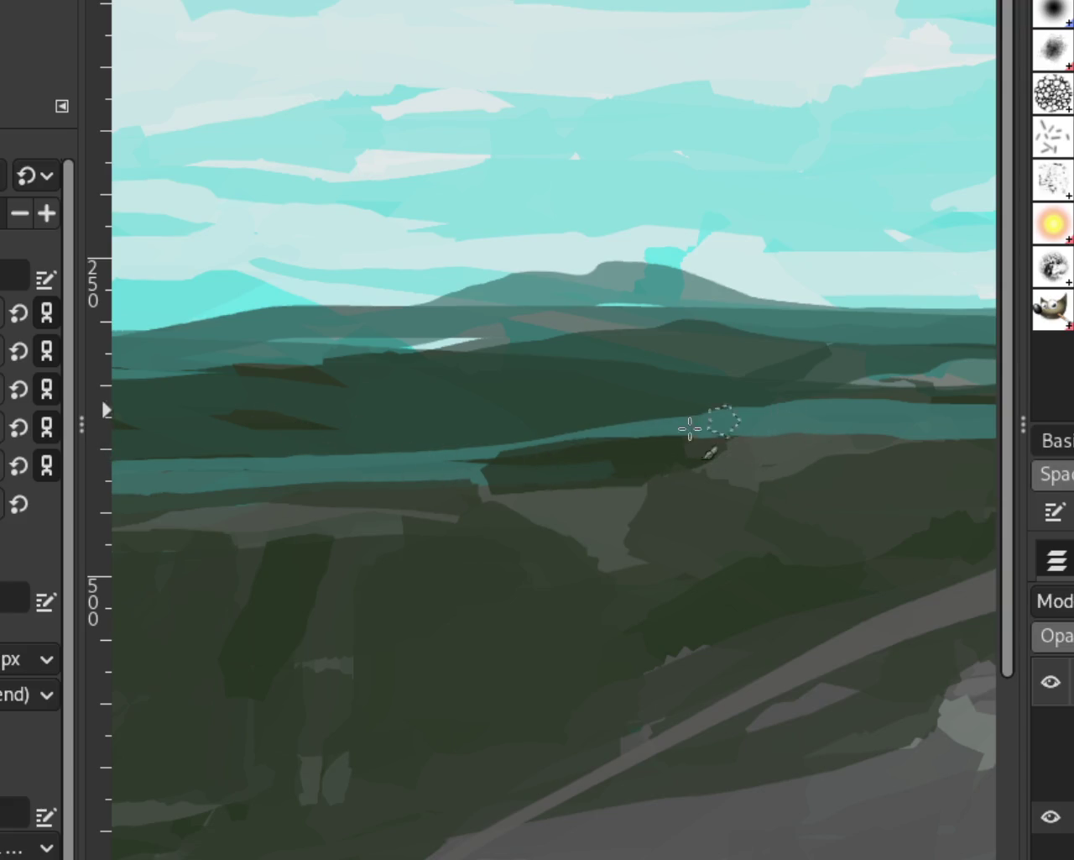
drag(712, 424, 532, 427)
key(ctrl+z)
drag(729, 424, 549, 446)
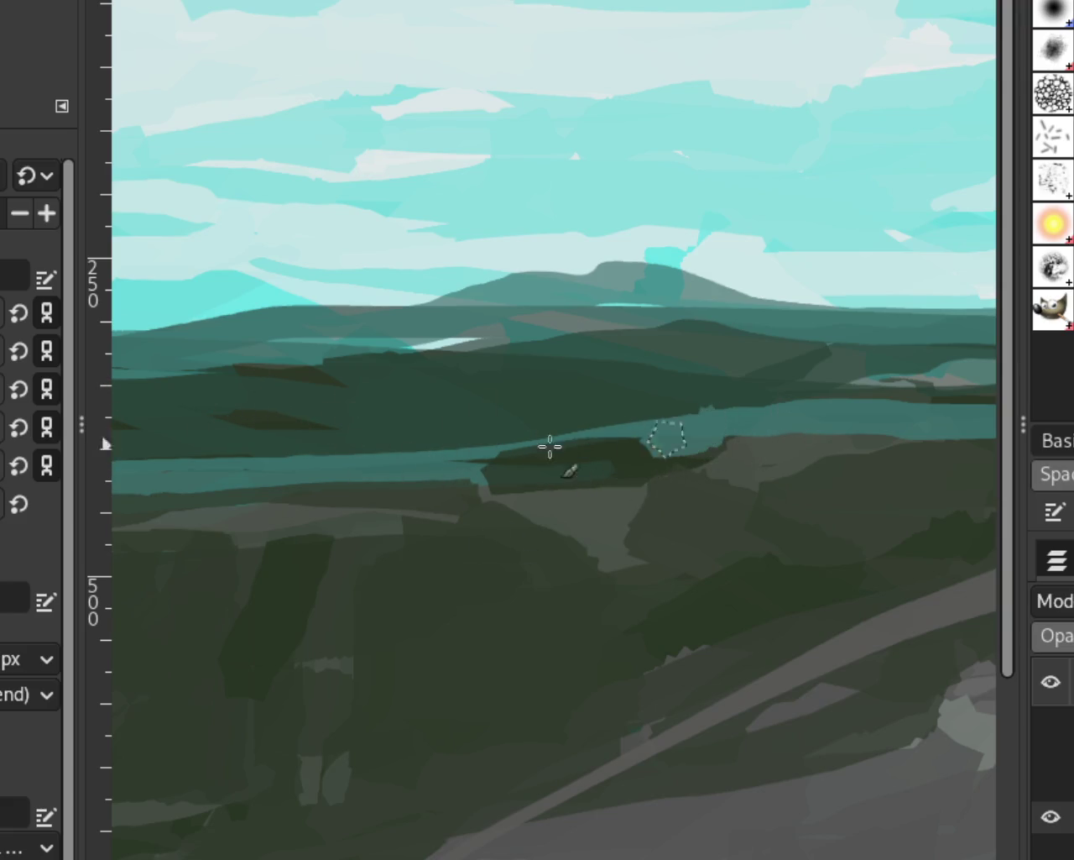
key(ctrl+z)
drag(713, 425, 453, 420)
key(ctrl+z)
drag(780, 412, 453, 453)
key(ctrl+z)
drag(808, 424, 118, 443)
key(ctrl+z)
drag(831, 427, 147, 428)
key(ctrl+z)
drag(826, 424, 319, 445)
key(ctrl+z)
drag(831, 407, 470, 457)
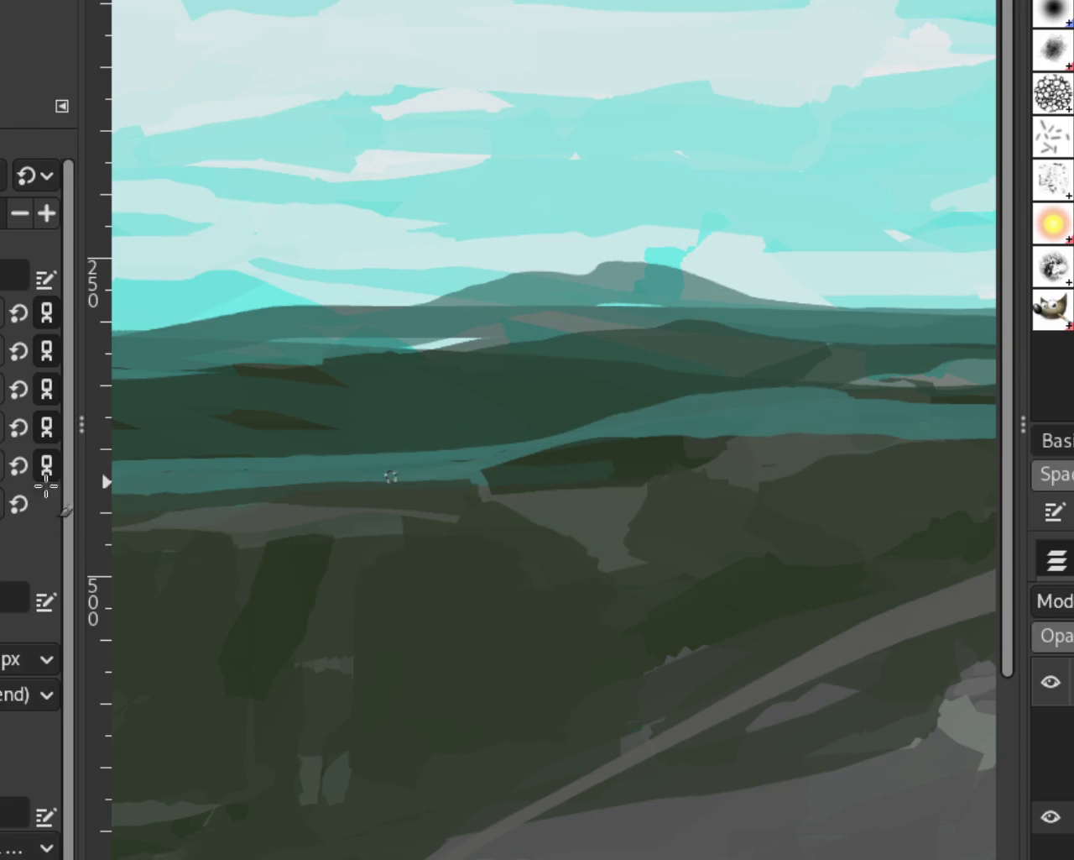
Settle on one long teal stroke across the middle band after a few more retries
key(ctrl+z)
drag(797, 401, 454, 471)
key(ctrl+z)
drag(837, 422, 277, 449)
key(ctrl+z)
drag(815, 413, 273, 453)
drag(520, 433, 268, 458)
key(ctrl+z)
drag(611, 427, 360, 425)
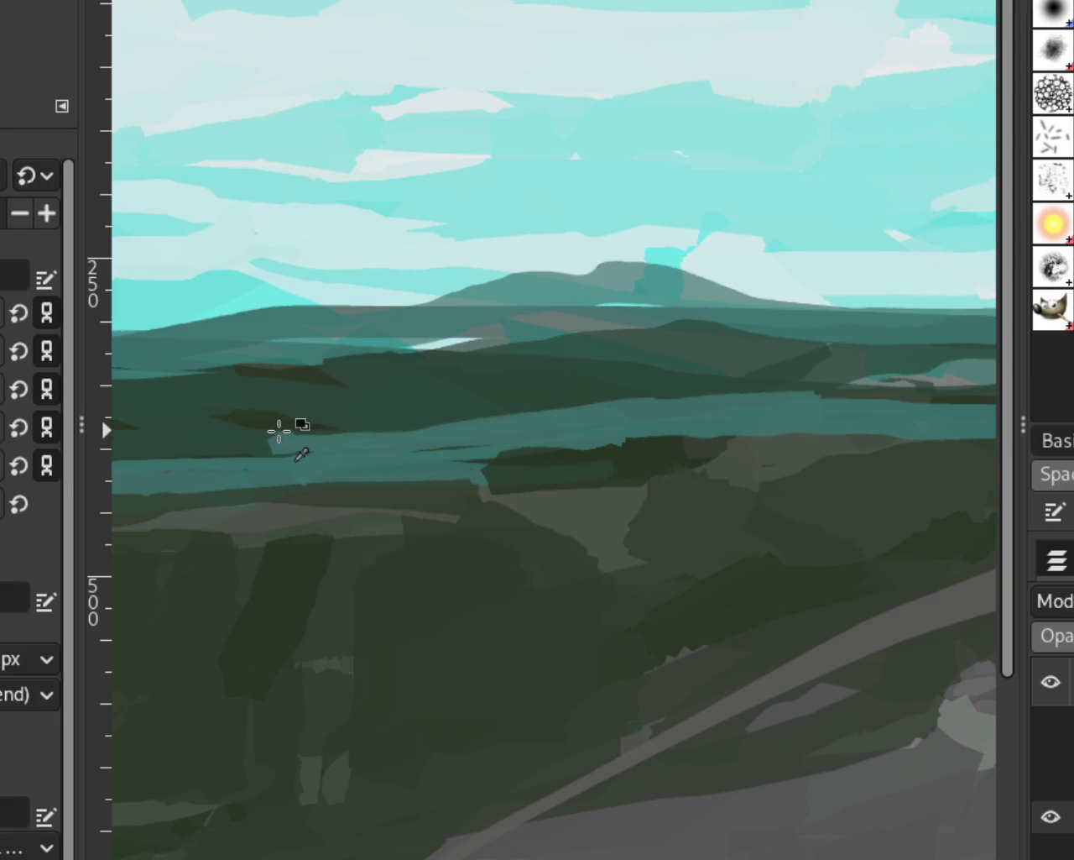
key(ctrl+z)
drag(663, 413, 388, 434)
key(ctrl+z)
drag(768, 412, 244, 453)
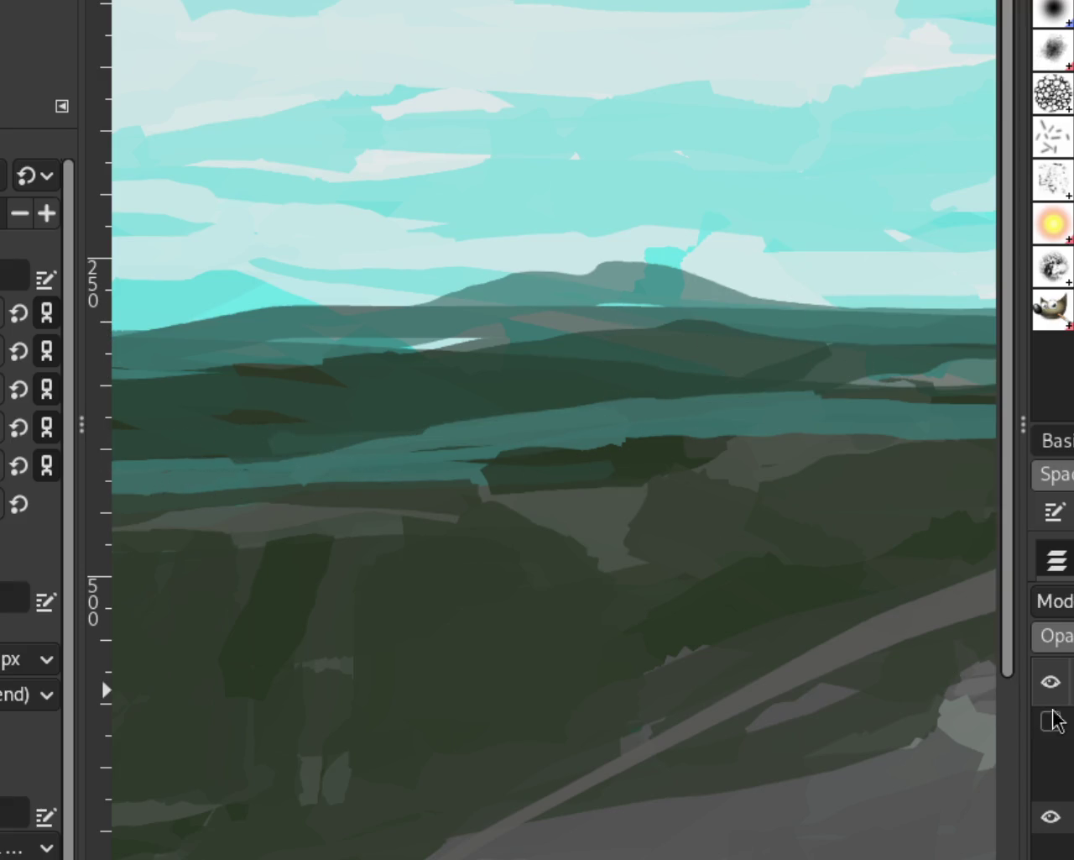
Toggle visibility of the horse, rider, bare-tree and landscape layers to check the tree over the background
click(1050, 783)
click(1051, 753)
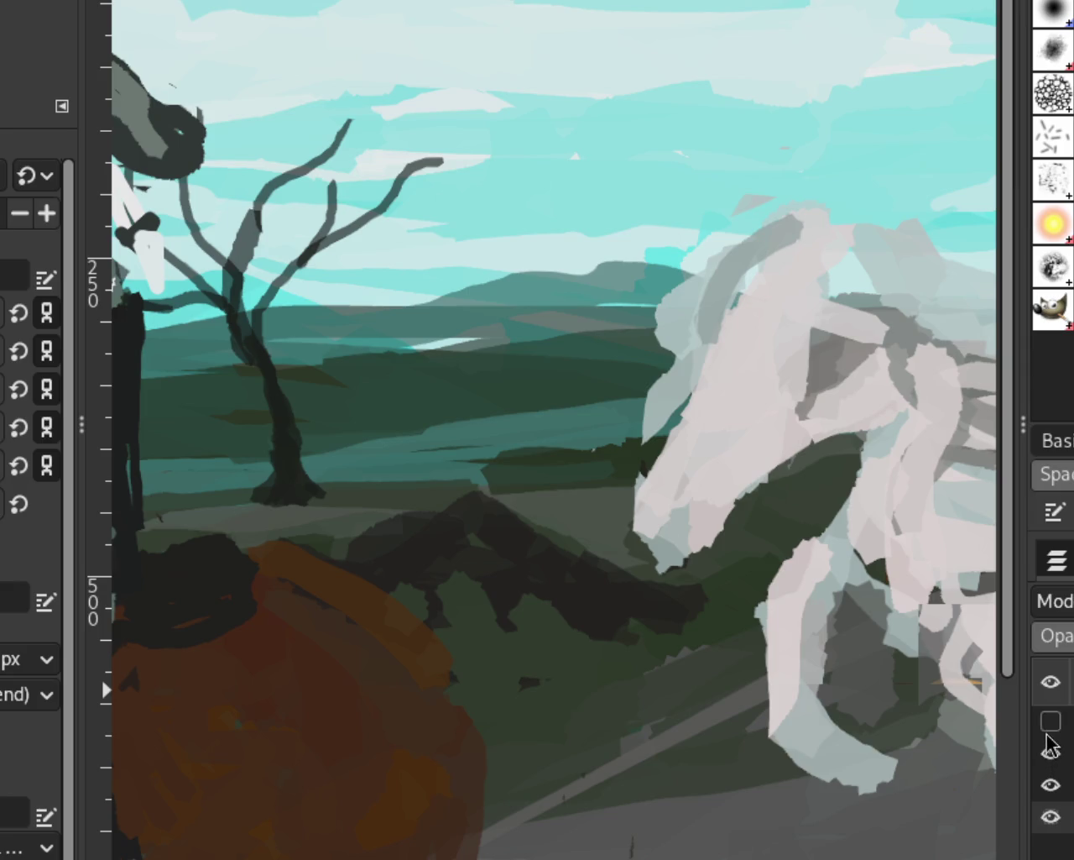
click(1050, 753)
click(1050, 784)
click(1050, 816)
click(1051, 784)
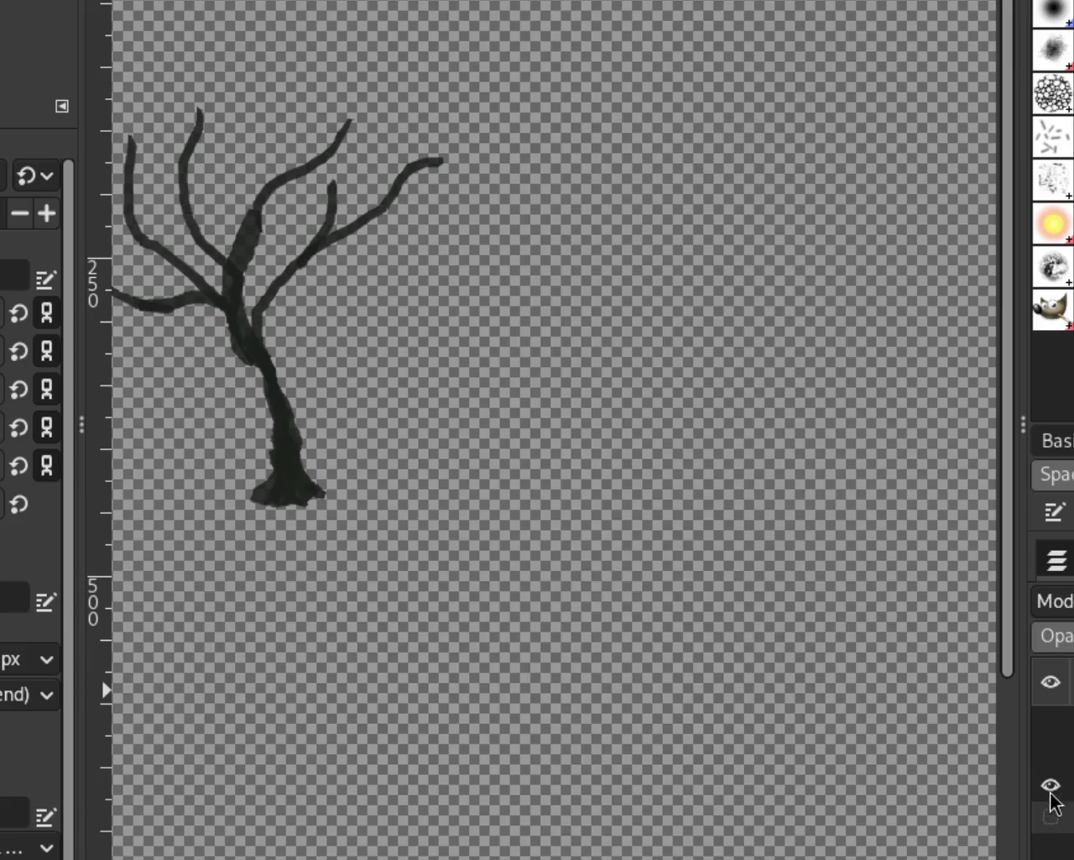
click(1050, 816)
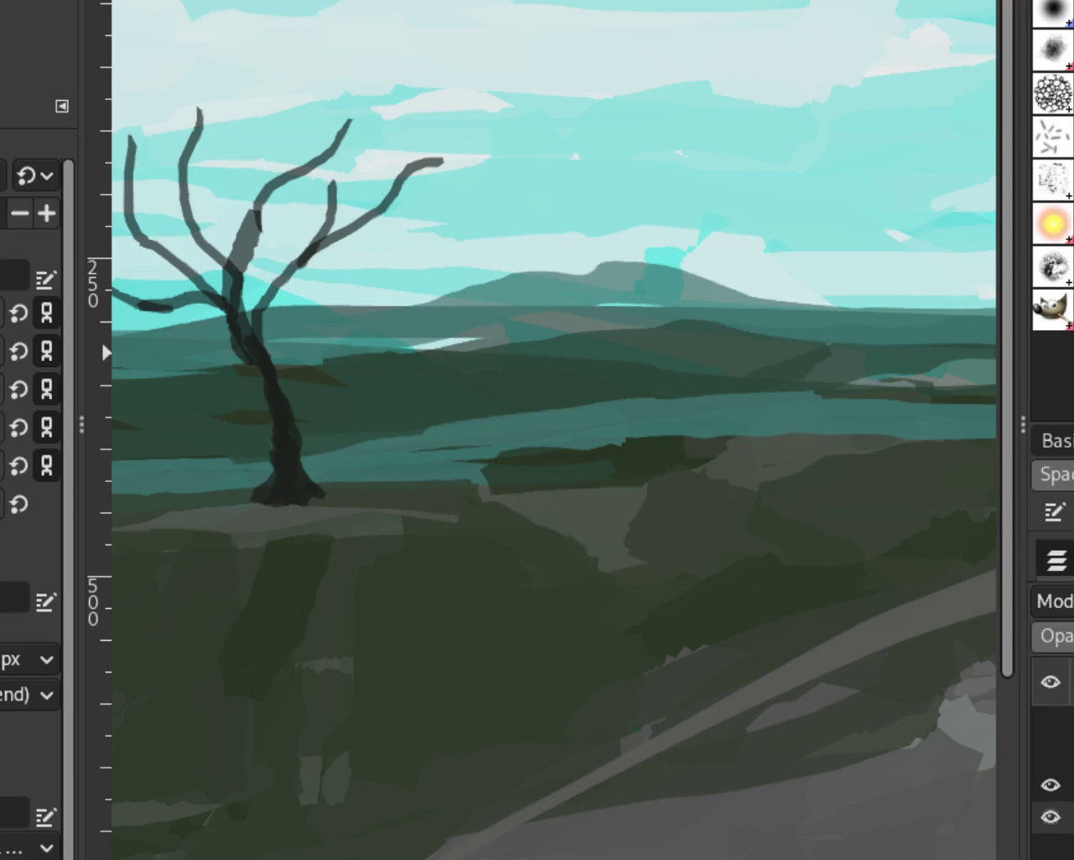
Extend the teal band lower across the hills and dab dark green over it
drag(561, 477, 616, 460)
drag(504, 483, 395, 495)
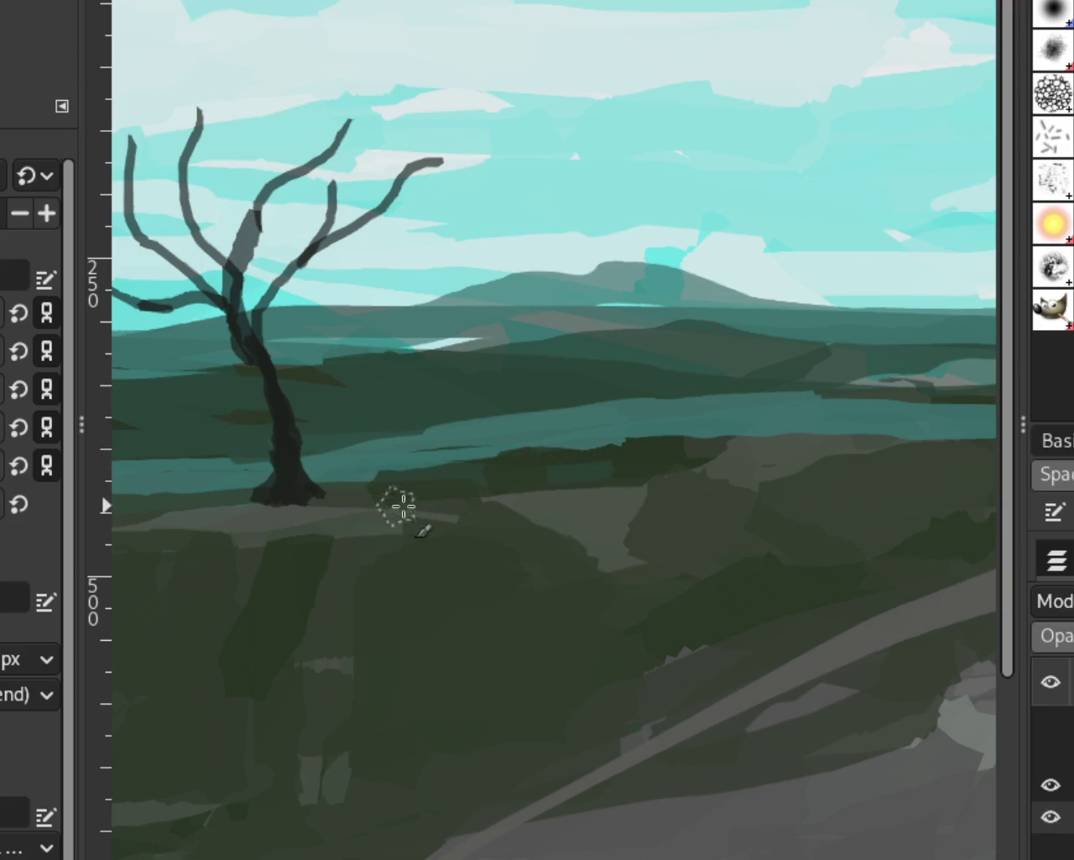
mouse_move(492, 480)
mouse_down()
mouse_move(458, 491)
mouse_move(743, 454)
mouse_up()
ctrl+click(448, 420)
shift+click(486, 451)
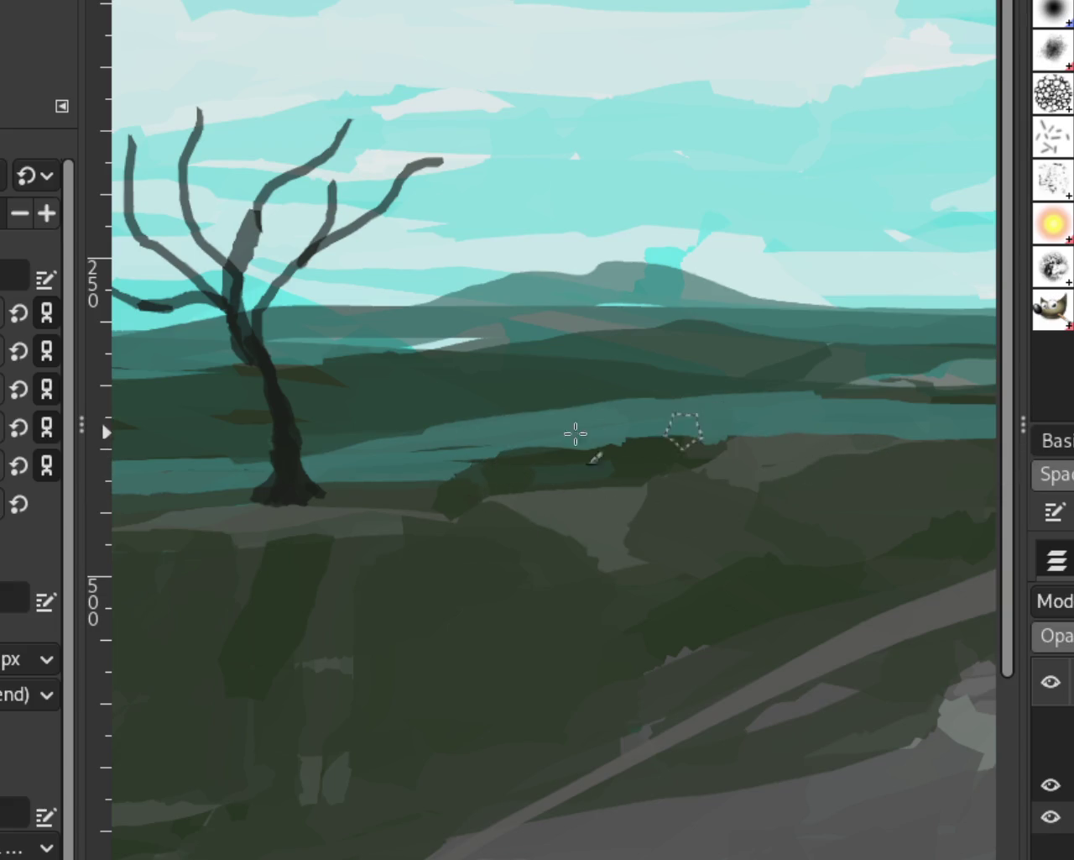